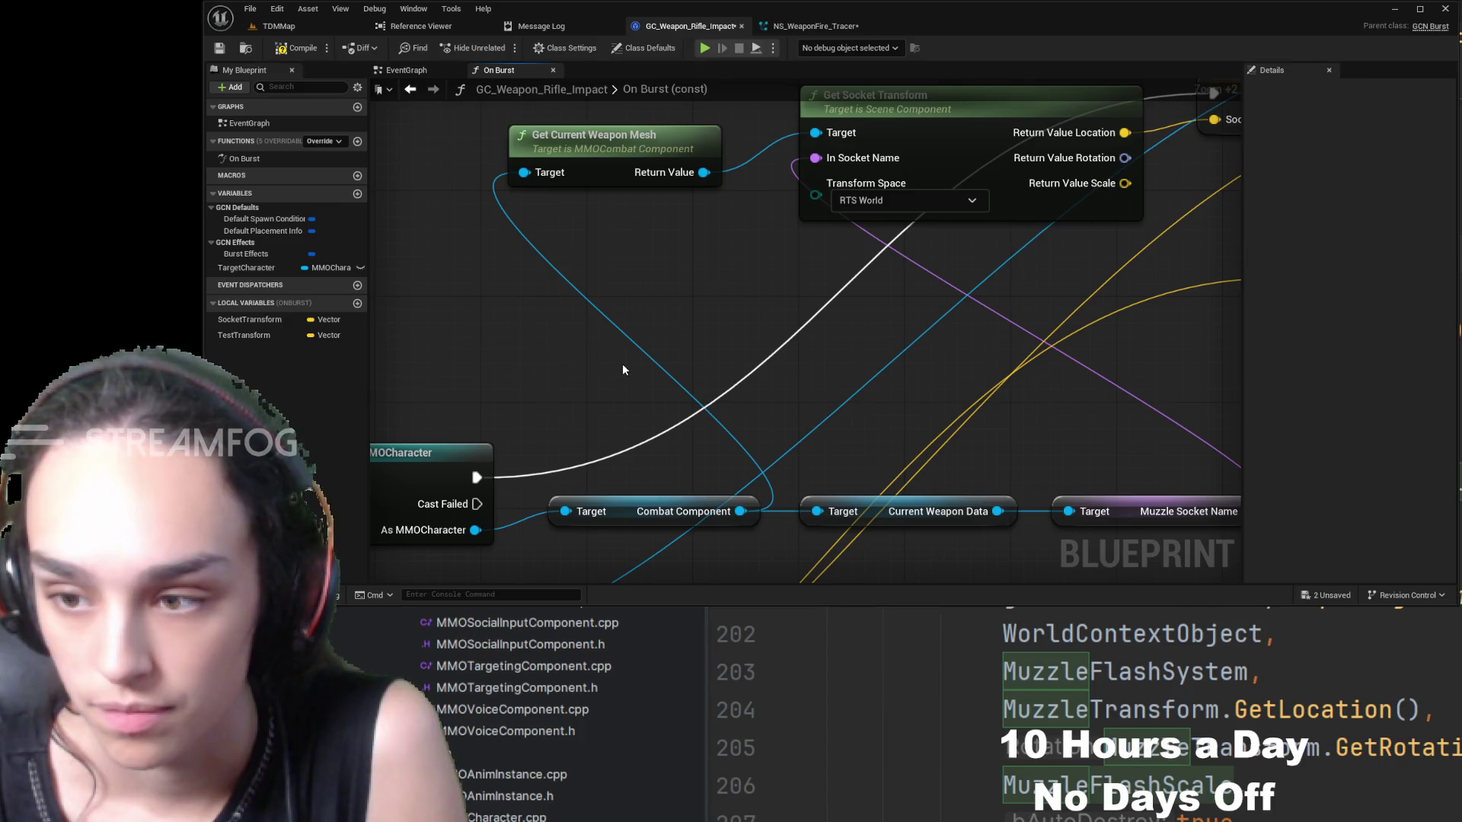
- Replace the Is Instigator Locally Controlled Player node with Is Locally Controlled pulled from As MMOCharacter
key(ctrl+v)
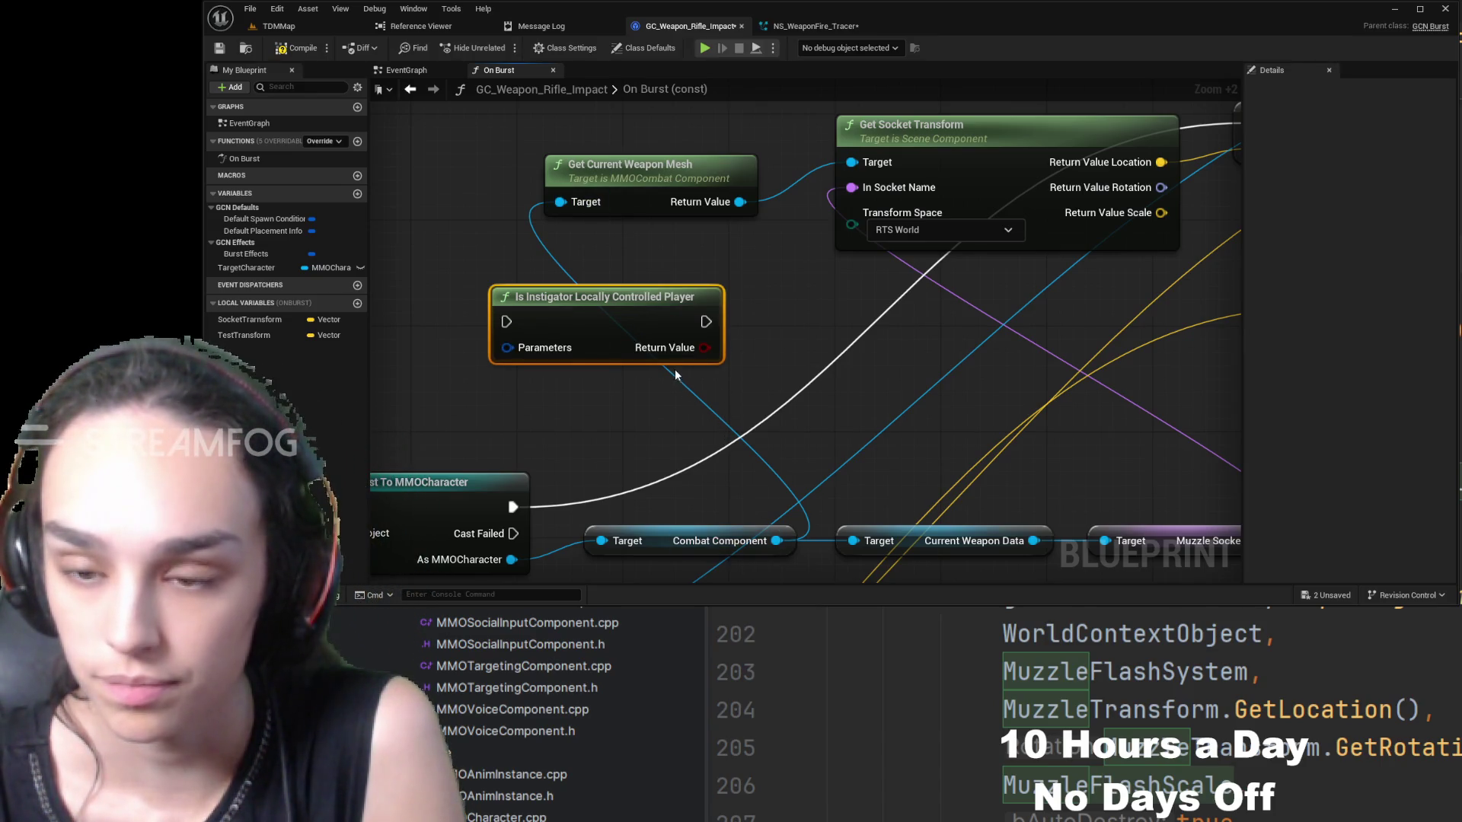
key(Delete)
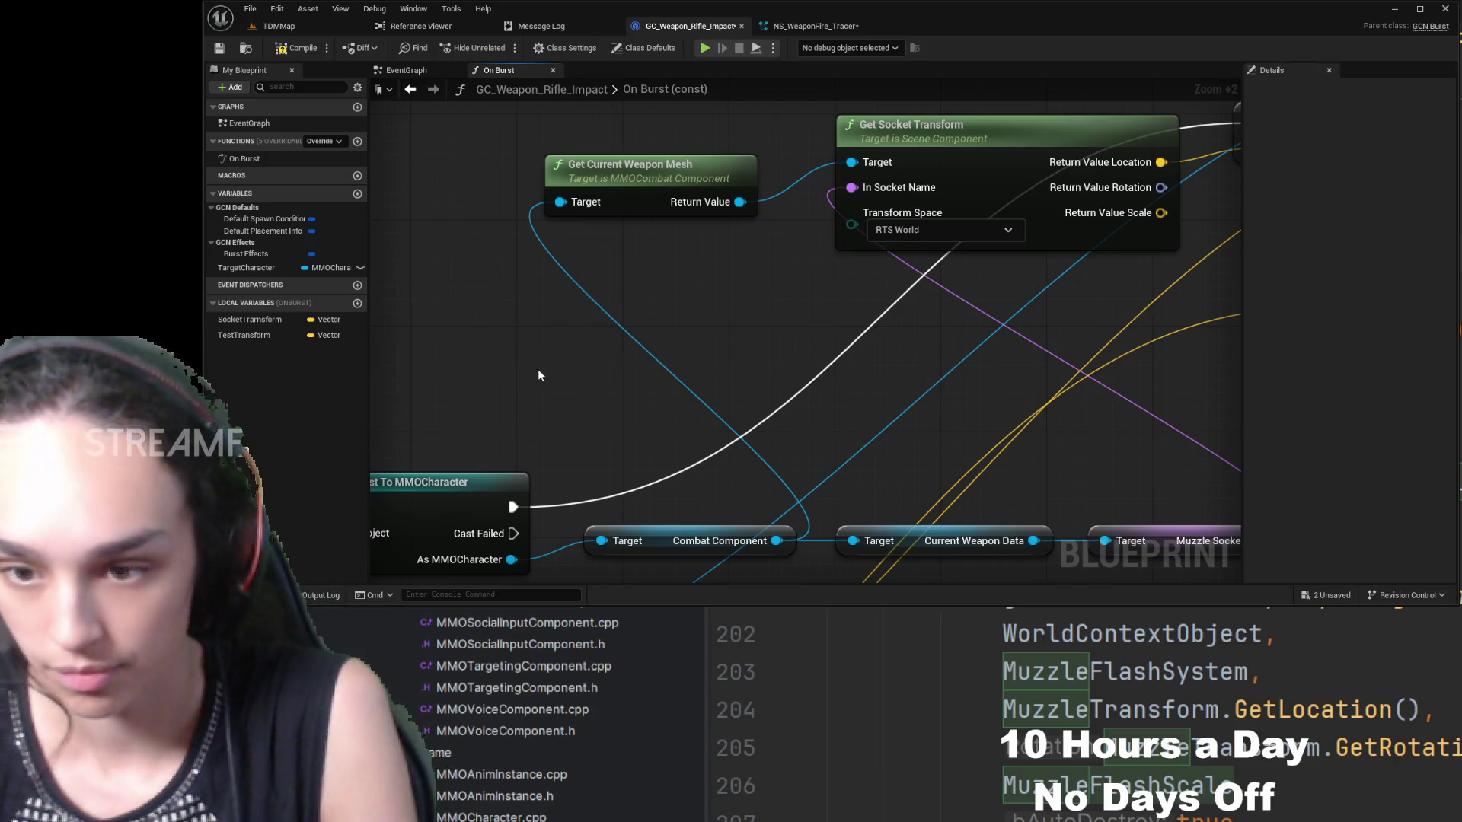
drag(522, 391, 632, 199)
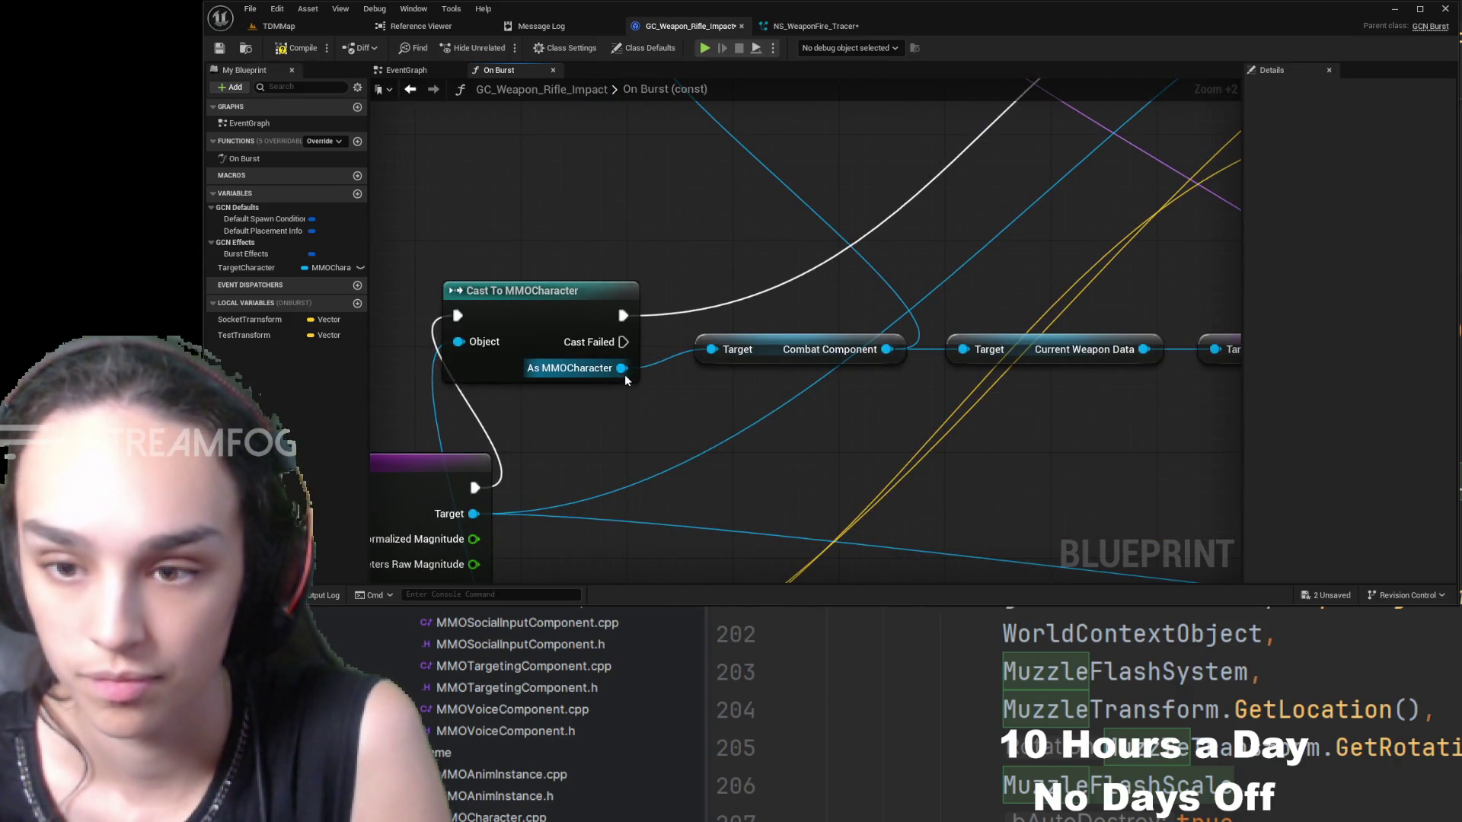
mouse_move(622, 368)
mouse_down()
mouse_move(658, 195)
mouse_move(568, 162)
mouse_up()
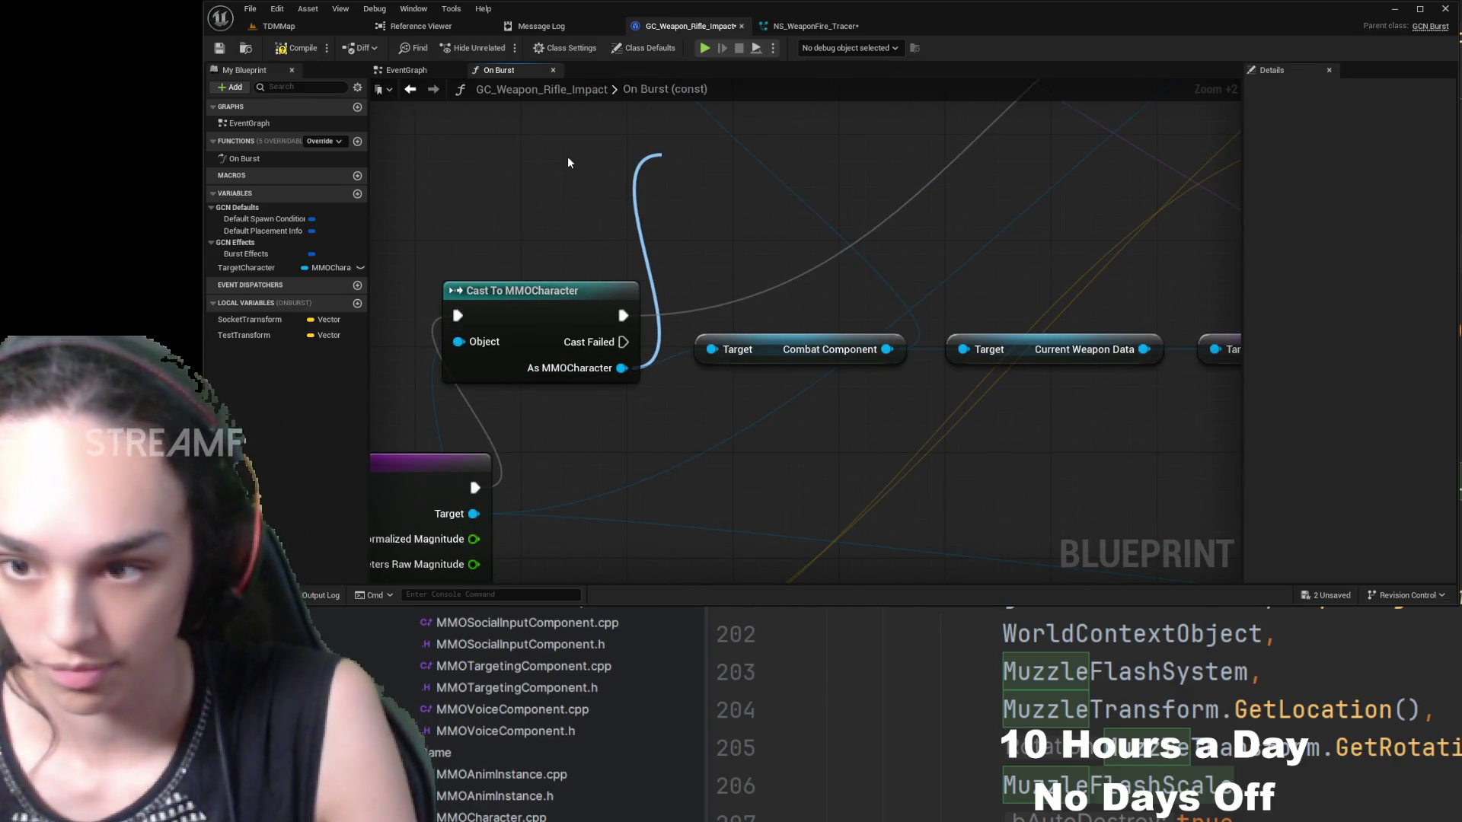
key(Return)
mouse_move(921, 210)
mouse_down()
mouse_move(945, 256)
mouse_move(767, 358)
mouse_move(582, 318)
mouse_move(678, 294)
mouse_move(711, 229)
mouse_move(721, 290)
mouse_up()
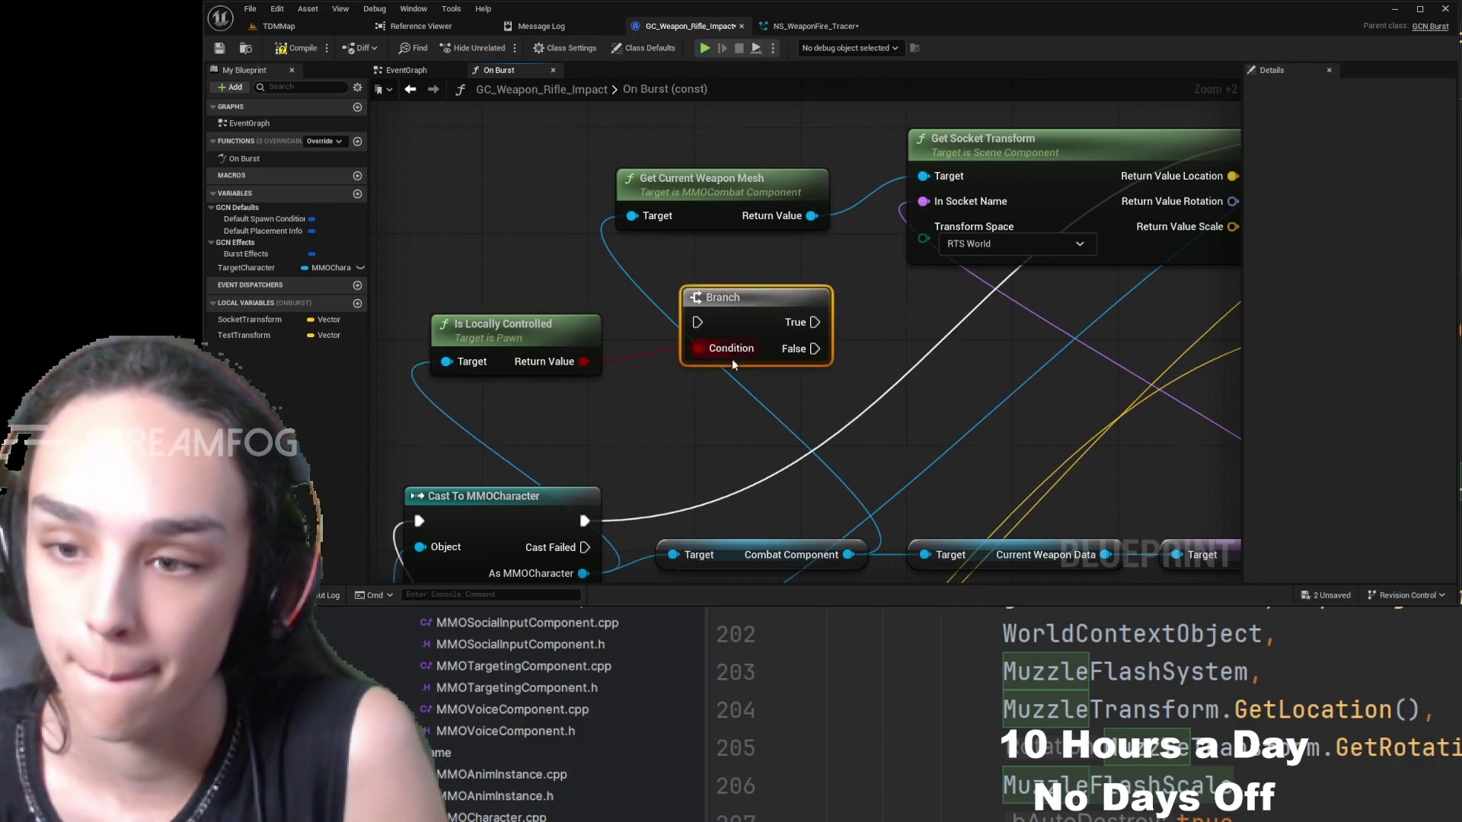
- Wire the Cast To MMOCharacter execution output into the Branch
drag(749, 355, 722, 354)
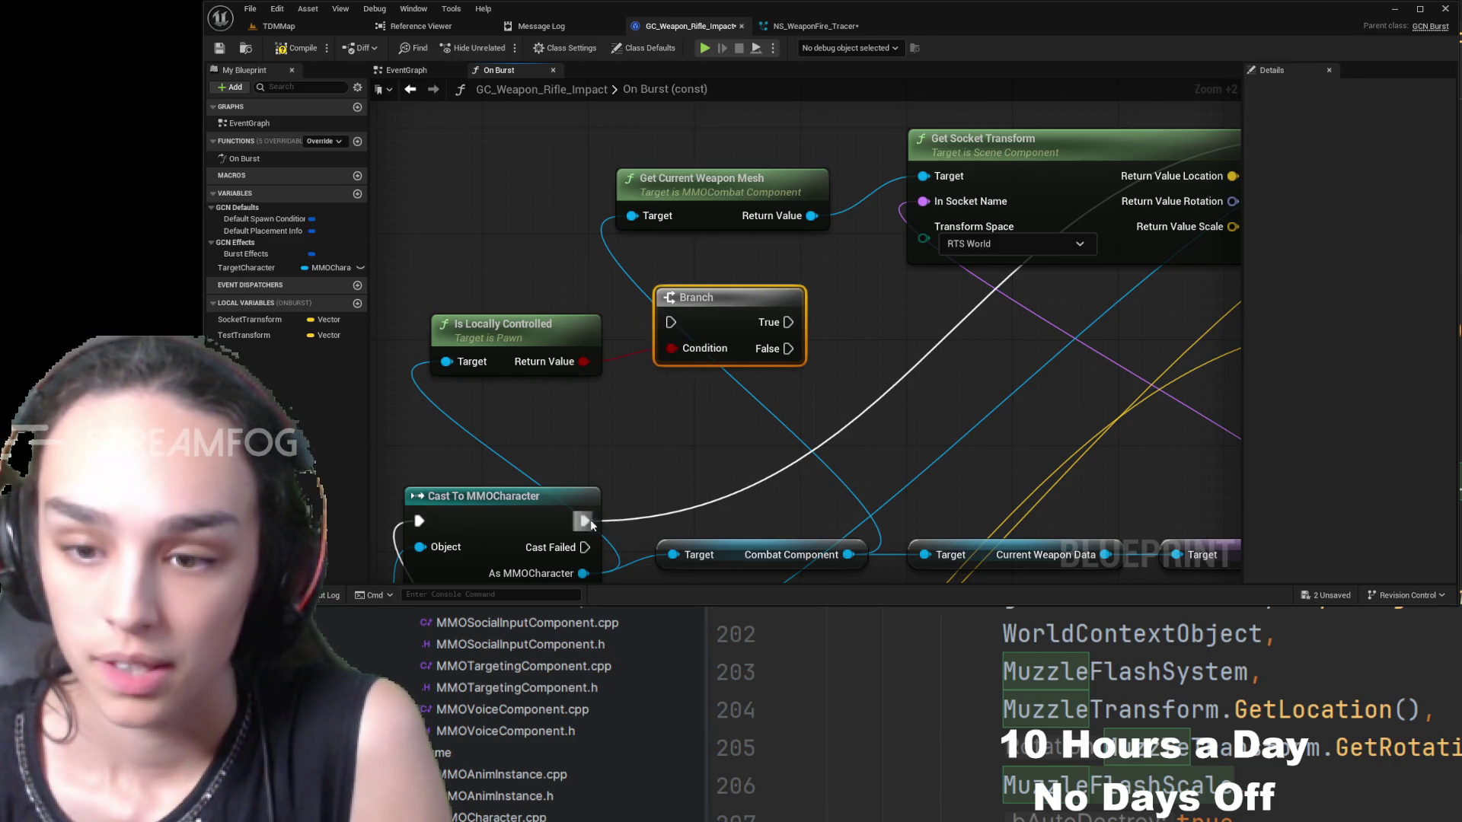
mouse_move(585, 521)
mouse_down()
mouse_move(668, 326)
mouse_move(630, 365)
mouse_up()
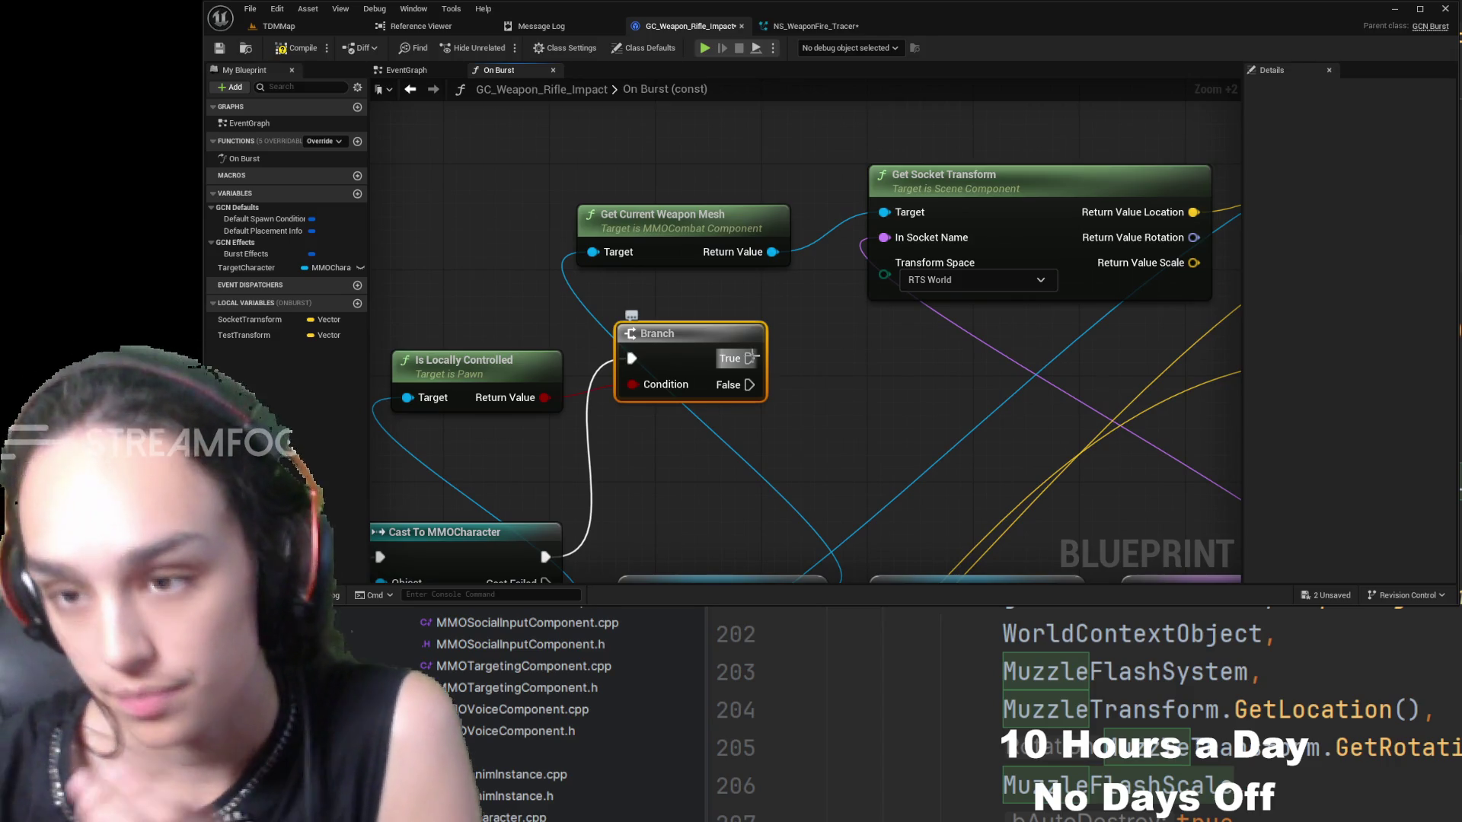
mouse_move(824, 395)
mouse_down()
mouse_move(846, 290)
mouse_move(842, 311)
mouse_up()
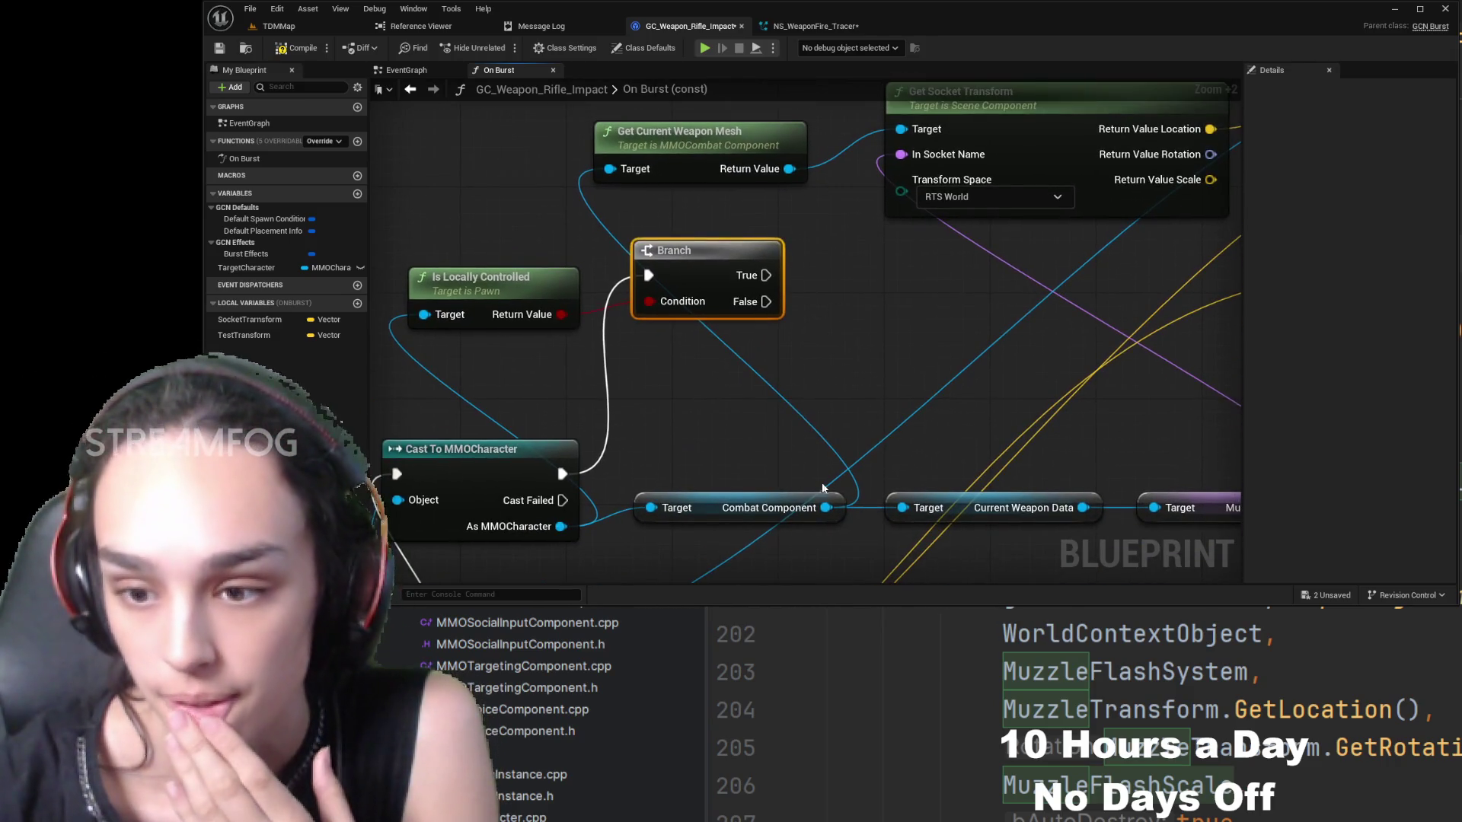
- Add a Get First Person Weapon Mesh node from Combat Component and place it beside the Branch
drag(826, 508, 890, 301)
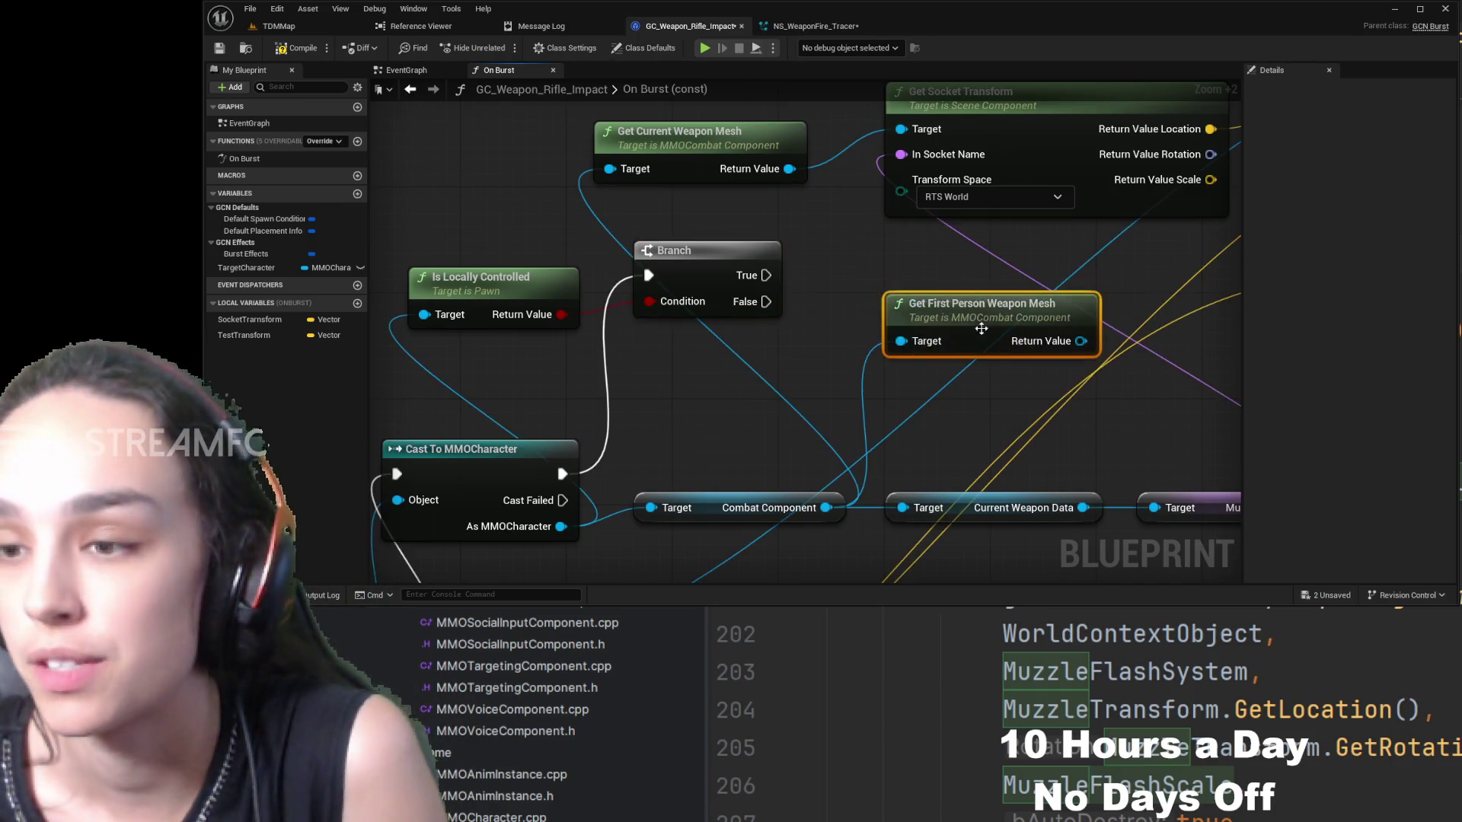
drag(1010, 373, 908, 419)
drag(888, 357, 670, 409)
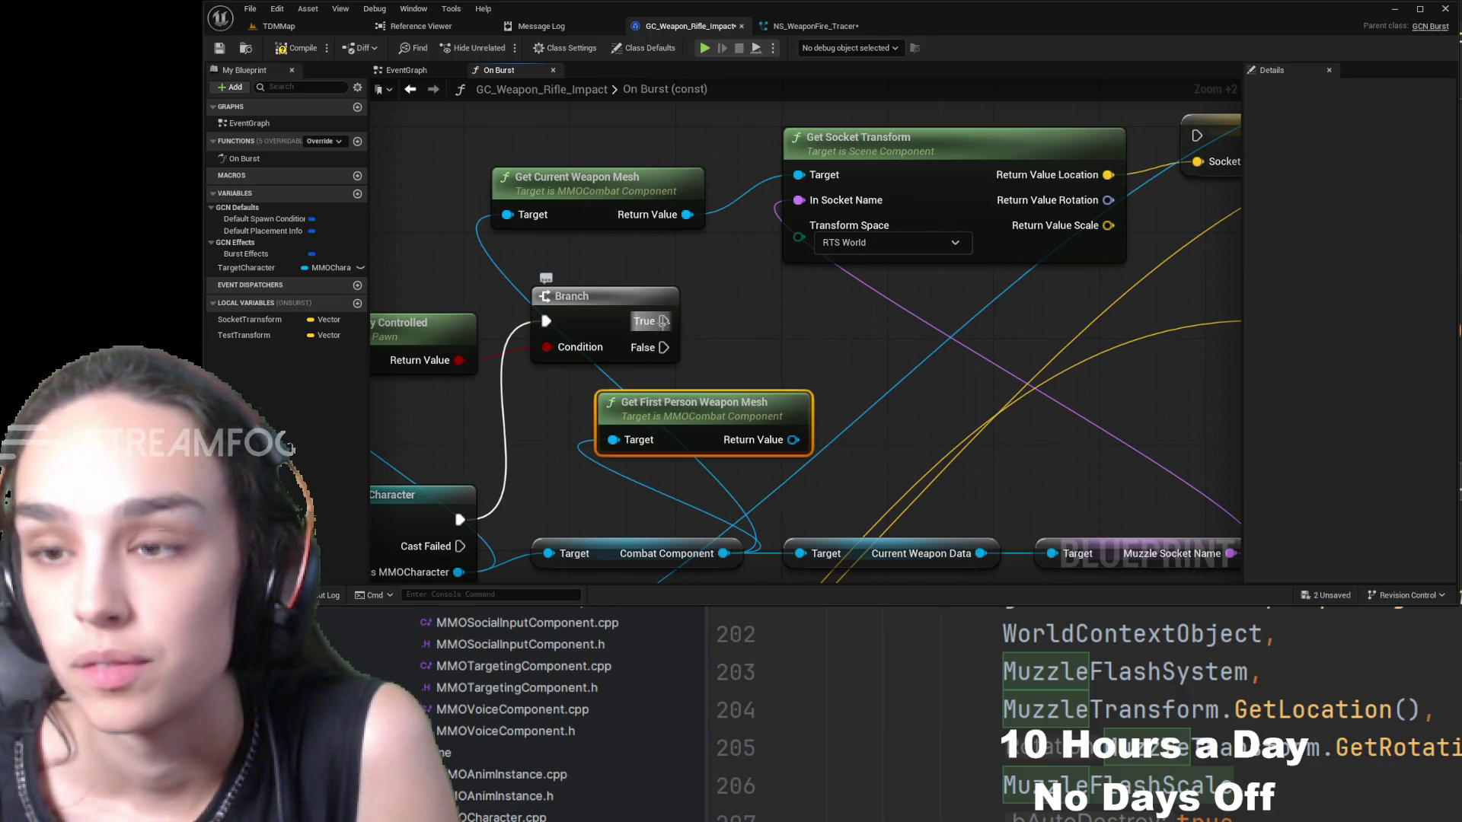
mouse_move(663, 320)
mouse_down()
mouse_move(737, 226)
mouse_move(706, 291)
mouse_move(939, 308)
mouse_up()
click(938, 308)
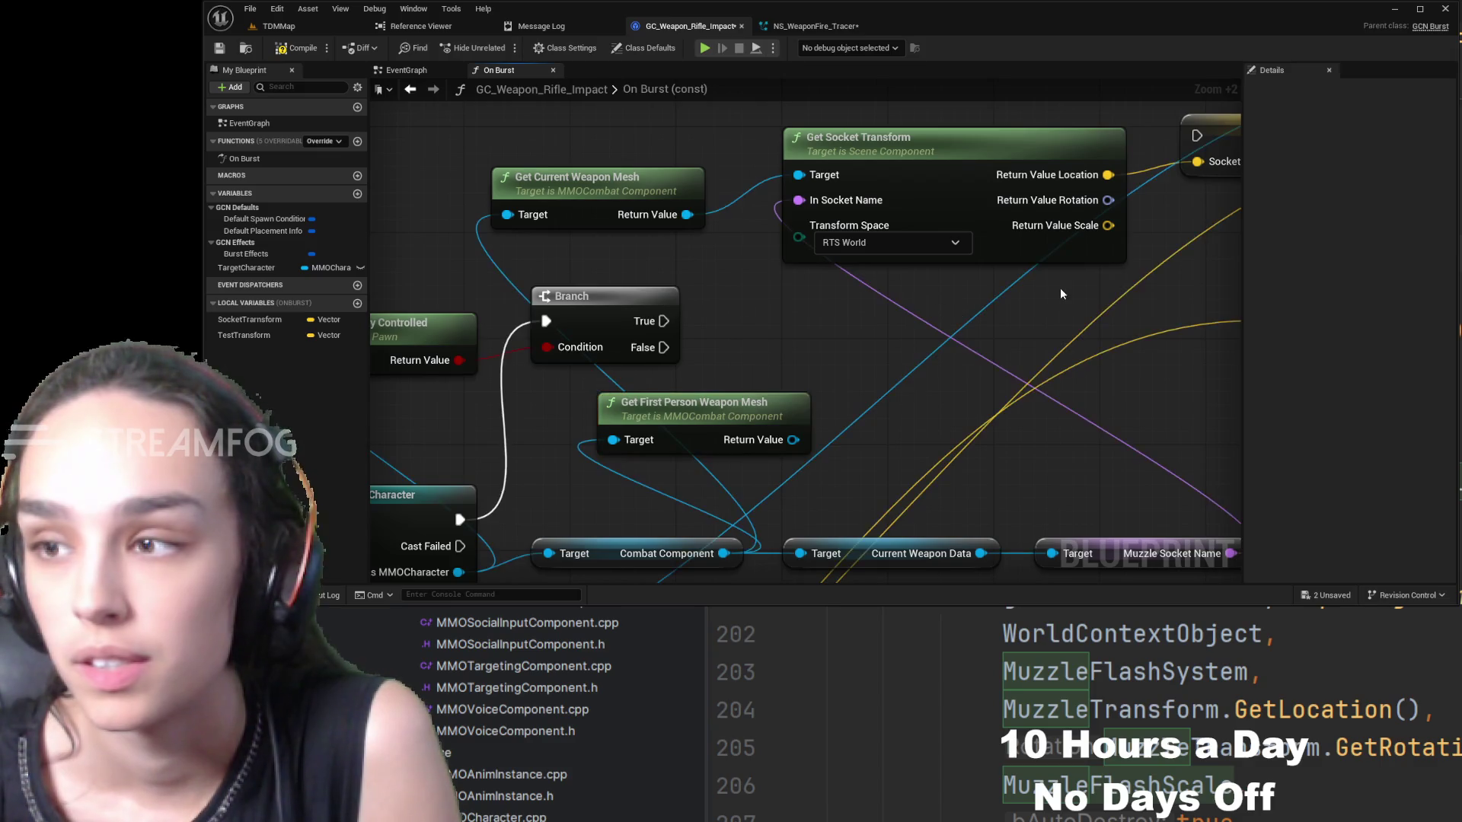
mouse_move(1060, 288)
mouse_down()
mouse_move(975, 311)
mouse_move(1032, 292)
mouse_up()
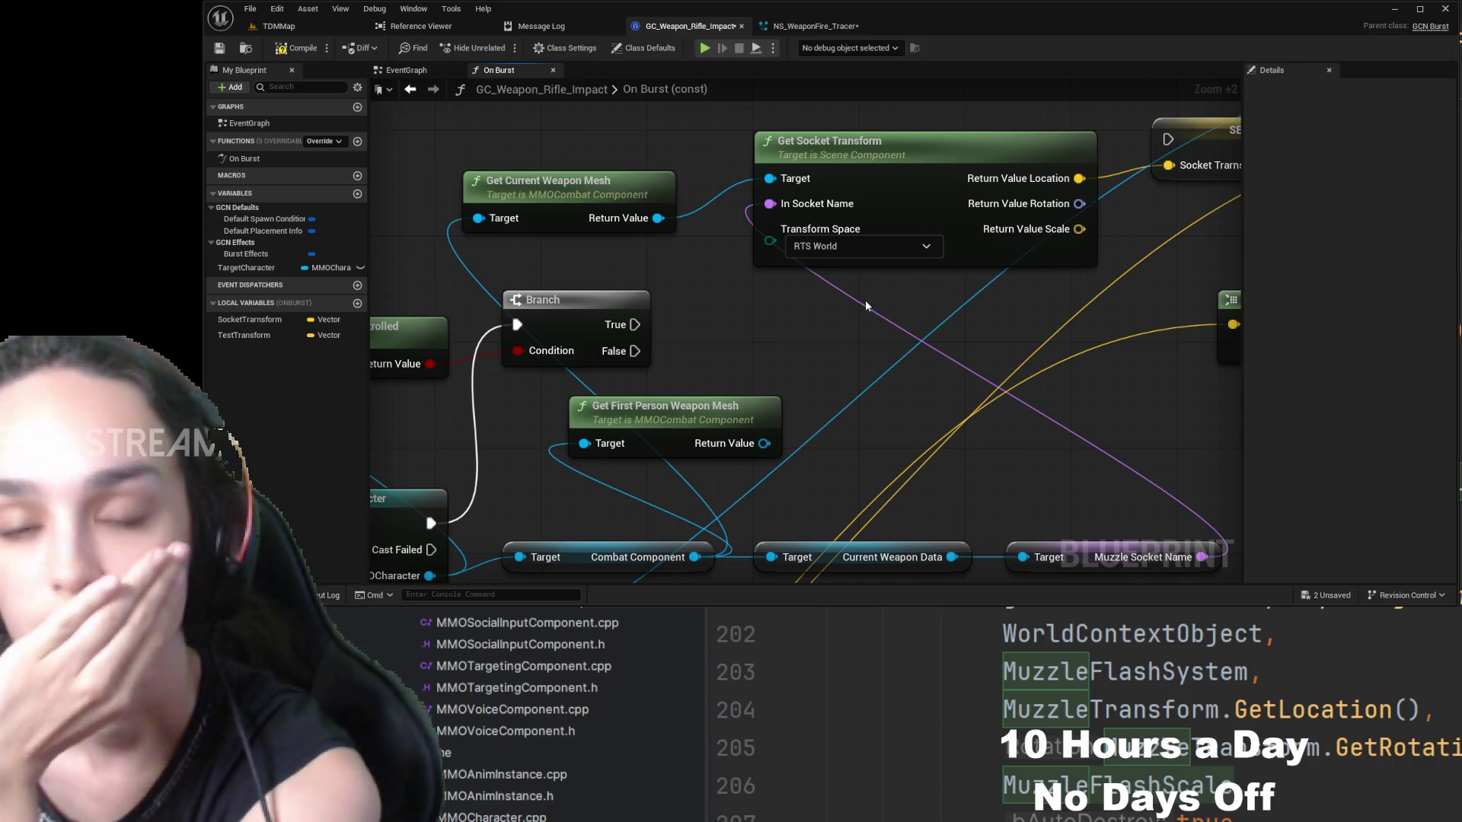
mouse_move(865, 300)
mouse_down()
mouse_move(677, 342)
mouse_move(865, 316)
mouse_up()
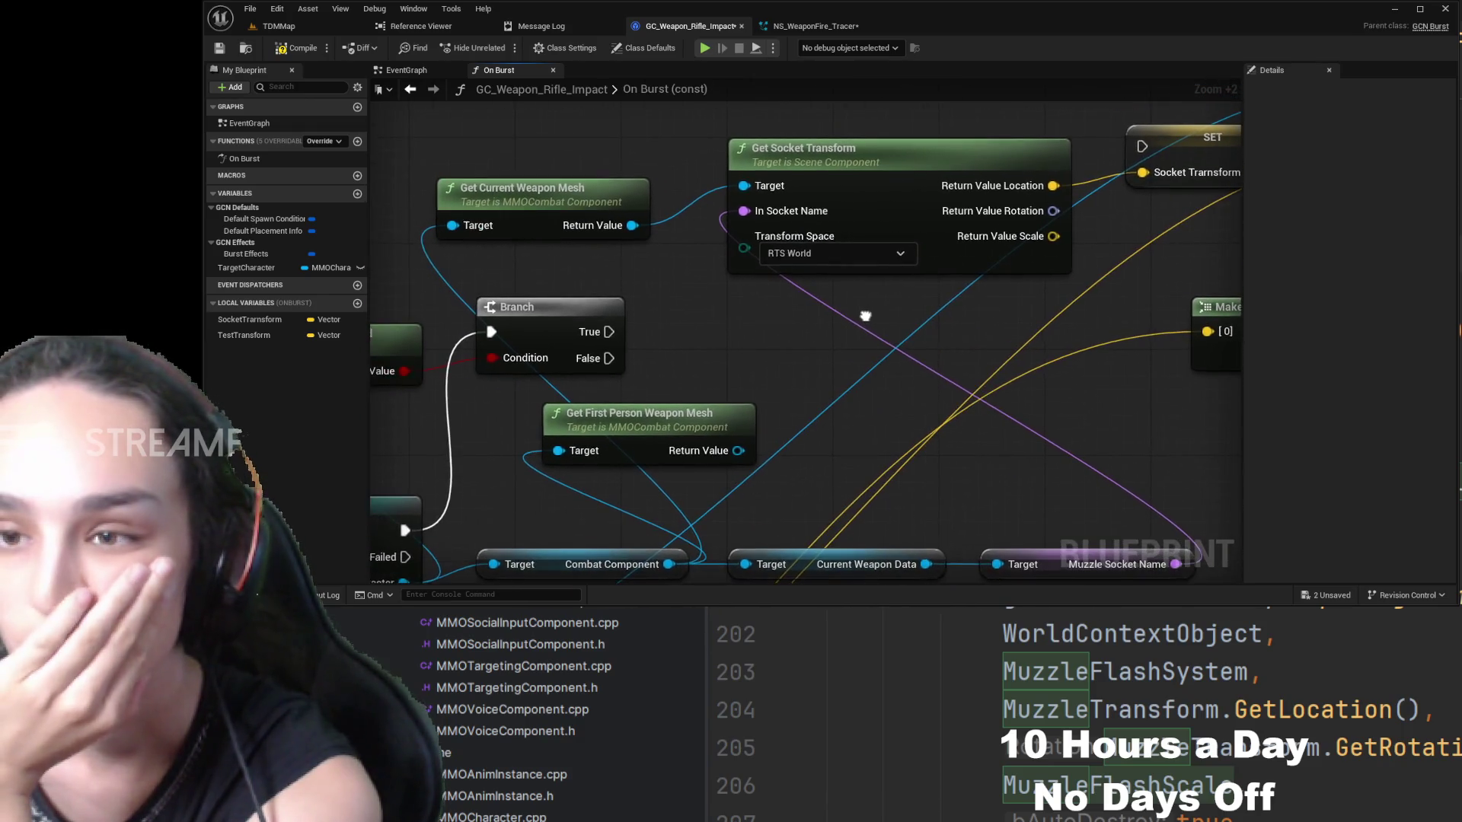
- Duplicate the Get Socket Transform node and place the copy below the original
scroll(814, 338, down, 2)
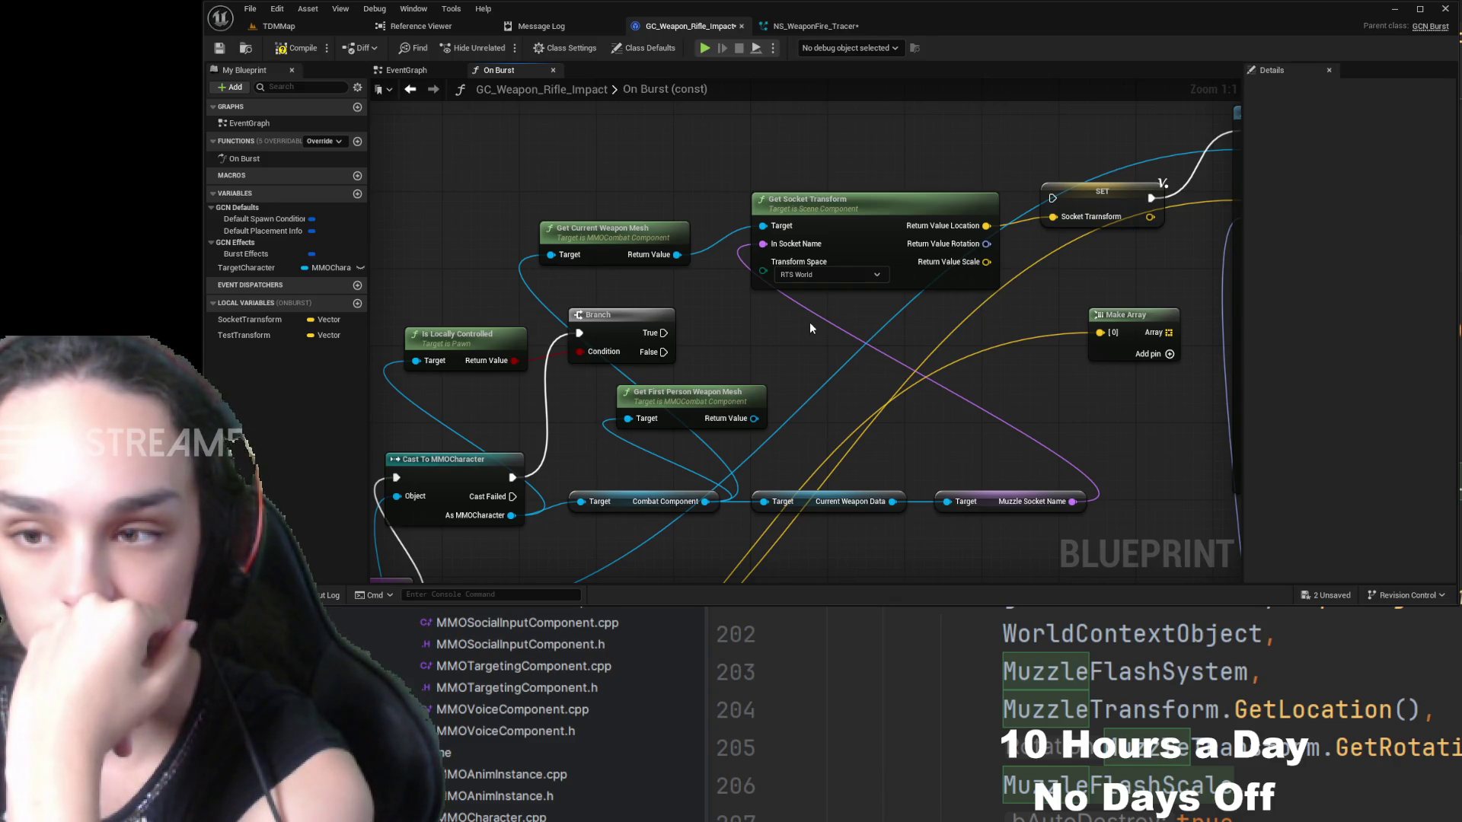
drag(811, 305, 619, 153)
click(832, 216)
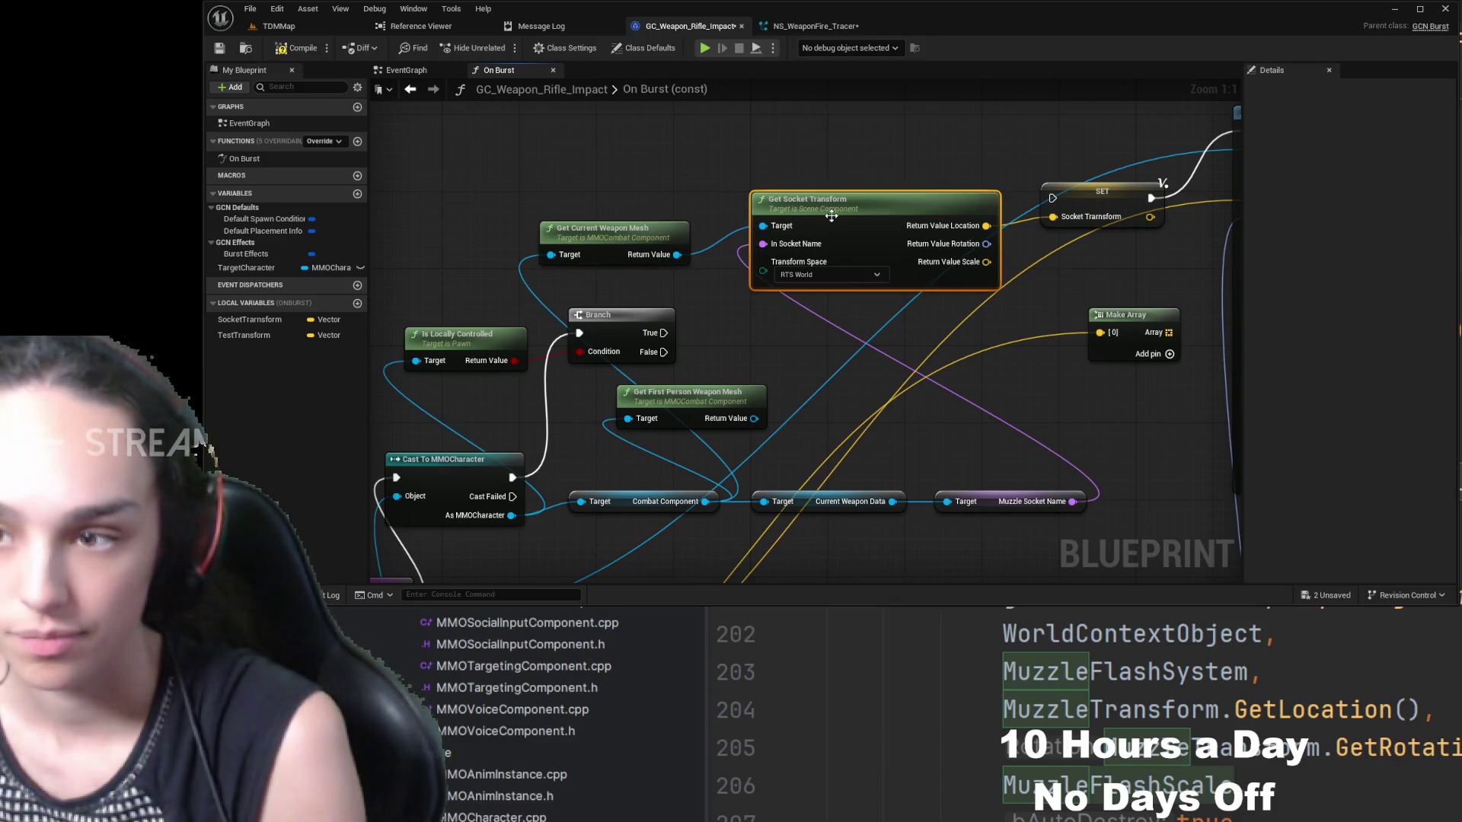
key(ctrl+w)
mouse_move(933, 231)
mouse_down()
mouse_move(935, 260)
mouse_move(883, 354)
mouse_up()
drag(1020, 304, 610, 244)
mouse_move(837, 200)
mouse_down()
mouse_move(761, 119)
mouse_move(798, 94)
mouse_up()
drag(893, 207, 899, 263)
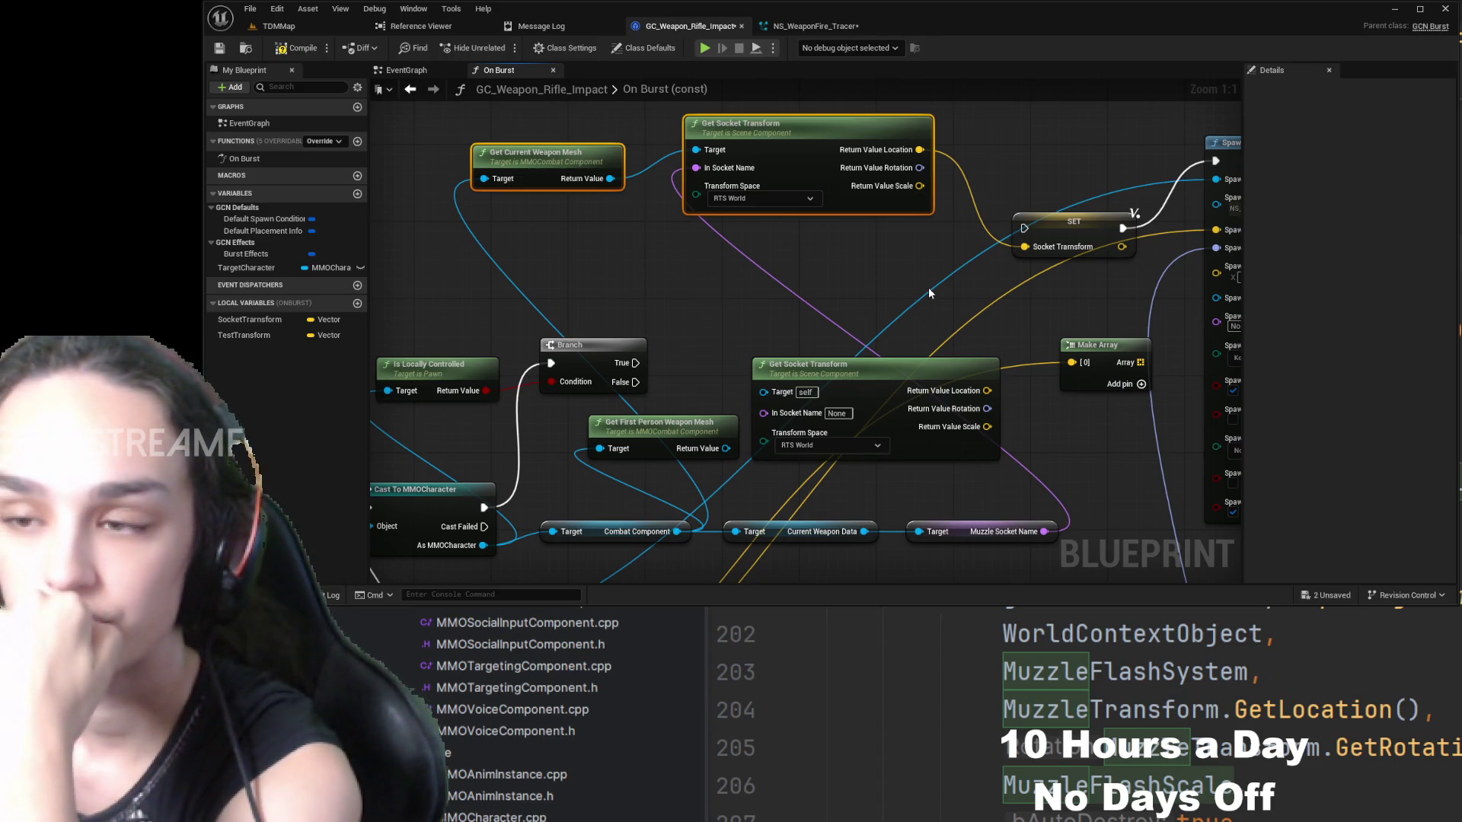
- Duplicate the SET Socket Transform node and move the copy below the original
click(1050, 226)
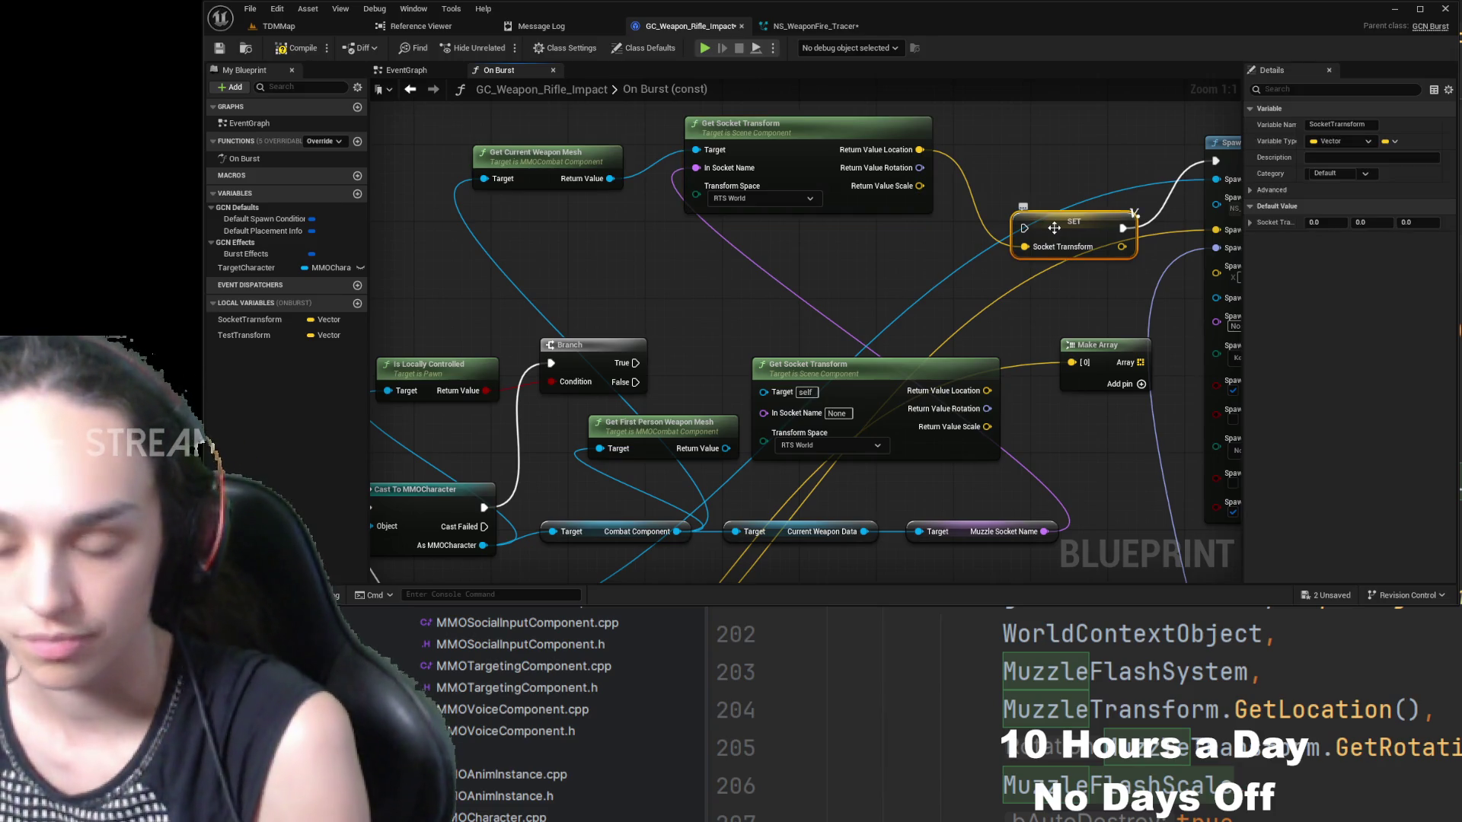
key(ctrl+w)
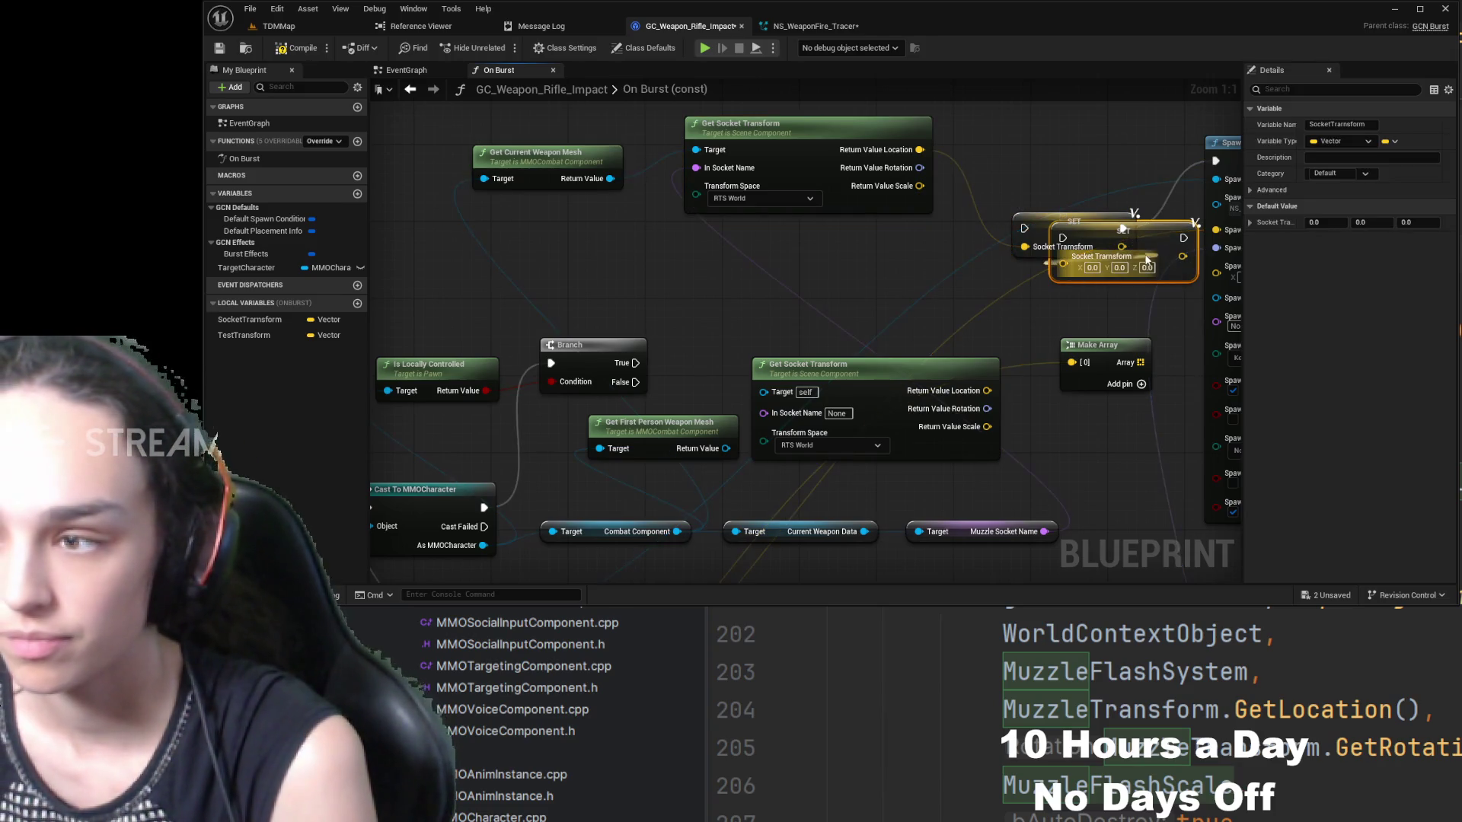
ctrl+click(1116, 244)
mouse_move(1116, 243)
mouse_down()
mouse_move(1009, 321)
mouse_move(1052, 282)
mouse_move(1093, 286)
mouse_up()
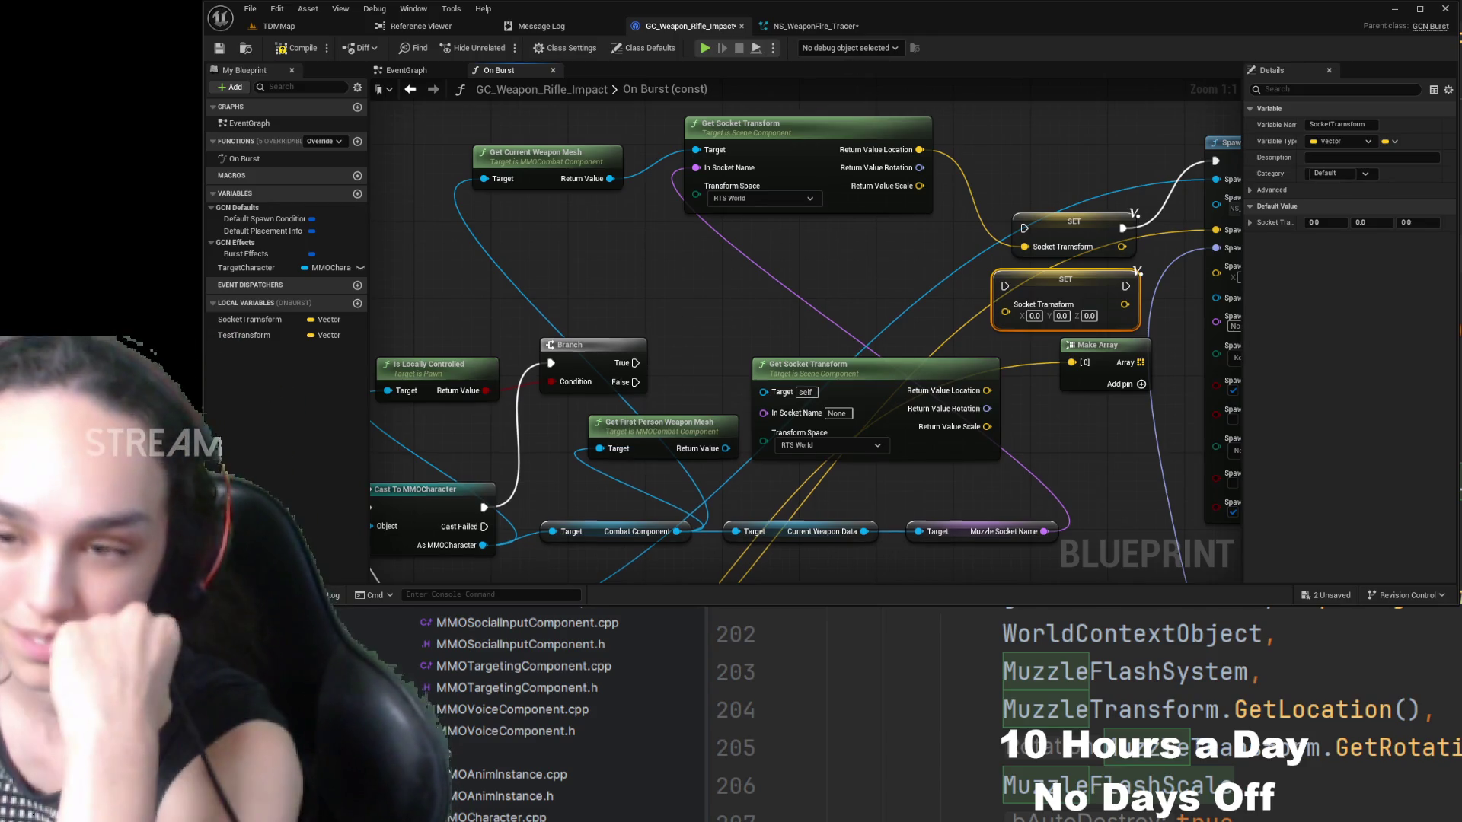
- Rearrange the mesh getter, Get Socket Transform and both SET nodes into upper and lower rows
drag(679, 321, 661, 338)
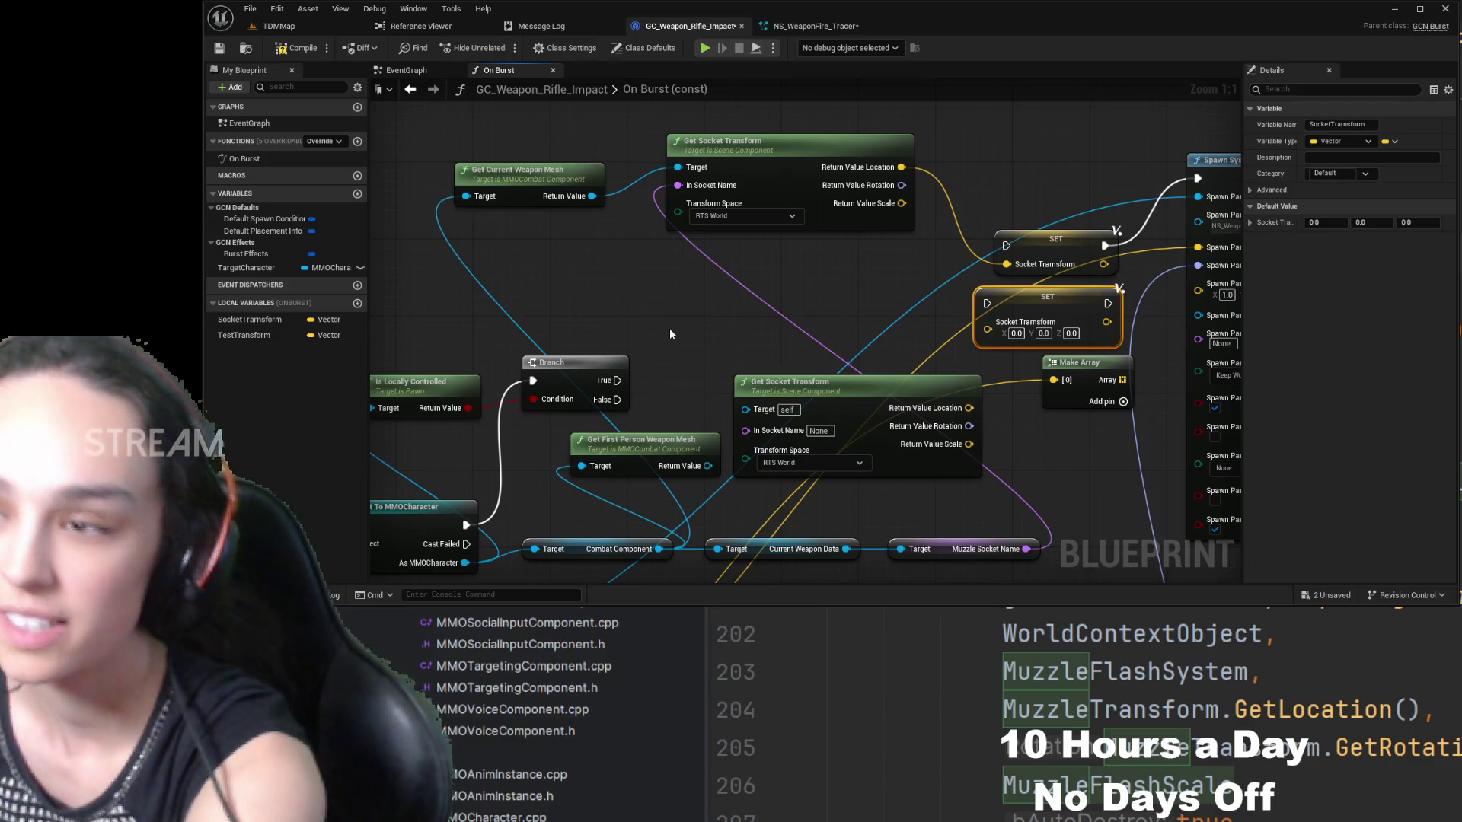
drag(670, 333, 717, 403)
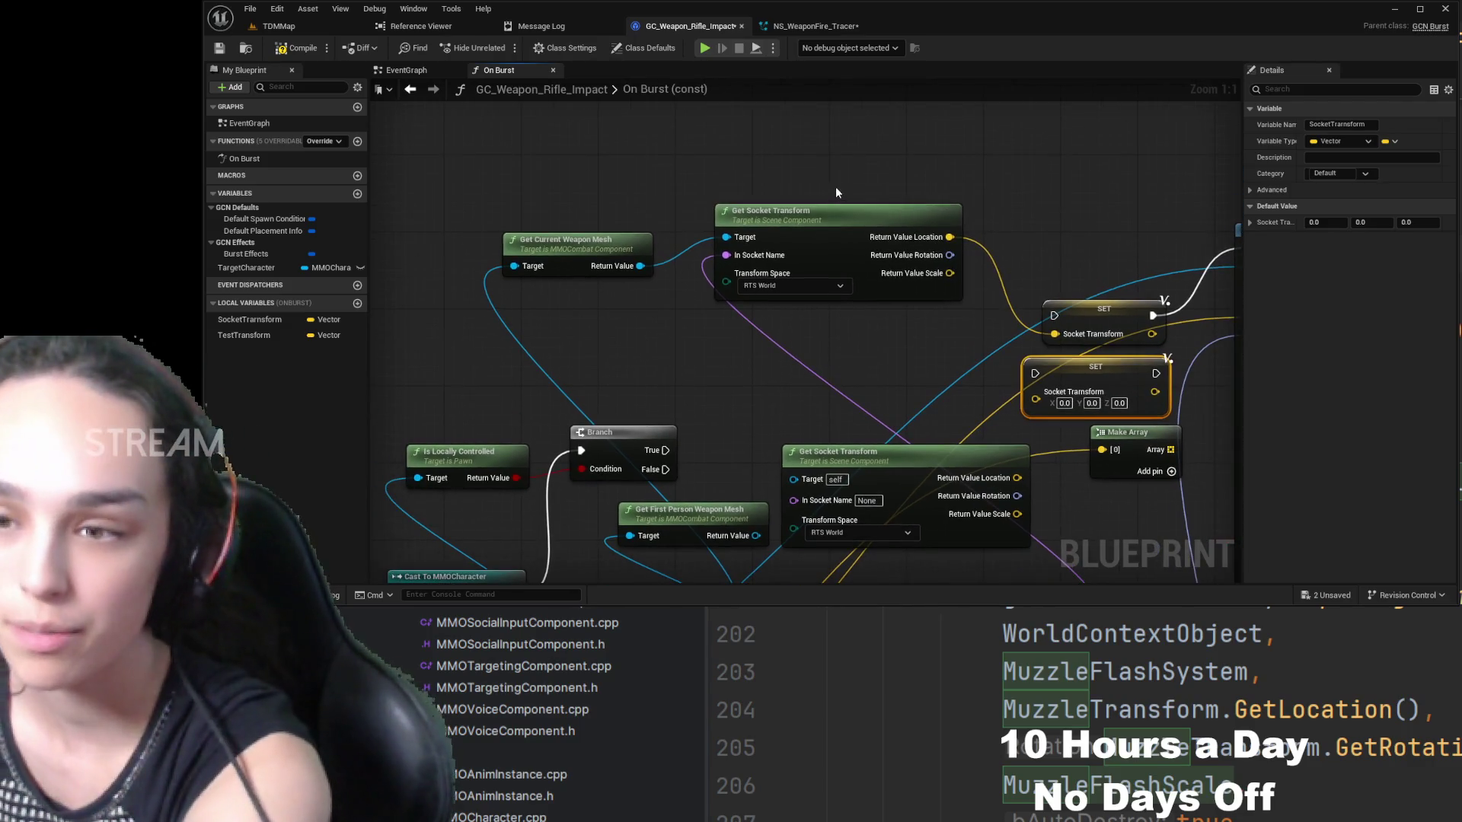
drag(834, 188, 566, 308)
drag(777, 217, 750, 141)
drag(830, 263, 704, 222)
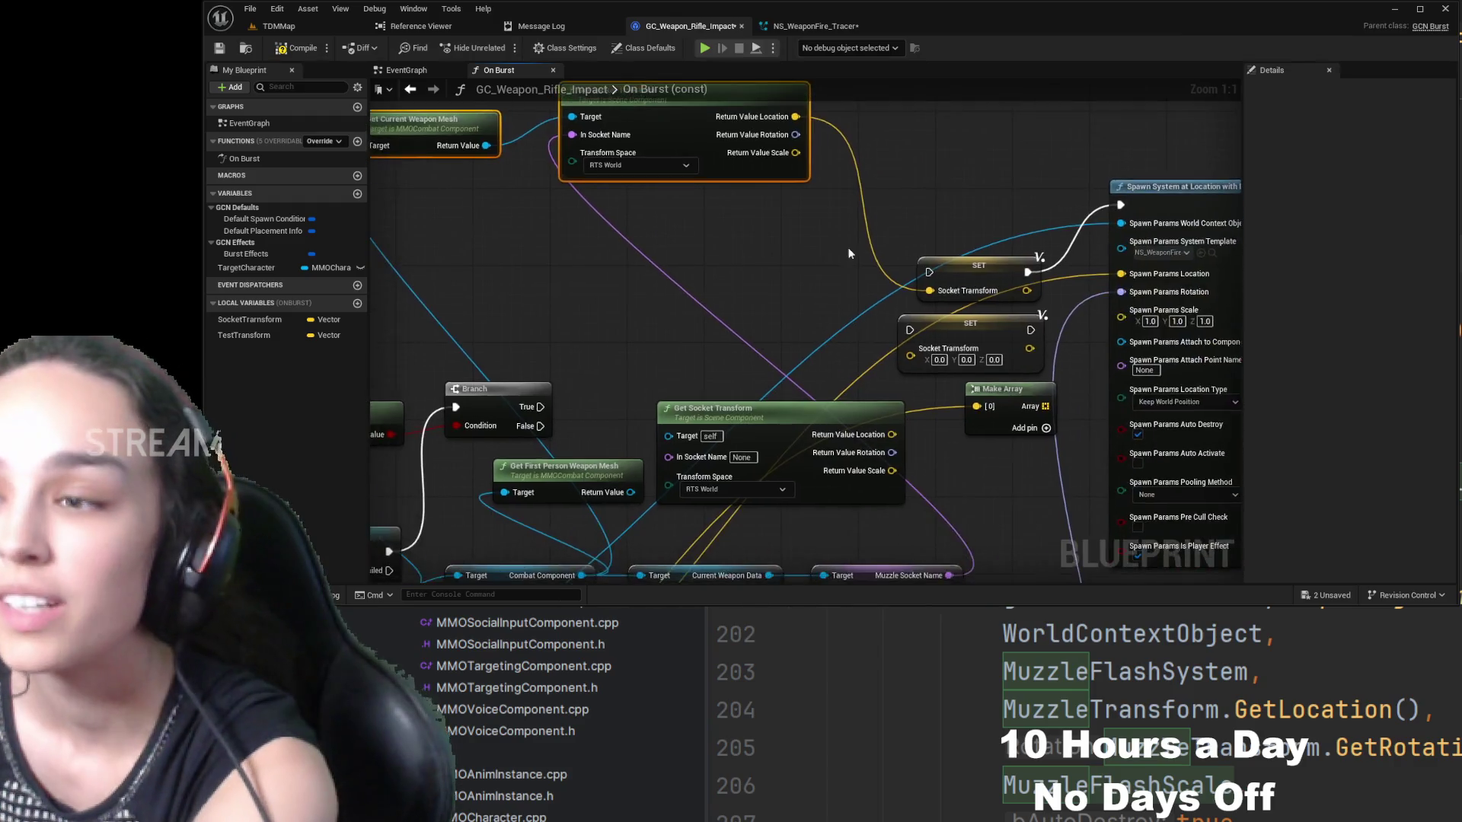
click(920, 265)
drag(920, 265, 911, 248)
drag(979, 334, 917, 314)
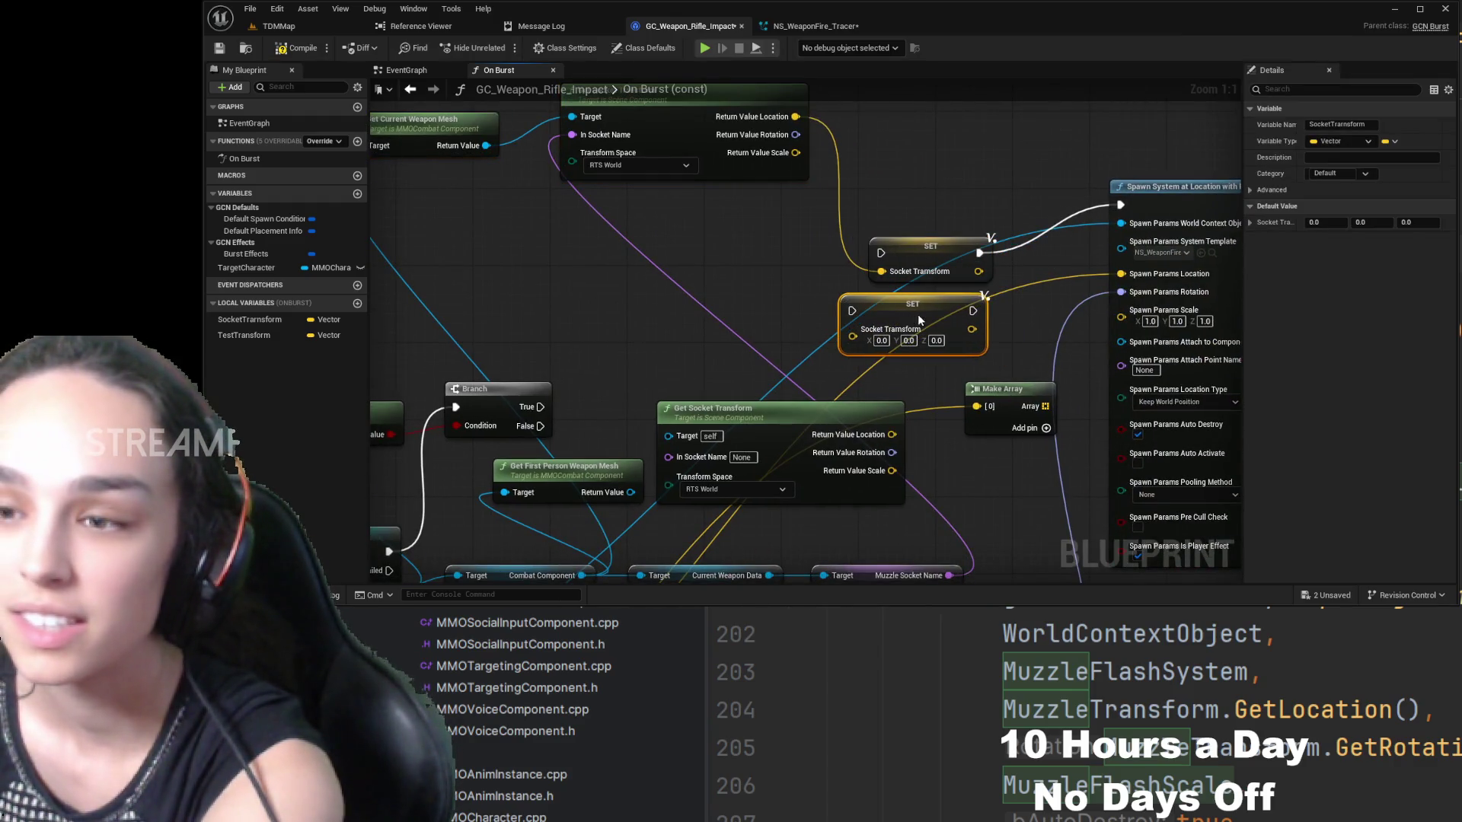
drag(695, 313, 784, 314)
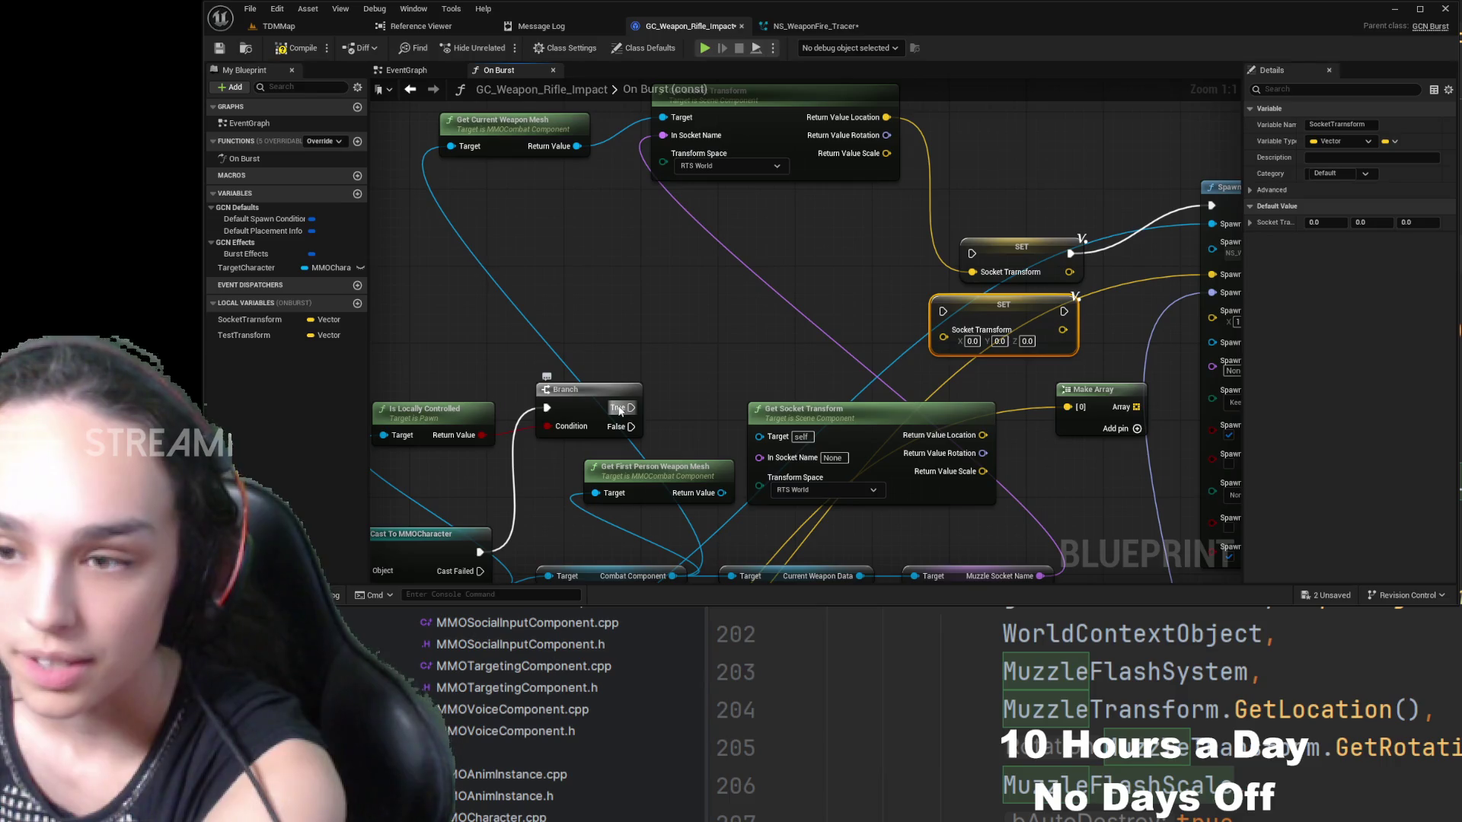
- Connect the Branch's True to the lower SET node and False to the upper SET node
mouse_move(622, 410)
mouse_down()
mouse_move(737, 352)
mouse_move(944, 311)
mouse_up()
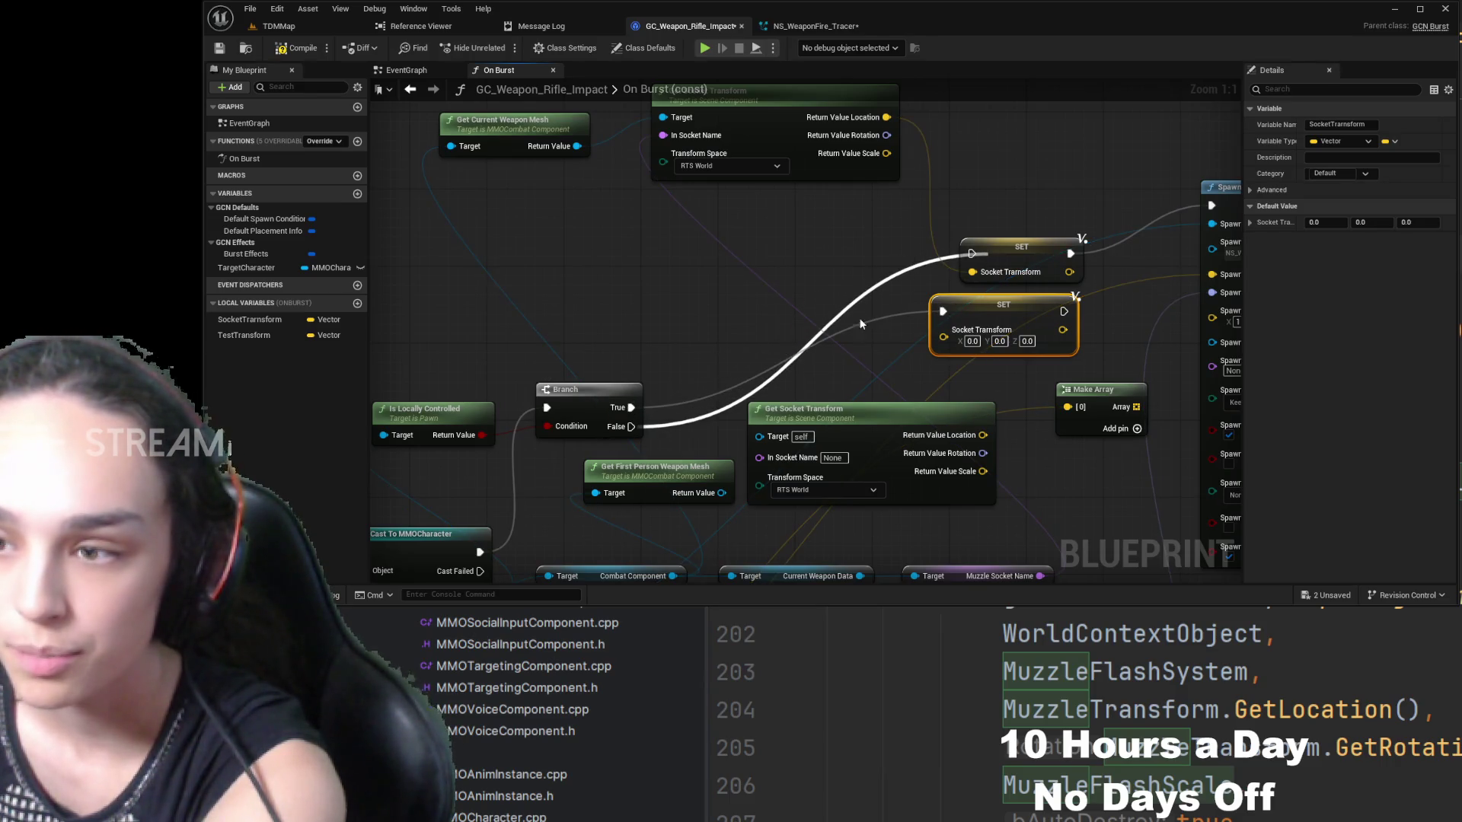
click(656, 435)
mouse_move(631, 427)
mouse_down()
mouse_move(937, 297)
mouse_move(963, 253)
mouse_up()
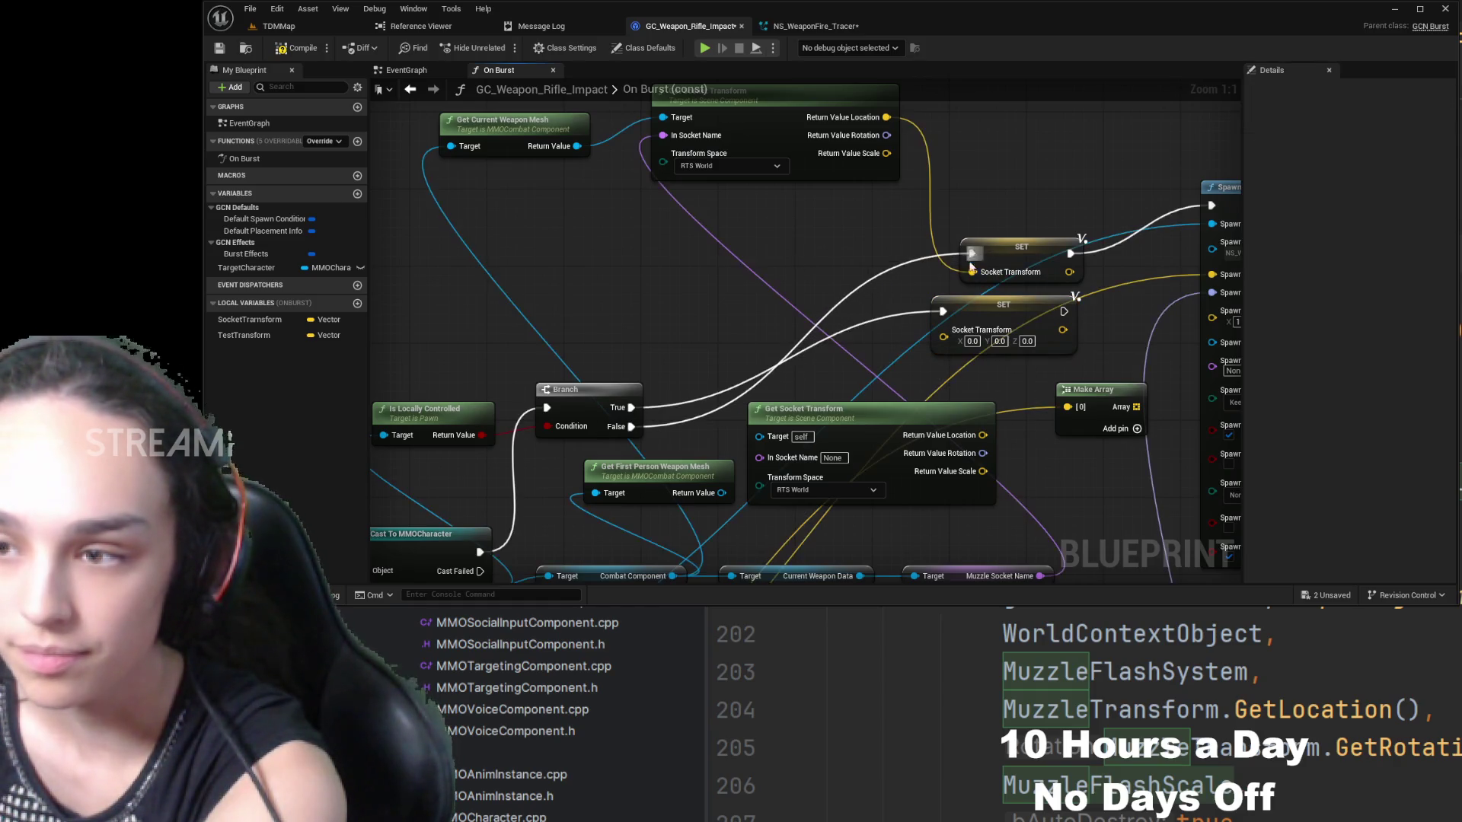
click(1027, 254)
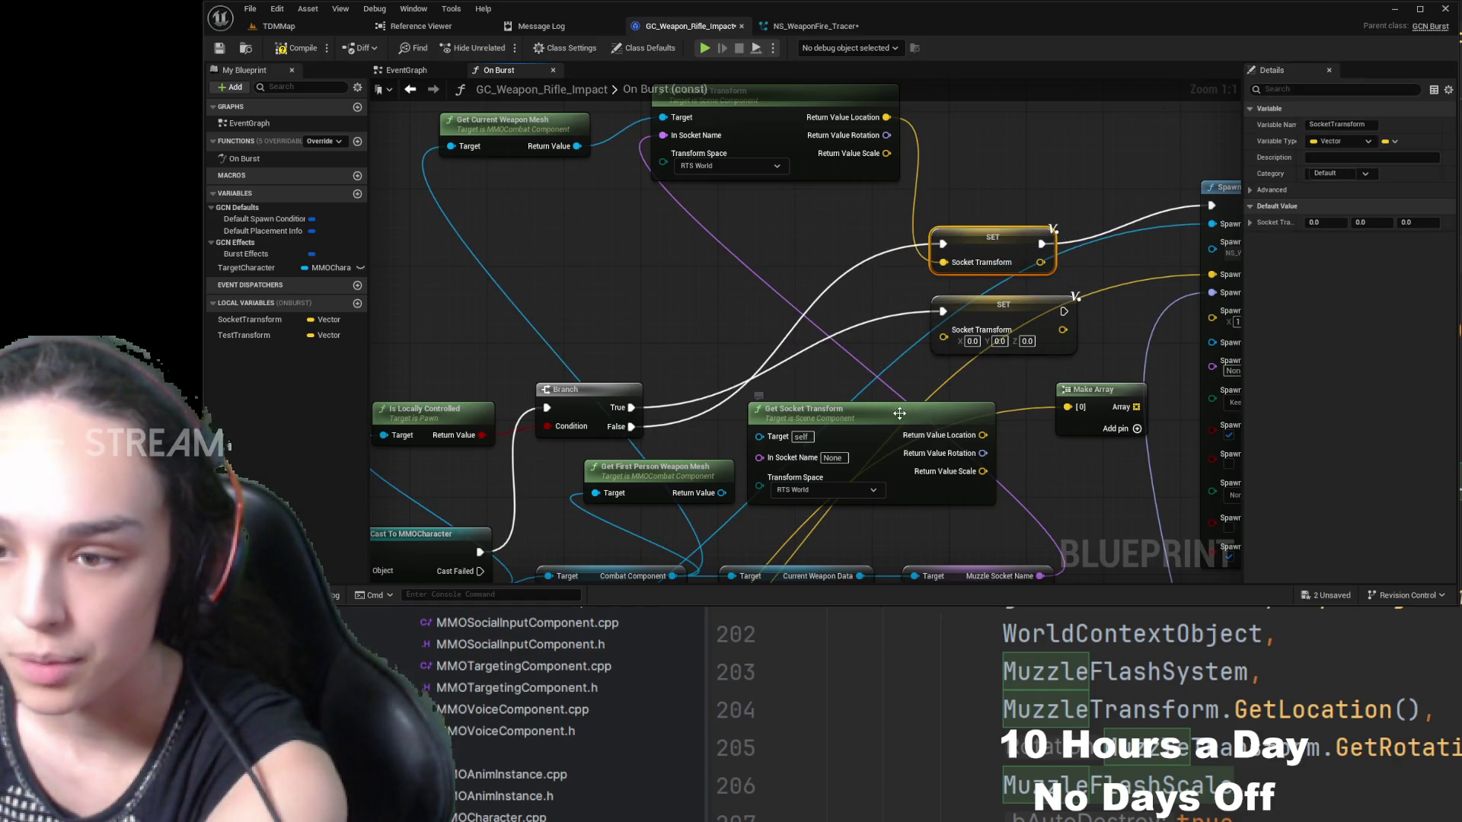
- Feed the first-person mesh into the lower Get Socket Transform's Target, save, and switch to TDMMap
drag(920, 364, 936, 232)
mouse_move(672, 310)
mouse_down()
mouse_move(785, 444)
mouse_move(750, 271)
mouse_move(723, 292)
mouse_up()
mouse_move(976, 424)
mouse_down()
mouse_move(966, 248)
mouse_move(908, 239)
mouse_up()
mouse_move(723, 288)
mouse_down()
mouse_move(583, 269)
mouse_move(734, 288)
mouse_move(827, 256)
mouse_up()
drag(838, 242, 775, 246)
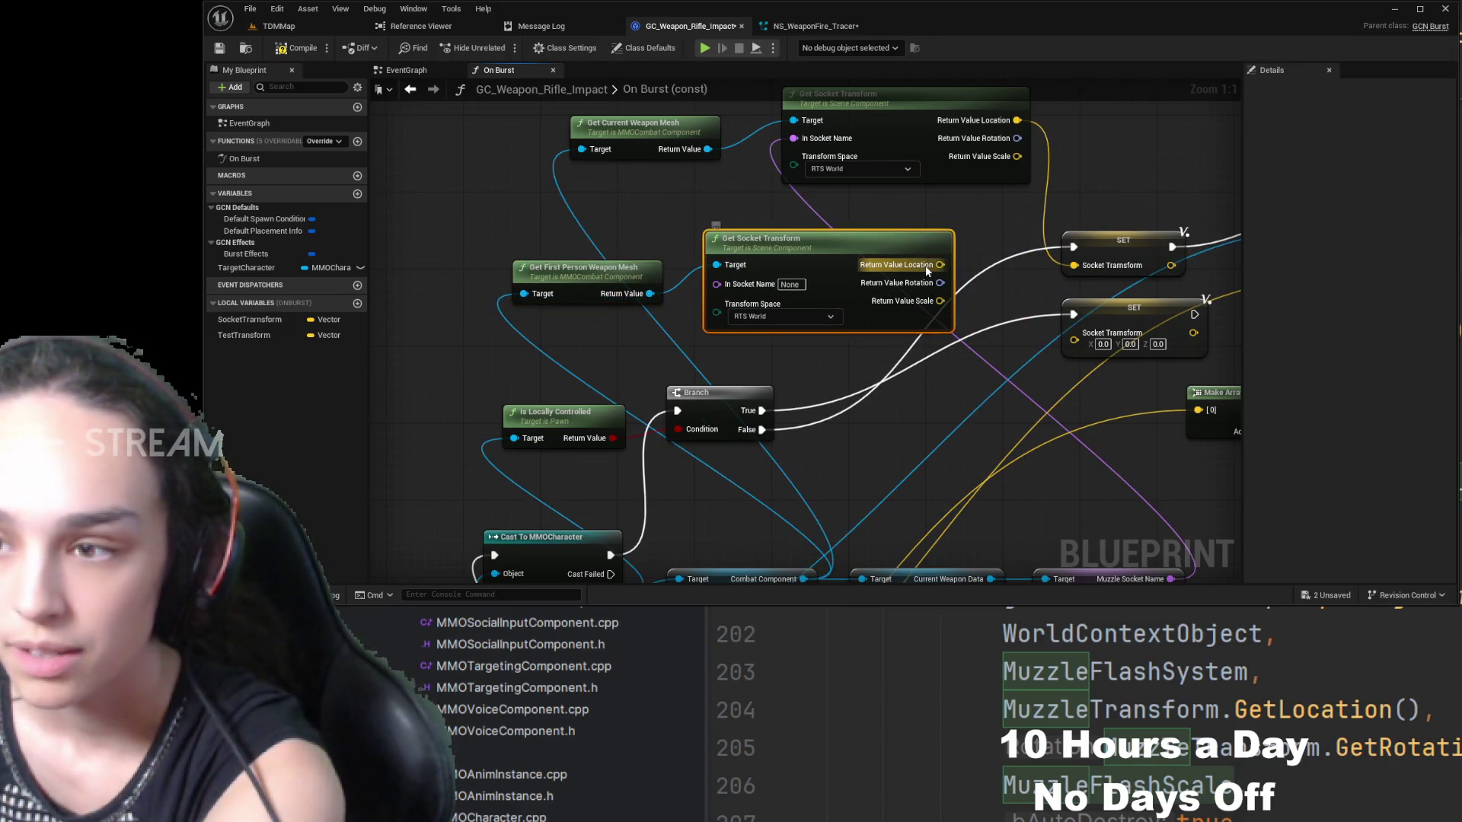
drag(940, 264, 1075, 341)
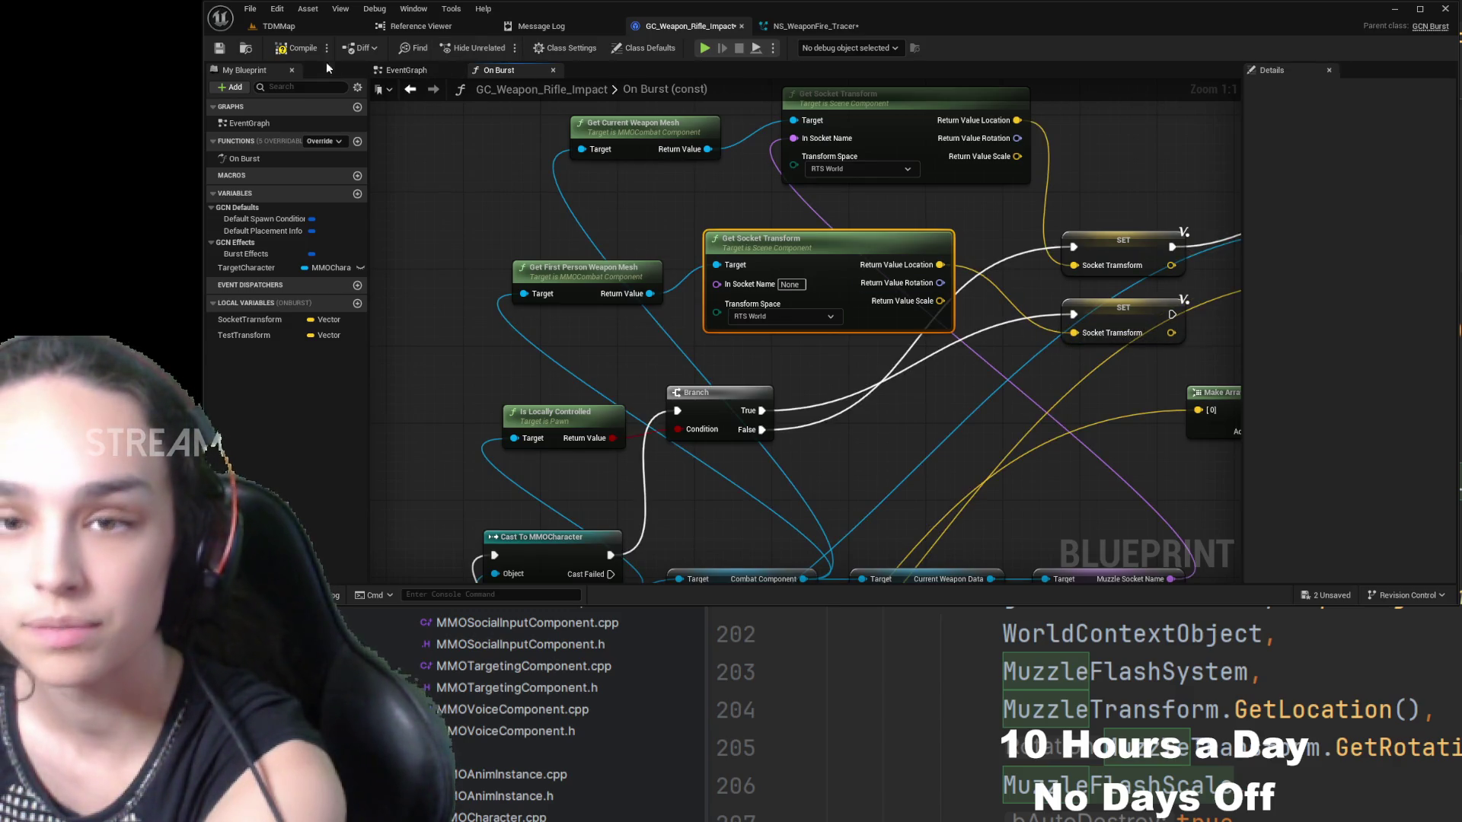
click(221, 48)
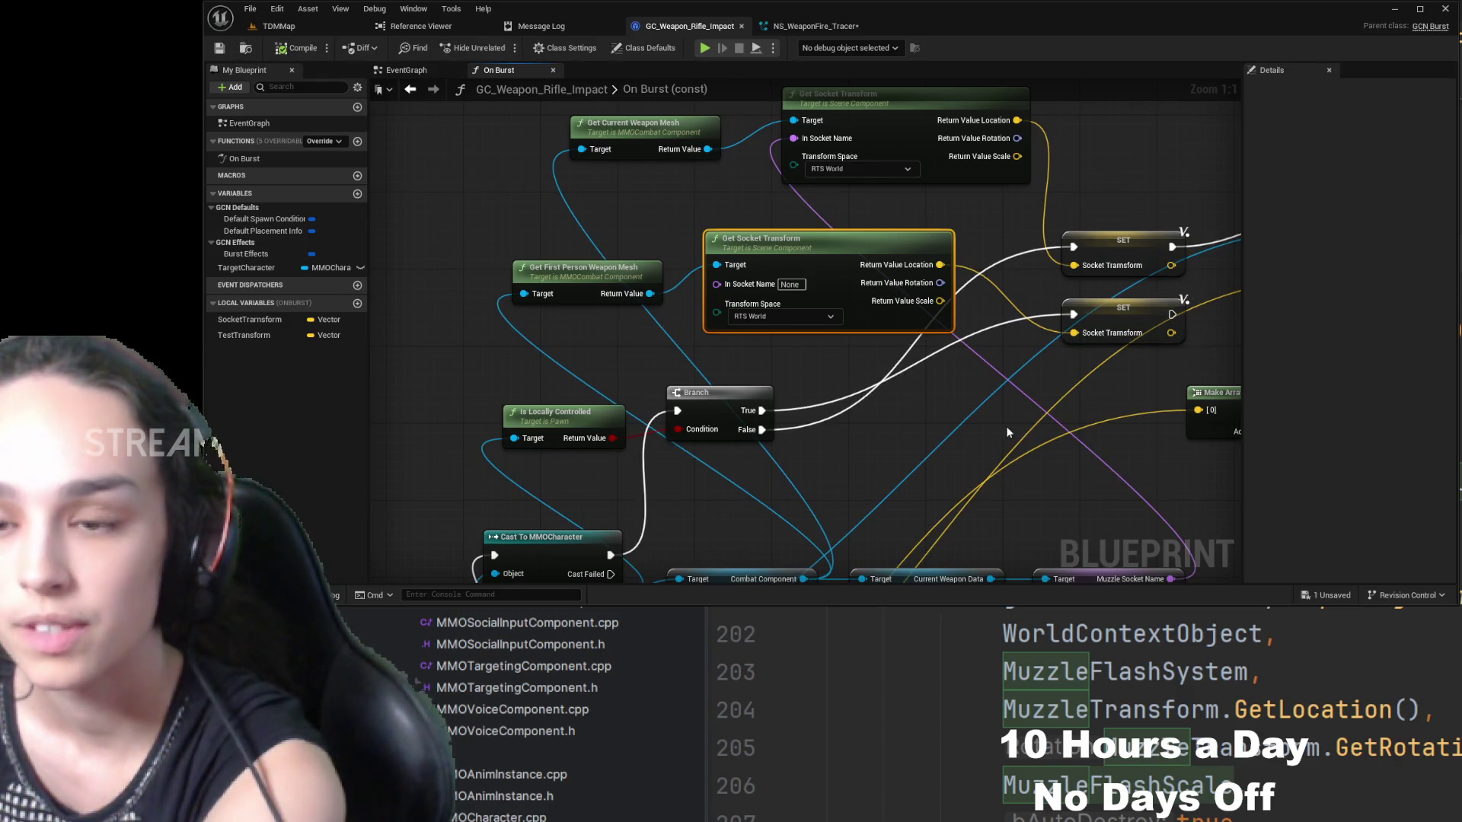
click(328, 28)
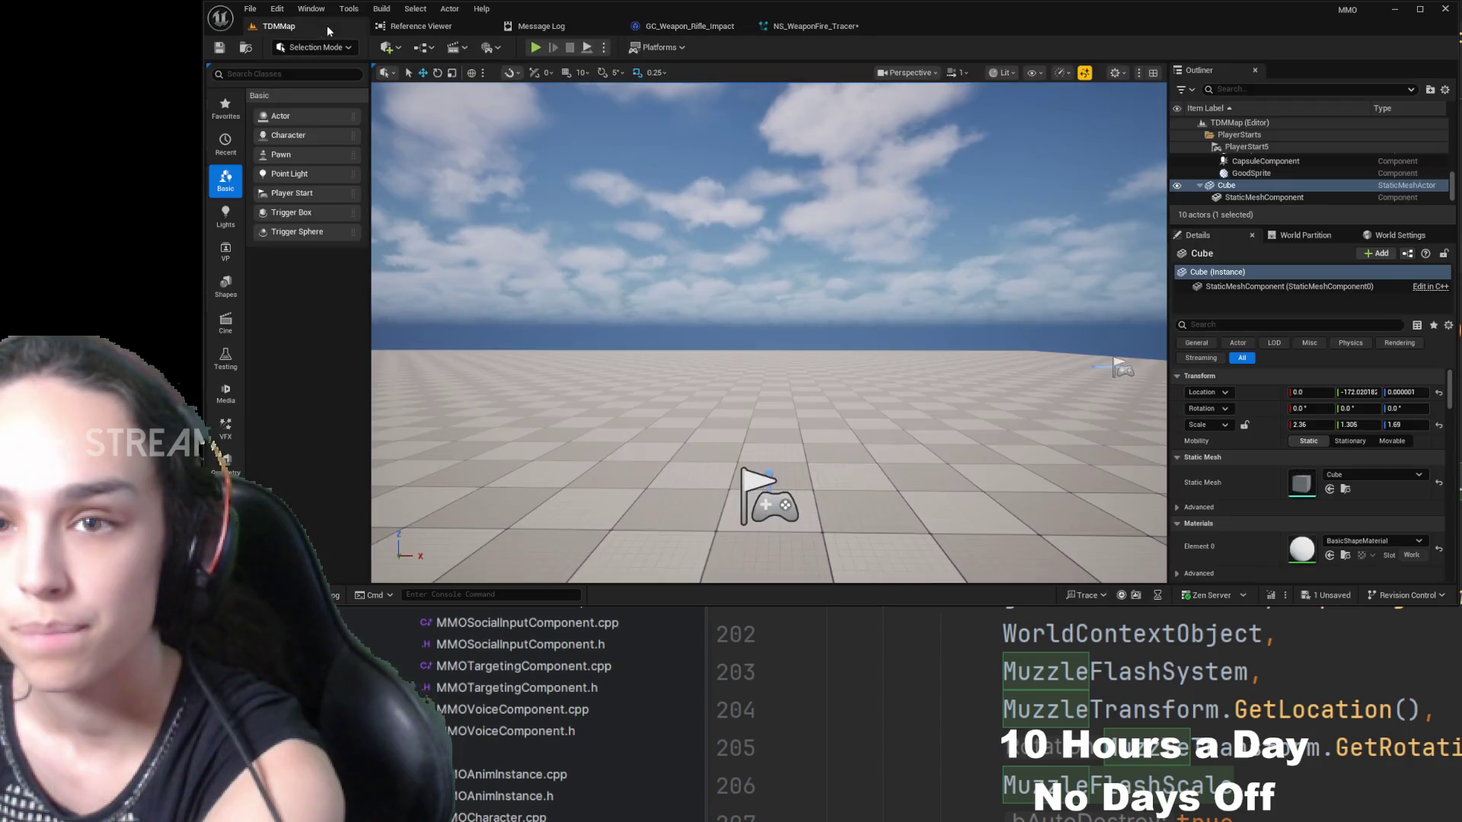
- Play the level and fire the aimed rifle at the blue character and the floor
click(536, 48)
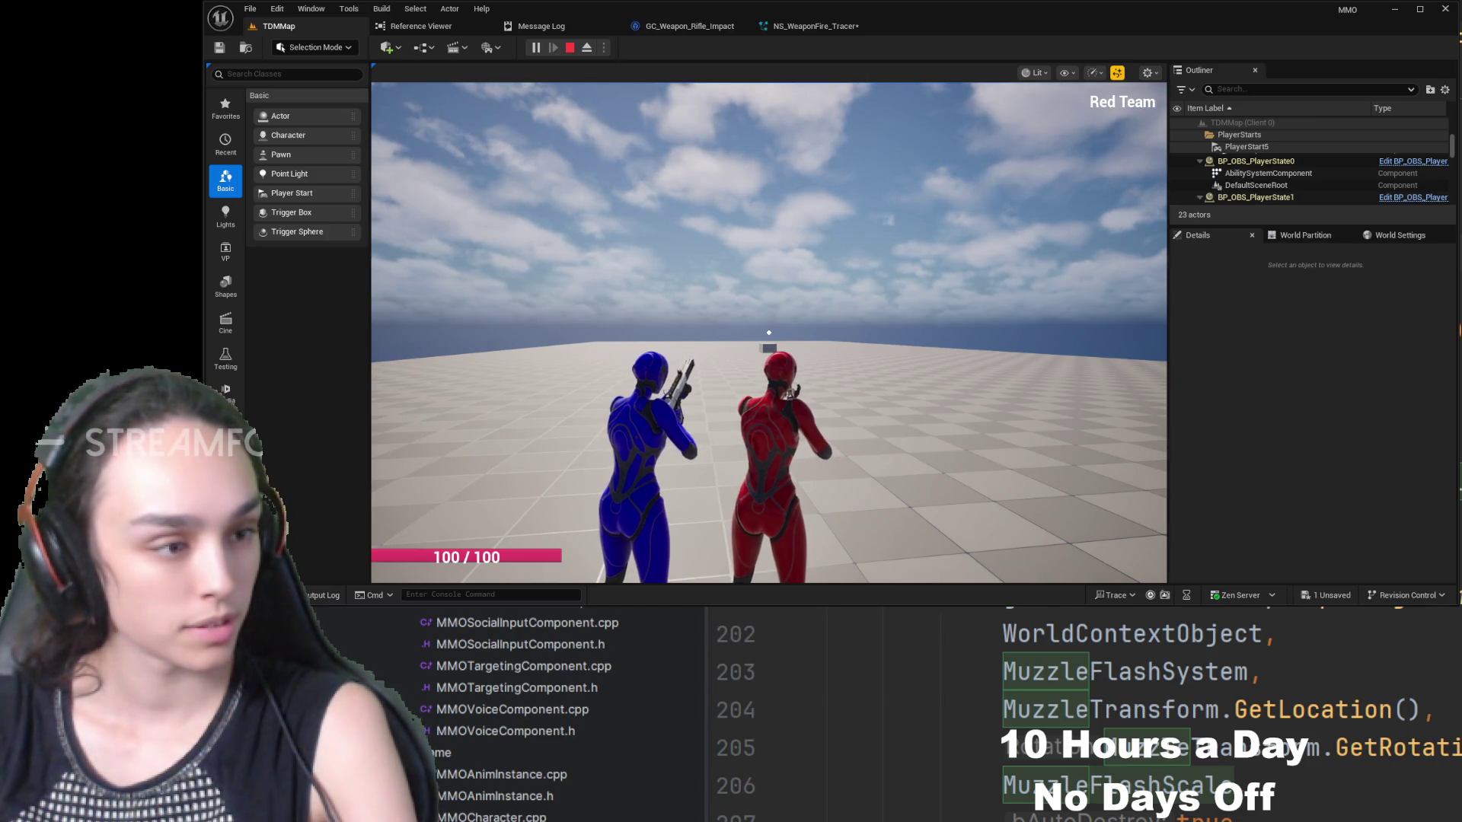
click(769, 333)
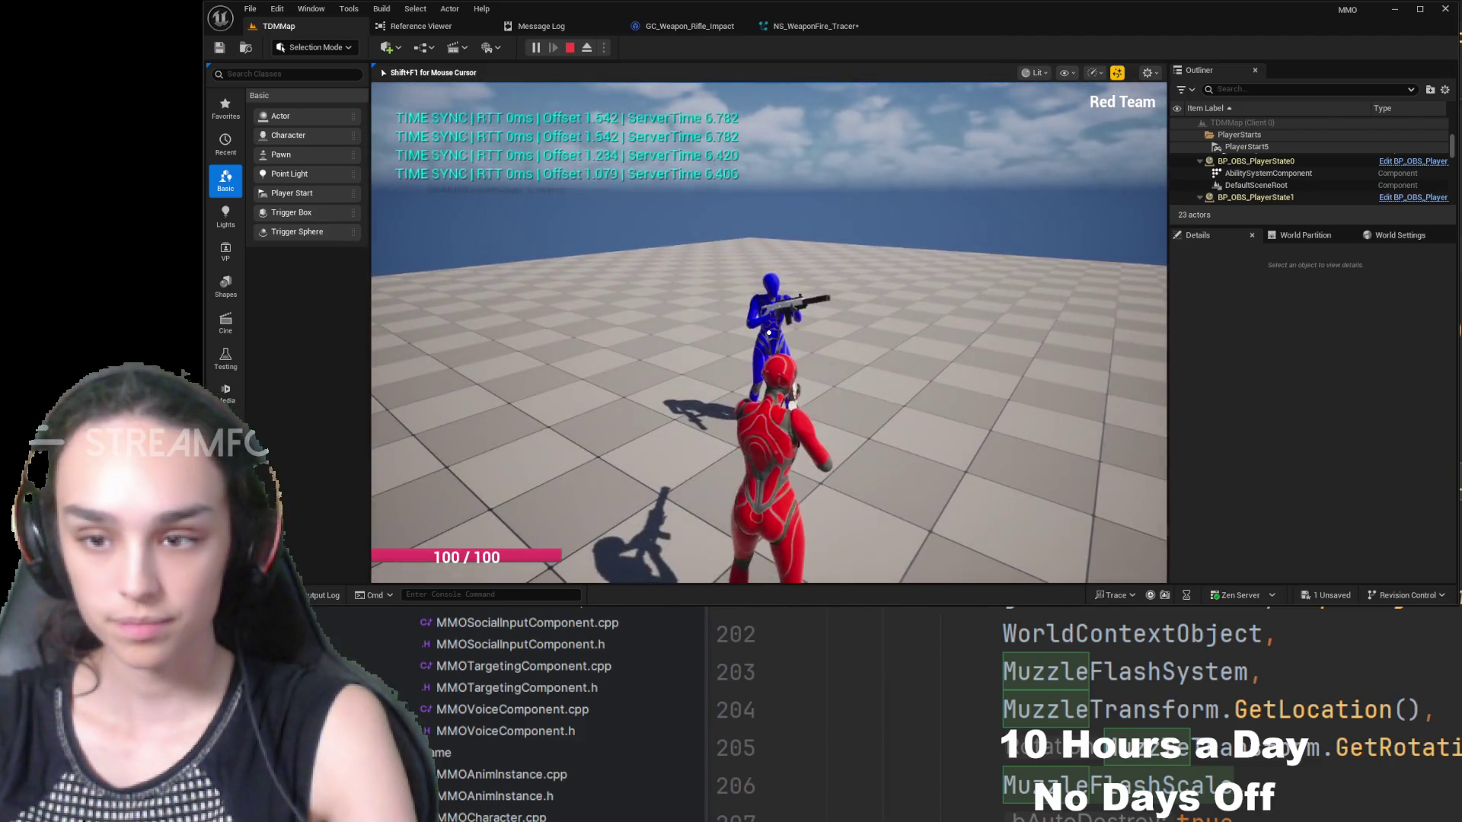
right_click(769, 333)
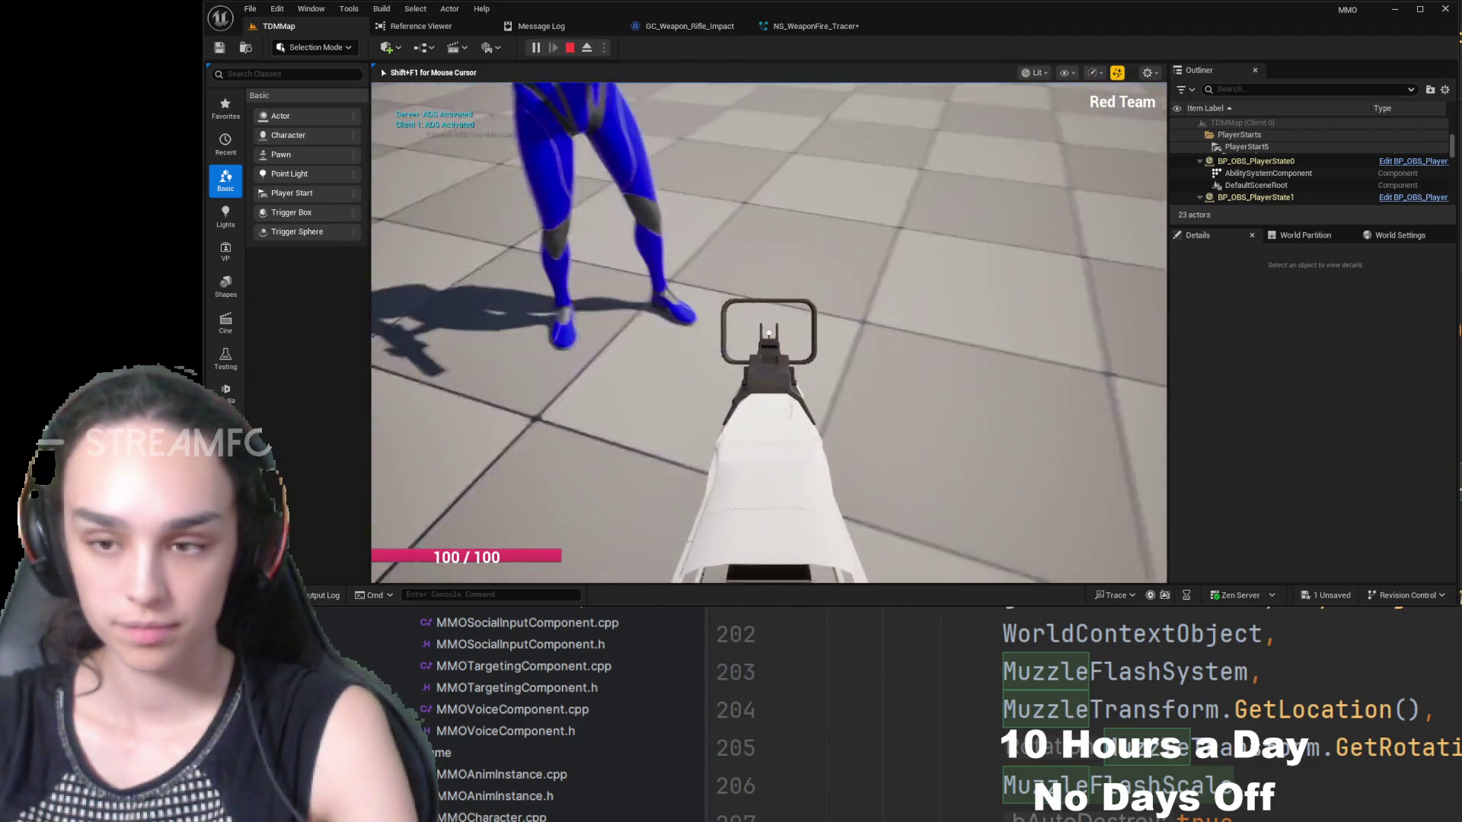
click(769, 333)
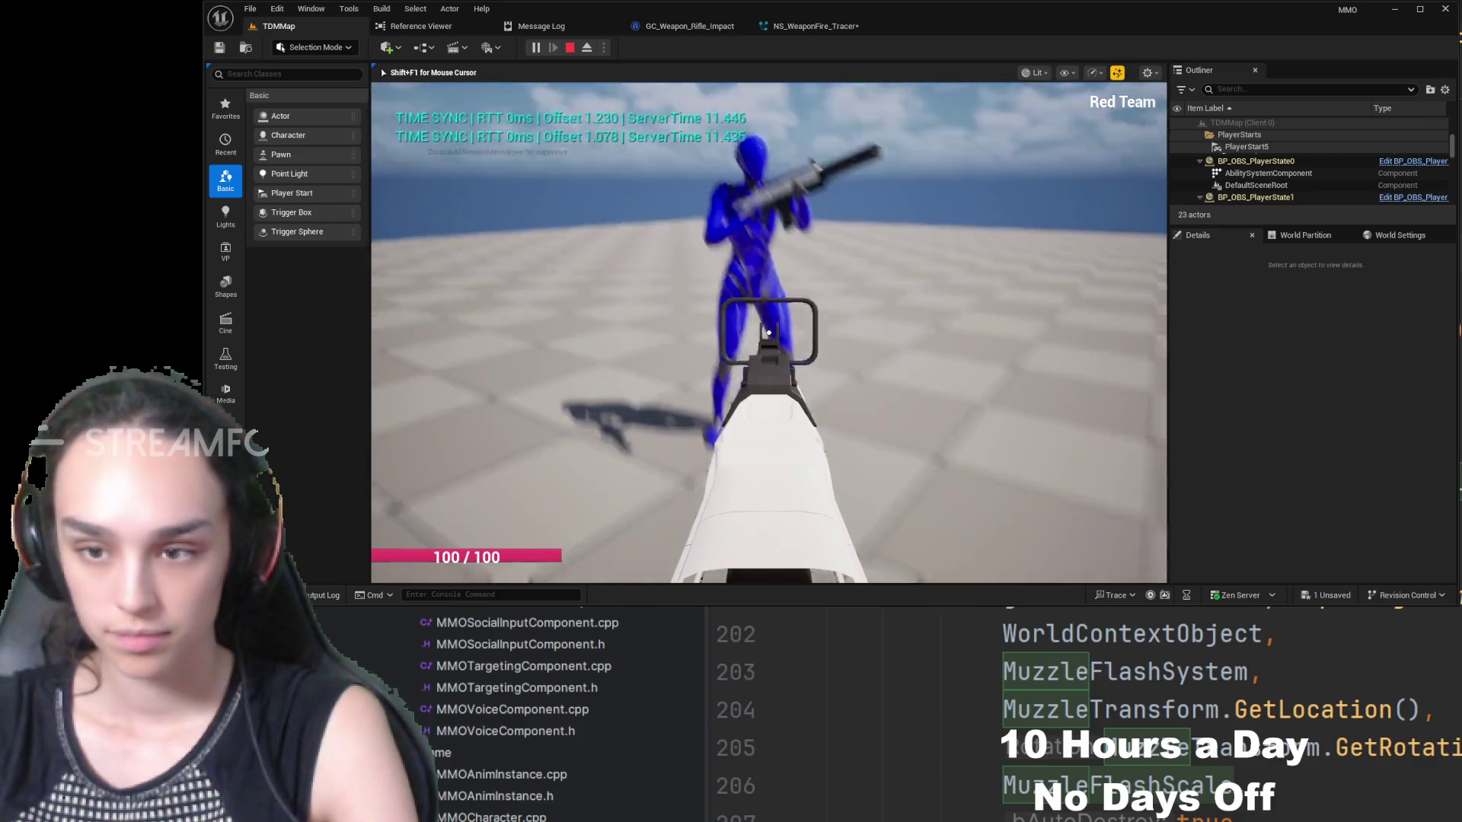
click(769, 333)
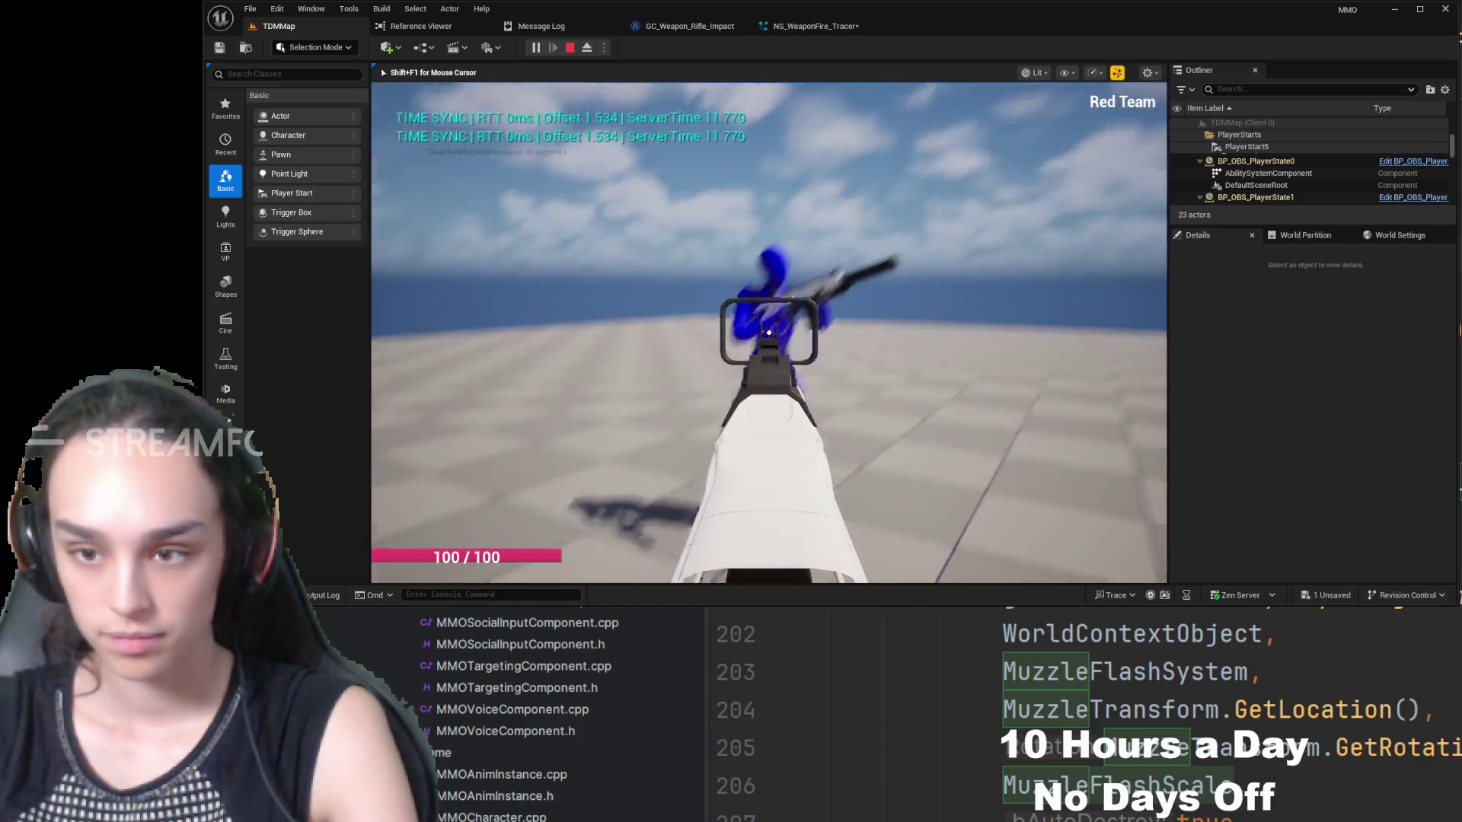
click(770, 333)
right_click(769, 333)
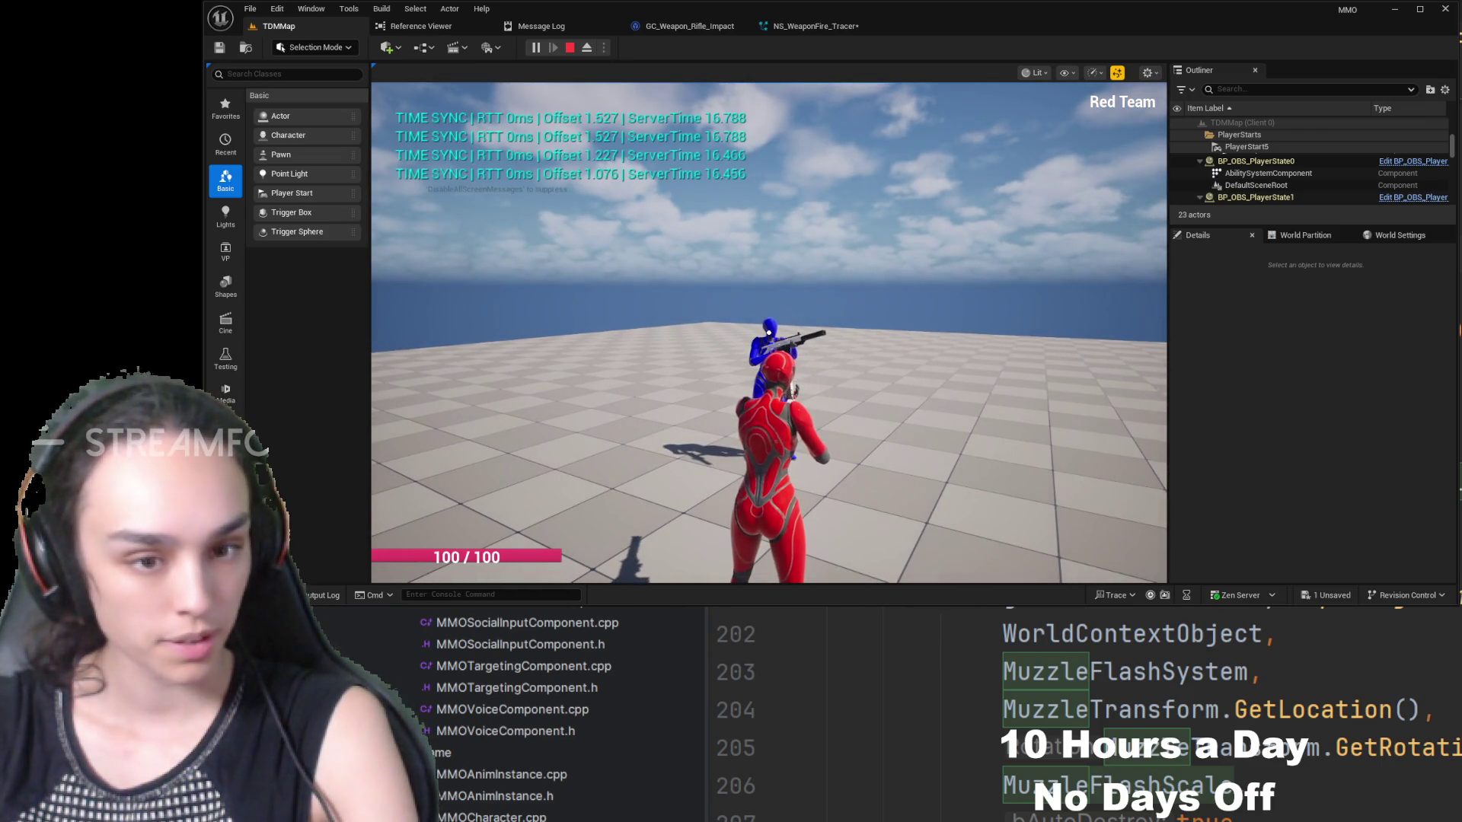
- Aim again, fire into the sky, then shoot the blue character to check impact effects
right_click(769, 333)
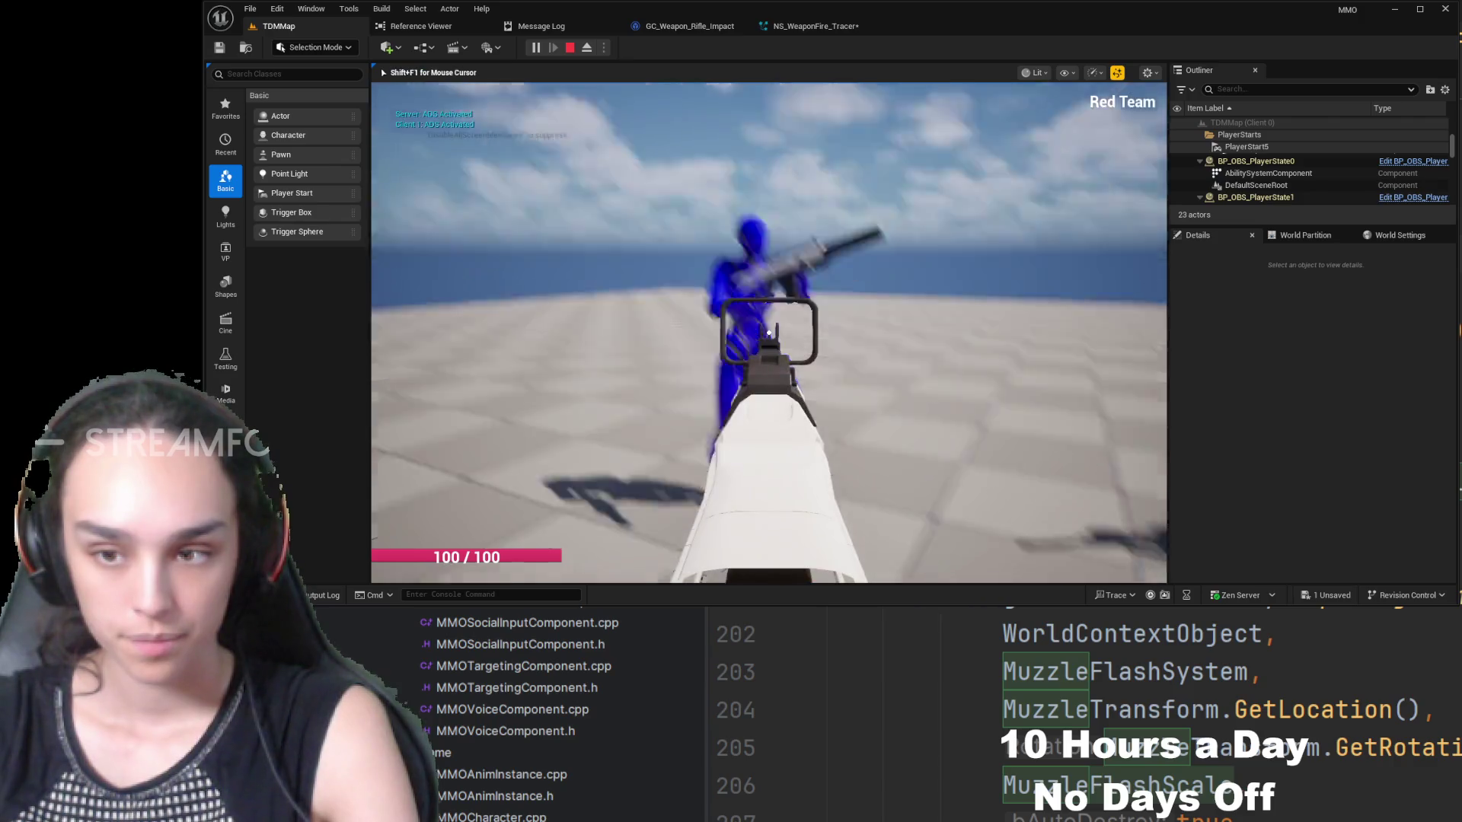
mouse_move(769, 333)
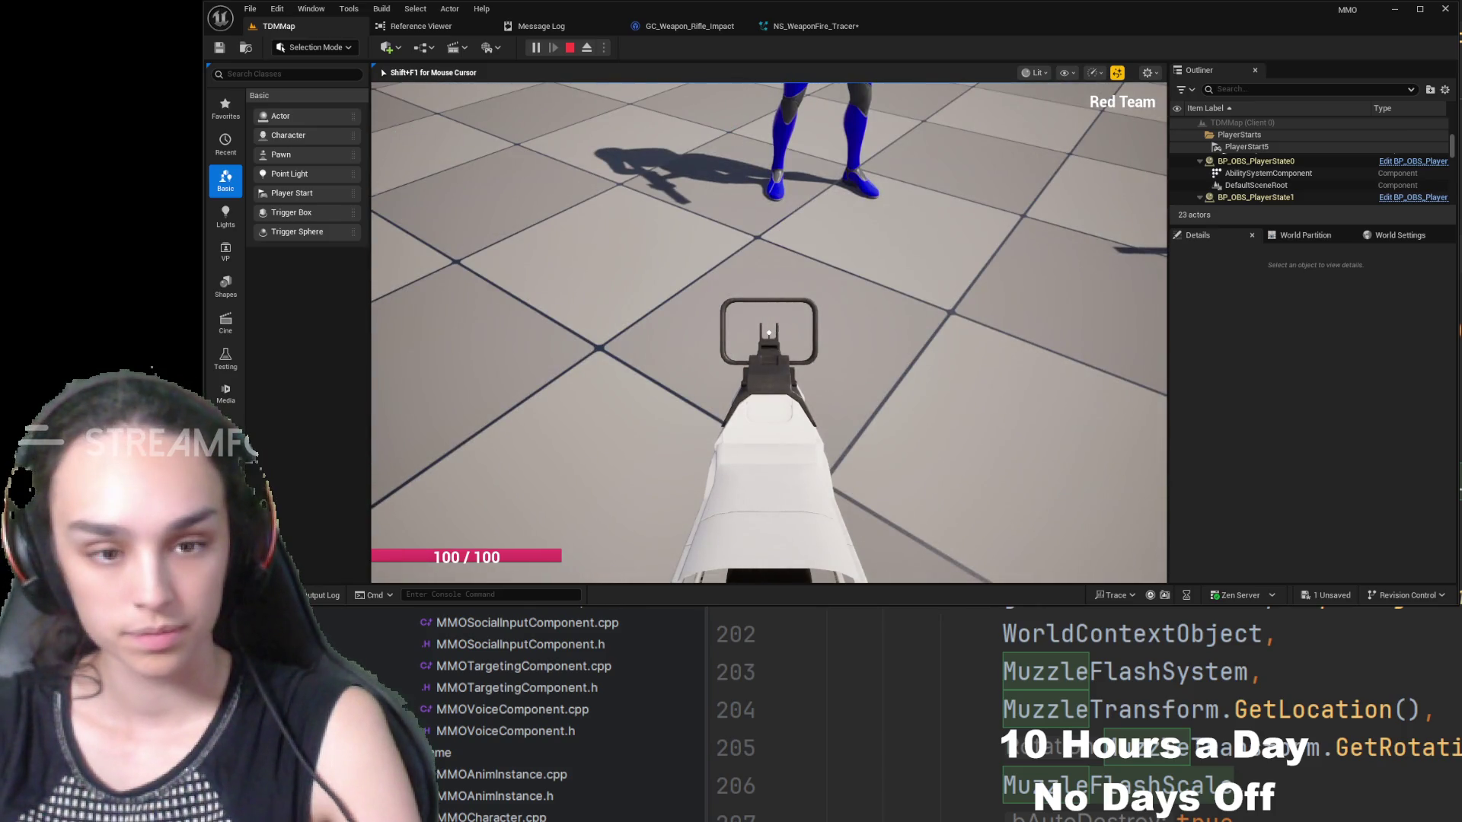
click(770, 333)
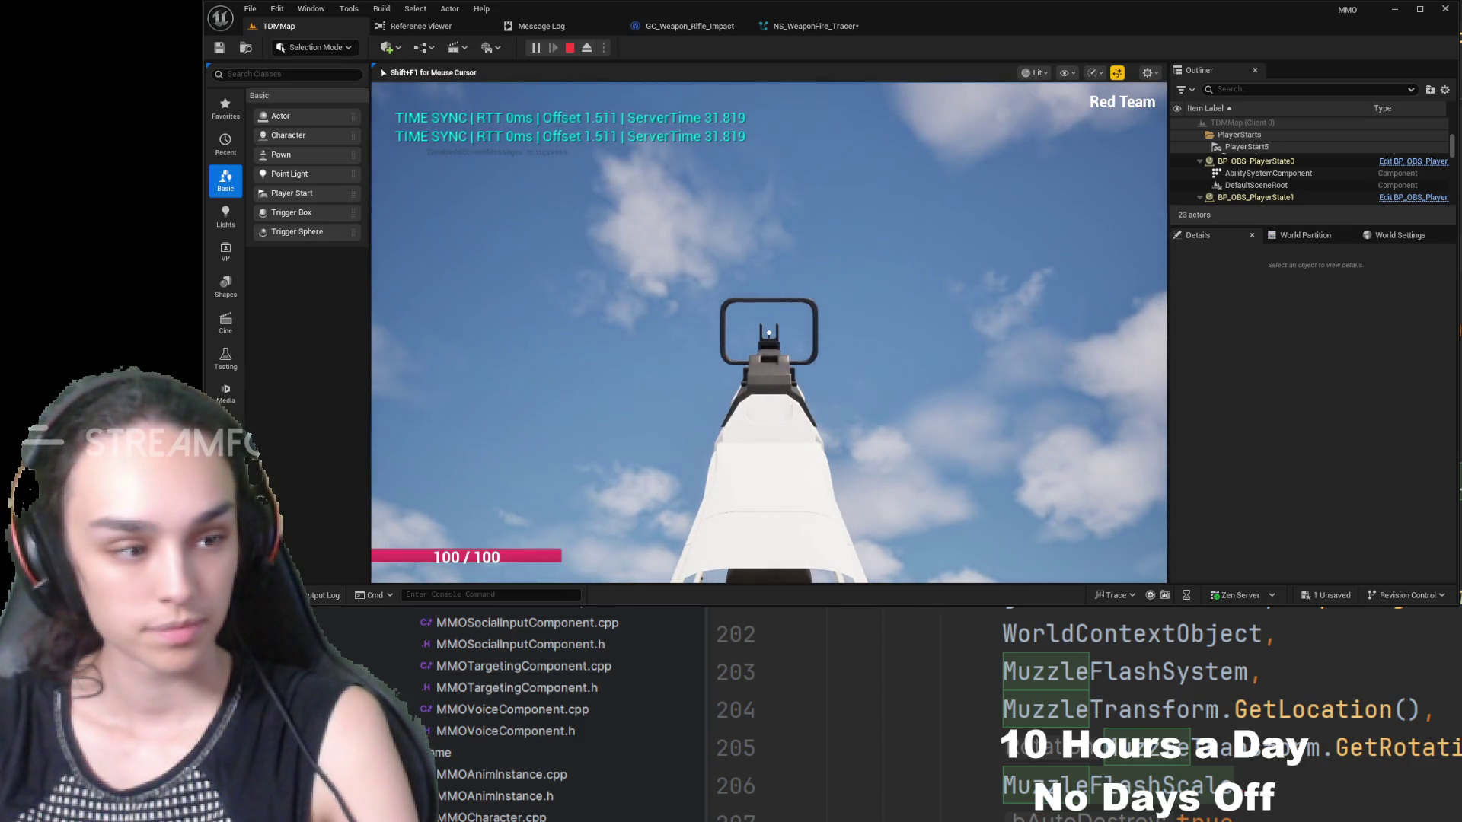
mouse_move(769, 332)
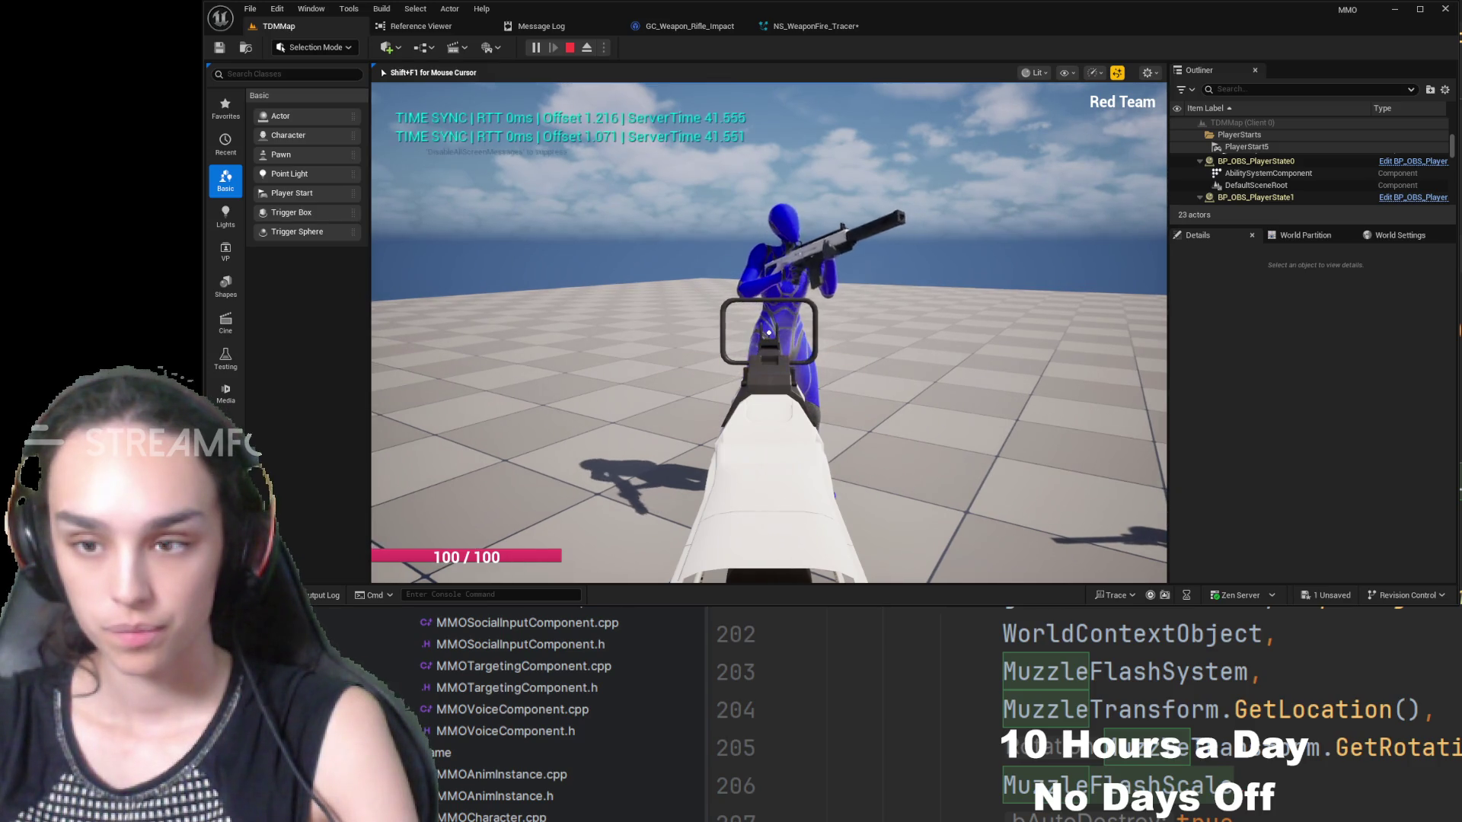
right_click(769, 332)
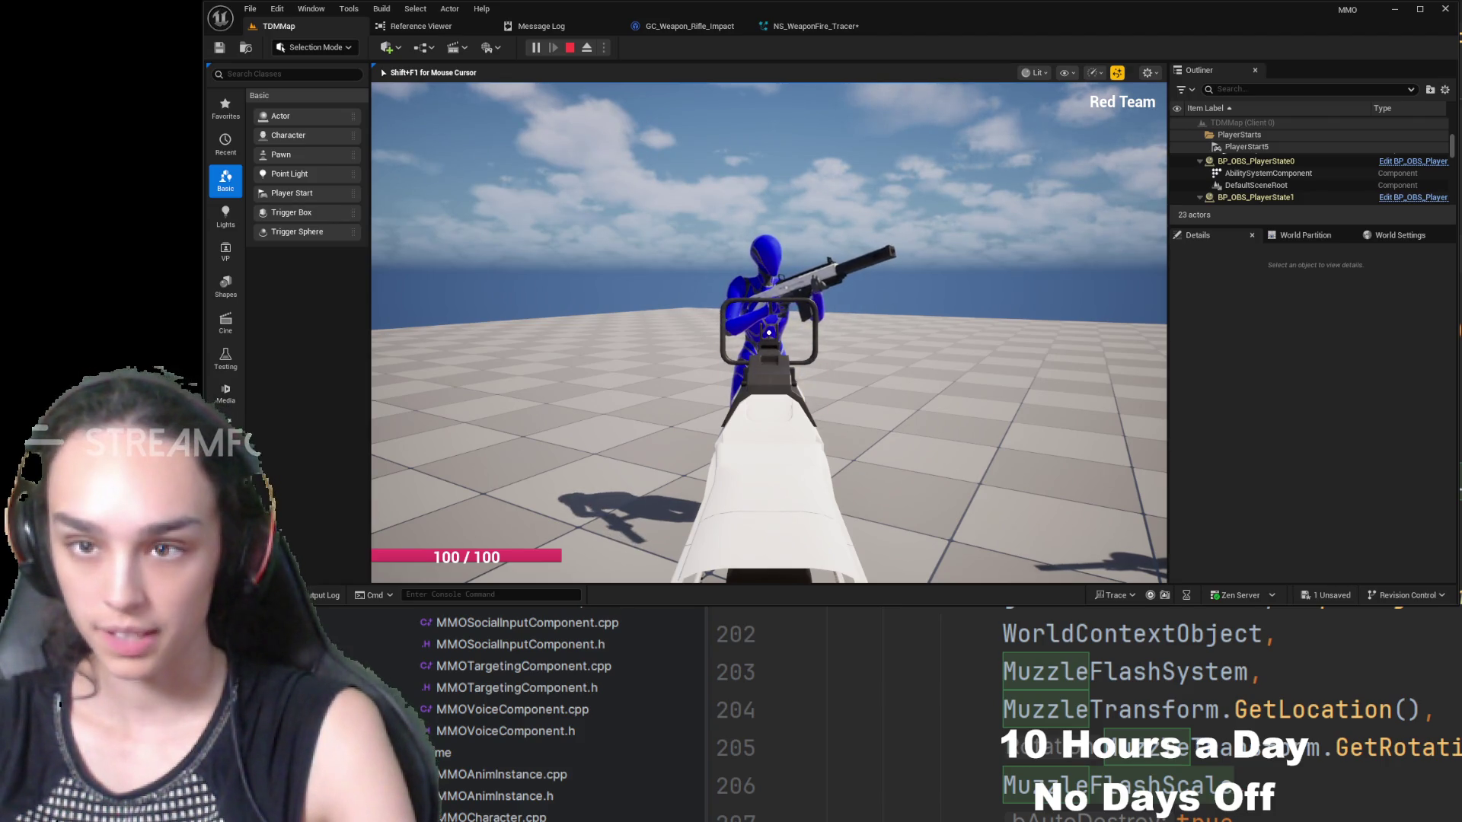
right_click(769, 333)
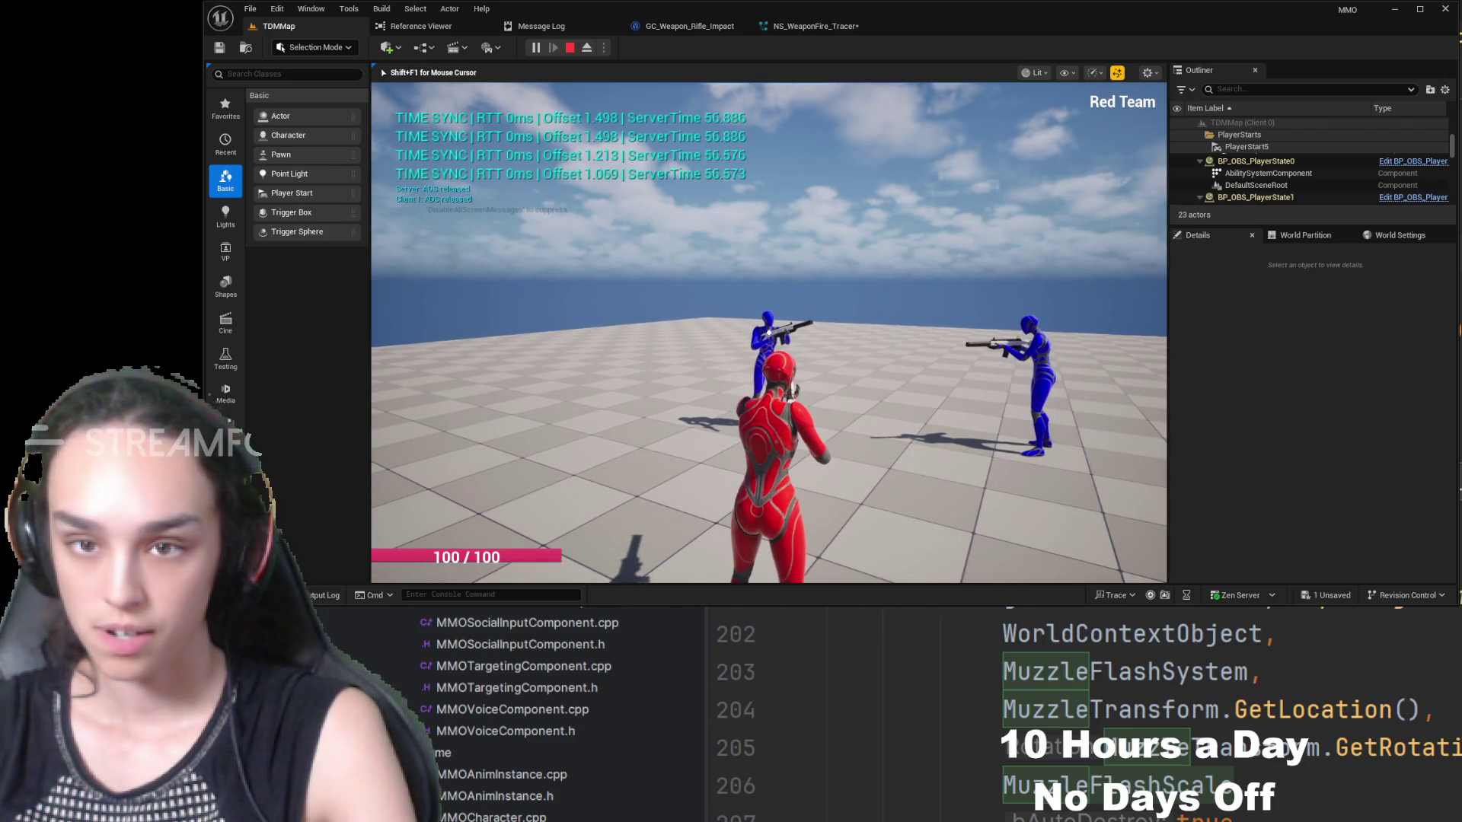
right_click(769, 333)
click(769, 333)
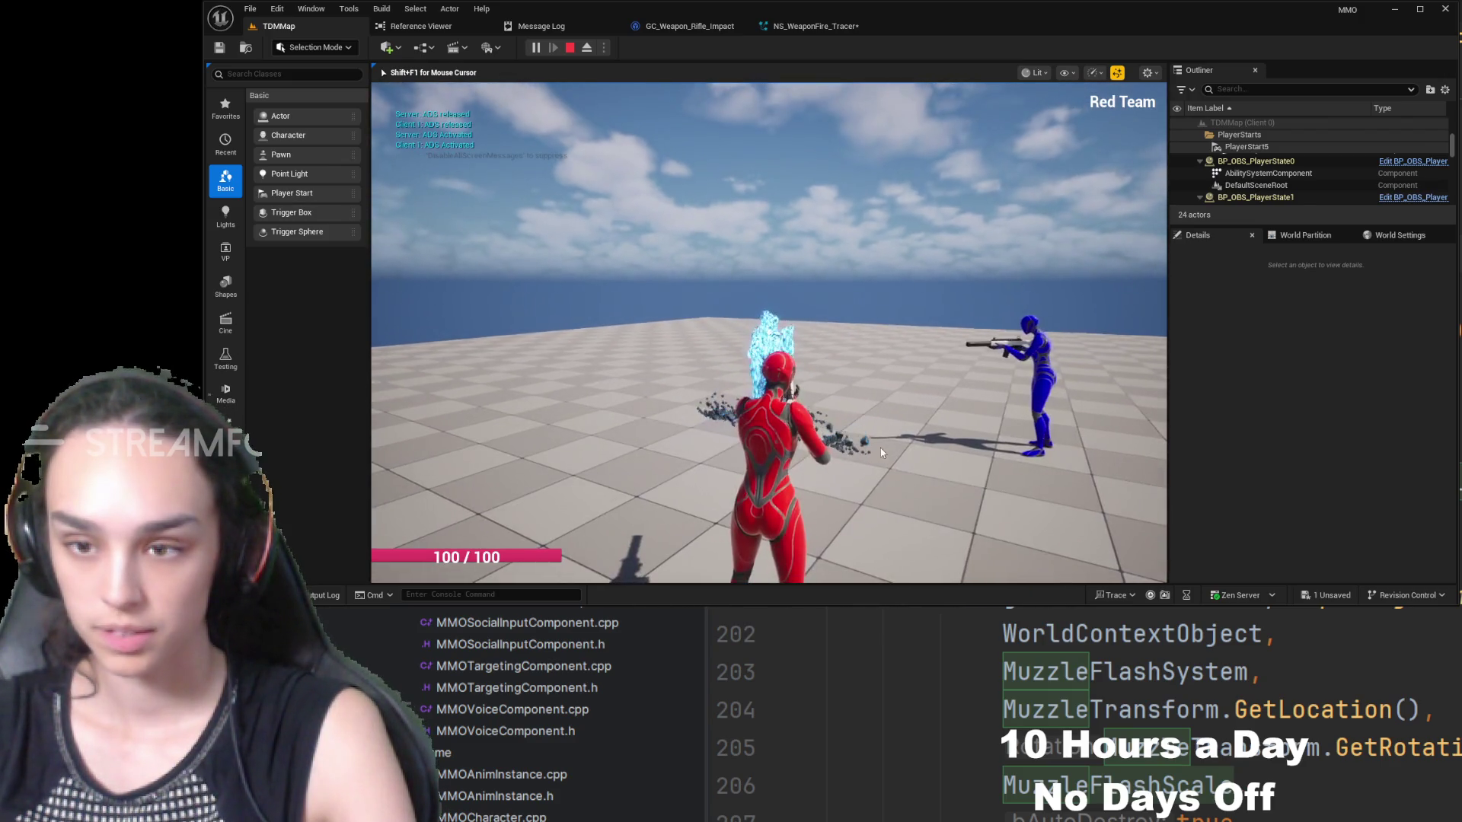
- Stop the play session and go back to GC_Weapon_Rifle_Impact's On Burst graph
key(Escape)
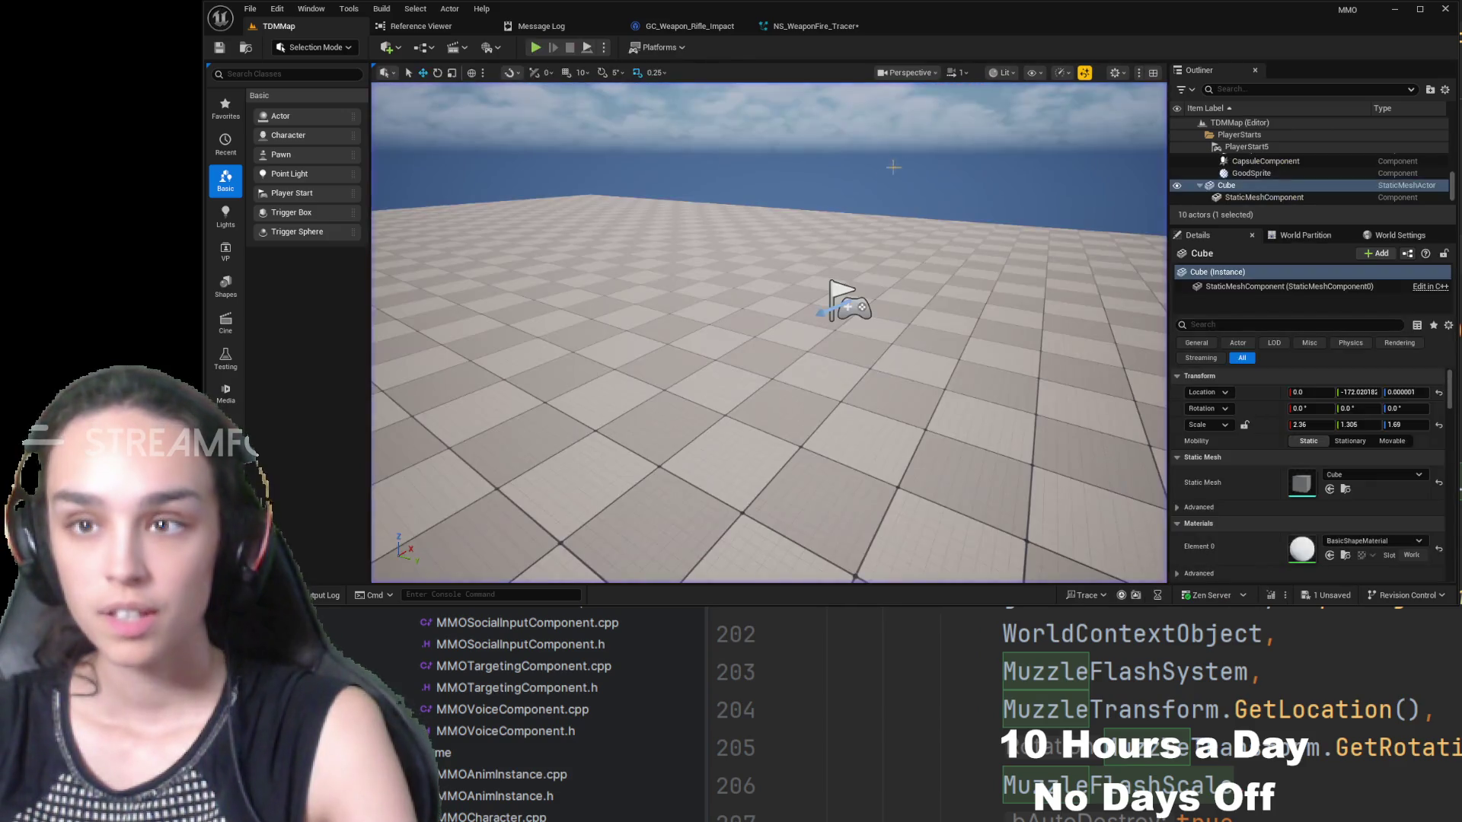
click(818, 27)
click(673, 29)
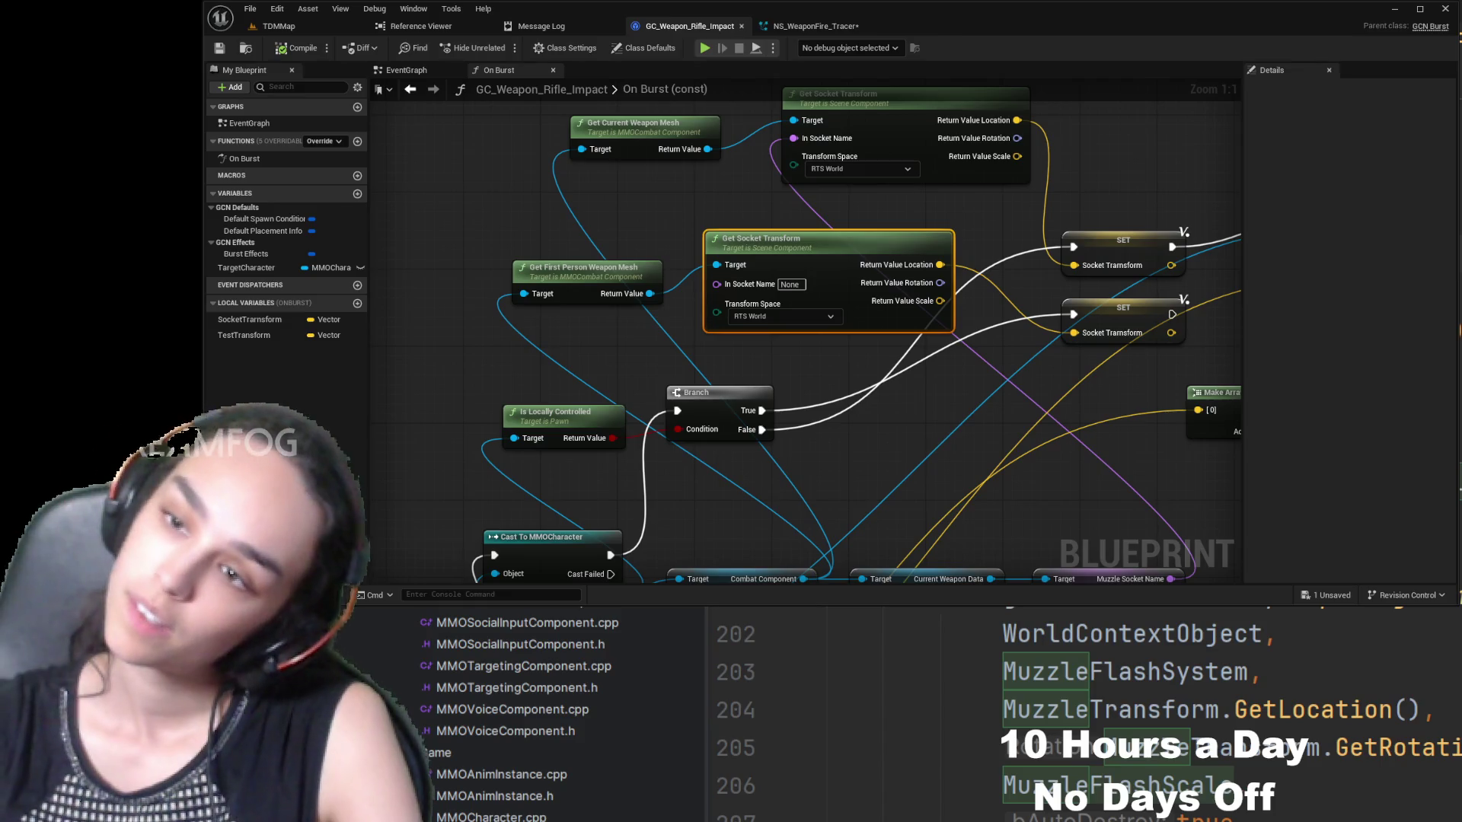
click(396, 308)
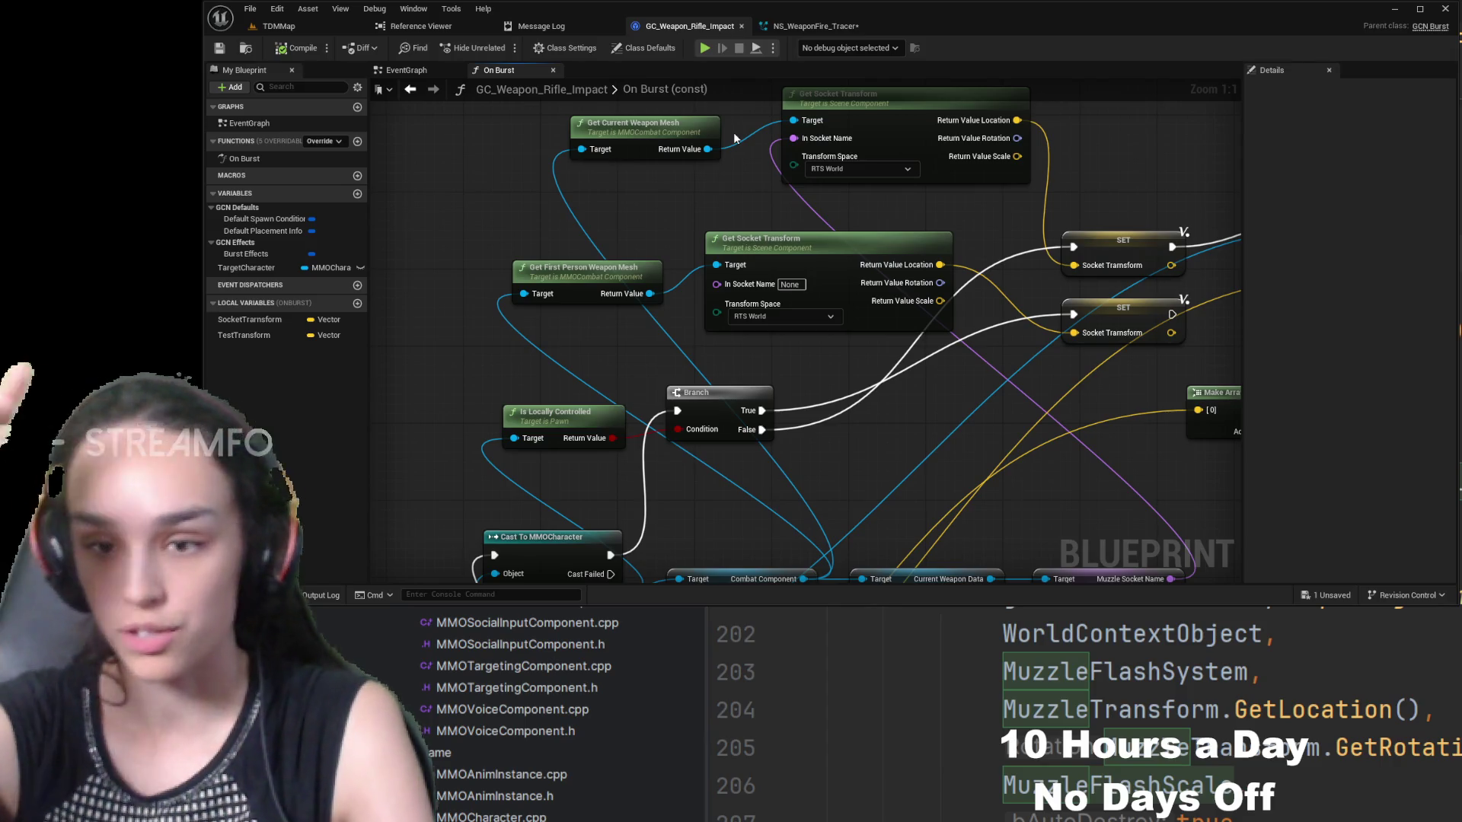
mouse_move(536, 574)
mouse_down()
mouse_move(567, 379)
mouse_move(671, 362)
mouse_move(689, 430)
mouse_move(579, 412)
mouse_move(630, 414)
mouse_move(626, 277)
mouse_up()
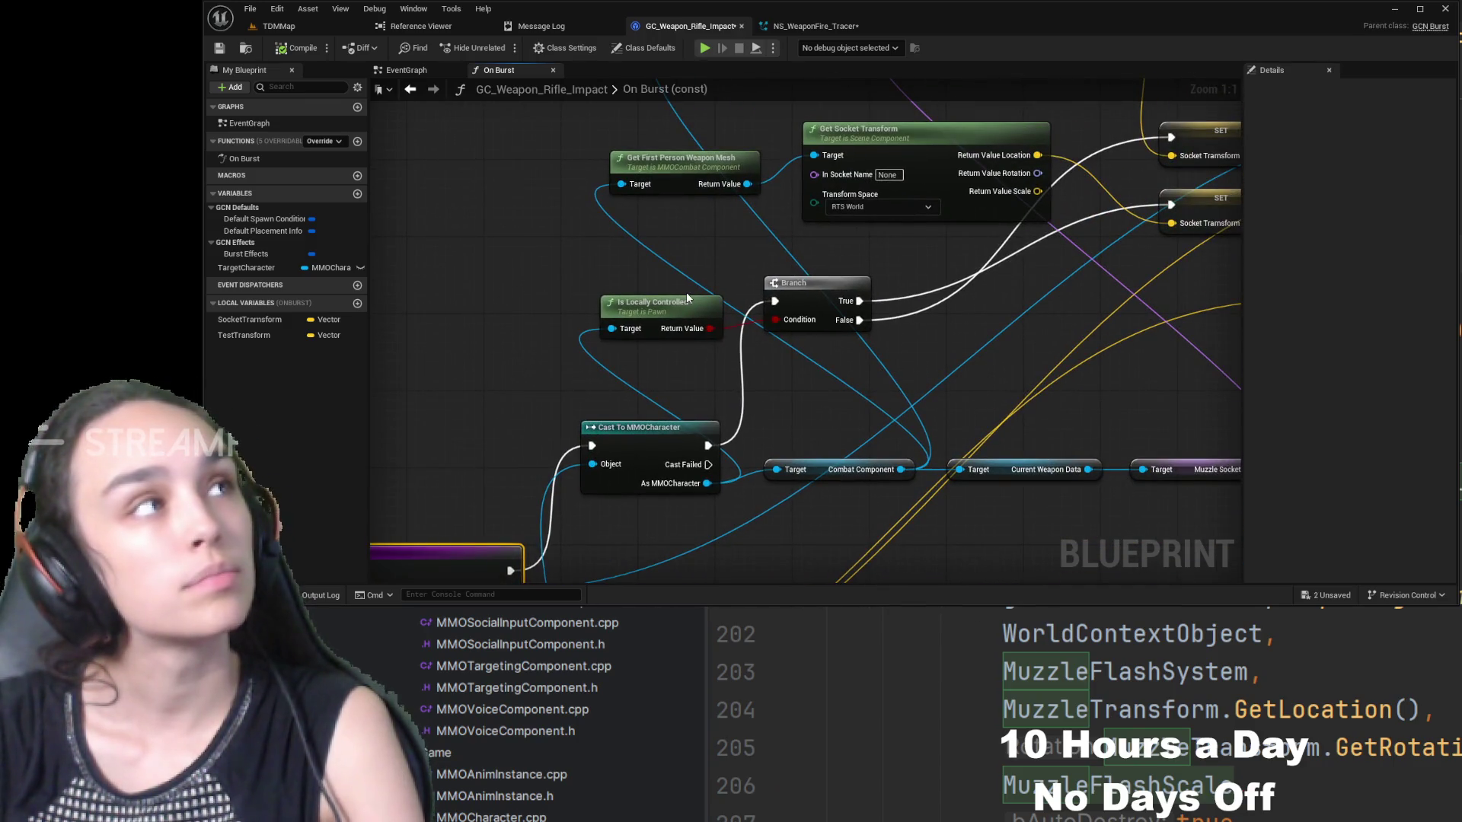
drag(687, 299, 563, 369)
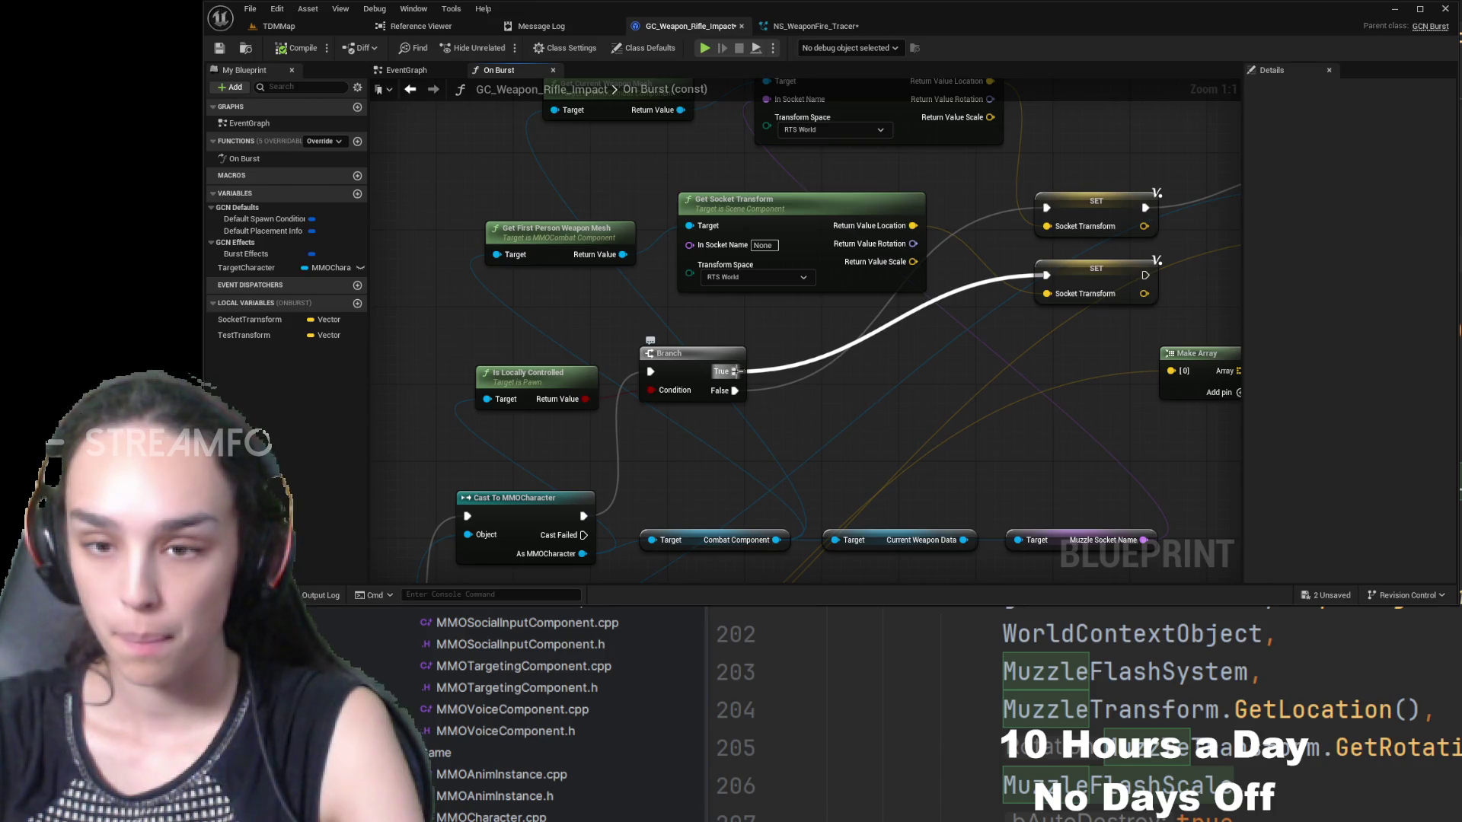
drag(734, 371, 783, 330)
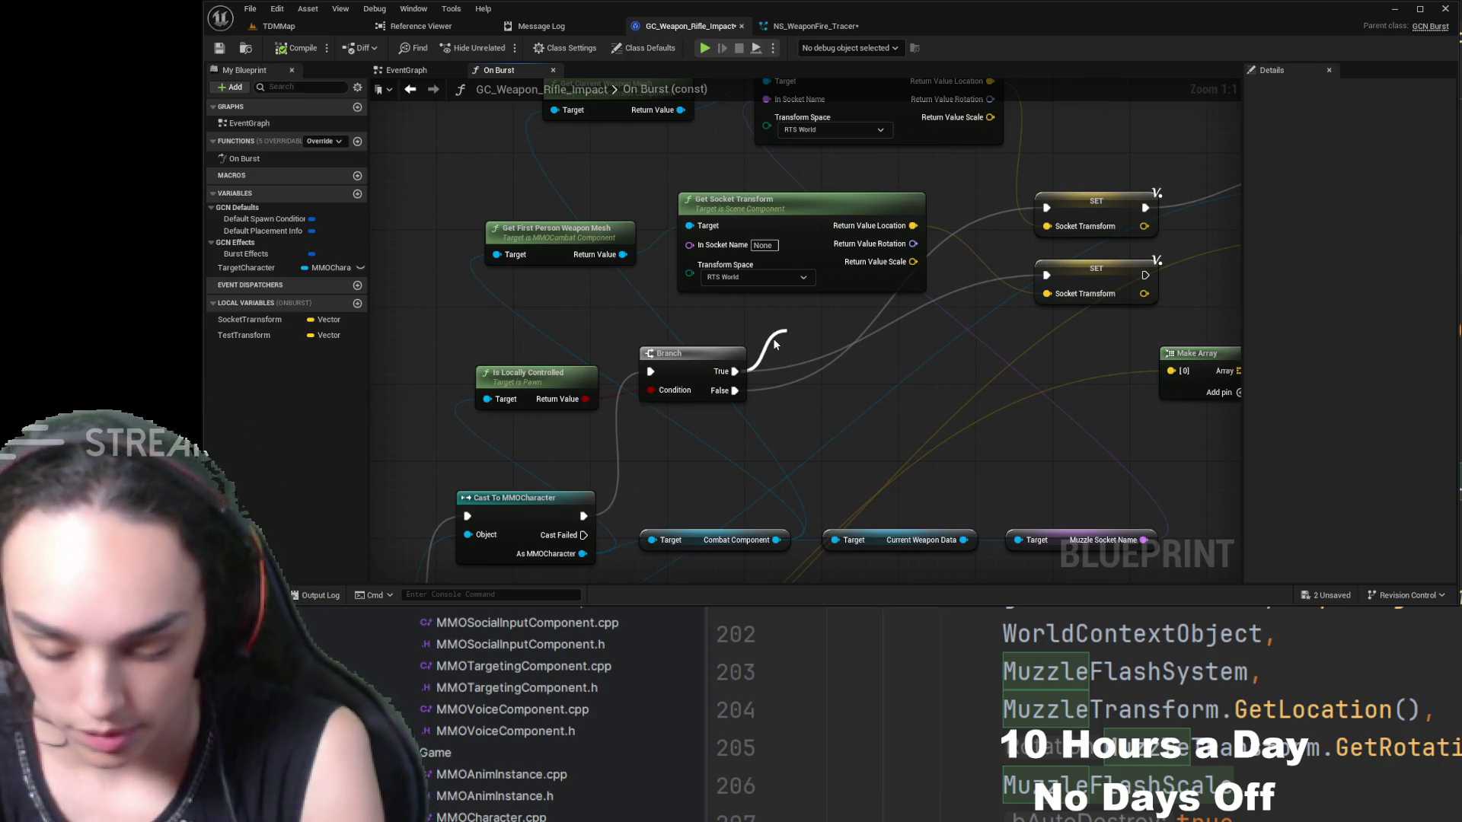
mouse_move(775, 344)
mouse_down()
mouse_move(1028, 201)
mouse_move(893, 308)
mouse_up()
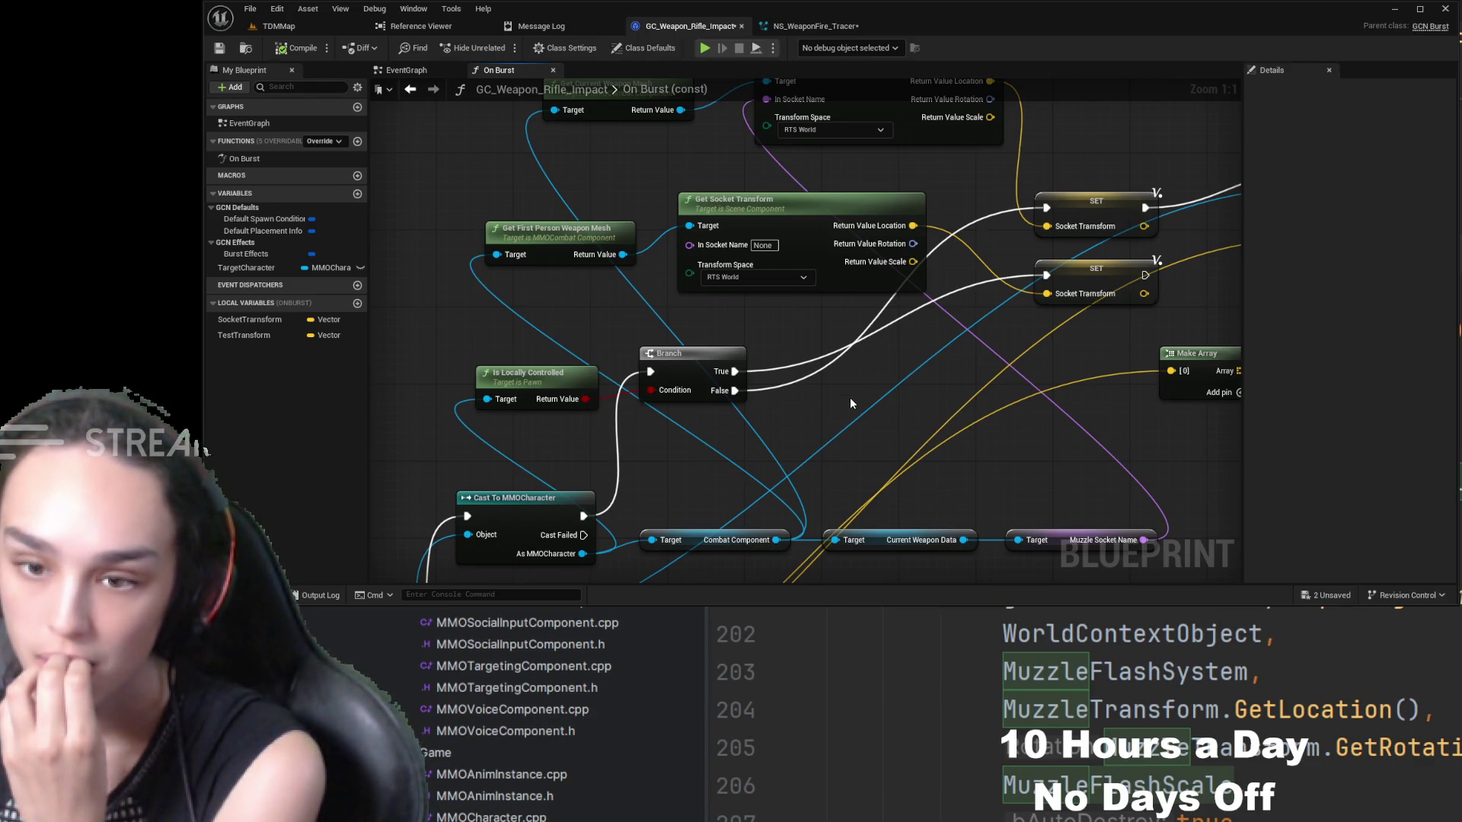
mouse_move(843, 409)
mouse_down()
mouse_move(916, 266)
mouse_move(993, 186)
mouse_up()
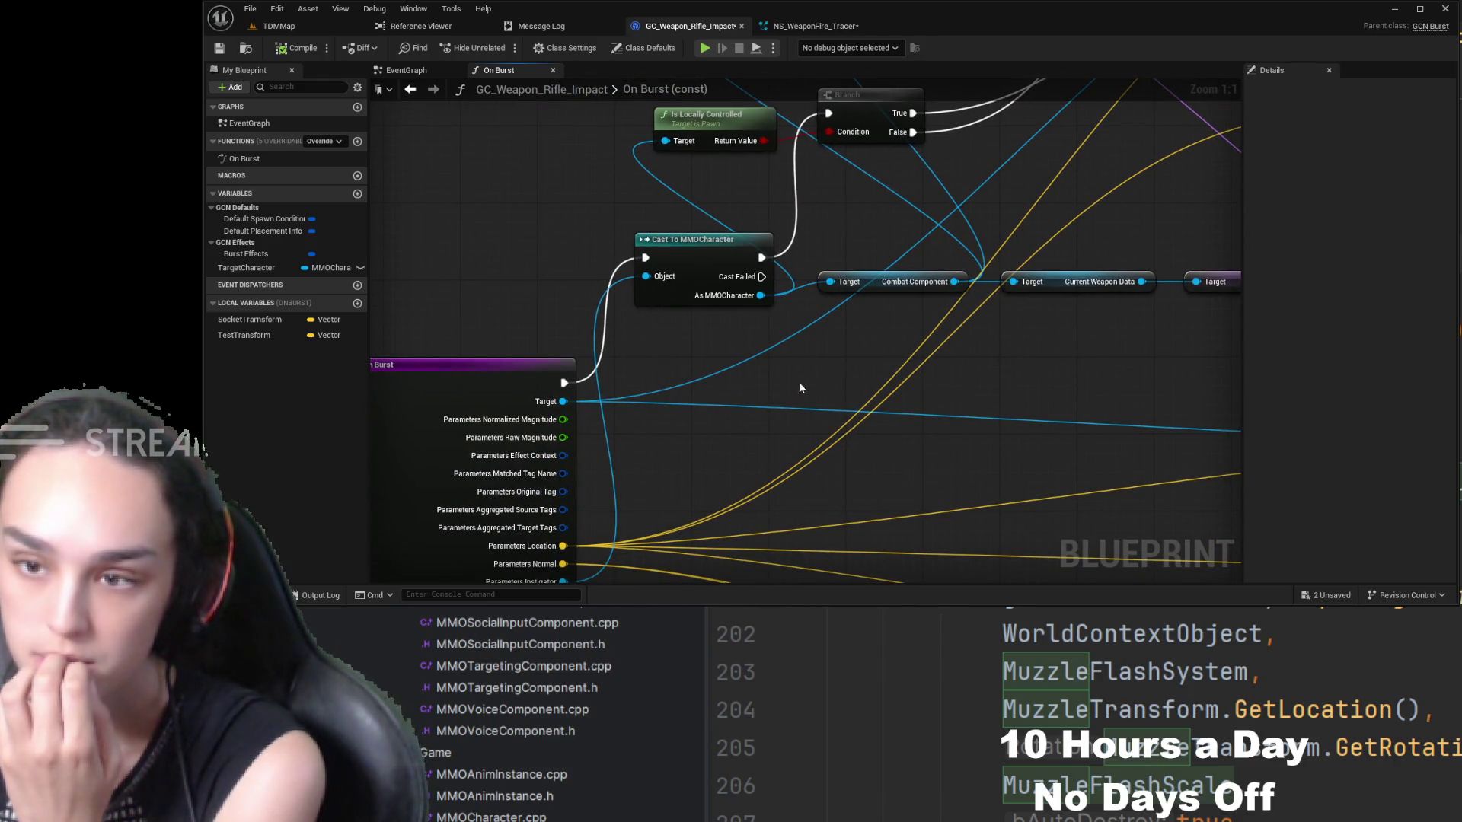
mouse_move(816, 351)
mouse_down()
mouse_move(787, 404)
mouse_move(875, 215)
mouse_up()
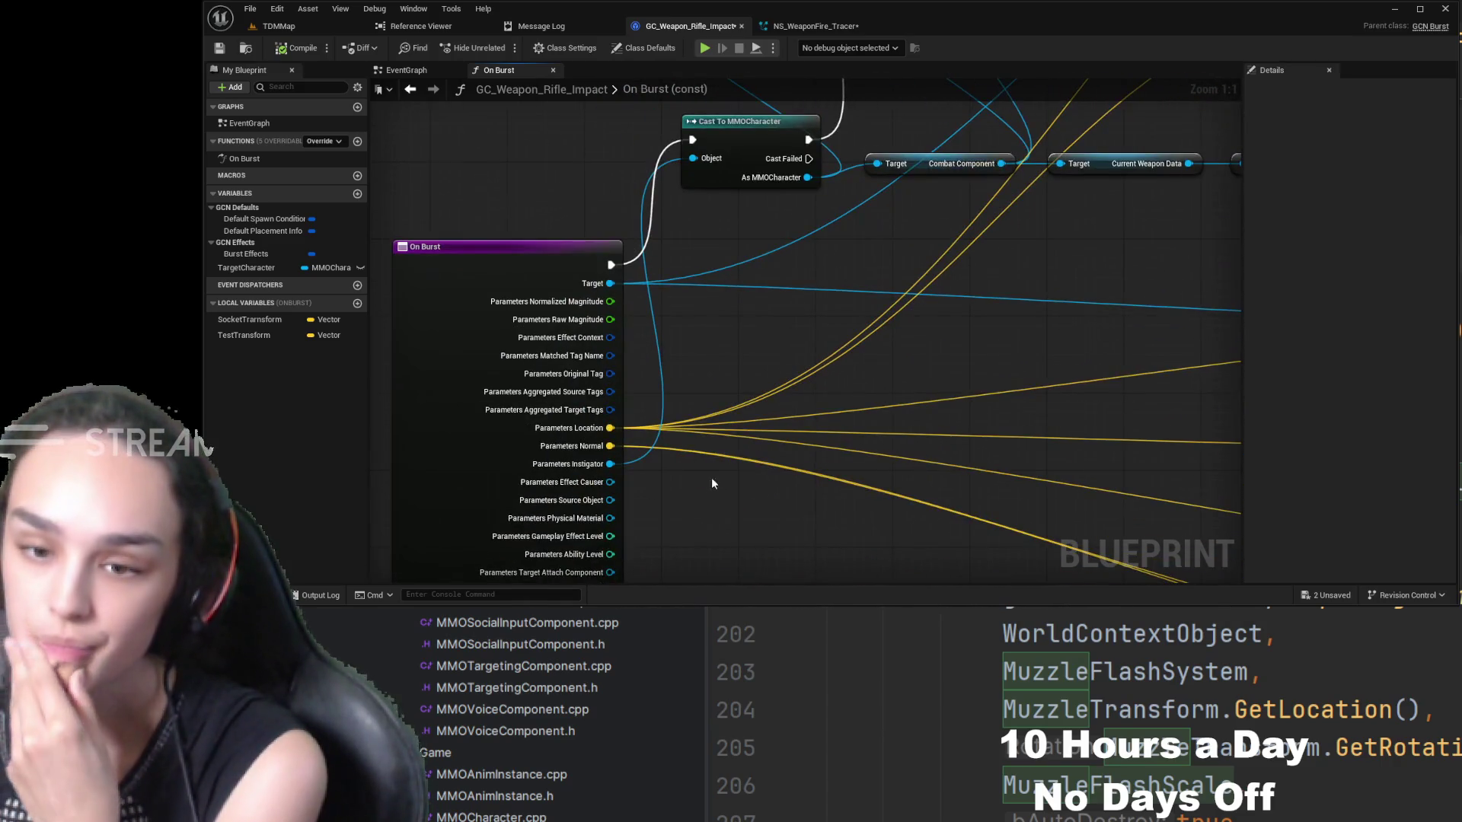
drag(712, 479, 799, 387)
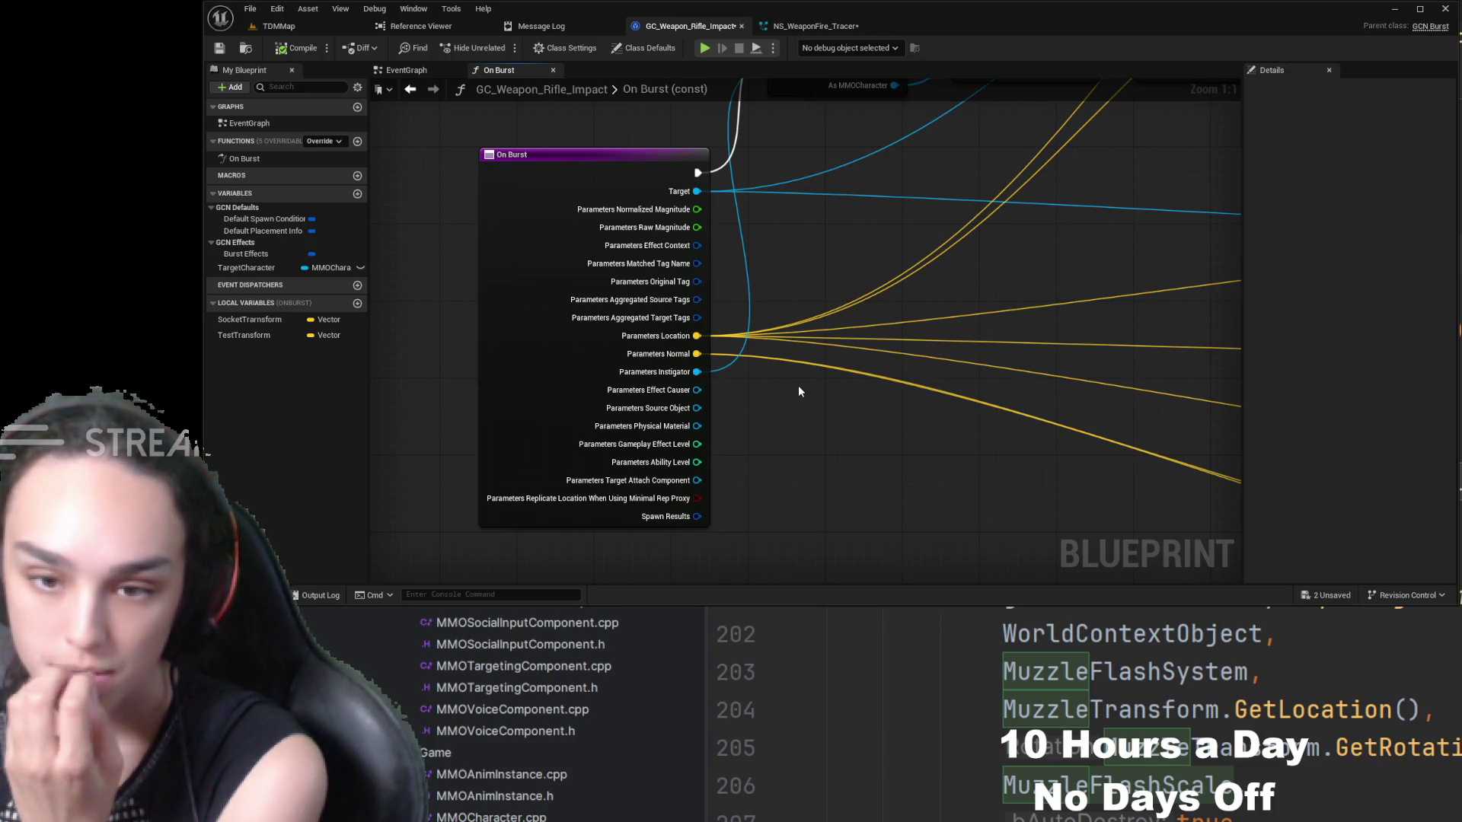
mouse_move(856, 189)
mouse_down()
mouse_move(752, 459)
mouse_move(653, 477)
mouse_move(897, 323)
mouse_move(766, 331)
mouse_up()
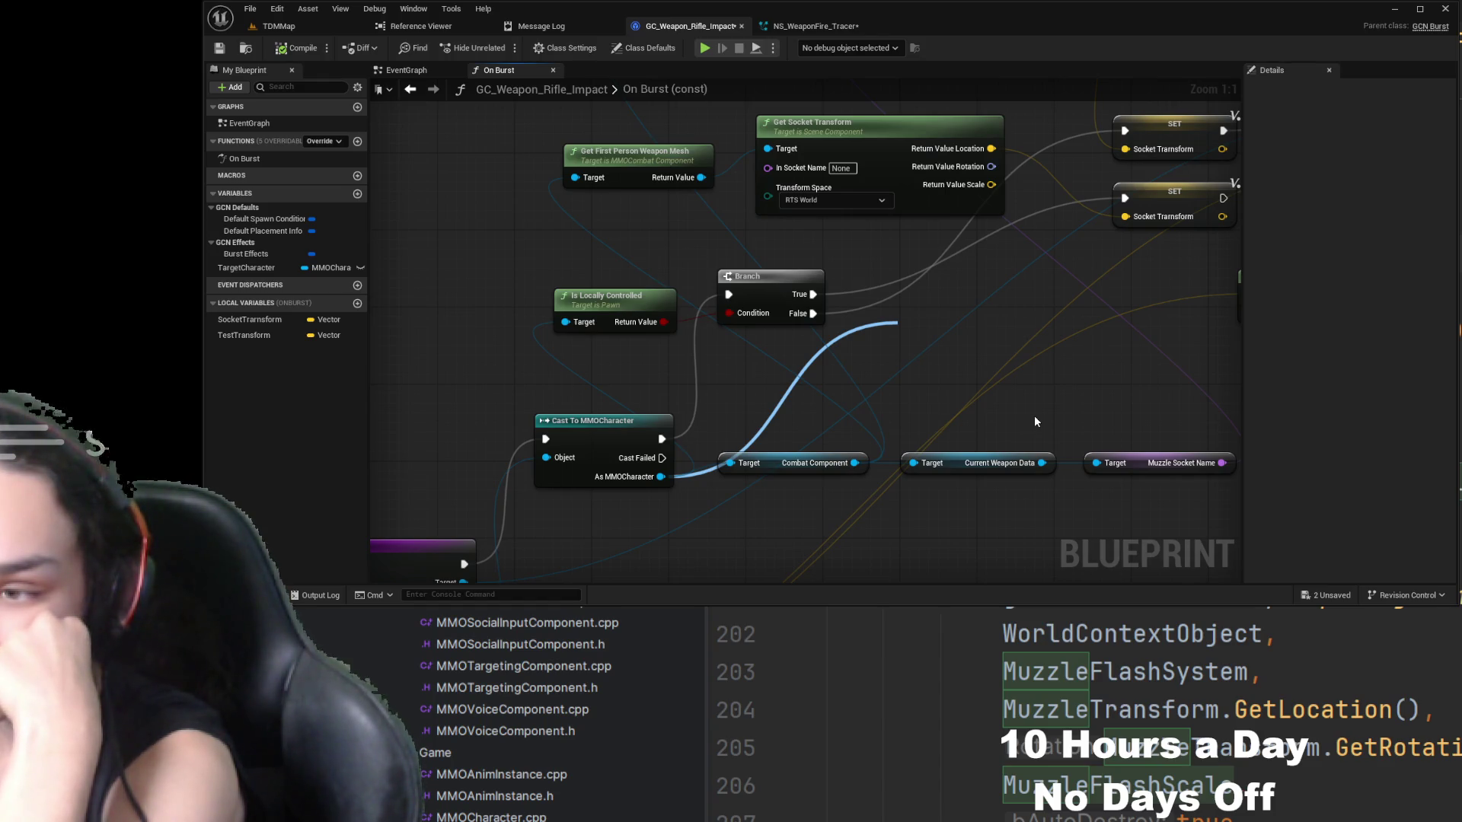
- Pull Get Ability System Component from As MMOCharacter and feed it into a Has Matching Gameplay Tag node
click(971, 290)
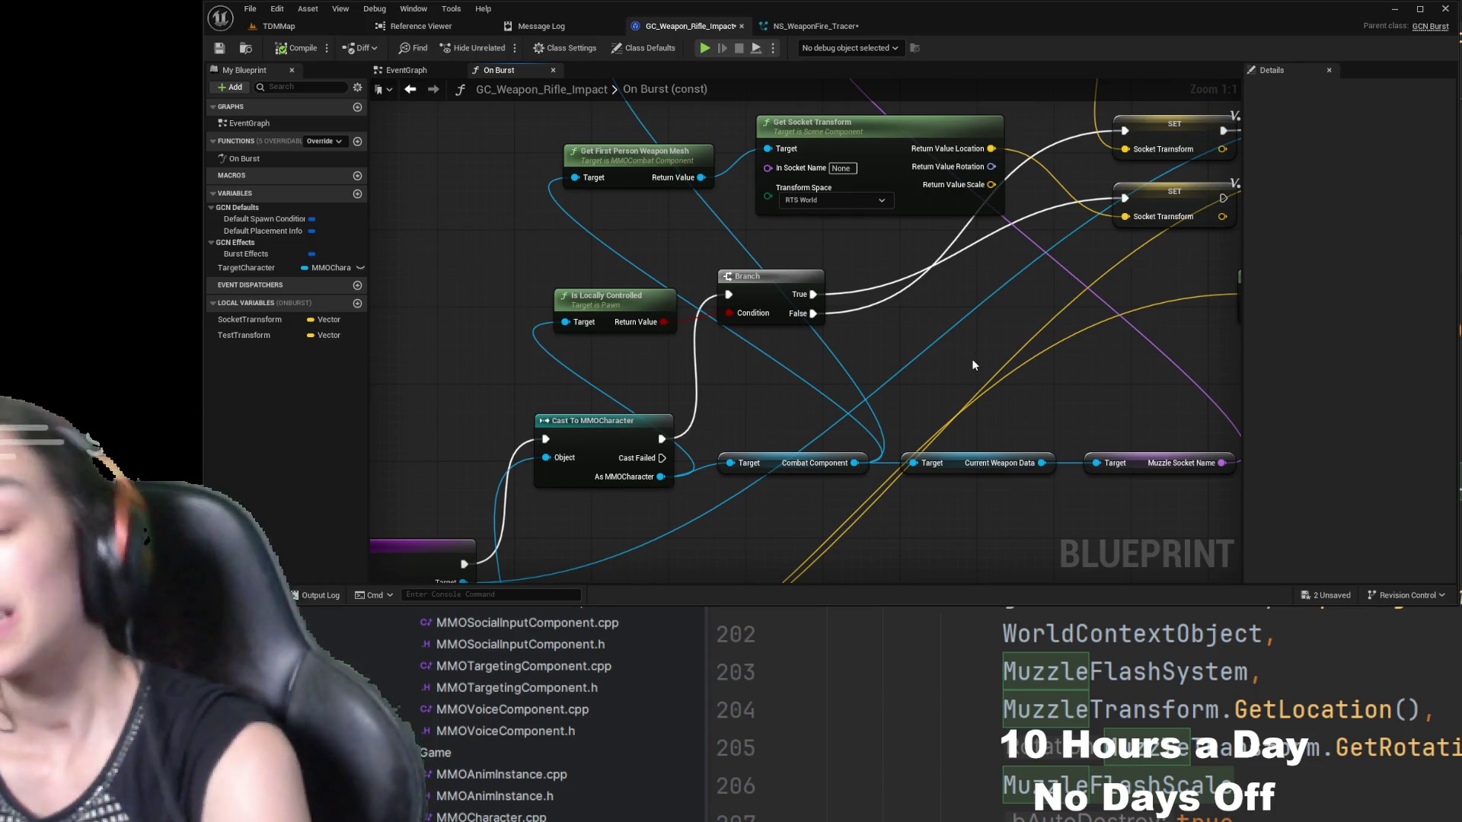
mouse_move(661, 477)
mouse_down()
mouse_move(918, 332)
mouse_move(544, 326)
mouse_up()
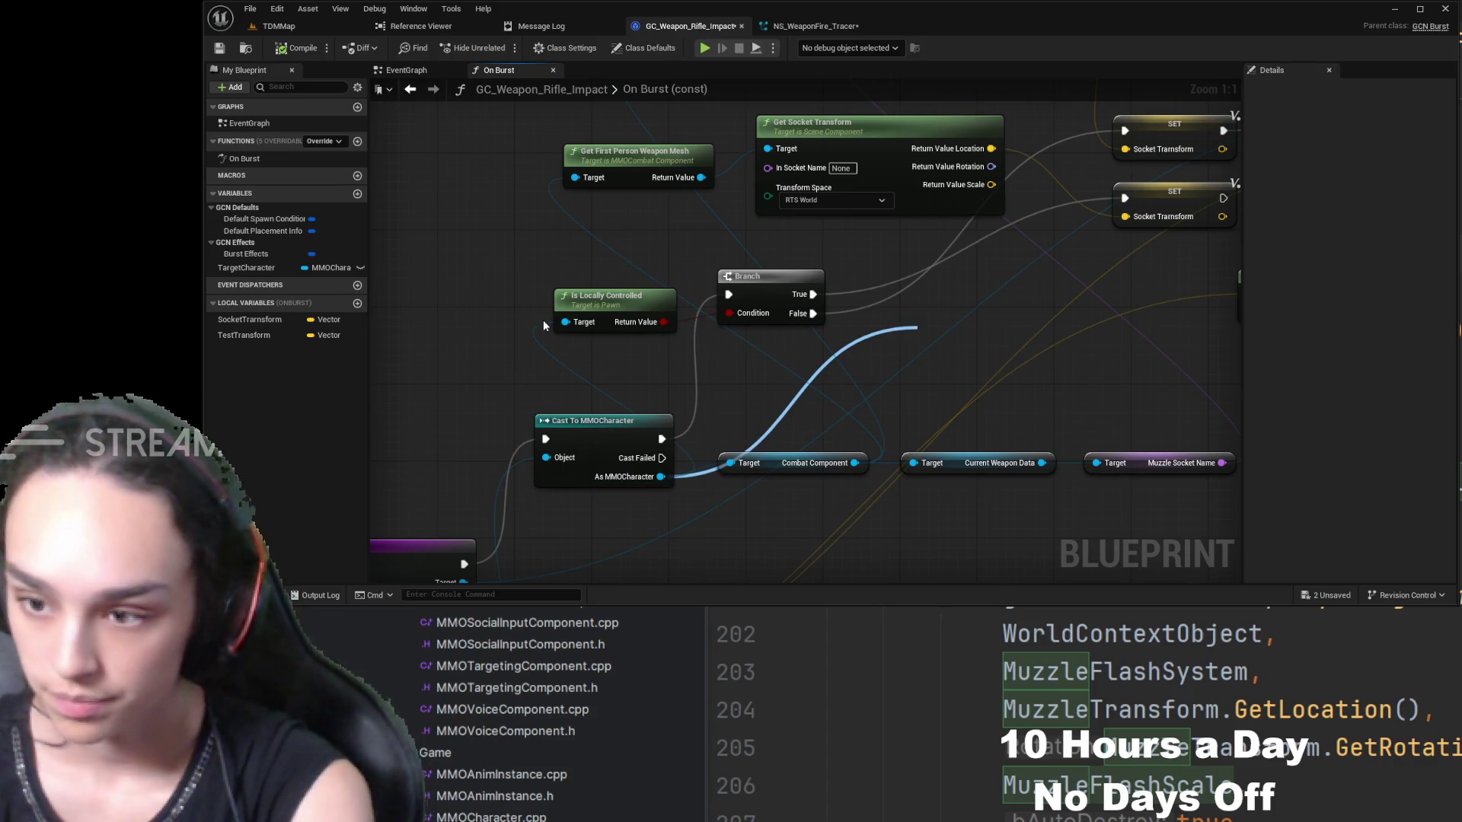
click(954, 509)
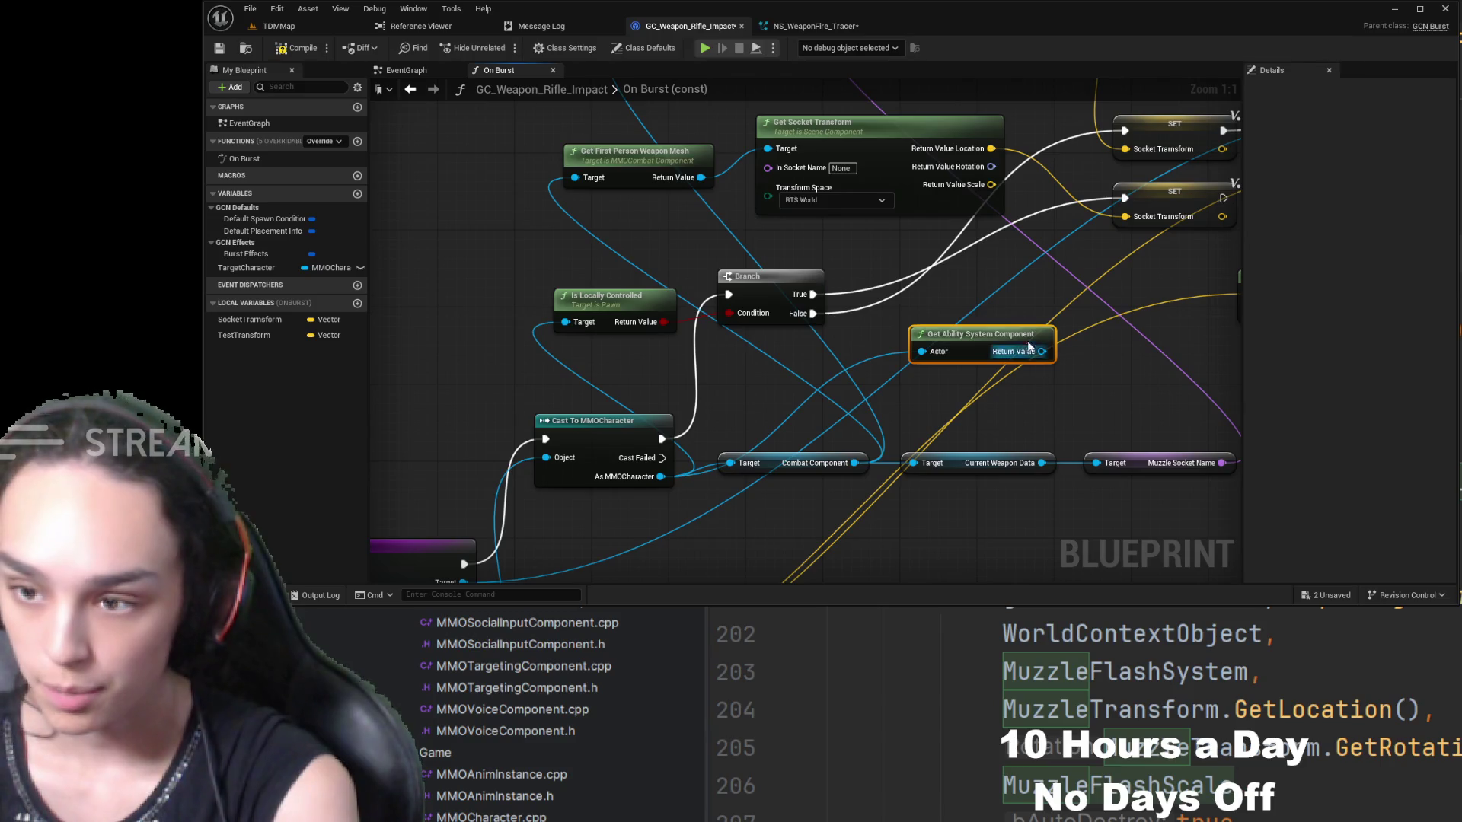
drag(1042, 351, 1104, 388)
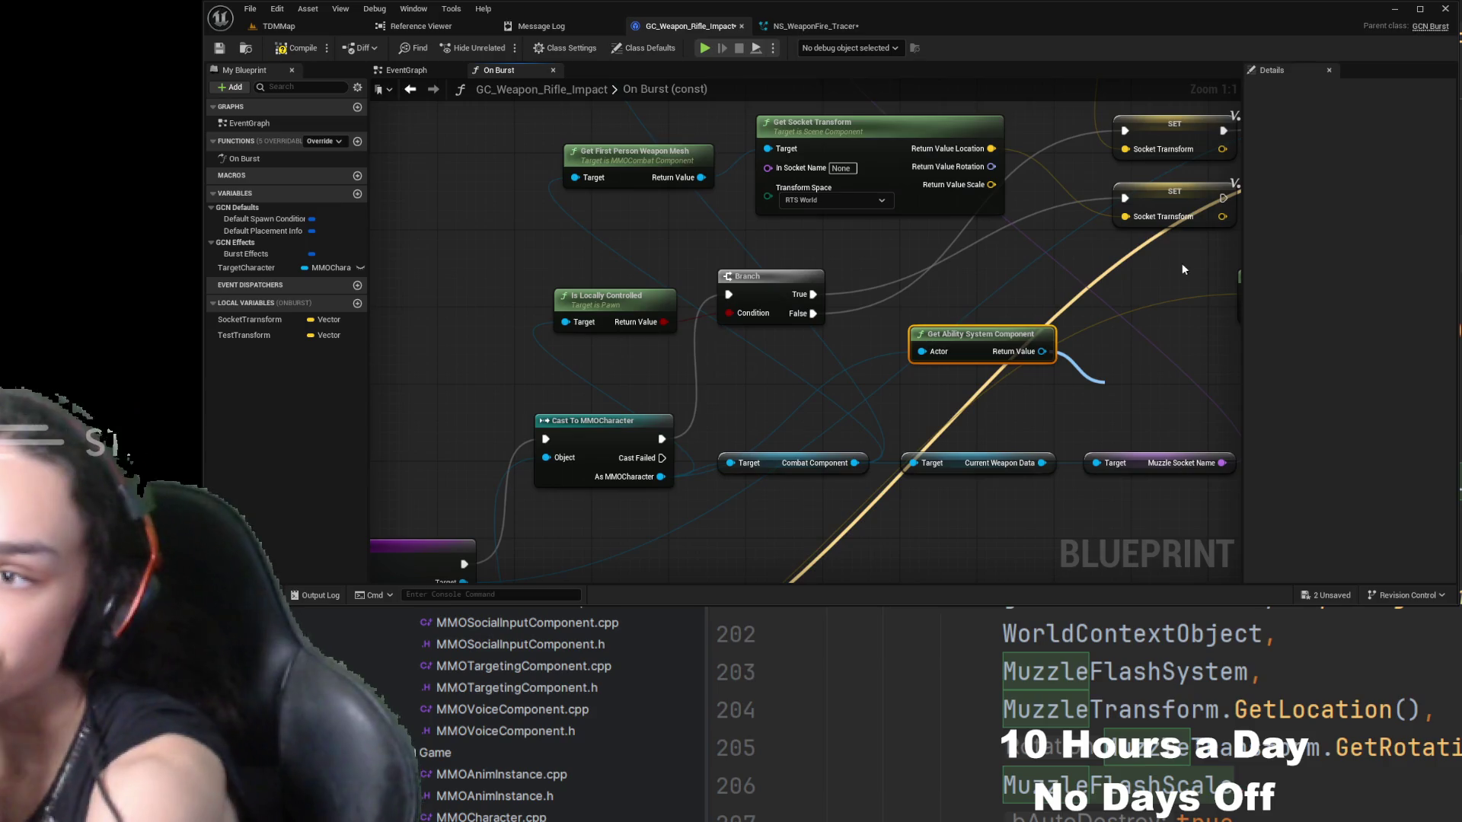
click(1176, 231)
drag(937, 324, 927, 274)
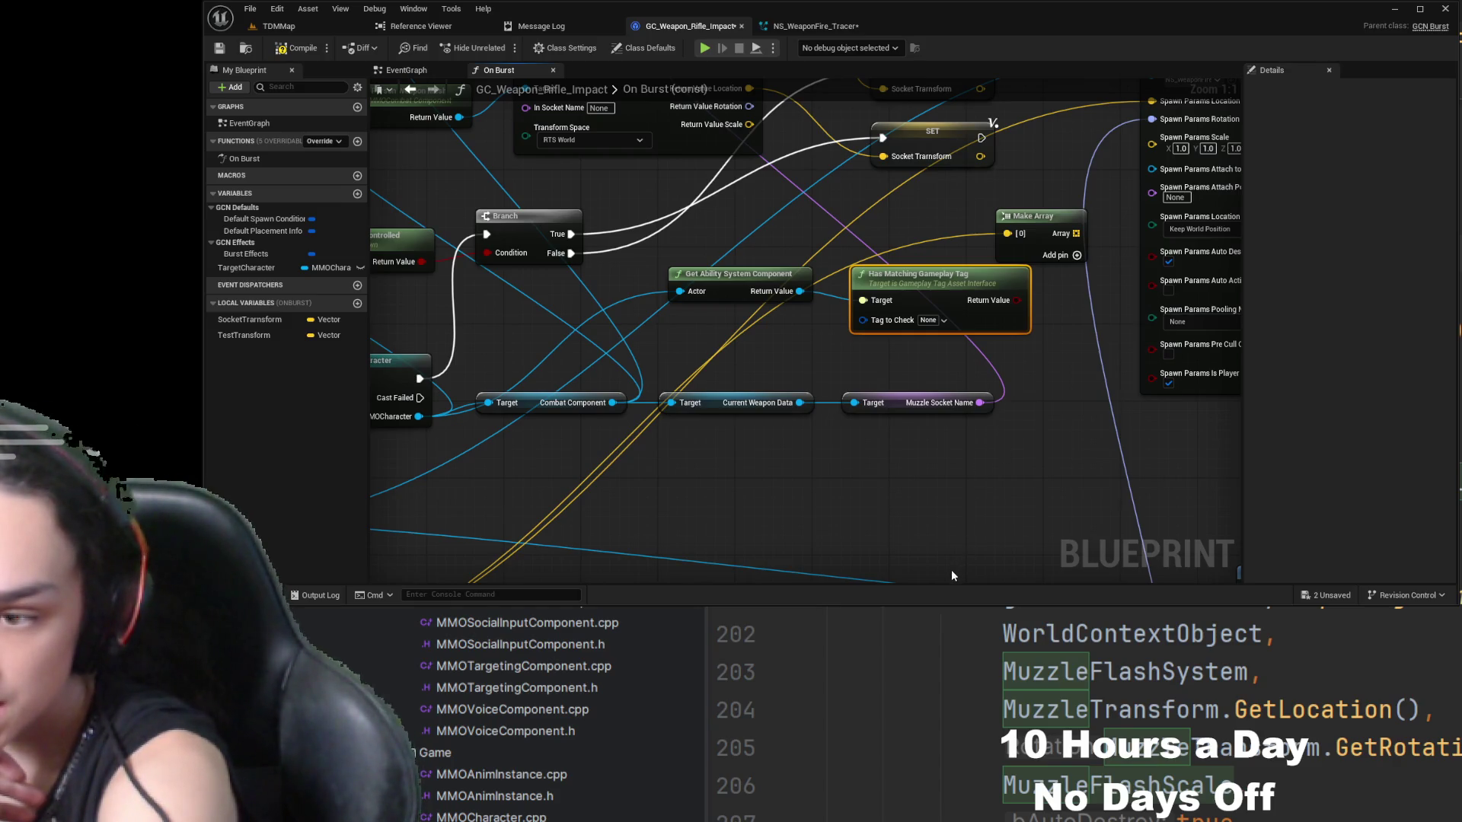
- Review the graph around the State.Weapon.ADS tag check and the socket transform nodes
mouse_move(835, 318)
mouse_down()
mouse_move(870, 349)
mouse_move(1029, 353)
mouse_up()
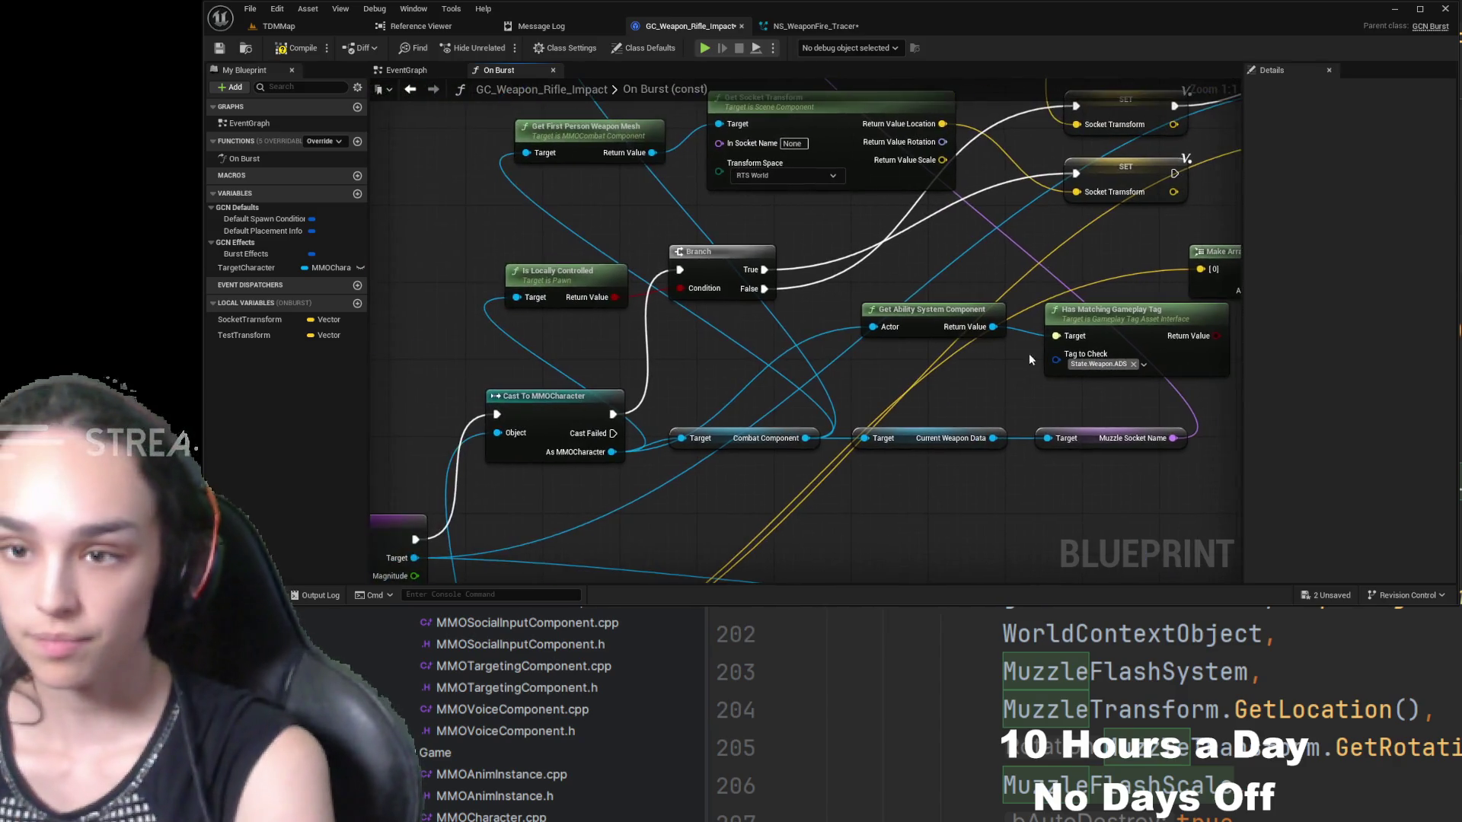
drag(948, 374, 814, 421)
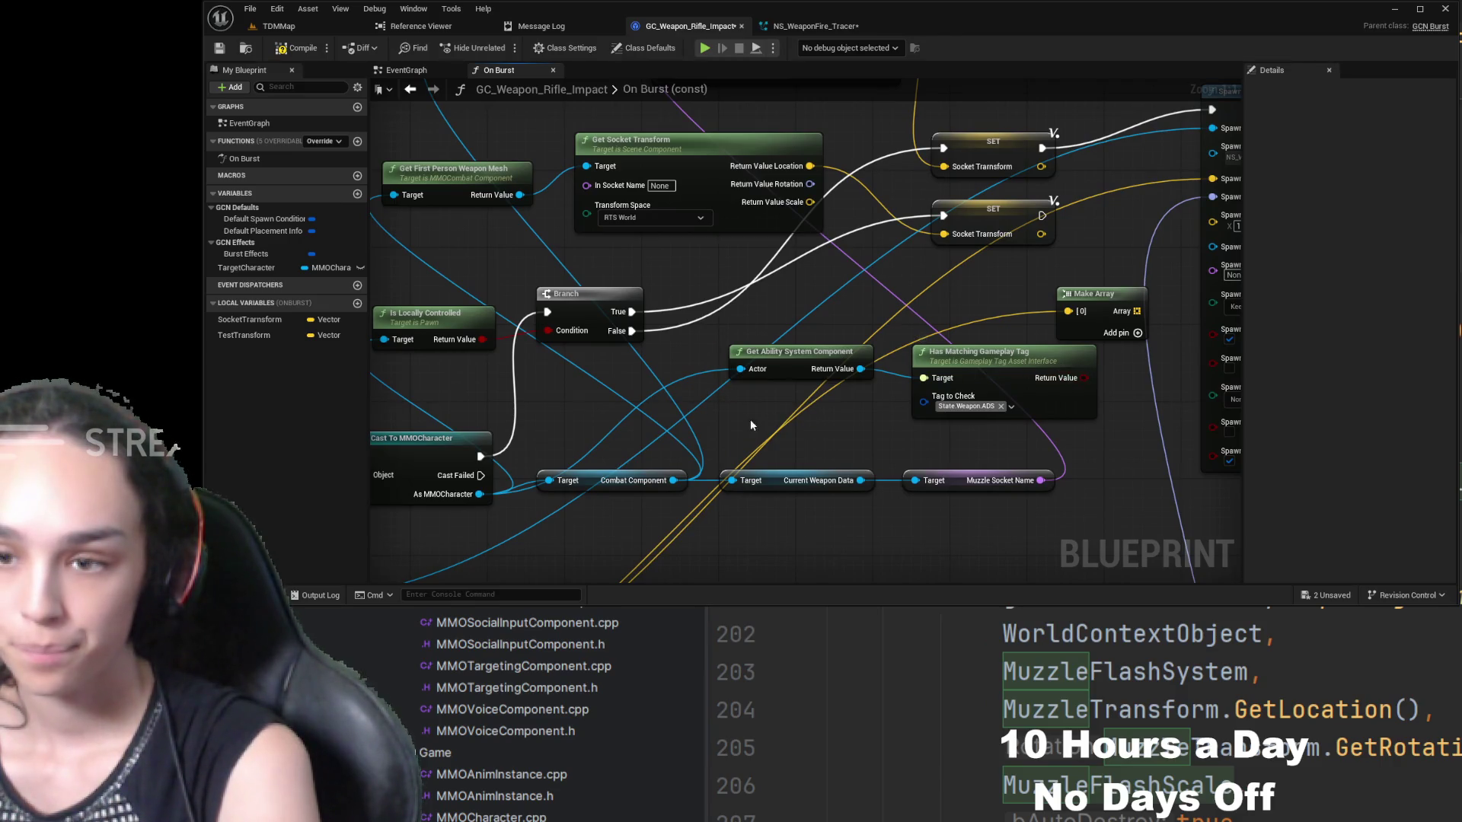
scroll(751, 419, down, 3)
mouse_move(1033, 217)
mouse_down()
mouse_move(1077, 254)
mouse_move(649, 411)
mouse_up()
scroll(928, 527, up, 3)
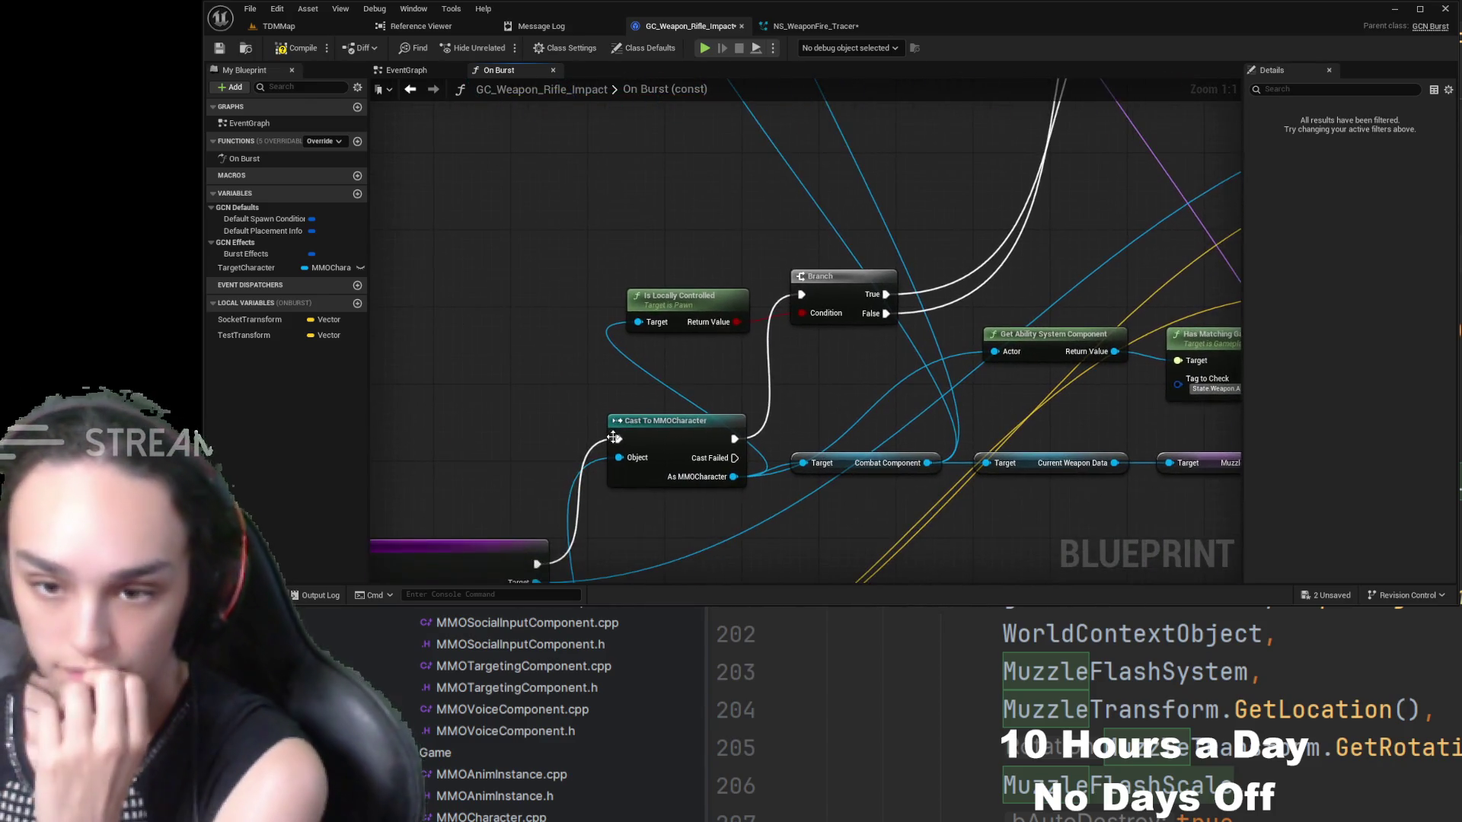
mouse_move(670, 422)
mouse_down()
mouse_move(544, 423)
mouse_move(397, 313)
mouse_up()
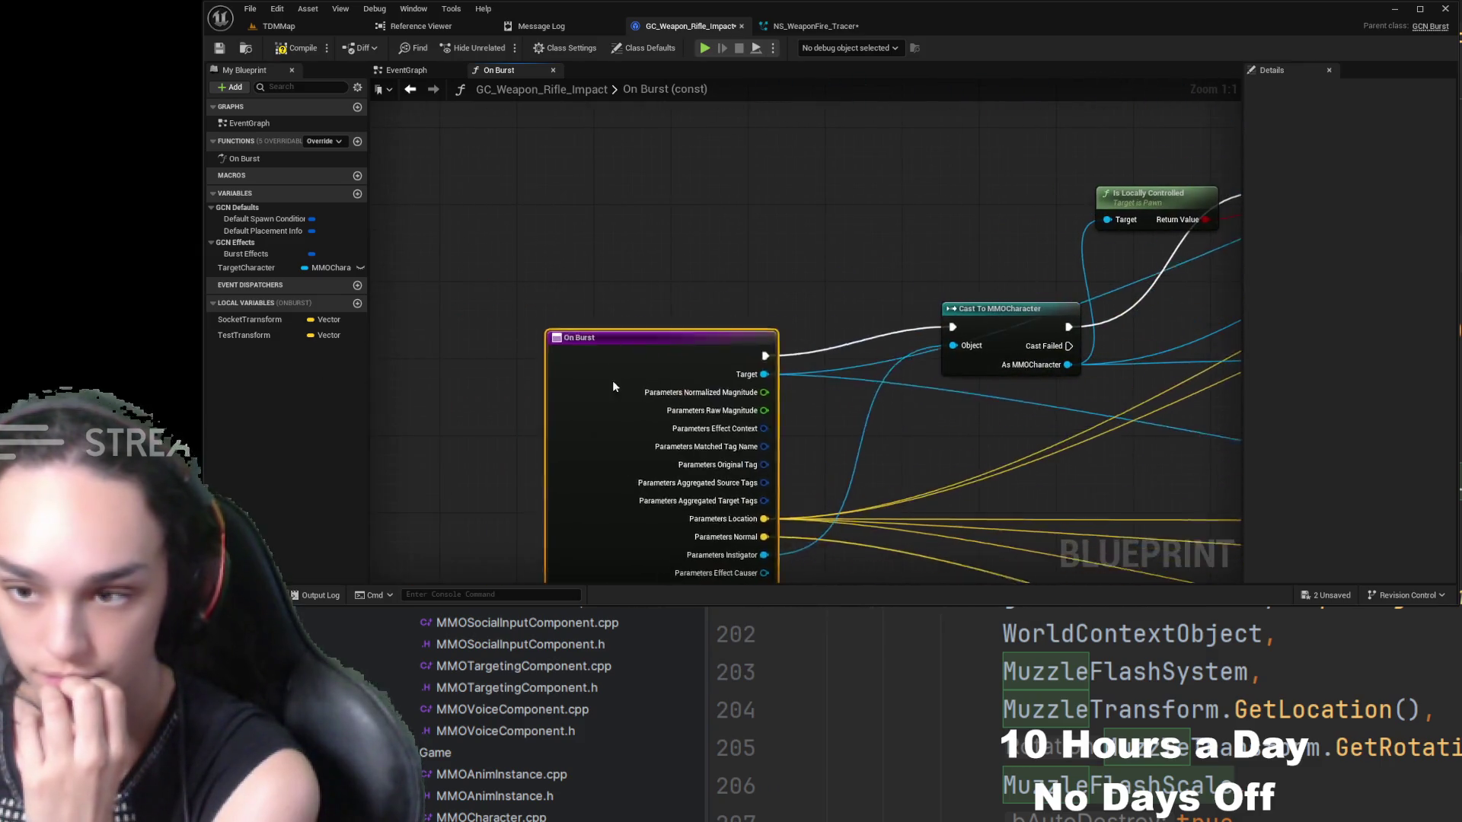
mouse_move(1222, 412)
mouse_down()
mouse_move(998, 487)
mouse_move(851, 509)
mouse_up()
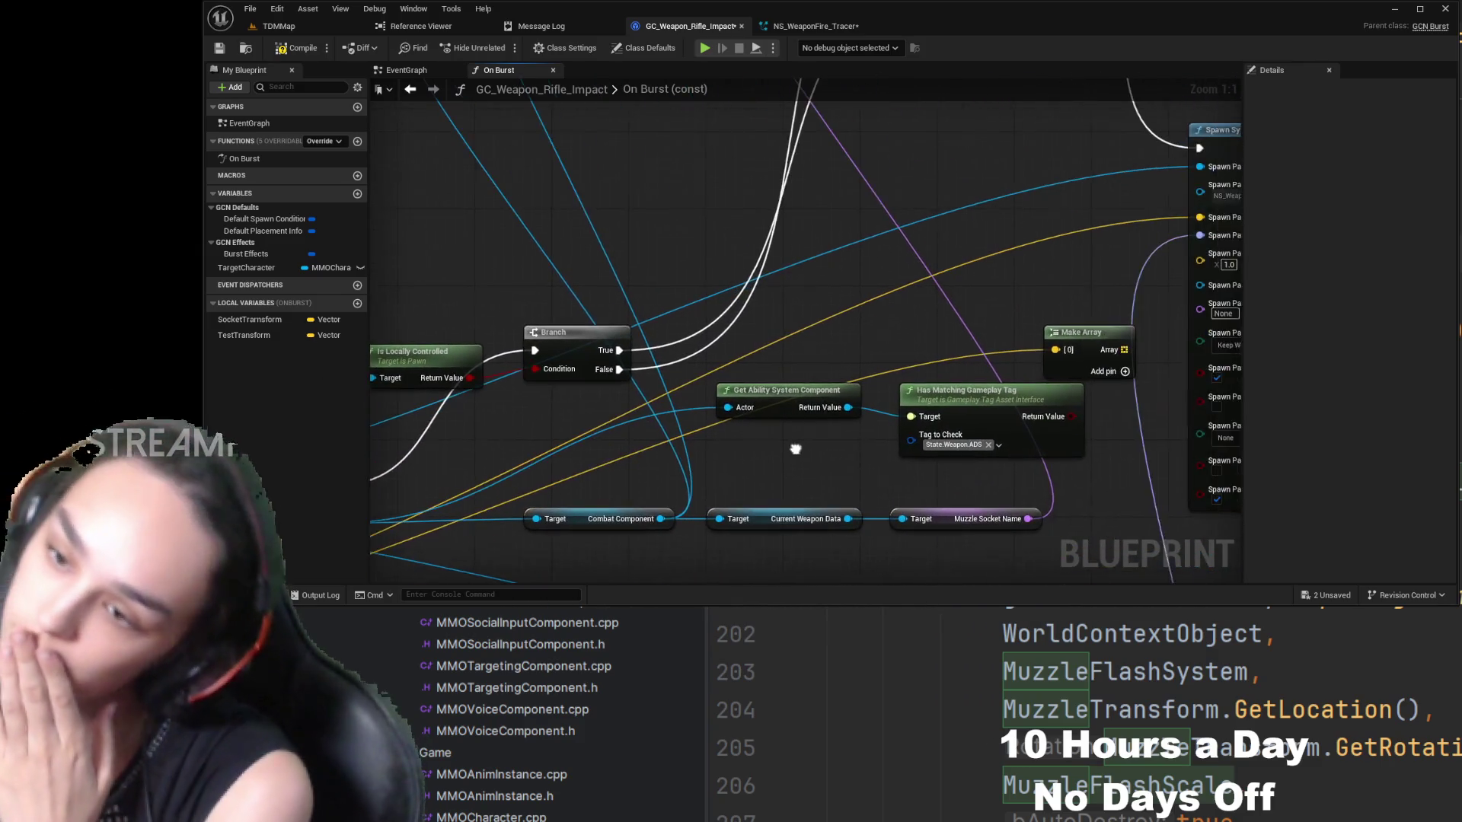
- Move Get Ability System Component and Has Matching Gameplay Tag left beside the Branch
click(954, 396)
ctrl+click(776, 396)
drag(999, 404, 856, 400)
click(971, 309)
drag(970, 309, 936, 334)
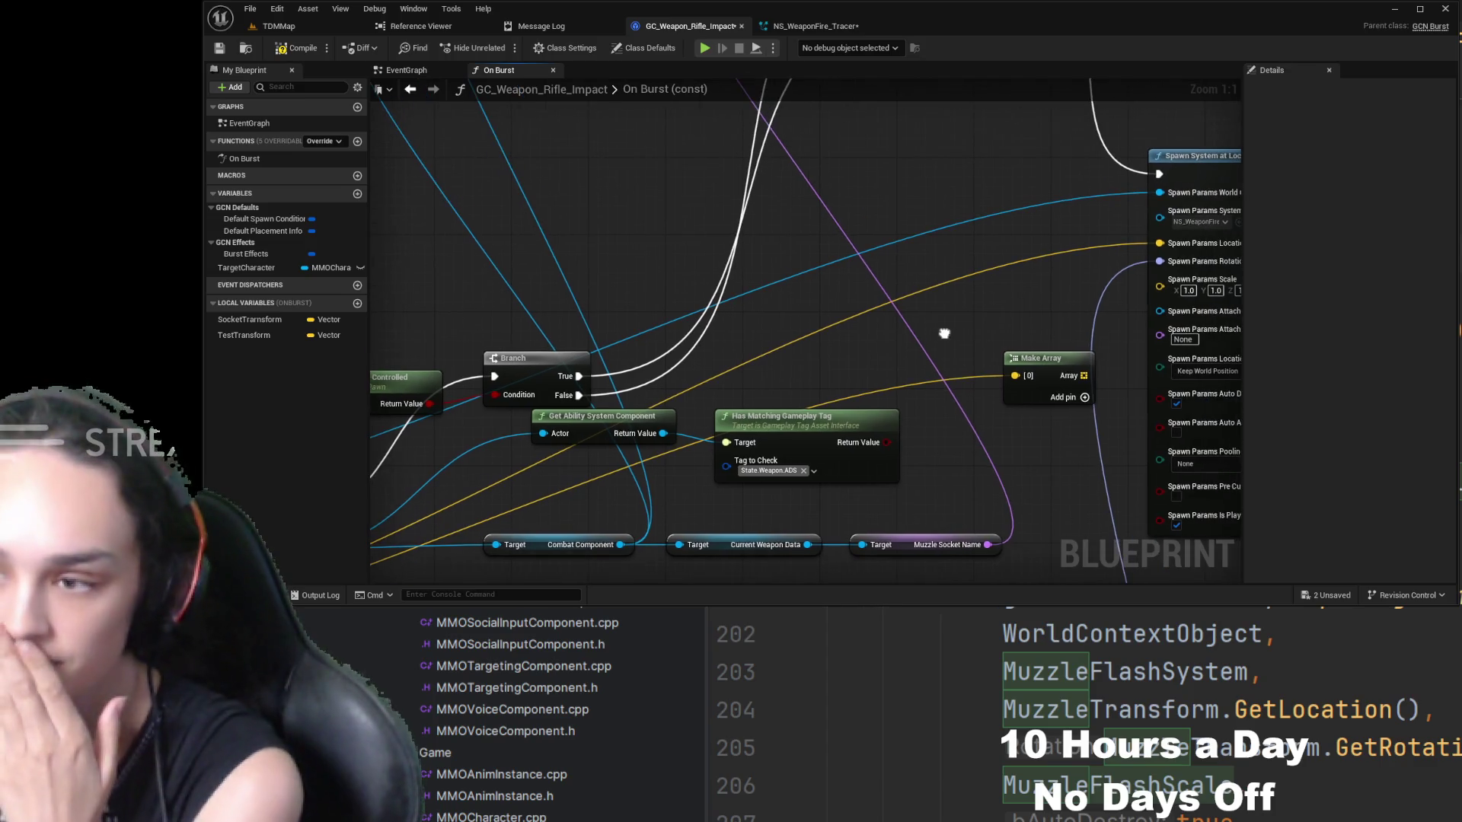
click(1032, 361)
mouse_move(1080, 378)
mouse_down()
mouse_move(731, 366)
mouse_move(577, 335)
mouse_up()
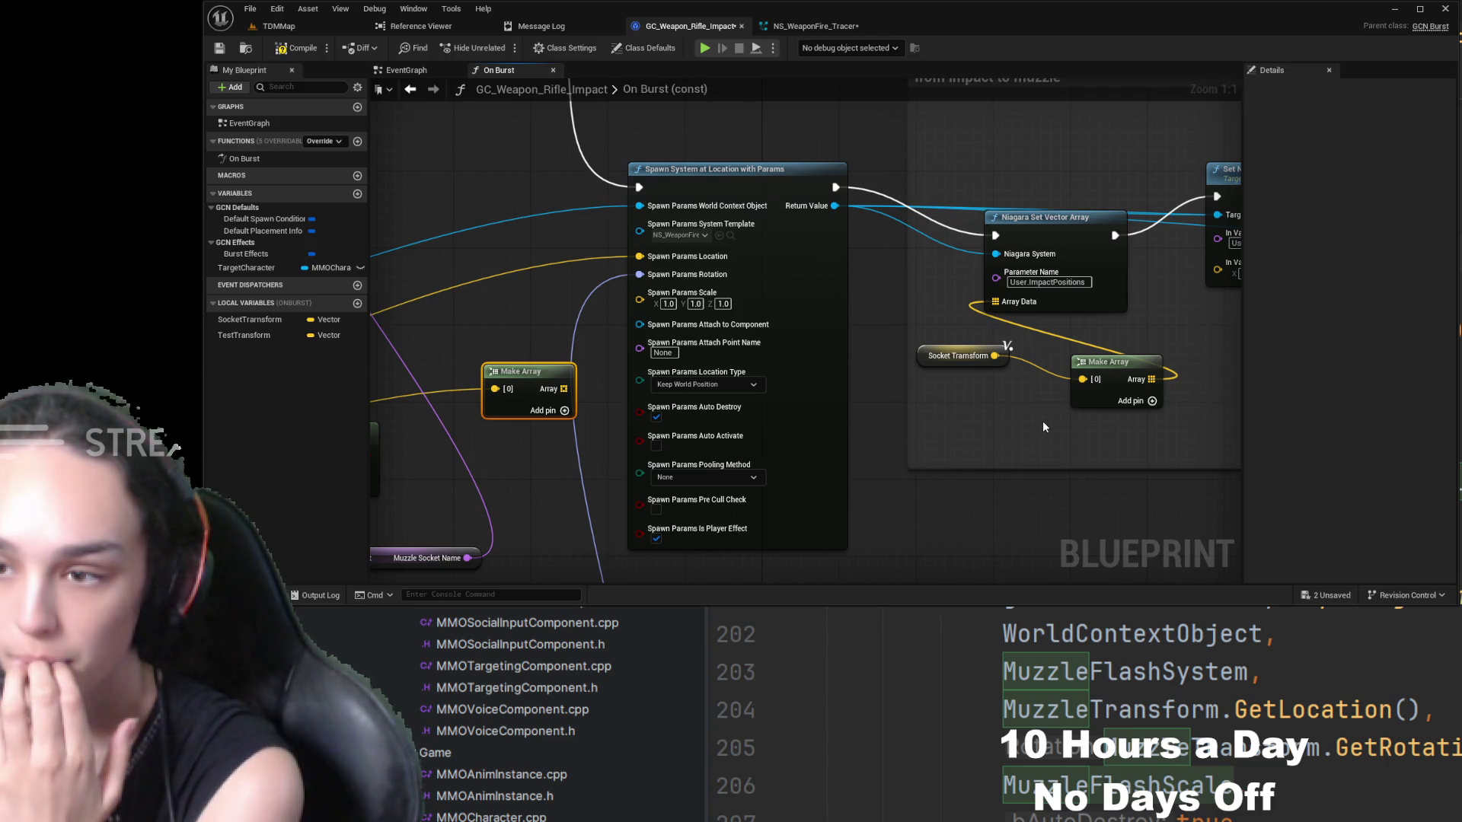
- Inspect the Set Niagara Variable nodes and try linking Make Array to the position value
mouse_move(1044, 424)
mouse_down()
mouse_move(558, 442)
mouse_move(658, 455)
mouse_up()
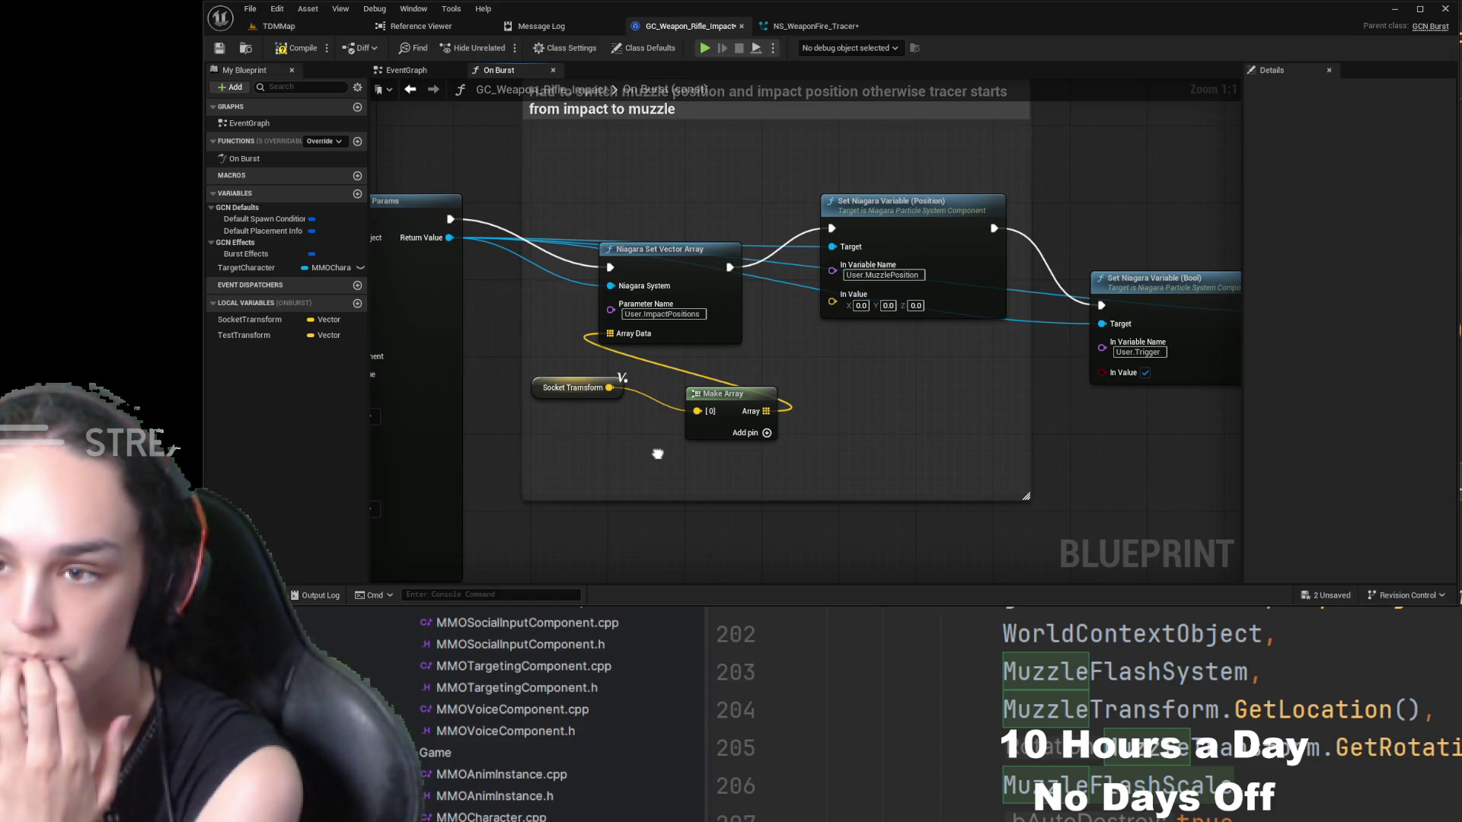
drag(658, 454, 679, 512)
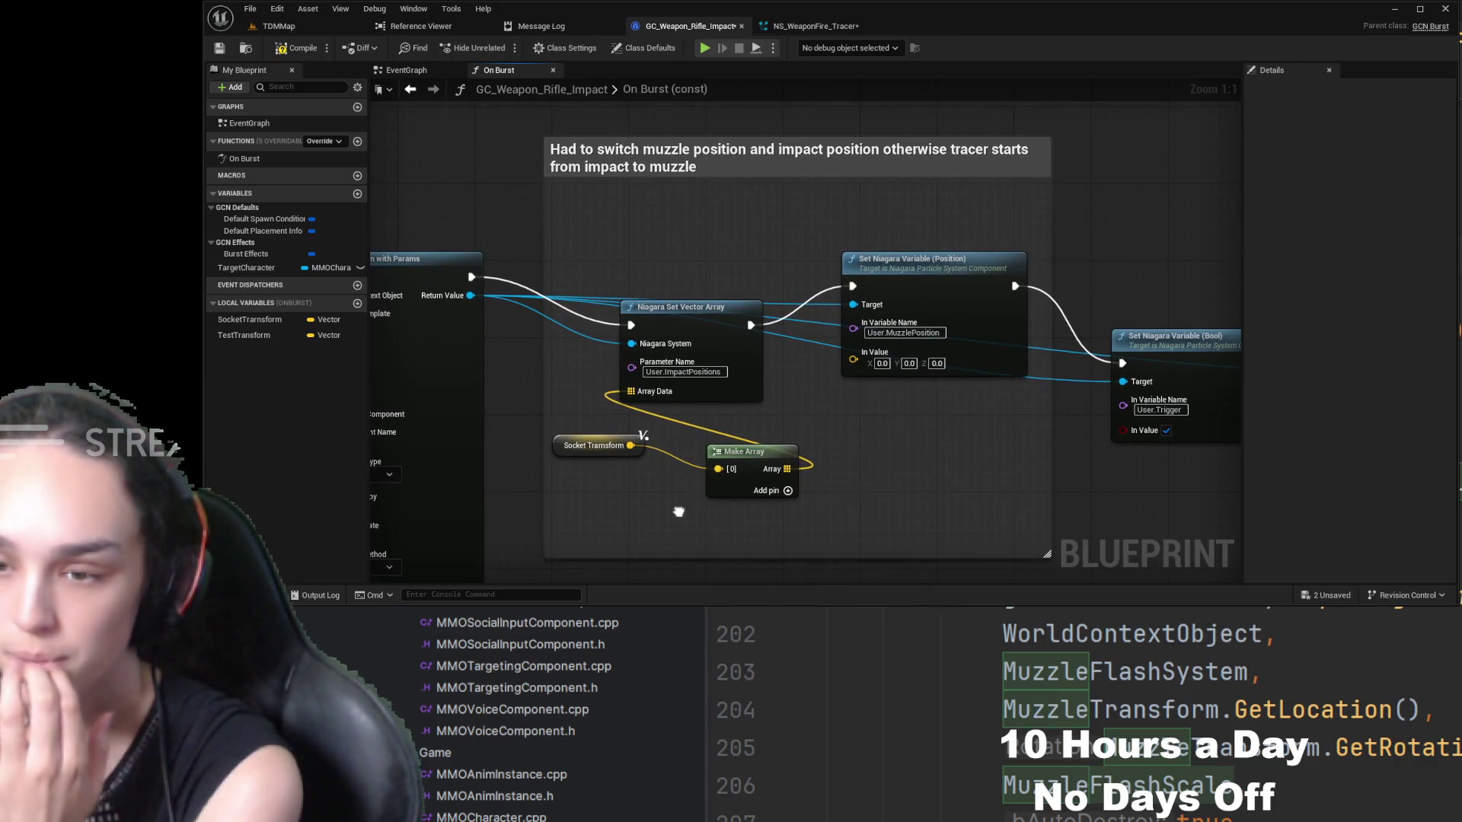
mouse_move(678, 512)
mouse_down()
mouse_move(936, 455)
mouse_move(930, 466)
mouse_up()
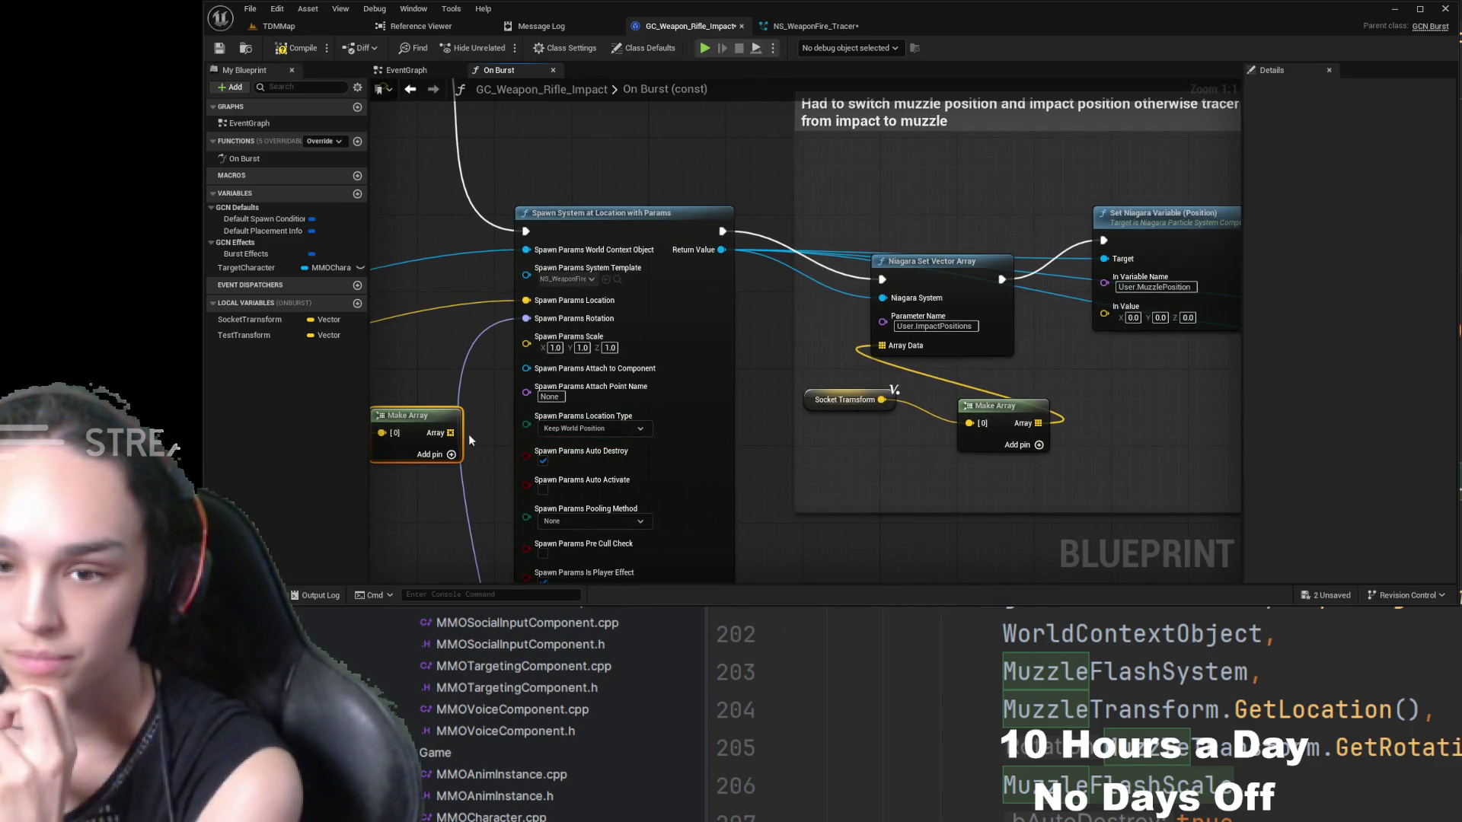
mouse_move(456, 433)
mouse_down()
mouse_move(629, 431)
mouse_move(1105, 330)
mouse_move(1069, 300)
mouse_up()
mouse_move(462, 428)
mouse_down()
mouse_move(907, 405)
mouse_move(1111, 310)
mouse_up()
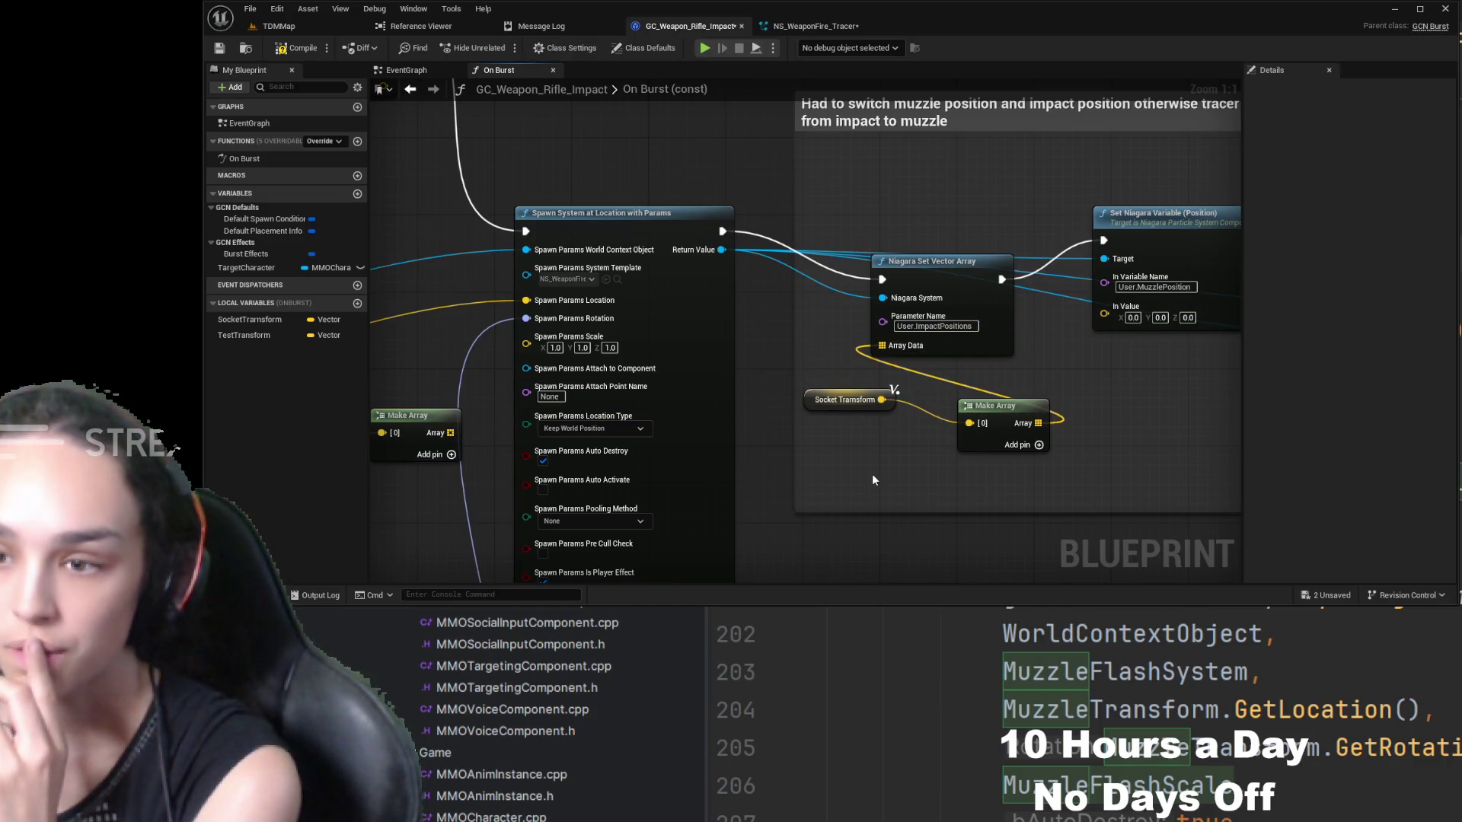
drag(847, 483, 1030, 370)
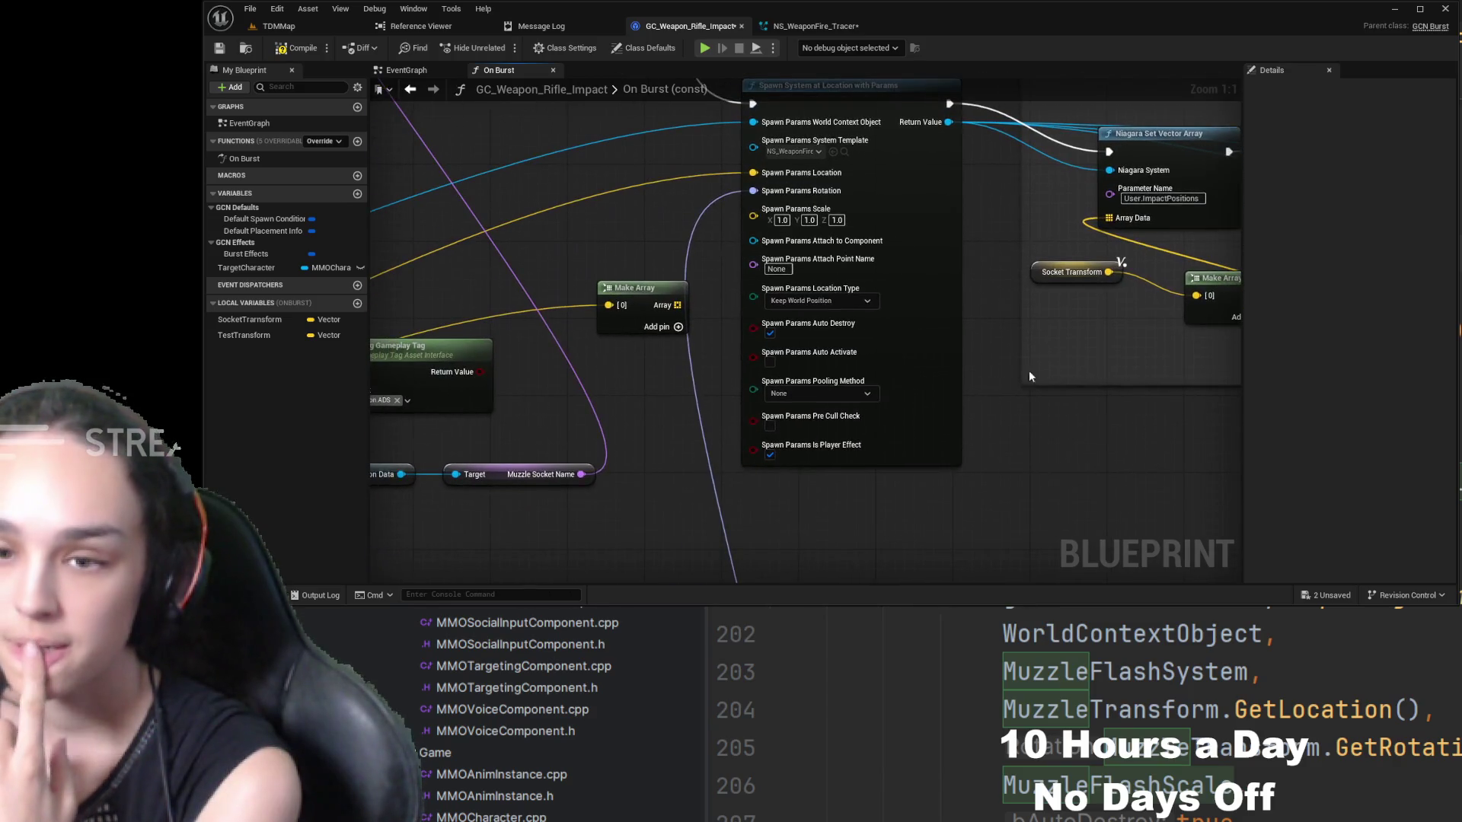
- Delete the spare Make Array node
click(647, 291)
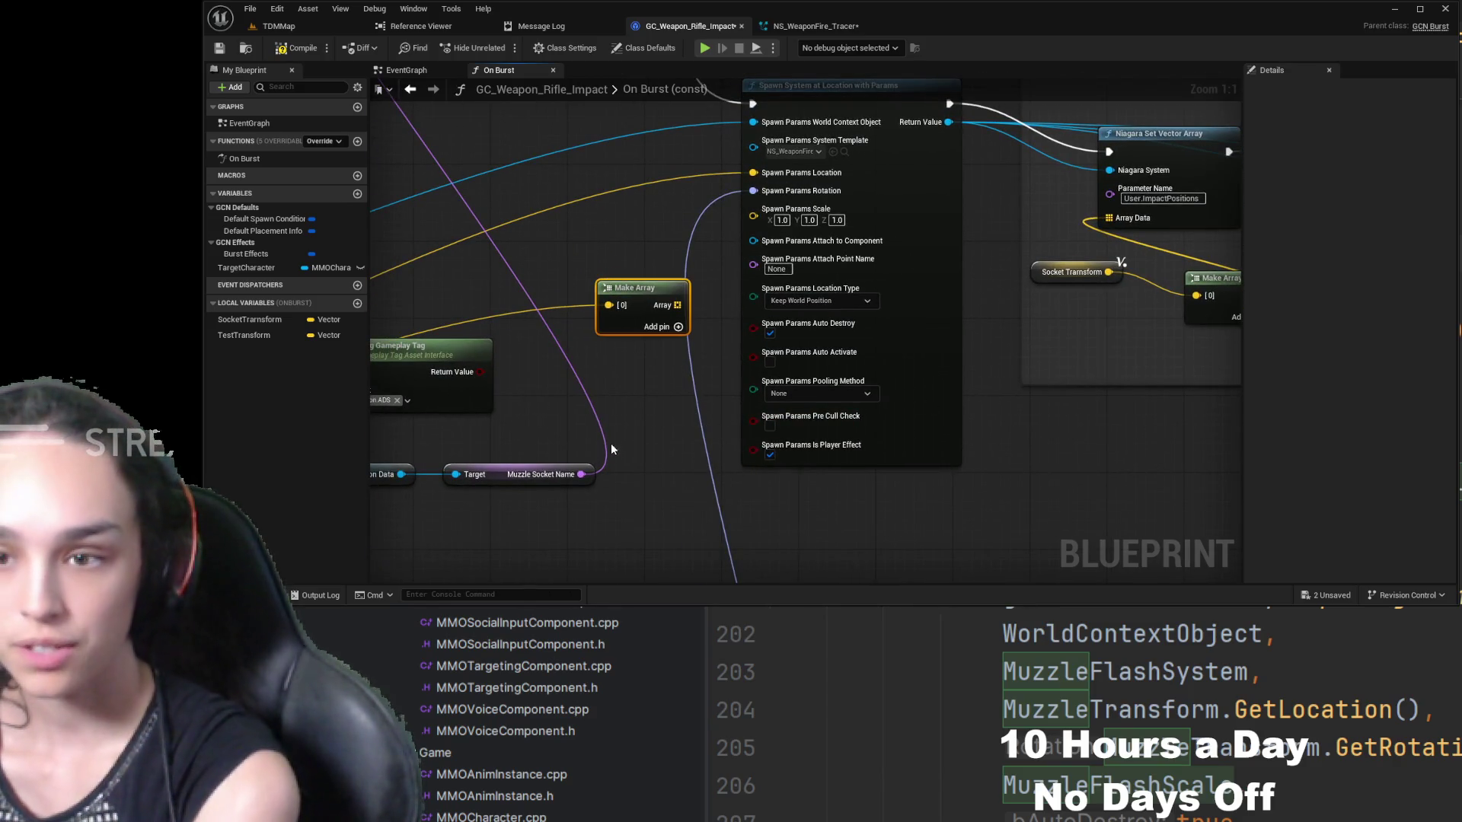
key(Delete)
drag(611, 444, 604, 360)
scroll(604, 361, down, 1)
drag(751, 390, 1066, 328)
- Wire On Burst's Parameters Location into User.MuzzlePosition, tidy Make Array and Socket Transform, and save
mouse_move(533, 437)
mouse_down()
mouse_move(1224, 327)
mouse_move(1282, 130)
mouse_move(1337, 404)
mouse_move(702, 399)
mouse_move(764, 342)
mouse_up()
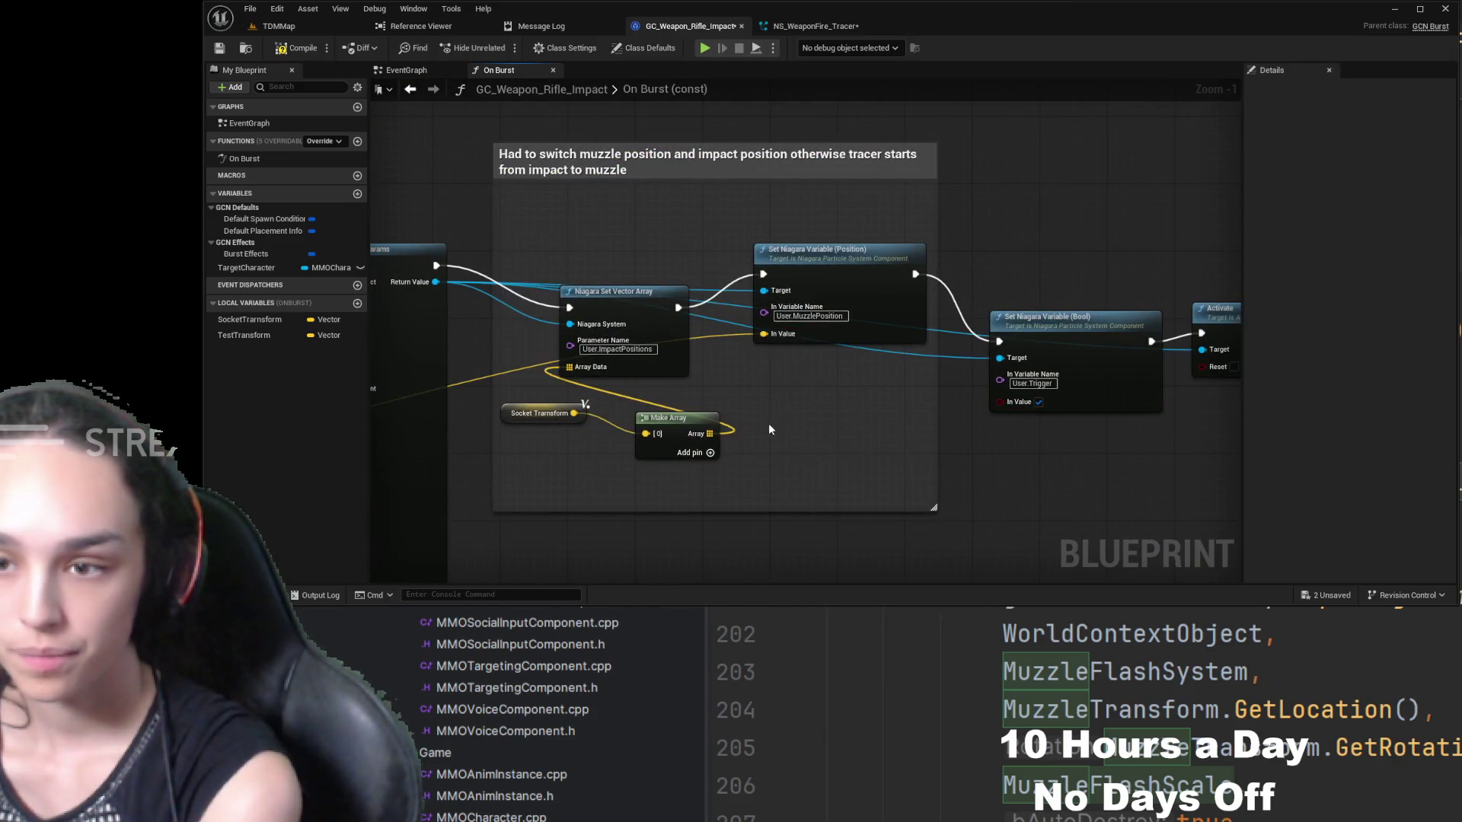
drag(770, 424, 1008, 442)
mouse_move(918, 442)
mouse_down()
mouse_move(851, 490)
mouse_move(926, 450)
mouse_up()
drag(789, 424, 789, 467)
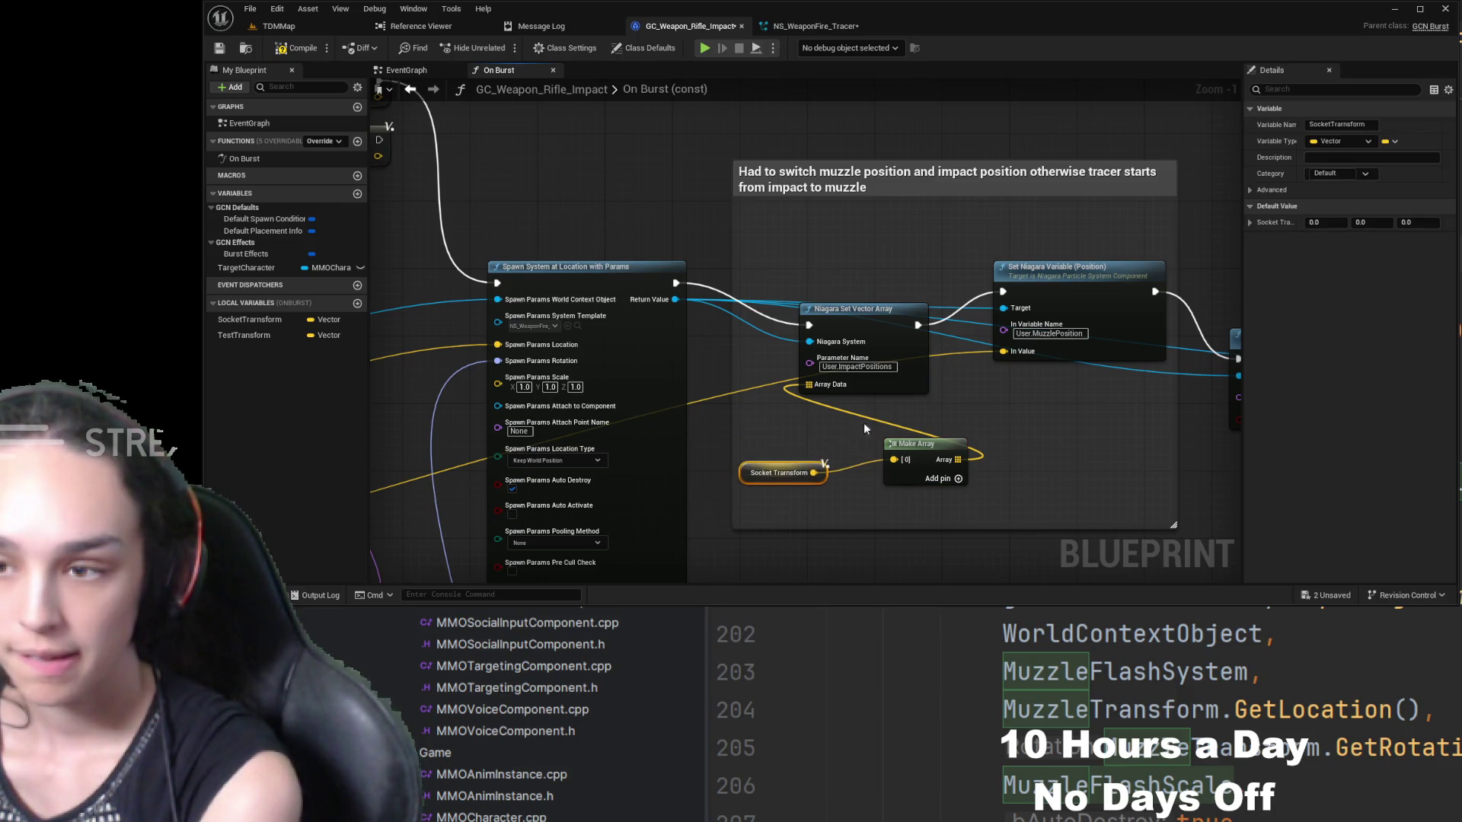
mouse_move(901, 442)
mouse_down()
mouse_move(848, 441)
mouse_move(840, 425)
mouse_up()
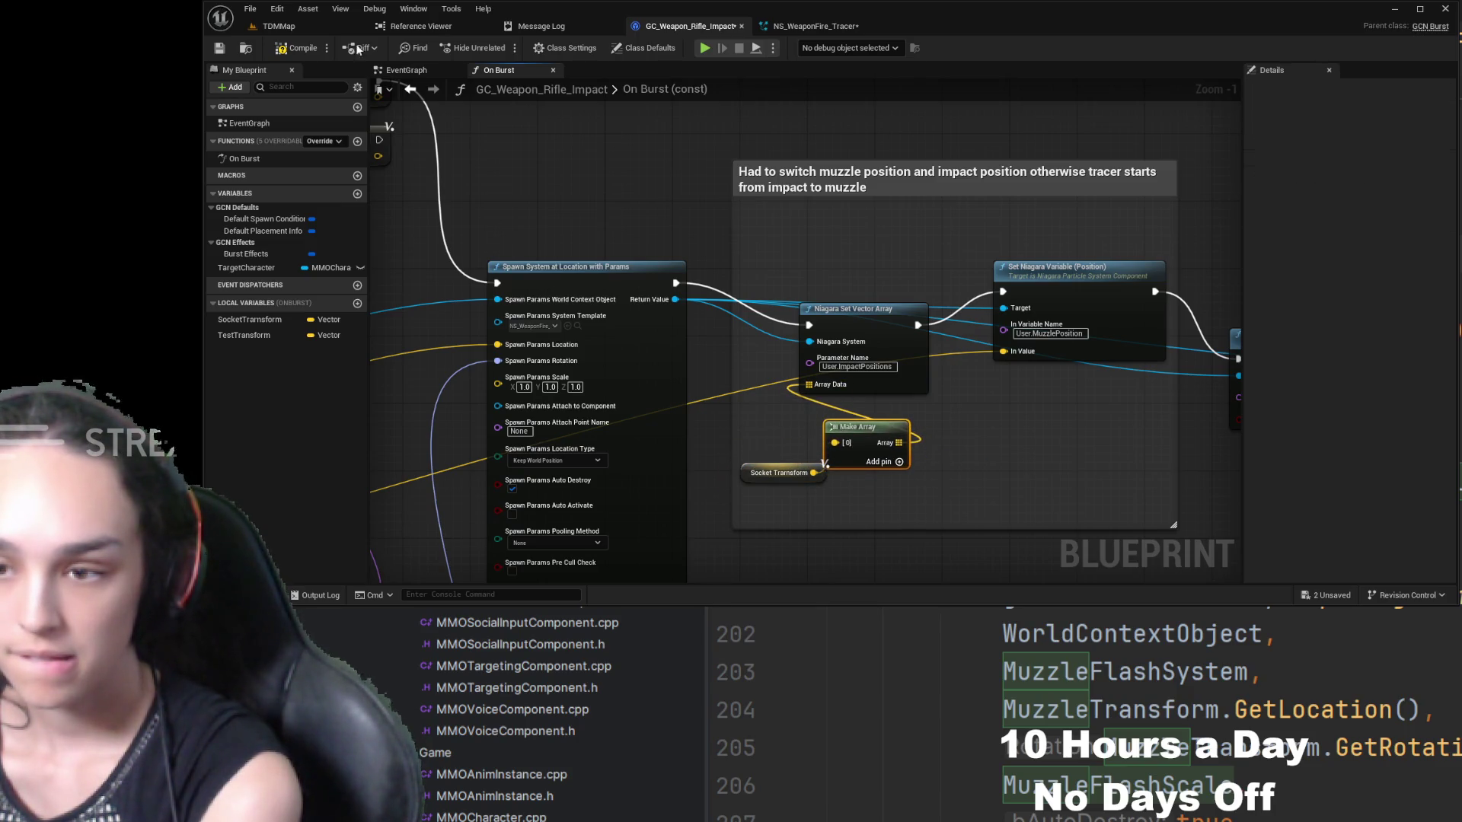
click(223, 52)
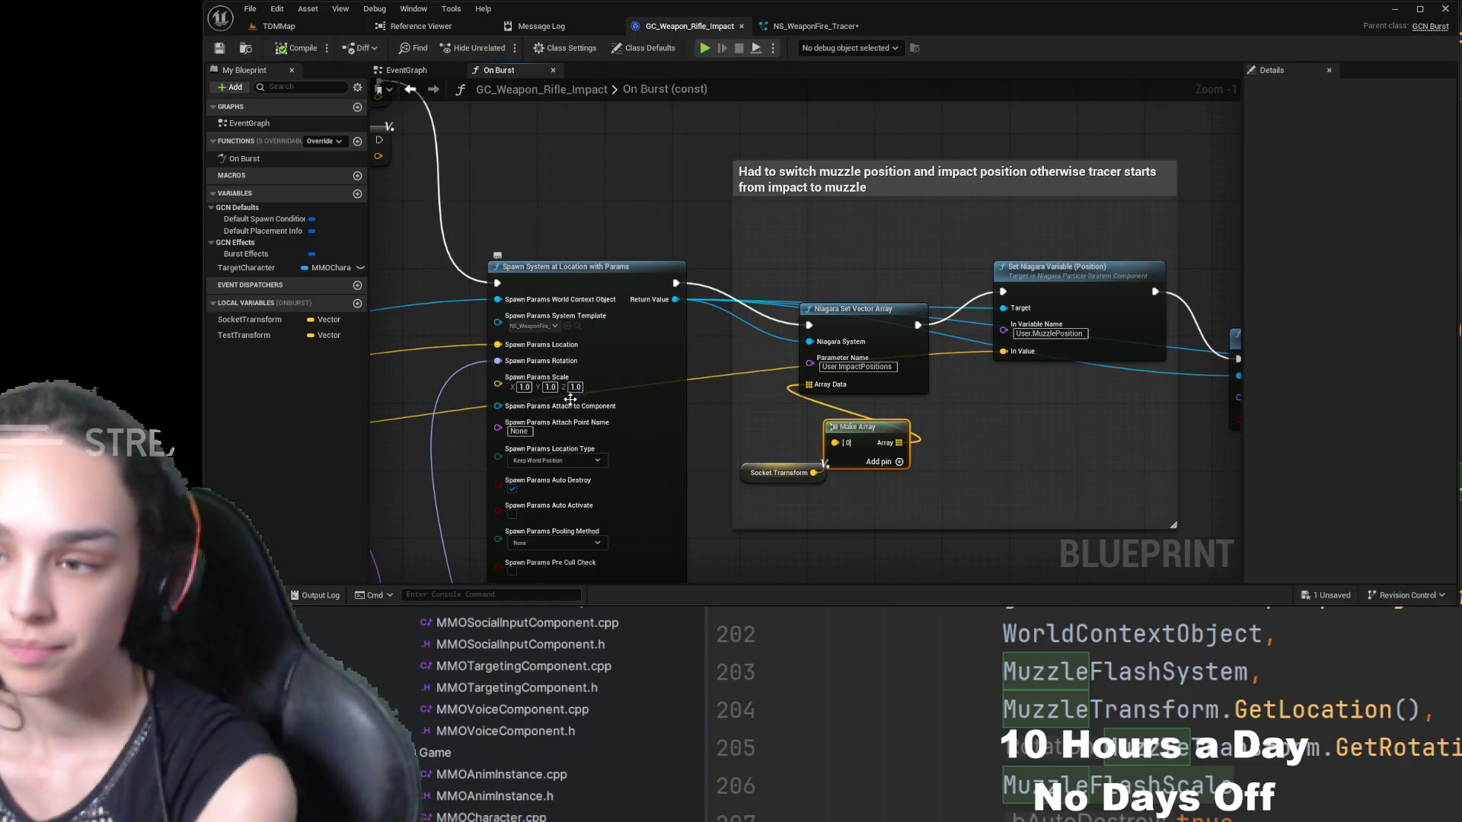
mouse_move(492, 403)
mouse_down()
mouse_move(617, 414)
mouse_move(590, 444)
mouse_move(703, 332)
mouse_move(719, 325)
mouse_move(741, 364)
mouse_up()
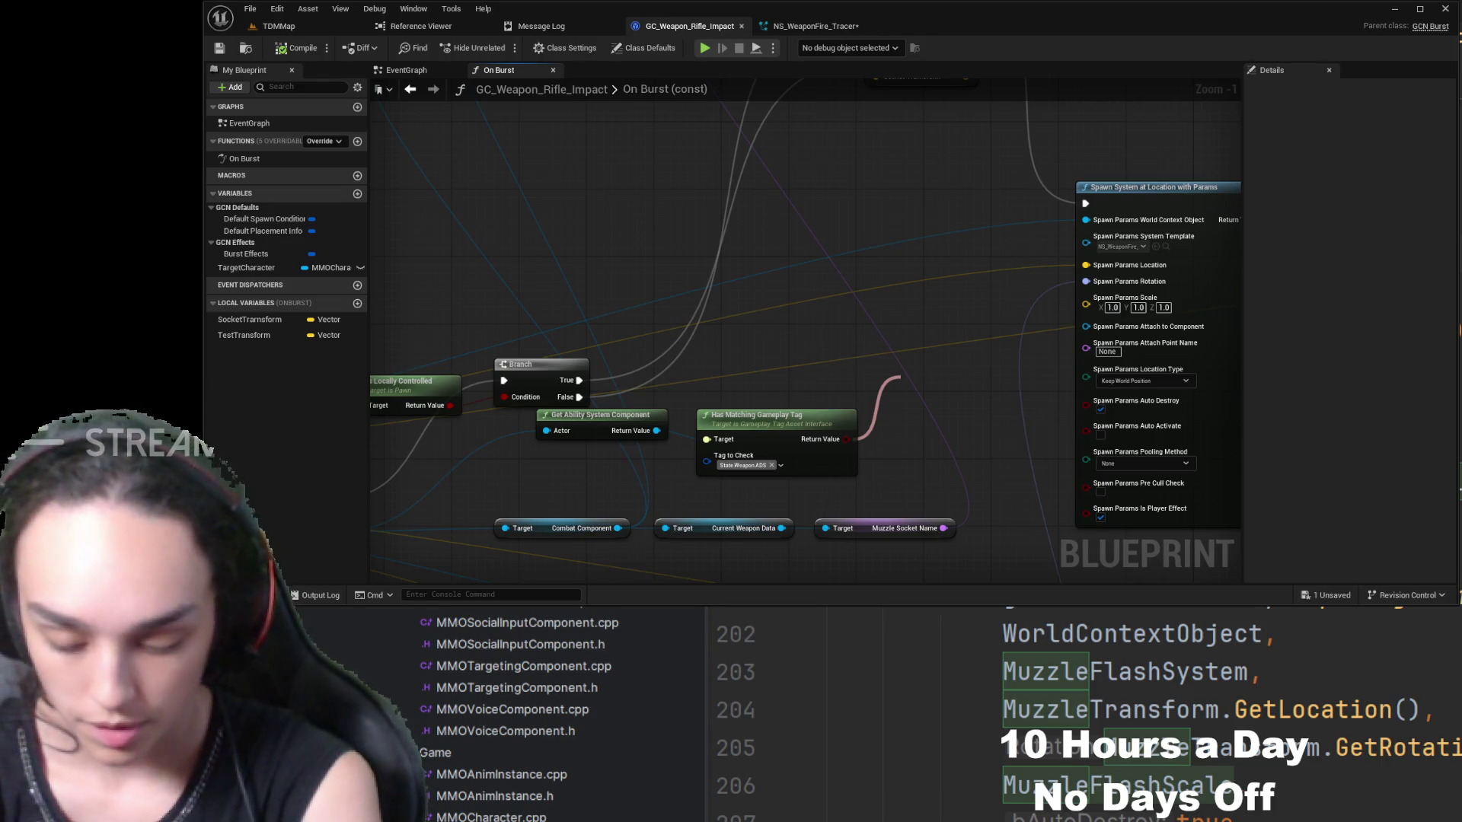
- Add a second Branch on the tag check result, running from the first Branch's True
click(948, 195)
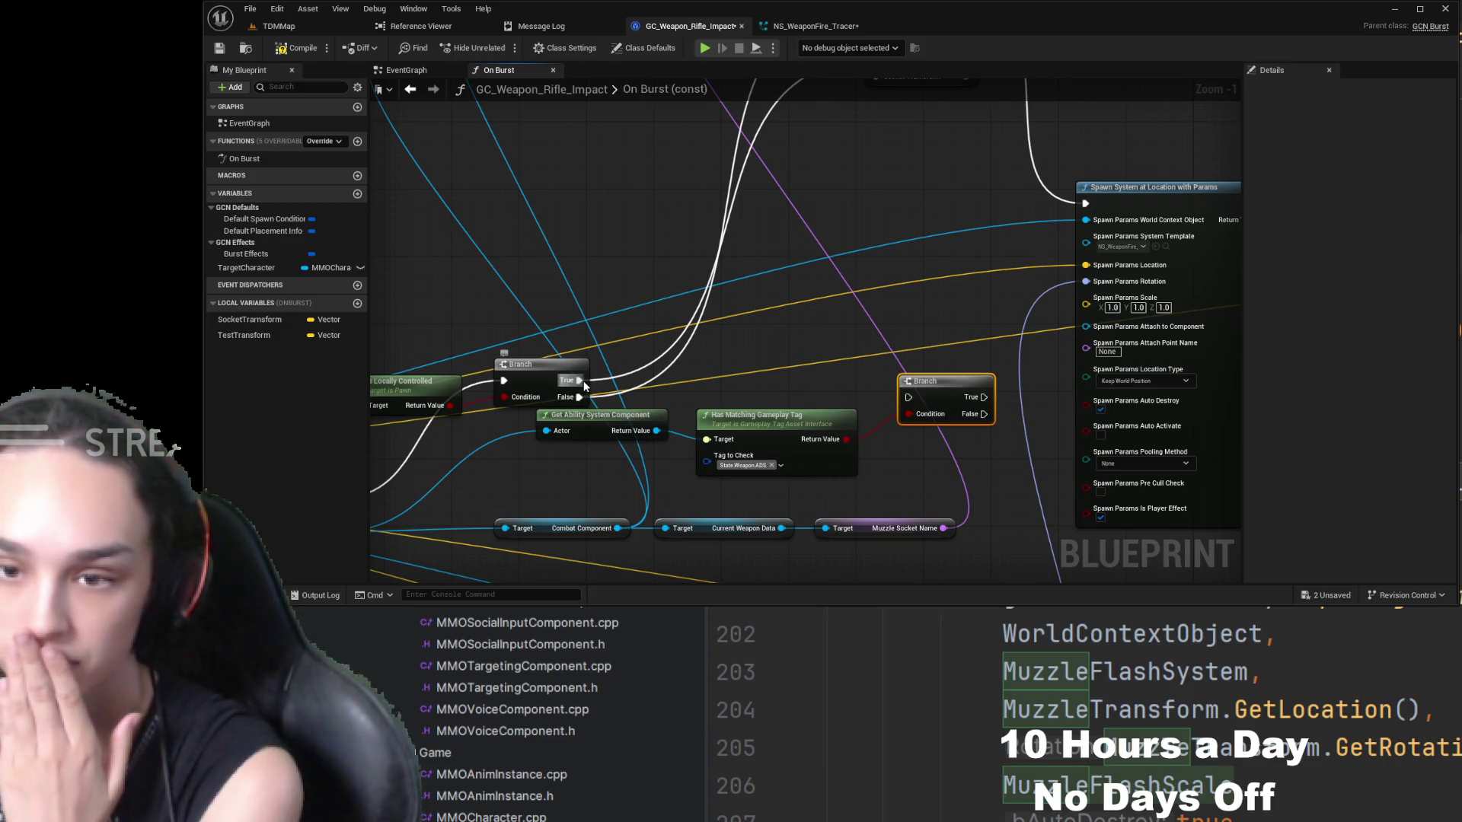
mouse_move(582, 380)
mouse_down()
mouse_move(912, 395)
mouse_move(792, 262)
mouse_up()
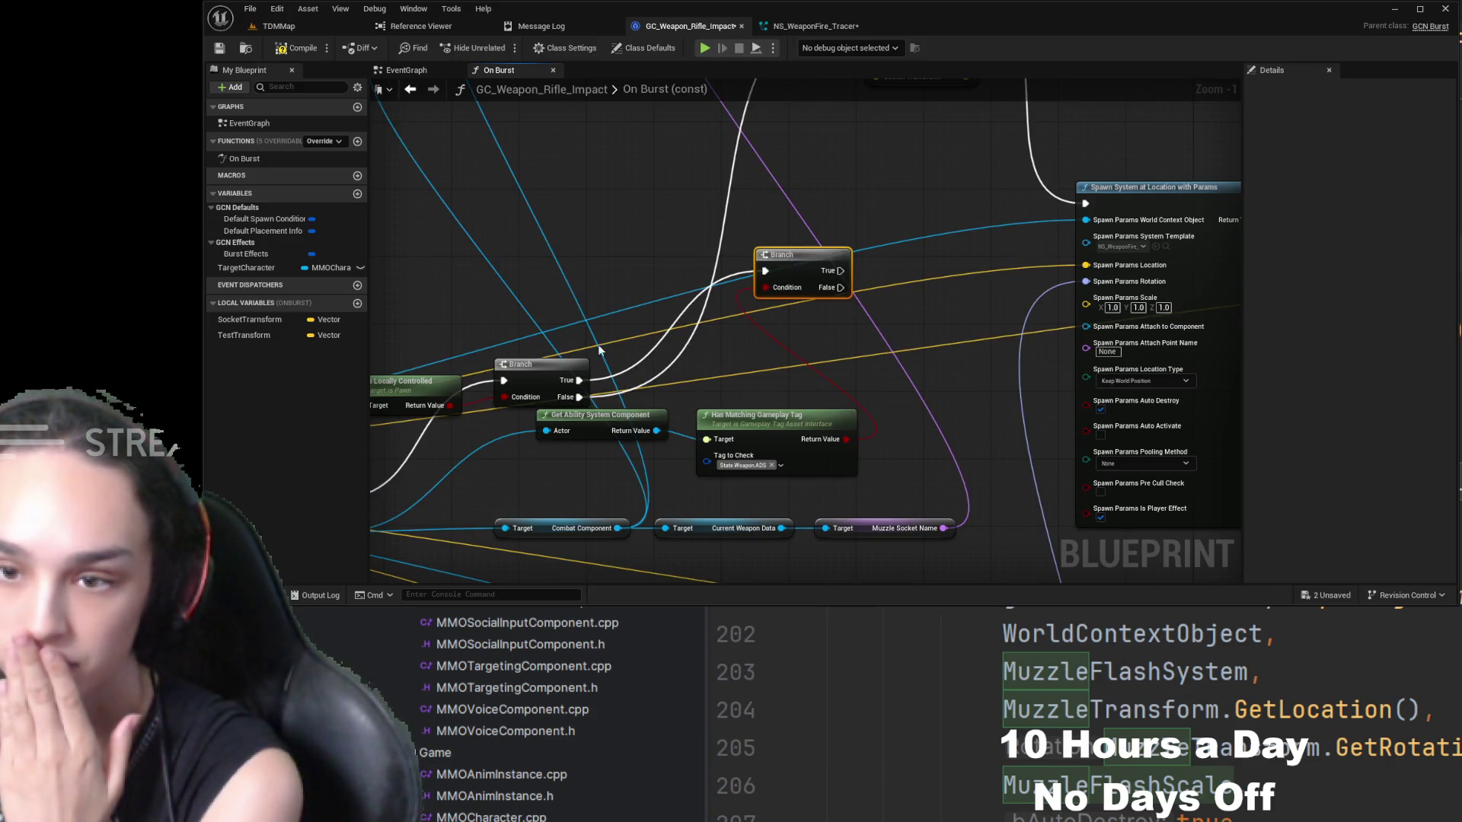
mouse_move(781, 340)
mouse_down()
mouse_move(773, 447)
mouse_move(716, 495)
mouse_up()
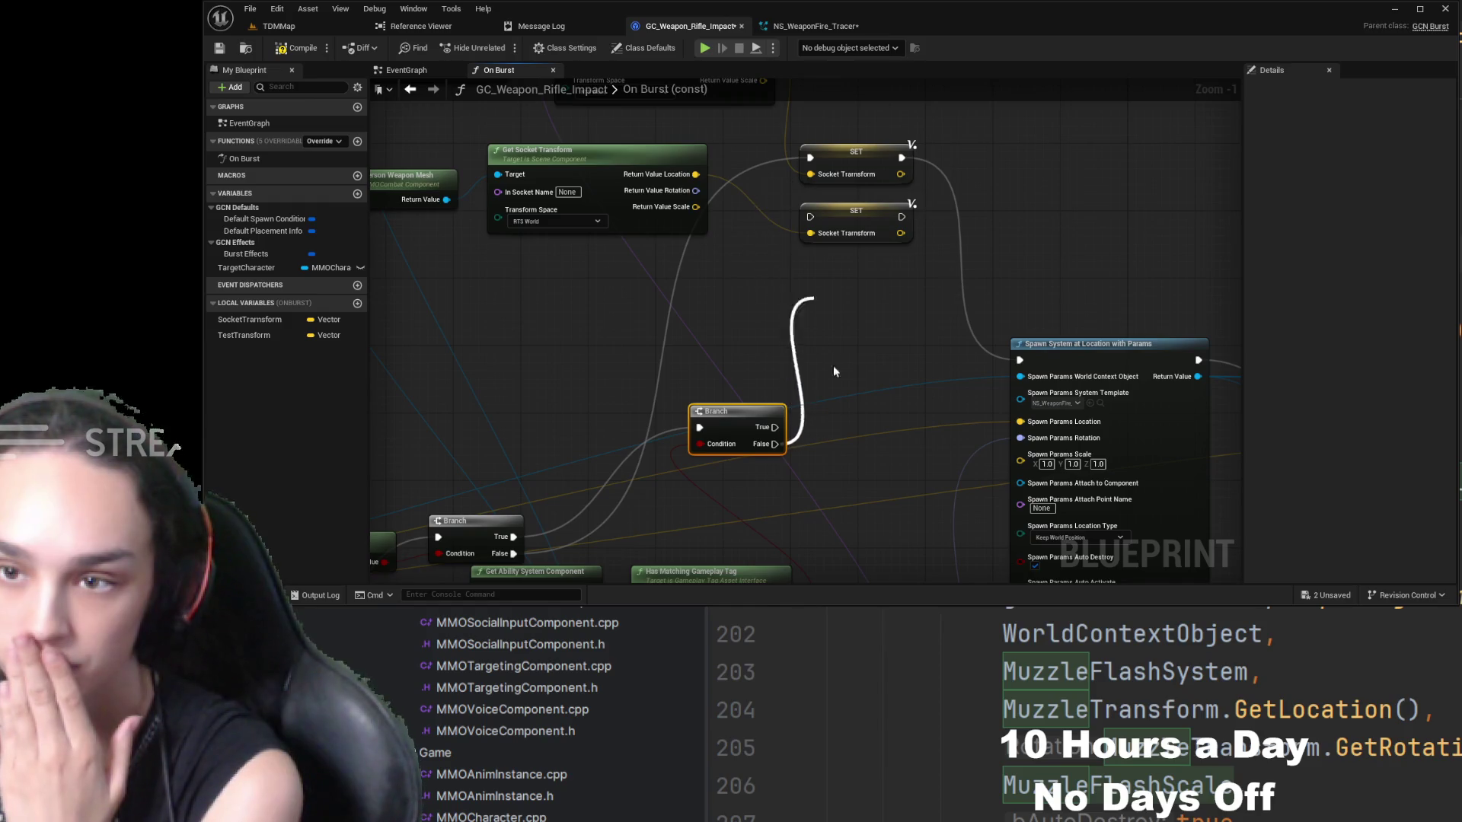
click(754, 270)
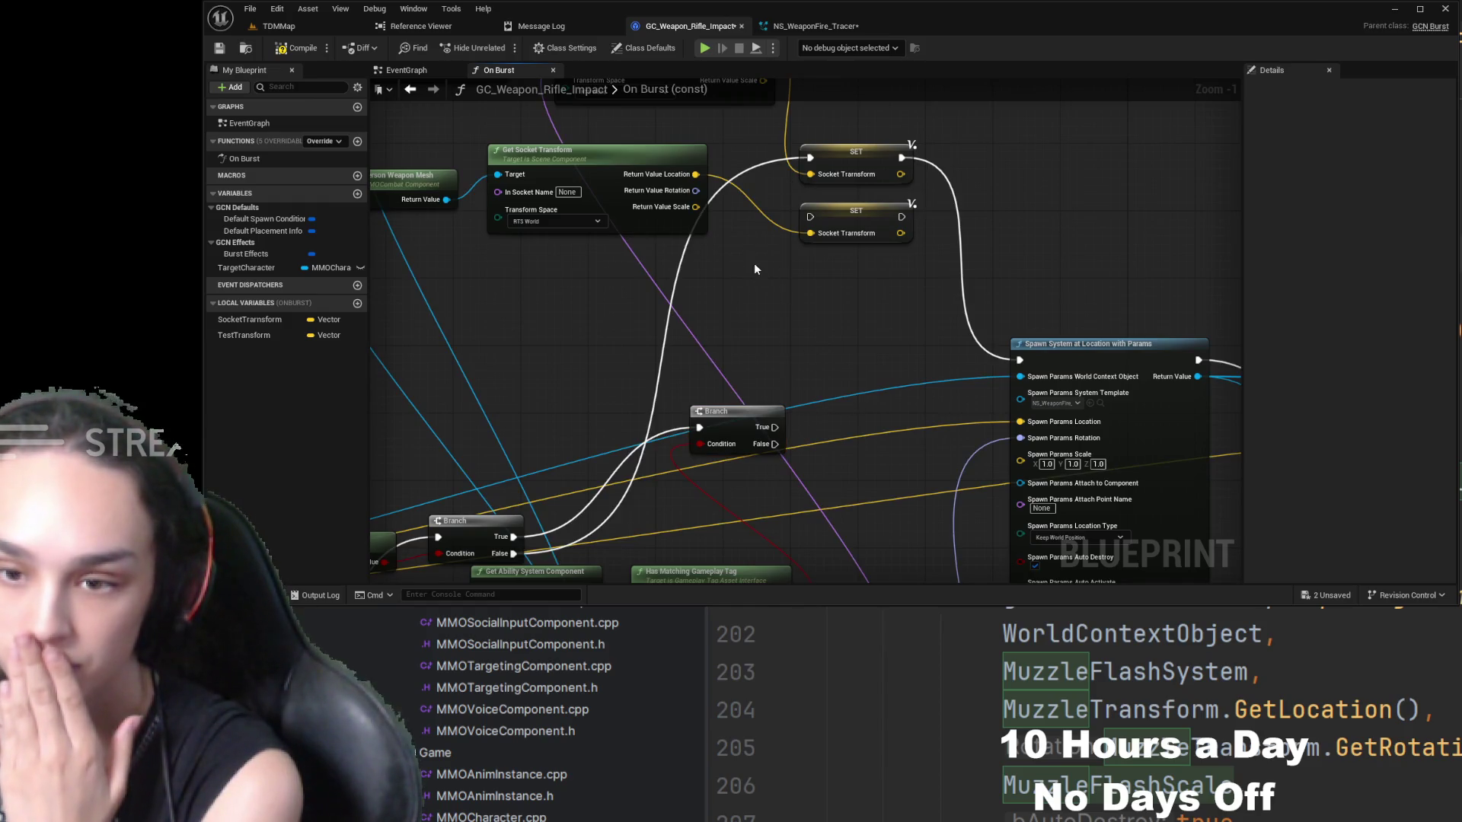
- Connect the new Branch's True to the lower SET Socket Transform and False to the upper, then show TDMMap
click(811, 161)
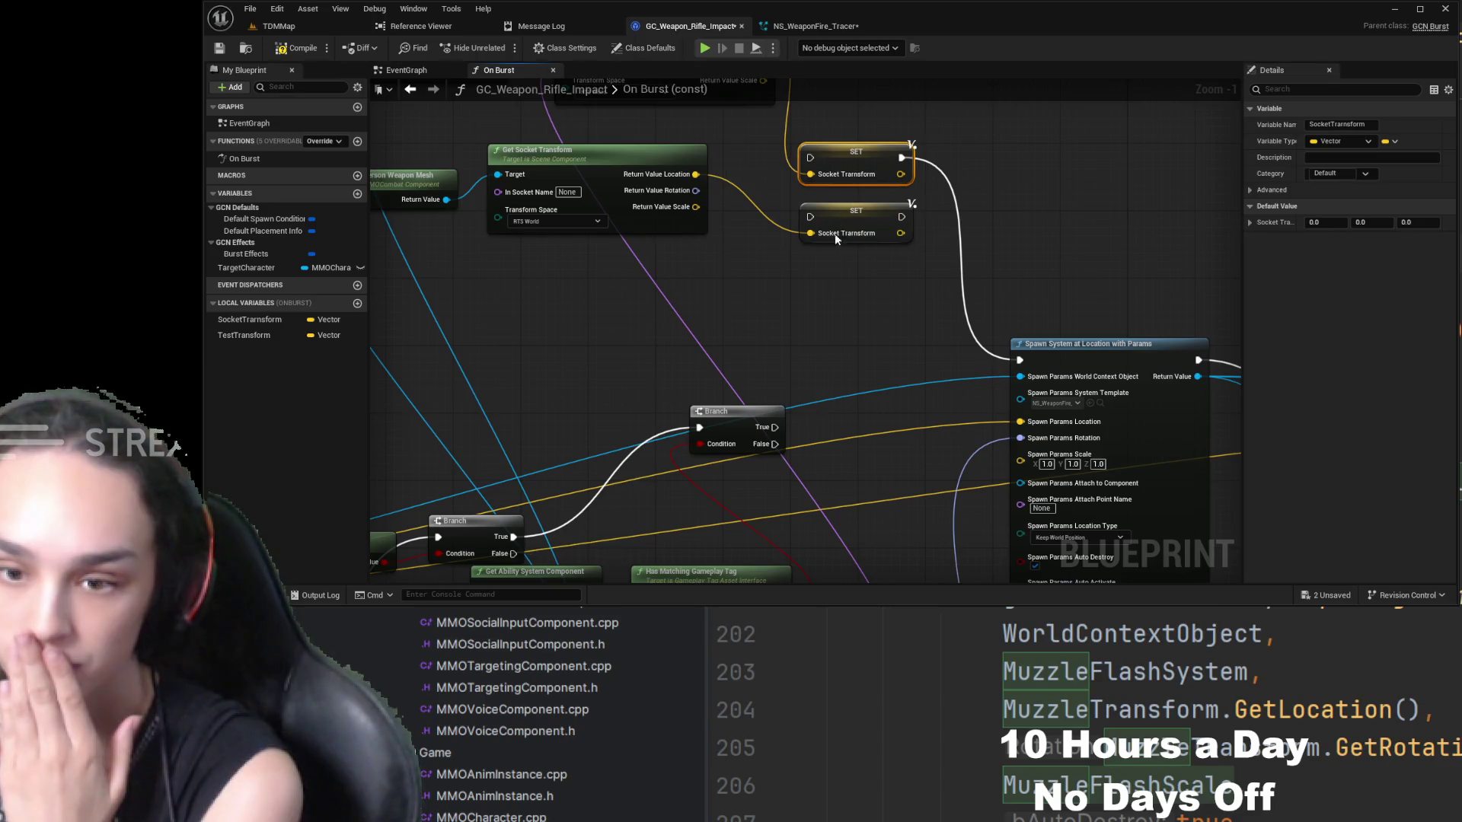
drag(834, 233, 648, 352)
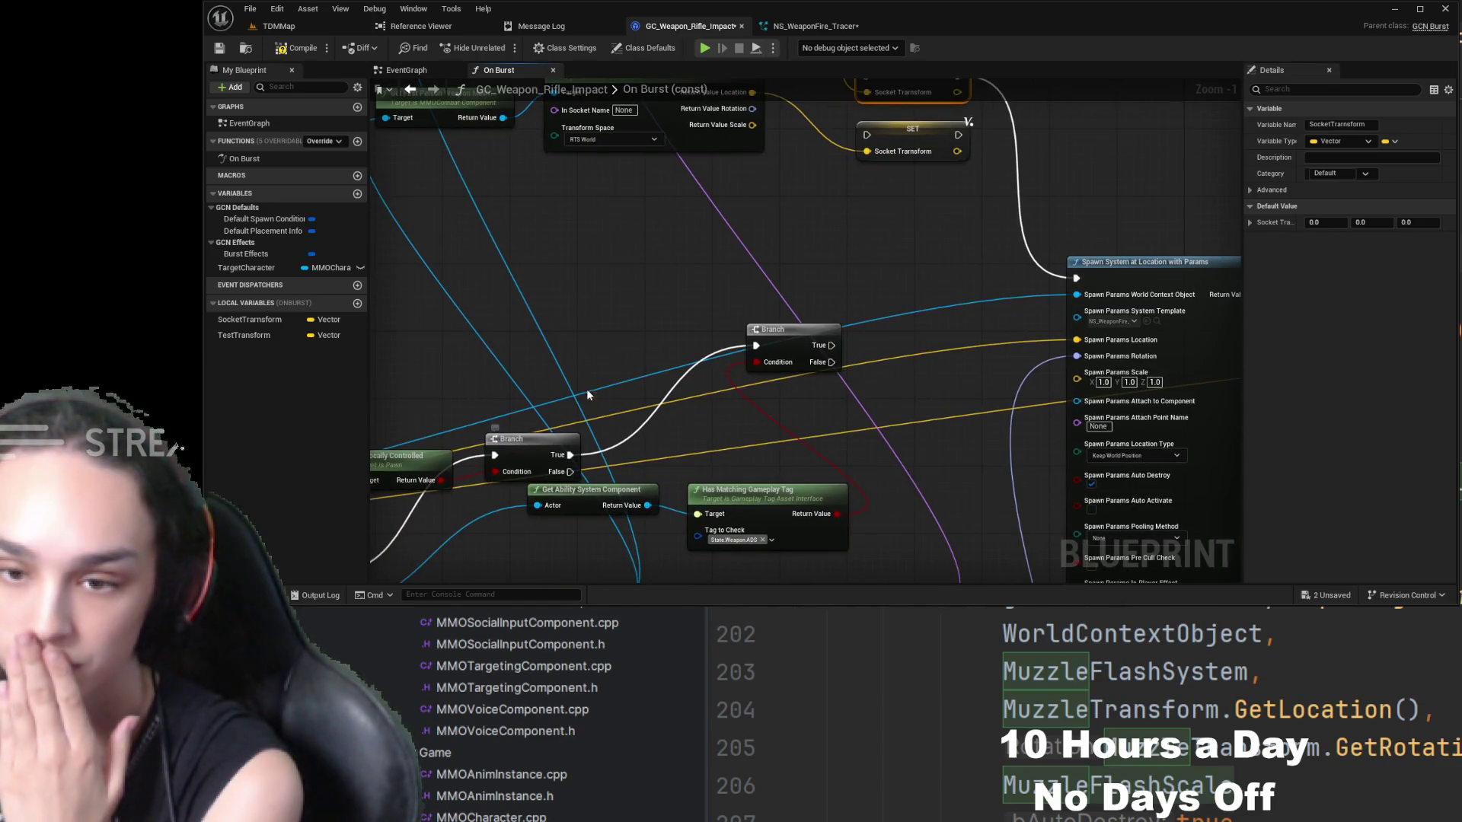
drag(587, 394, 759, 321)
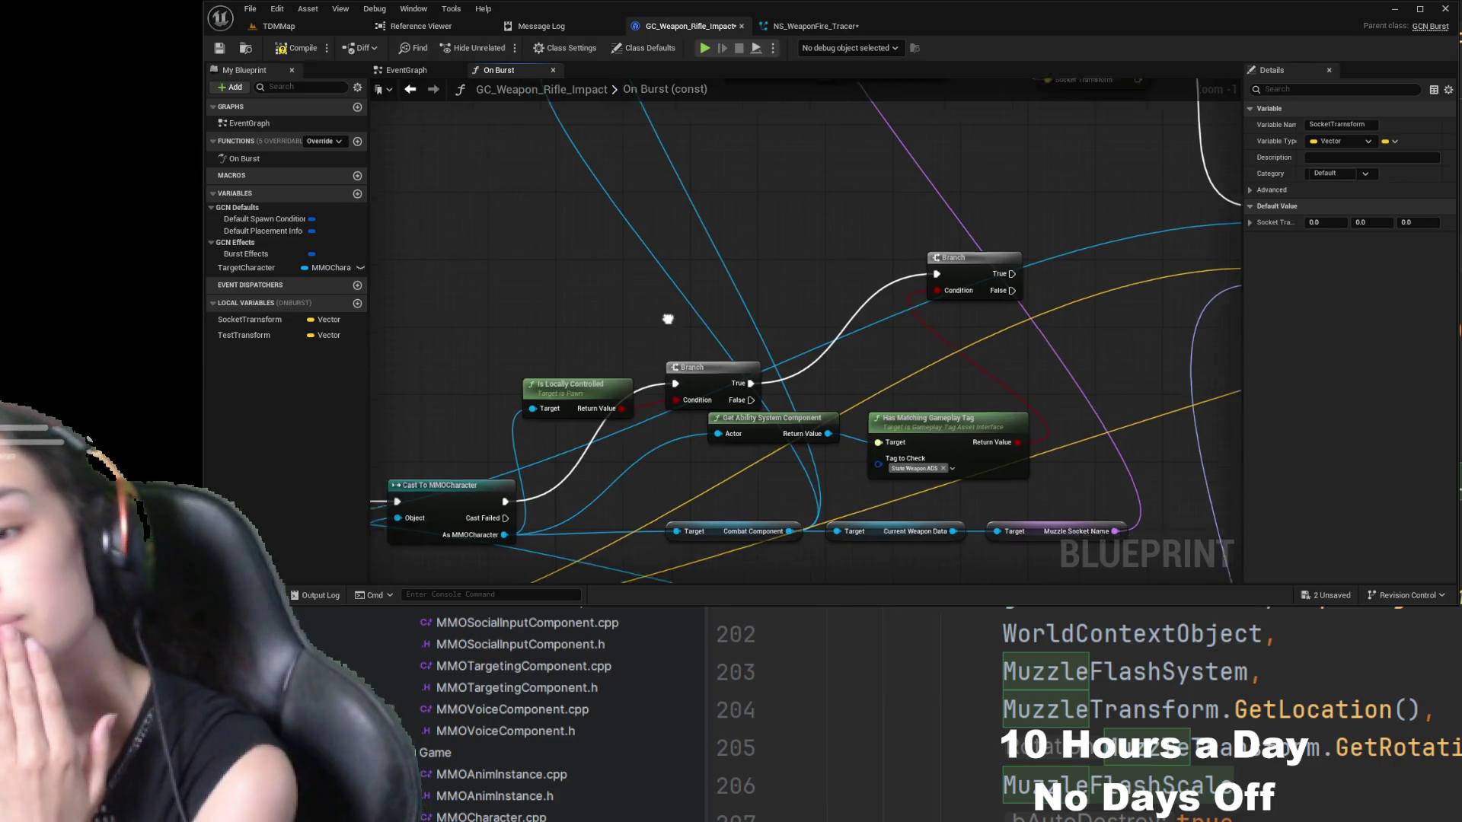
mouse_move(486, 462)
mouse_down()
mouse_move(646, 417)
mouse_move(600, 446)
mouse_up()
drag(775, 328, 702, 345)
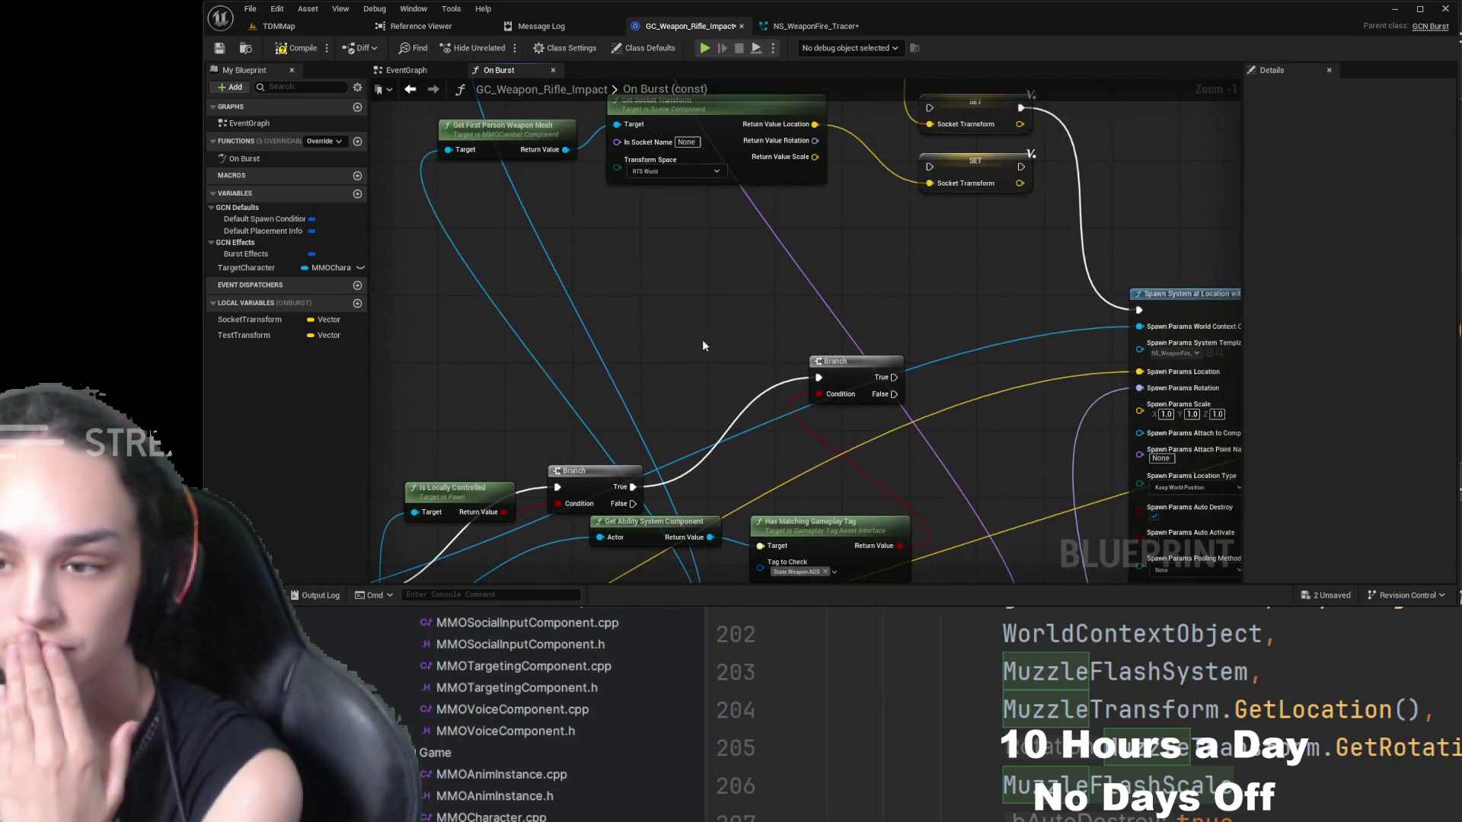
mouse_move(632, 504)
mouse_down()
mouse_move(958, 90)
mouse_move(923, 139)
mouse_move(932, 164)
mouse_up()
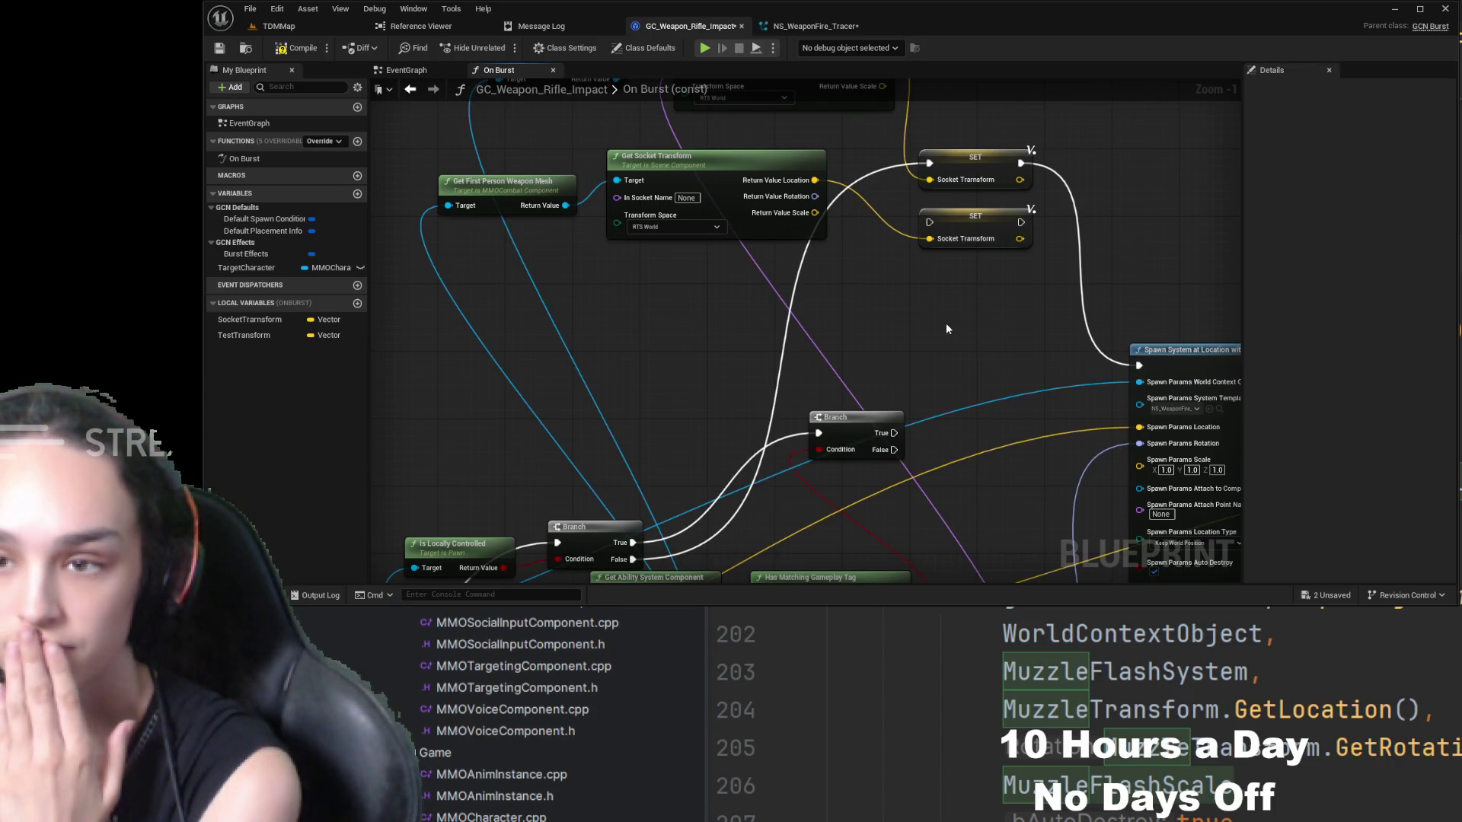
drag(946, 323, 945, 239)
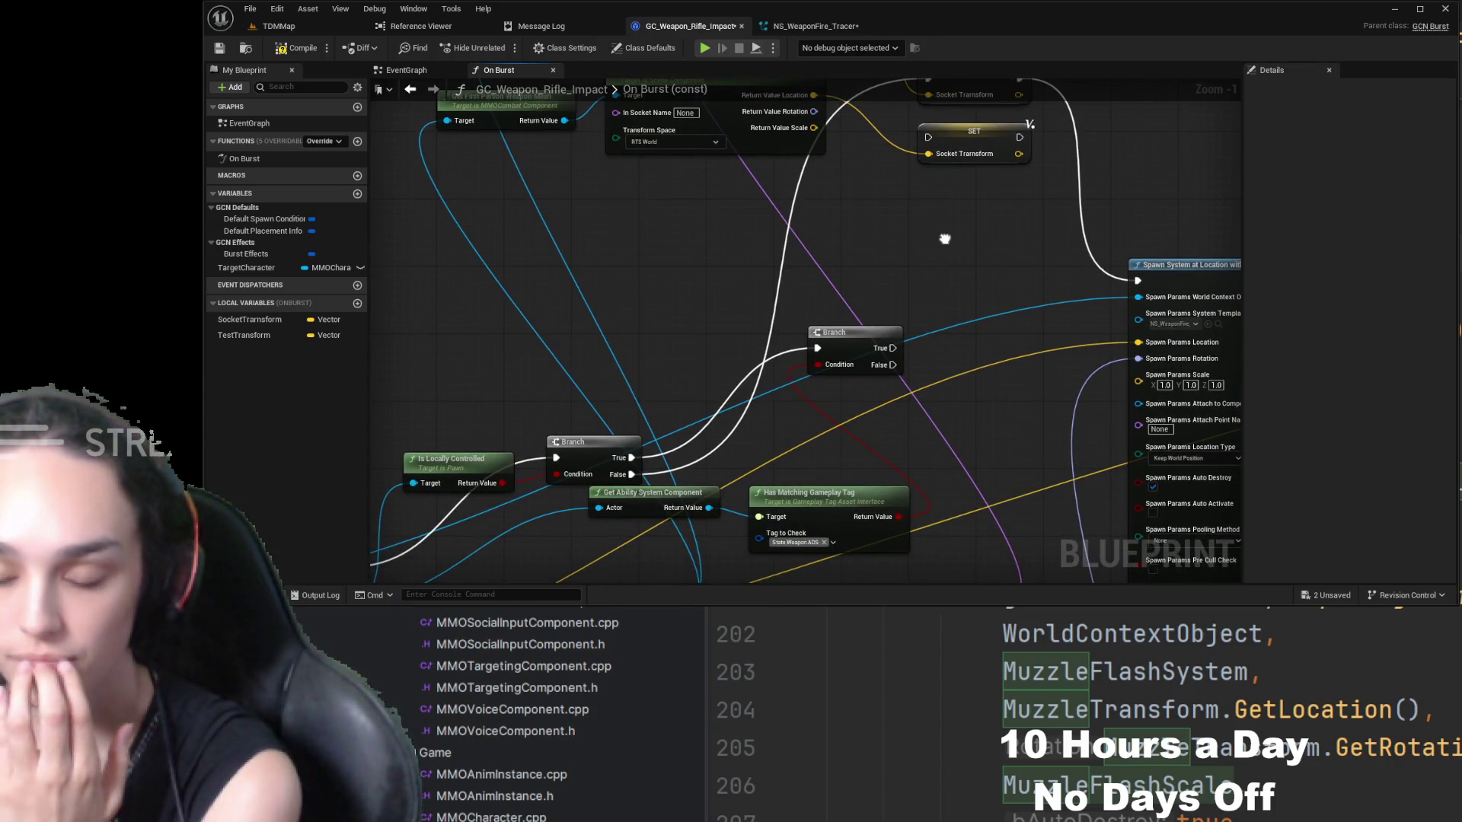
mouse_move(945, 239)
mouse_down()
mouse_move(883, 277)
mouse_move(874, 338)
mouse_up()
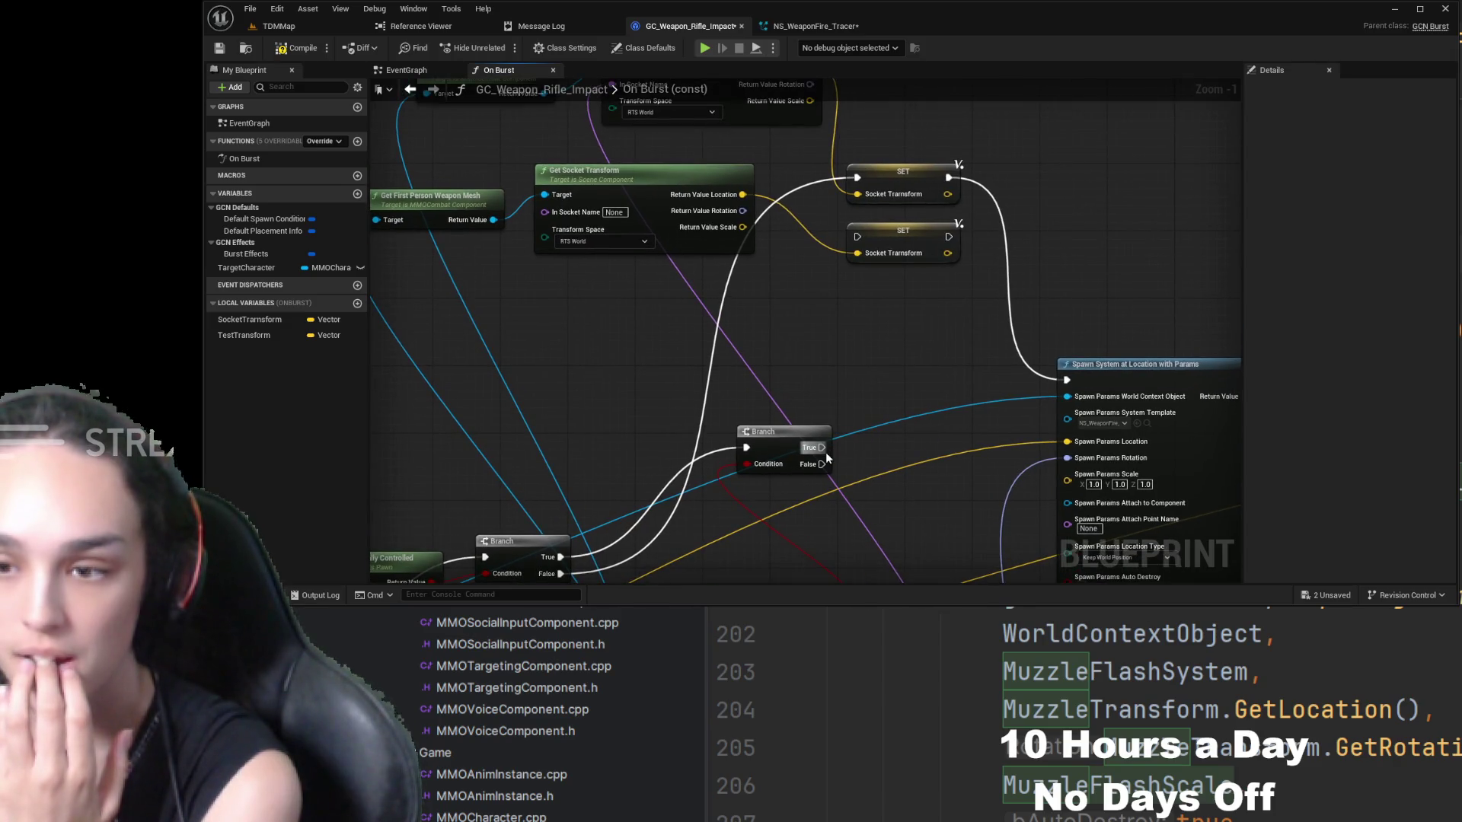
mouse_move(824, 452)
mouse_down()
mouse_move(914, 254)
mouse_move(857, 237)
mouse_move(822, 465)
mouse_move(861, 180)
mouse_up()
drag(887, 414, 968, 229)
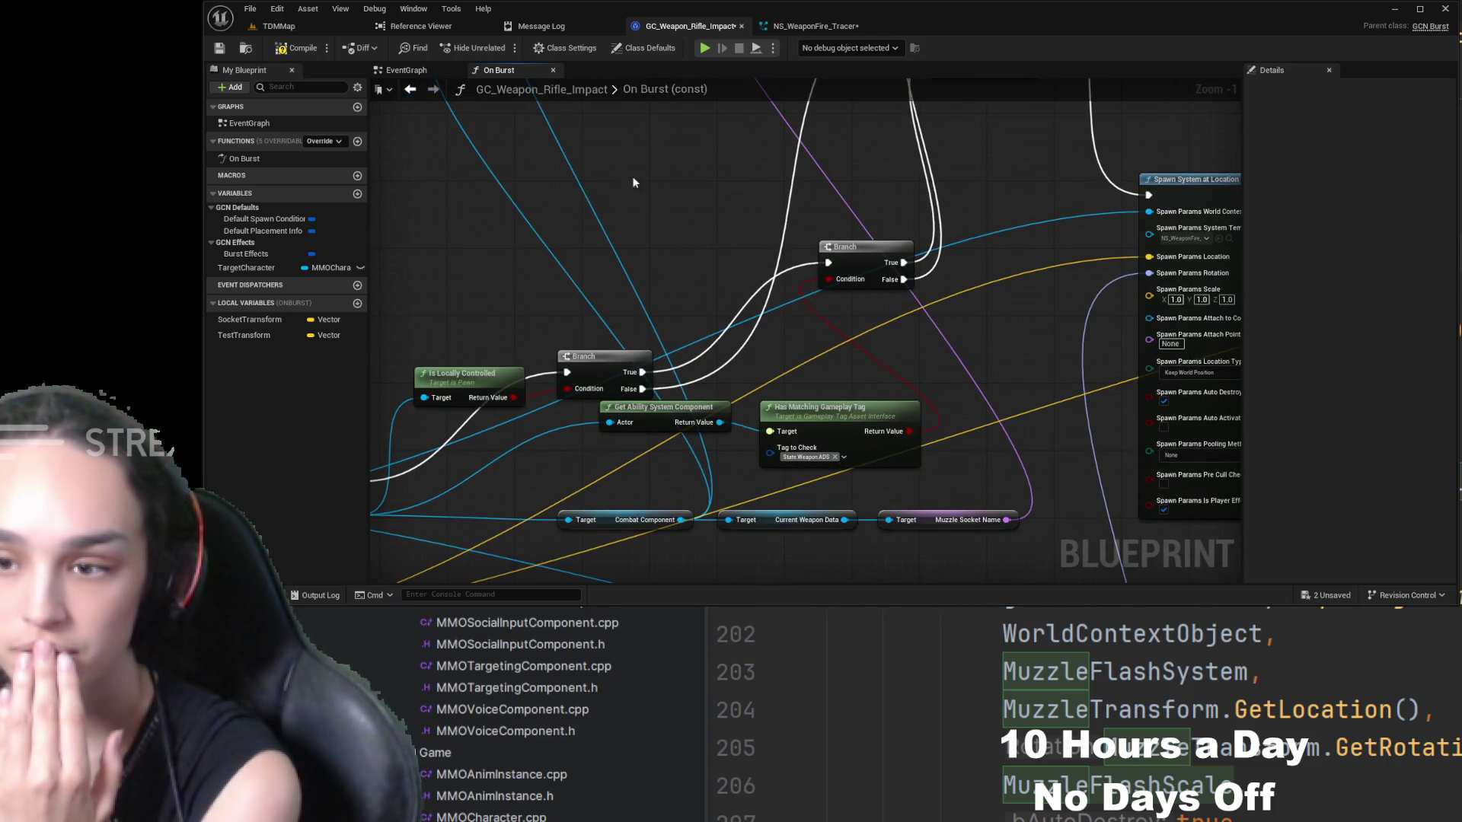
click(279, 26)
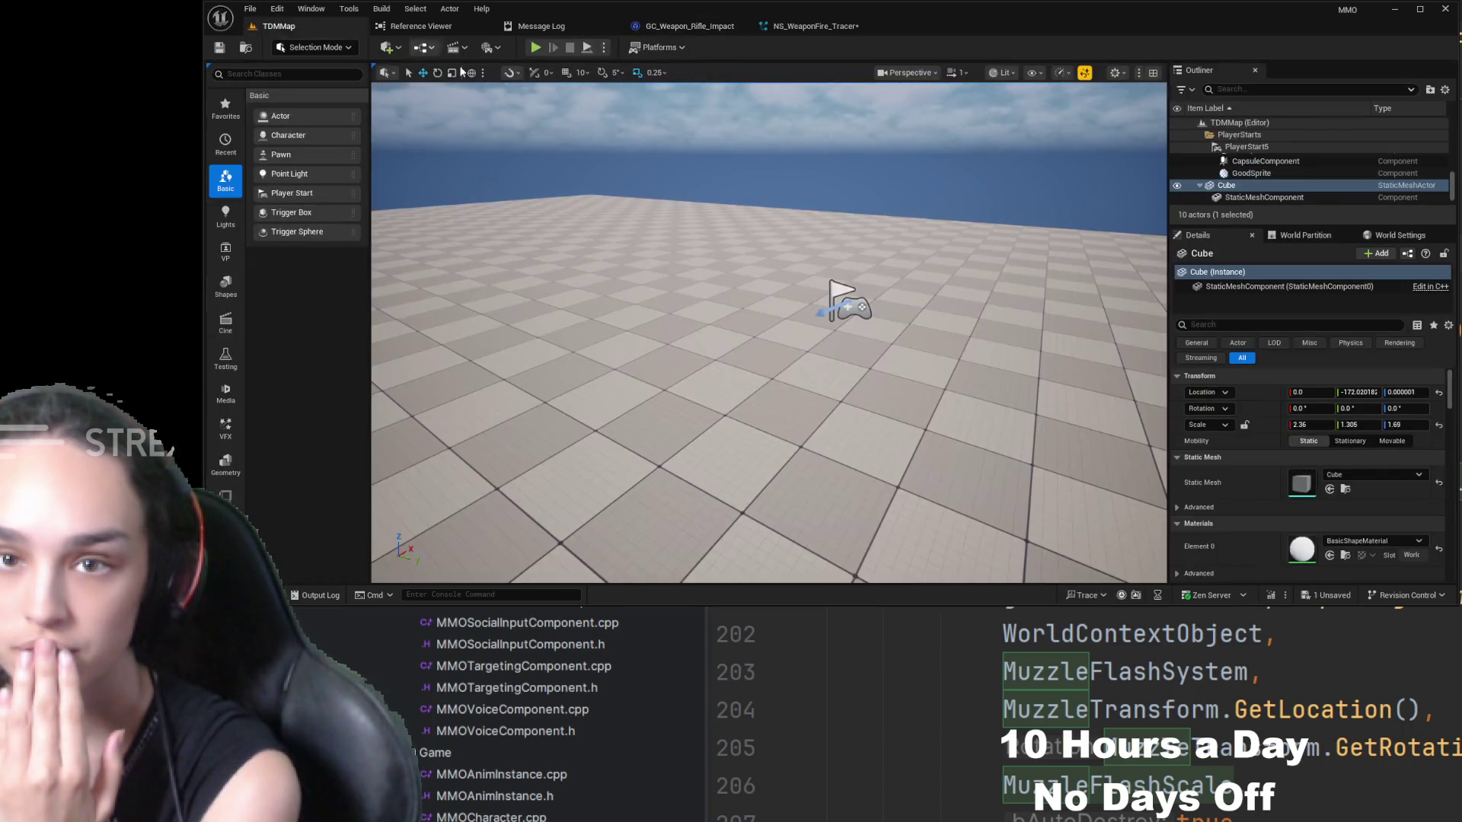
- Play-test TDMMap with Alt+P, toggling rifle aim-down-sights on and off, then stop the session
key(alt+p)
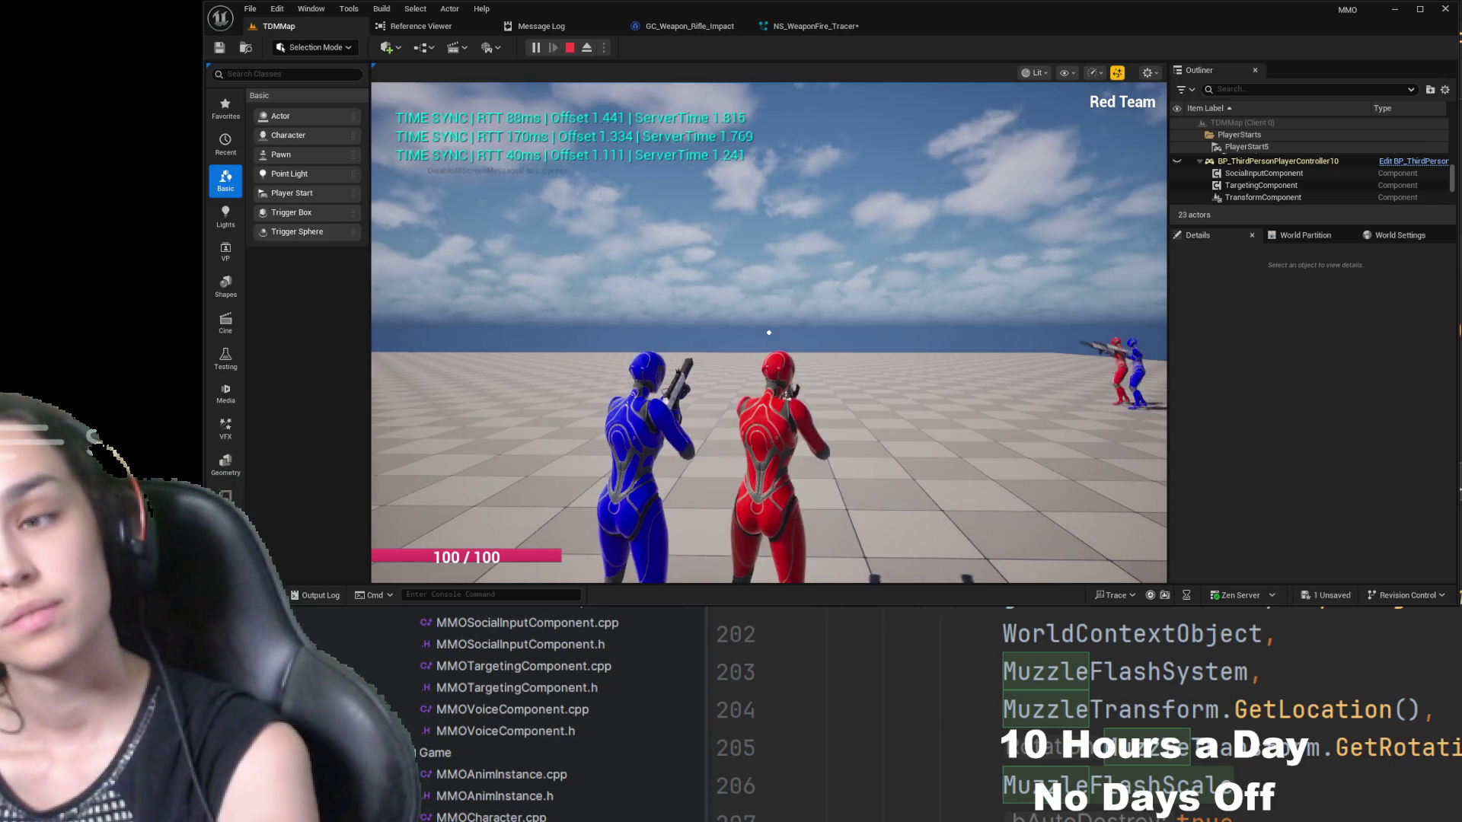
click(708, 439)
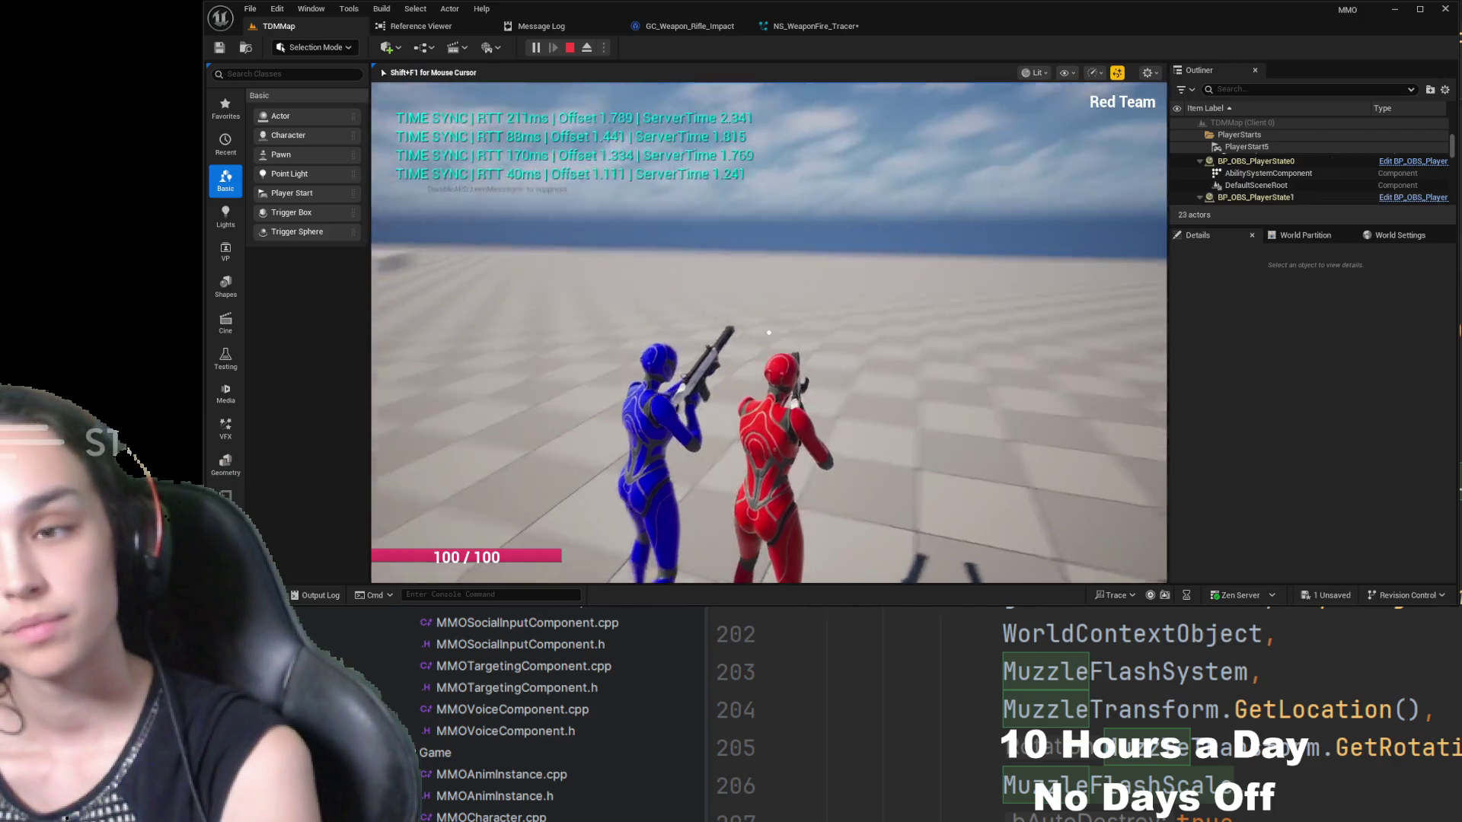
right_click(708, 440)
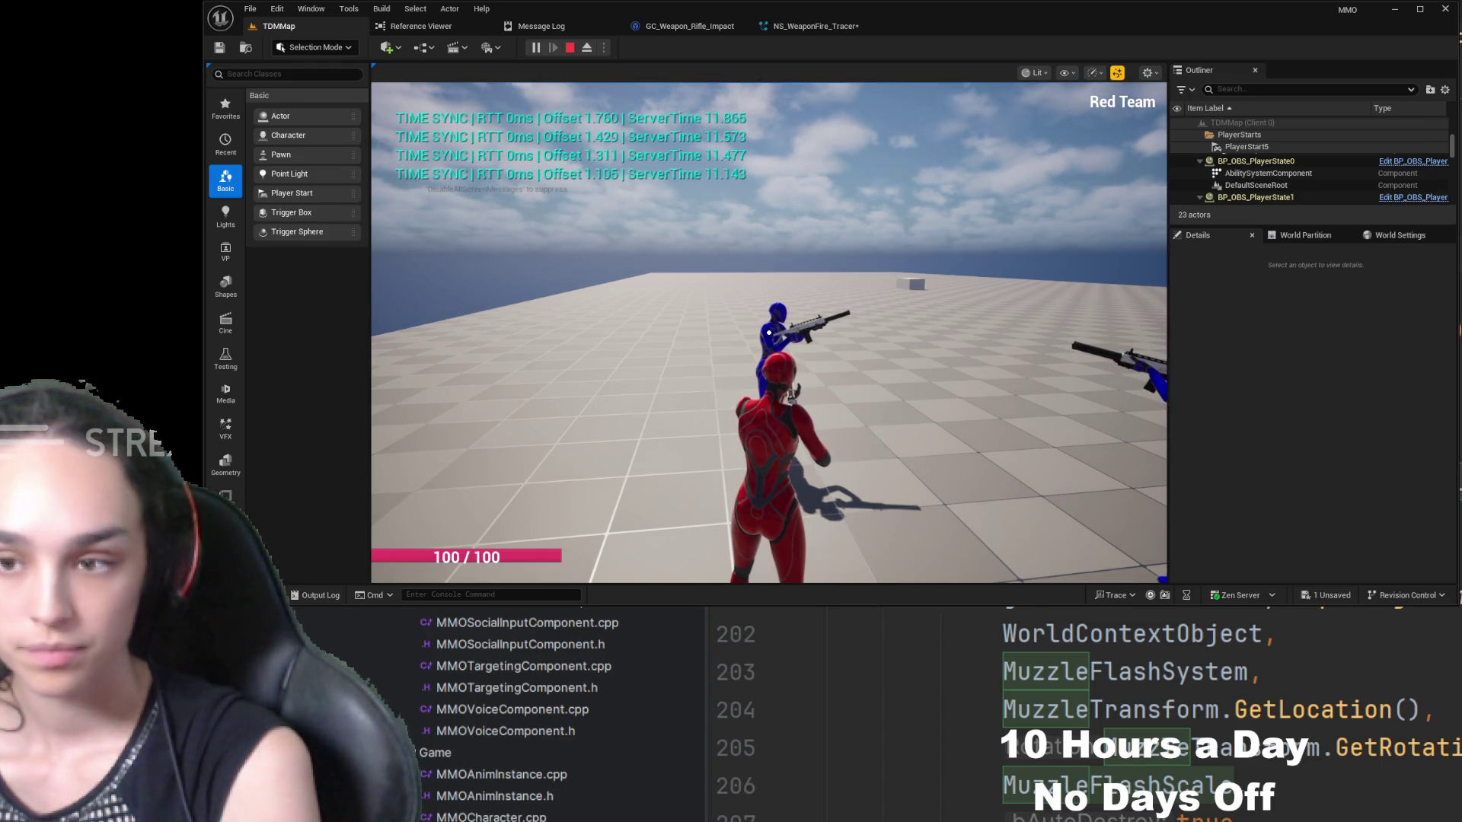
right_click(769, 333)
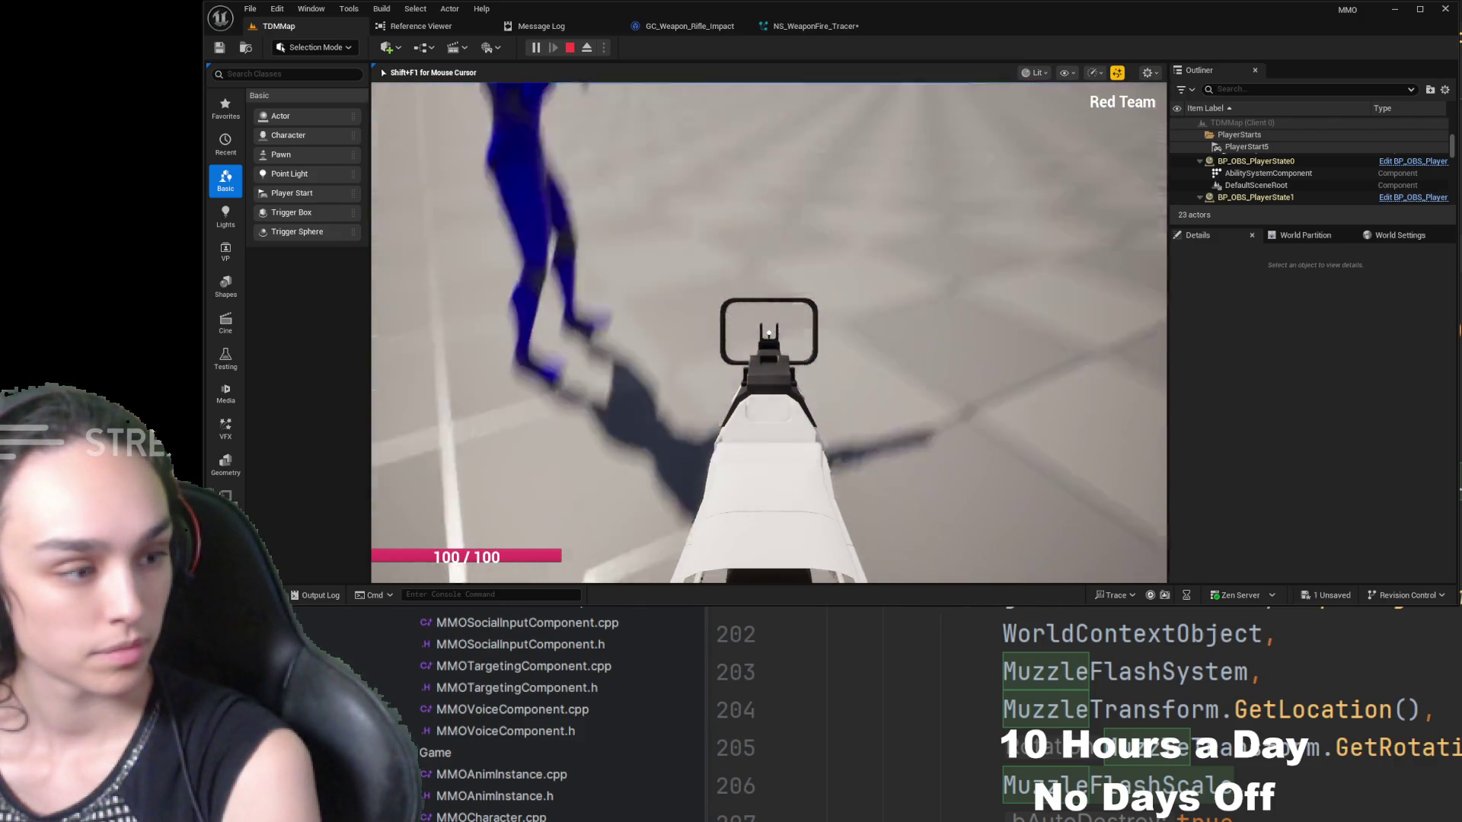
right_click(769, 332)
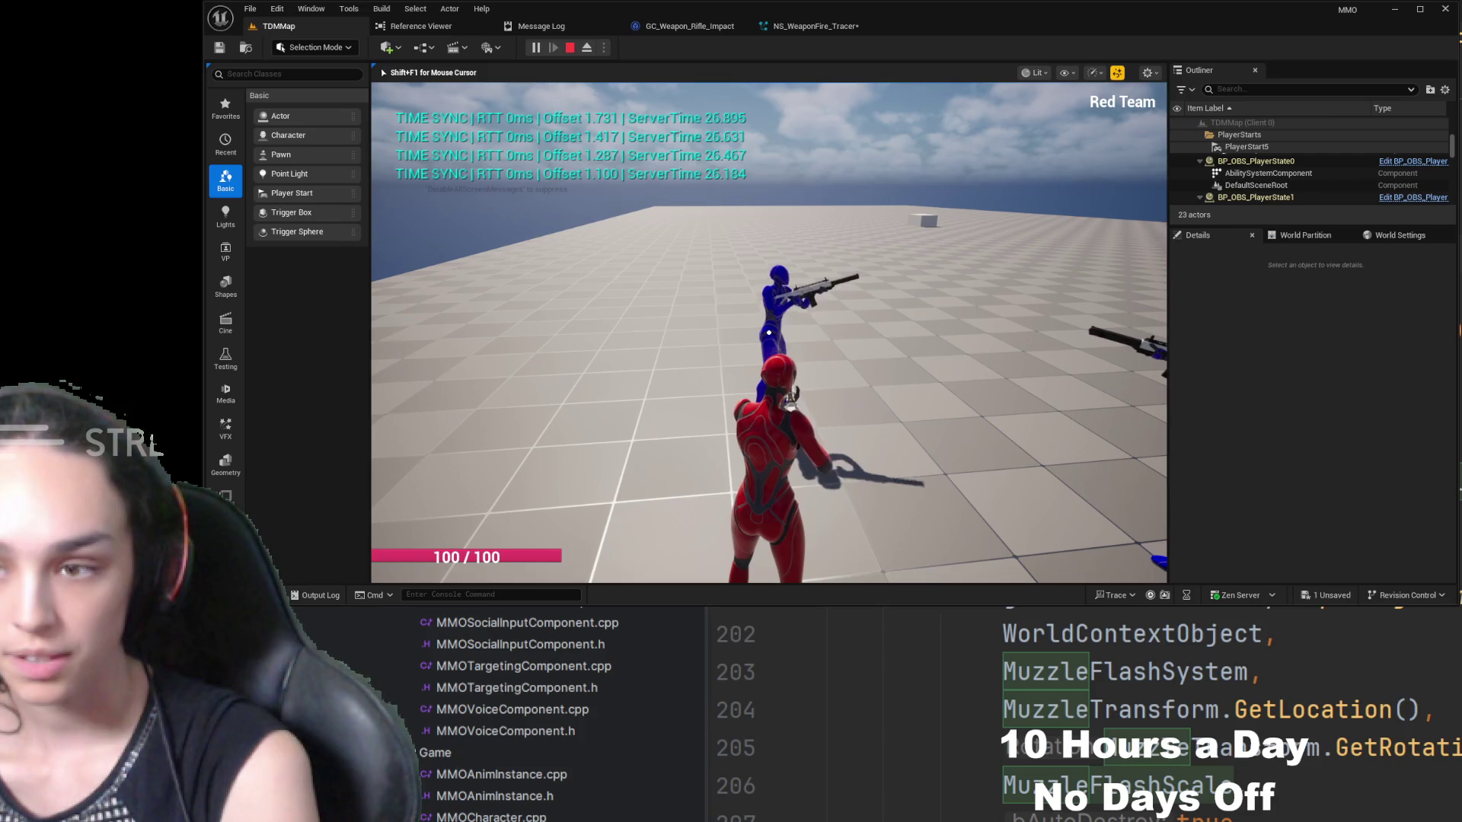
key(shift+F1)
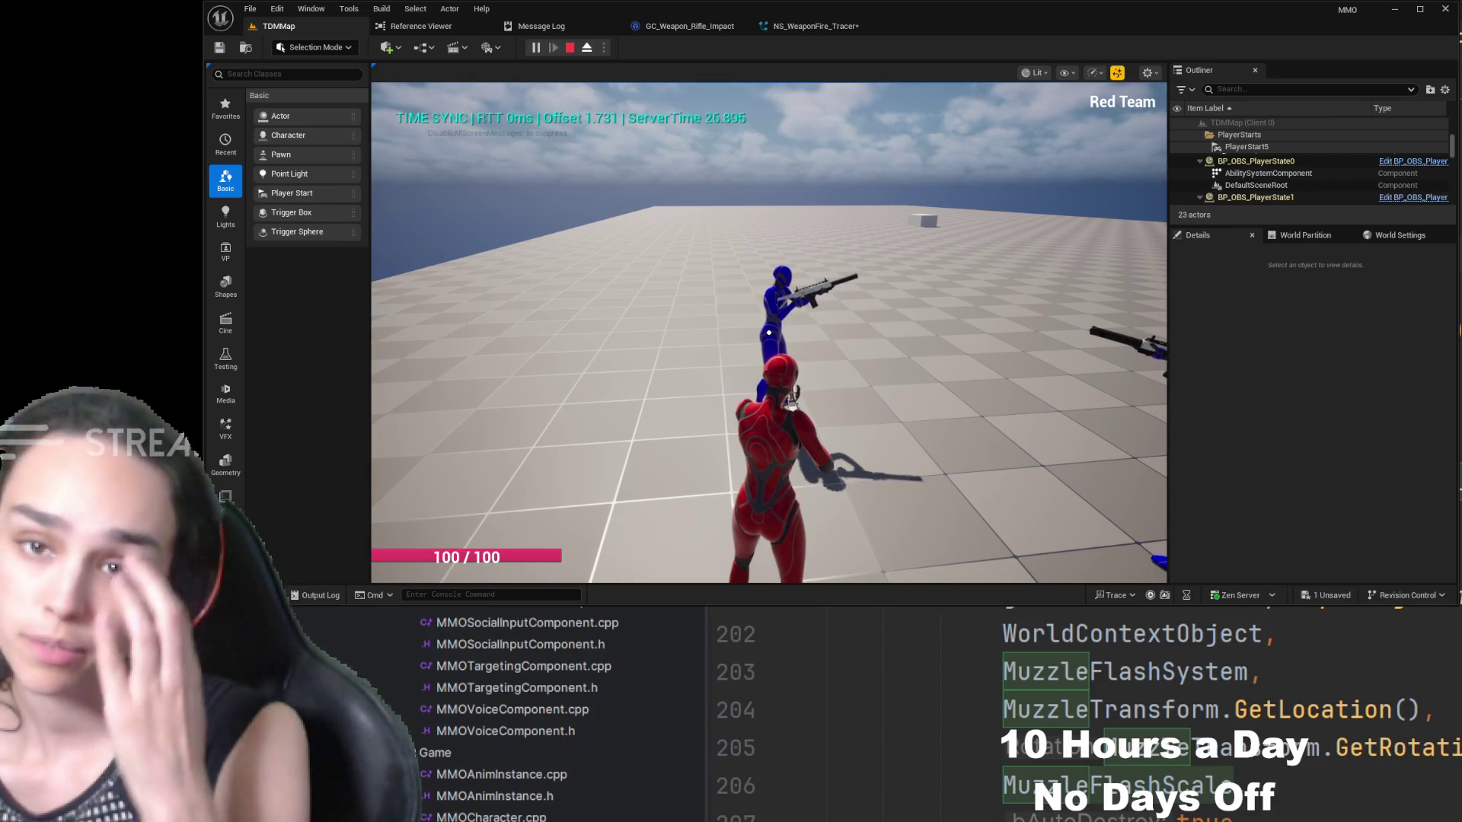
click(570, 52)
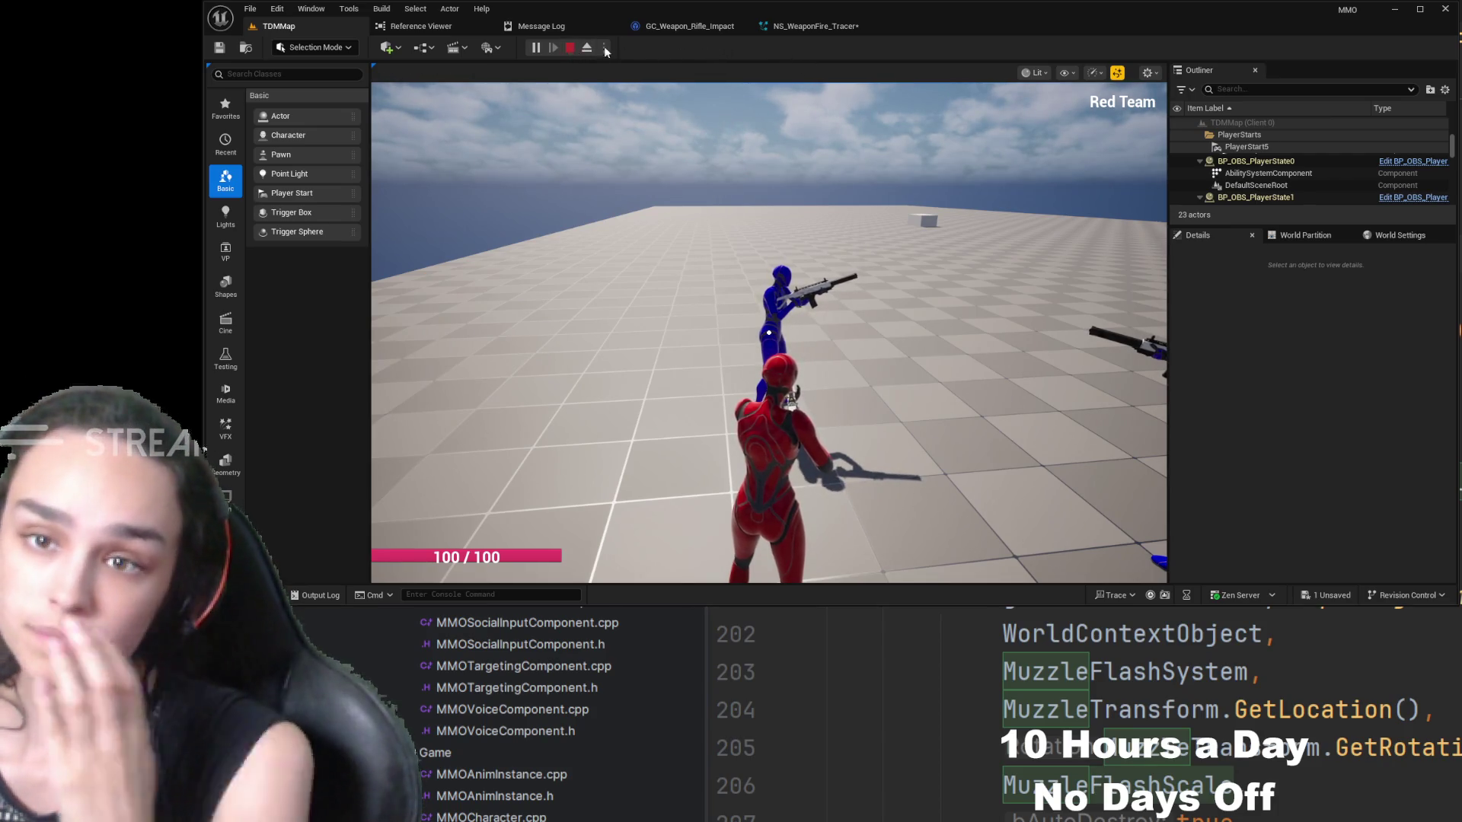
click(664, 30)
- Add a local Vector variable named HitLocation
scroll(678, 436, down, 3)
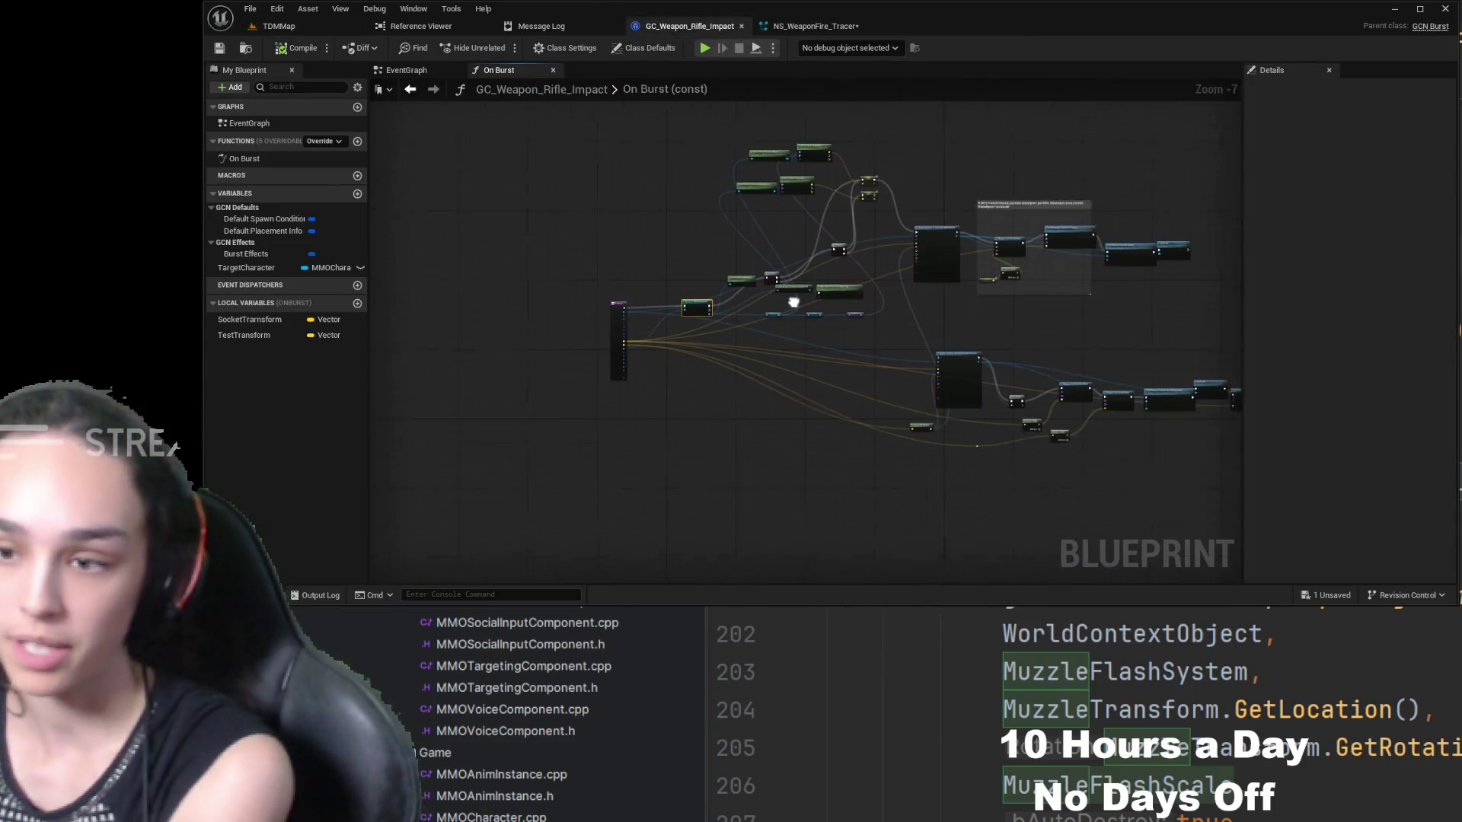
scroll(763, 431, up, 7)
mouse_move(843, 430)
mouse_down()
mouse_move(678, 294)
mouse_move(751, 360)
mouse_move(859, 394)
mouse_up()
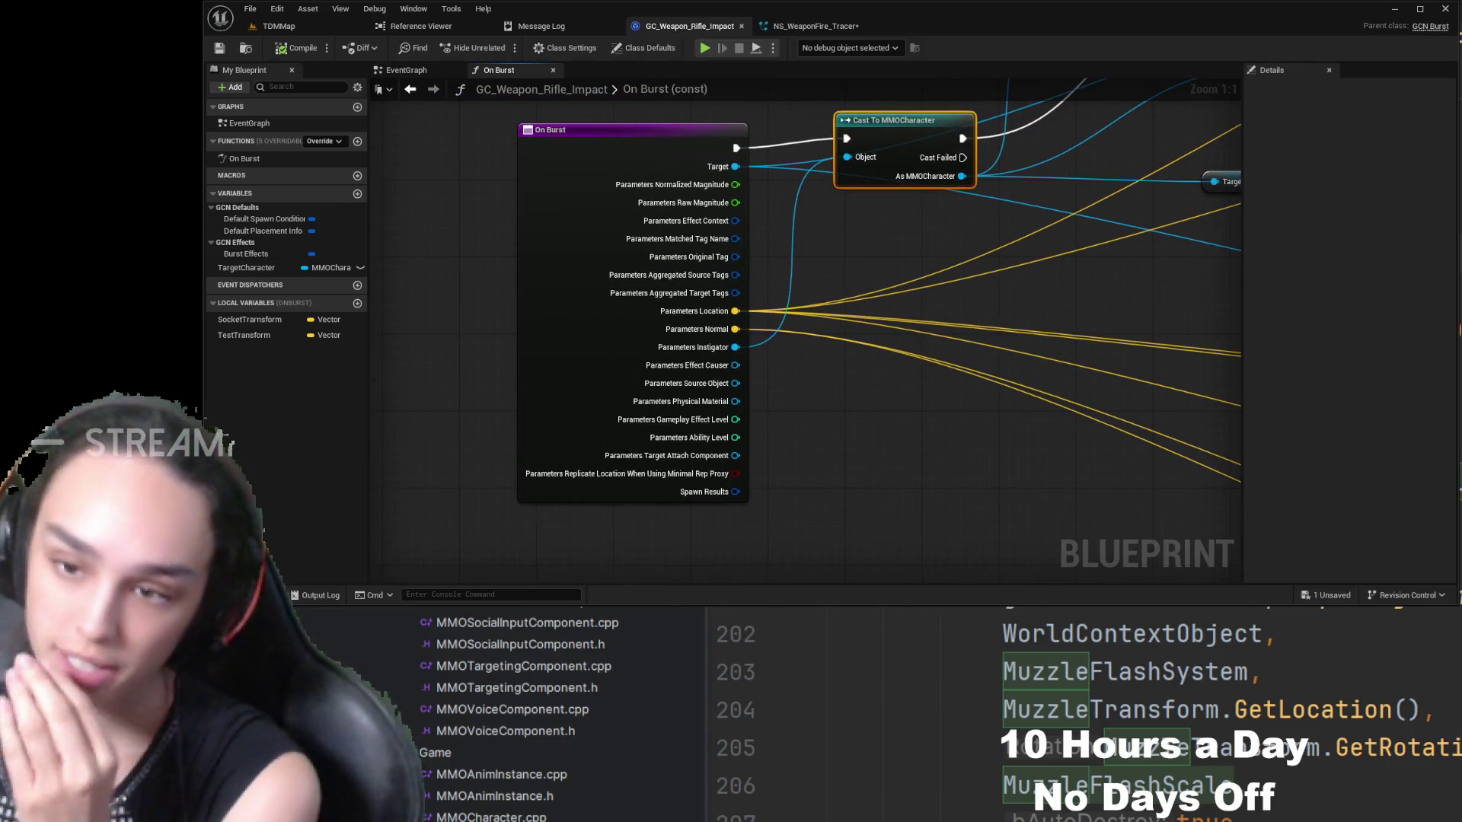
click(357, 304)
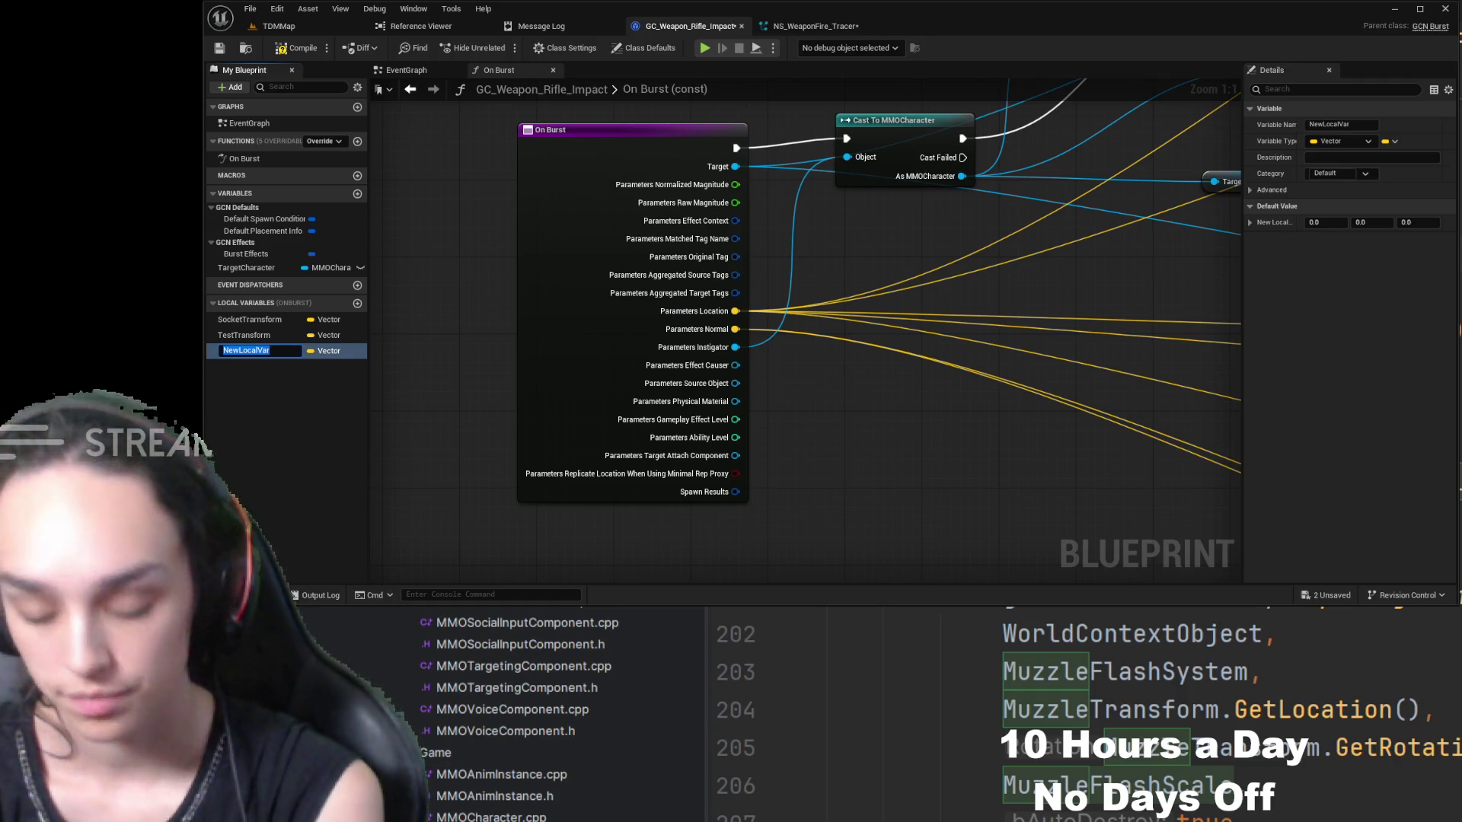
text(HitLocation)
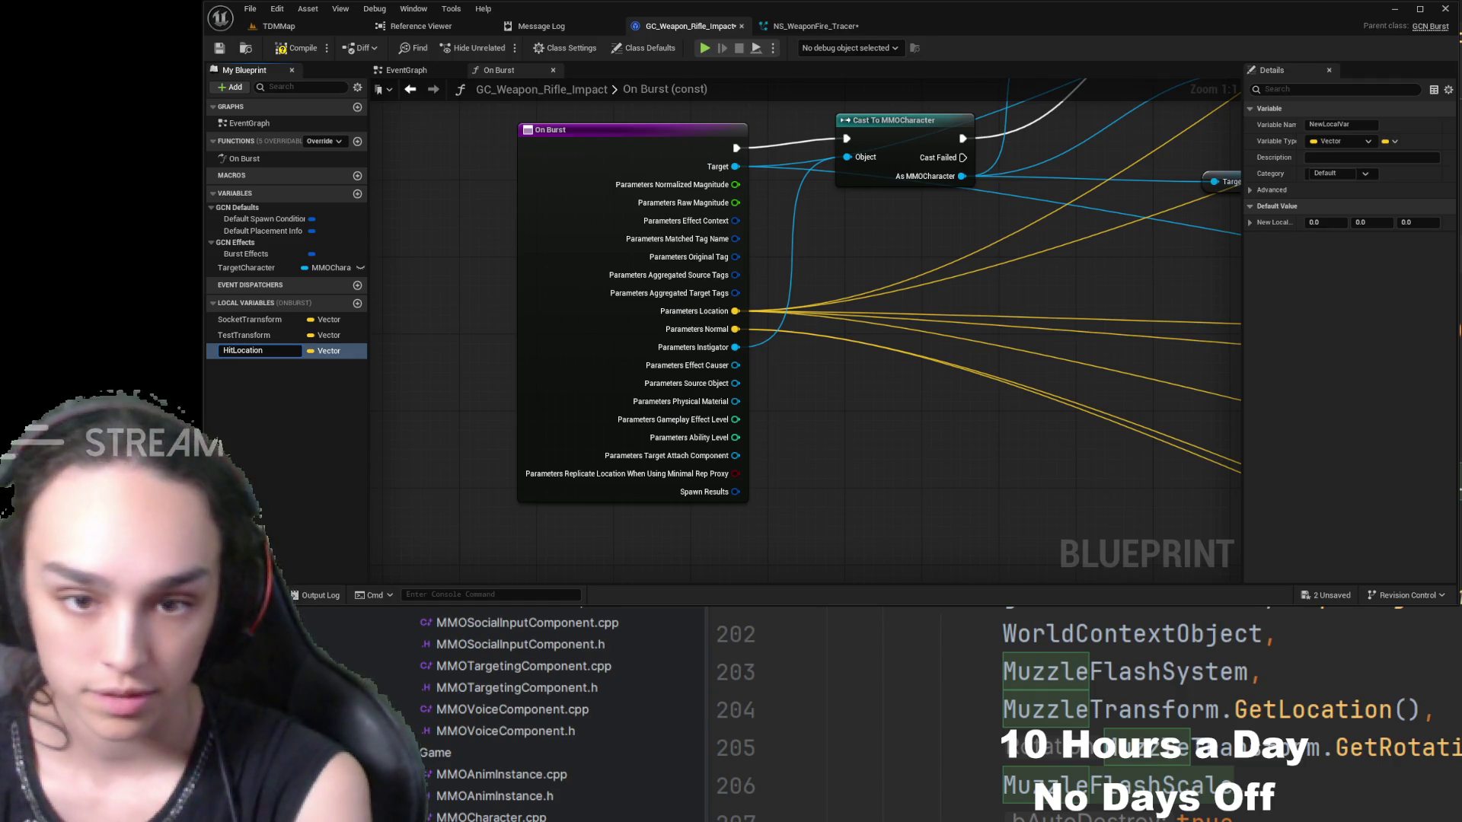
key(Return)
click(310, 388)
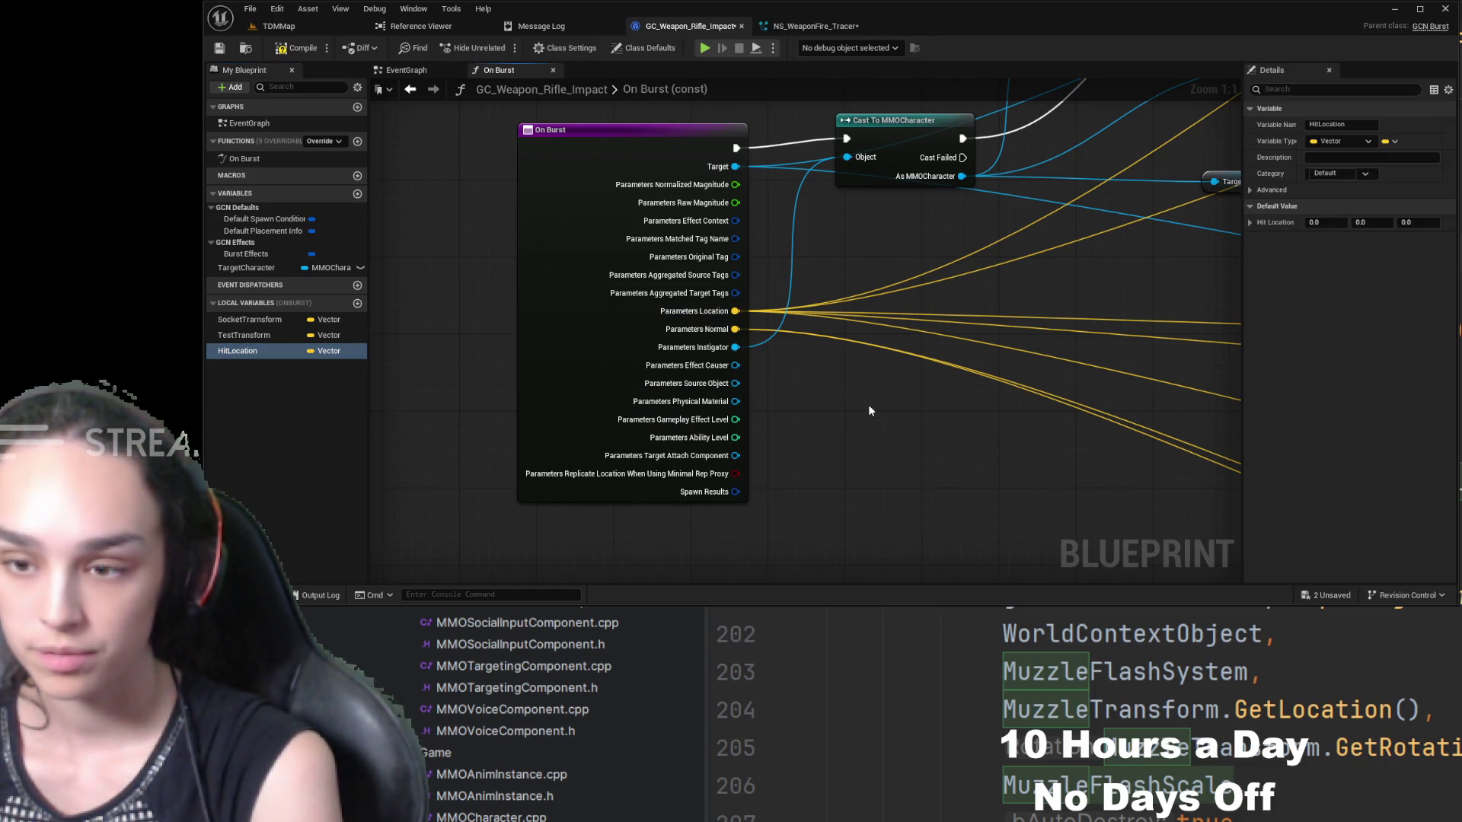
- Place a SET Hit Location node fed by Parameters Location, chained between On Burst and Cast To MMOCharacter
drag(871, 411, 830, 360)
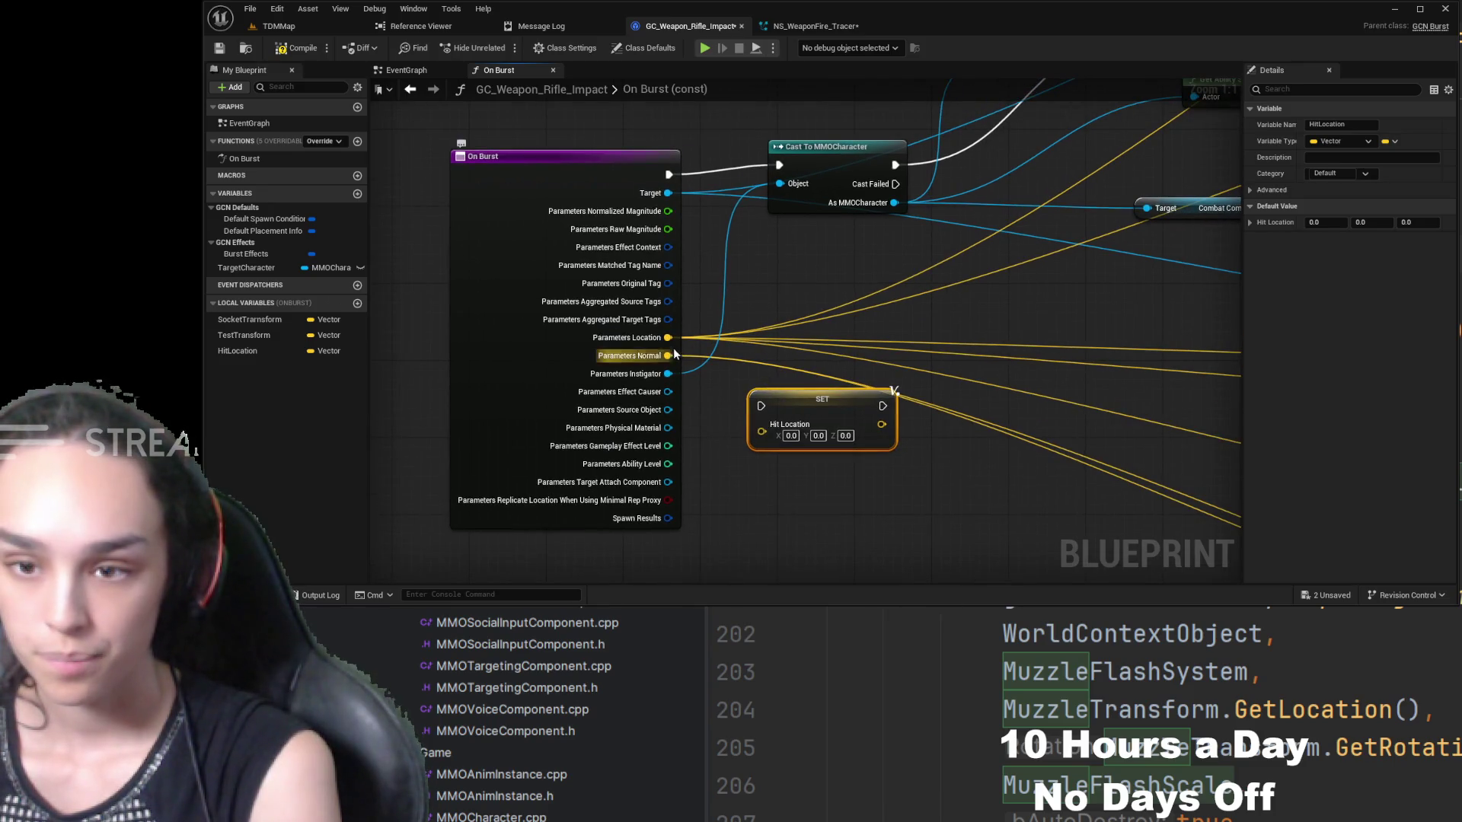
drag(668, 338, 758, 429)
mouse_move(760, 321)
mouse_down()
mouse_move(756, 375)
mouse_move(730, 344)
mouse_move(762, 316)
mouse_up()
drag(649, 205, 496, 204)
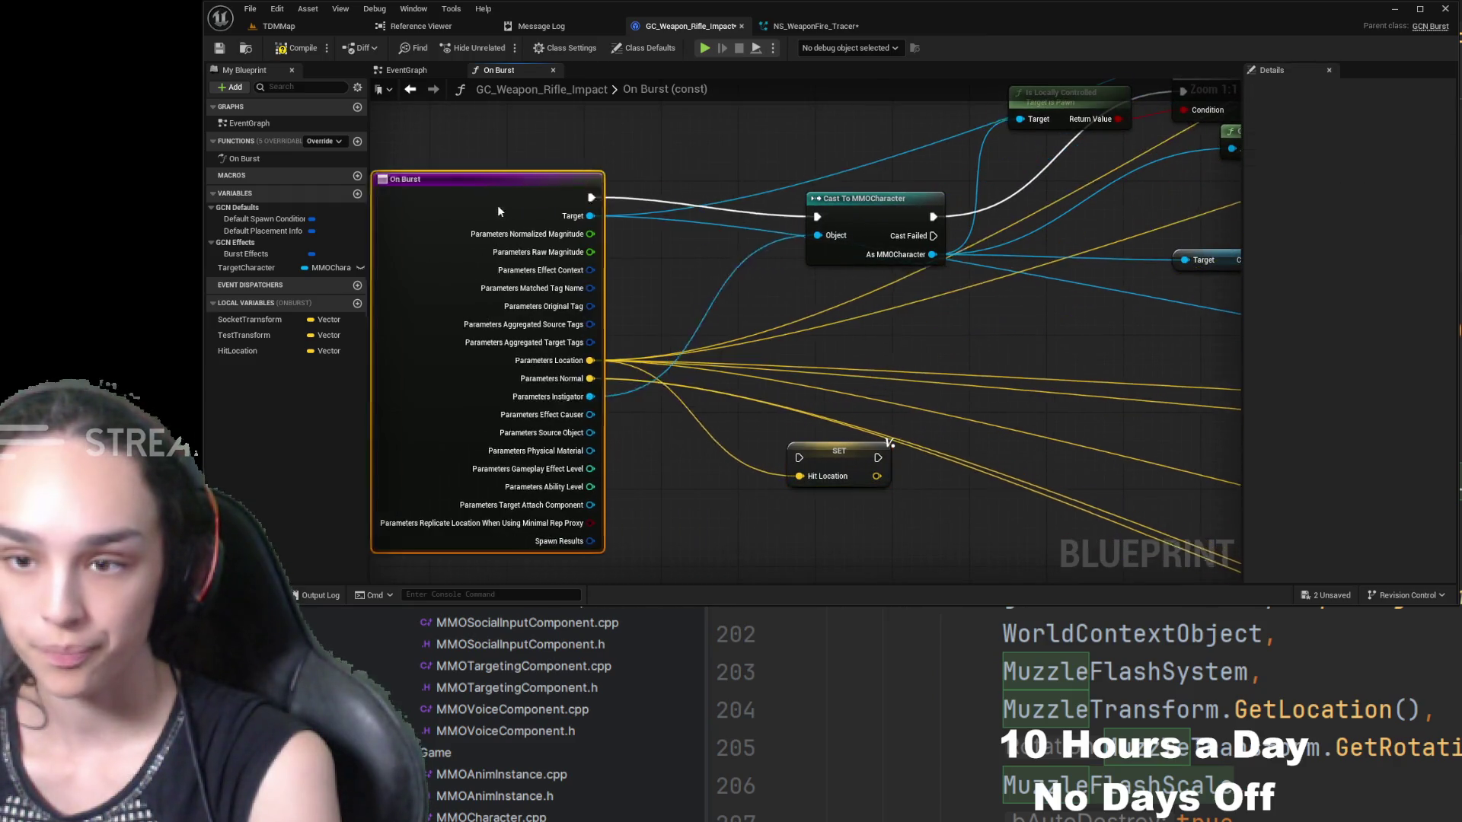
drag(830, 463, 696, 241)
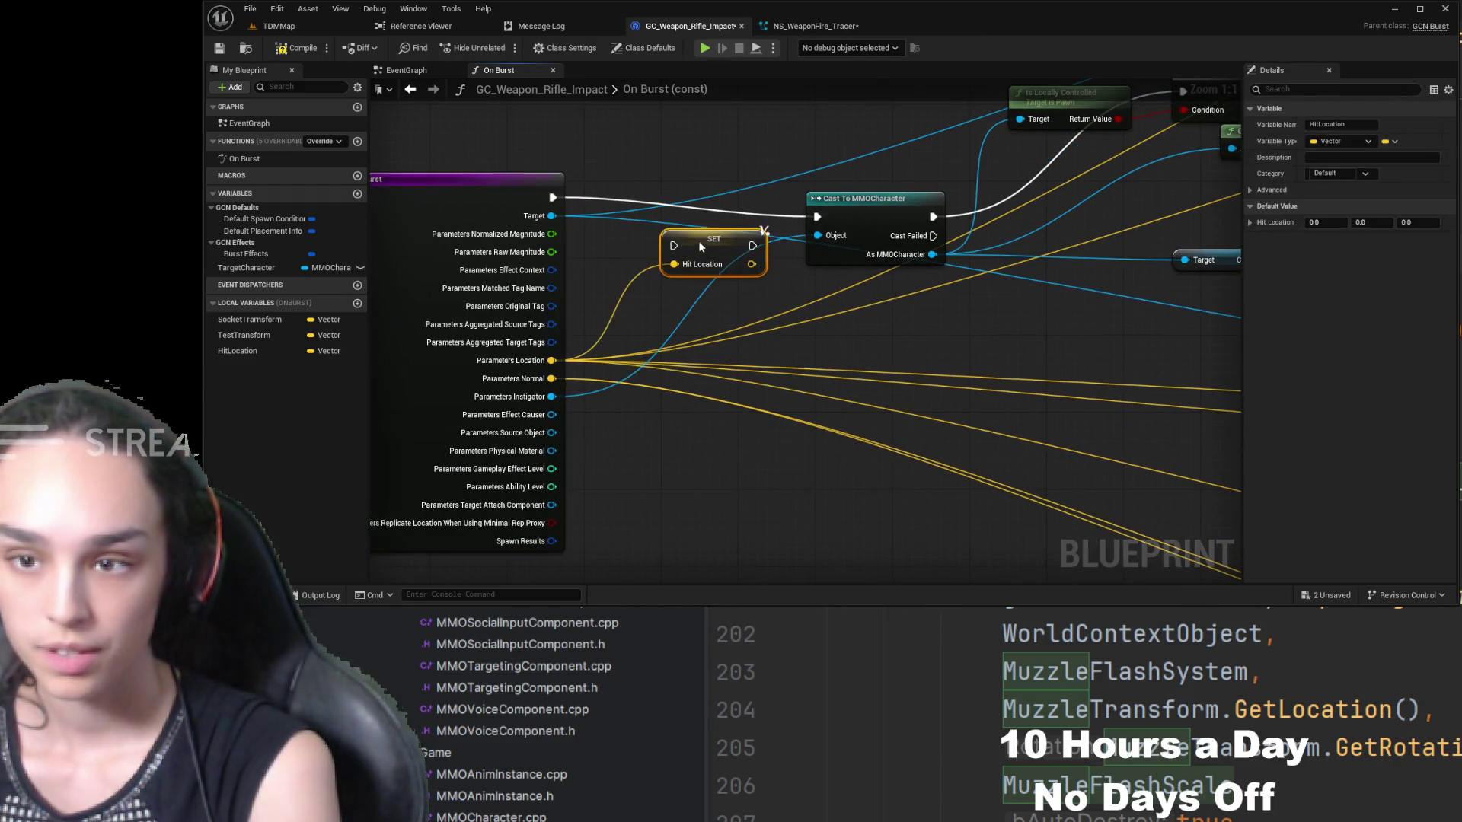
mouse_move(553, 198)
mouse_down()
mouse_move(661, 240)
mouse_move(763, 214)
mouse_move(712, 199)
mouse_up()
mouse_move(752, 207)
mouse_down()
mouse_move(823, 221)
mouse_move(698, 190)
mouse_up()
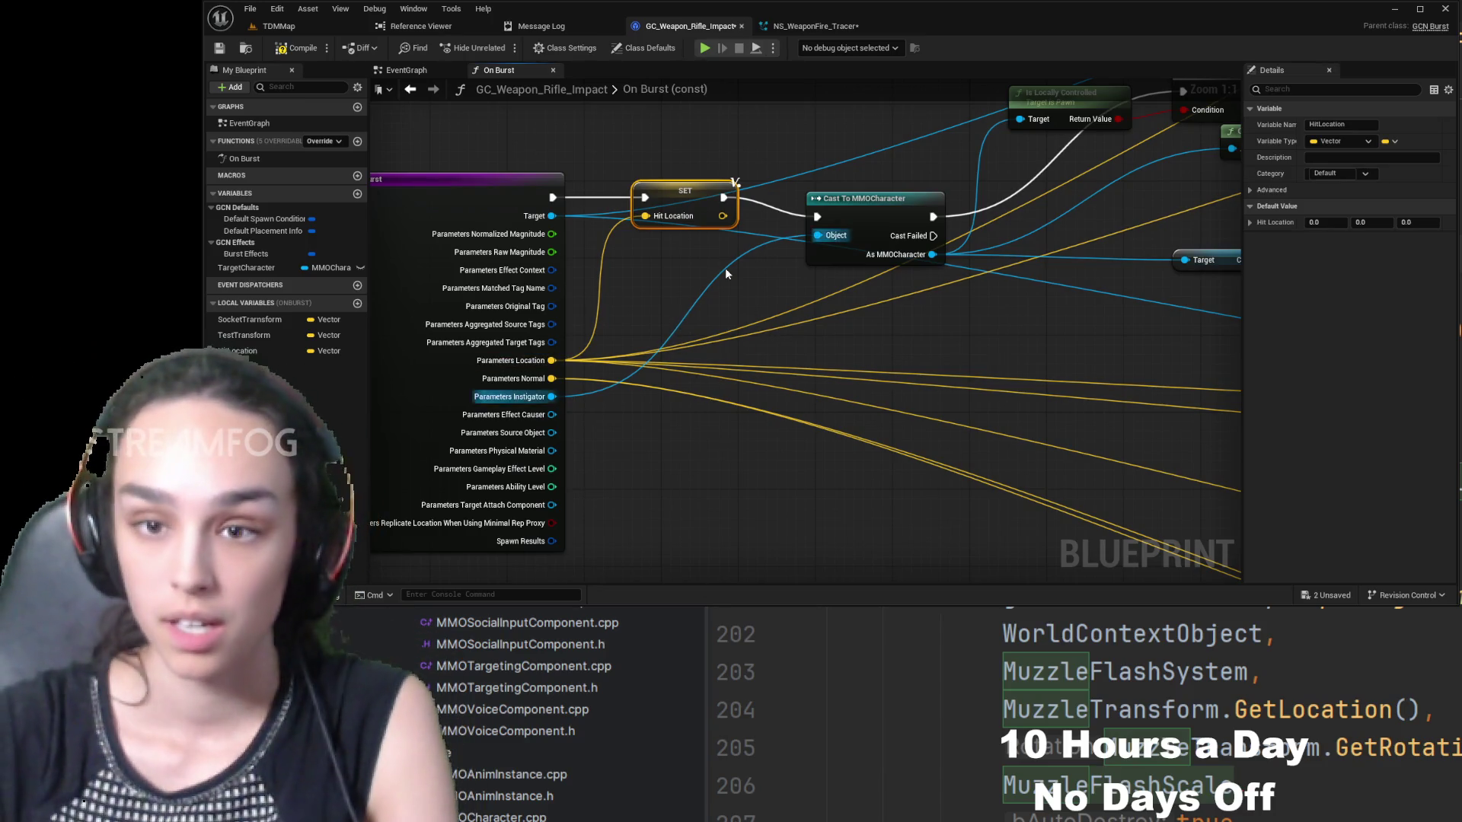
- Rearrange the SET and Cast To MMOCharacter nodes, then pan to Spawn System at Location
mouse_move(712, 238)
mouse_down()
mouse_move(715, 352)
mouse_move(697, 216)
mouse_up()
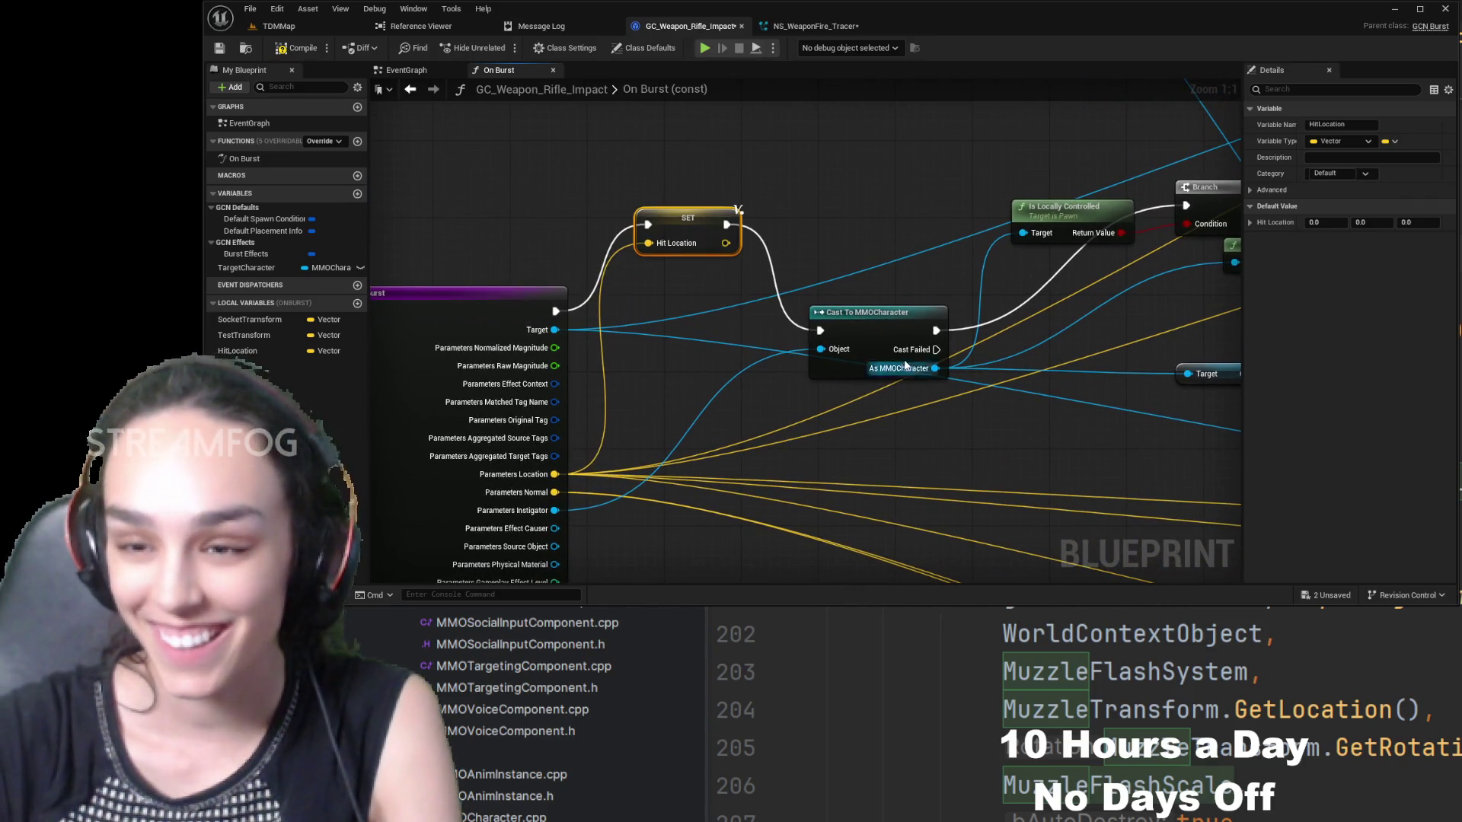
mouse_move(880, 334)
mouse_down()
mouse_move(875, 381)
mouse_move(903, 328)
mouse_up()
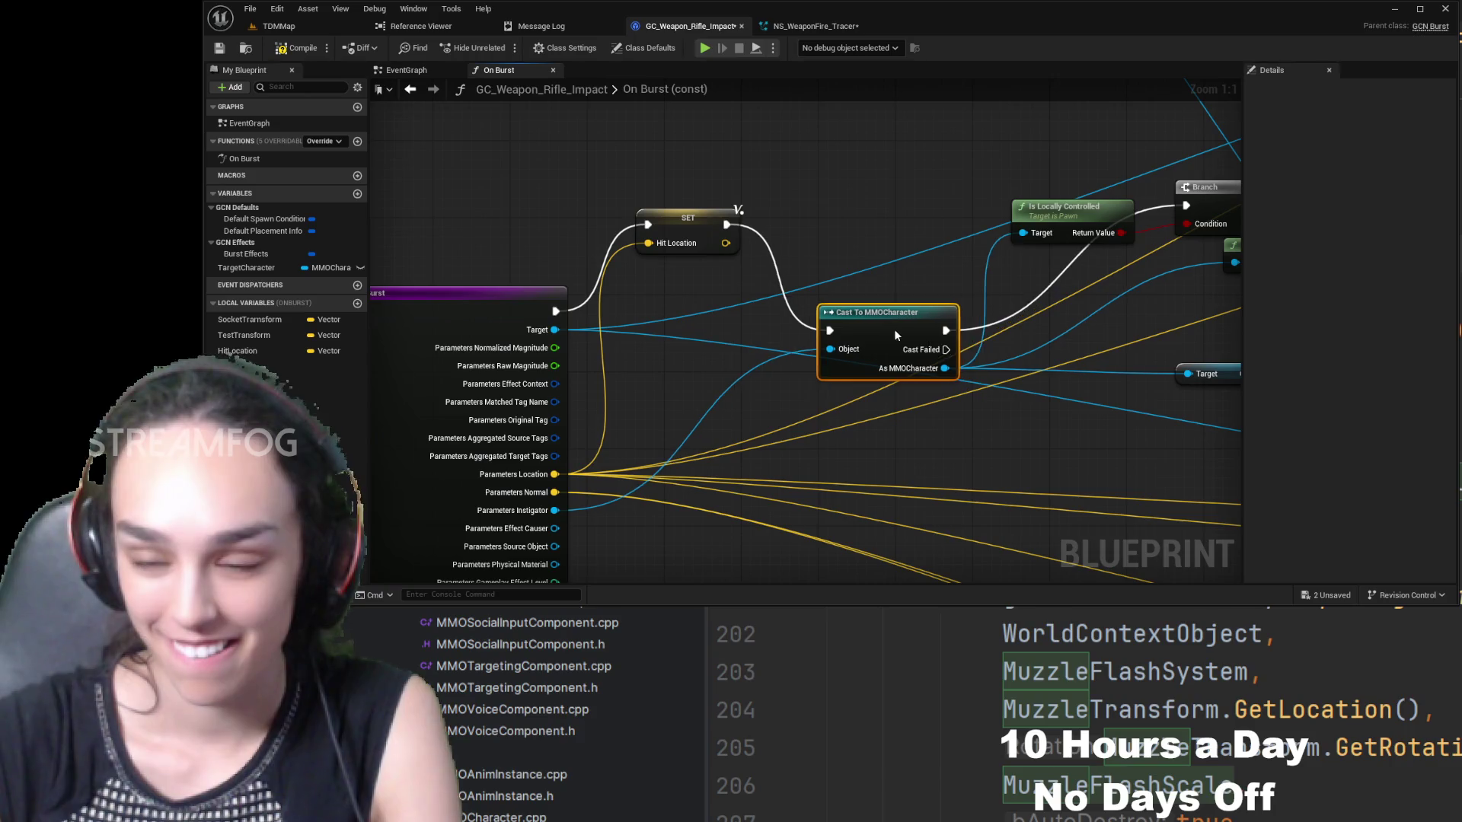
drag(701, 228, 711, 315)
drag(874, 300, 874, 253)
drag(809, 390, 682, 332)
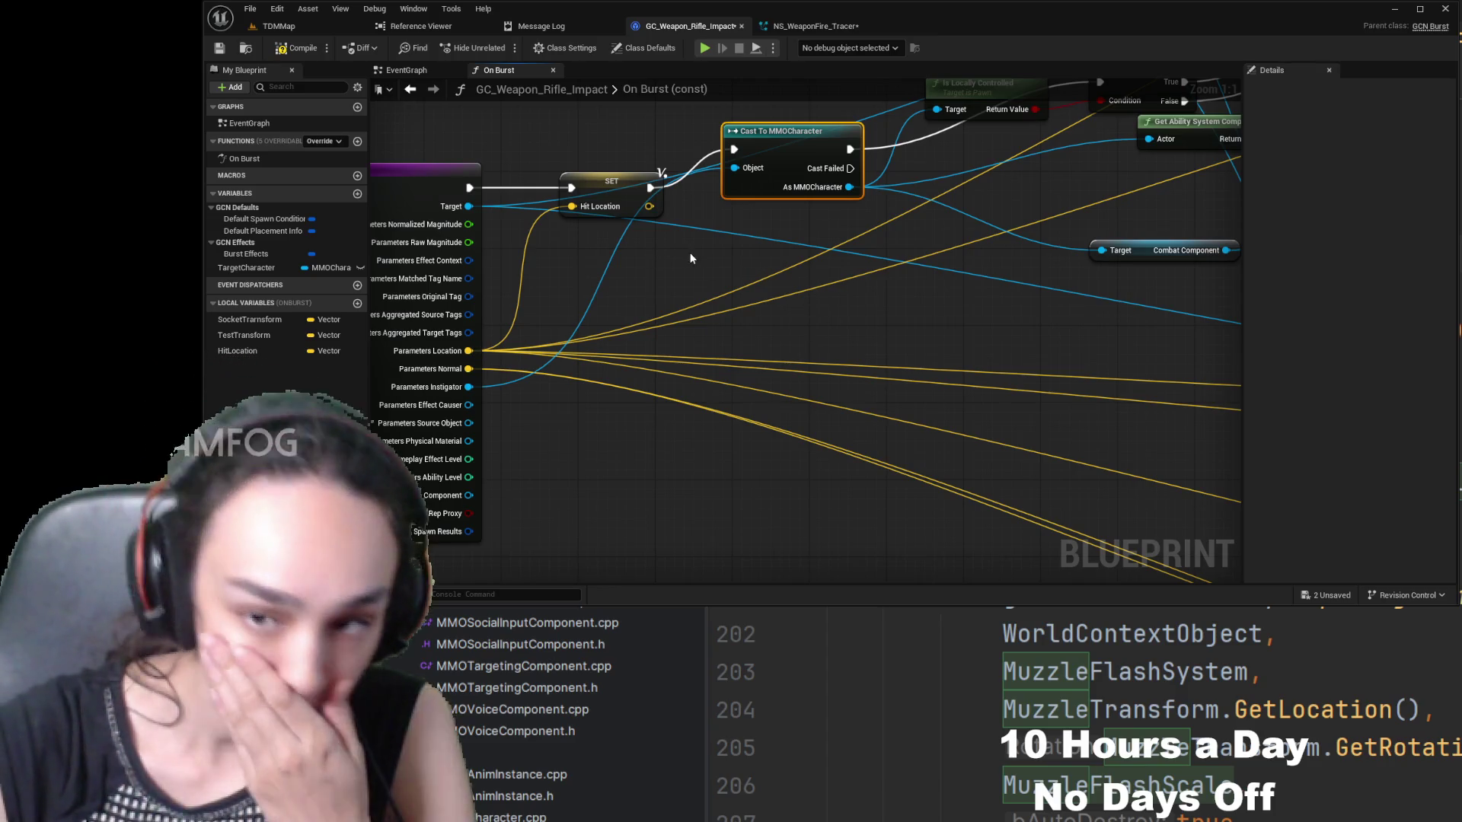
drag(907, 284, 596, 377)
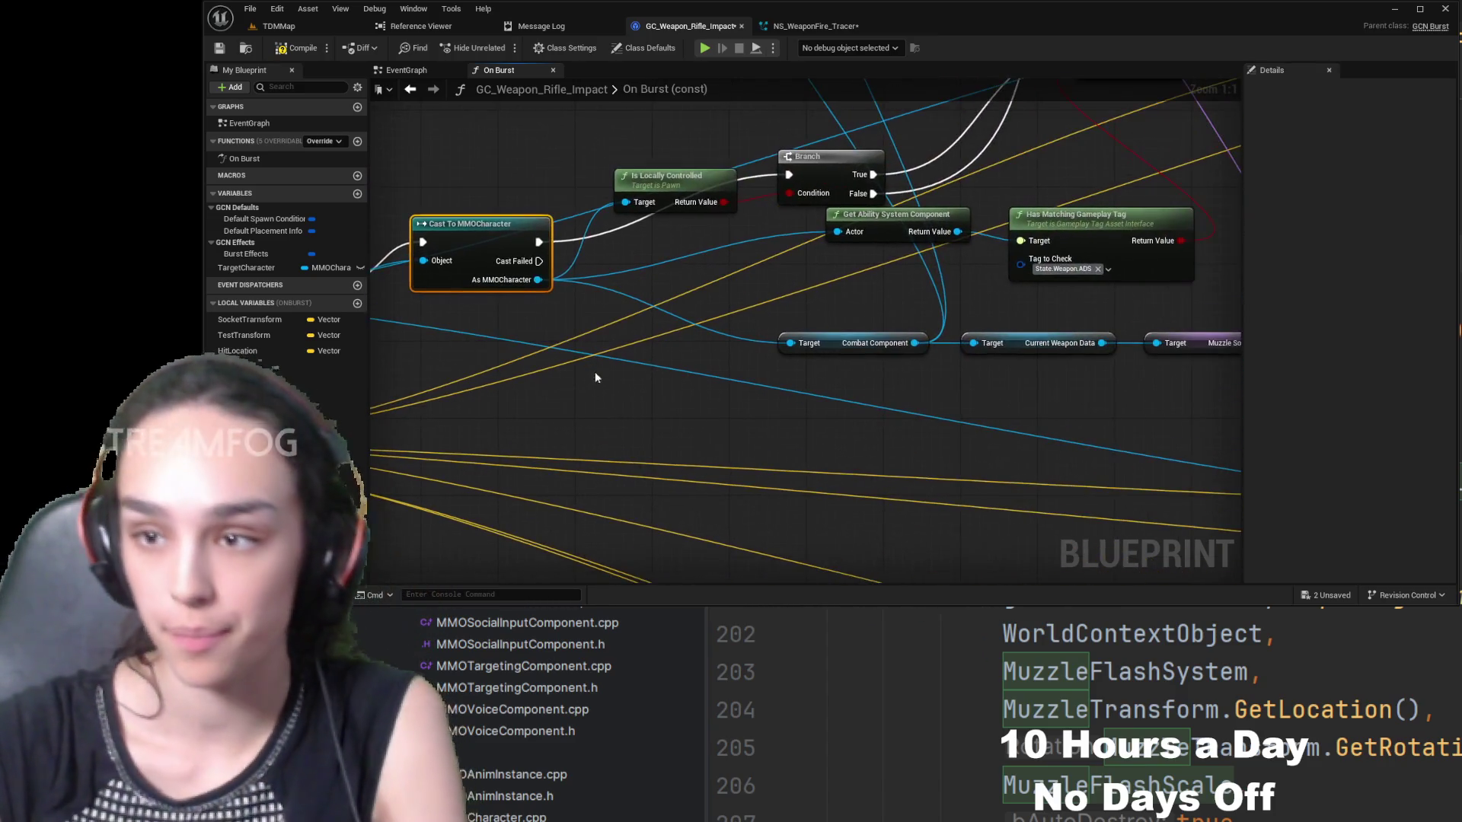
mouse_move(829, 285)
mouse_down()
mouse_move(486, 400)
mouse_move(452, 441)
mouse_move(258, 525)
mouse_up()
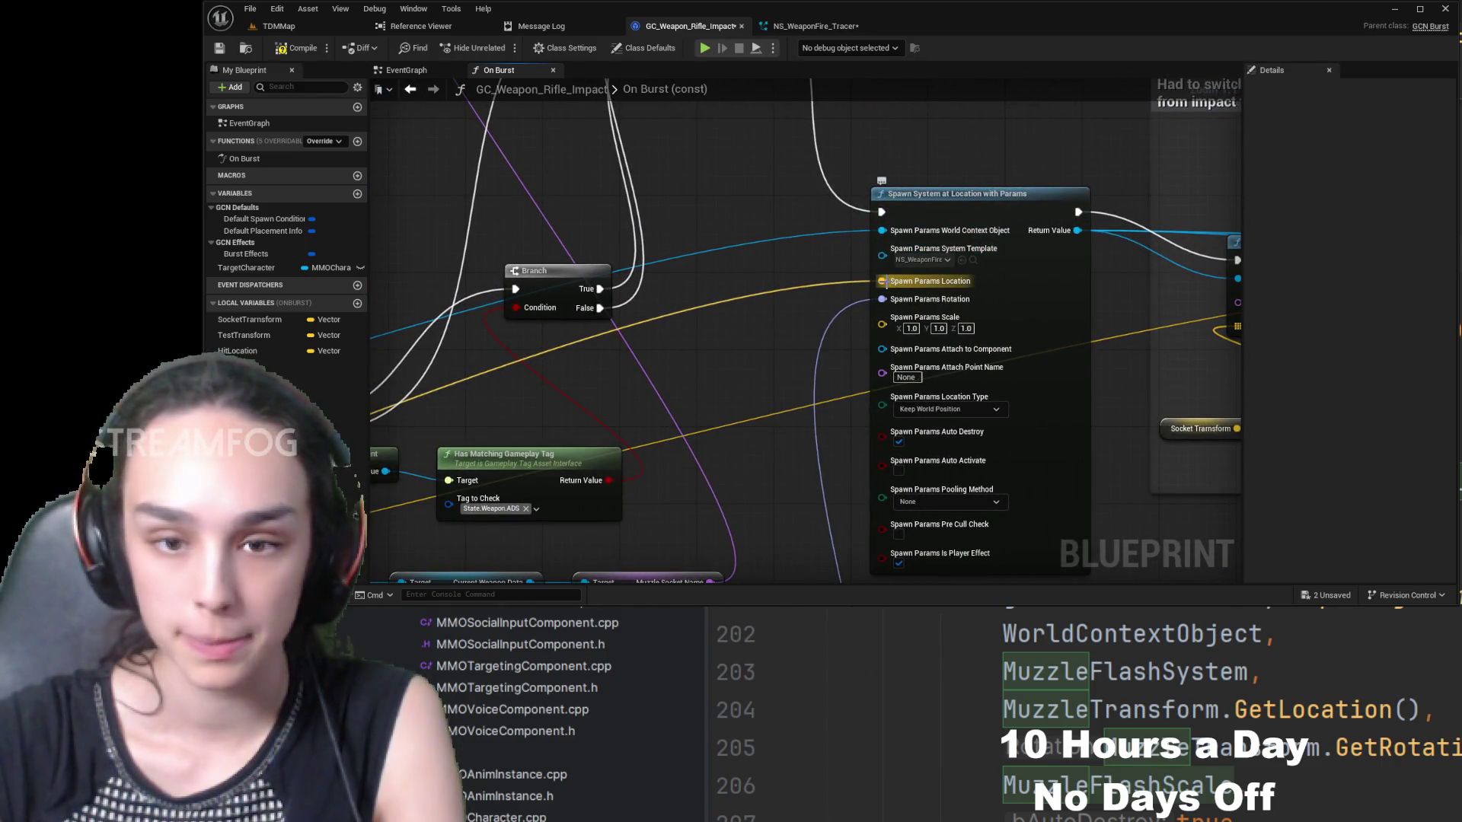
- Replace the muzzle position In Value wire with a Hit Location getter
click(240, 350)
drag(763, 271, 771, 283)
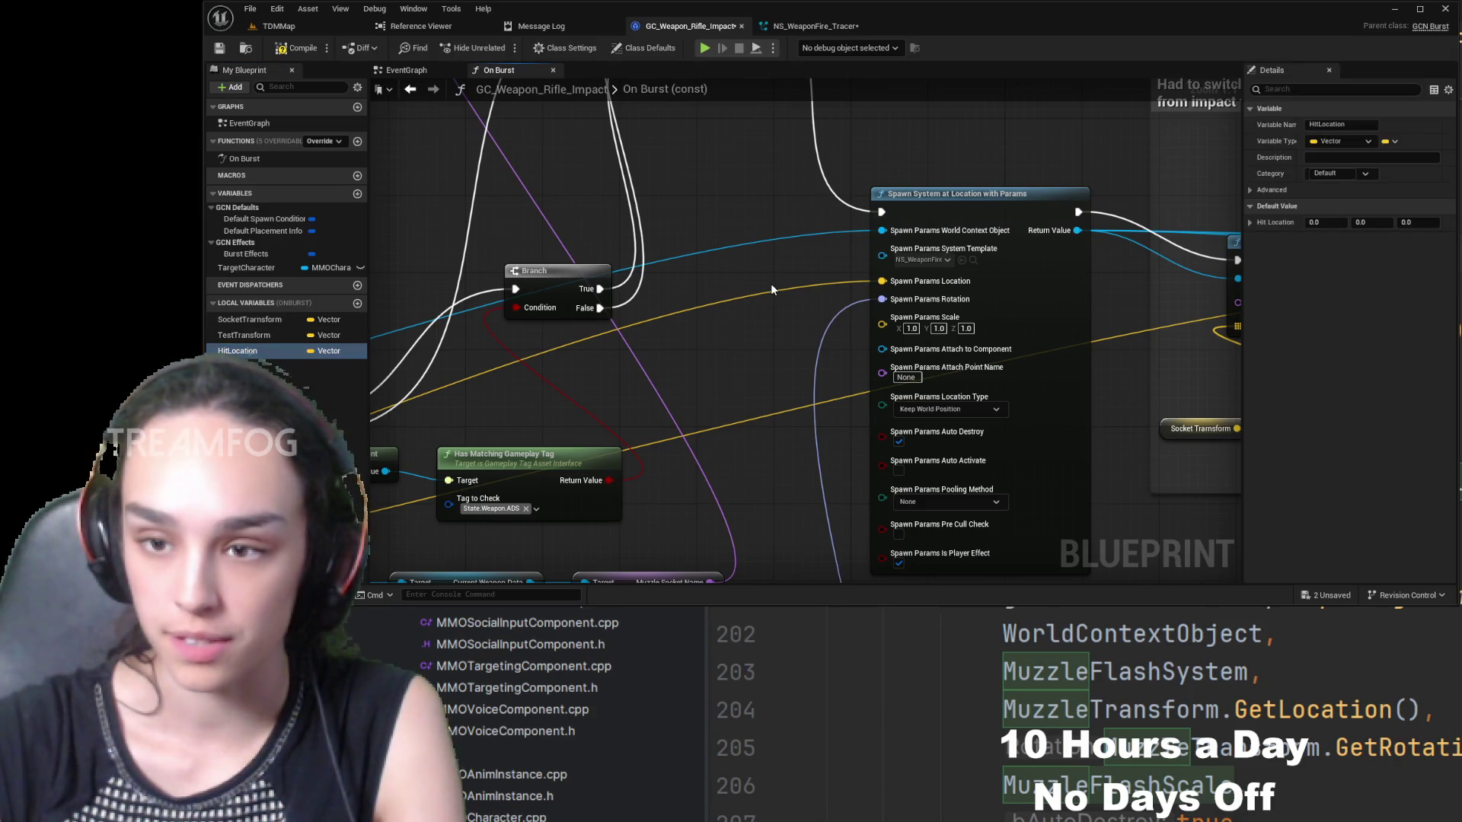
click(920, 297)
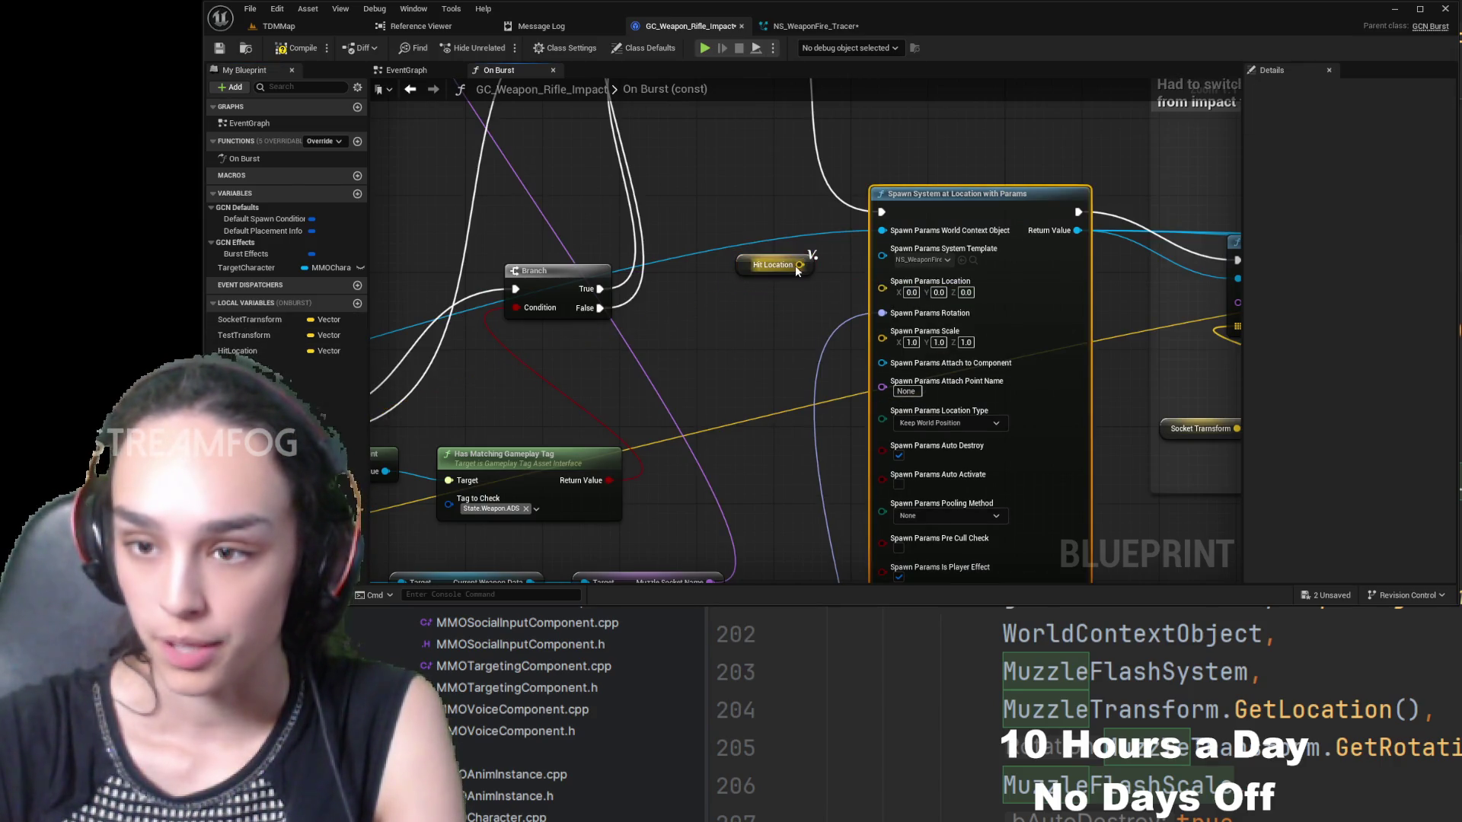
mouse_move(1080, 407)
mouse_down()
mouse_move(642, 403)
mouse_move(833, 402)
mouse_up()
drag(535, 246, 585, 272)
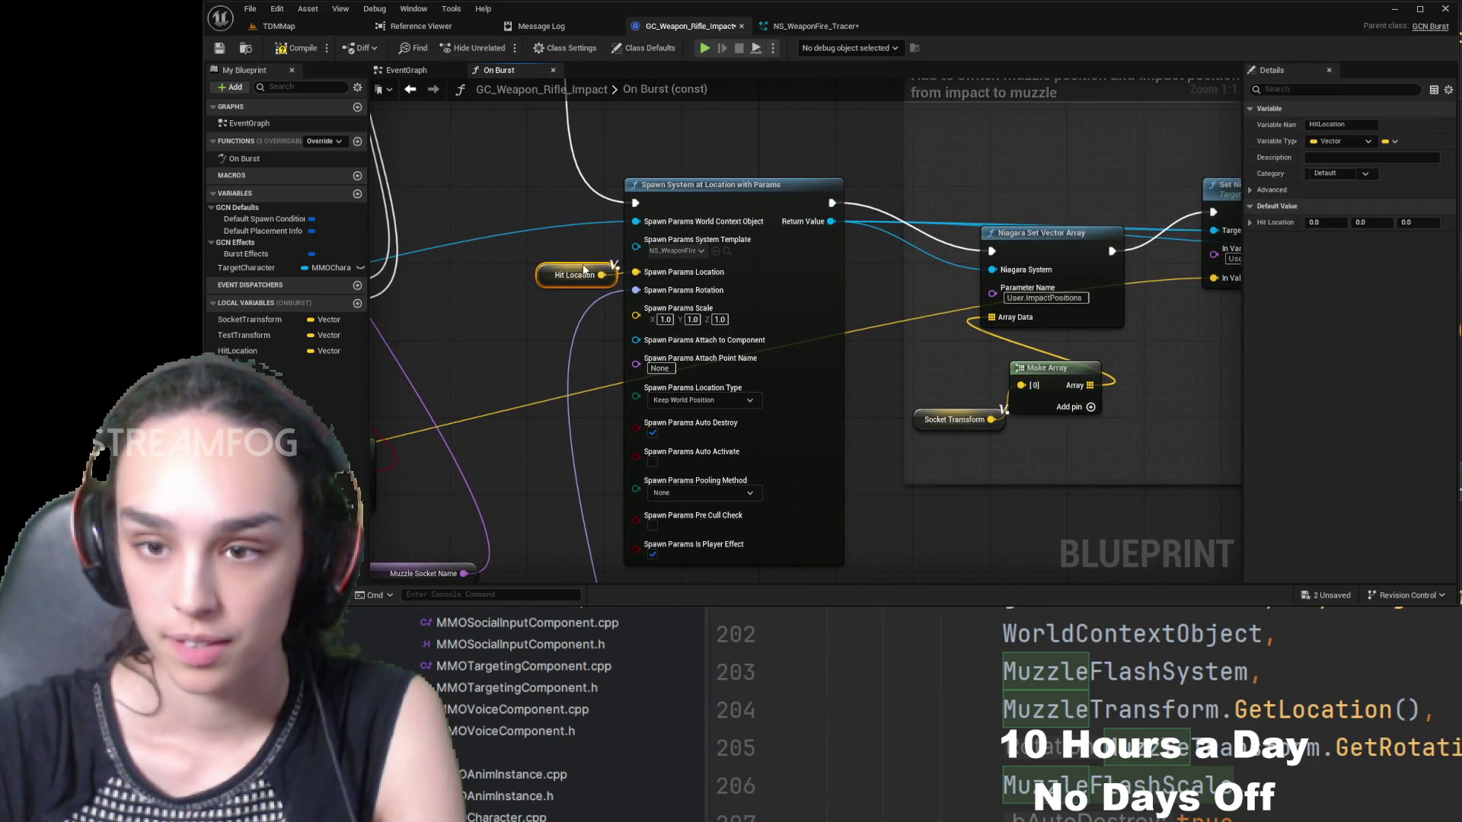
mouse_move(1238, 305)
mouse_down()
mouse_move(1104, 340)
mouse_move(951, 335)
mouse_up()
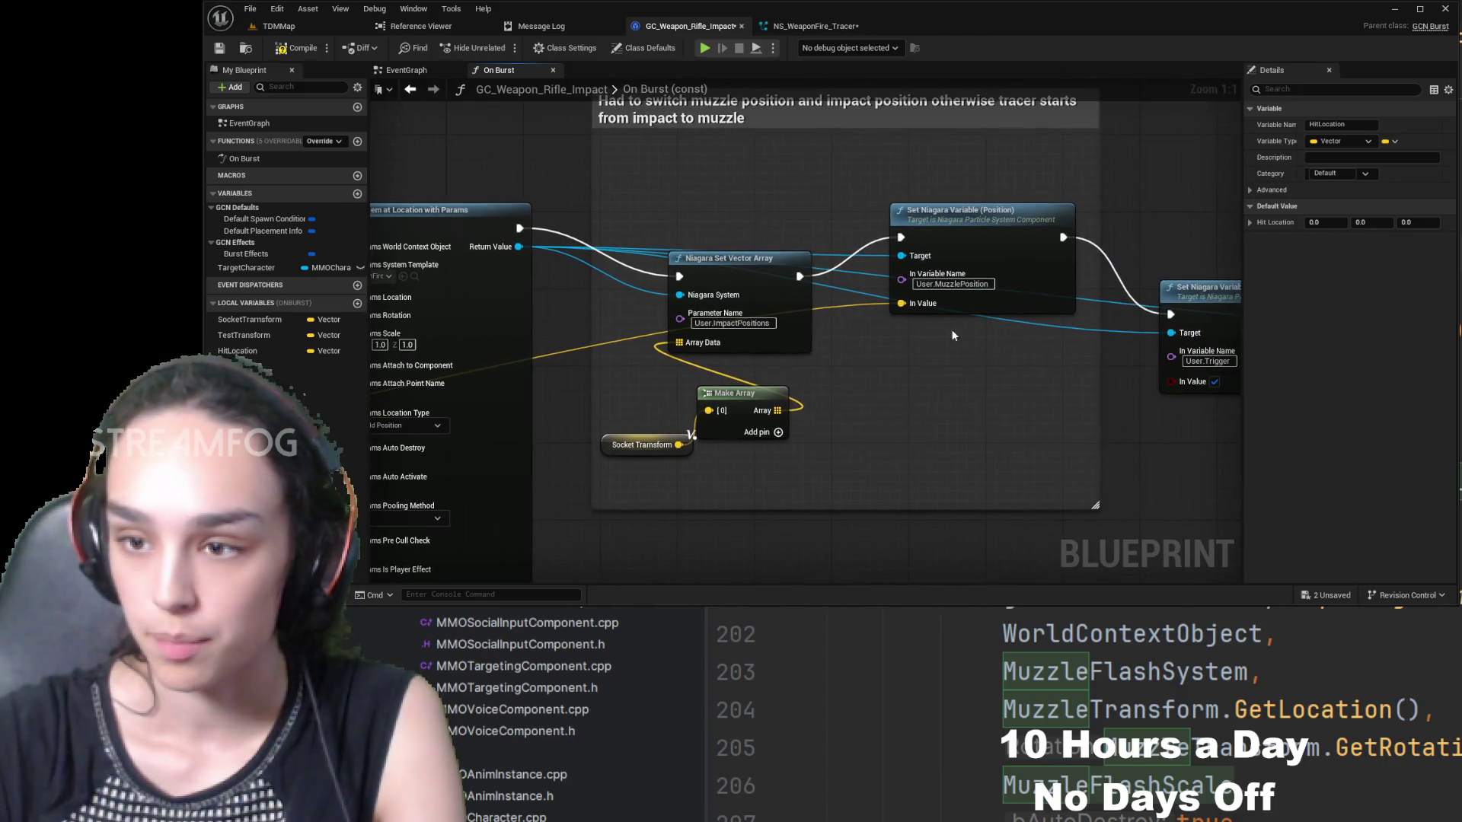
alt+click(917, 308)
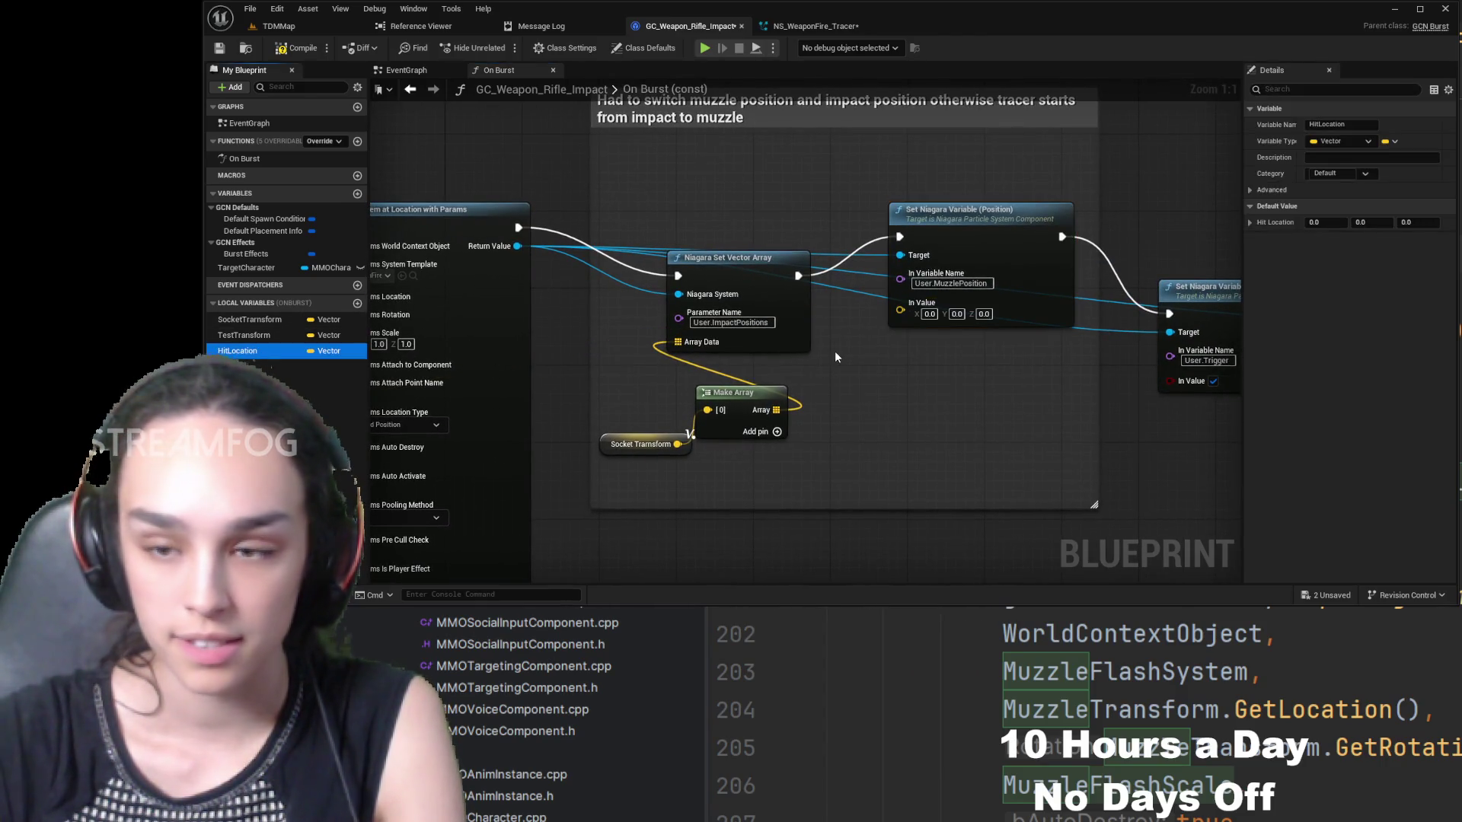
key(ctrl+v)
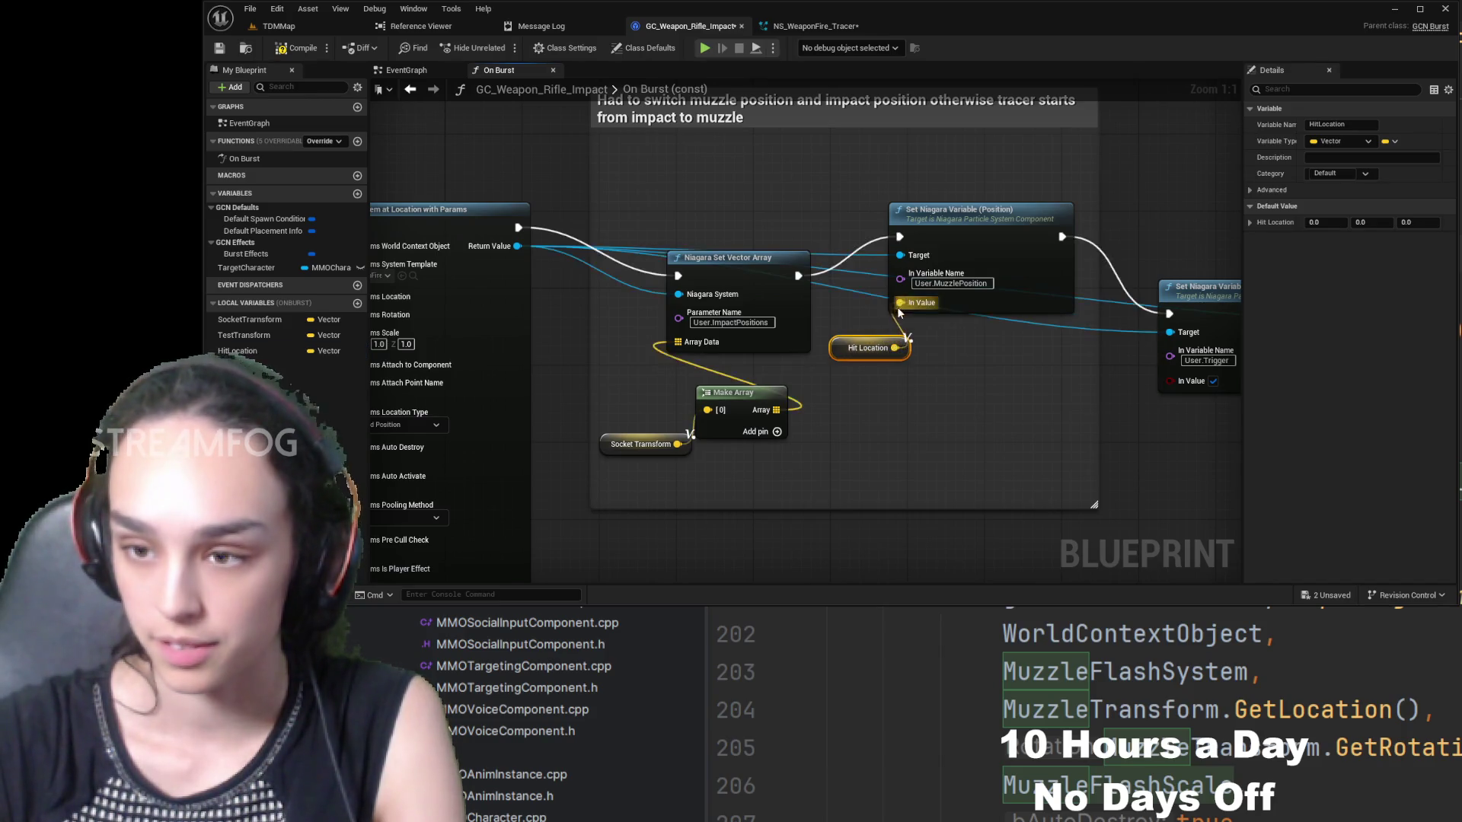
- Feed a Hit Location getter into Play Sound at Location's Location pin
mouse_move(899, 354)
mouse_down()
mouse_move(734, 323)
mouse_move(974, 431)
mouse_move(813, 472)
mouse_move(1066, 380)
mouse_up()
drag(390, 325, 922, 404)
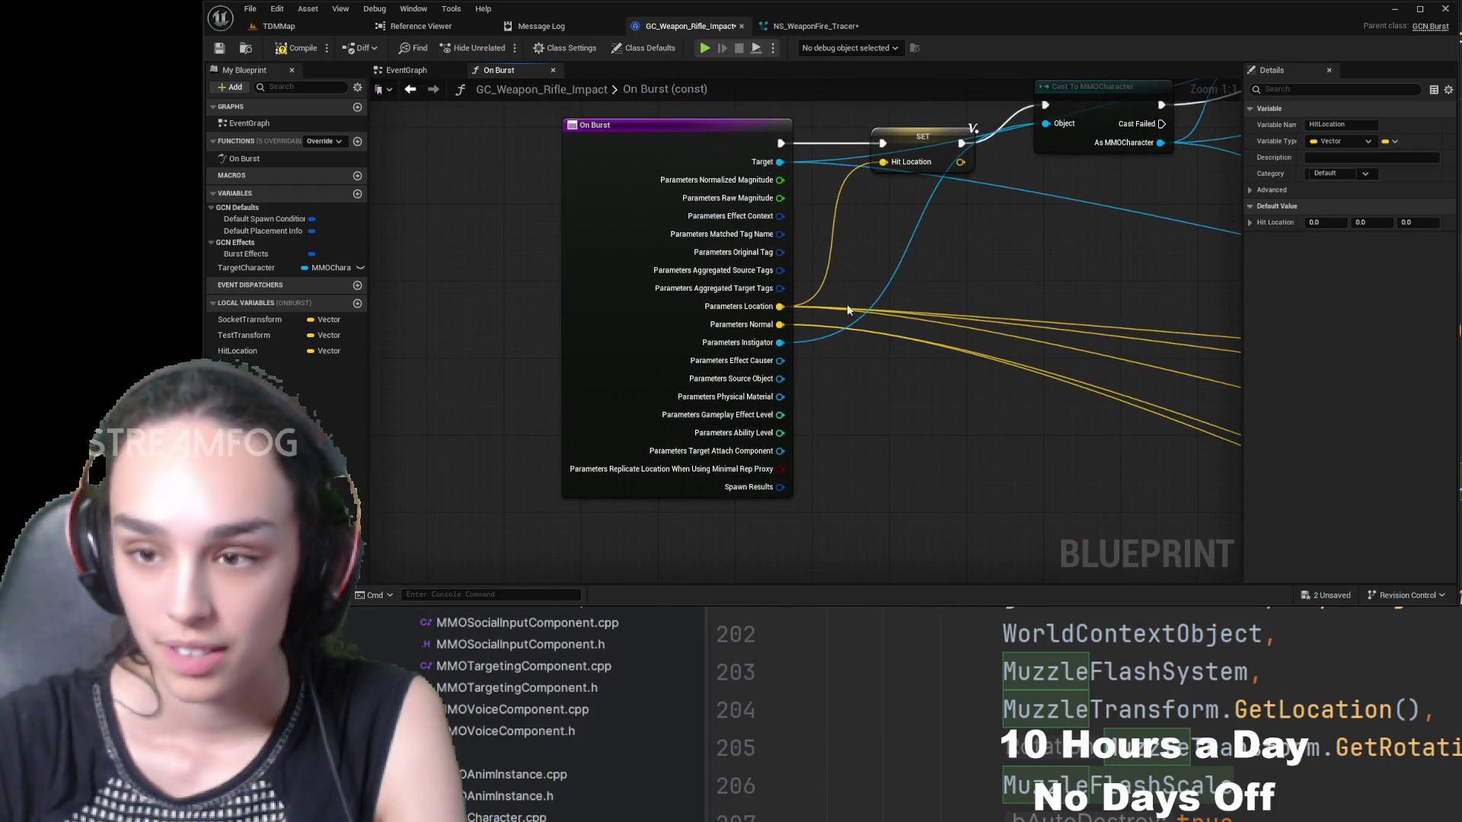
mouse_move(994, 336)
mouse_down()
mouse_move(757, 352)
mouse_move(437, 312)
mouse_up()
mouse_move(1097, 331)
mouse_down()
mouse_move(891, 284)
mouse_move(798, 290)
mouse_up()
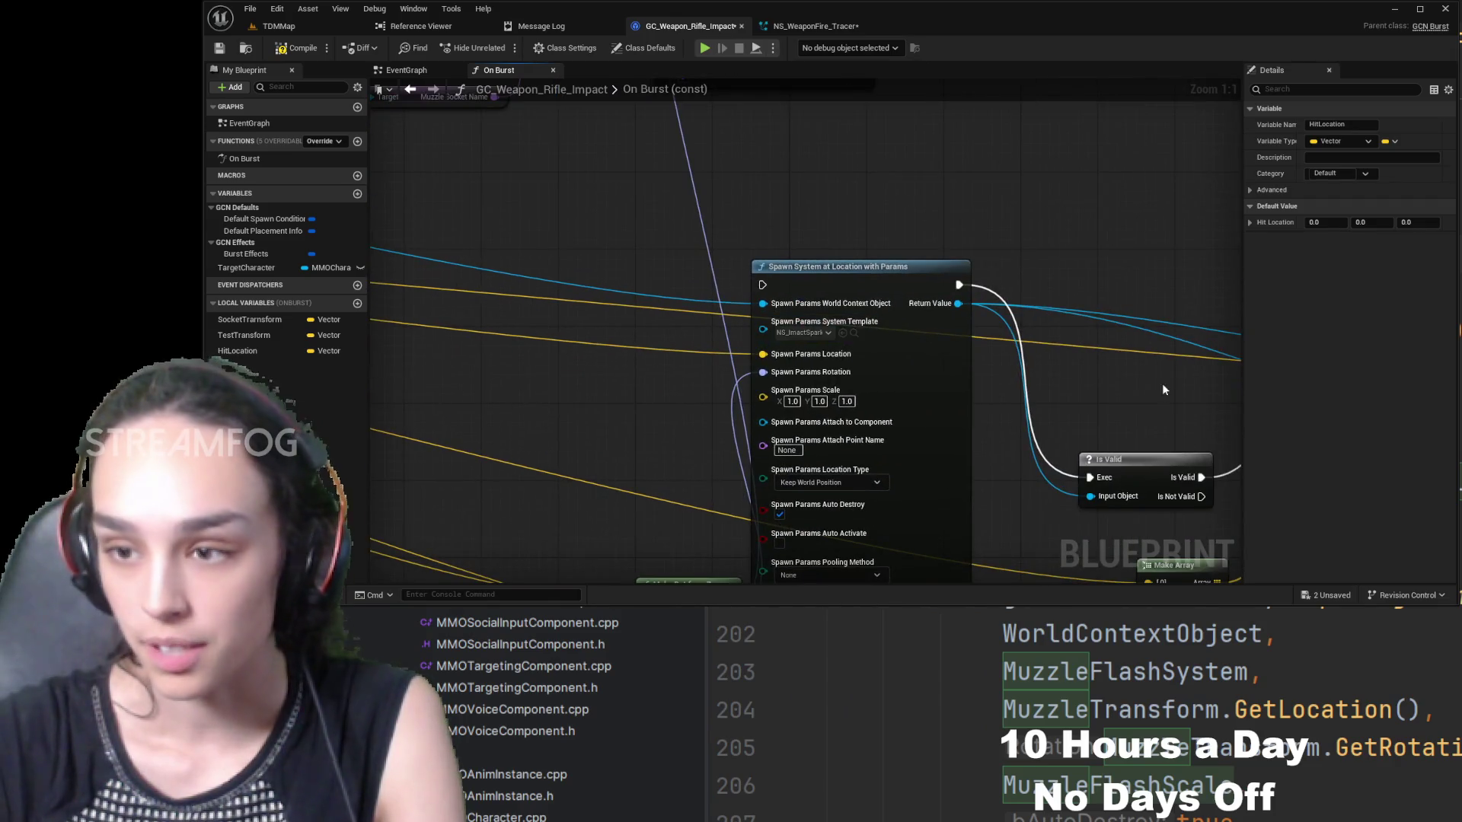
mouse_move(1163, 390)
mouse_down()
mouse_move(847, 258)
mouse_move(723, 228)
mouse_up()
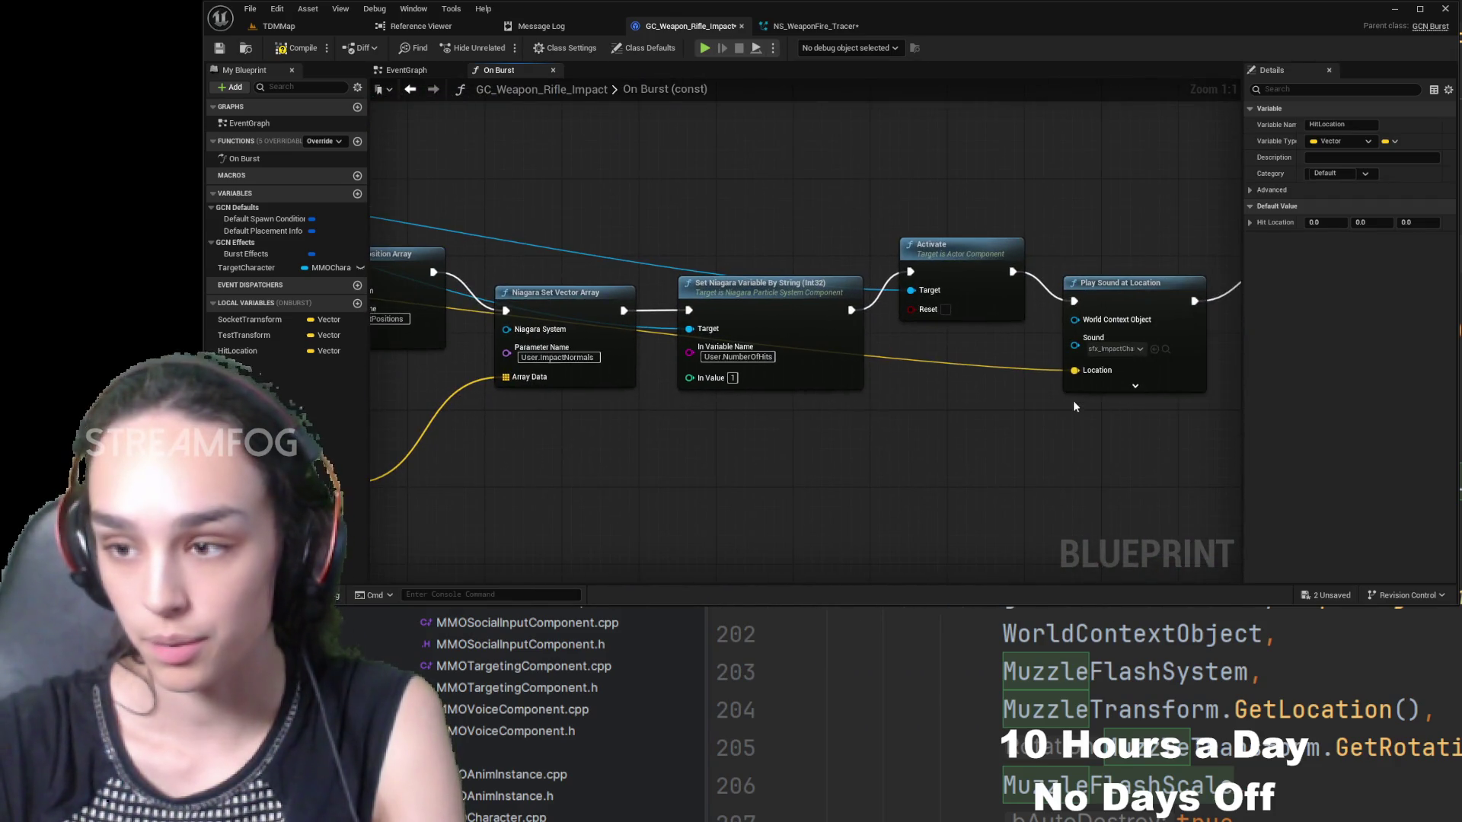
drag(1074, 406, 887, 416)
click(917, 400)
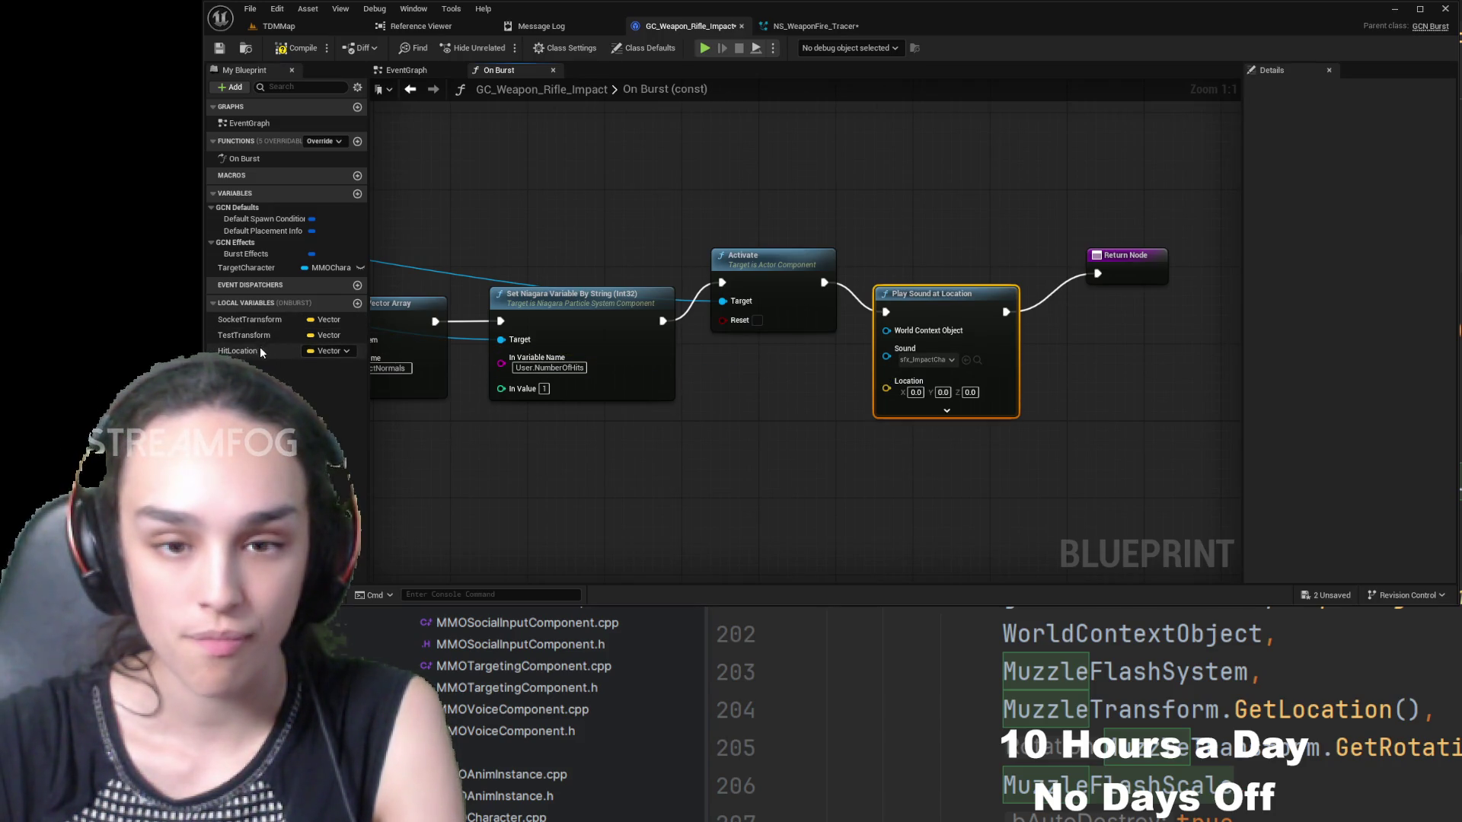
mouse_move(260, 351)
mouse_down()
mouse_move(792, 369)
mouse_move(1080, 405)
mouse_move(772, 424)
mouse_up()
click(816, 391)
click(244, 335)
- Delete the unused TestTransform local variable
key(Delete)
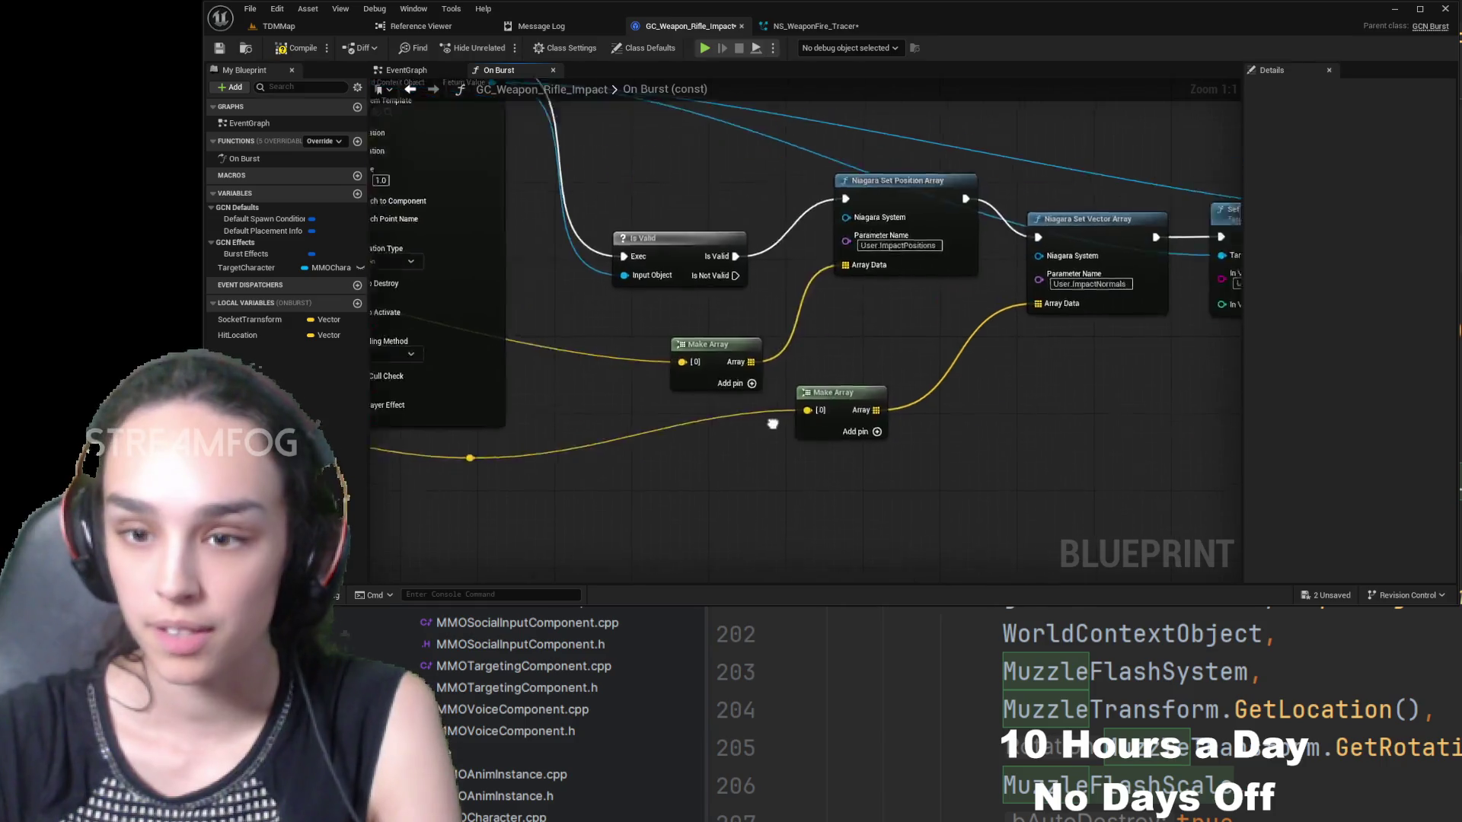
scroll(772, 424, down, 5)
scroll(640, 379, up, 5)
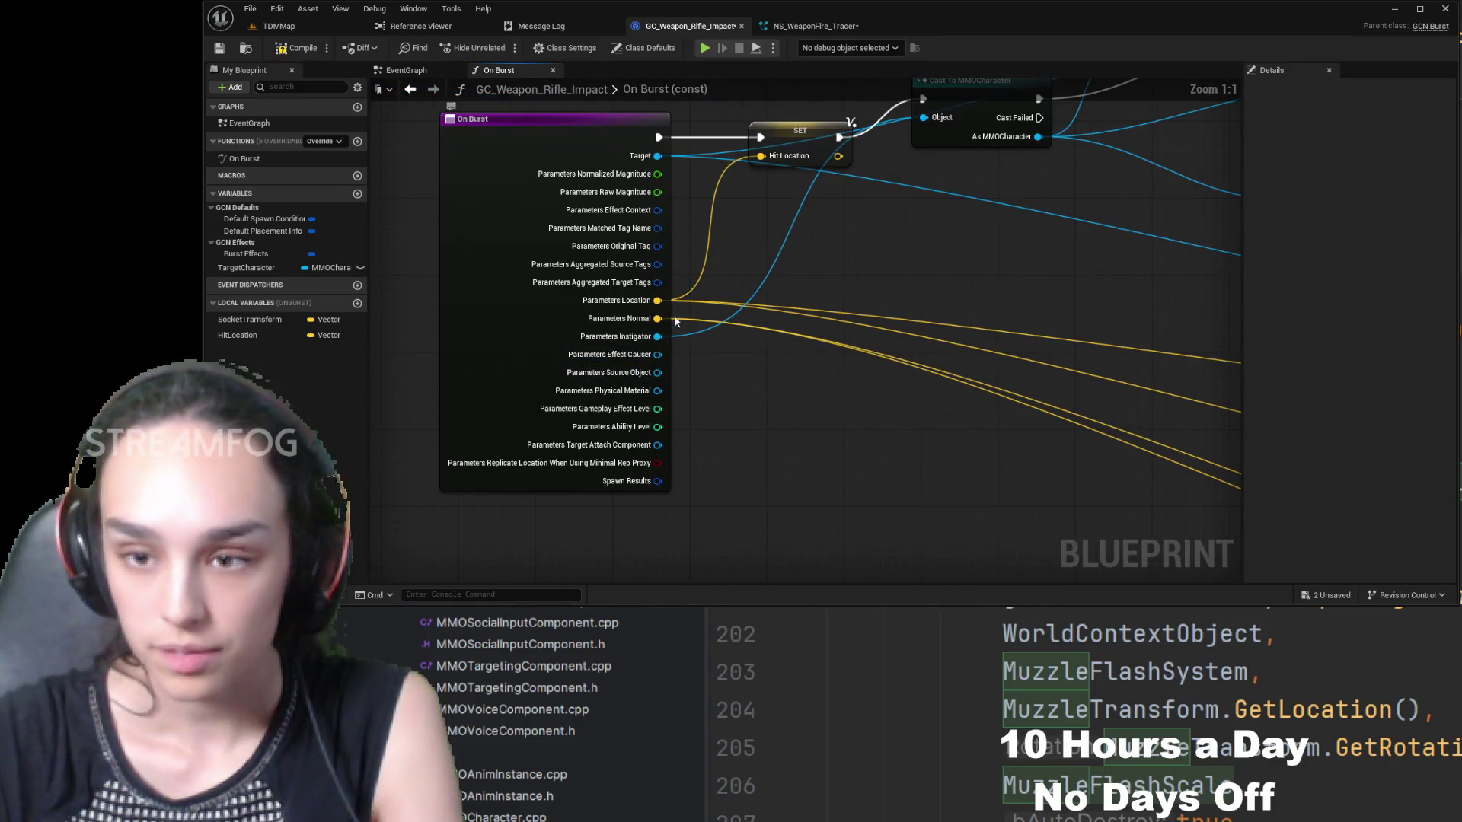
- Wire a Hit Location getter into the Spawn System at Location node's Location
drag(1031, 326, 578, 239)
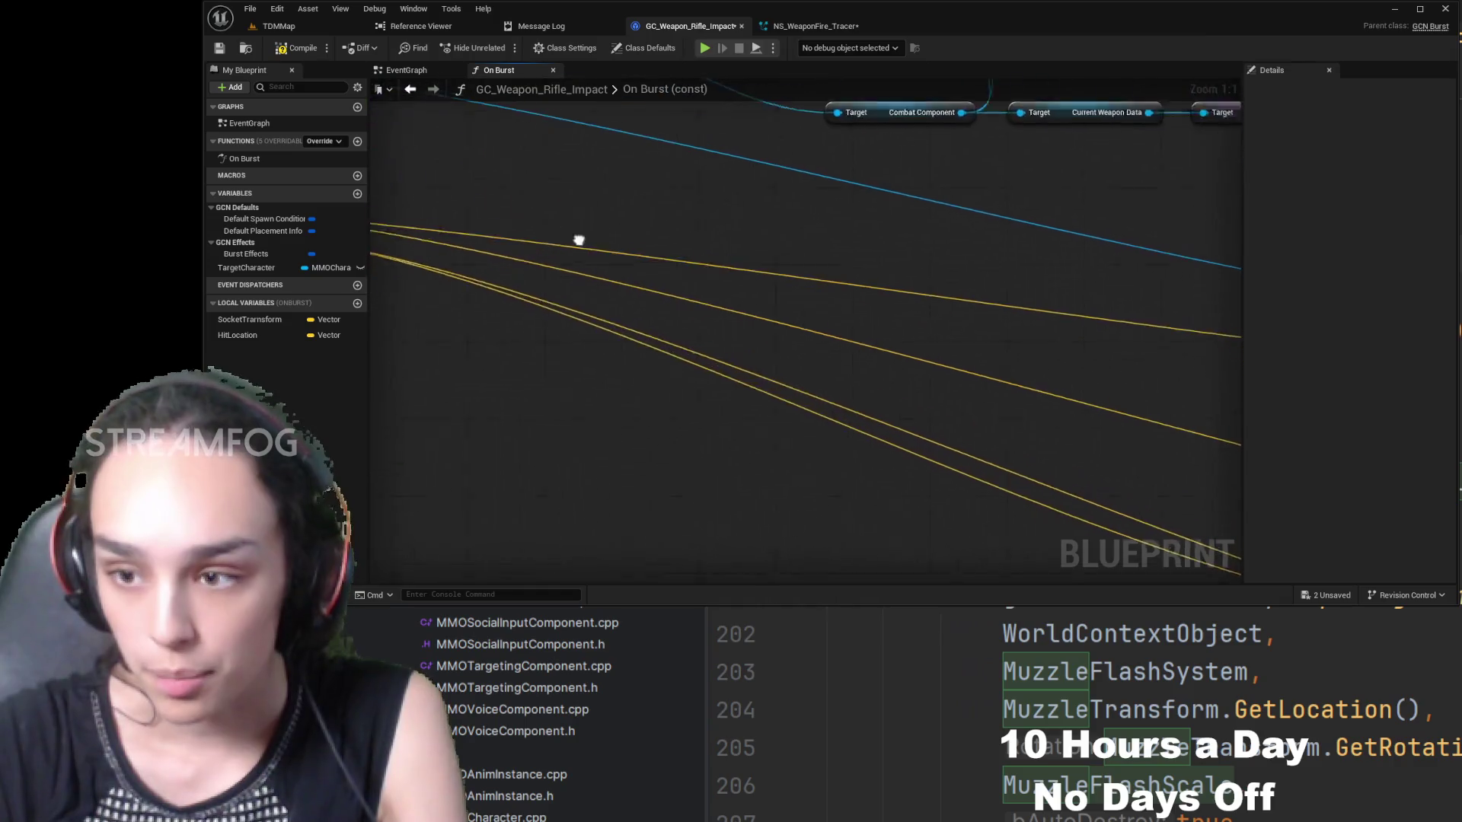
drag(943, 216, 601, 219)
drag(817, 279, 765, 278)
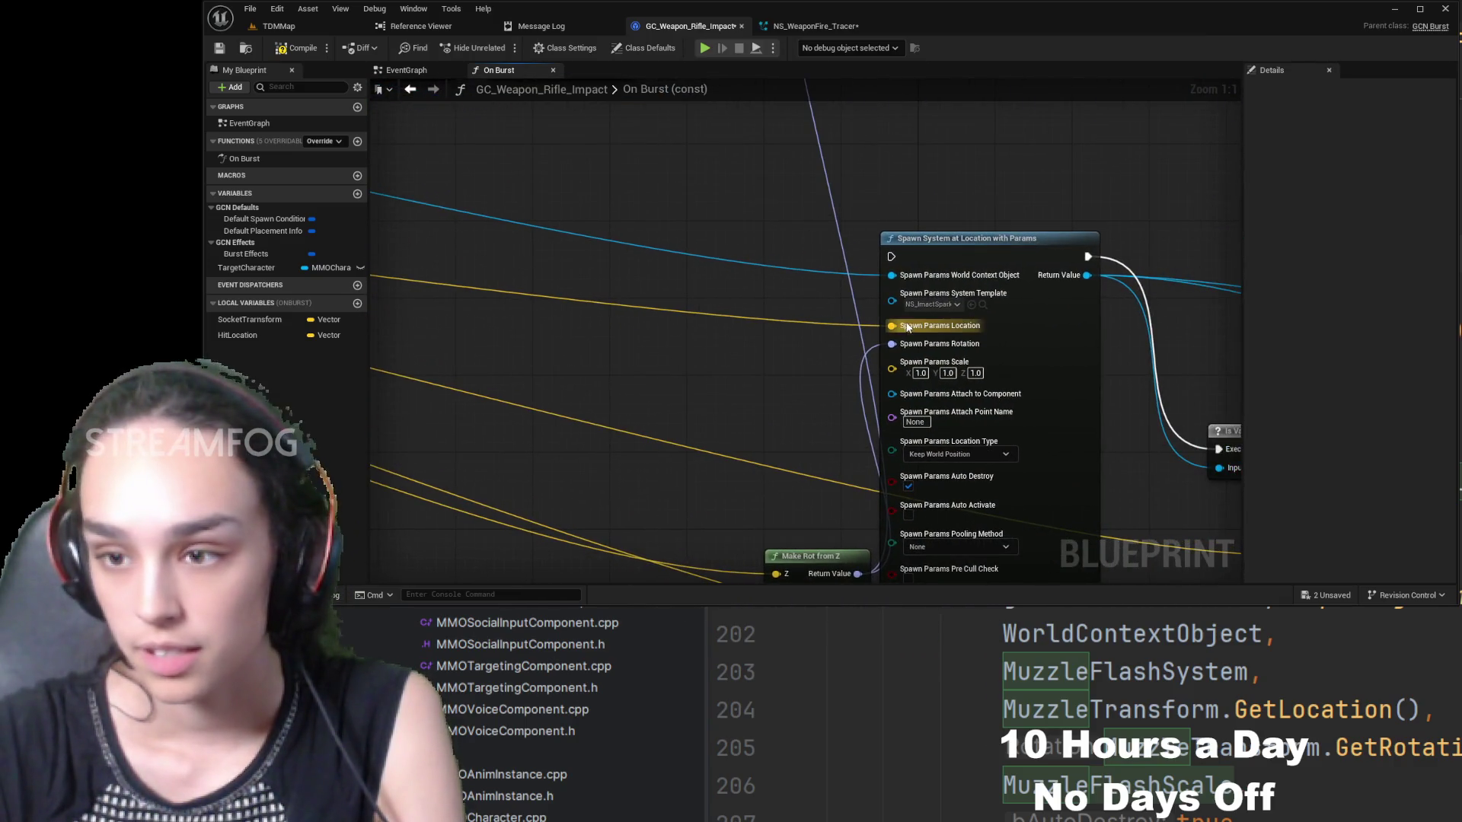
click(919, 335)
key(ctrl+z)
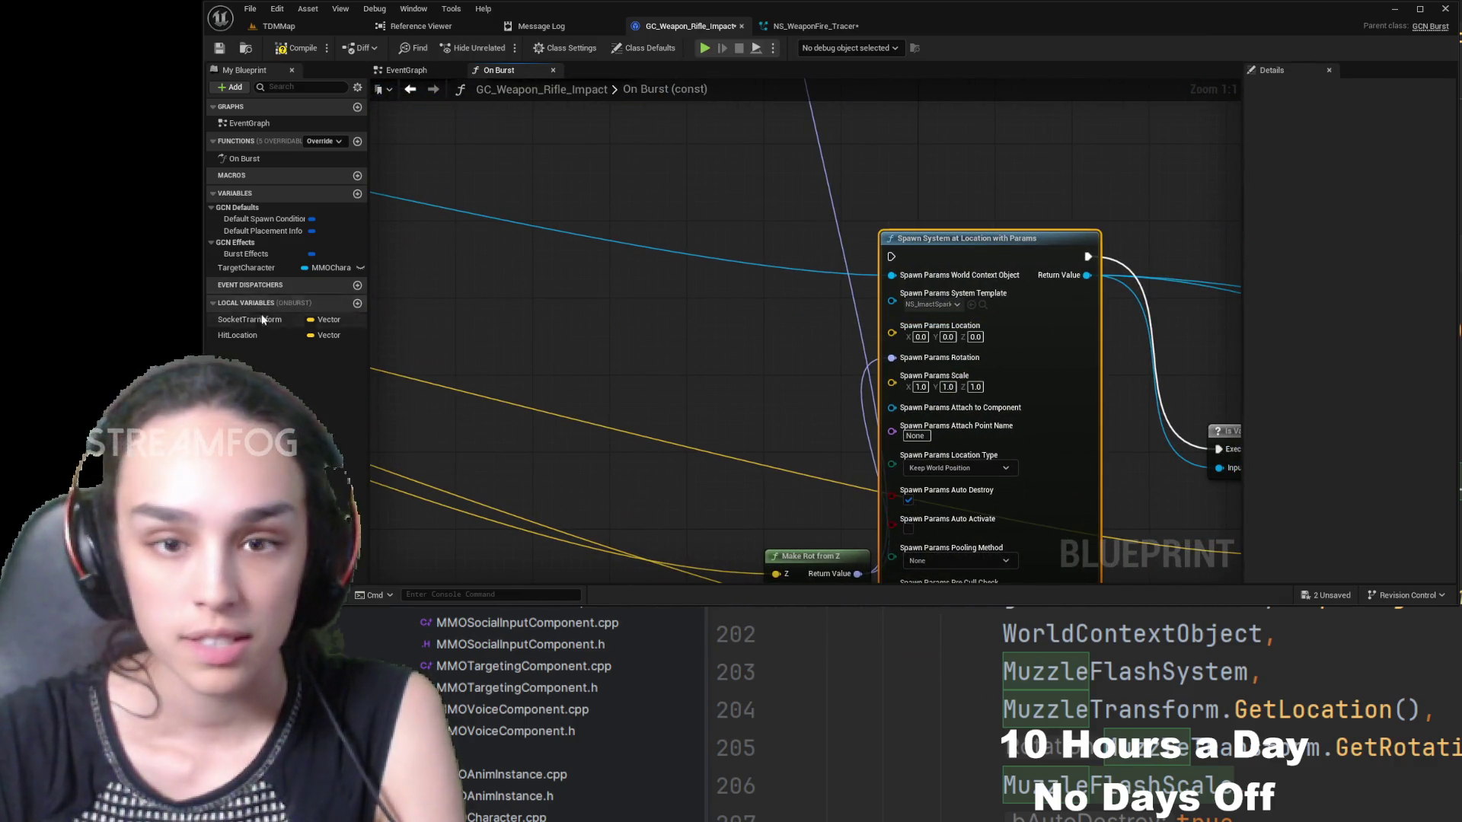
click(259, 335)
mouse_move(709, 330)
mouse_down()
mouse_move(784, 343)
mouse_move(899, 333)
mouse_move(917, 372)
mouse_move(647, 351)
mouse_move(726, 345)
mouse_up()
- Connect a Hit Location getter to the impact positions Make Array [0], then compile
mouse_move(737, 260)
mouse_down()
mouse_move(731, 343)
mouse_move(558, 232)
mouse_move(772, 252)
mouse_move(674, 168)
mouse_move(363, 165)
mouse_up()
click(936, 349)
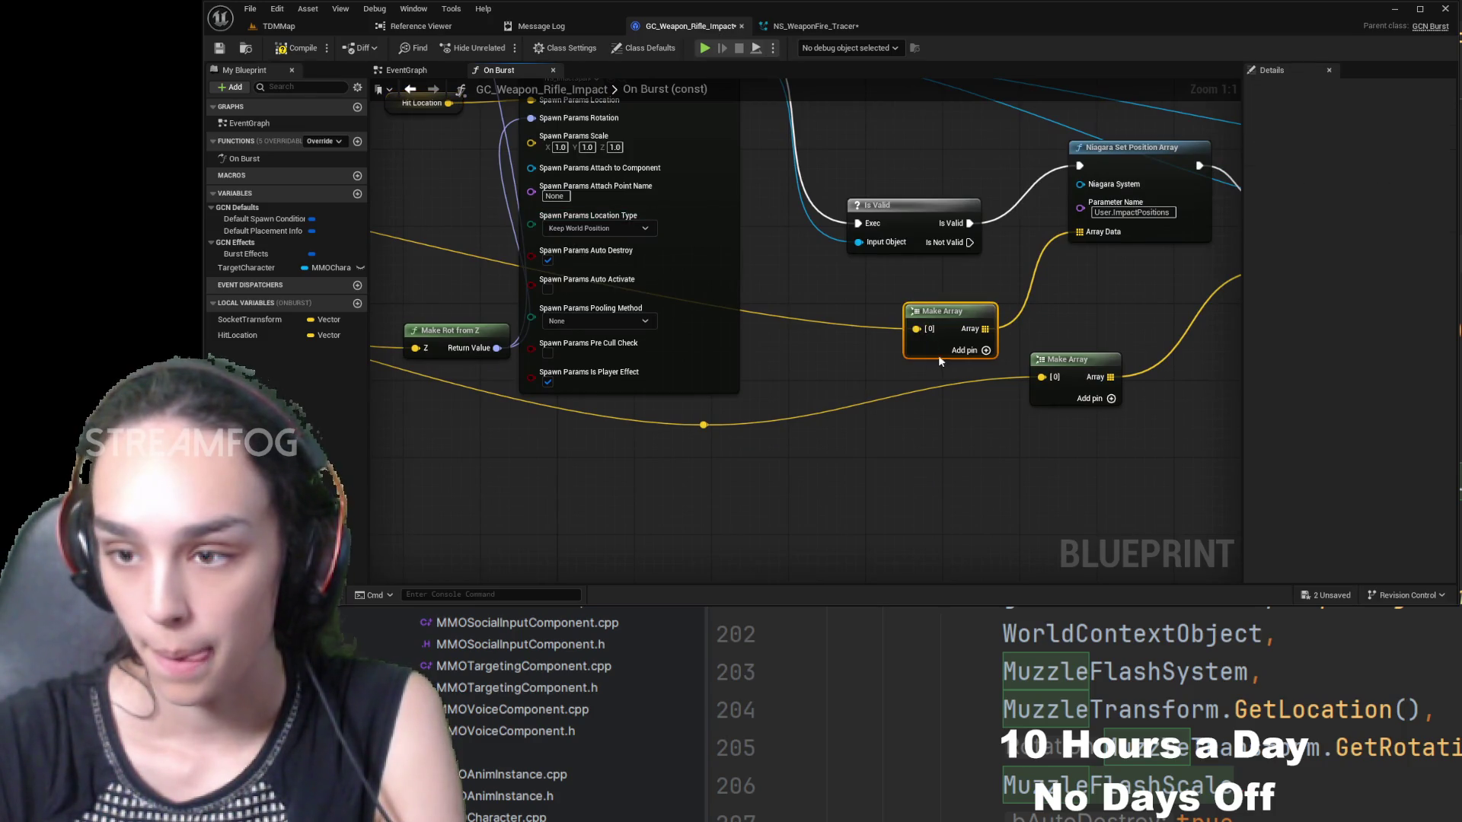
key(ctrl+z)
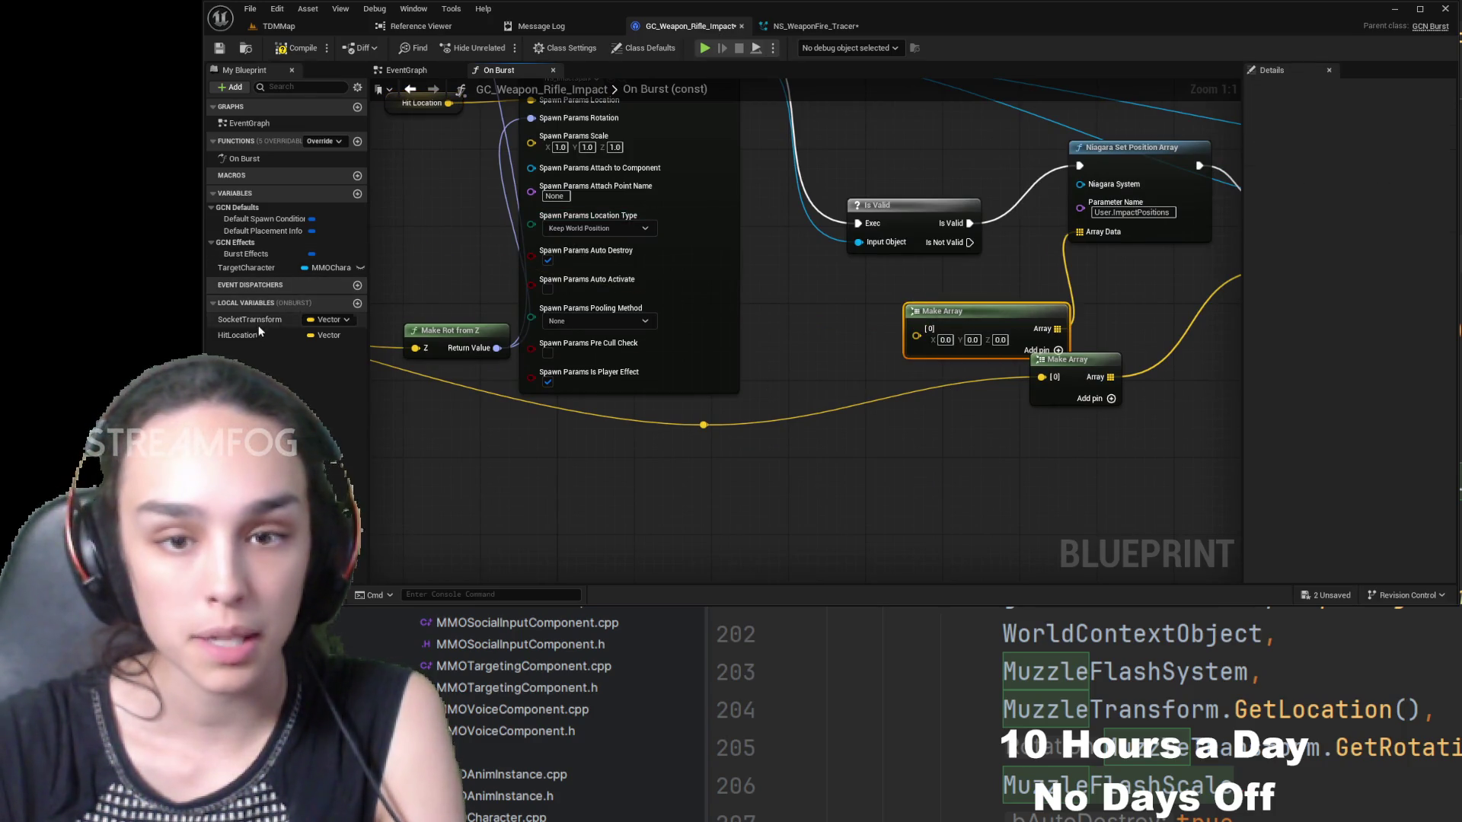
click(259, 335)
key(ctrl+v)
mouse_move(863, 314)
mouse_down()
mouse_move(901, 342)
mouse_move(919, 332)
mouse_up()
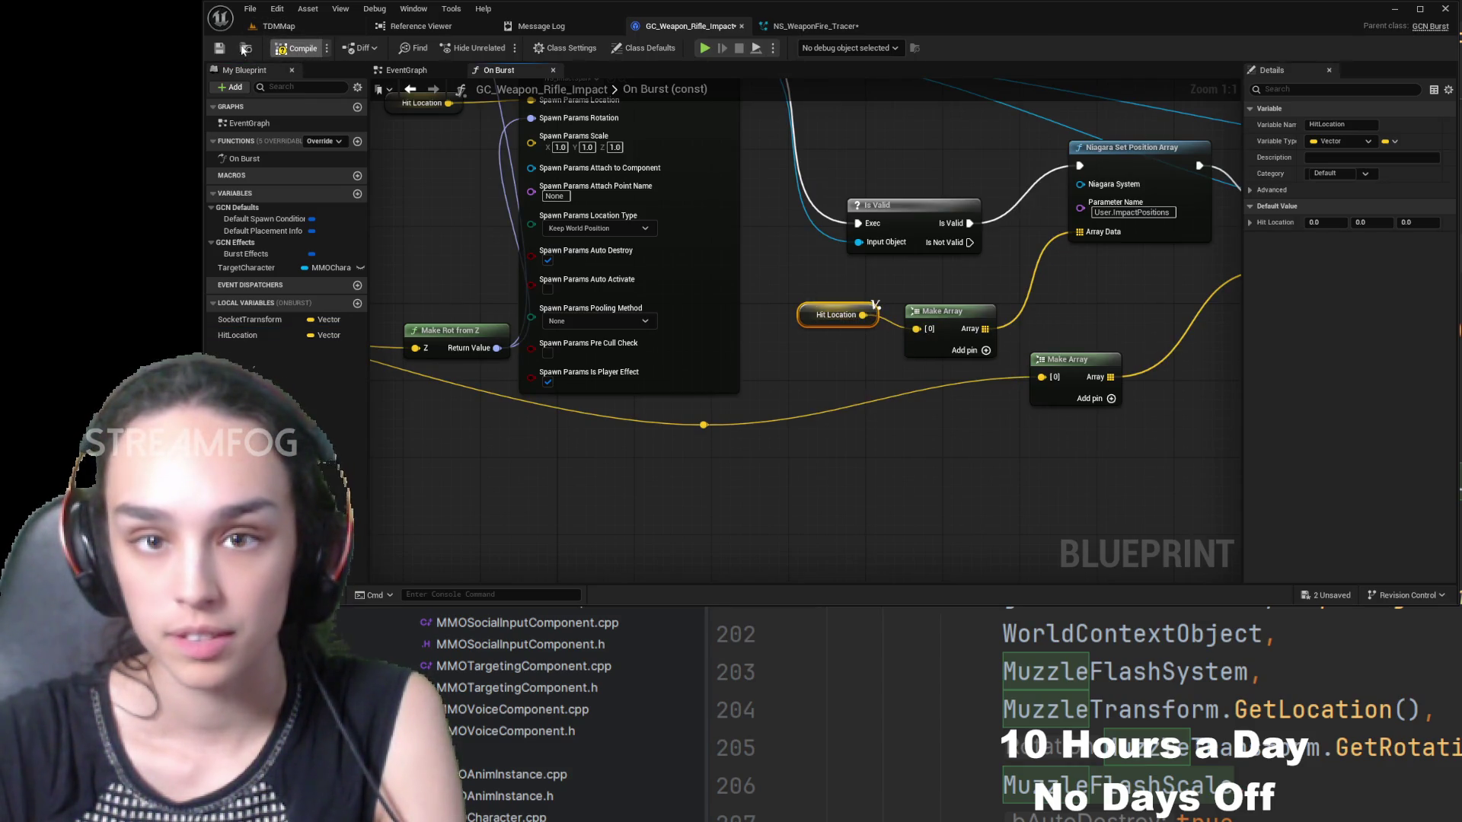
click(297, 48)
mouse_move(396, 144)
mouse_down()
mouse_move(884, 251)
mouse_move(1028, 414)
mouse_move(1168, 458)
mouse_up()
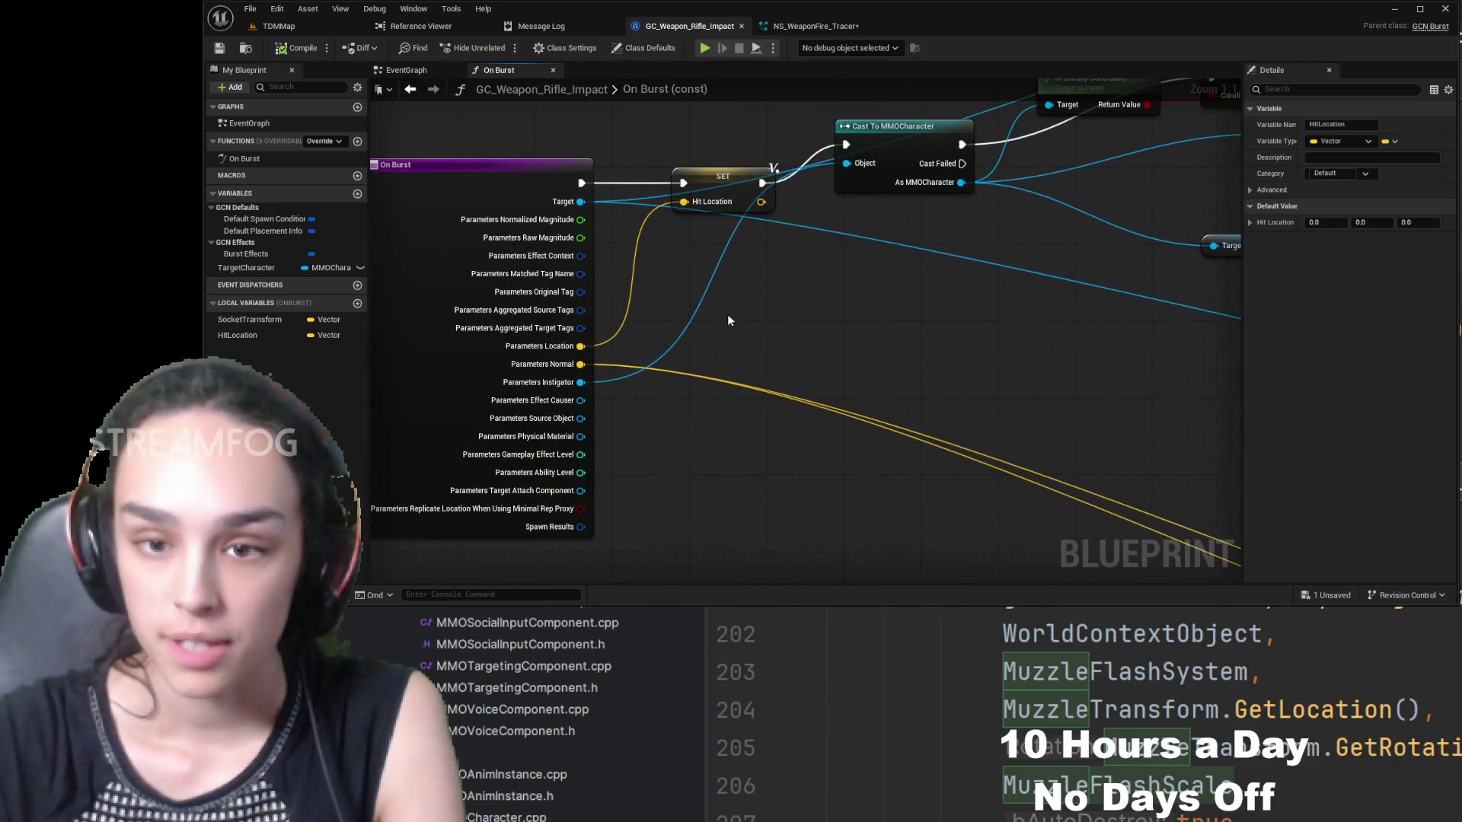
- Add a local Vector variable named HitNormal
click(357, 304)
text(HitNorm)
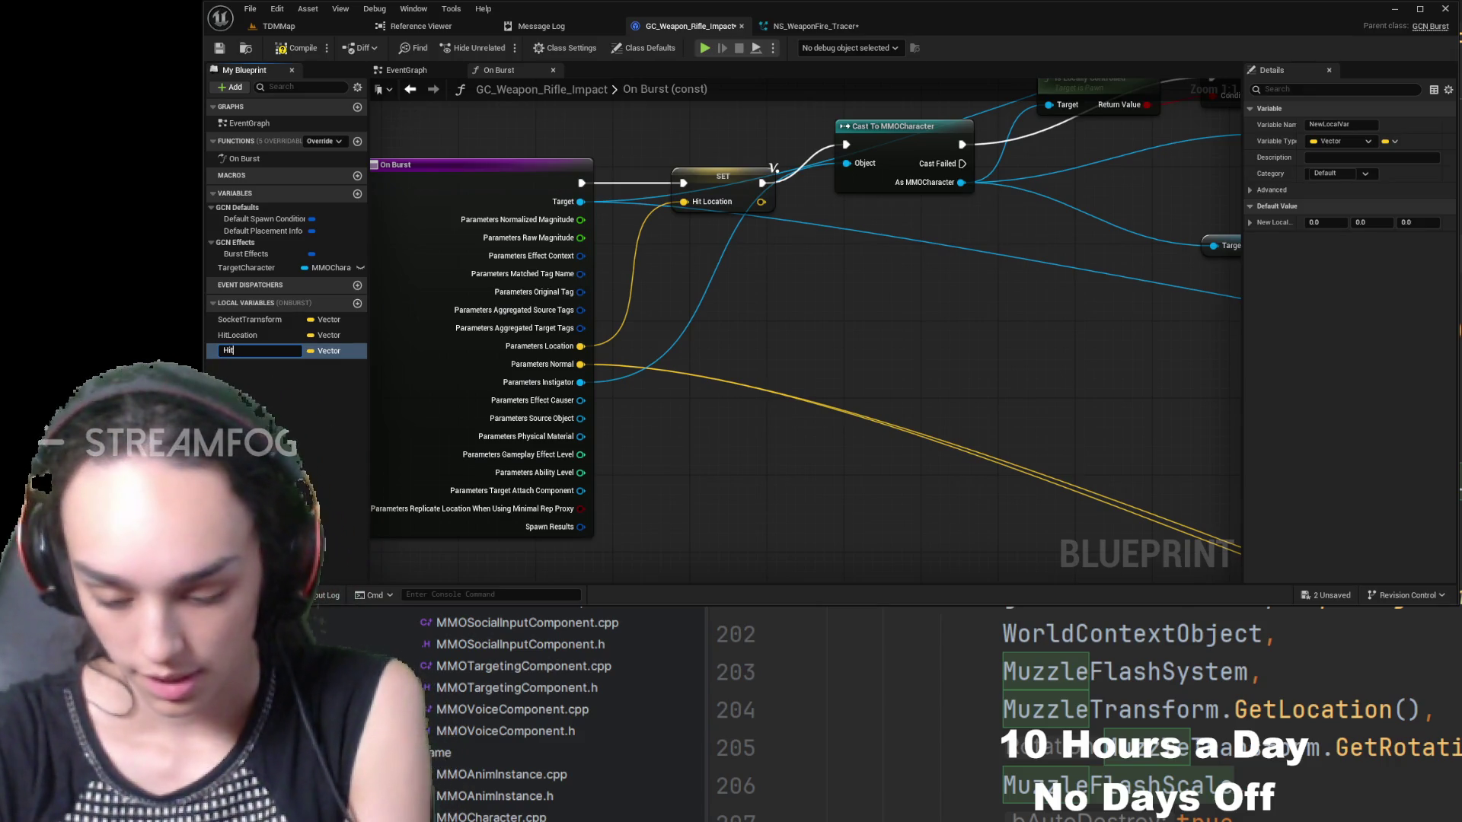
text(al)
key(Return)
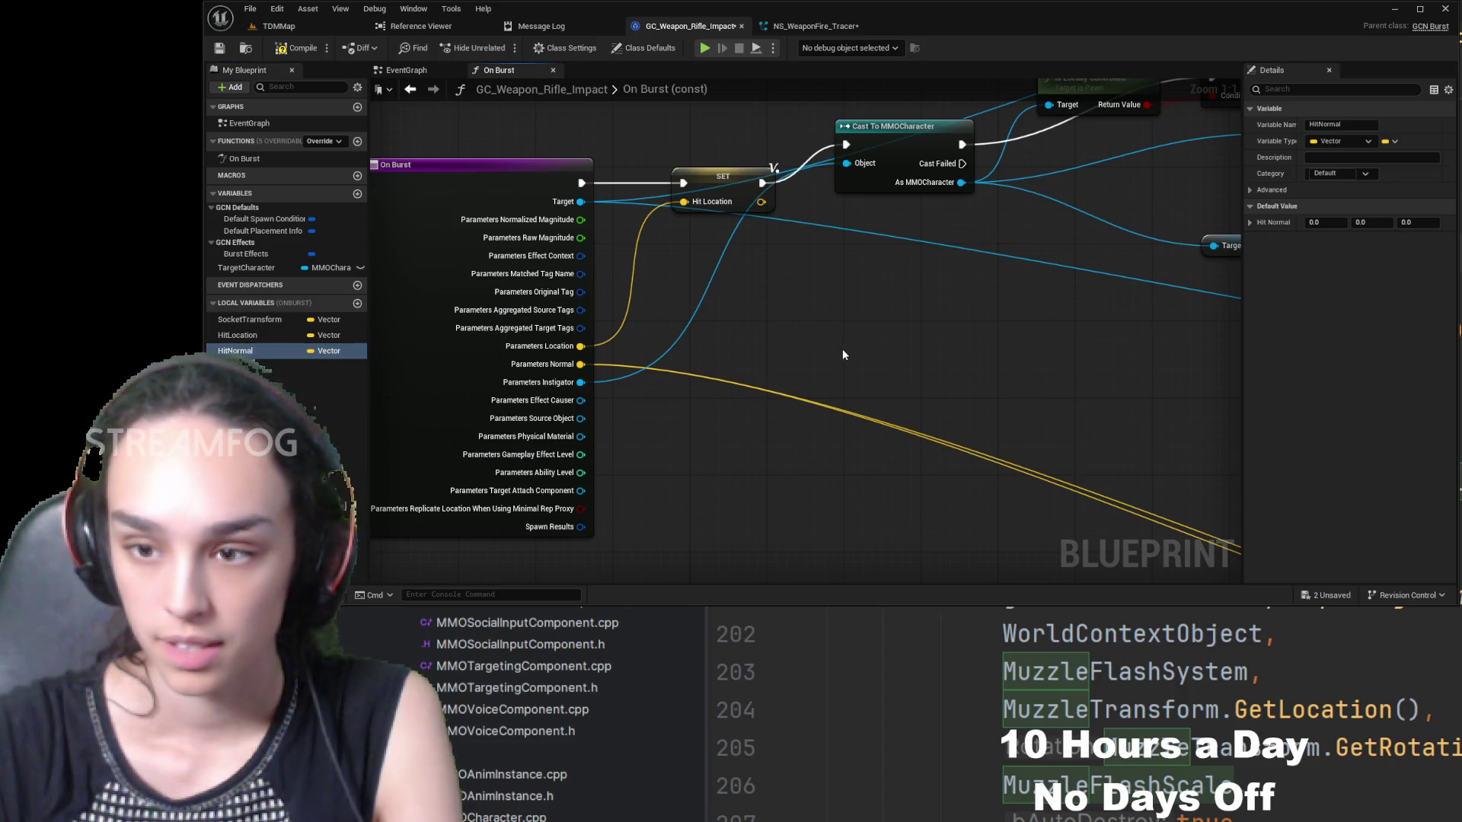
- Place a SET Hit Normal node after SET Hit Location, fed by Parameters Normal
key(ctrl+v)
drag(823, 247, 746, 302)
drag(688, 238, 742, 372)
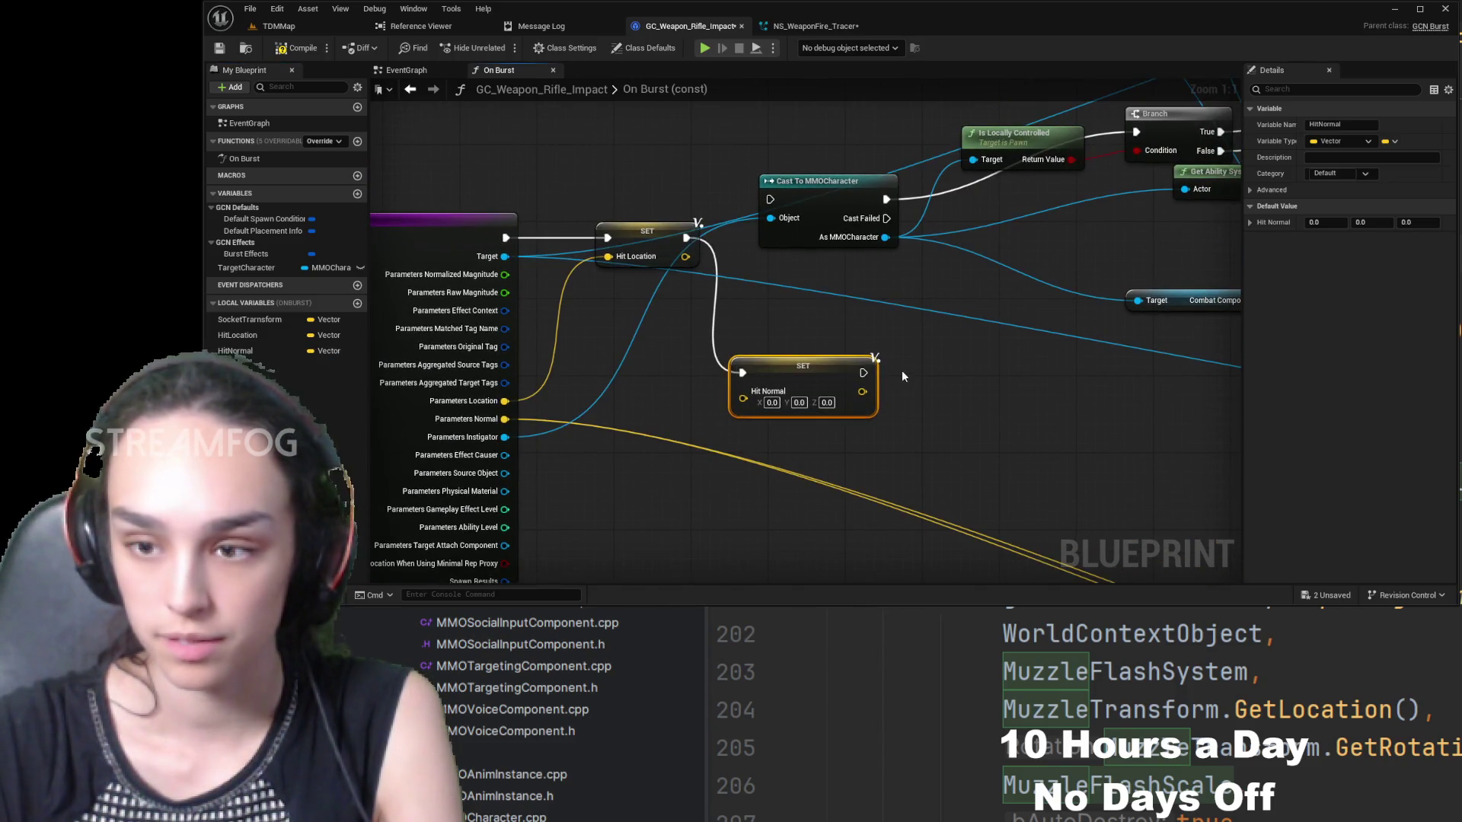
drag(775, 204, 857, 87)
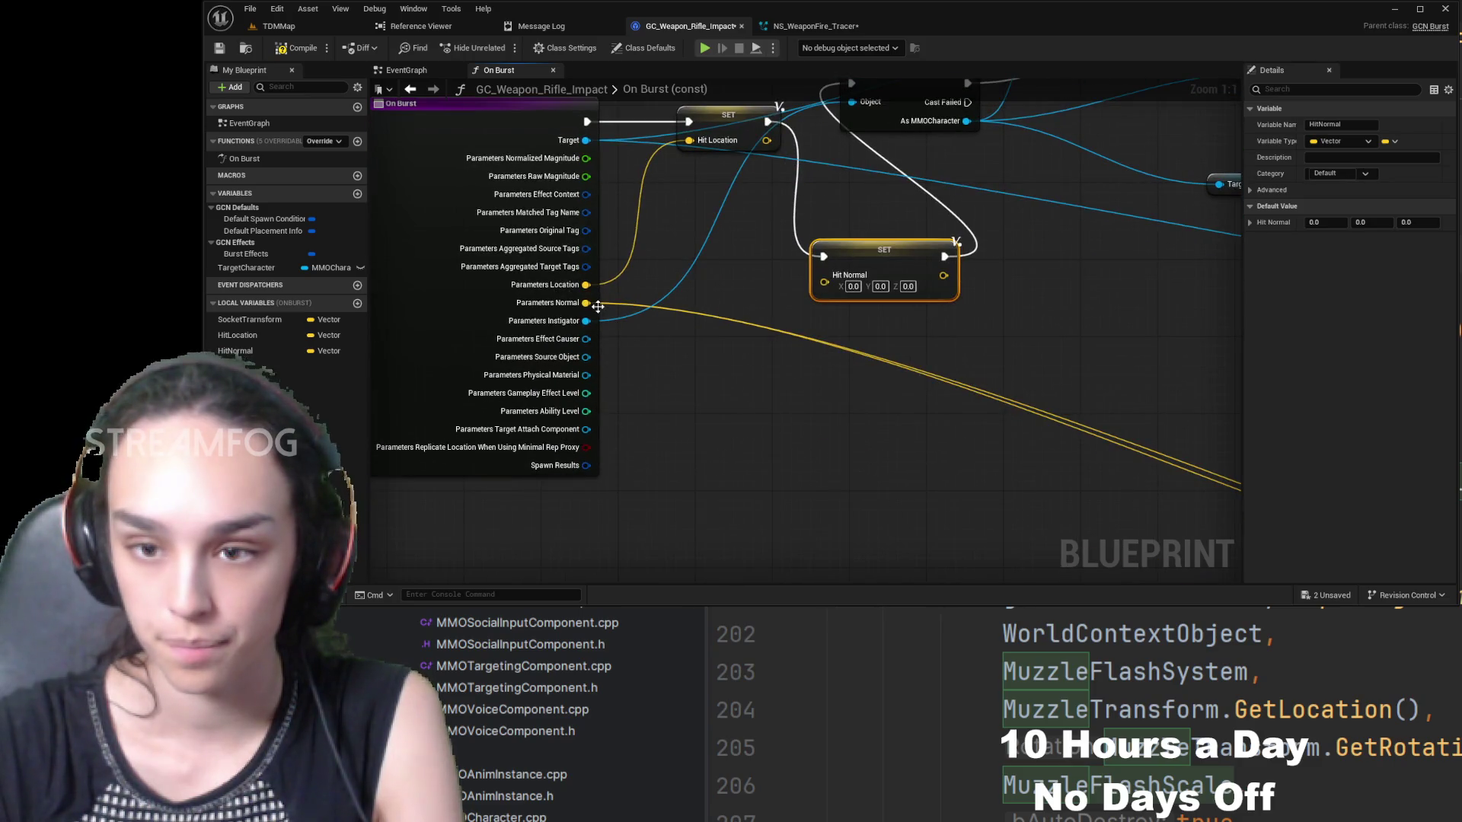
drag(586, 302, 701, 291)
drag(824, 281, 824, 282)
- Line up On Burst and both setter nodes, then compile the Blueprint
drag(884, 94, 823, 268)
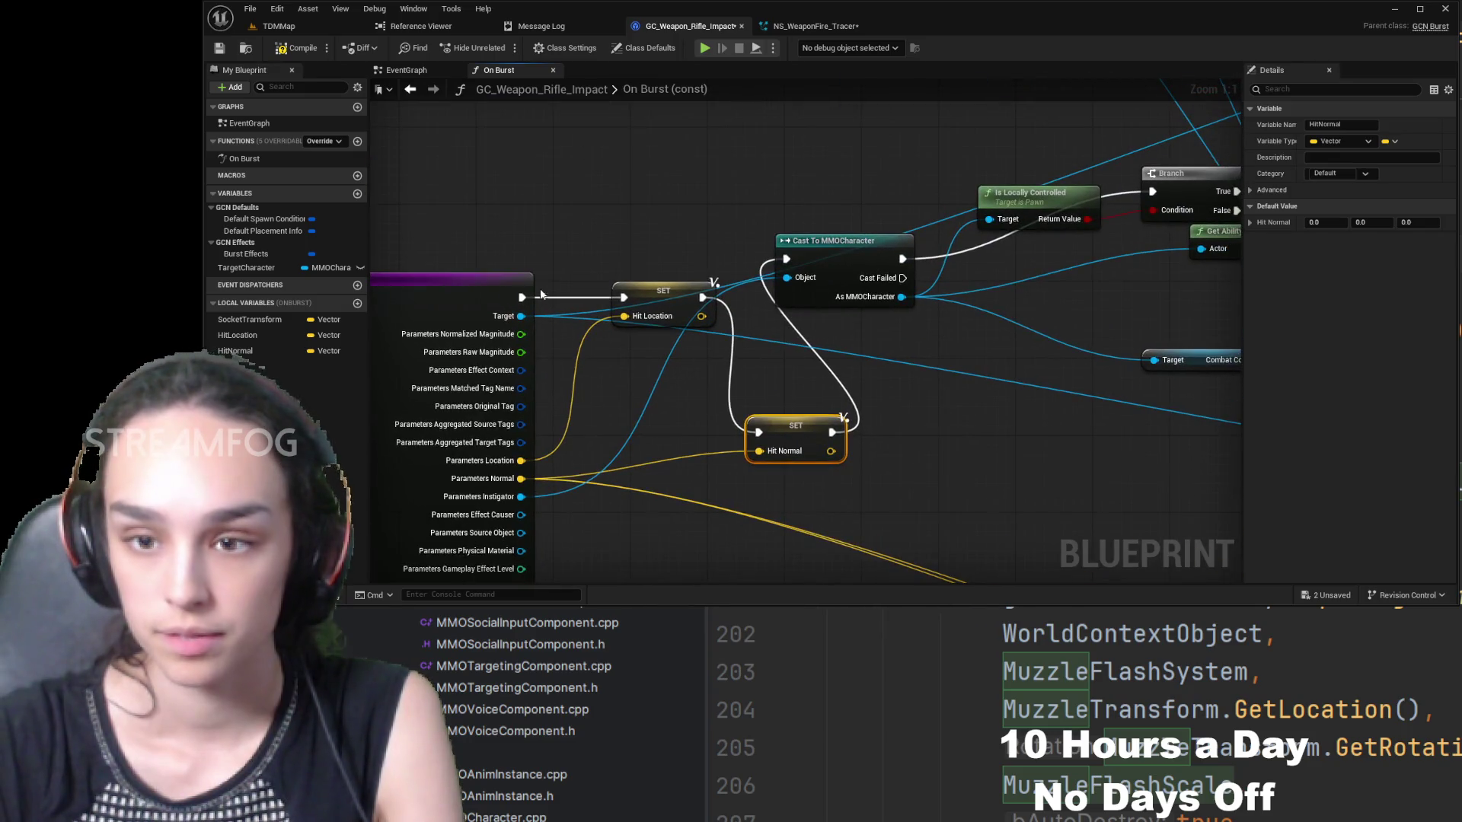
drag(543, 296, 807, 238)
drag(648, 247, 519, 248)
drag(903, 244, 766, 215)
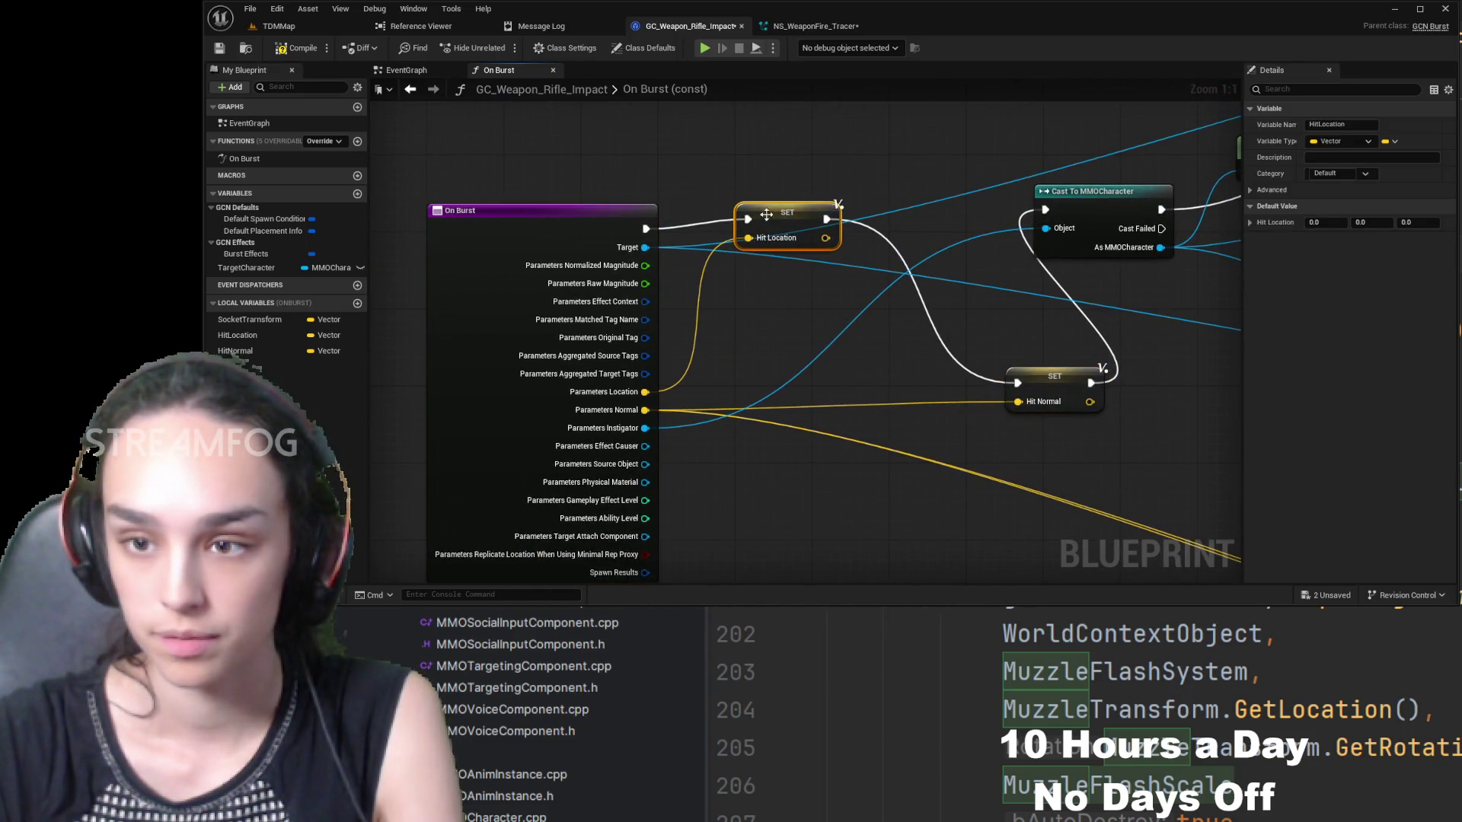
drag(1057, 380, 932, 210)
click(301, 48)
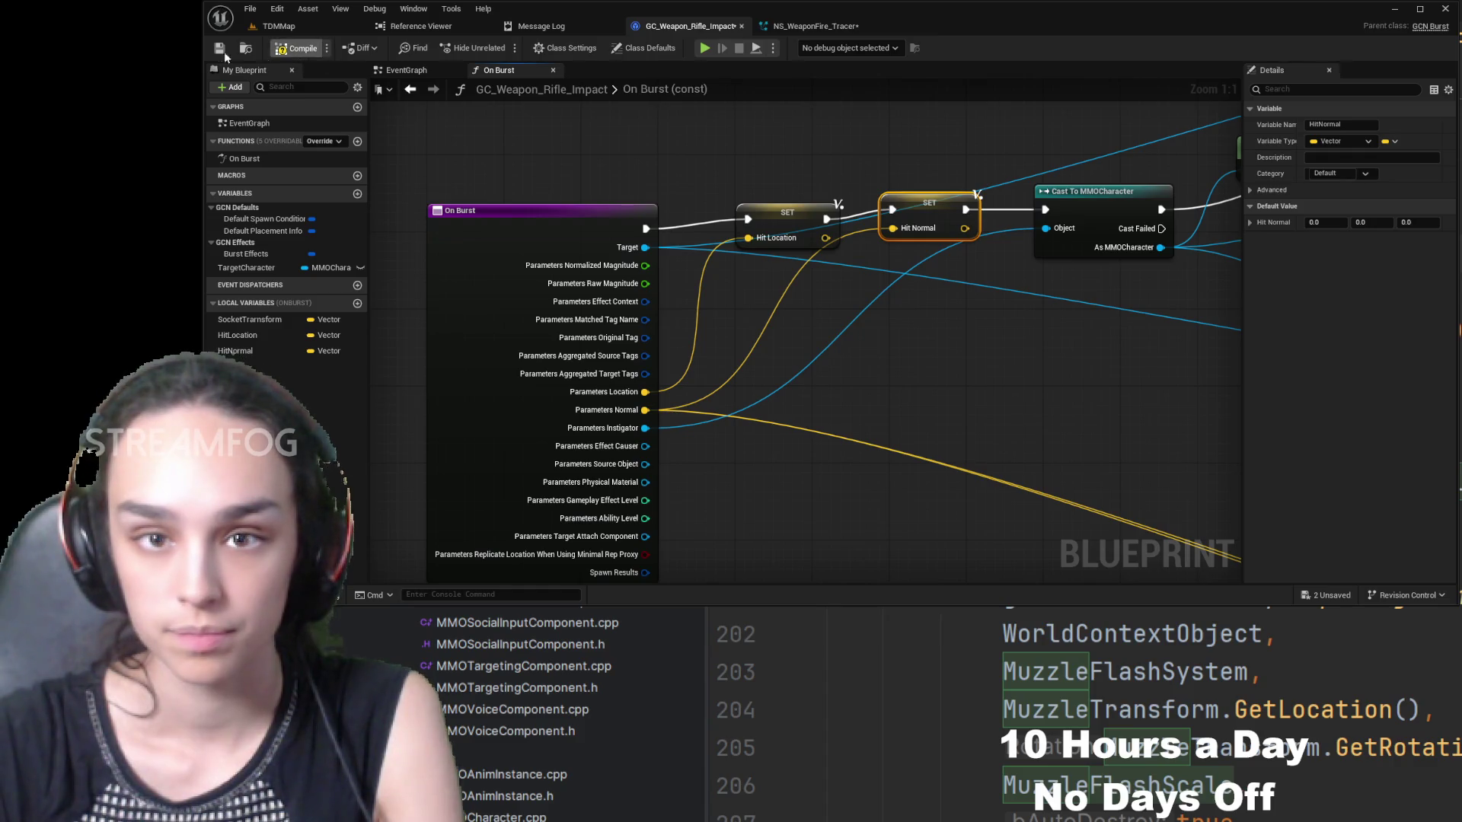
- Compile, then wire a Hit Normal getter into Make Rot from Z's Z input
click(219, 48)
mouse_move(970, 285)
mouse_down()
mouse_move(970, 155)
mouse_move(656, 203)
mouse_move(633, 183)
mouse_move(1045, 358)
mouse_move(925, 283)
mouse_up()
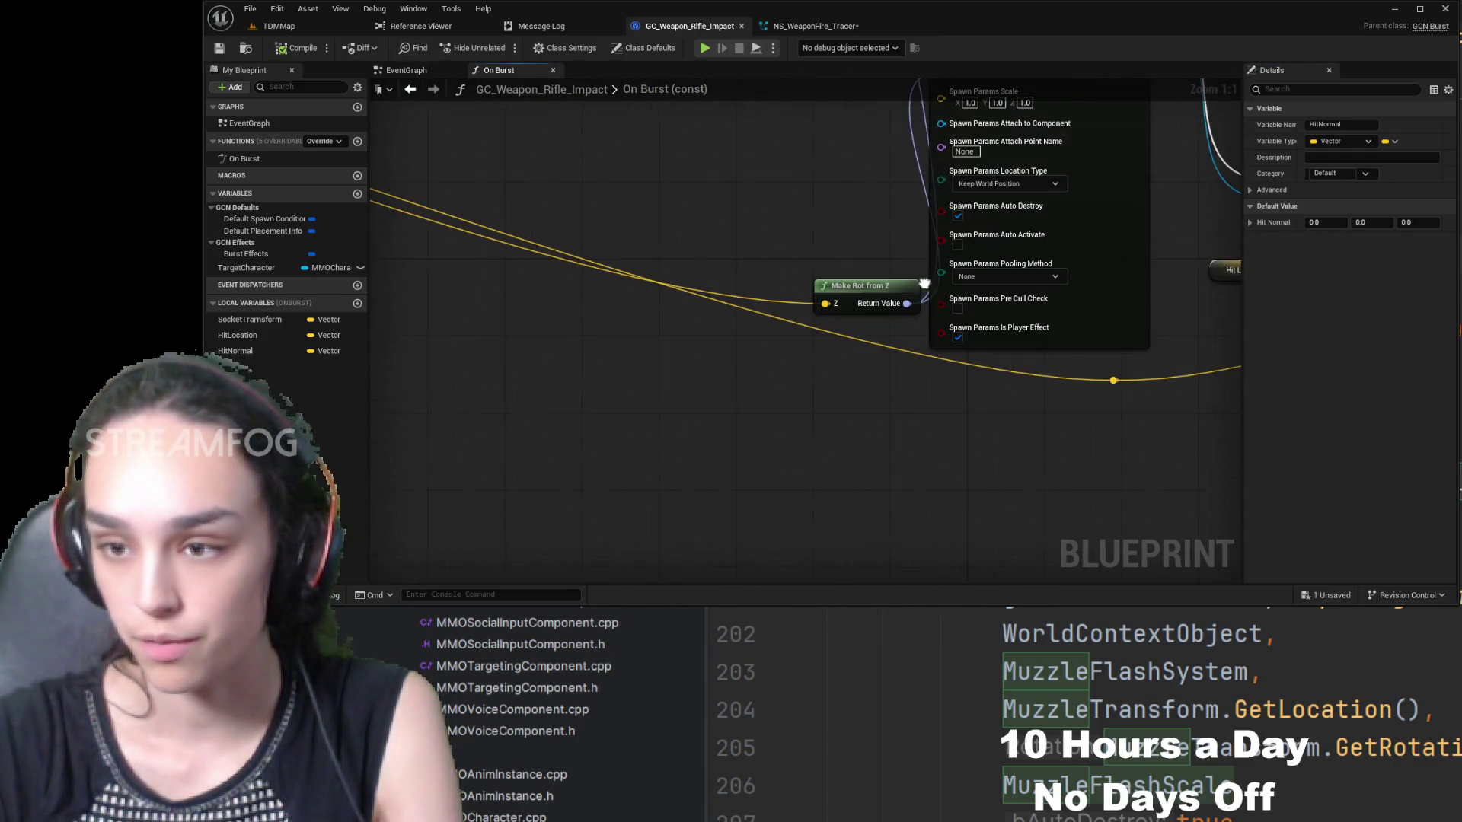
click(830, 308)
key(ctrl+z)
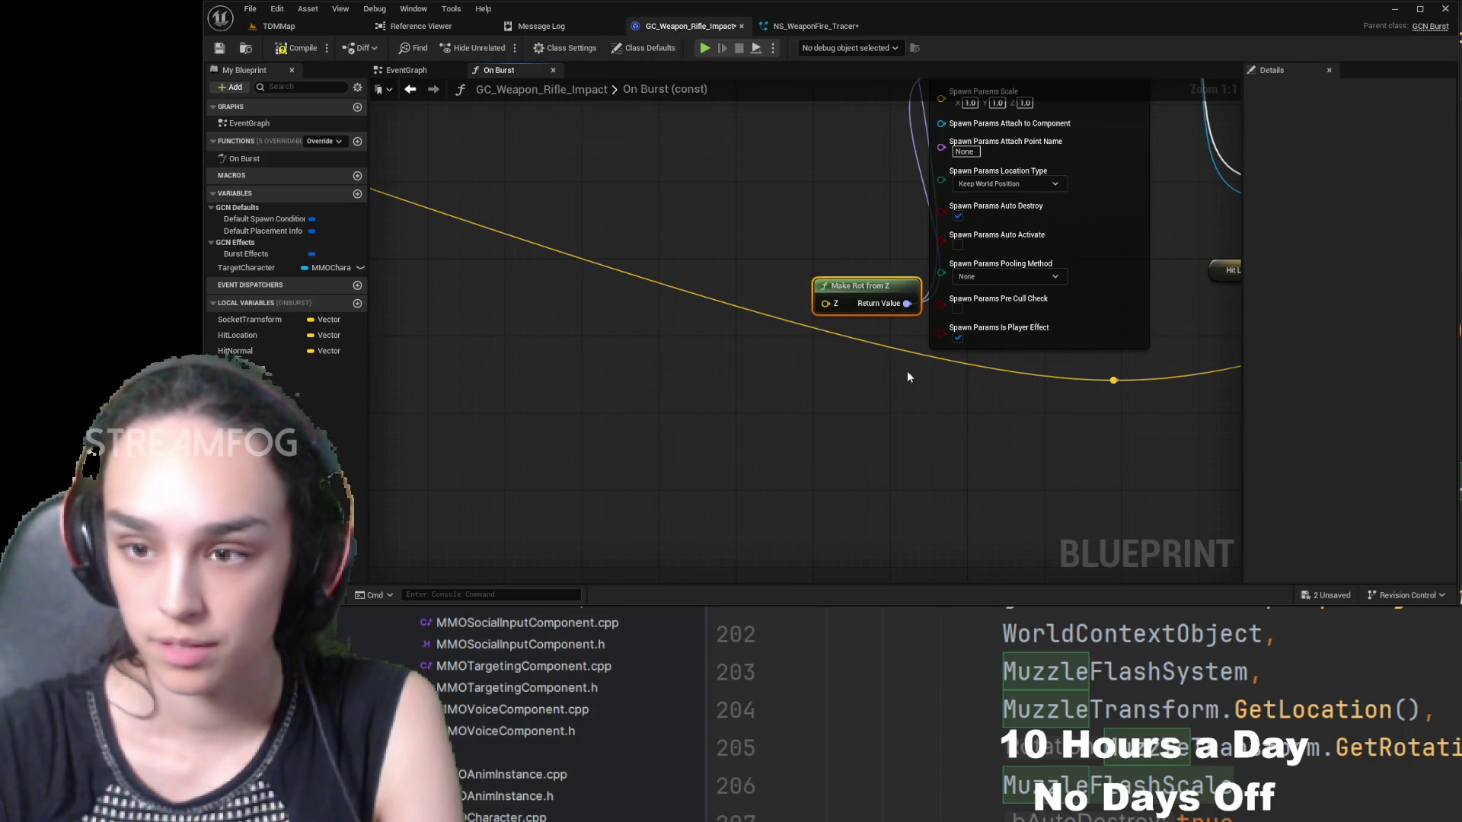
click(235, 350)
mouse_move(699, 274)
mouse_down()
mouse_move(708, 259)
mouse_move(833, 303)
mouse_up()
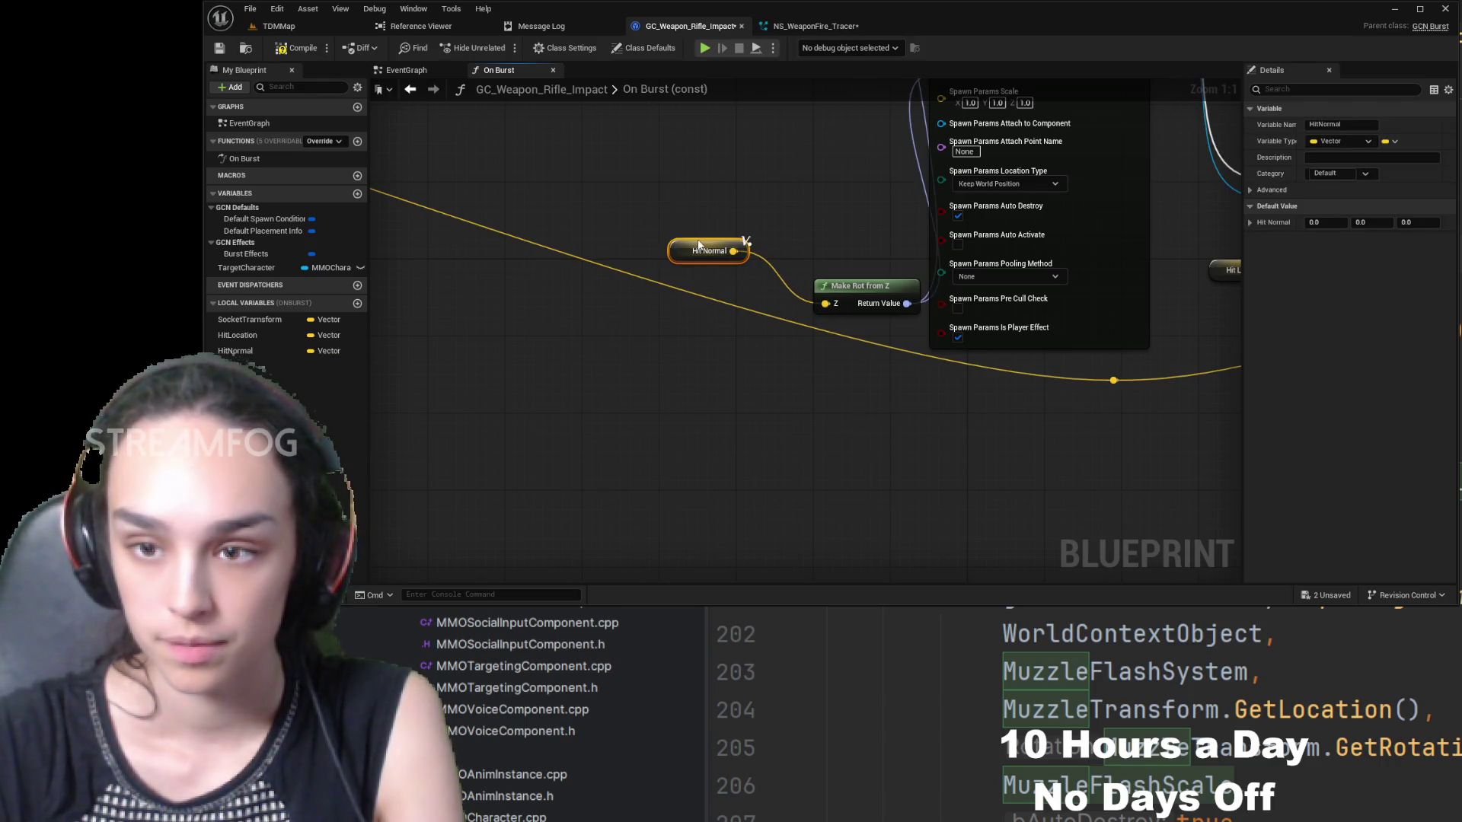
drag(706, 242, 736, 271)
- Replace the impact-normals Make Array input with a Hit Normal getter
drag(830, 360, 180, 387)
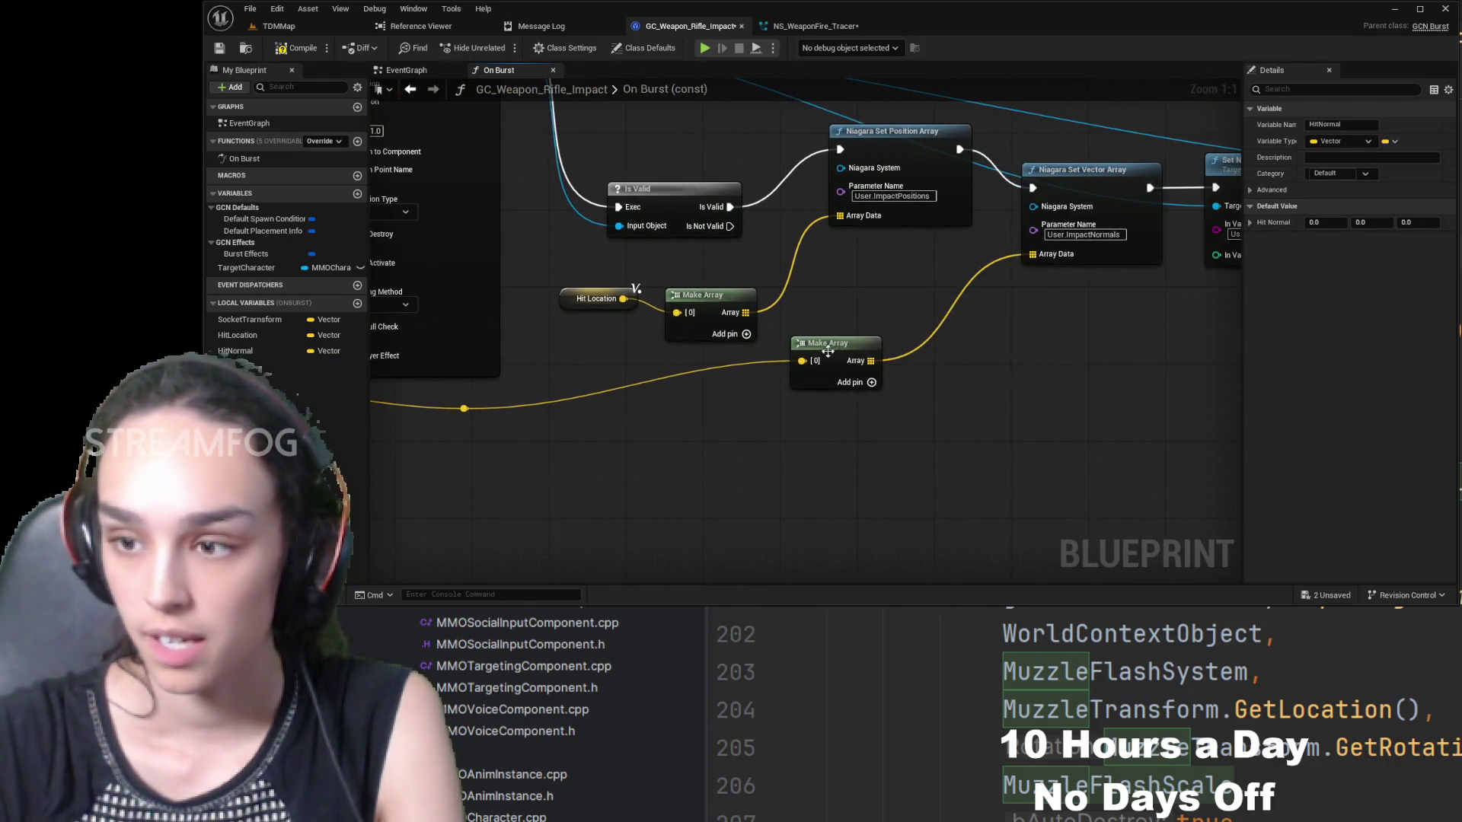
click(813, 372)
alt+click(802, 361)
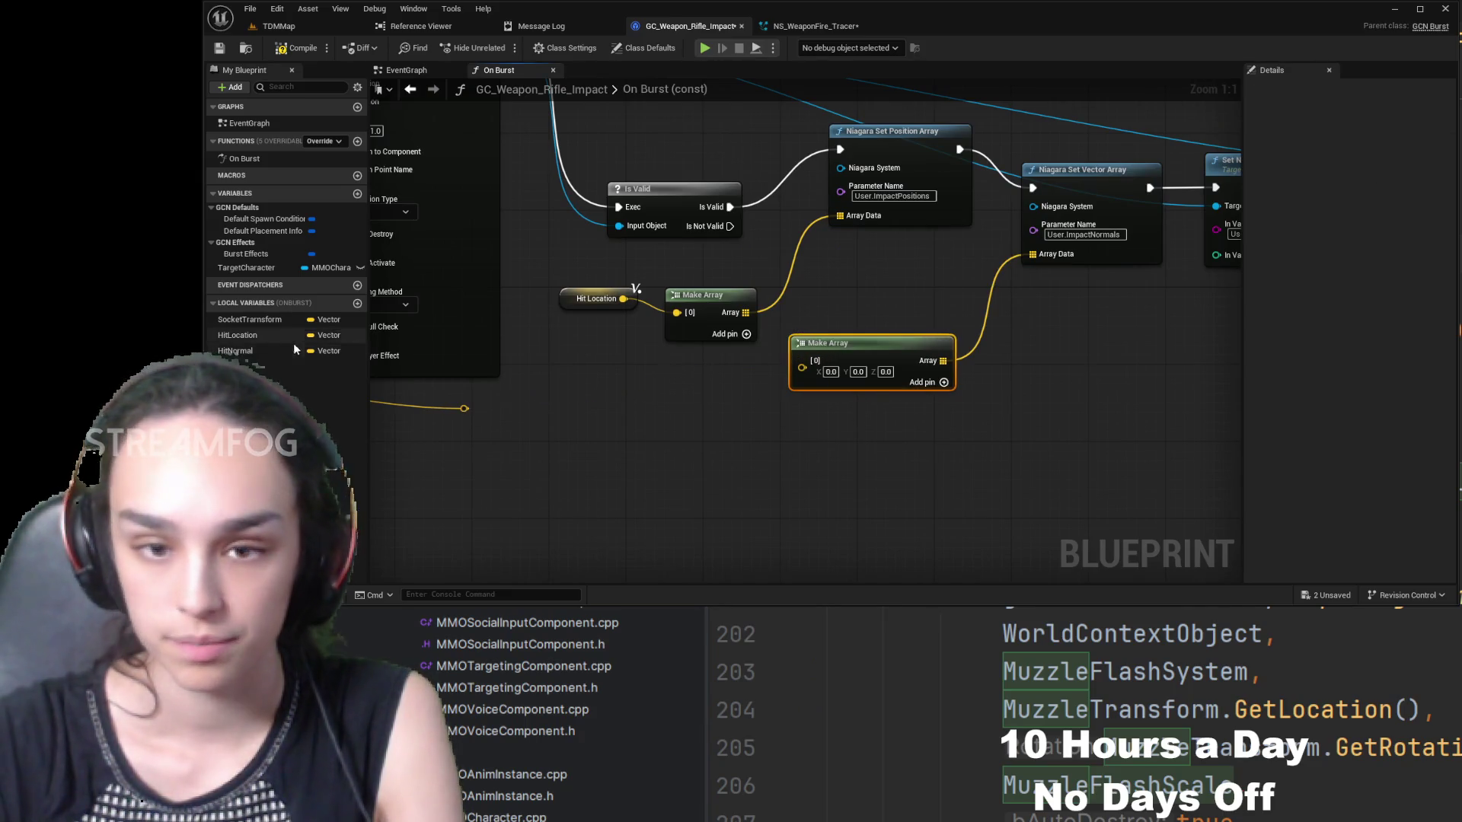
click(254, 354)
drag(254, 355, 822, 378)
drag(654, 358, 743, 377)
drag(405, 399, 798, 440)
click(798, 440)
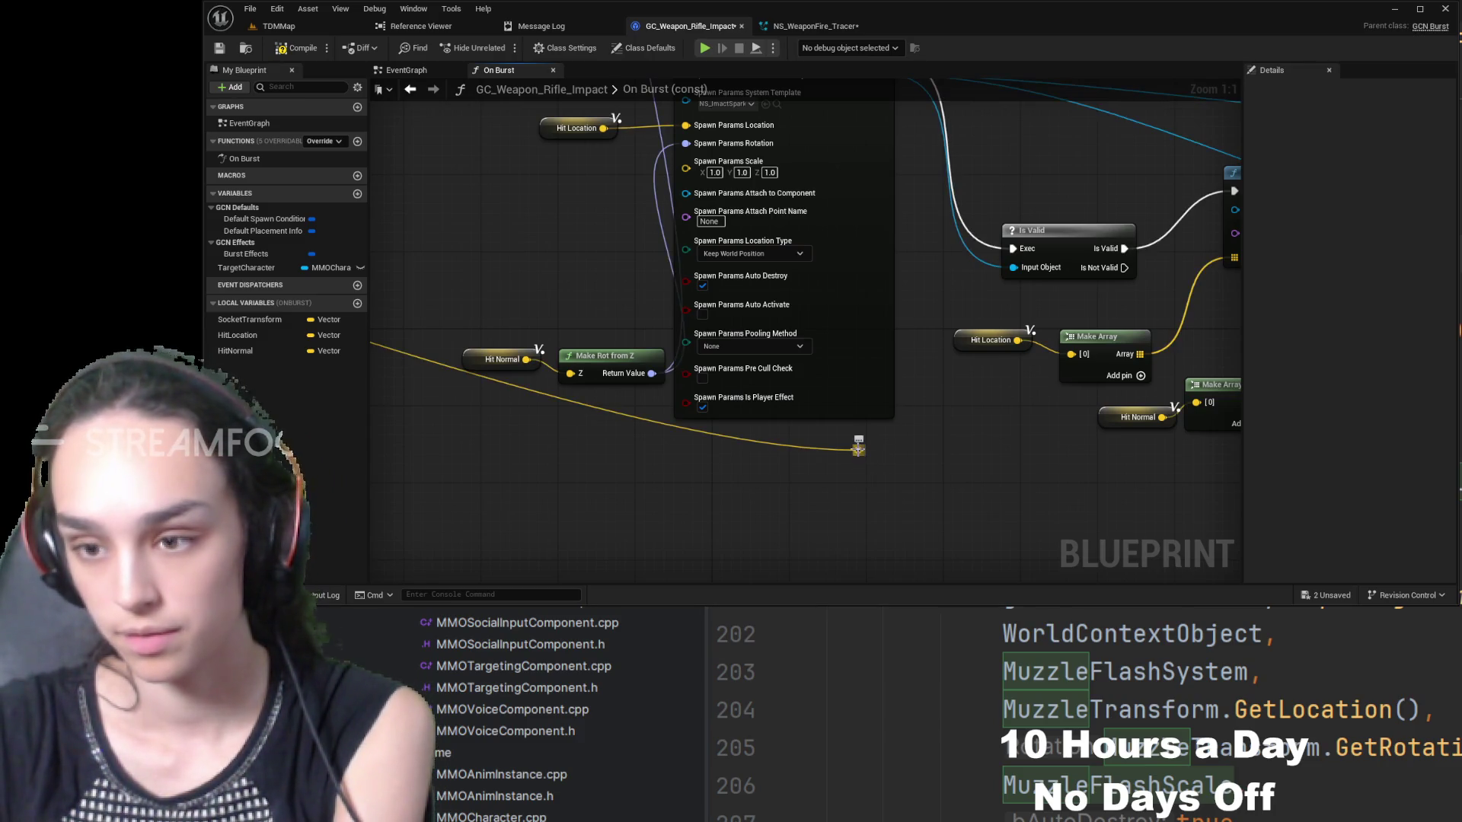
- Recompile and reposition the On Burst entry and Cast To MMOCharacter nodes
double_click(859, 451)
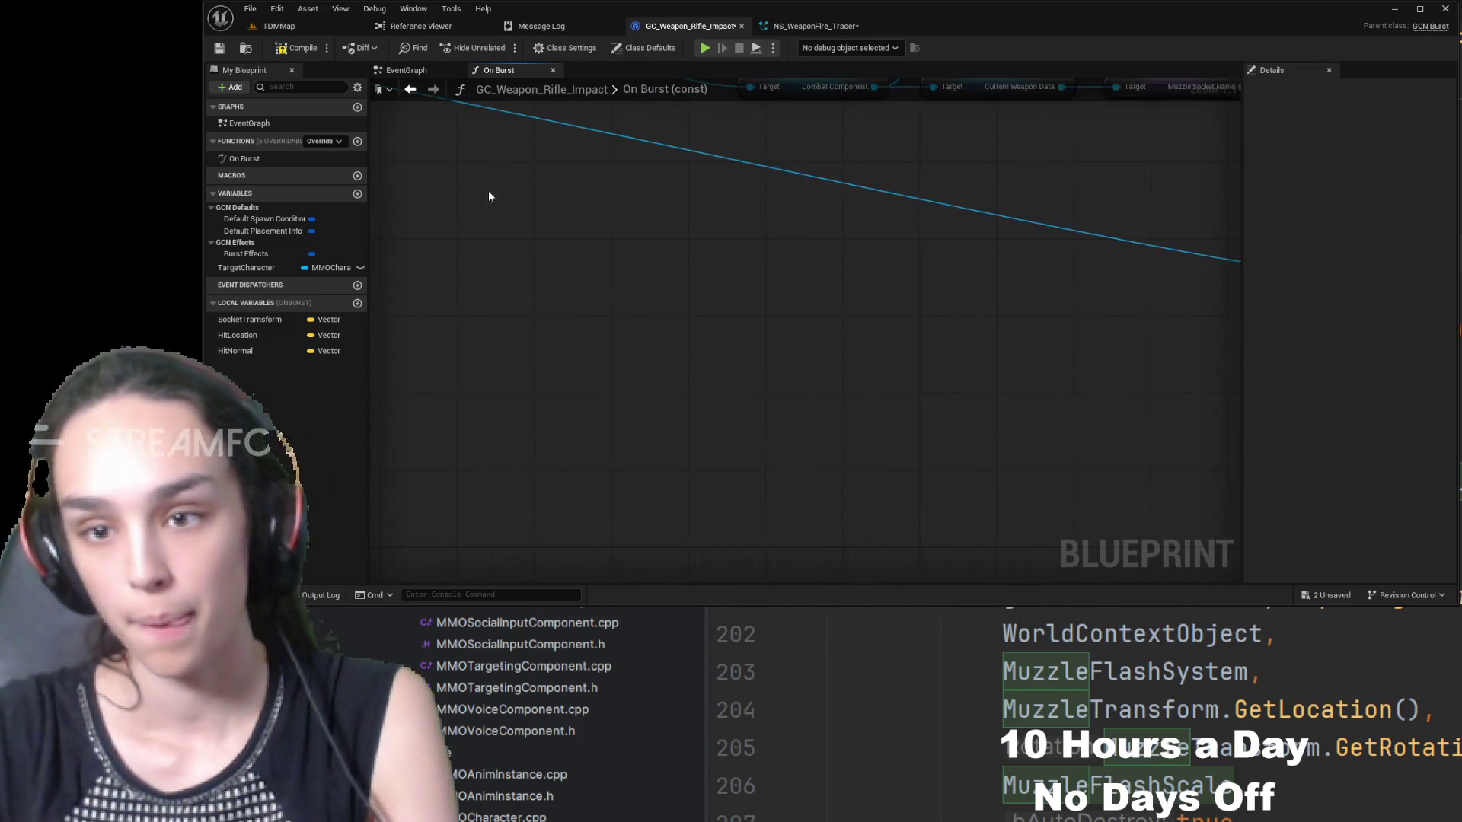
mouse_move(503, 274)
mouse_down()
mouse_move(767, 363)
mouse_move(856, 346)
mouse_up()
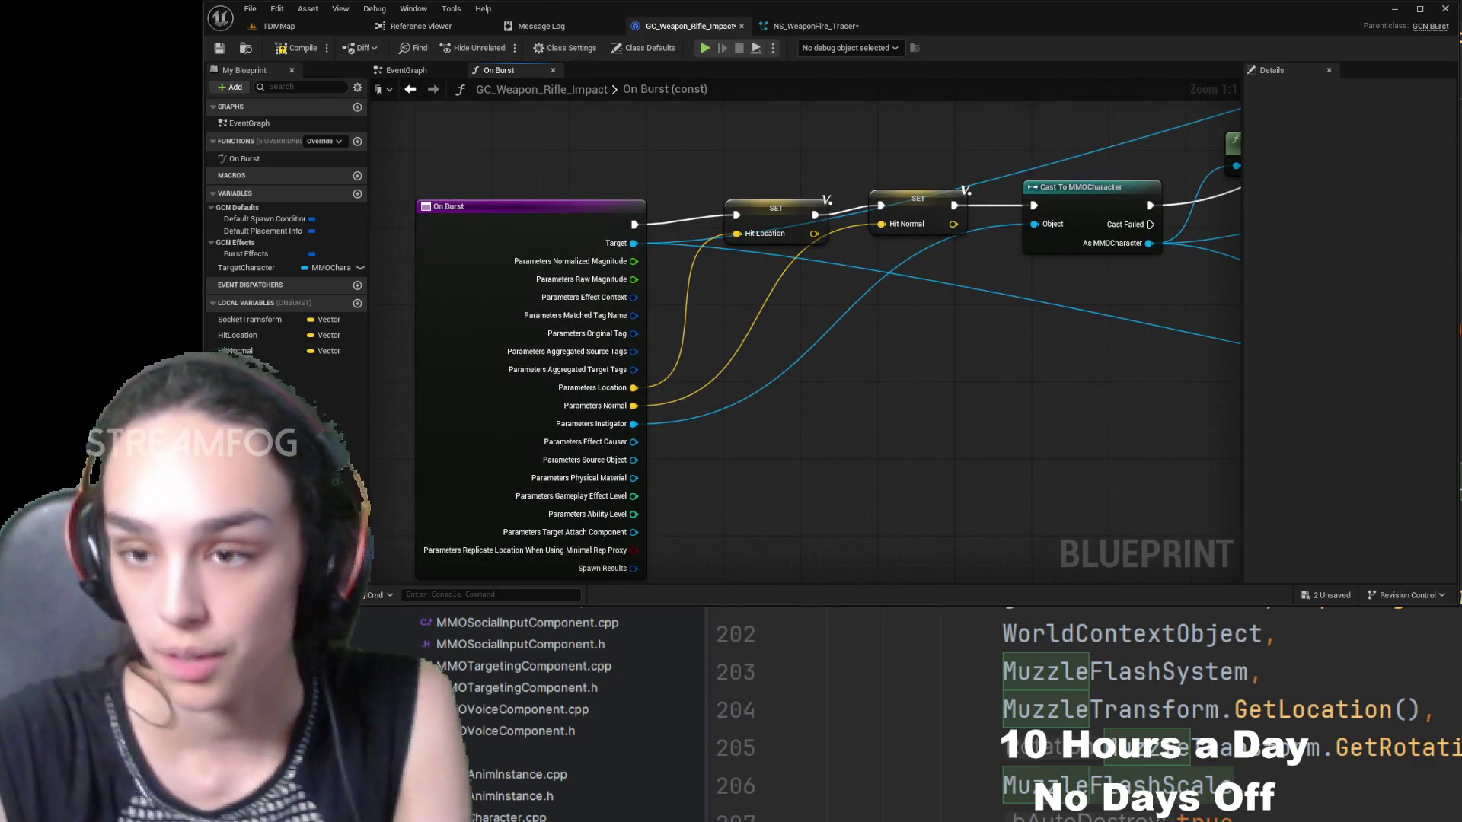
click(297, 48)
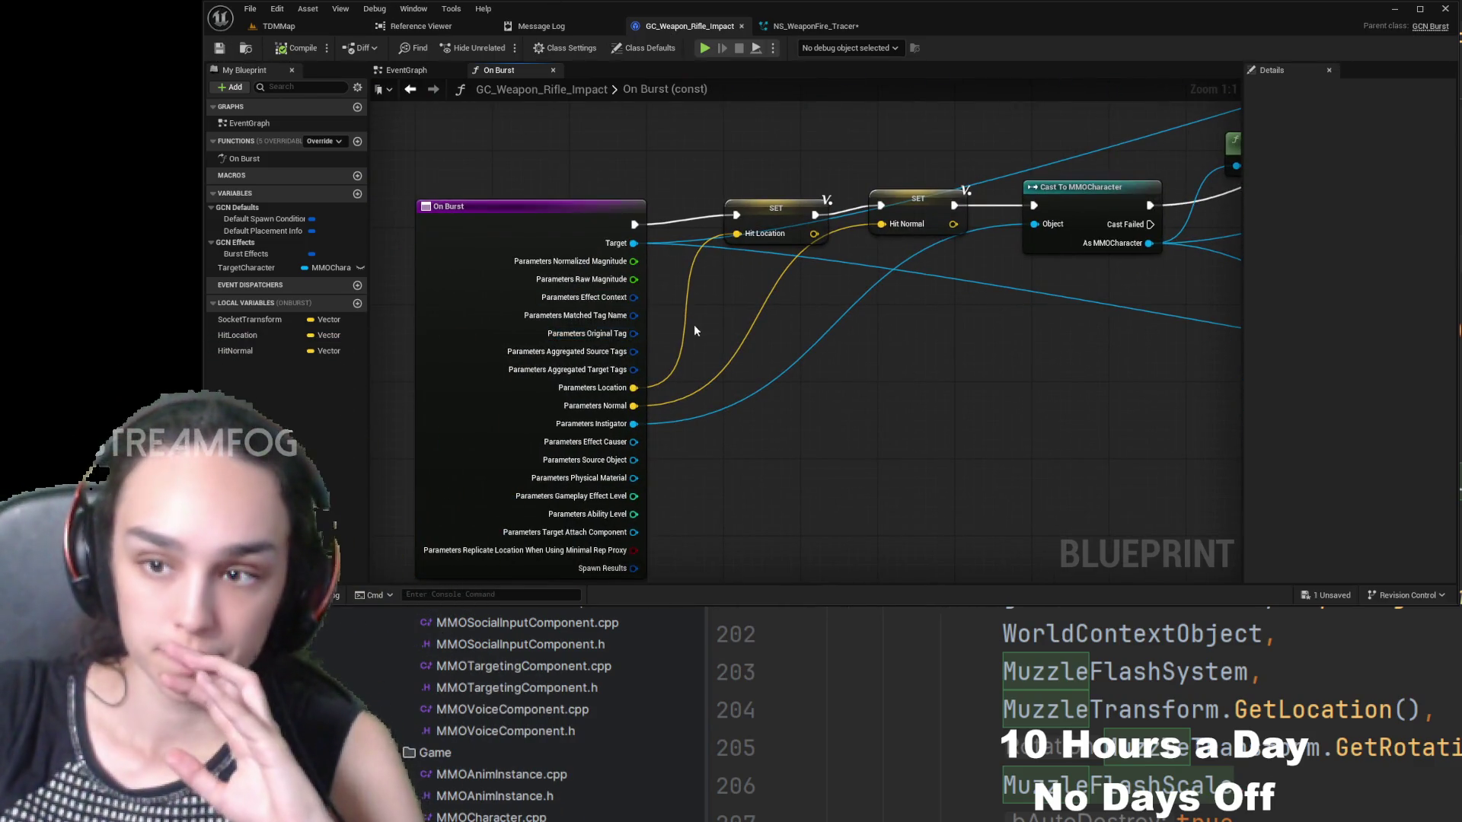
drag(779, 296, 789, 364)
mouse_move(590, 293)
mouse_down()
mouse_move(608, 246)
mouse_move(597, 256)
mouse_up()
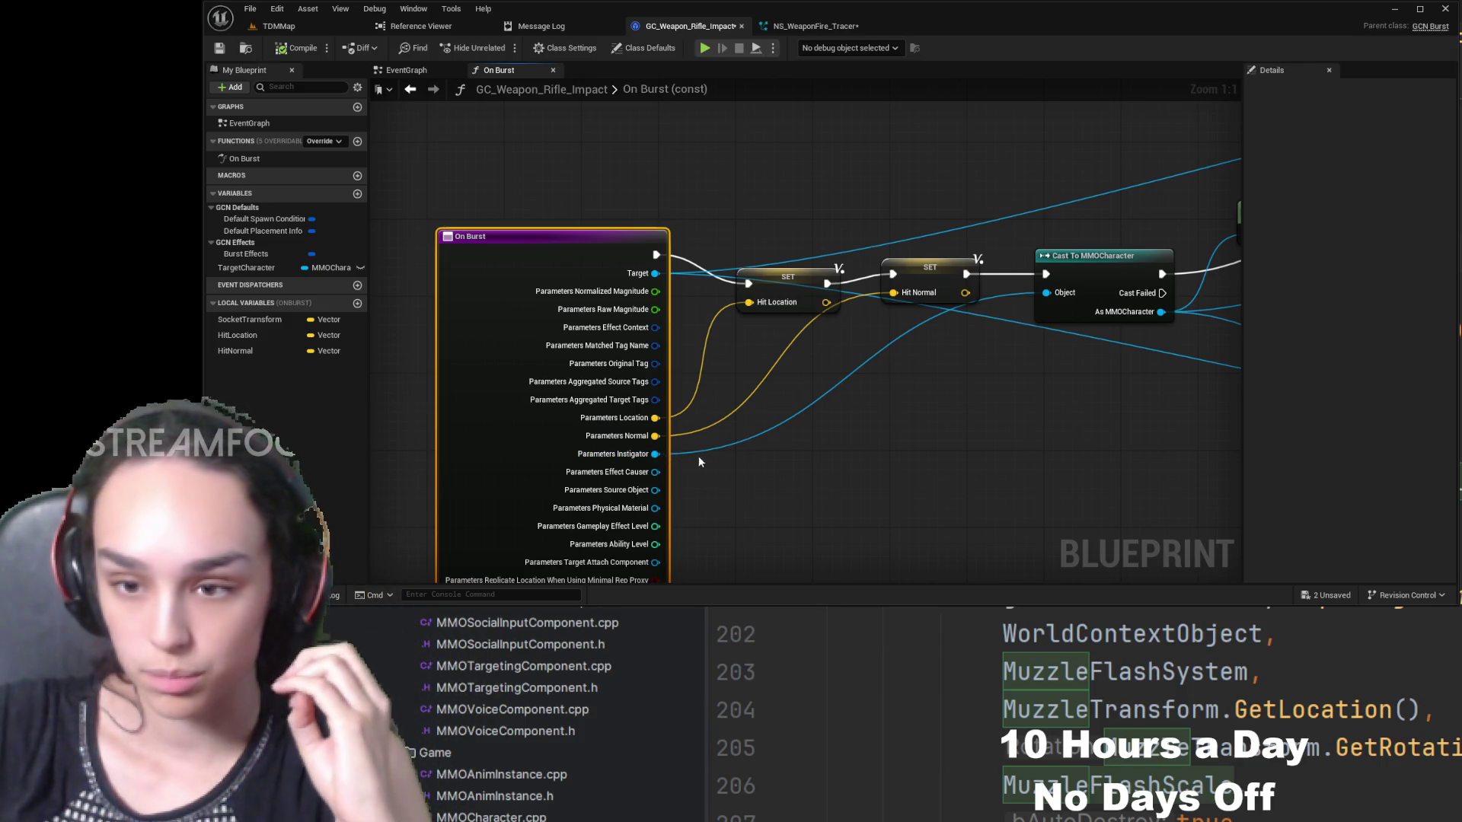
mouse_move(699, 461)
mouse_down()
mouse_move(613, 514)
mouse_move(452, 515)
mouse_up()
mouse_move(856, 320)
mouse_down()
mouse_move(880, 397)
mouse_move(885, 349)
mouse_up()
drag(758, 443, 856, 400)
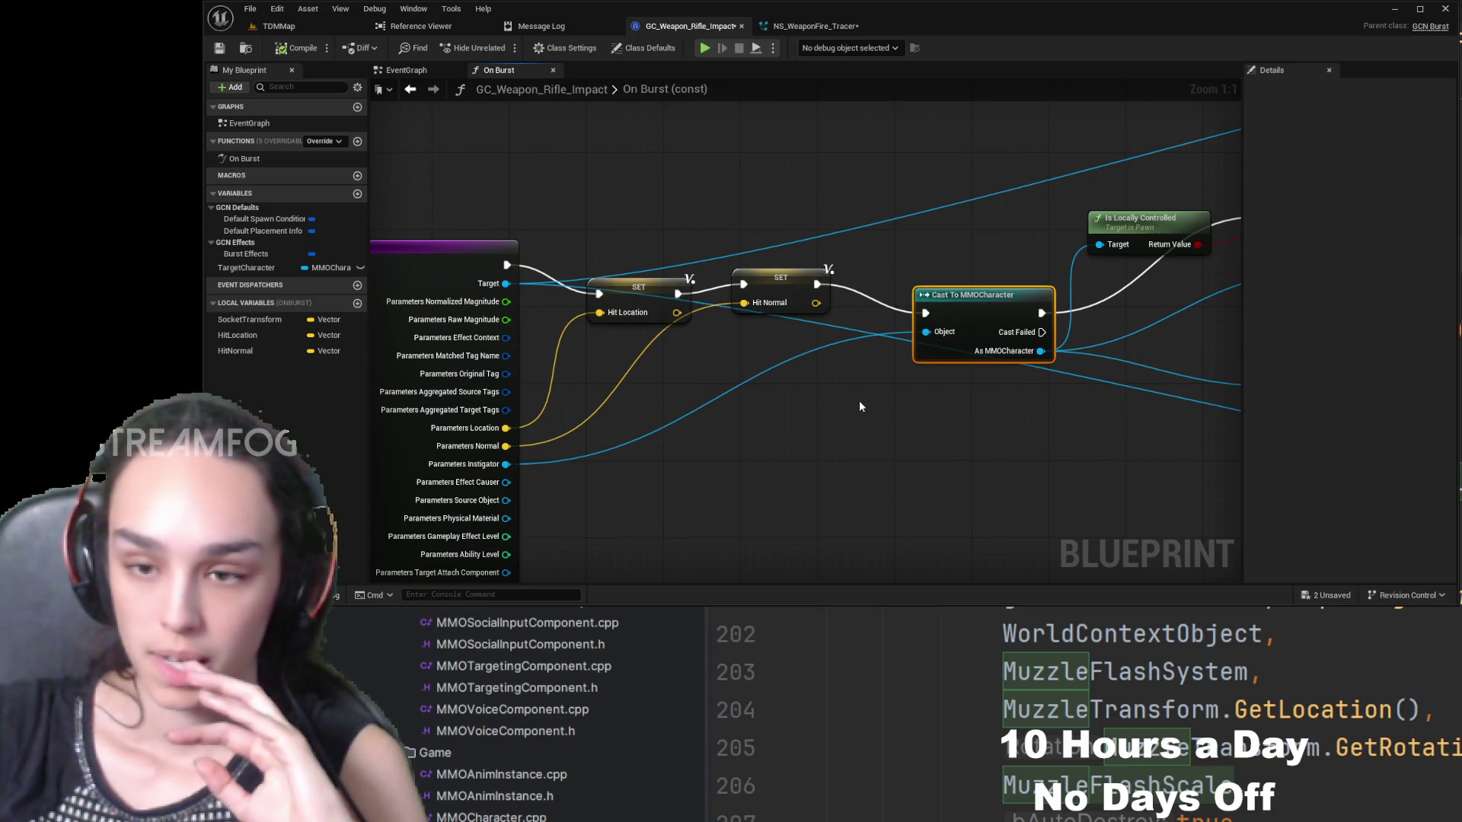
mouse_move(977, 296)
mouse_down()
mouse_move(985, 213)
mouse_move(990, 288)
mouse_up()
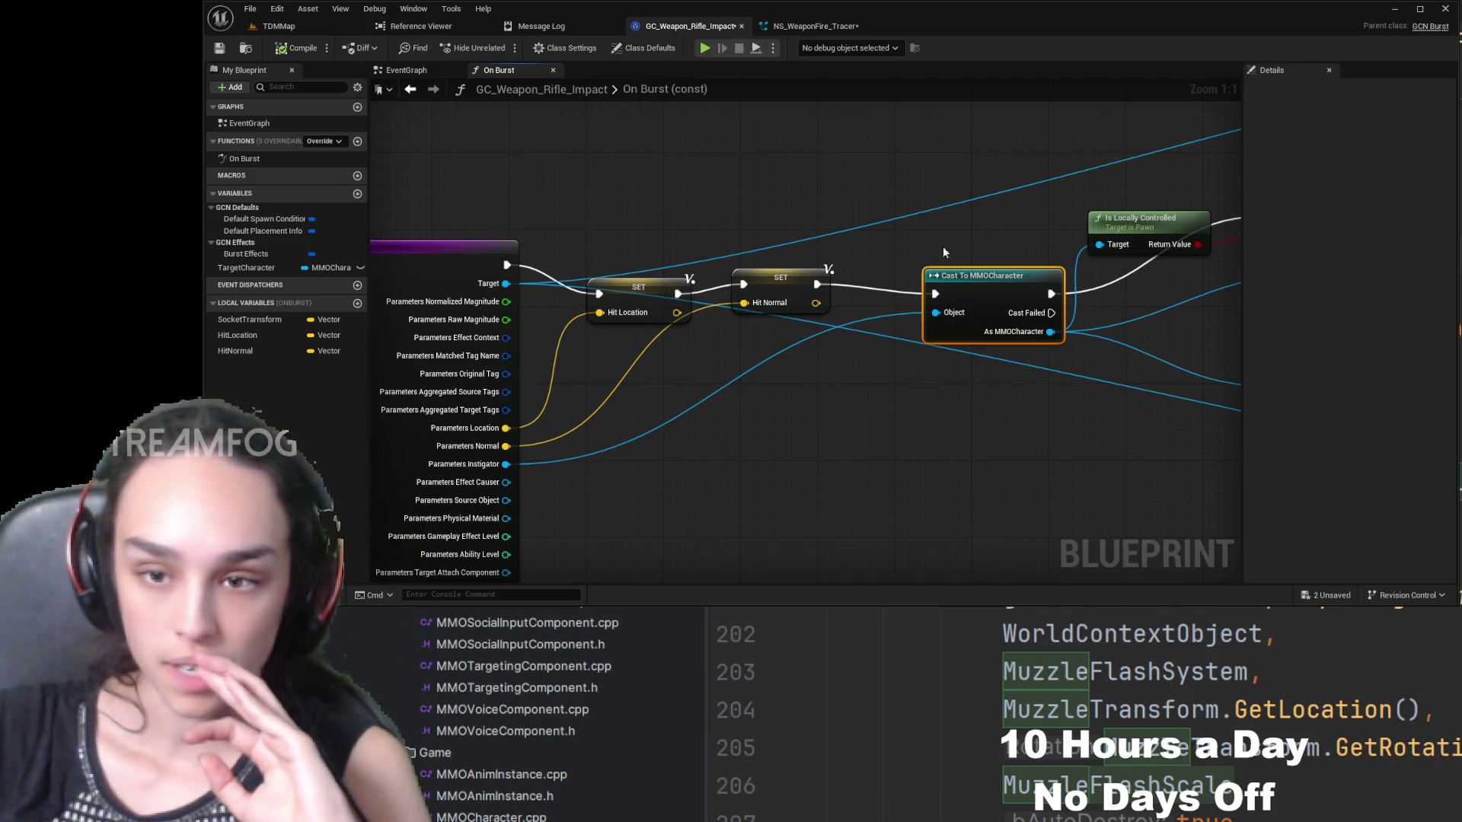
- Nudge the Spawn System at Location nodes into a tidier layout near the setters
mouse_move(1135, 138)
mouse_down()
mouse_move(1040, 188)
mouse_move(792, 199)
mouse_up()
drag(897, 253, 548, 241)
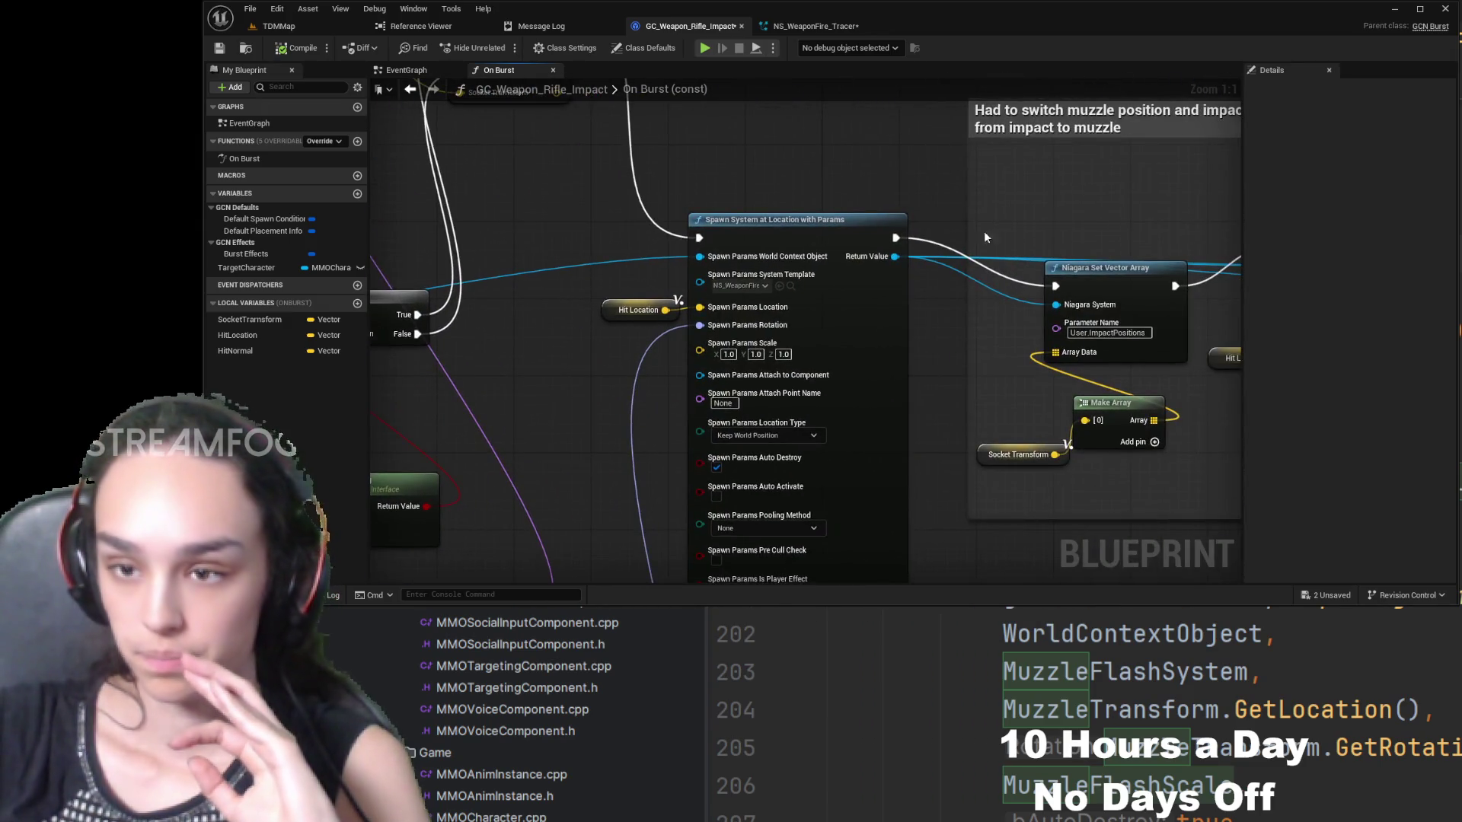
mouse_move(984, 237)
mouse_down()
mouse_move(685, 202)
mouse_move(898, 207)
mouse_up()
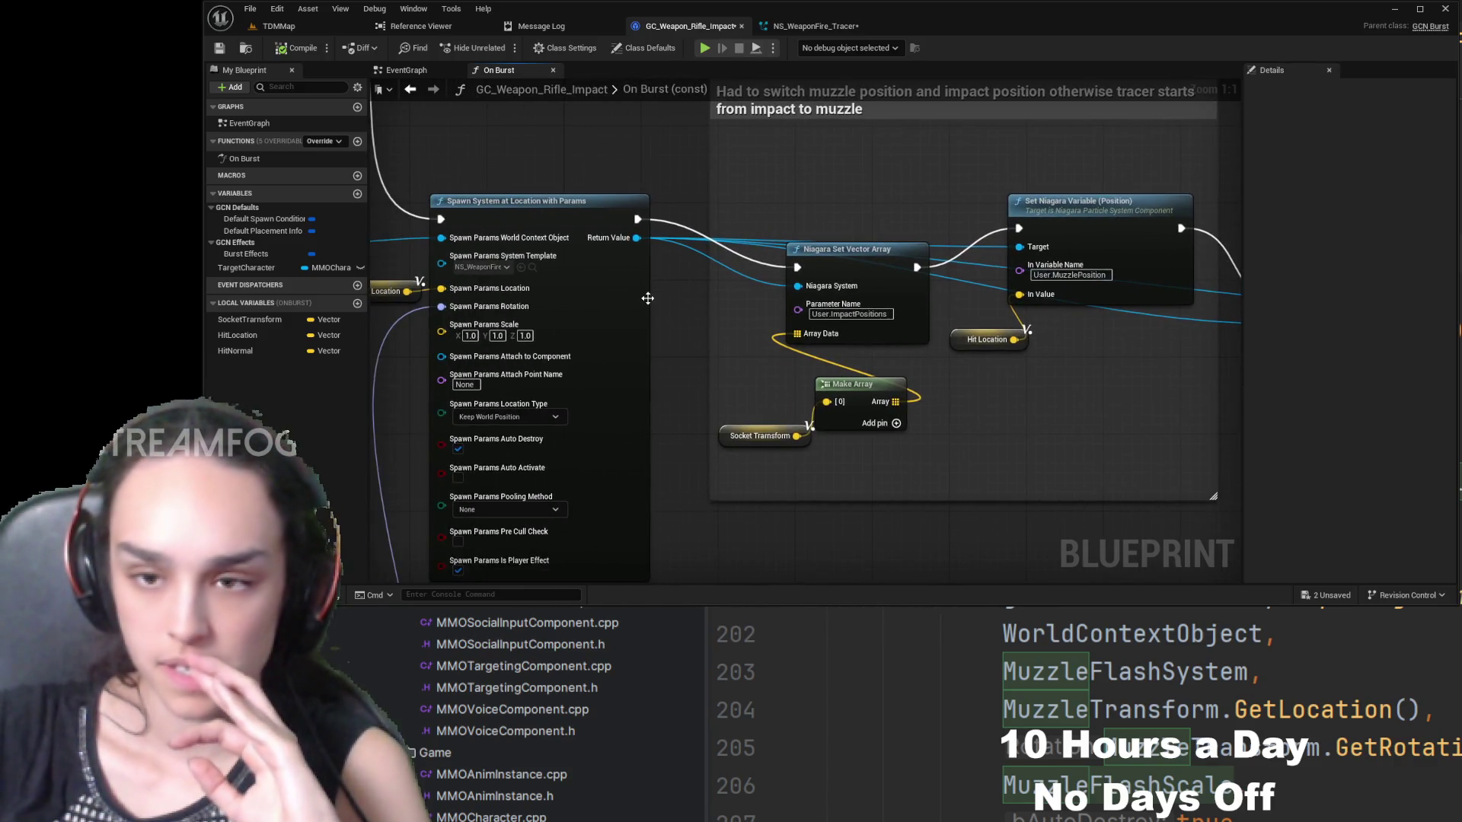
drag(647, 297, 923, 304)
mouse_move(810, 213)
mouse_down()
mouse_move(792, 312)
mouse_move(789, 202)
mouse_move(504, 380)
mouse_move(554, 334)
mouse_move(772, 334)
mouse_move(747, 346)
mouse_up()
mouse_move(658, 364)
mouse_down()
mouse_move(662, 433)
mouse_move(650, 364)
mouse_up()
drag(917, 484, 426, 289)
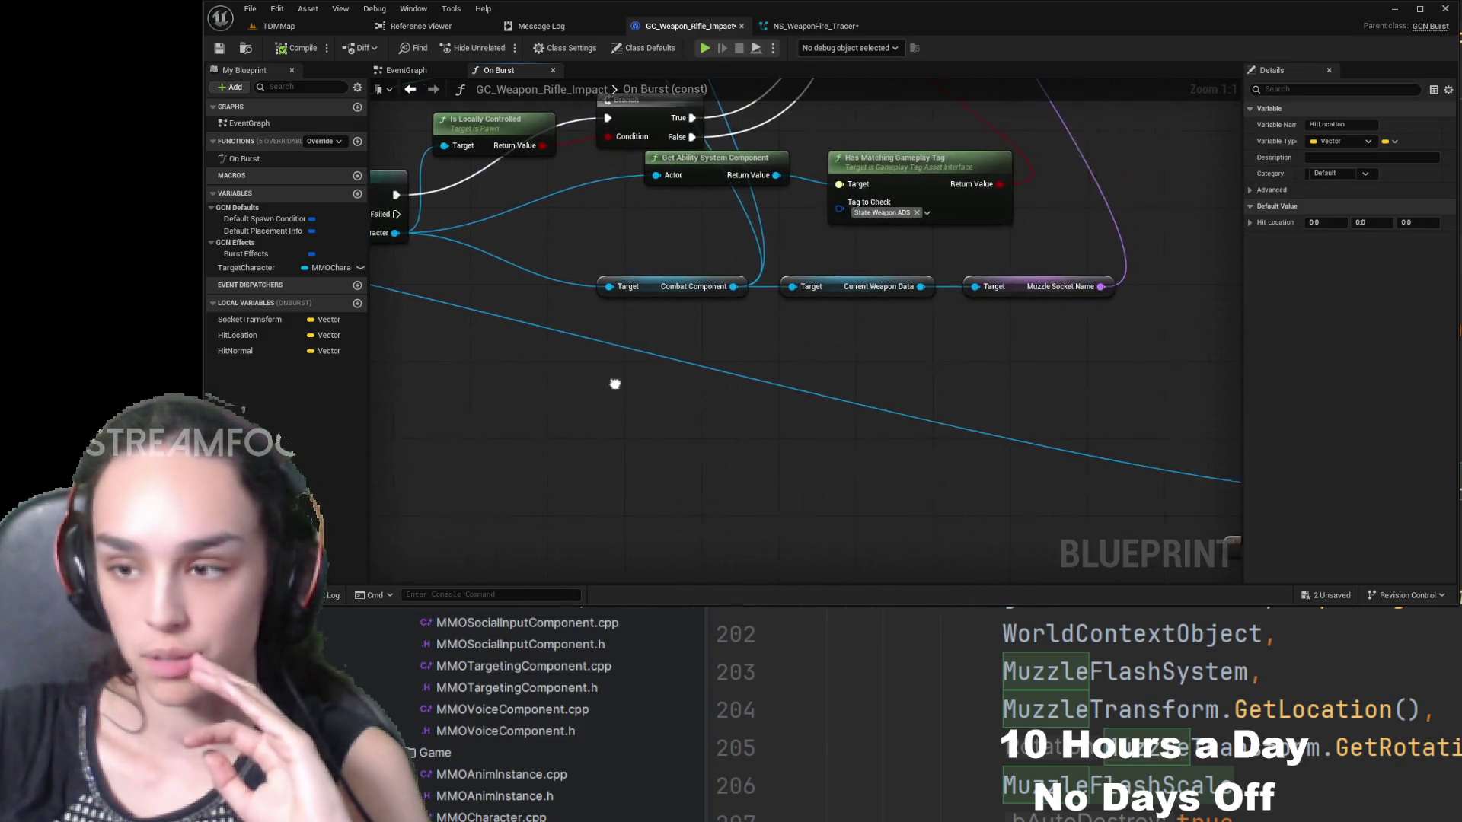
drag(883, 395, 765, 418)
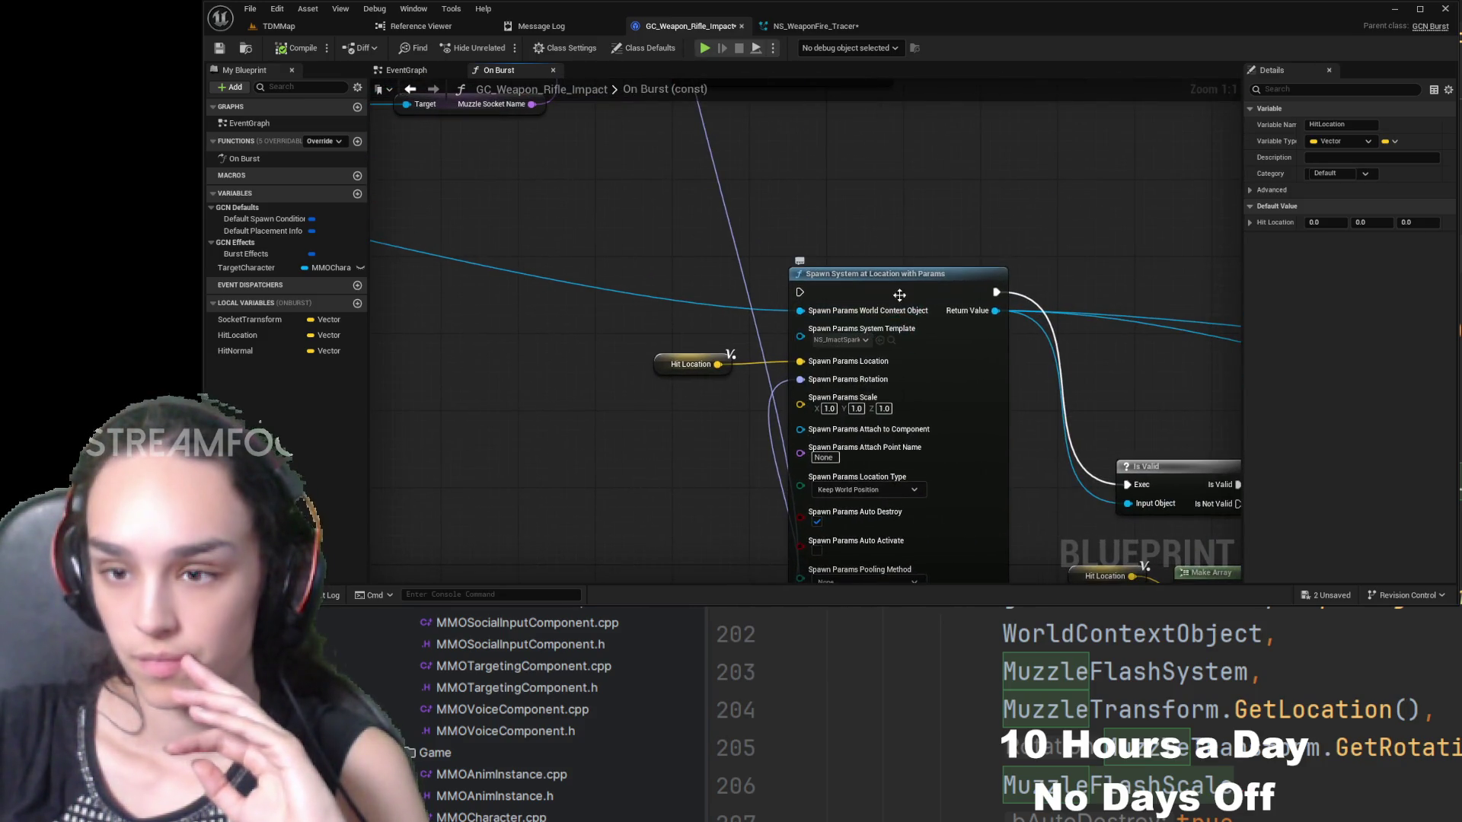
drag(838, 335, 872, 335)
scroll(661, 341, down, 2)
mouse_move(661, 342)
mouse_down()
mouse_move(914, 522)
mouse_move(881, 464)
mouse_move(705, 434)
mouse_move(842, 409)
mouse_up()
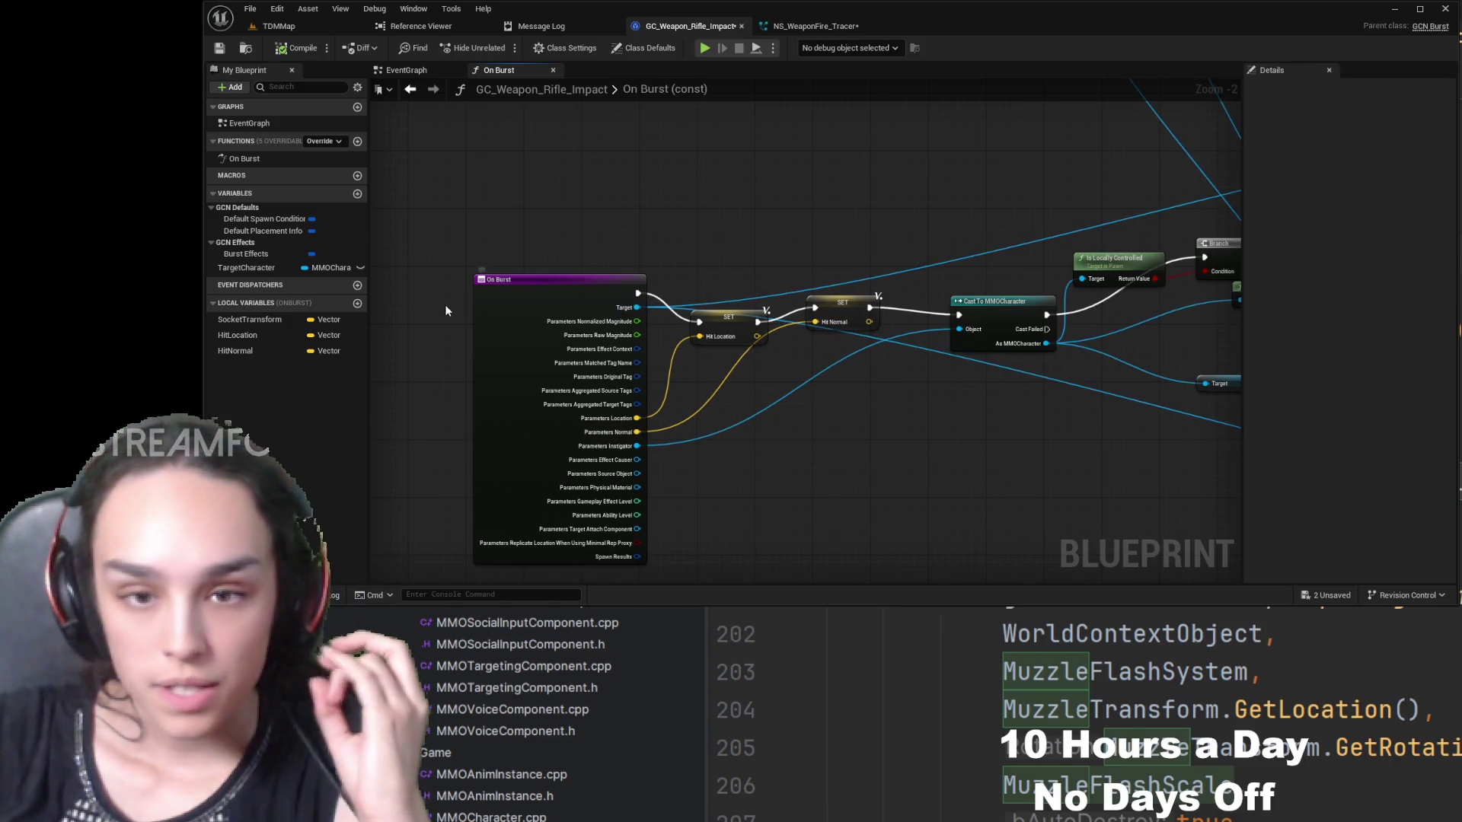
- Create a TargetActor local variable and set its type to Actor
click(357, 303)
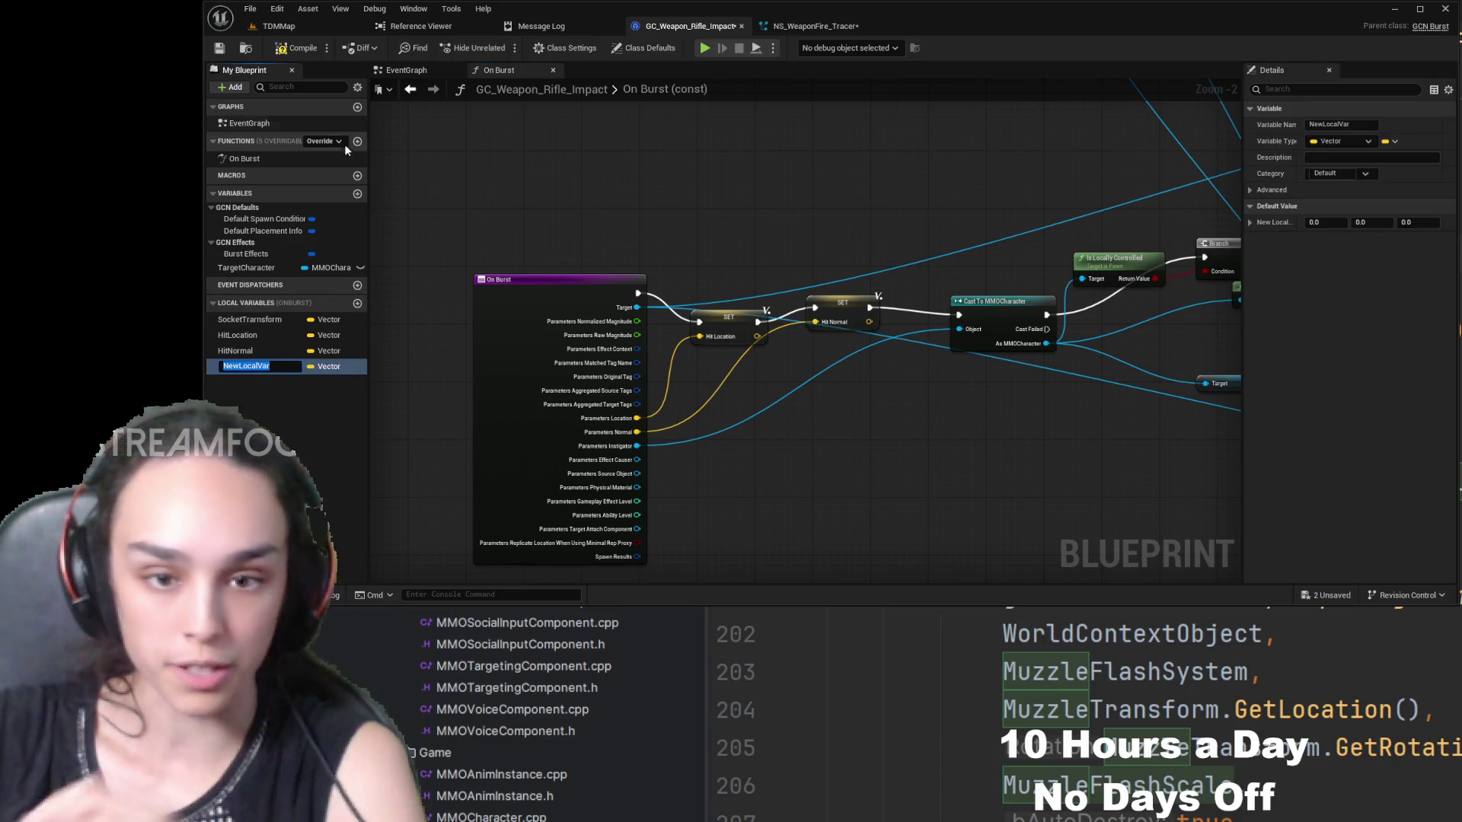
text(TargetA)
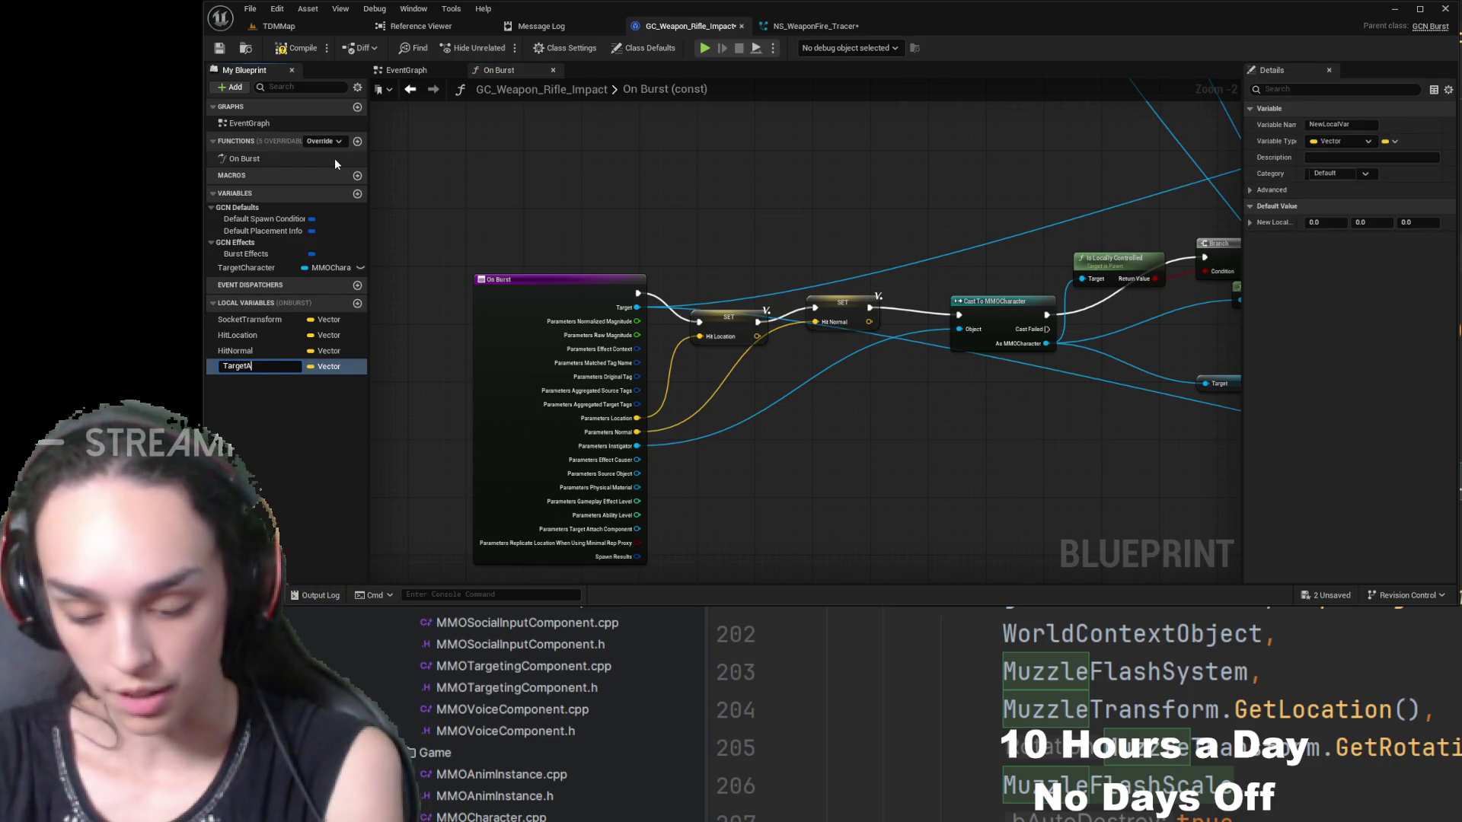
text(ctor)
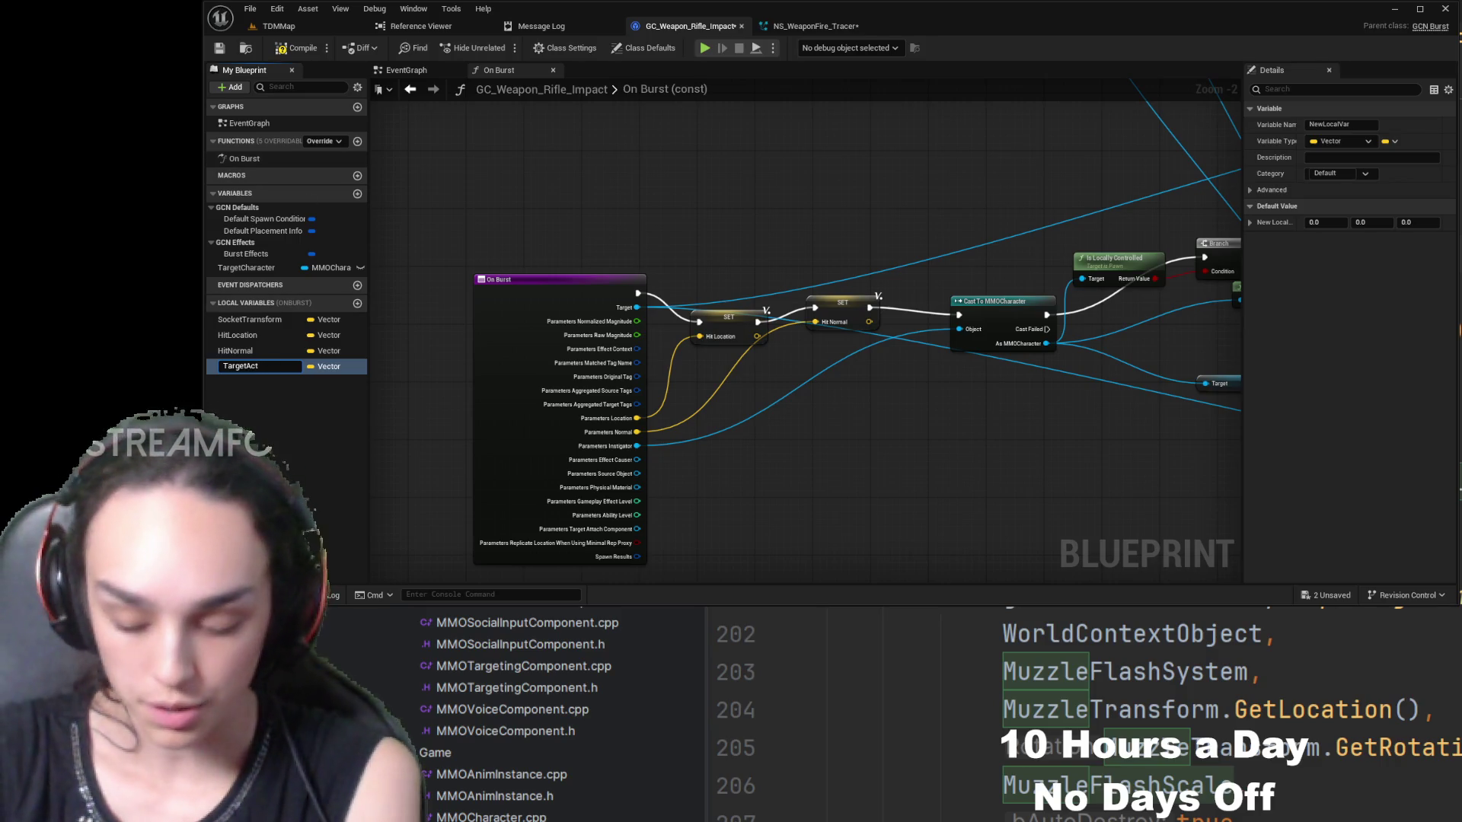
key(Return)
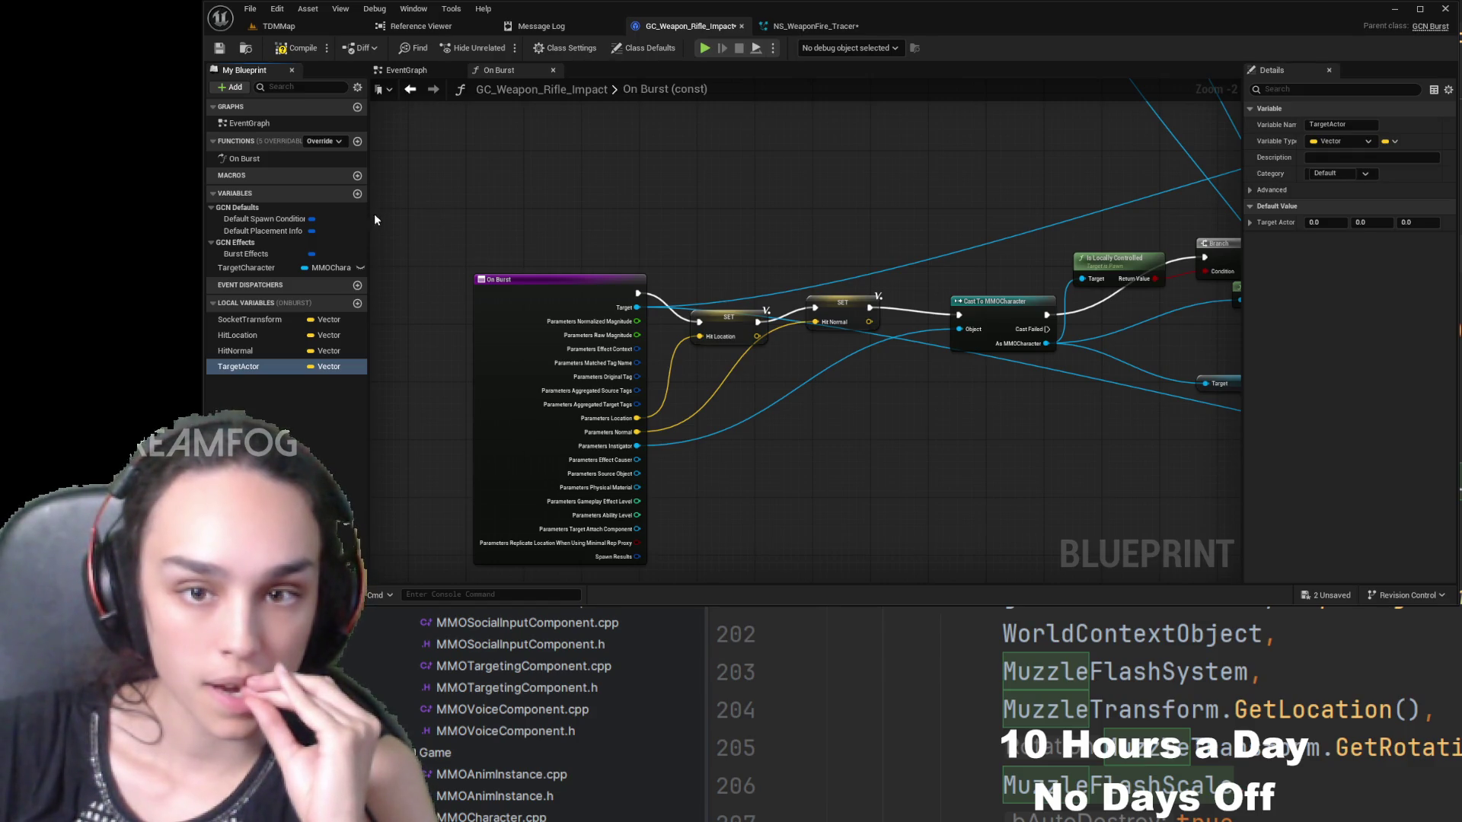
key(ctrl+z)
scroll(805, 406, up, 2)
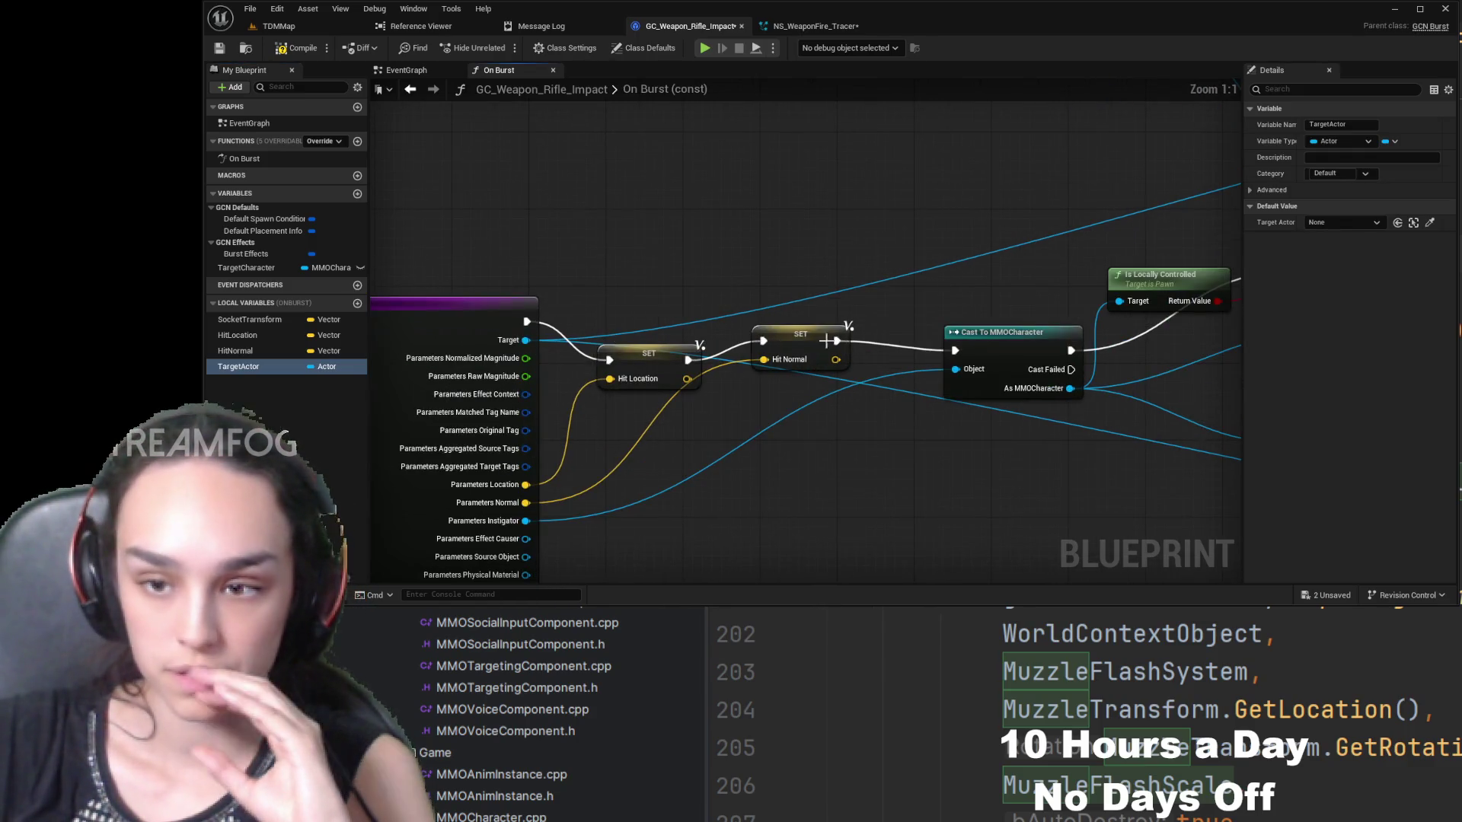
- Add a SET TargetActor node right after On Burst and align the setter chain
click(253, 368)
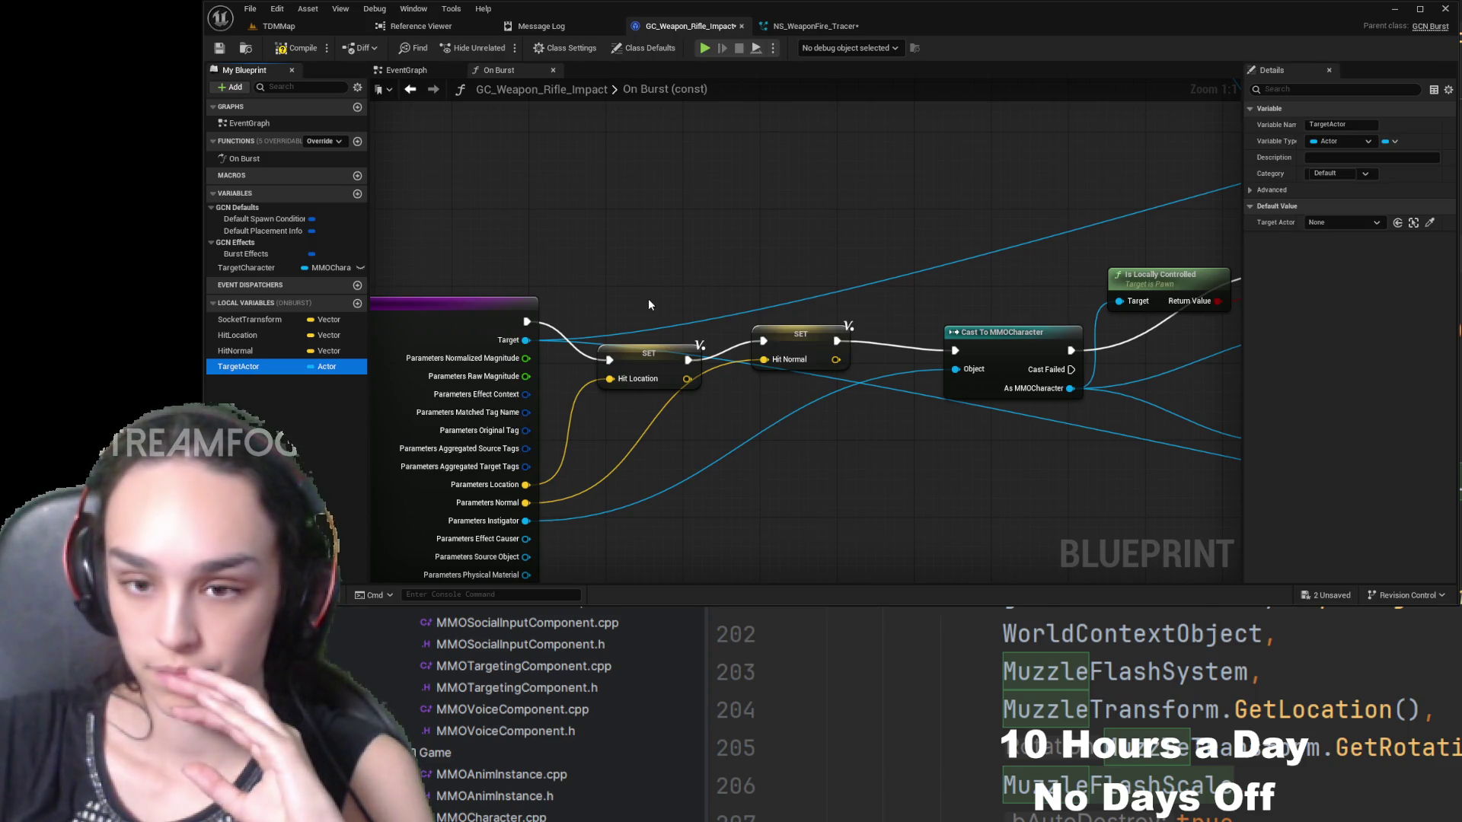
drag(238, 366, 647, 312)
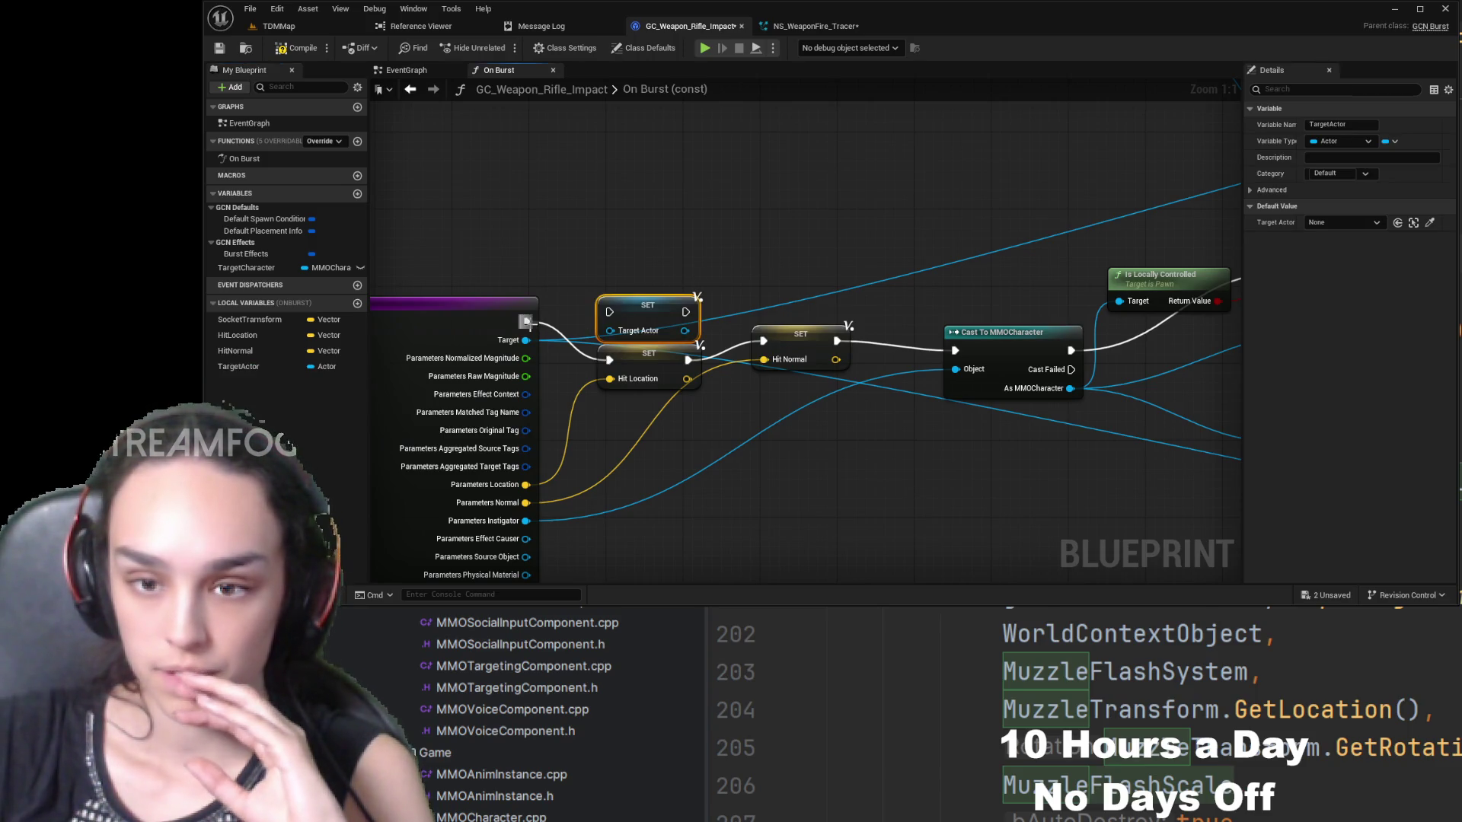
mouse_move(527, 321)
mouse_down()
mouse_move(611, 313)
mouse_move(609, 359)
mouse_up()
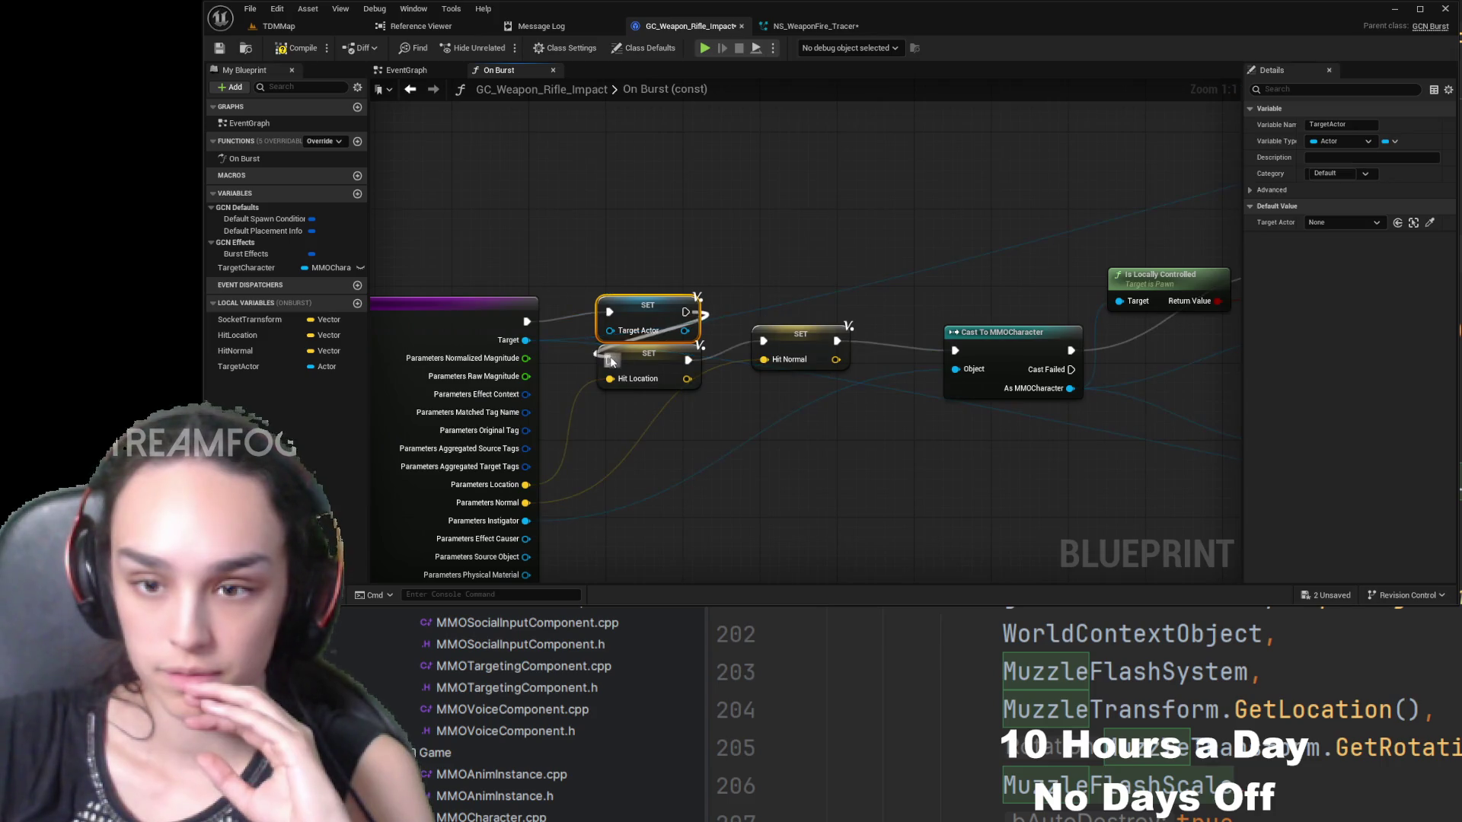
mouse_move(411, 320)
mouse_down()
mouse_move(645, 259)
mouse_move(413, 250)
mouse_up()
drag(876, 255, 646, 265)
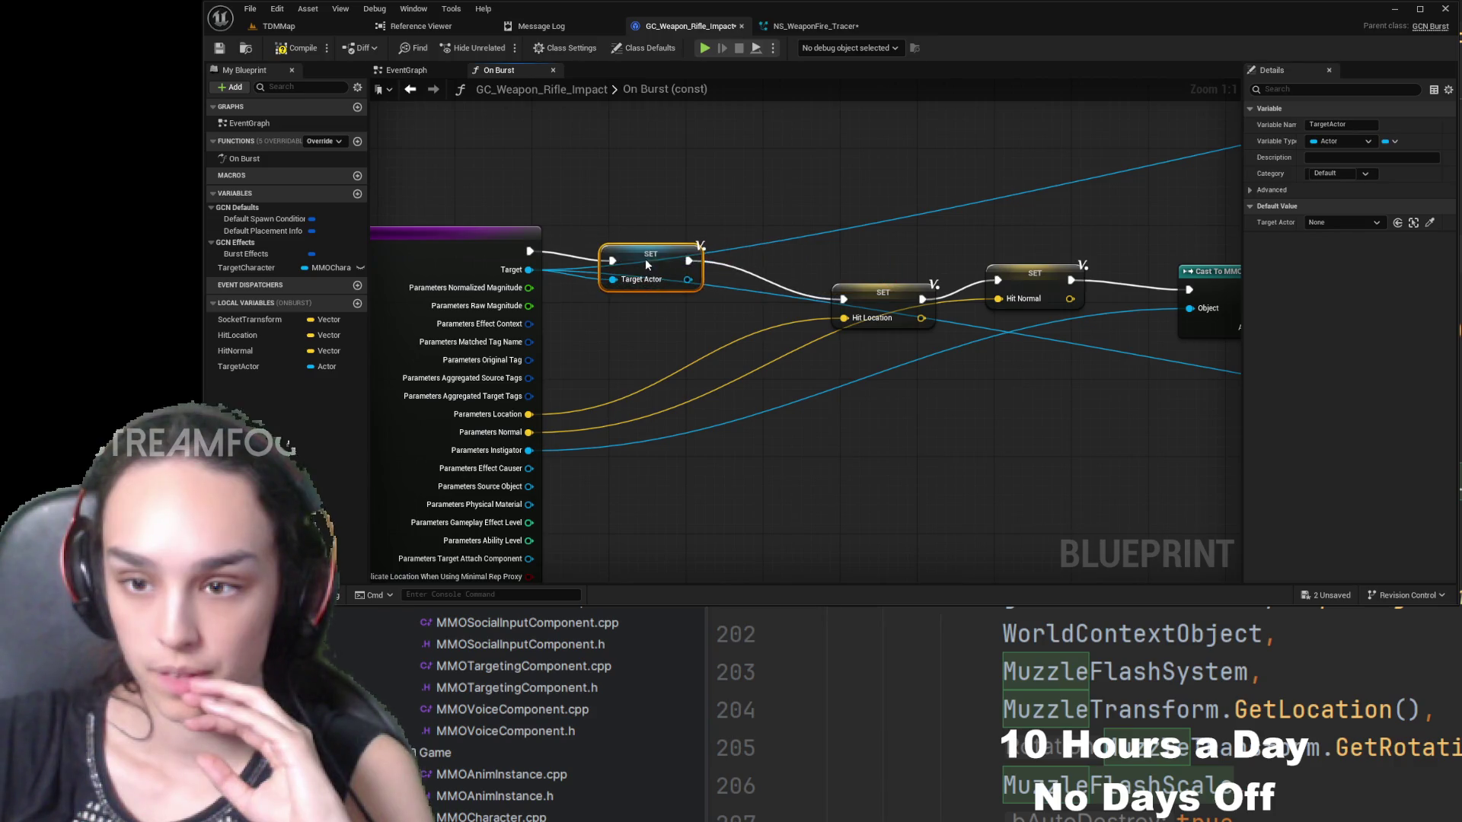
drag(890, 303, 891, 255)
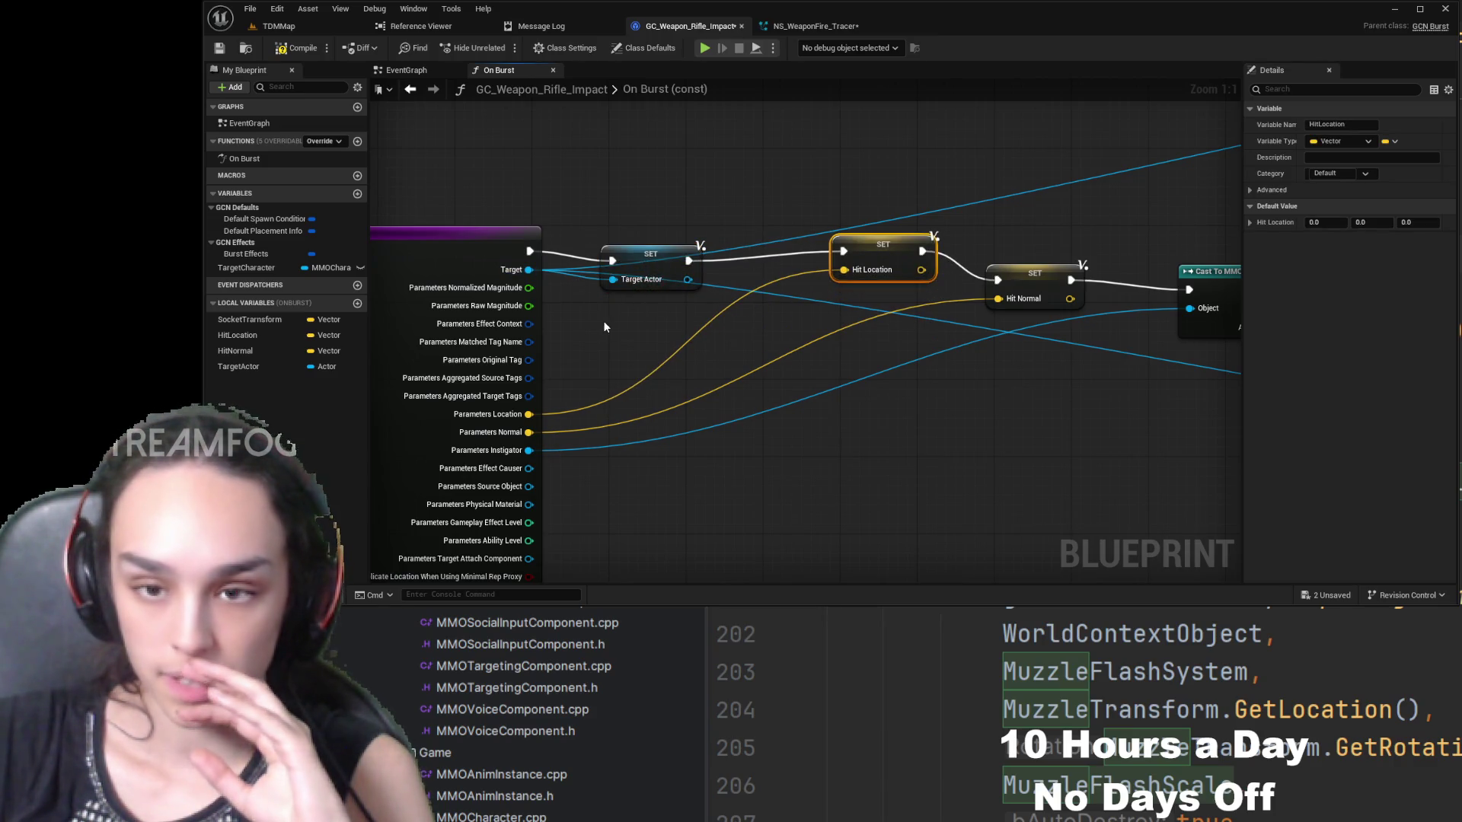
- Wire a TargetActor getter into the impact spawn node's World Context Object
mouse_move(1059, 307)
mouse_down()
mouse_move(632, 178)
mouse_move(343, 152)
mouse_up()
drag(1049, 410, 506, 346)
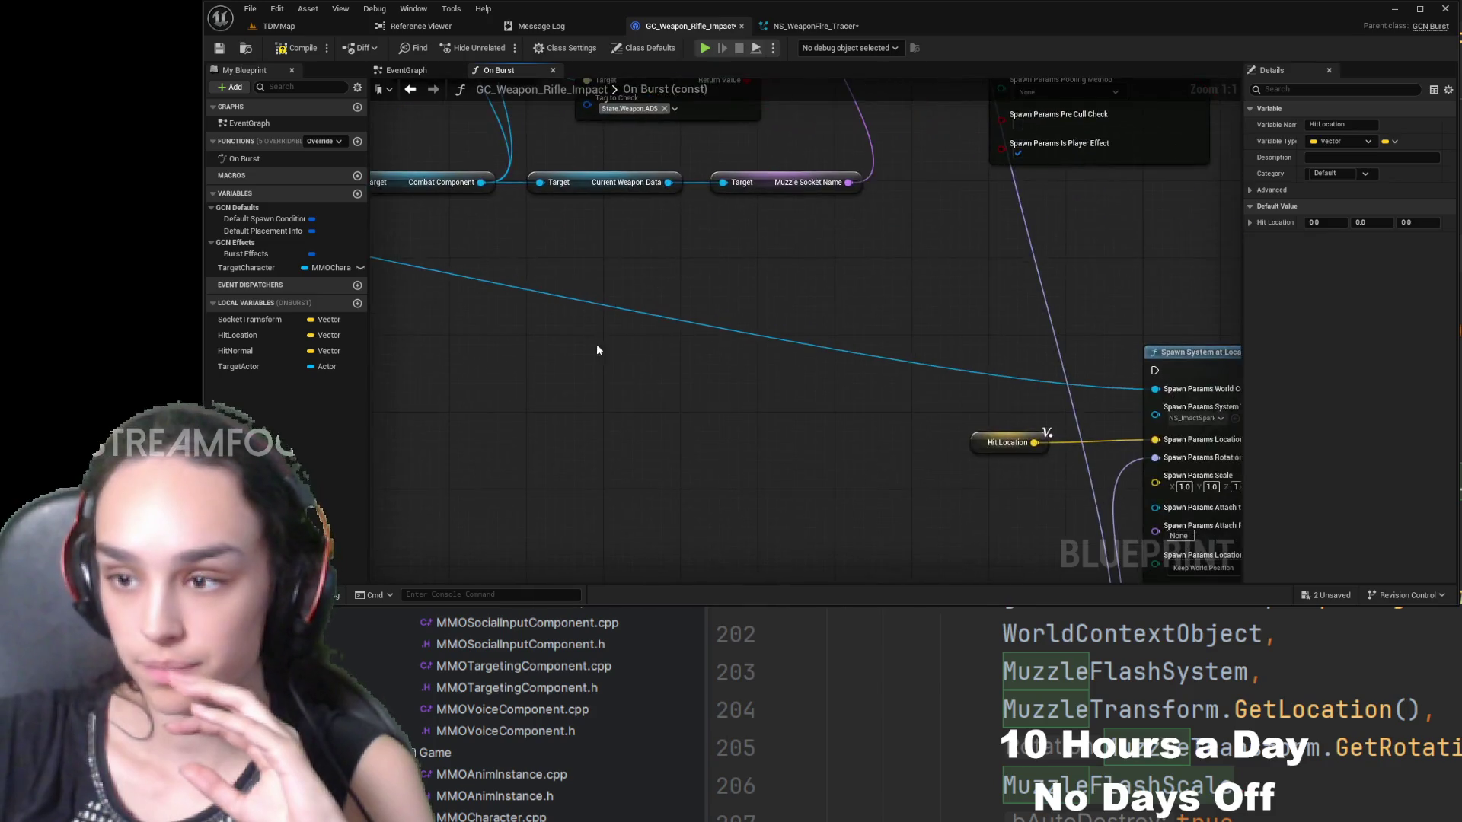
drag(1028, 442, 786, 414)
click(916, 354)
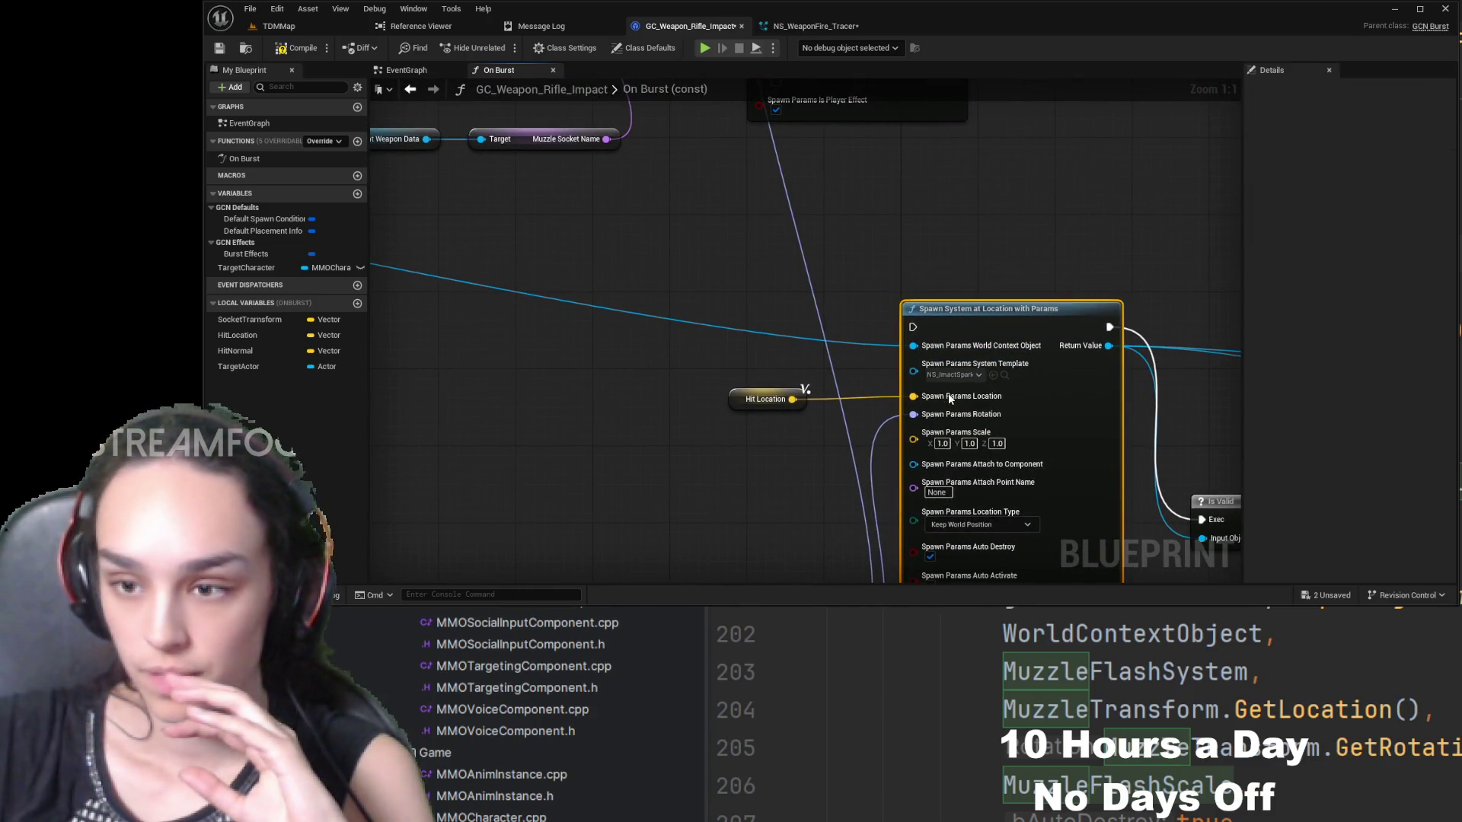
alt+click(913, 345)
click(262, 369)
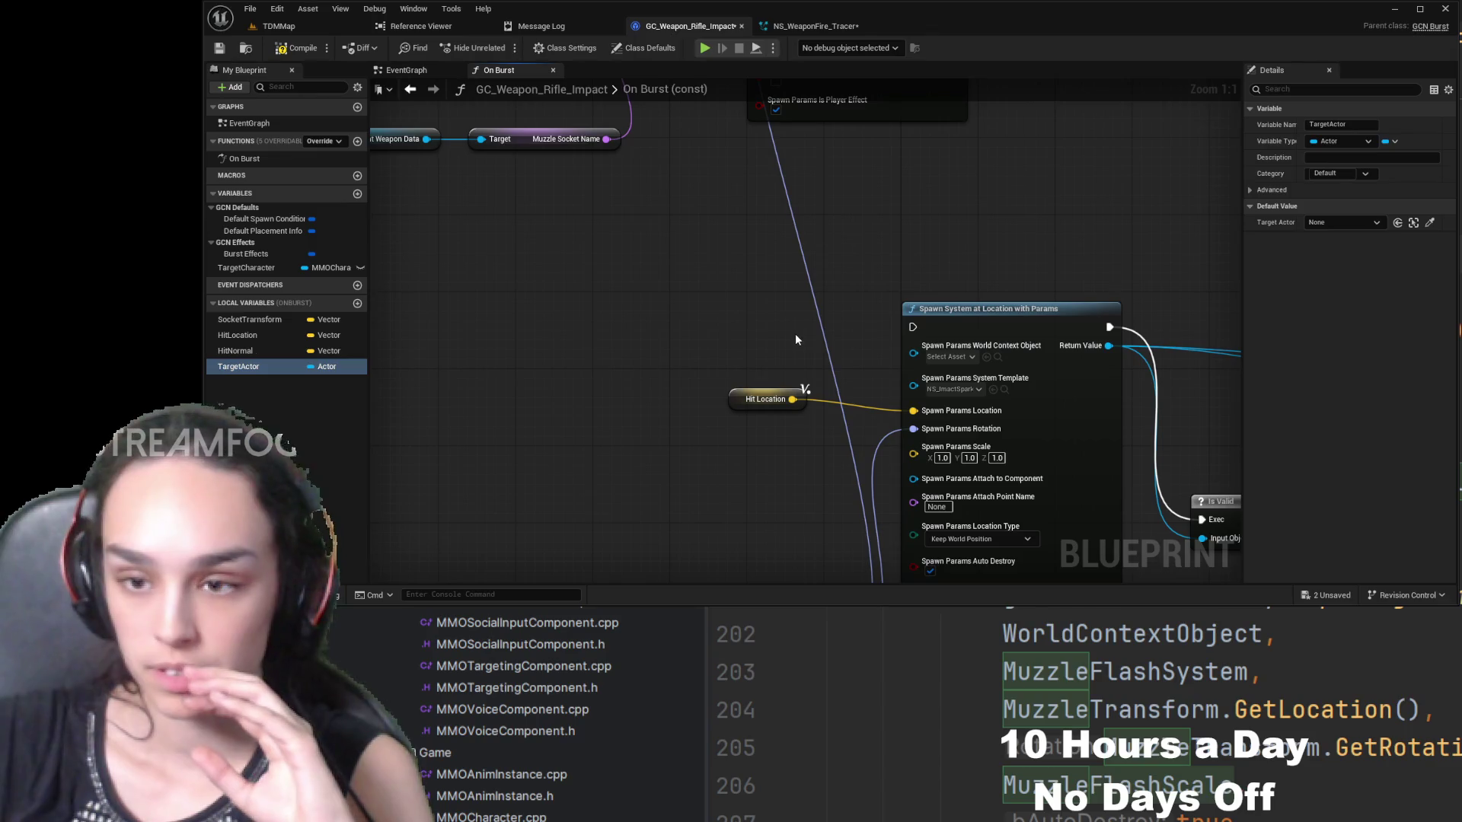
drag(795, 339, 913, 353)
mouse_move(769, 189)
mouse_down()
mouse_move(844, 421)
mouse_move(797, 84)
mouse_move(1140, 84)
mouse_move(709, 137)
mouse_up()
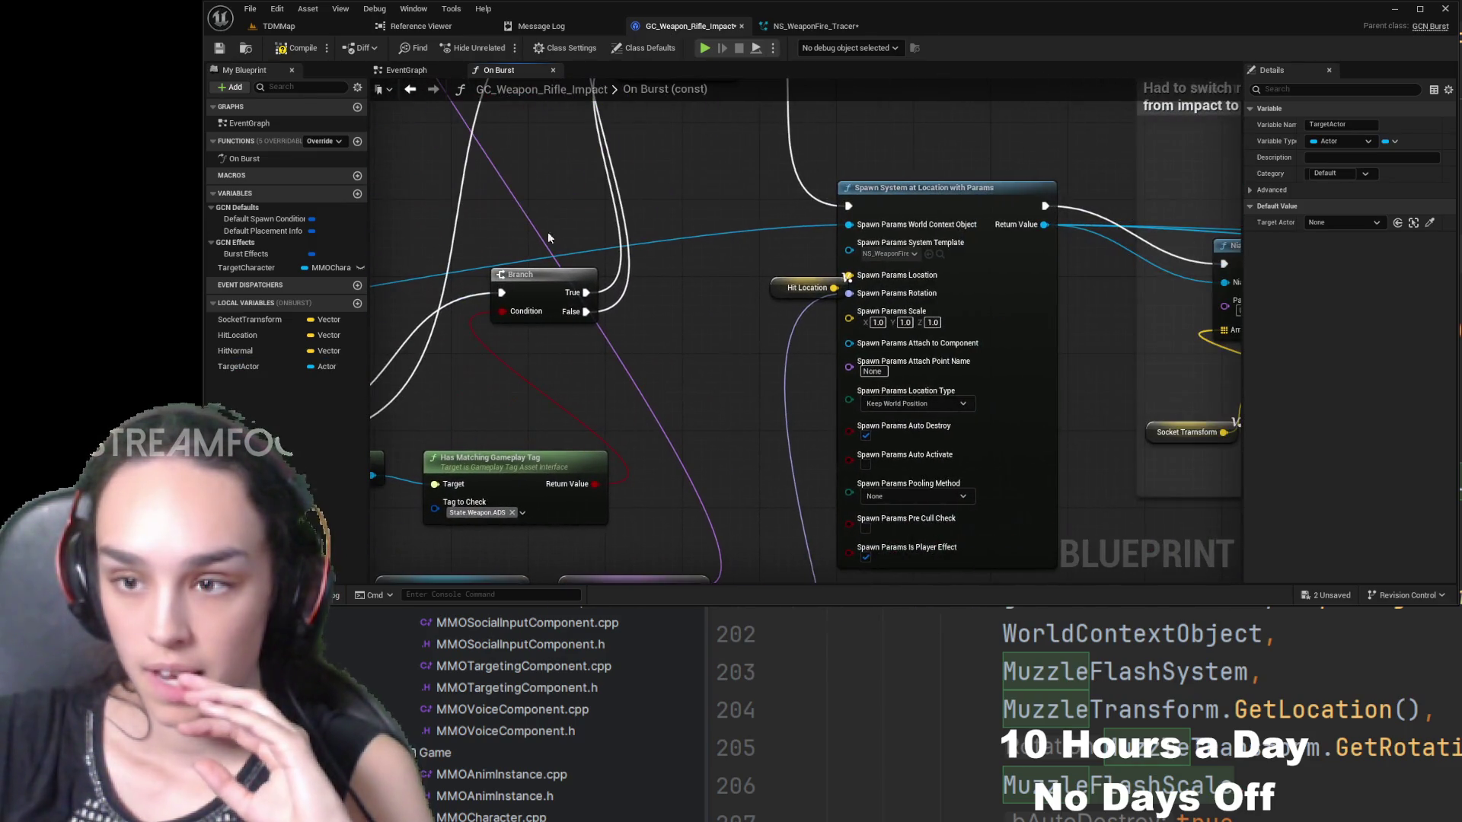
- Feed TargetActor into the tracer spawn's World Context Object and recompile
click(887, 230)
key(ctrl+z)
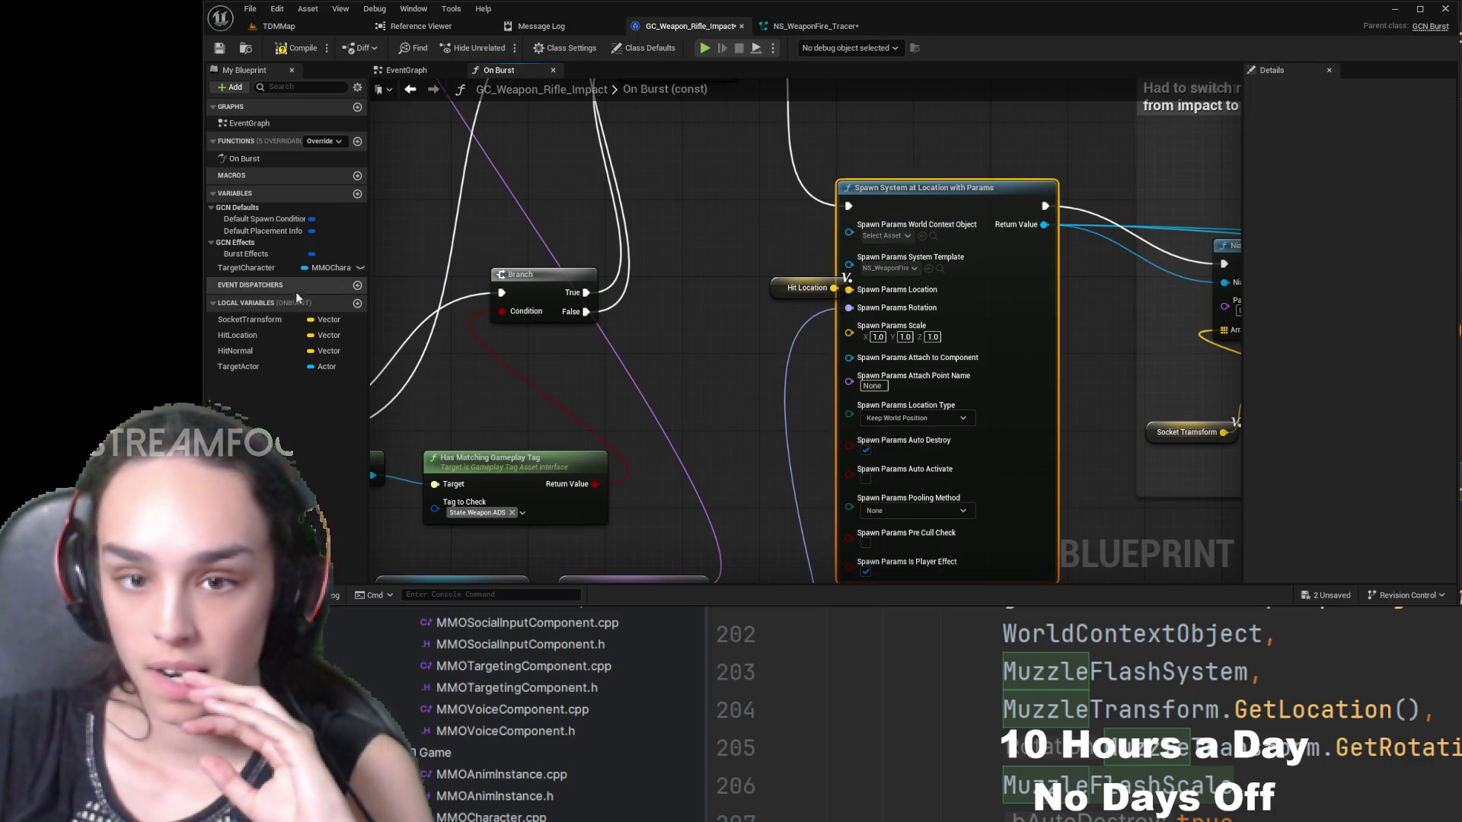
click(244, 367)
mouse_move(768, 211)
mouse_down()
mouse_move(849, 225)
mouse_move(784, 244)
mouse_up()
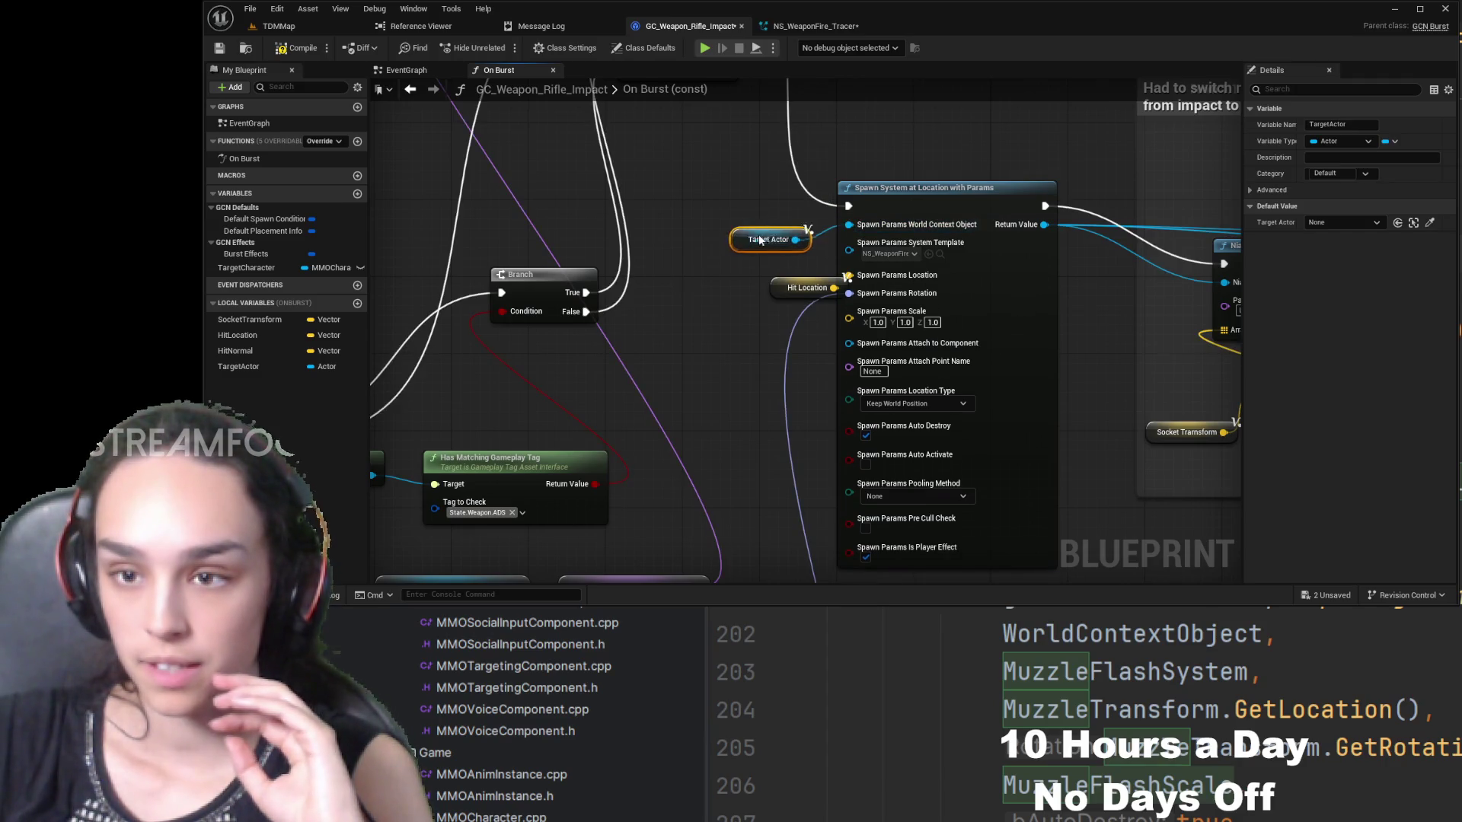
click(286, 51)
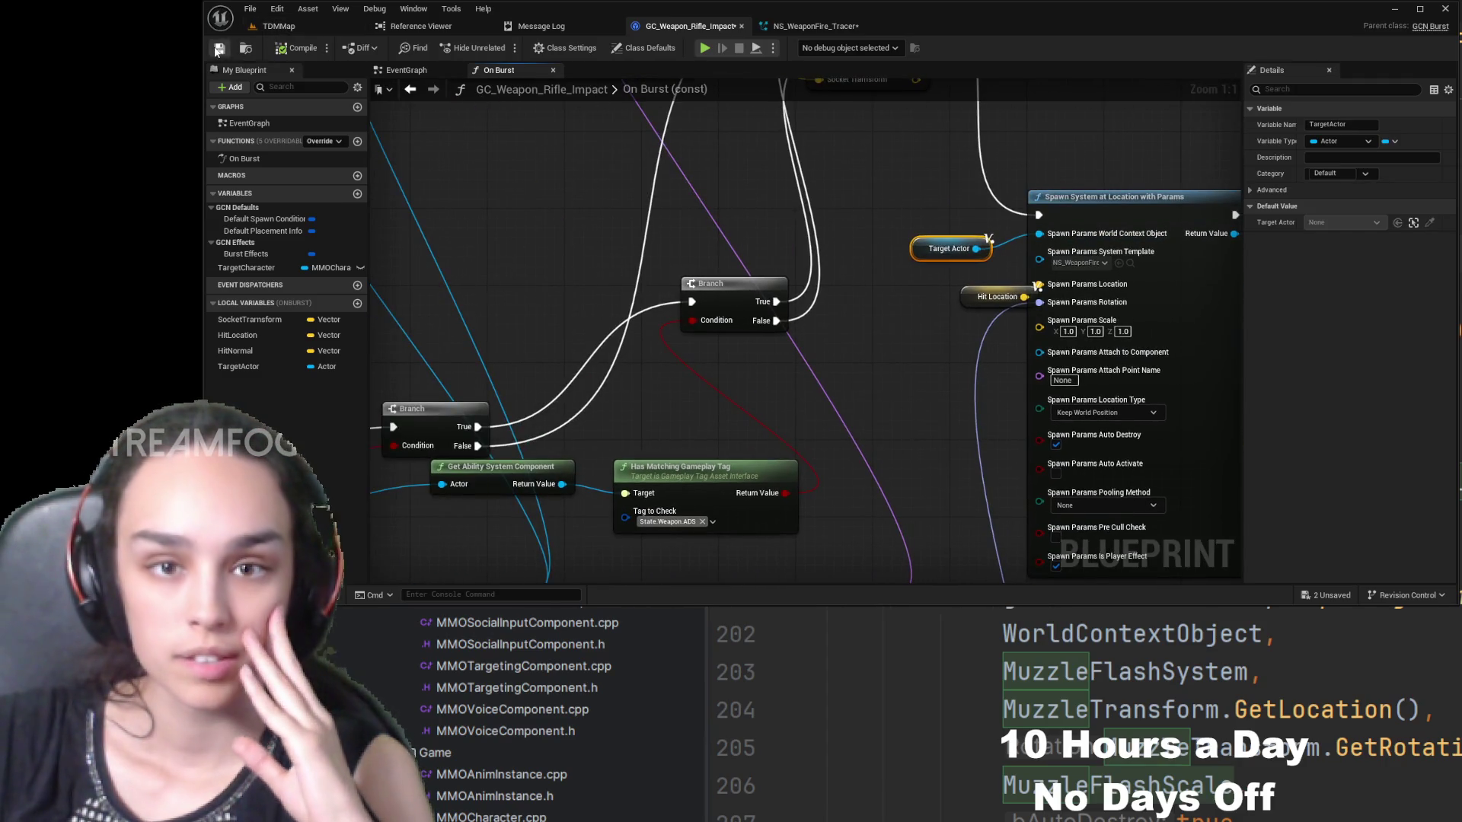
mouse_move(990, 191)
mouse_down()
mouse_move(895, 483)
mouse_move(925, 485)
mouse_up()
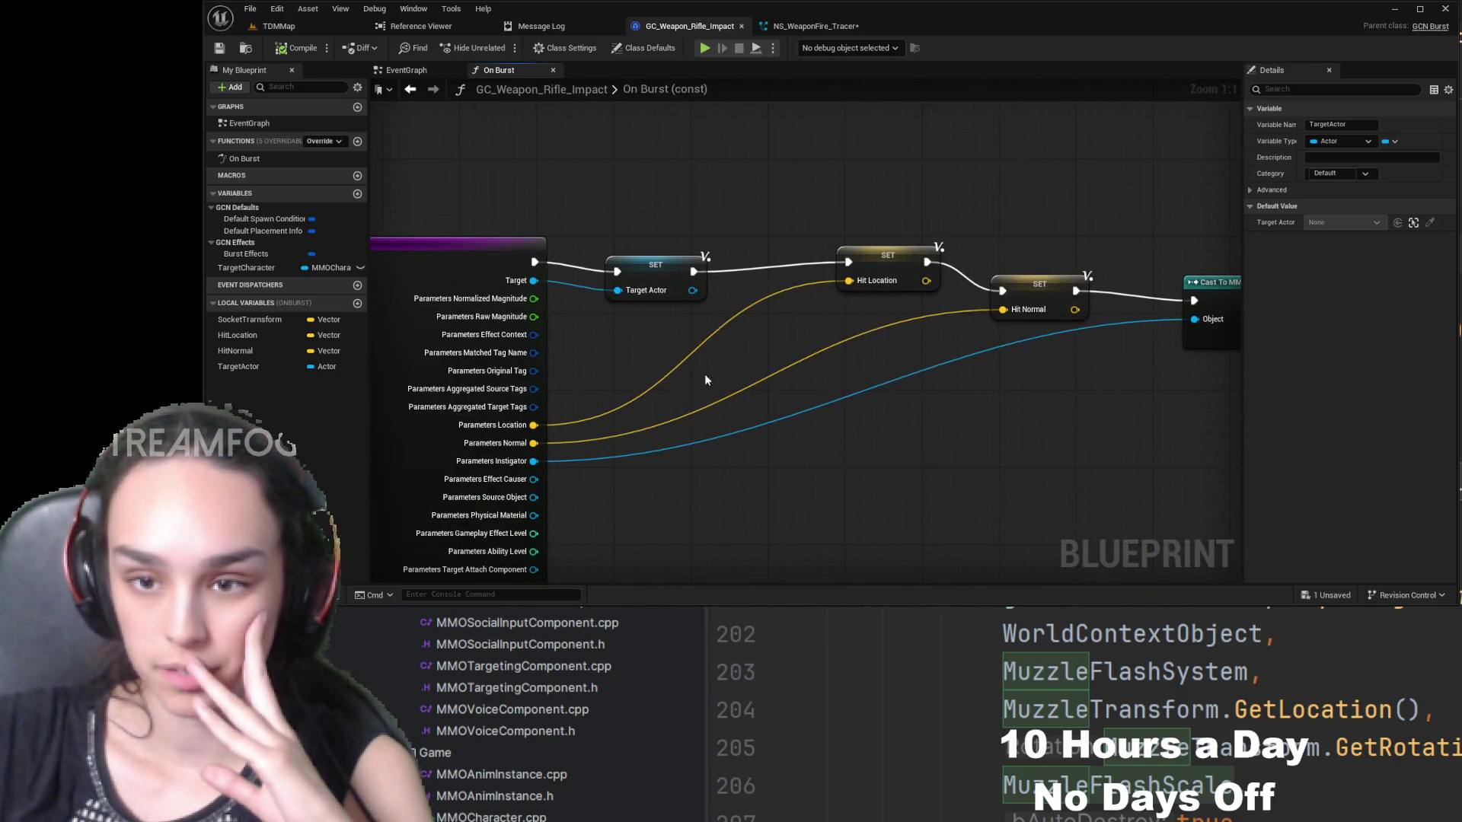
- Drag the SET, Cast To MMOCharacter, Is Locally Controlled, Get Ability System Component and Has Matching Gameplay Tag nodes closer together
mouse_move(872, 260)
mouse_down()
mouse_move(847, 276)
mouse_move(795, 270)
mouse_up()
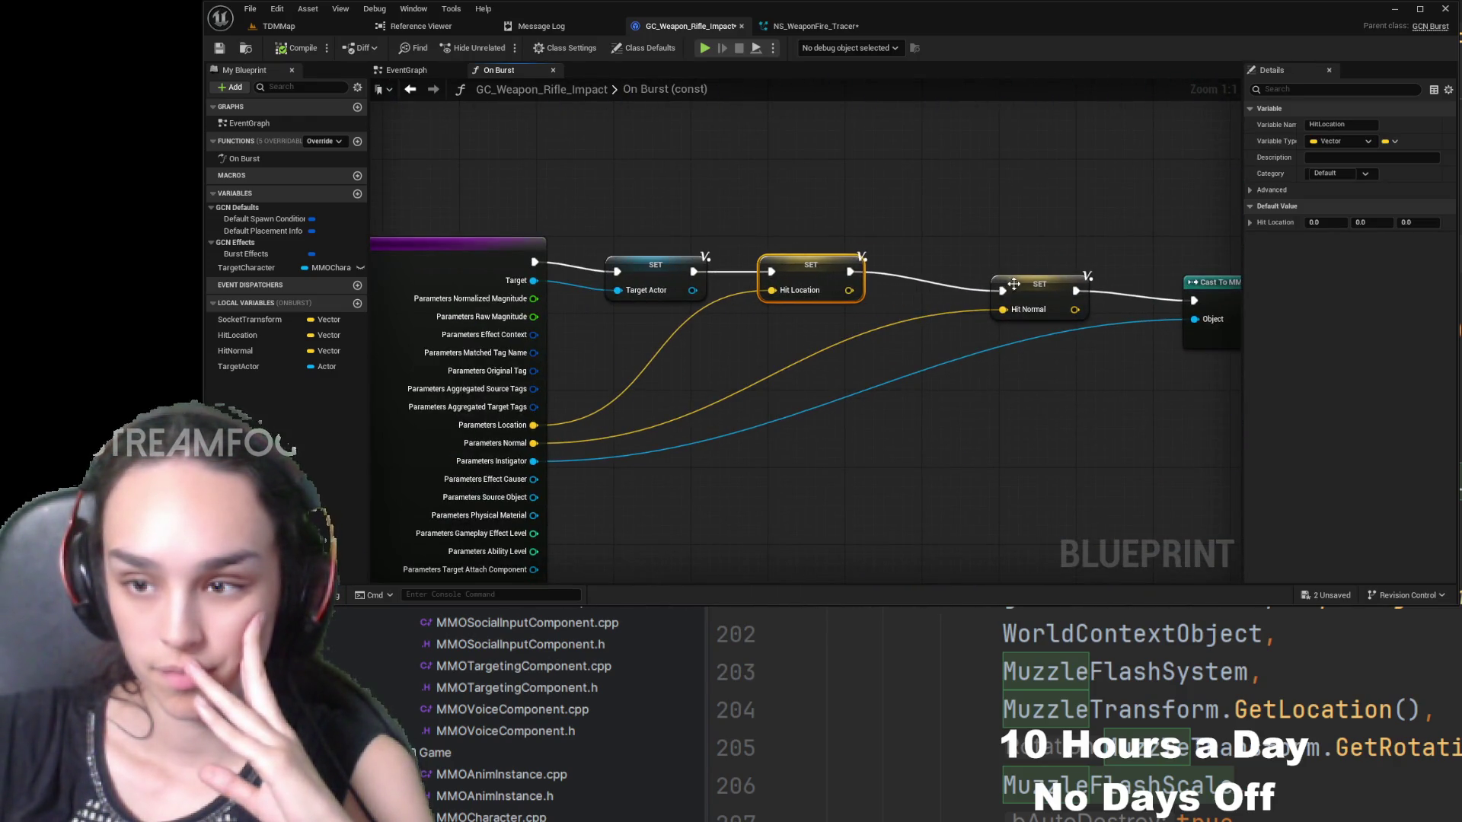
mouse_move(1035, 295)
mouse_down()
mouse_move(958, 286)
mouse_move(678, 342)
mouse_up()
drag(967, 306, 835, 305)
mouse_move(706, 423)
mouse_down()
mouse_move(996, 392)
mouse_move(622, 428)
mouse_up()
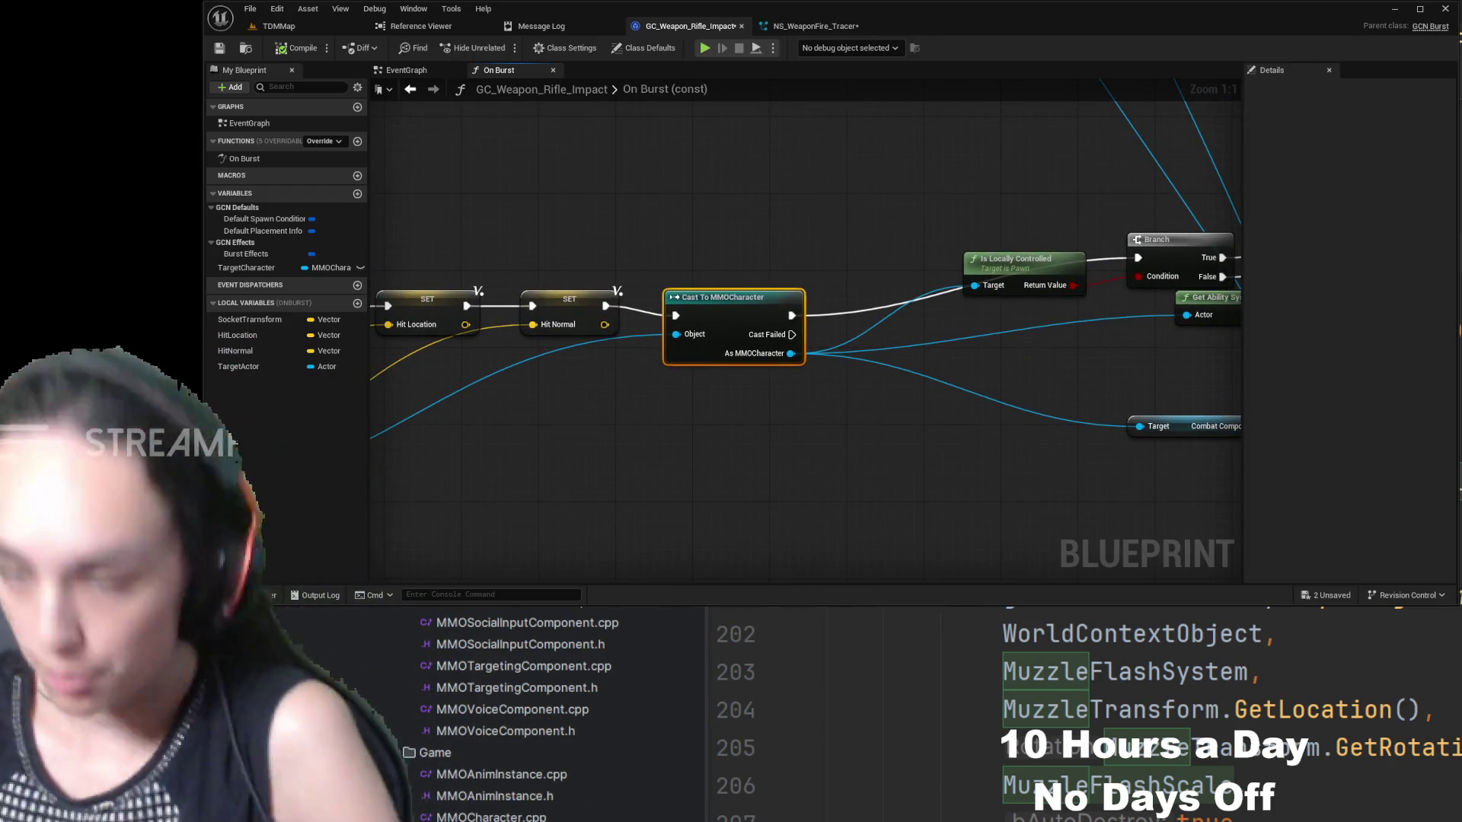
drag(1064, 428, 914, 508)
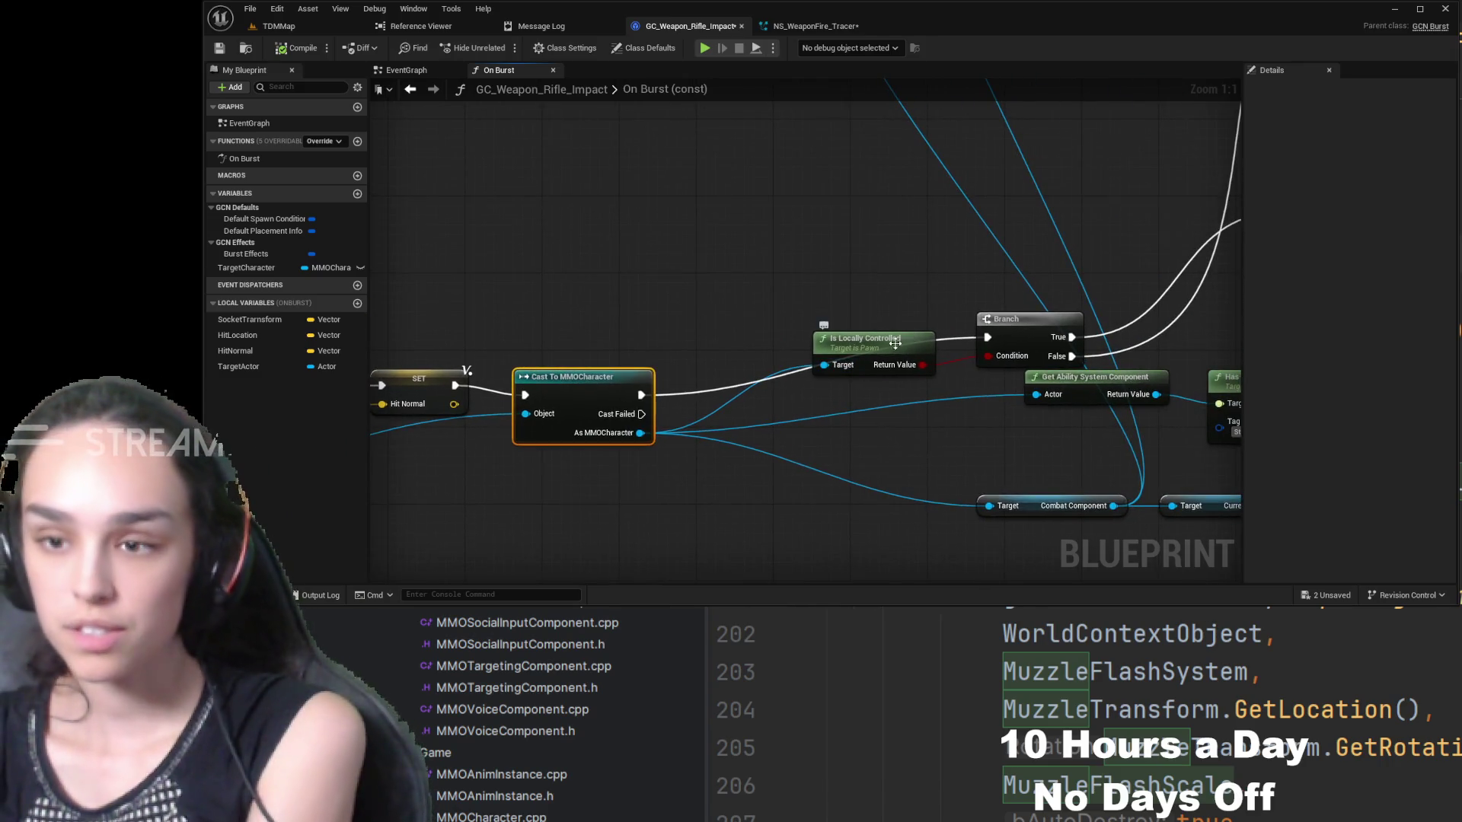
mouse_move(896, 343)
mouse_down()
mouse_move(802, 383)
mouse_move(773, 363)
mouse_move(811, 417)
mouse_move(778, 485)
mouse_move(807, 335)
mouse_up()
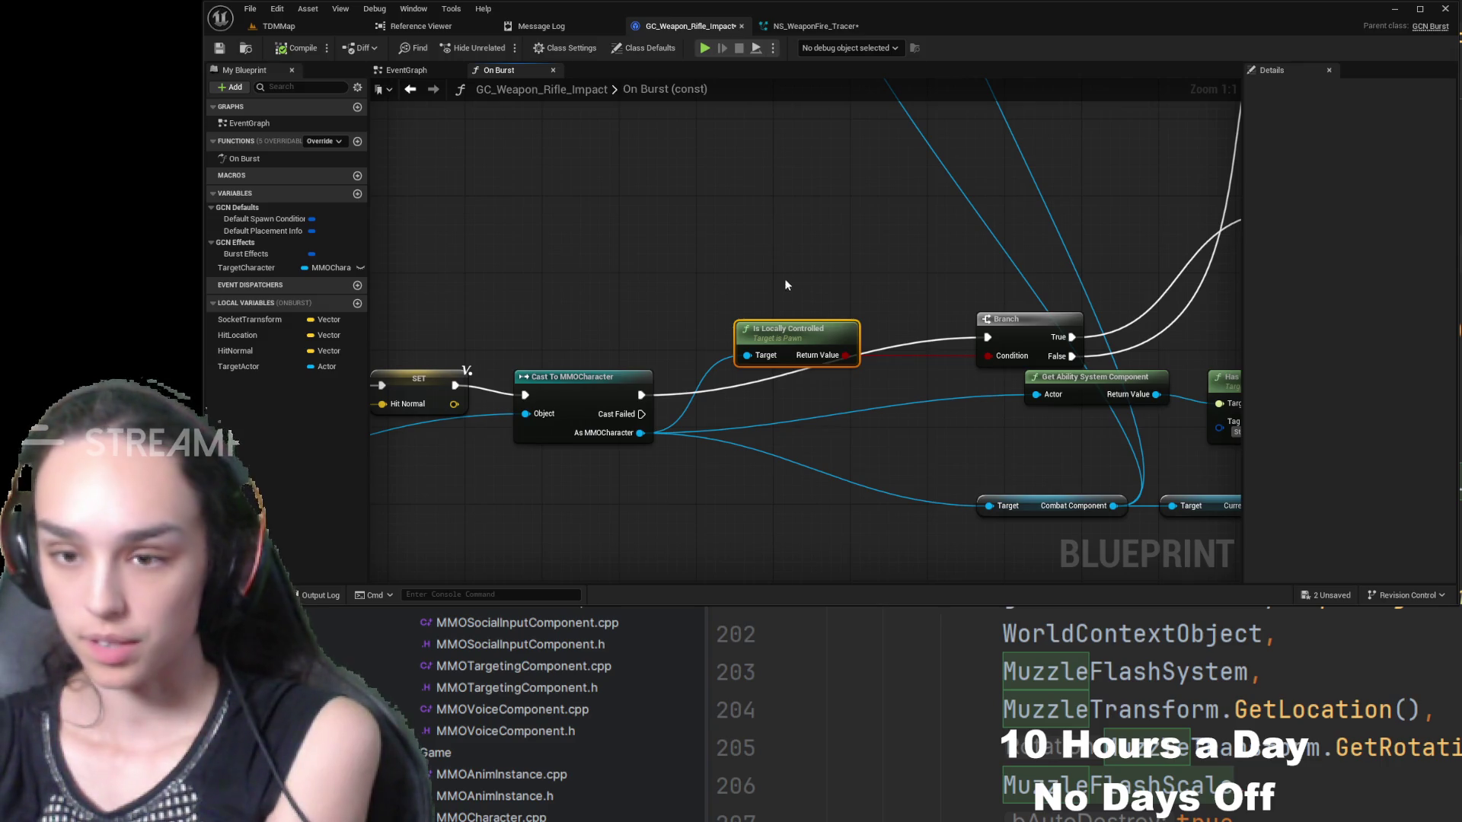
drag(1090, 376, 827, 425)
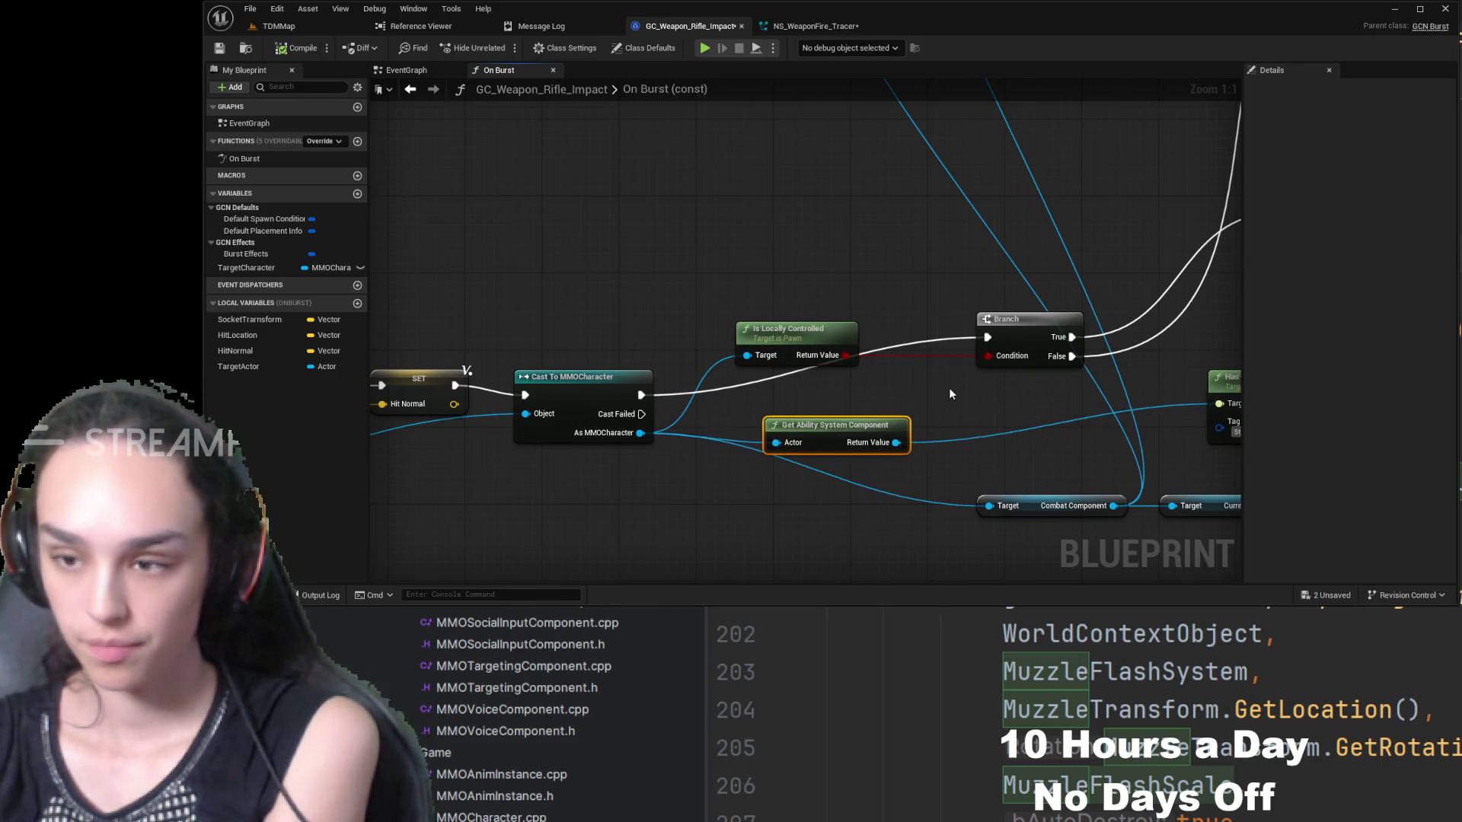
mouse_move(949, 387)
mouse_down()
mouse_move(650, 375)
mouse_move(780, 410)
mouse_move(770, 390)
mouse_up()
drag(818, 493, 954, 470)
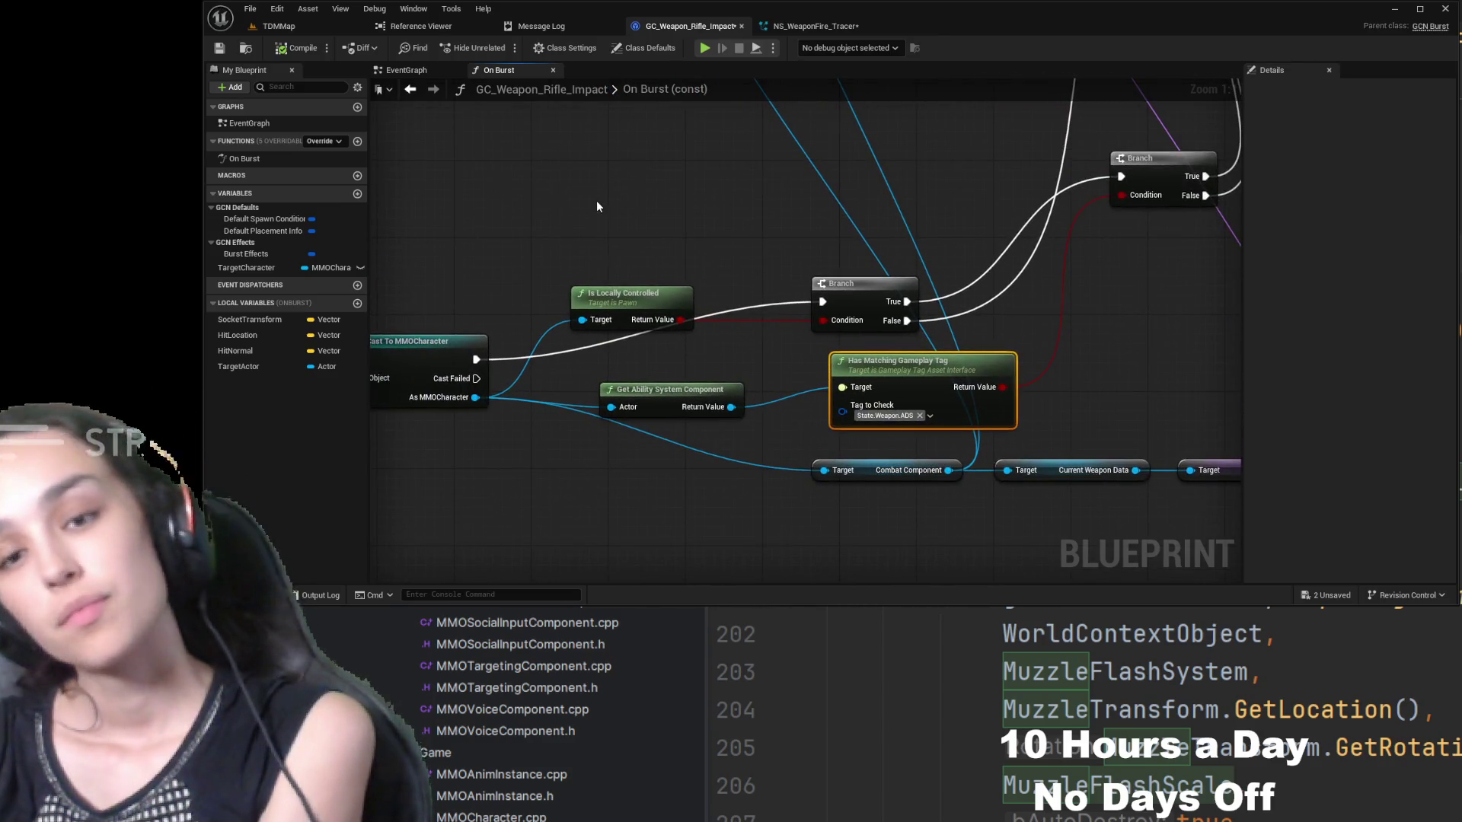
- Pan and zoom across the graph to review the Branch, tag-check, Get Socket Transform and SET nodes
drag(596, 205, 877, 274)
scroll(876, 274, down, 3)
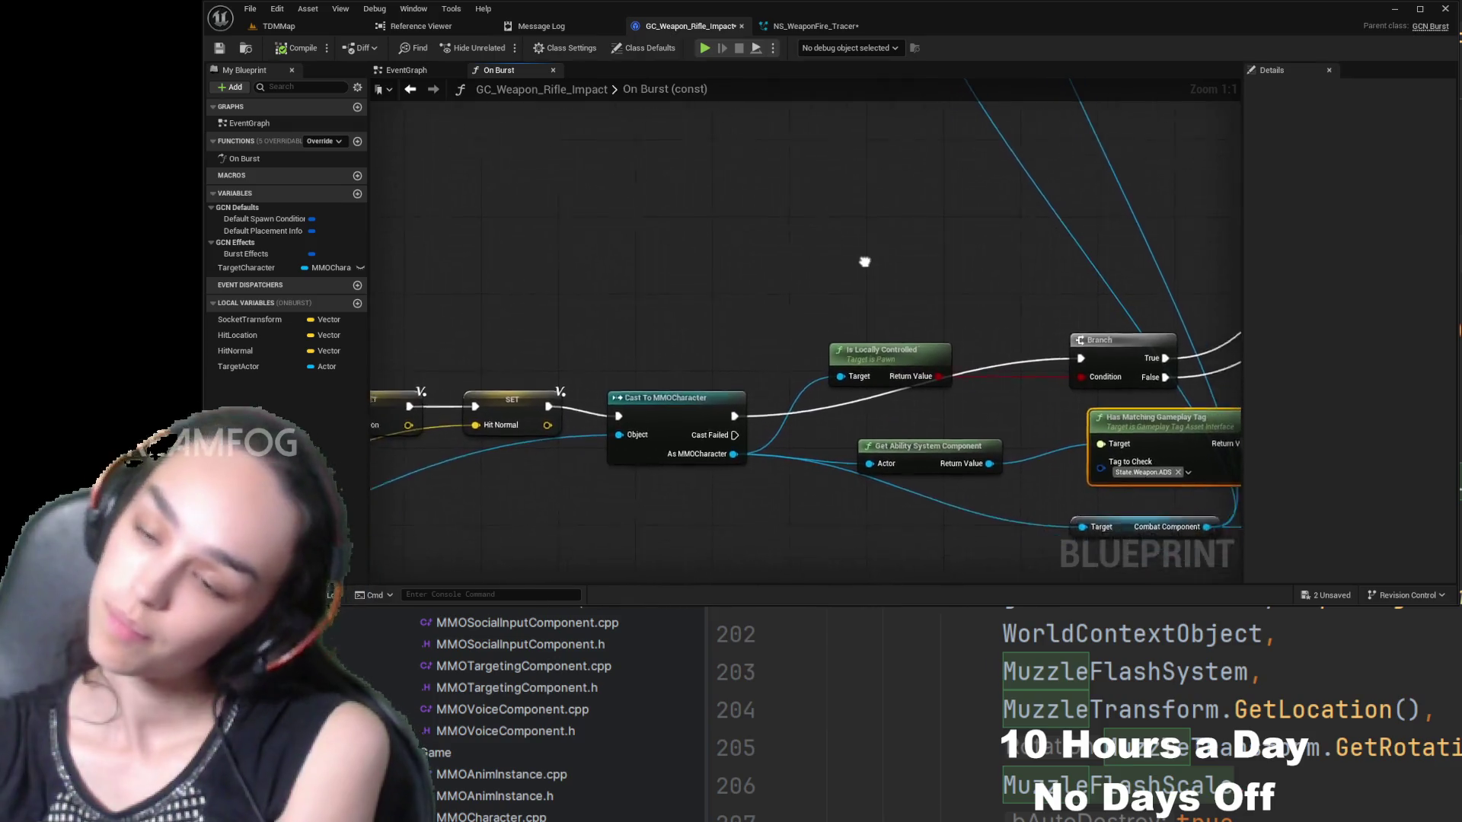
scroll(1011, 252, up, 3)
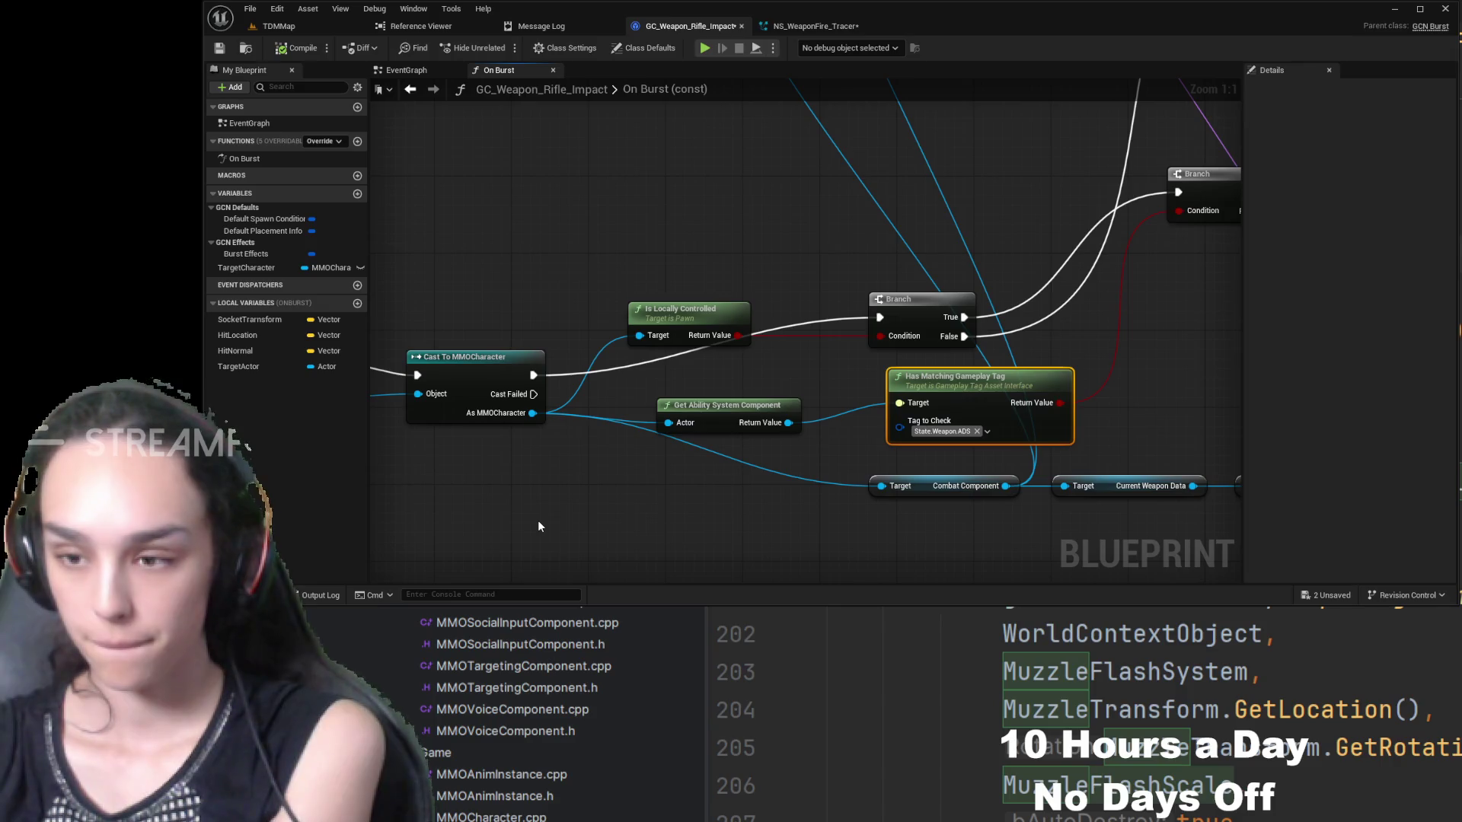
drag(1128, 351, 909, 364)
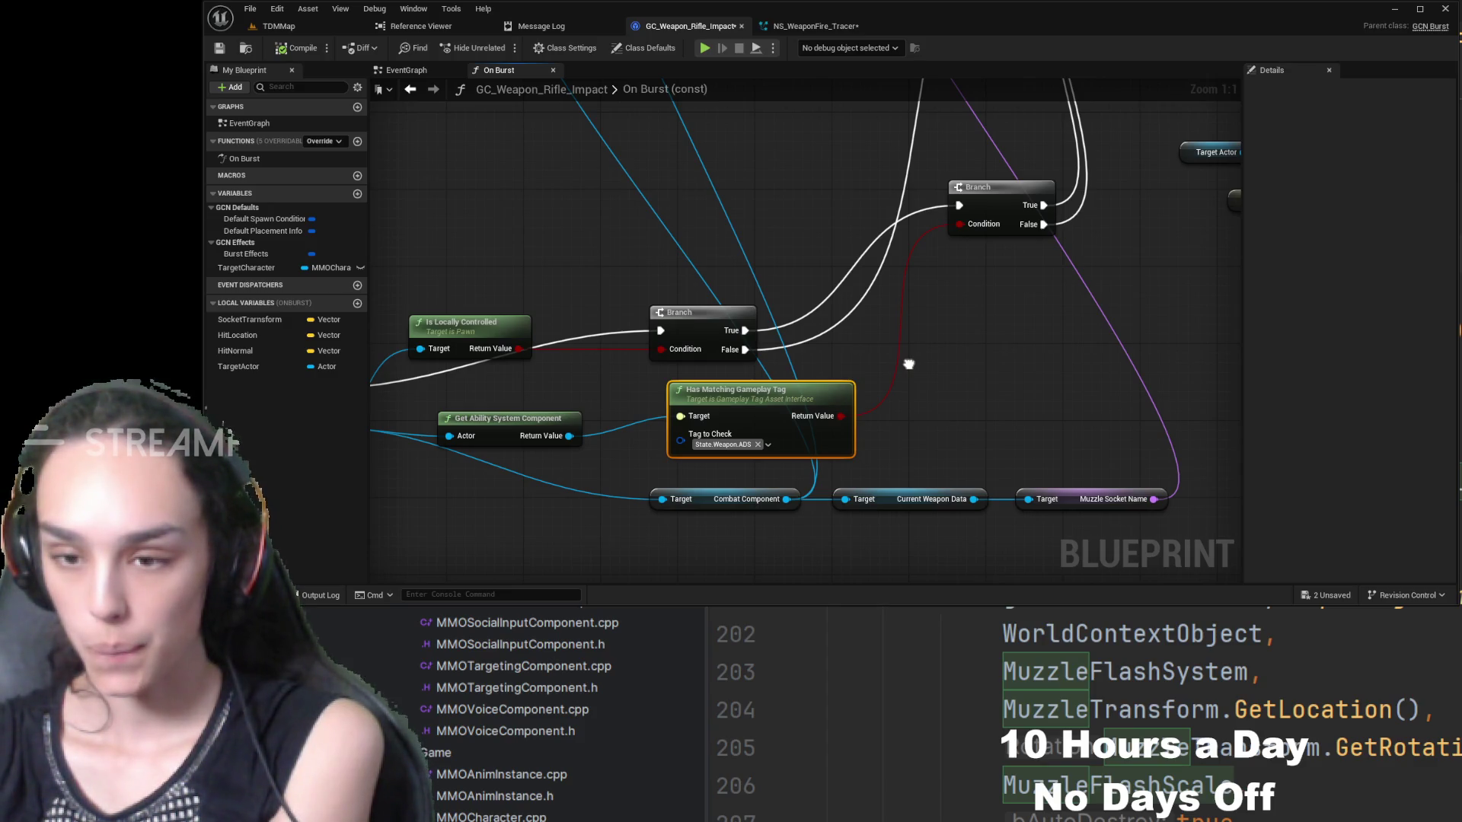
drag(909, 364, 1115, 496)
mouse_move(724, 319)
mouse_down()
mouse_move(894, 470)
mouse_move(943, 337)
mouse_move(609, 495)
mouse_up()
drag(425, 408, 579, 287)
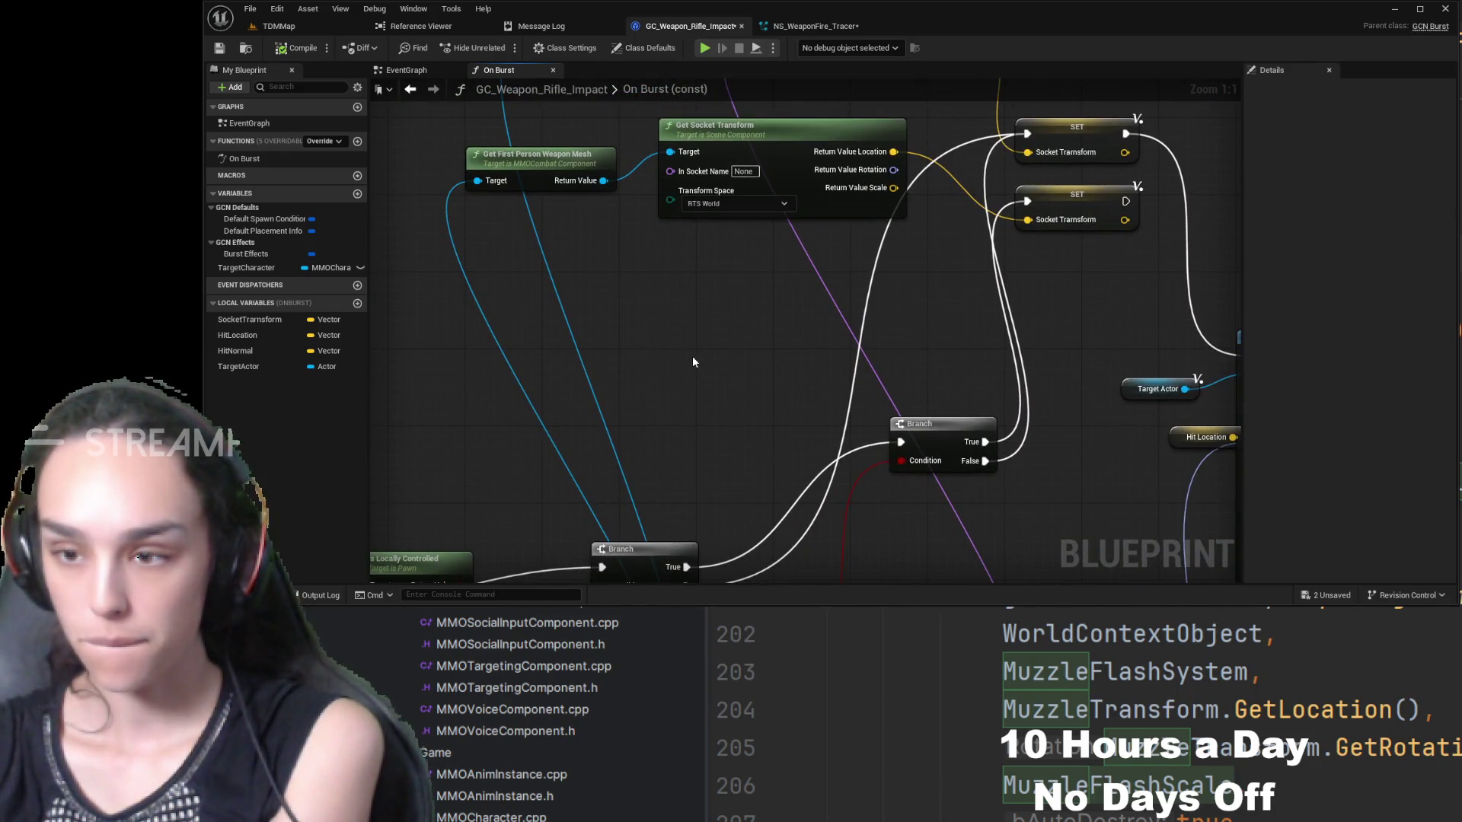
mouse_move(729, 353)
mouse_down()
mouse_move(787, 256)
mouse_move(902, 210)
mouse_up()
scroll(696, 373, down, 1)
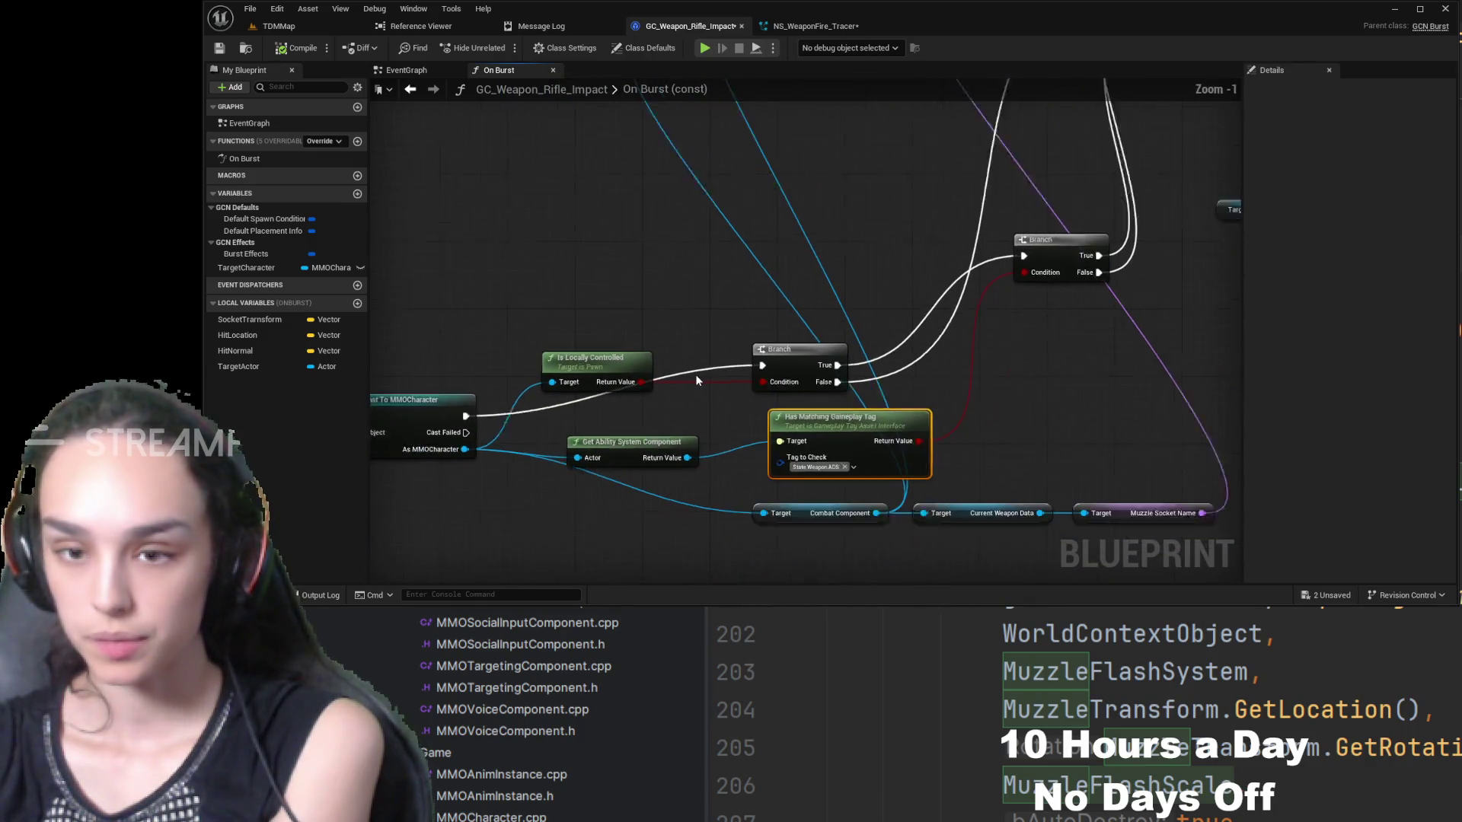
scroll(696, 373, down, 2)
drag(483, 310, 810, 245)
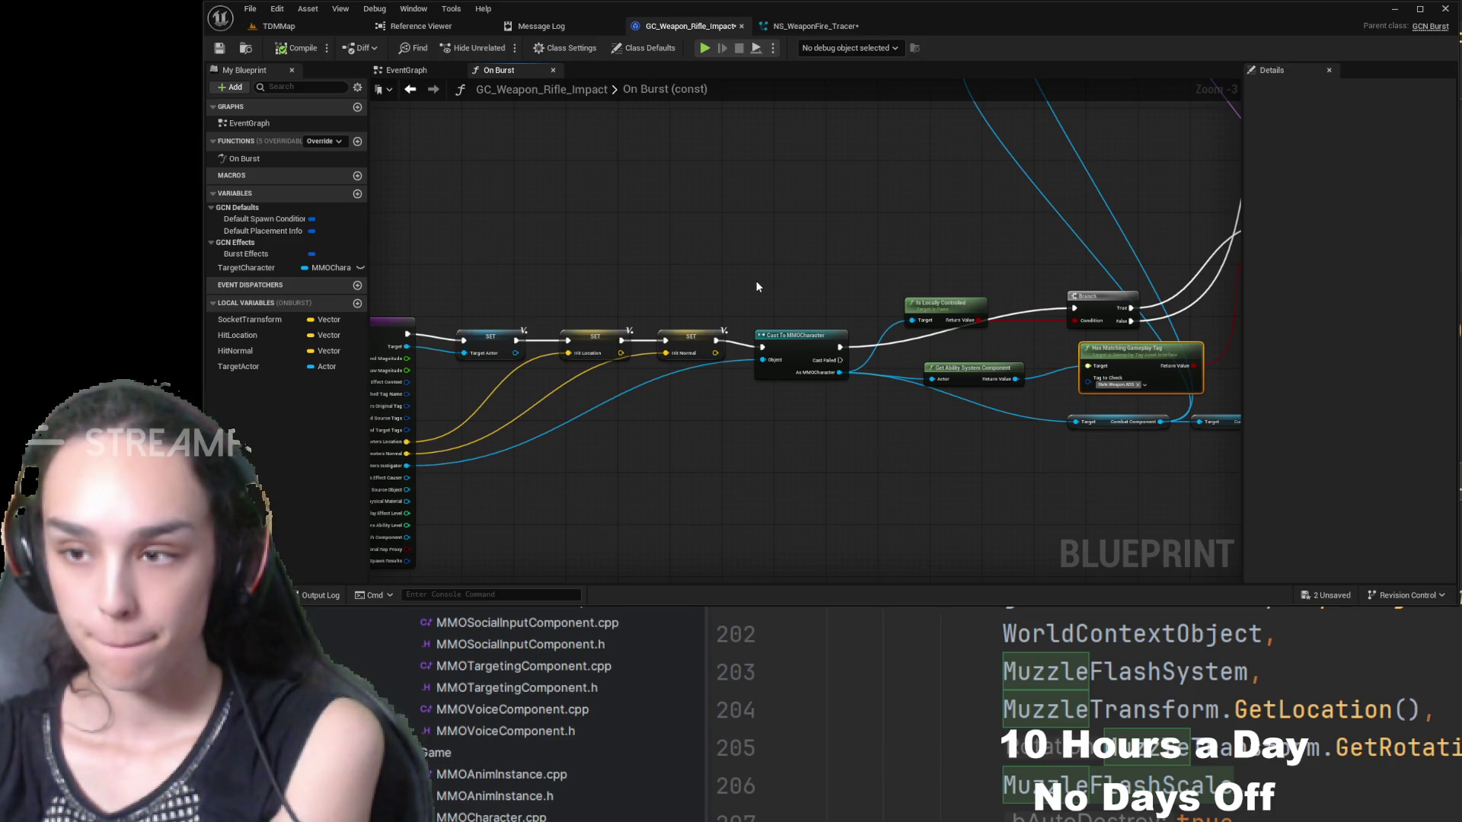
- Recentre on the SET and cast nodes, collapse the Variables list, and add a new function
scroll(755, 281, up, 3)
drag(755, 281, 988, 186)
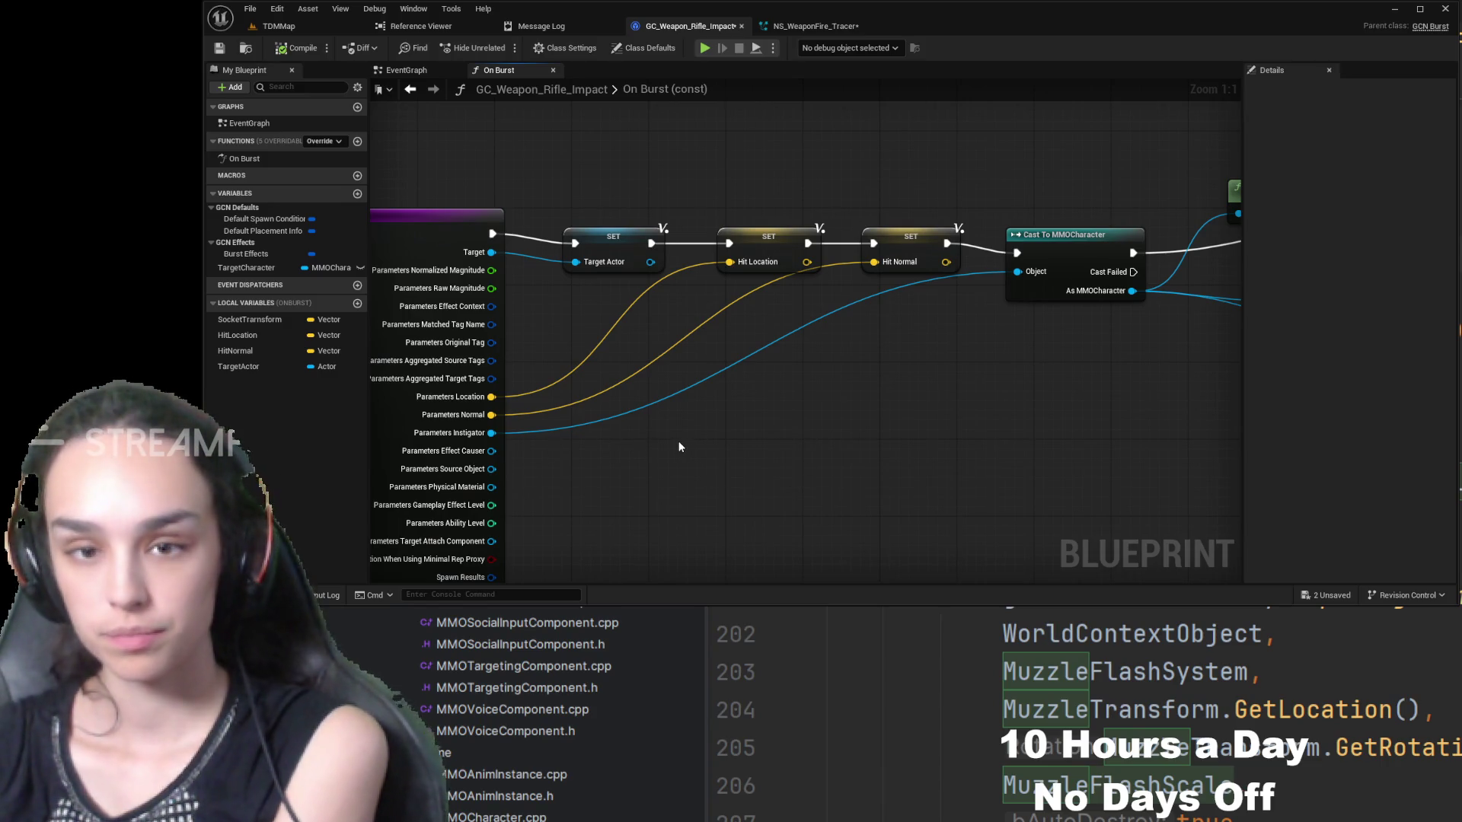
drag(833, 415, 724, 496)
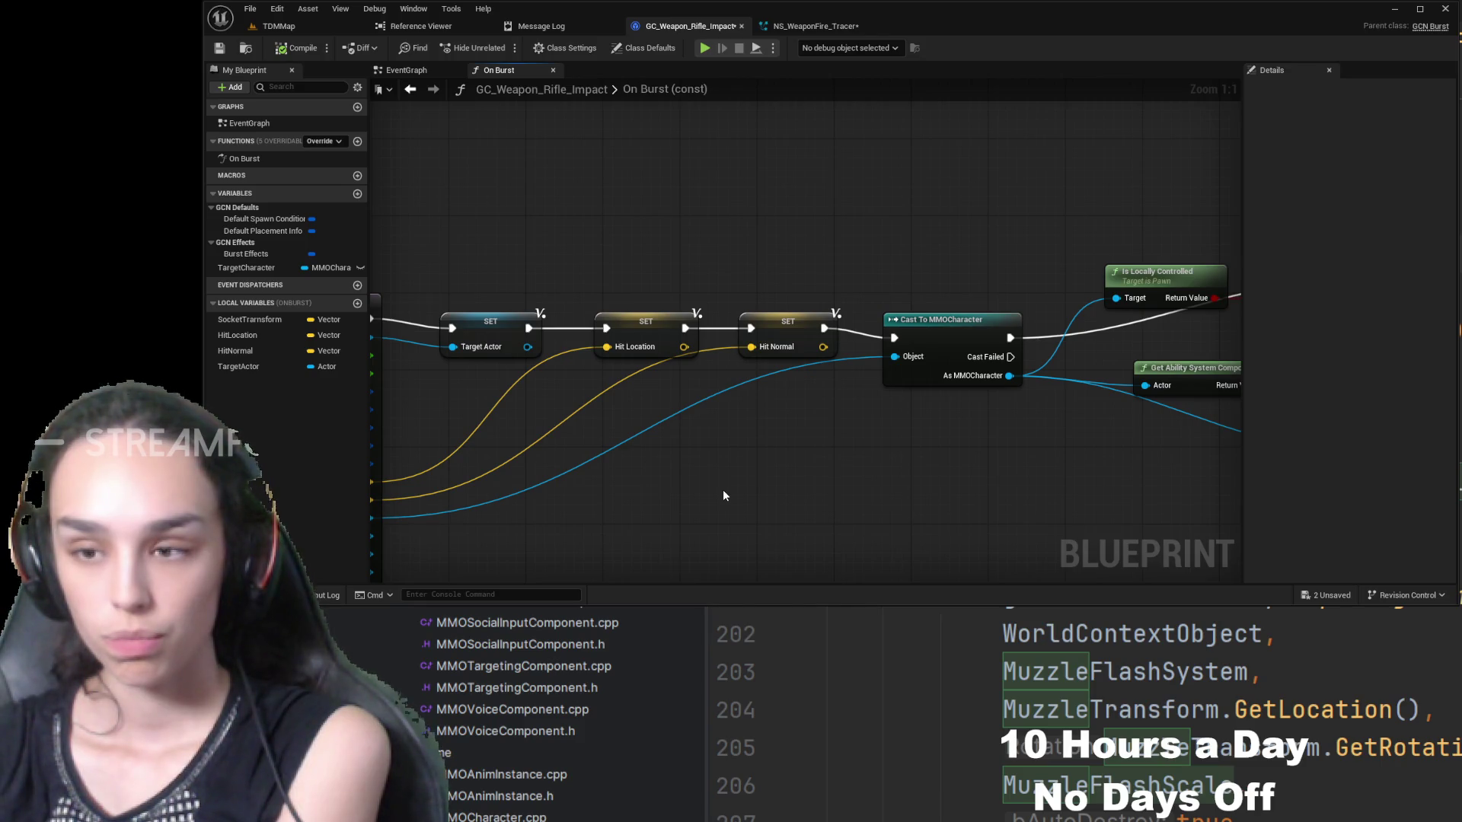
mouse_move(724, 496)
mouse_down()
mouse_move(663, 450)
mouse_move(1016, 512)
mouse_up()
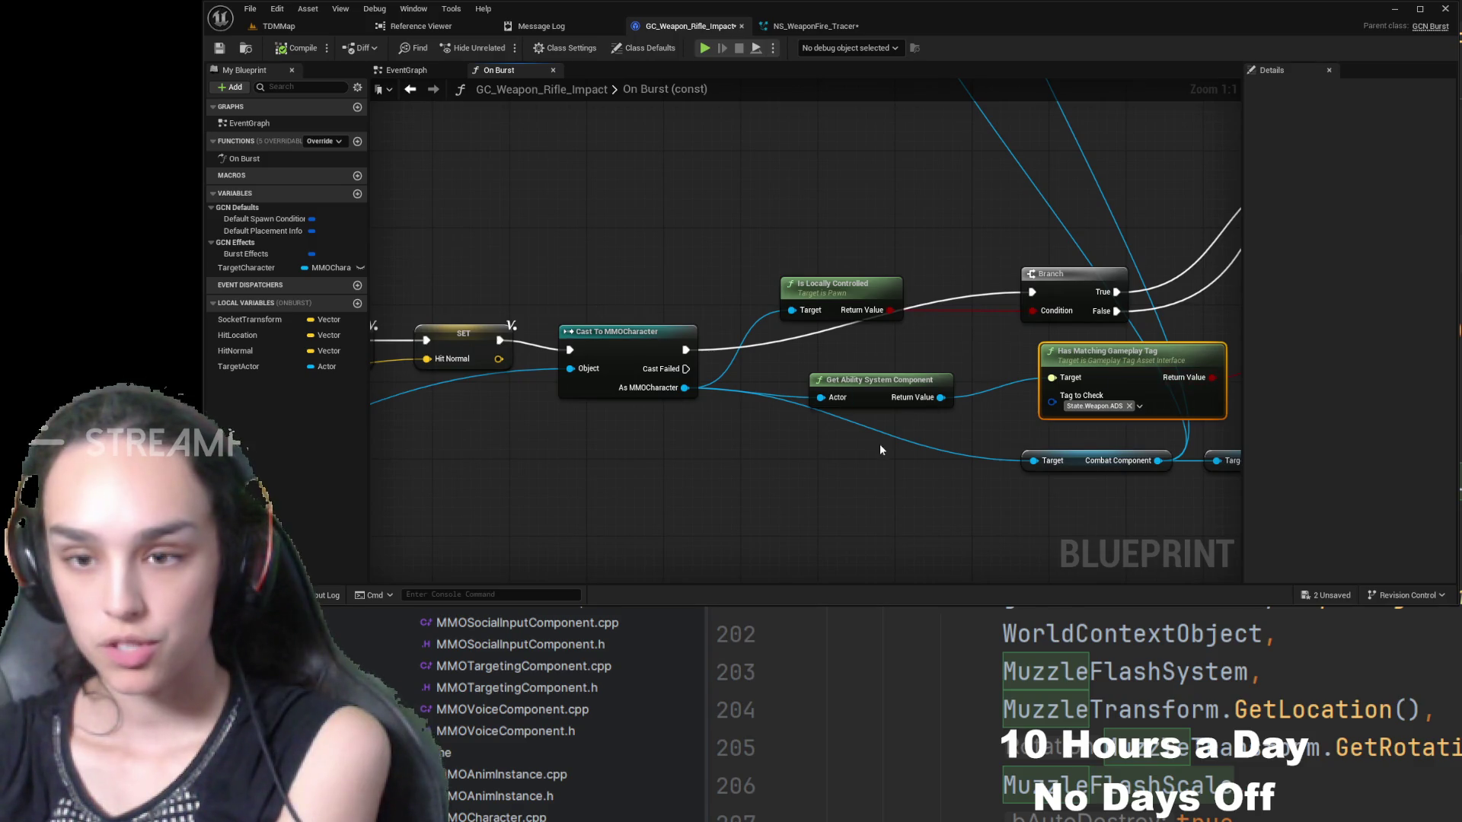
mouse_move(881, 450)
mouse_down()
mouse_move(790, 535)
mouse_move(876, 482)
mouse_up()
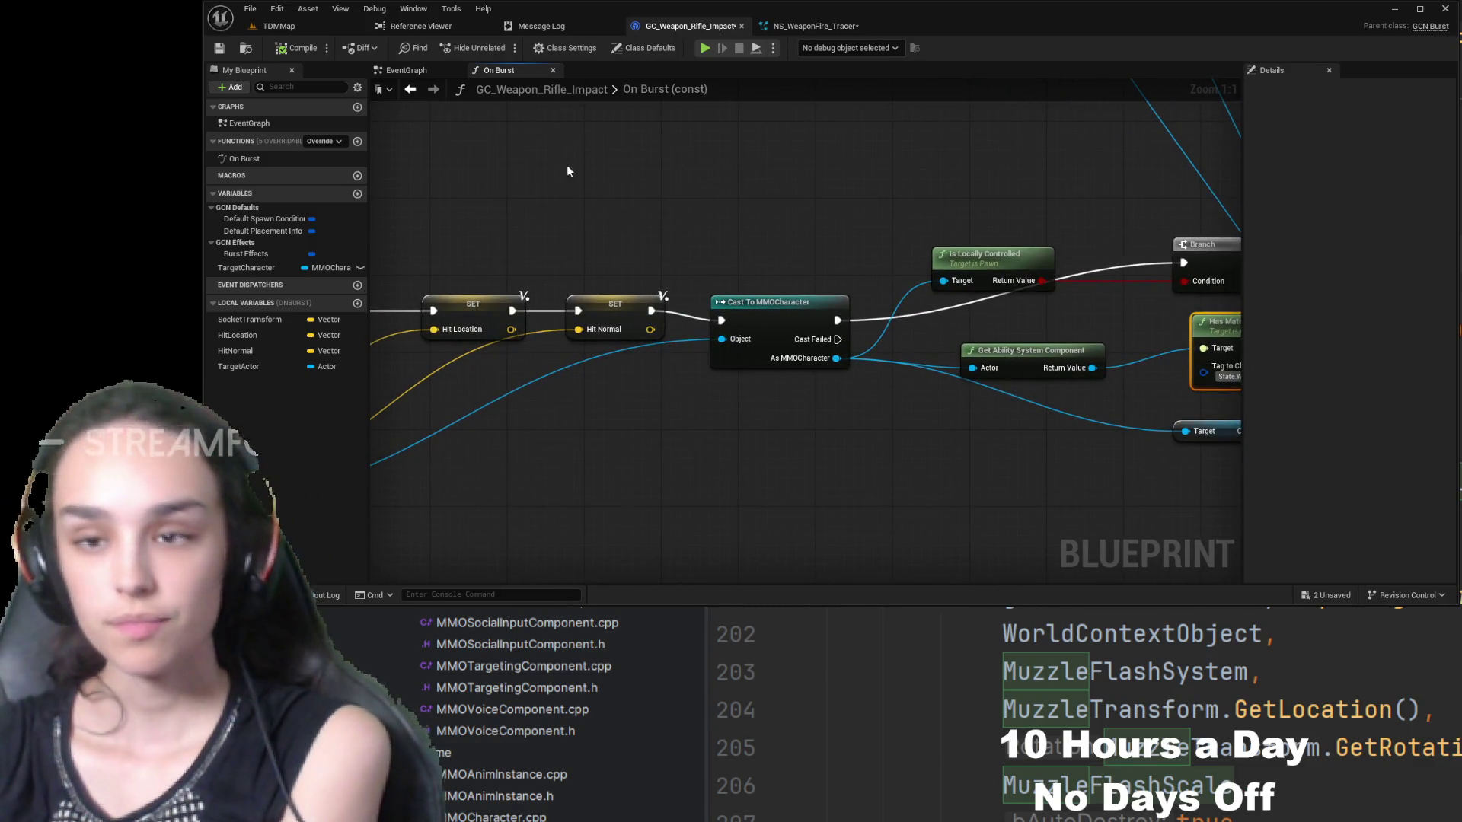
click(310, 194)
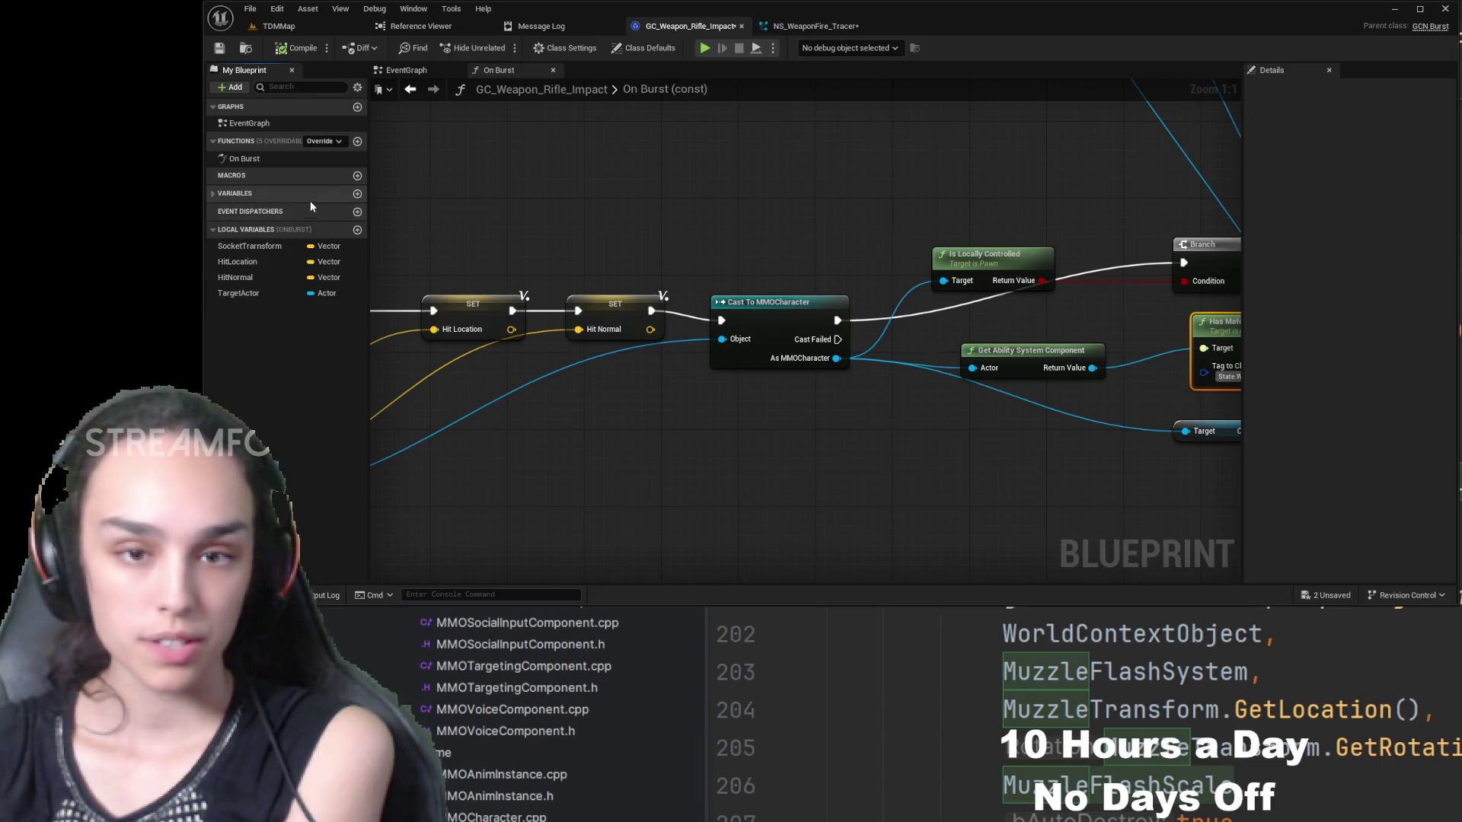
click(357, 142)
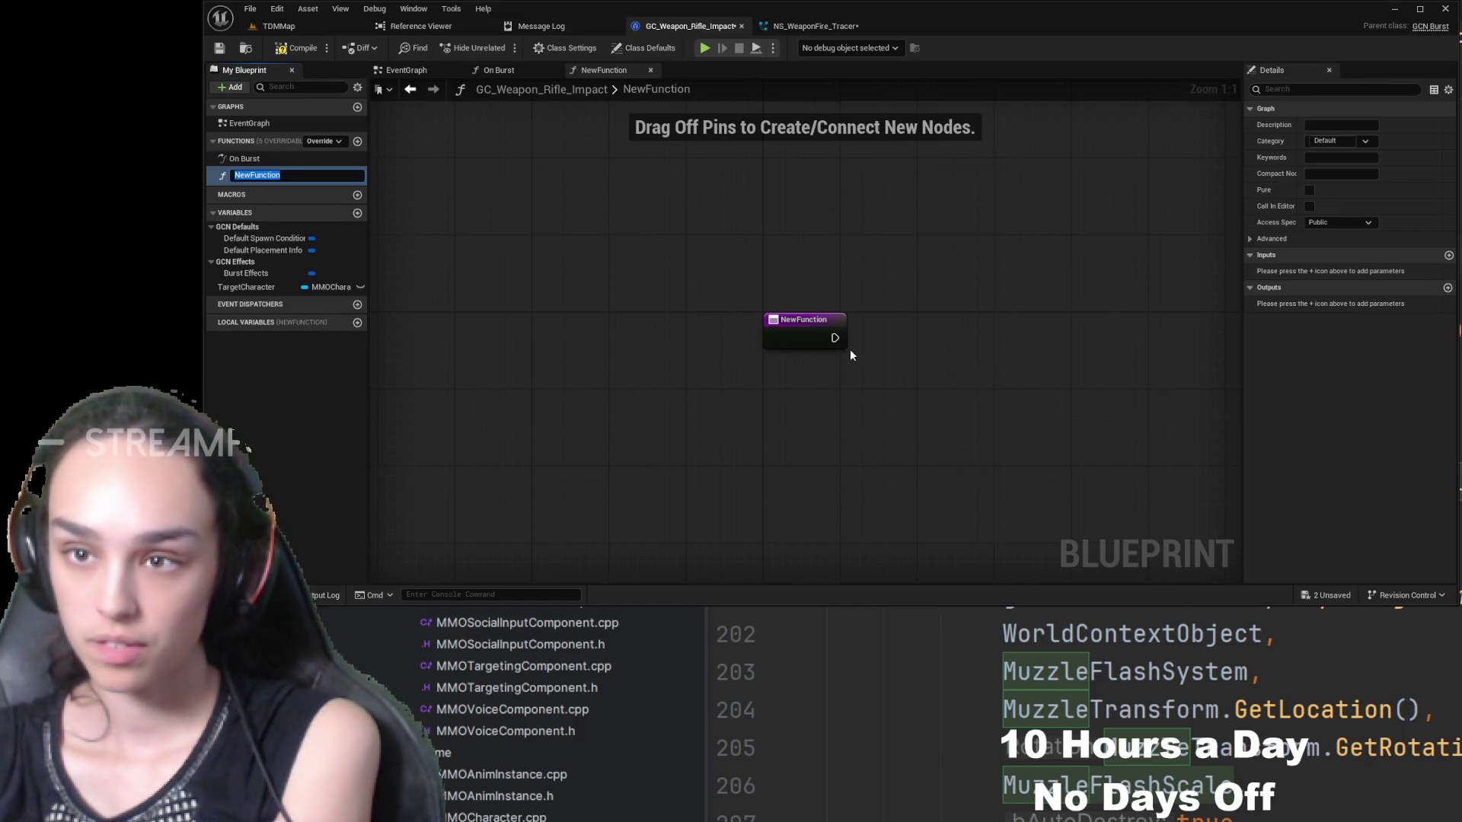
- Name the new function Trigger Tracer and give it one input parameter
text(Trigger Trace)
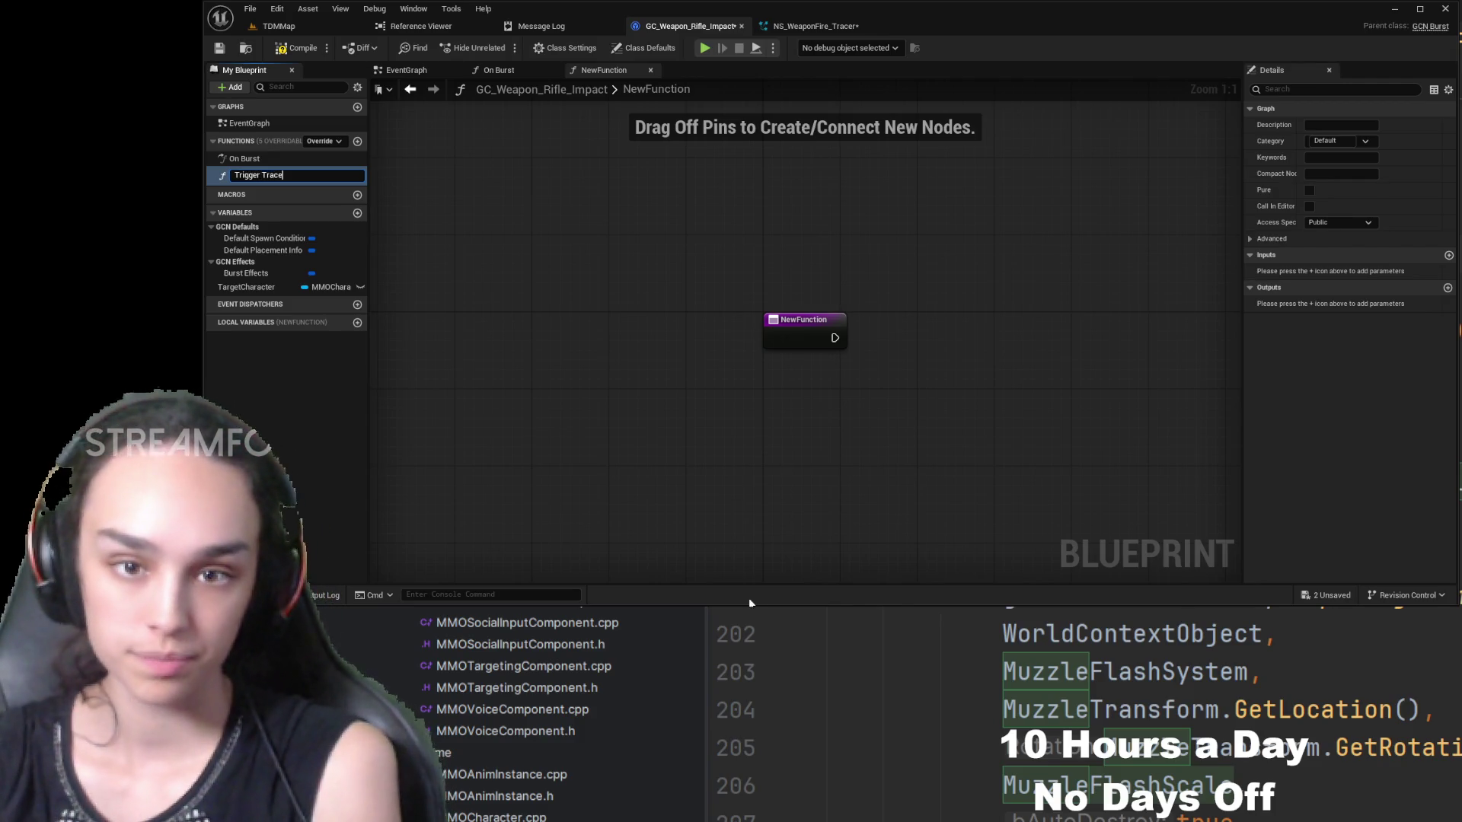
text(r)
key(Return)
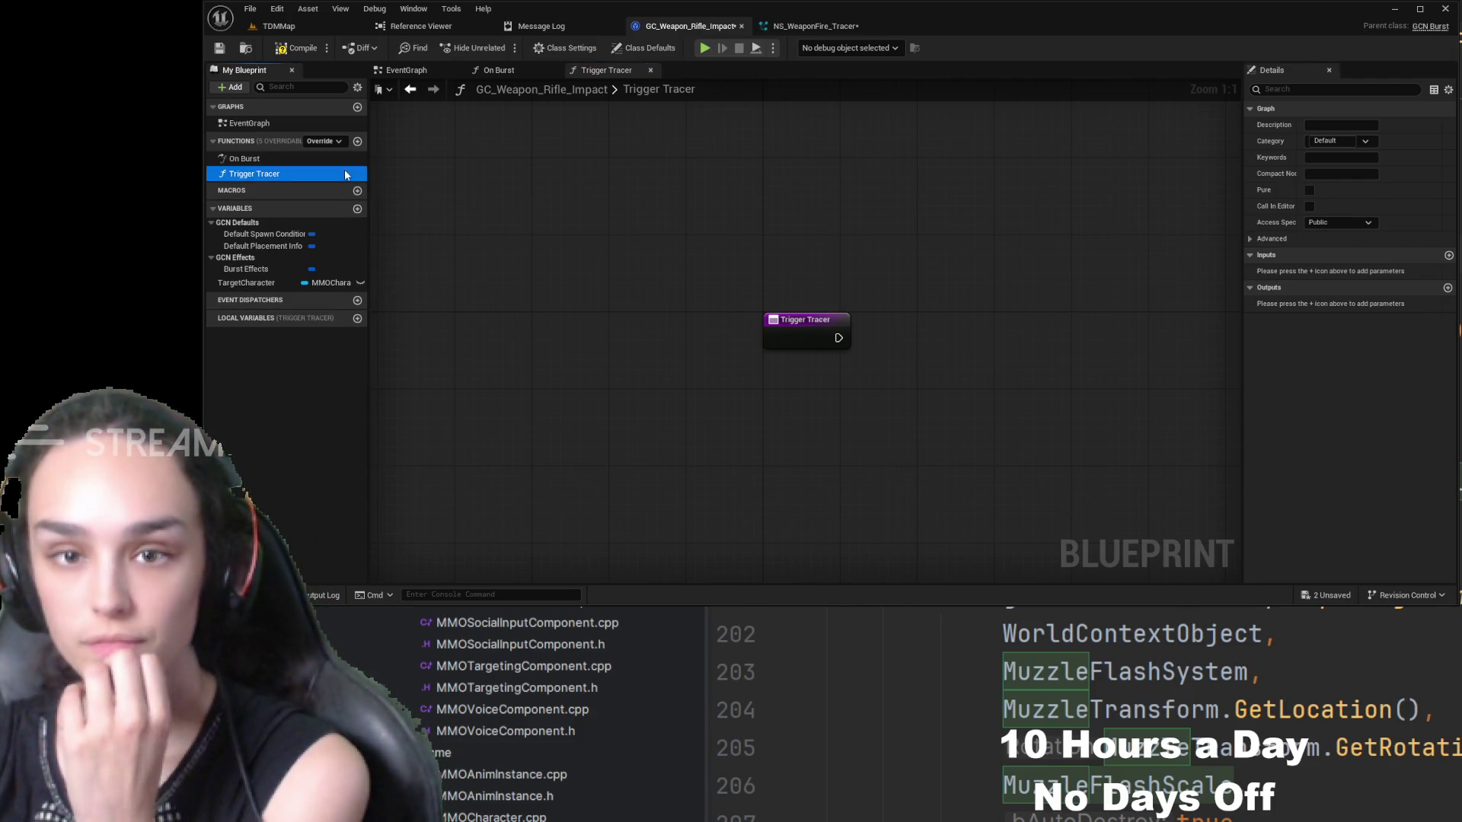
click(1449, 255)
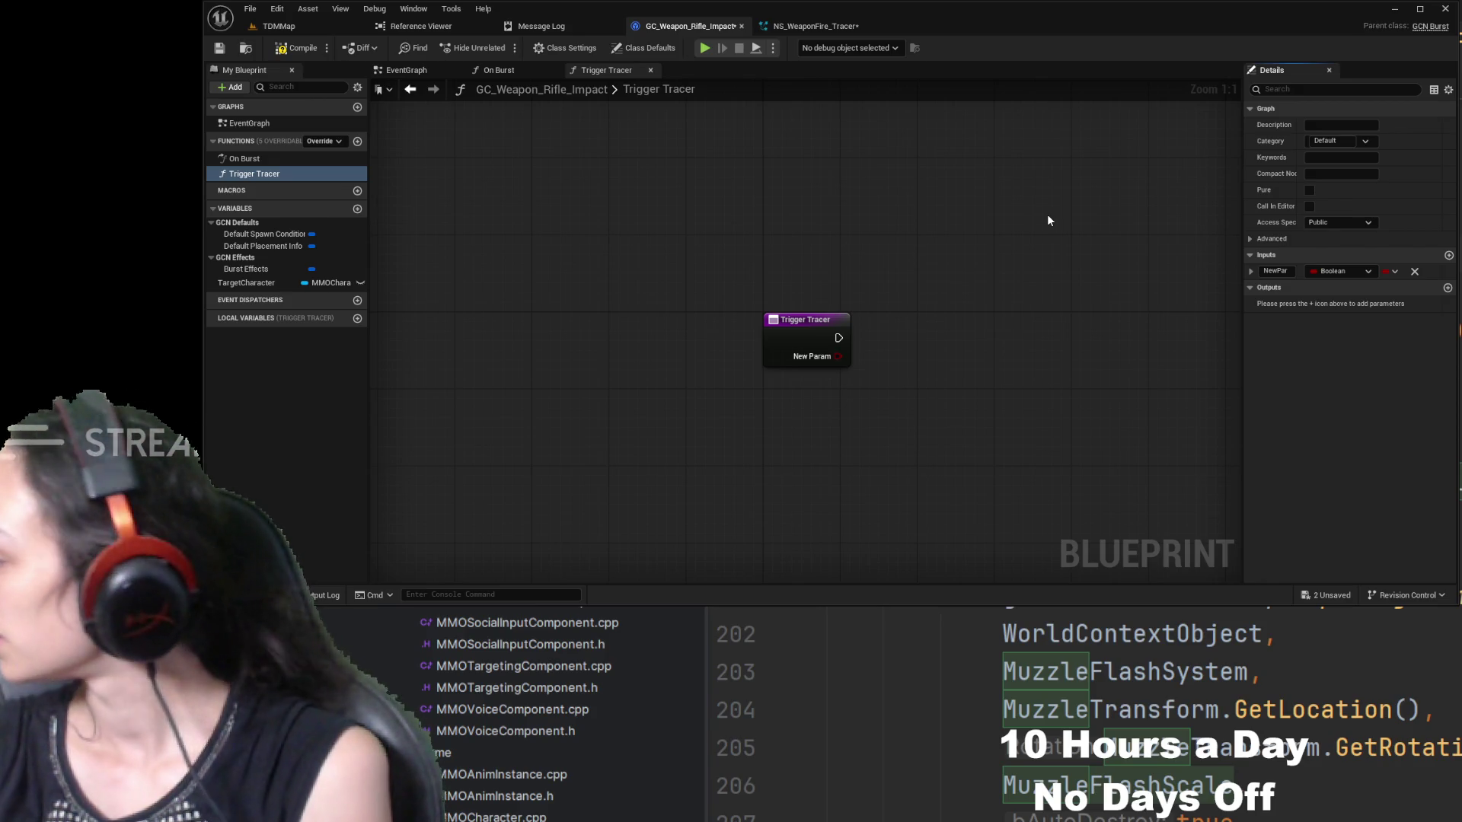
- Glance at NS_WeaponFire_Tracer, then return to GC_Weapon_Rifle_Impact's On Burst graph
click(826, 27)
click(700, 24)
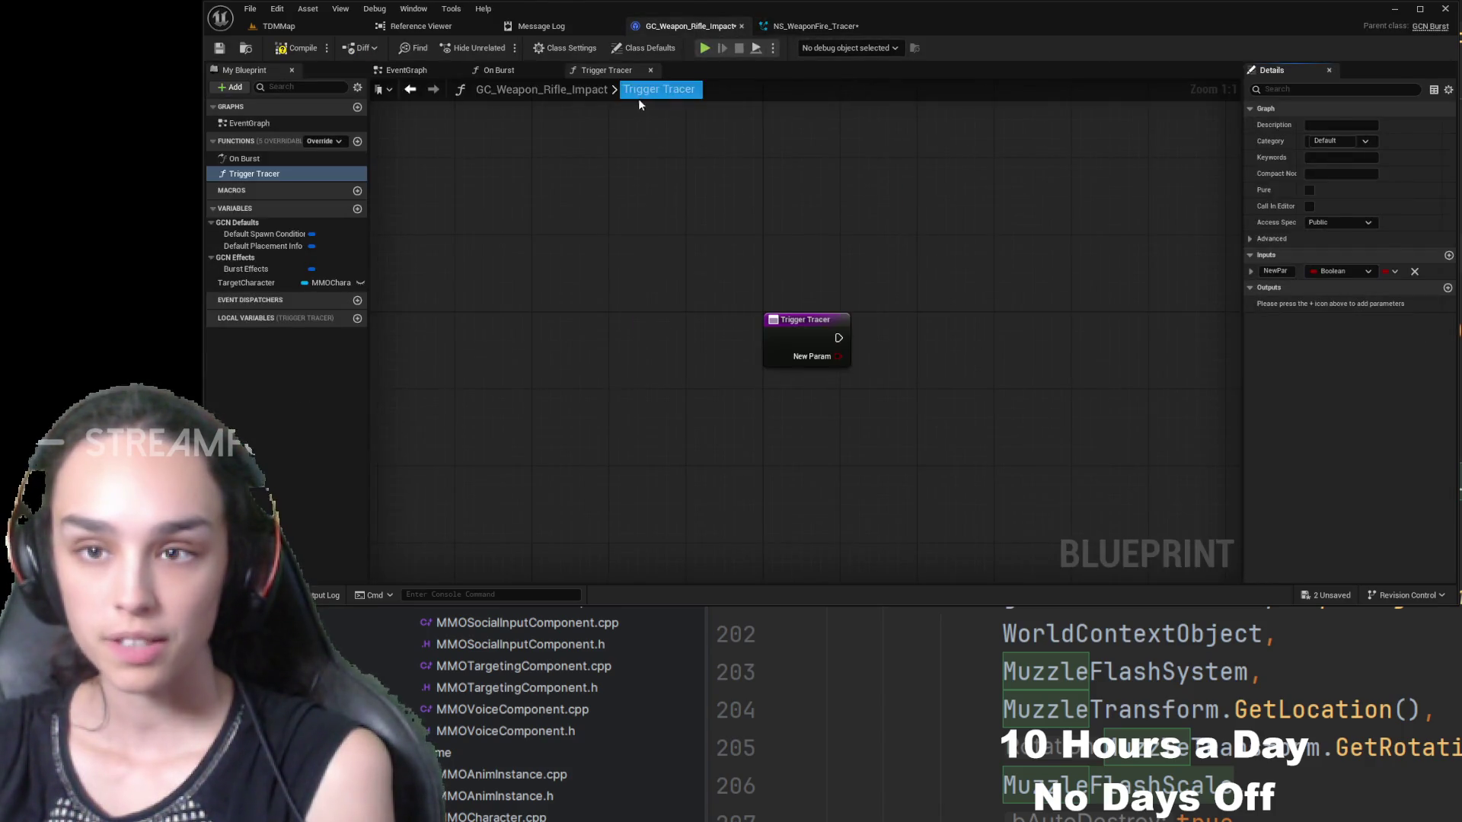
click(497, 70)
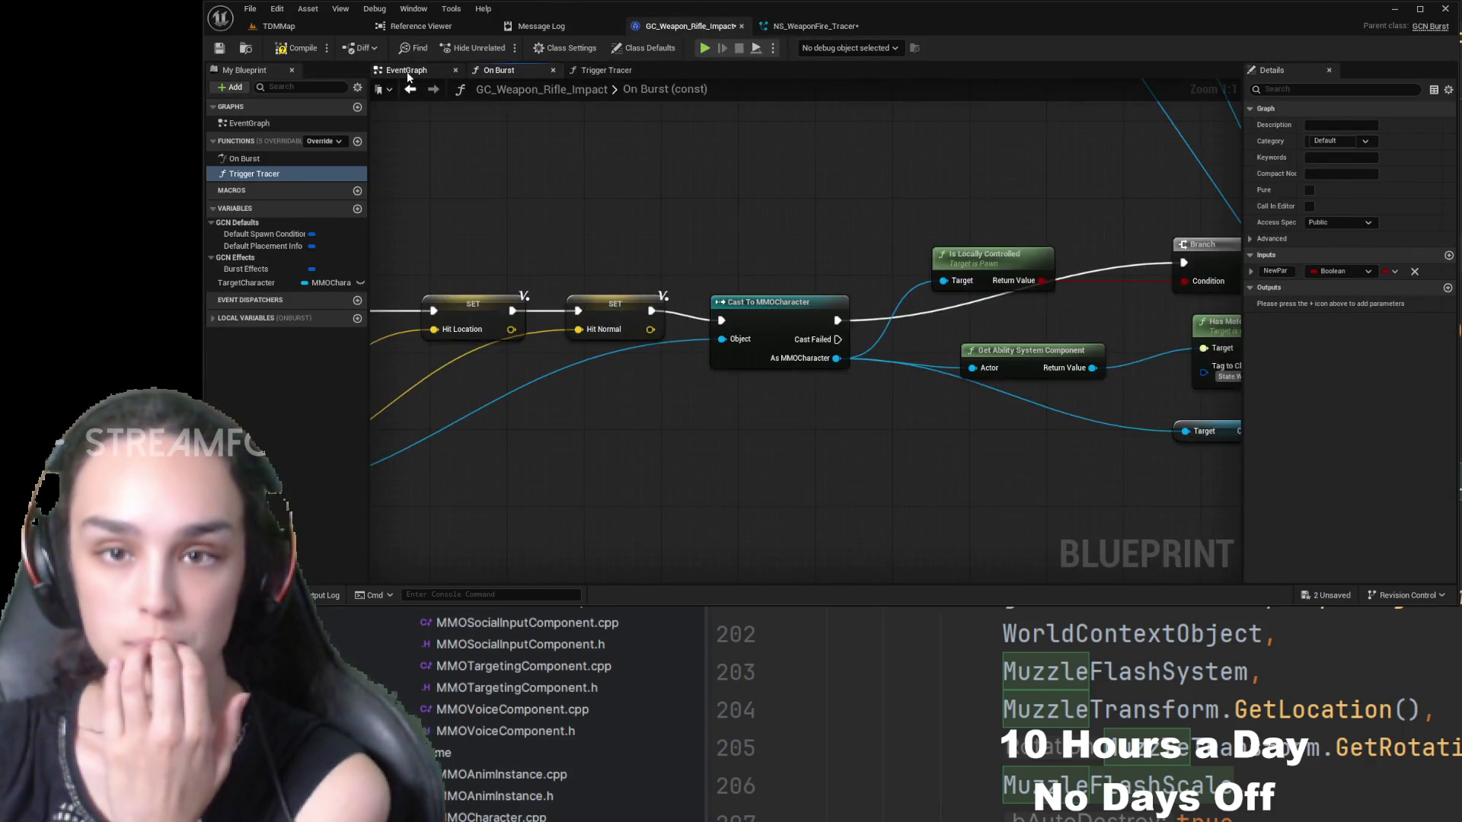
- Check the Instigator pin in On Burst, then rename Trigger Tracer's input to InstigatorActor
click(406, 70)
click(498, 70)
drag(907, 287, 900, 277)
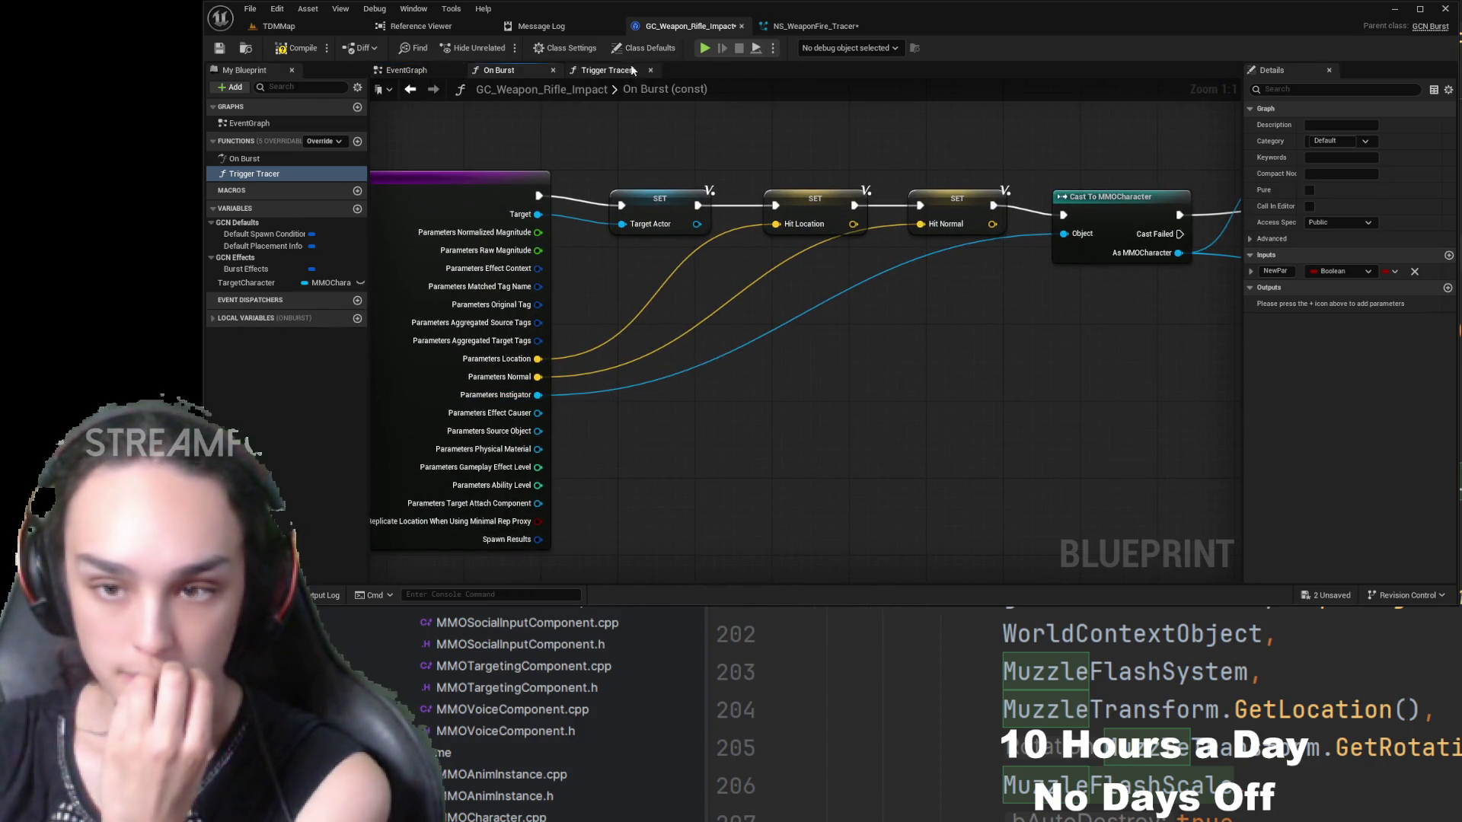
click(818, 26)
click(661, 27)
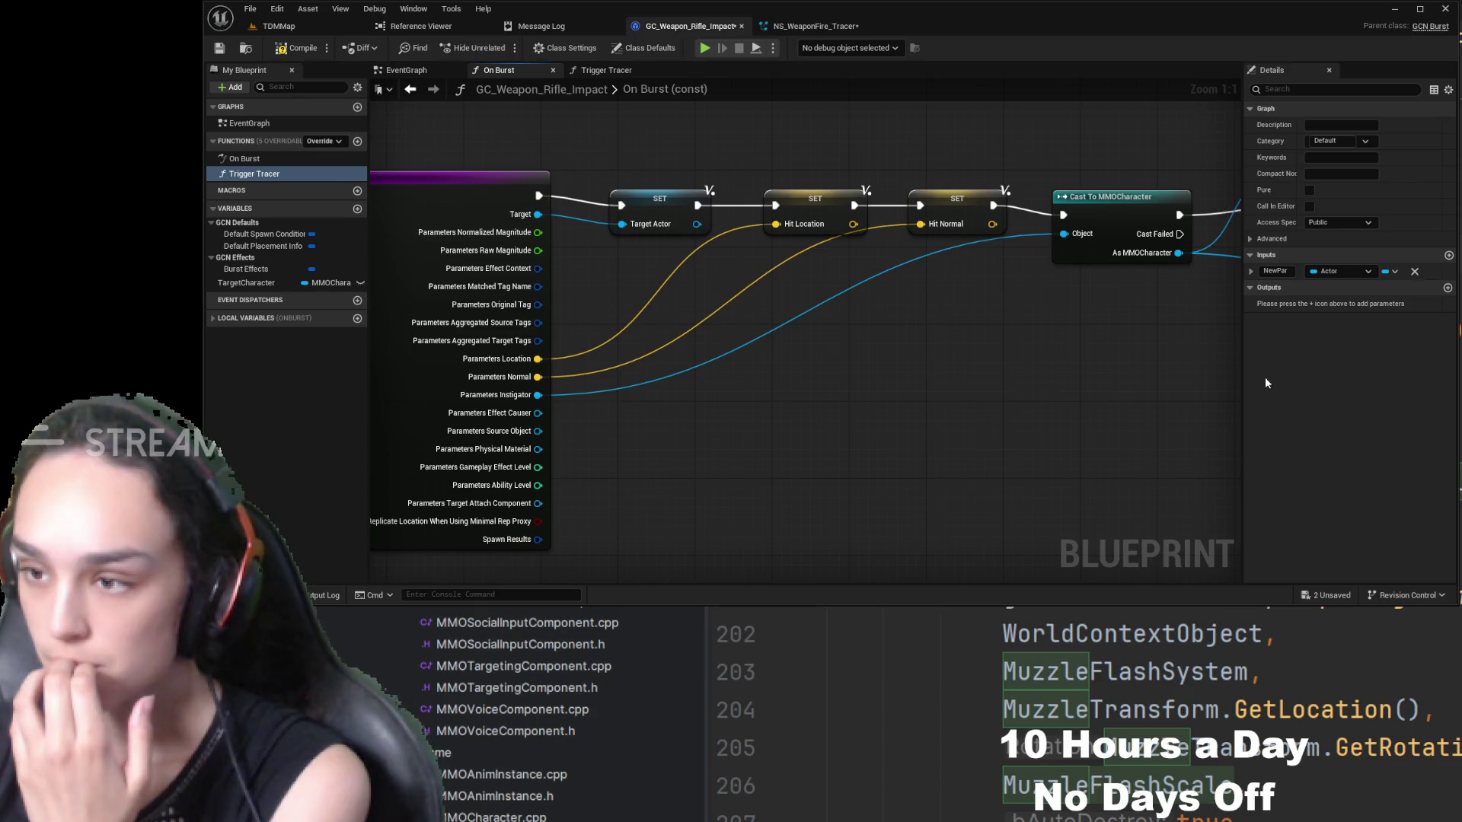
click(1276, 271)
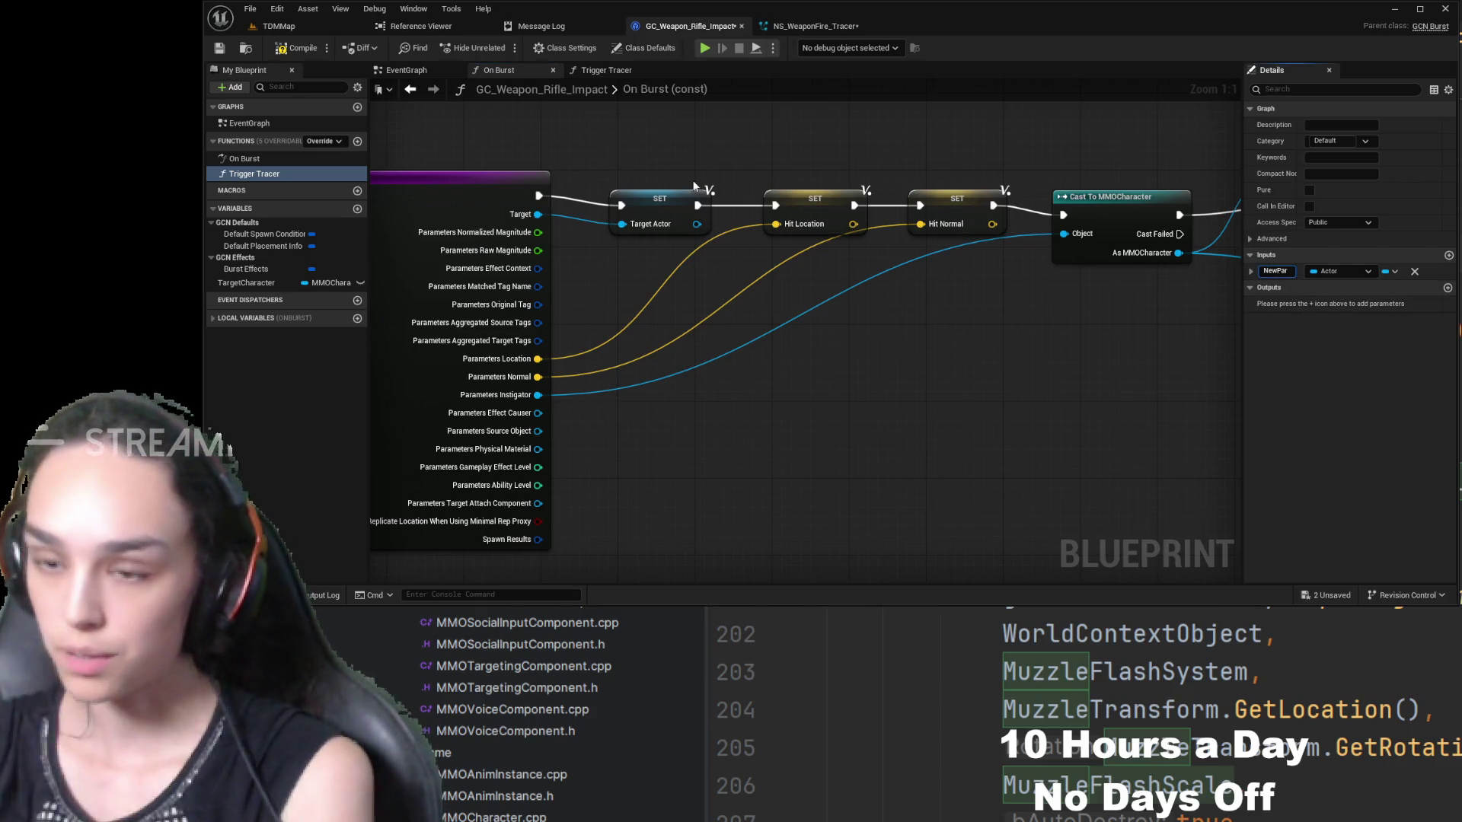
text(Ins)
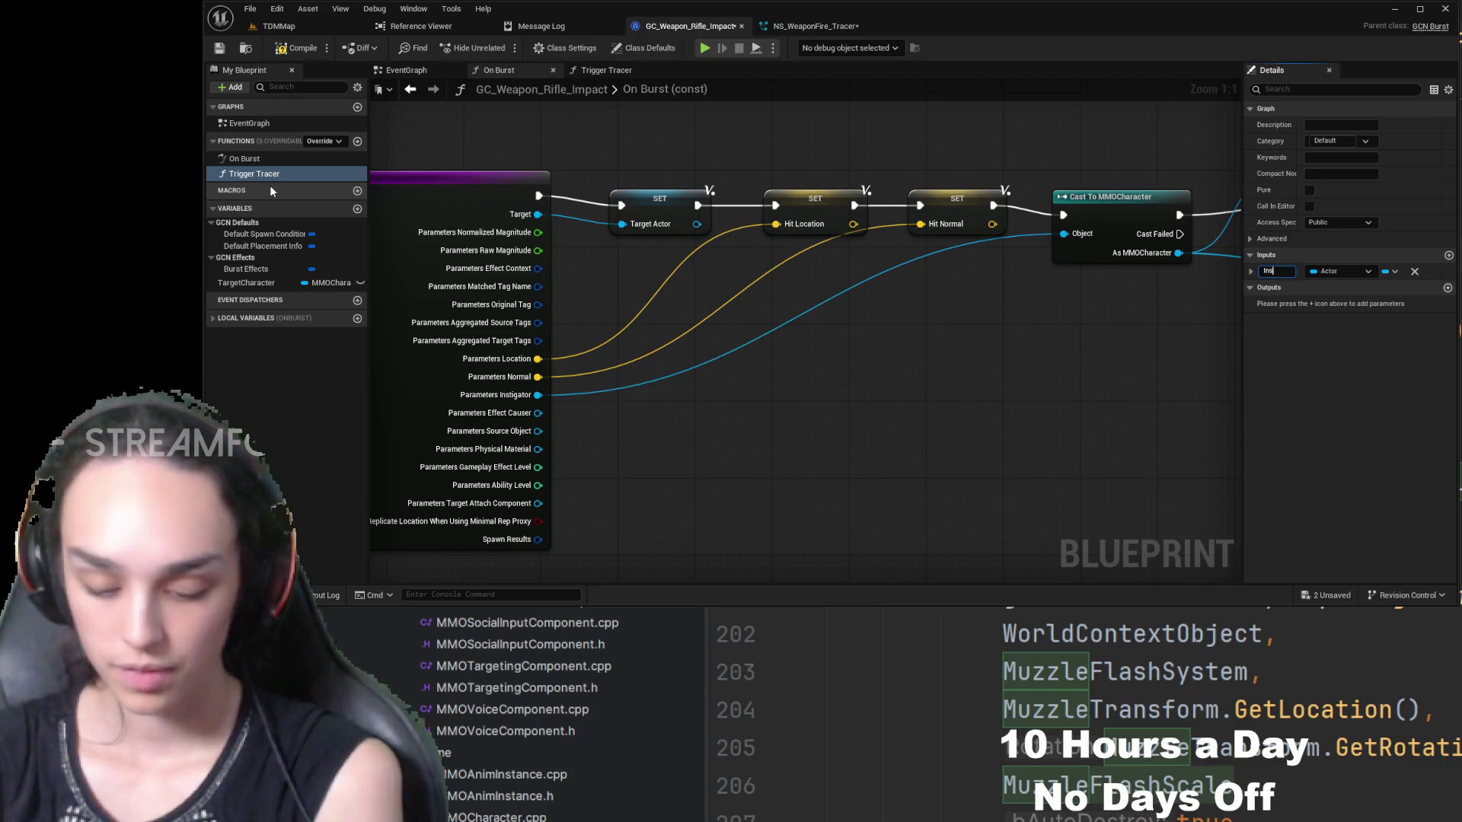
text(tigatorActorAc)
key(Return)
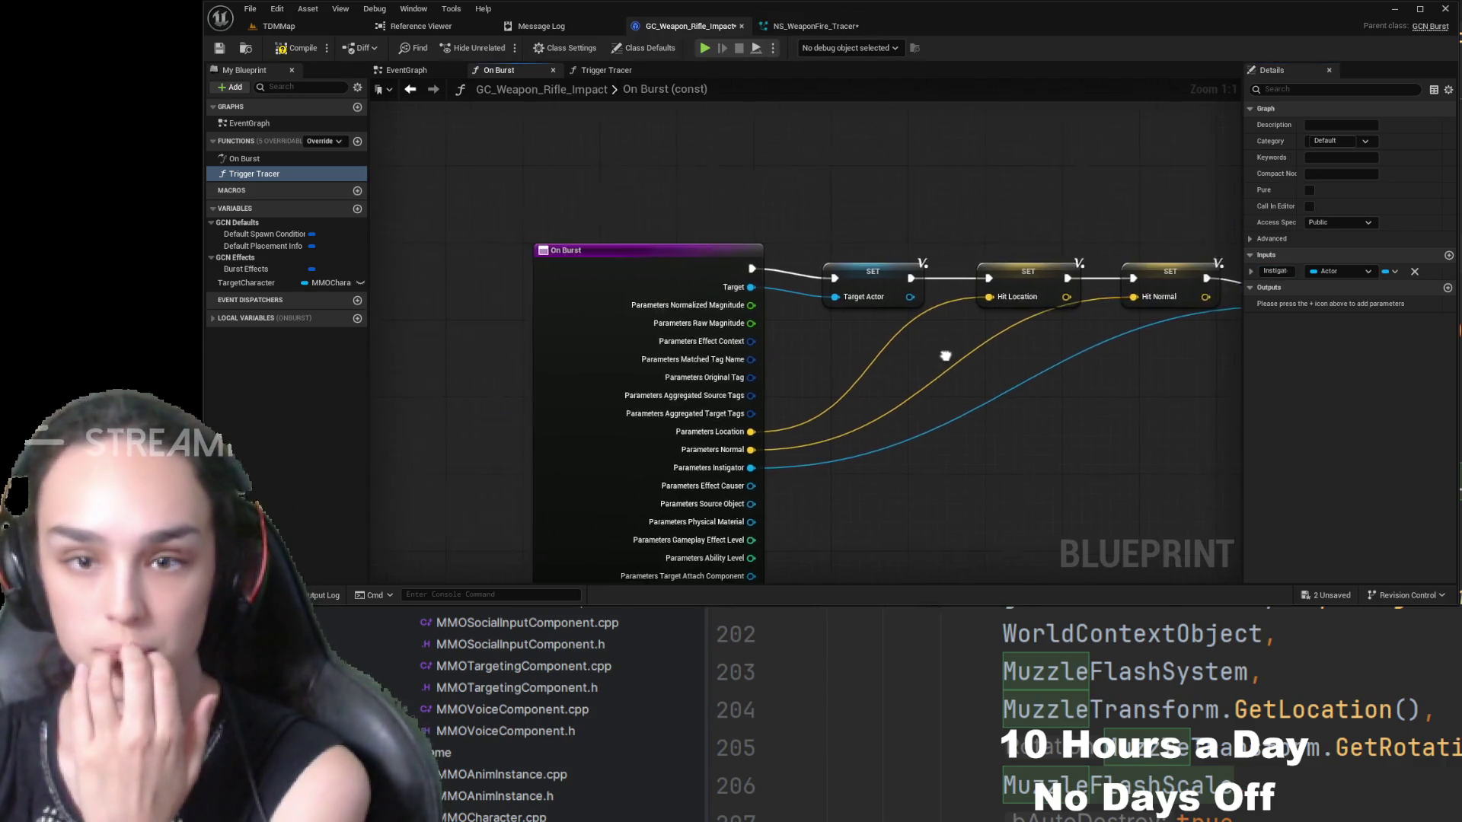
- Paste the Cast To MMOCharacter node into Trigger Tracer, wiring Instigator Actor to Object and entry exec to the cast
drag(1005, 354, 827, 382)
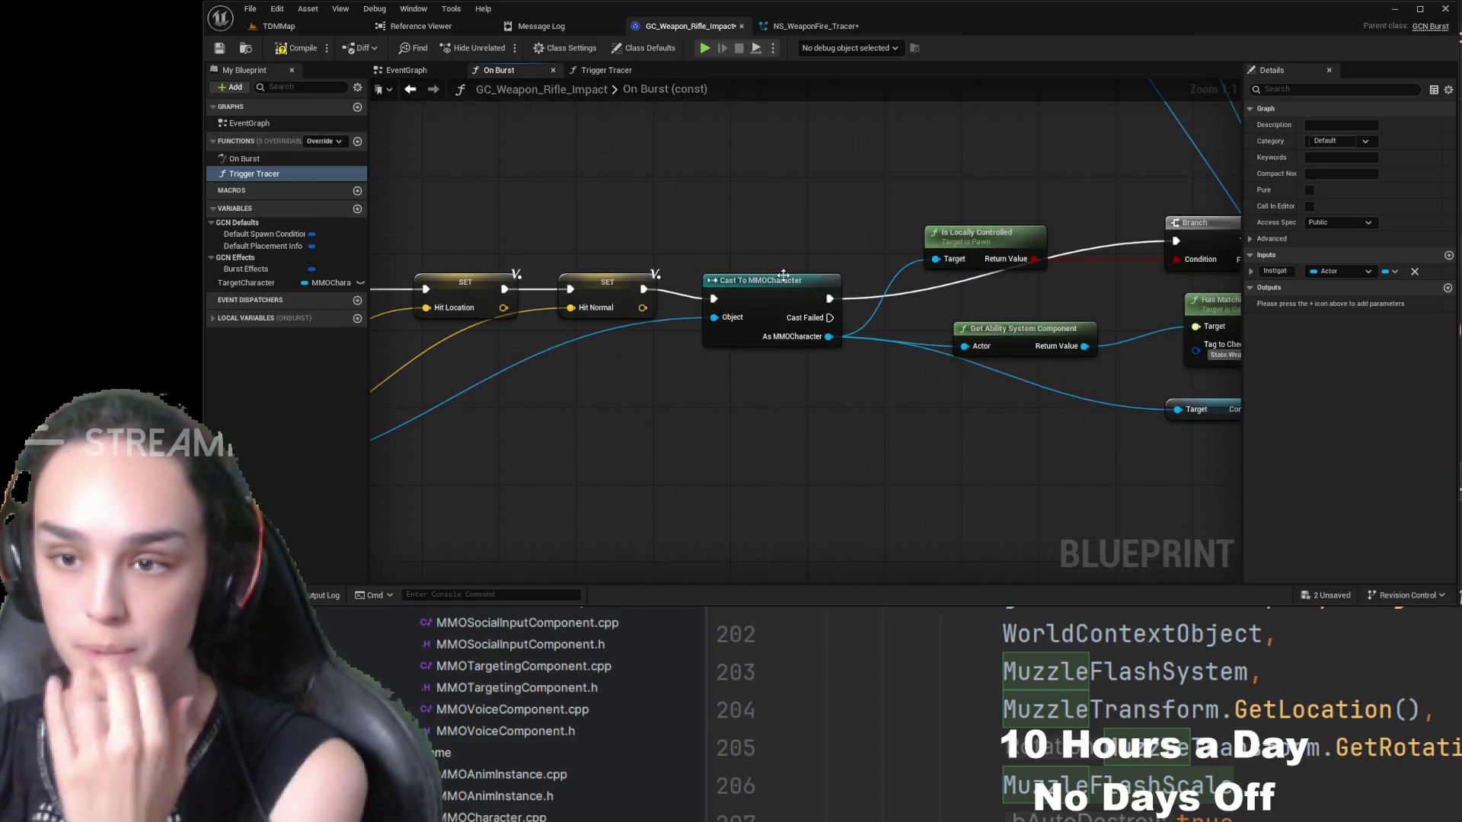
click(781, 278)
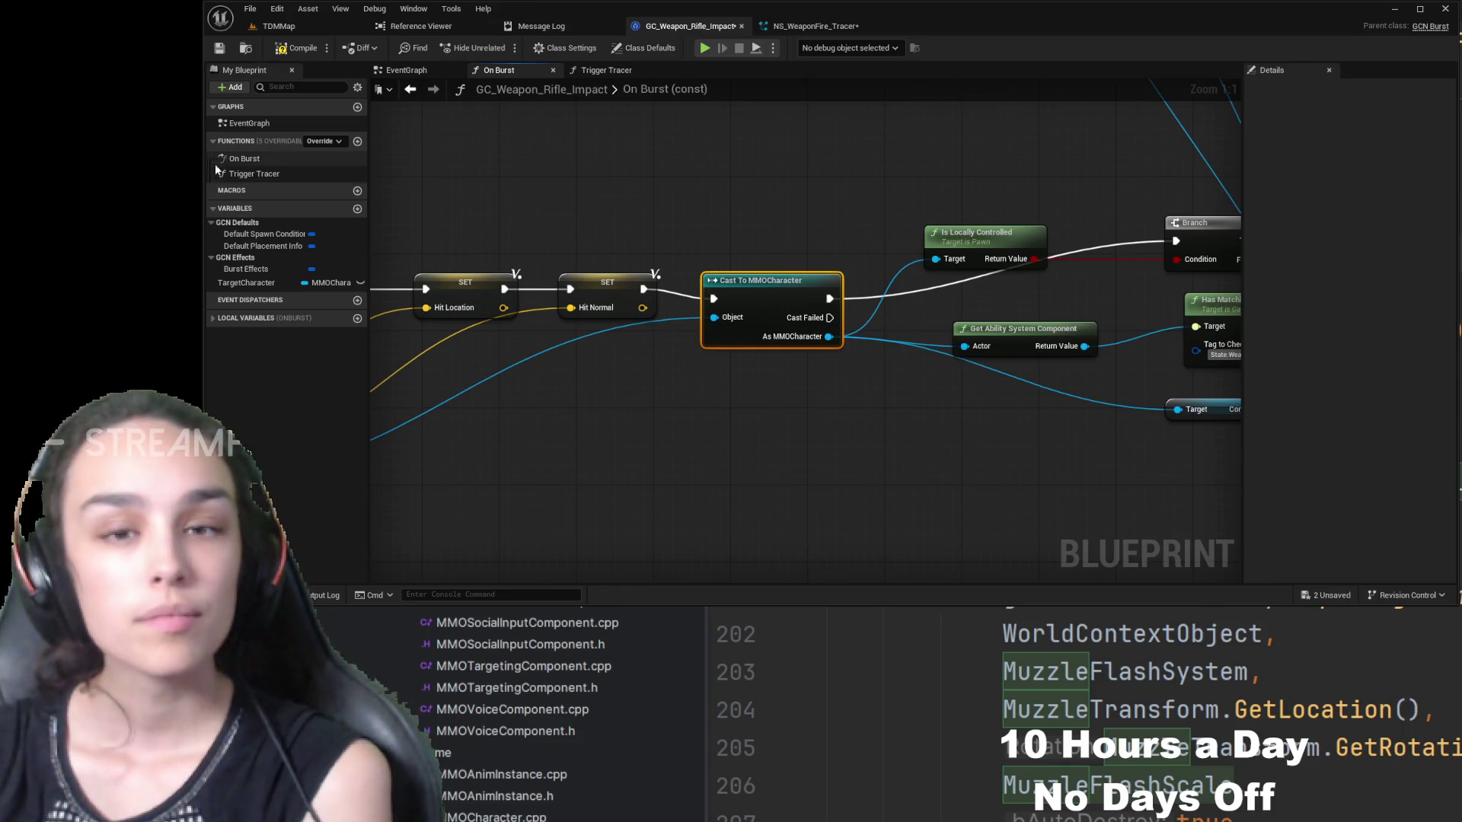
double_click(254, 173)
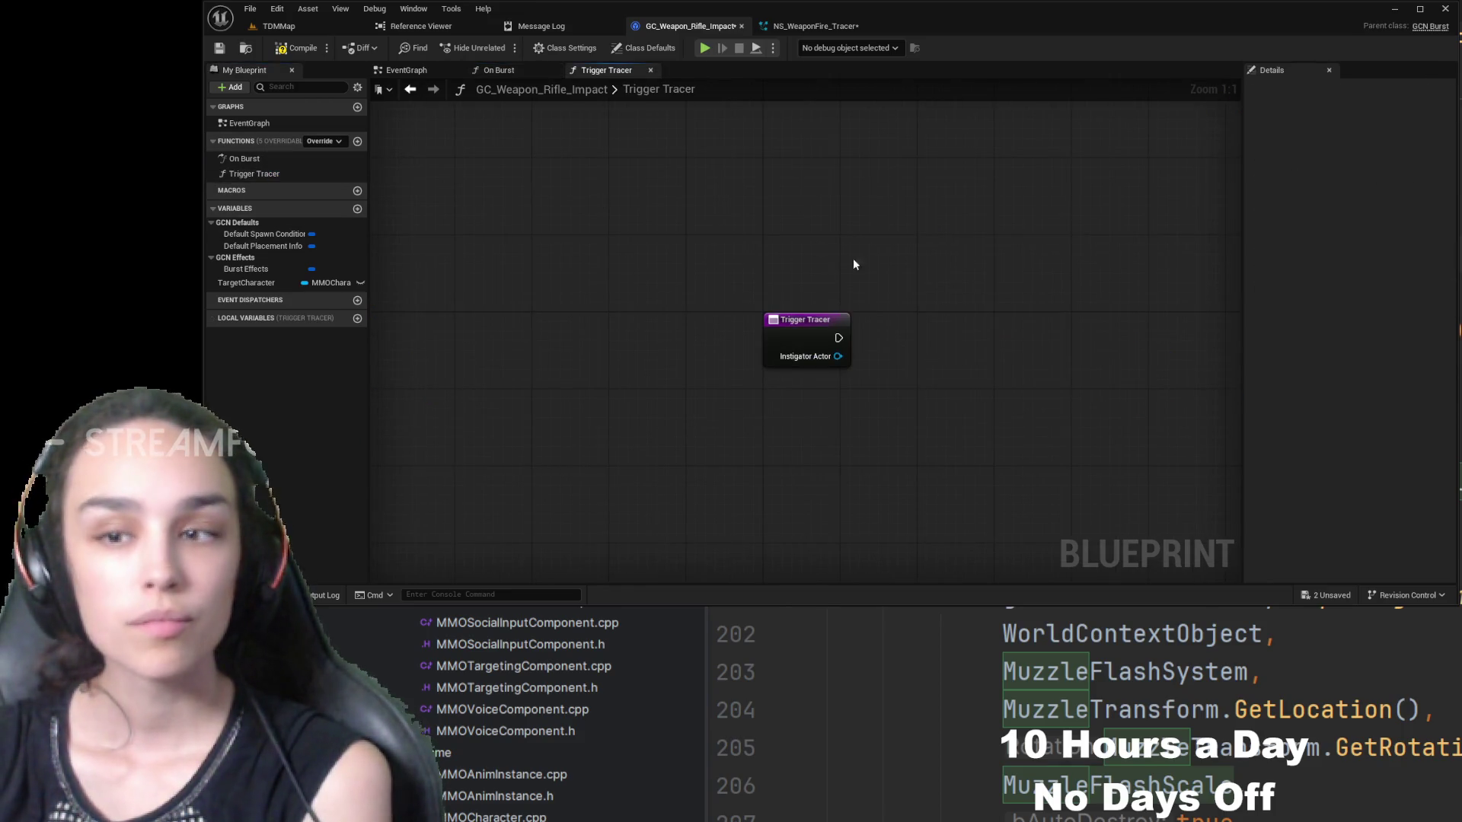
drag(942, 326, 808, 317)
key(ctrl+v)
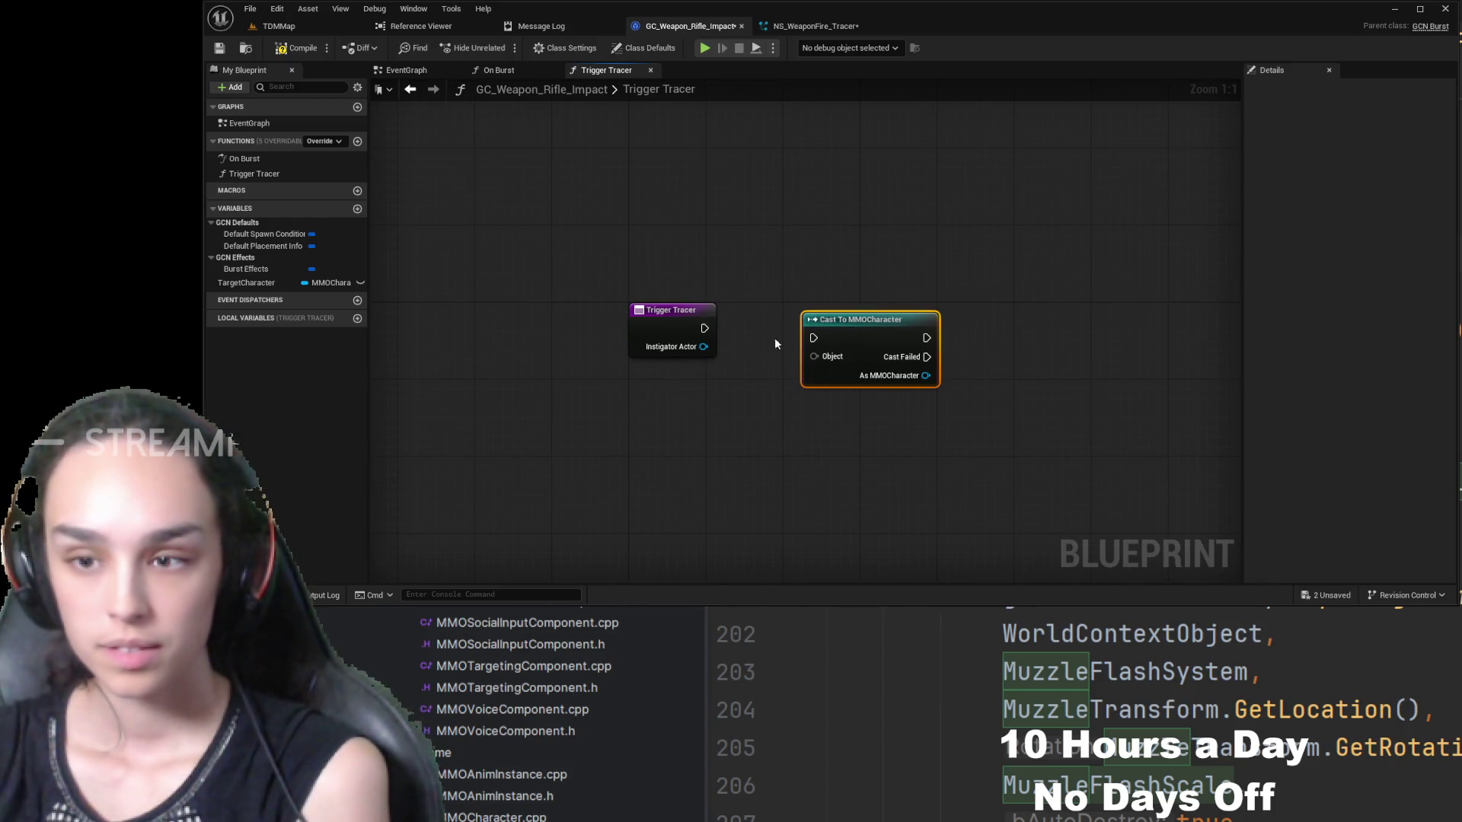
mouse_move(704, 346)
mouse_down()
mouse_move(814, 356)
mouse_move(851, 296)
mouse_up()
drag(773, 321, 804, 319)
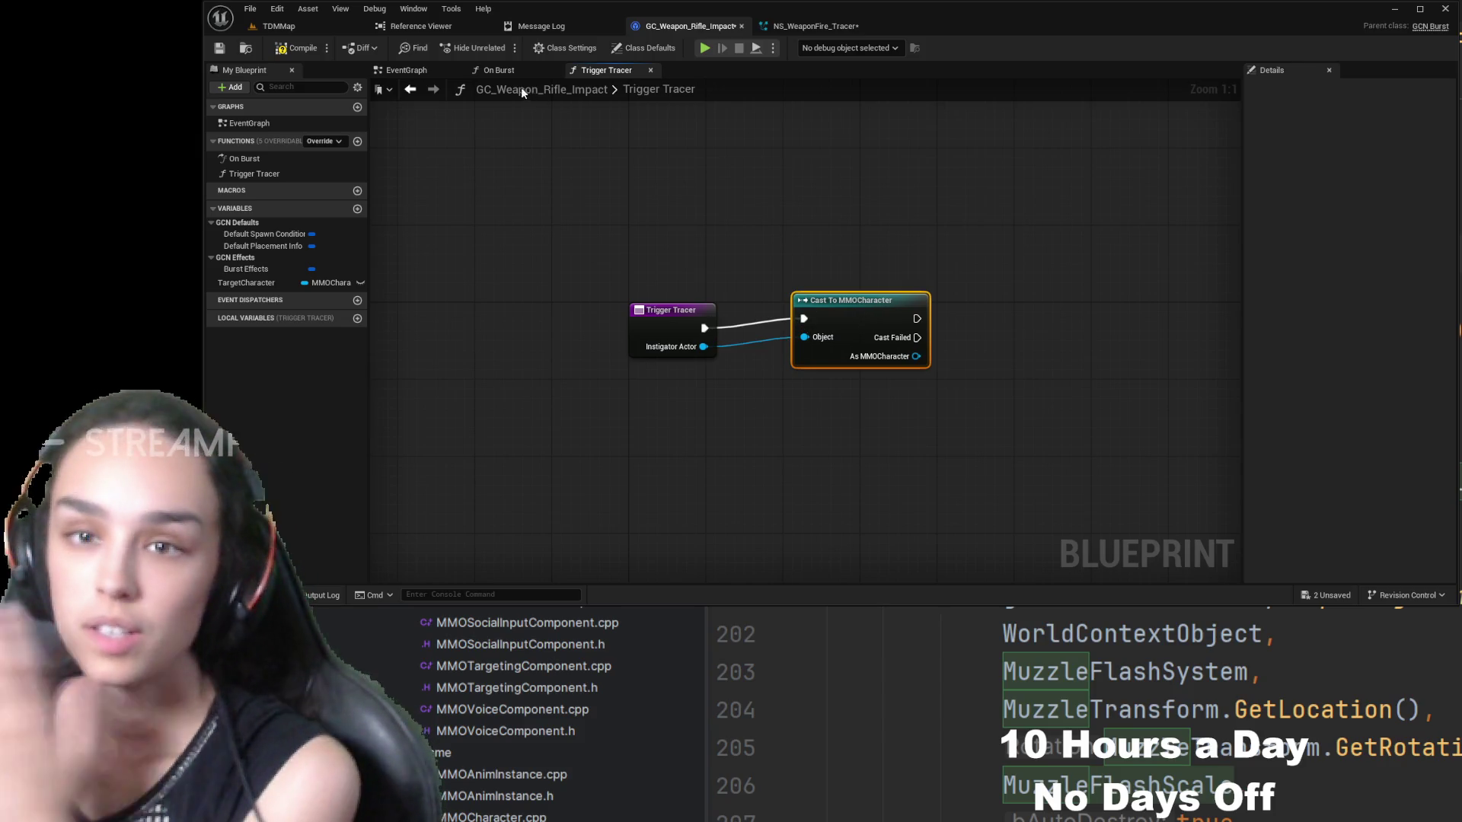
click(490, 72)
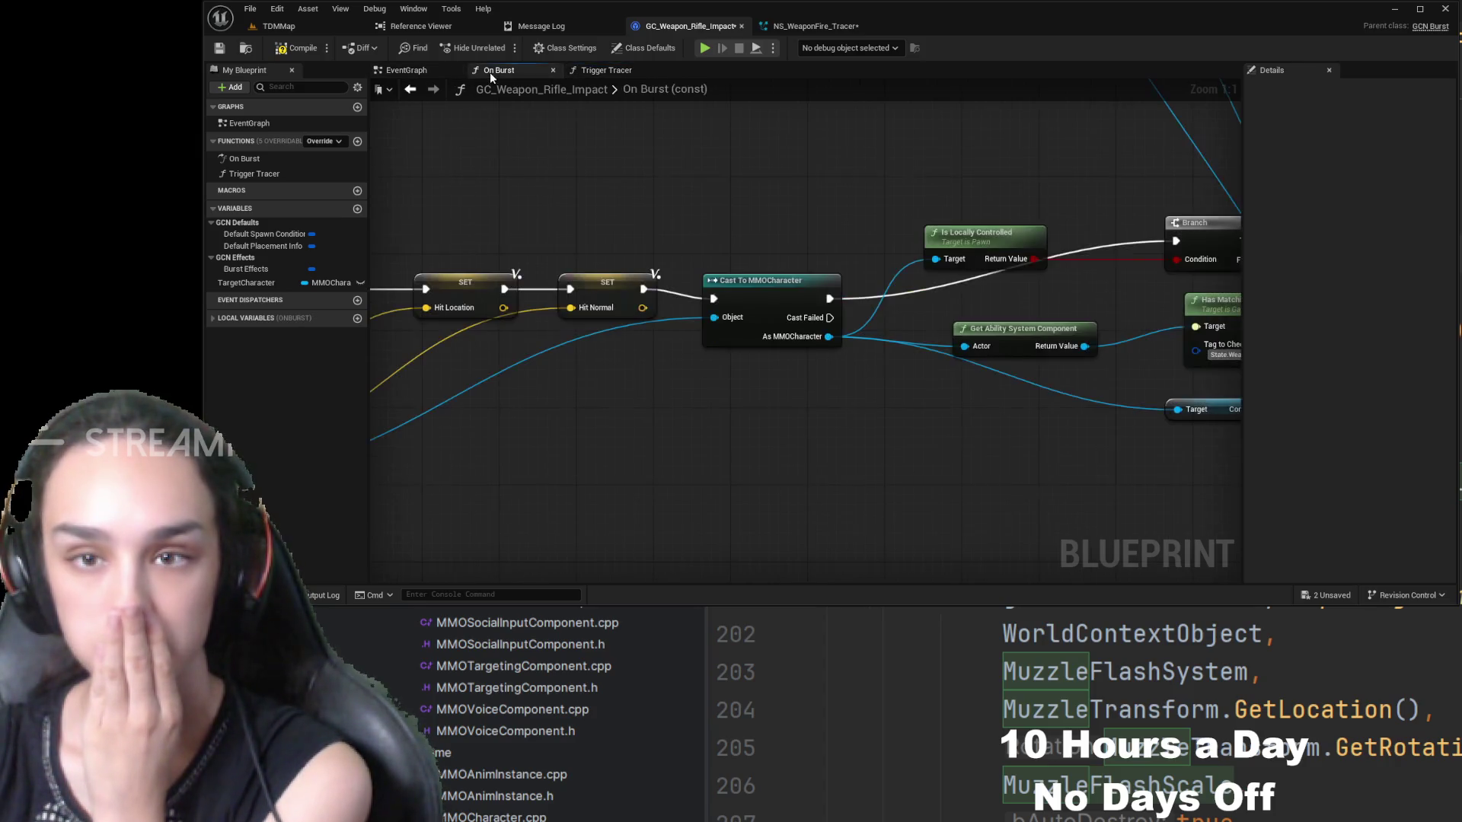
- Pan the On Burst graph across the cast outputs, Branch, gameplay tag, Get Socket Transform and SET nodes
drag(801, 226, 700, 252)
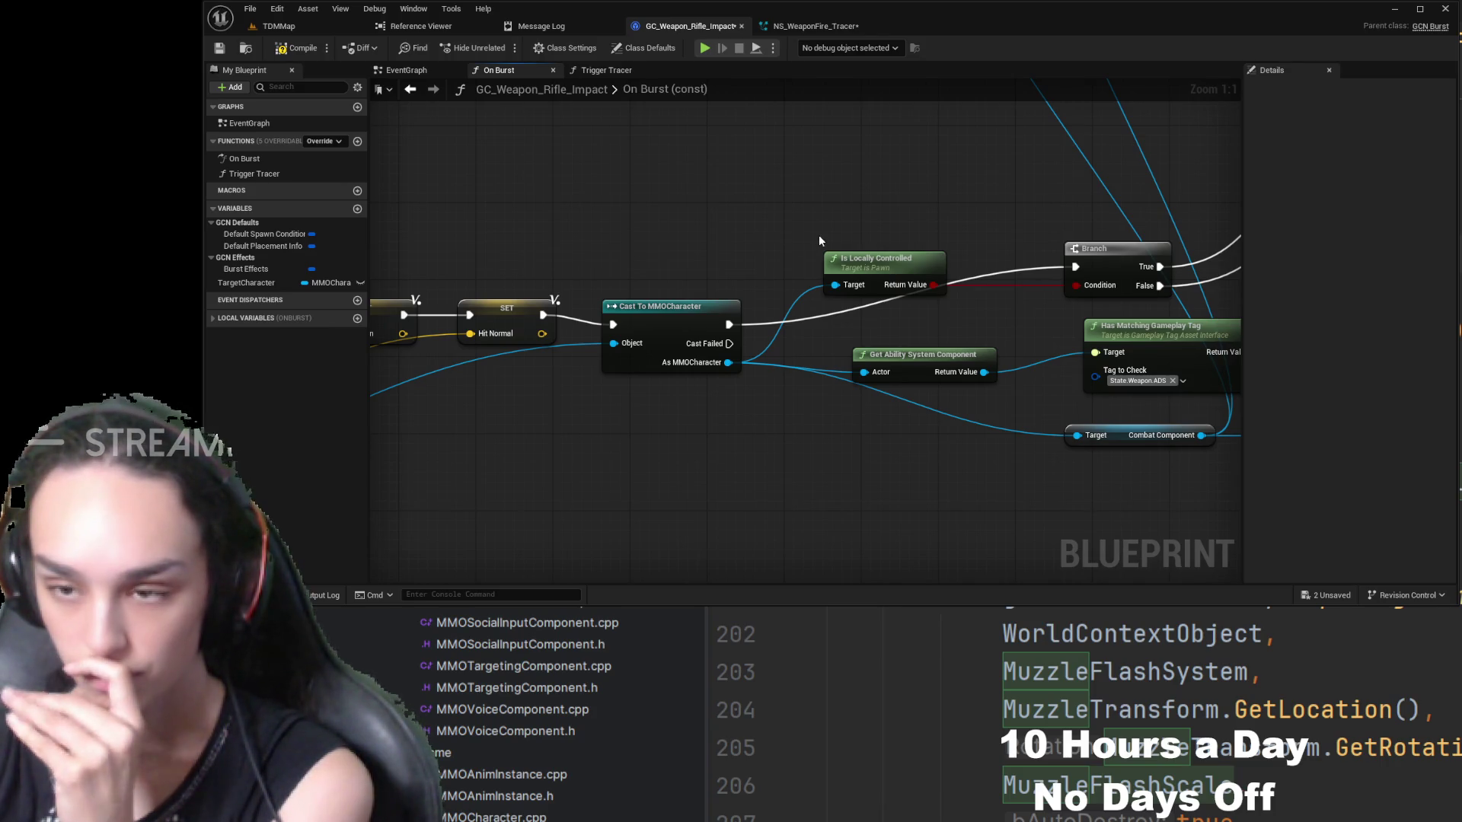
drag(978, 236, 880, 243)
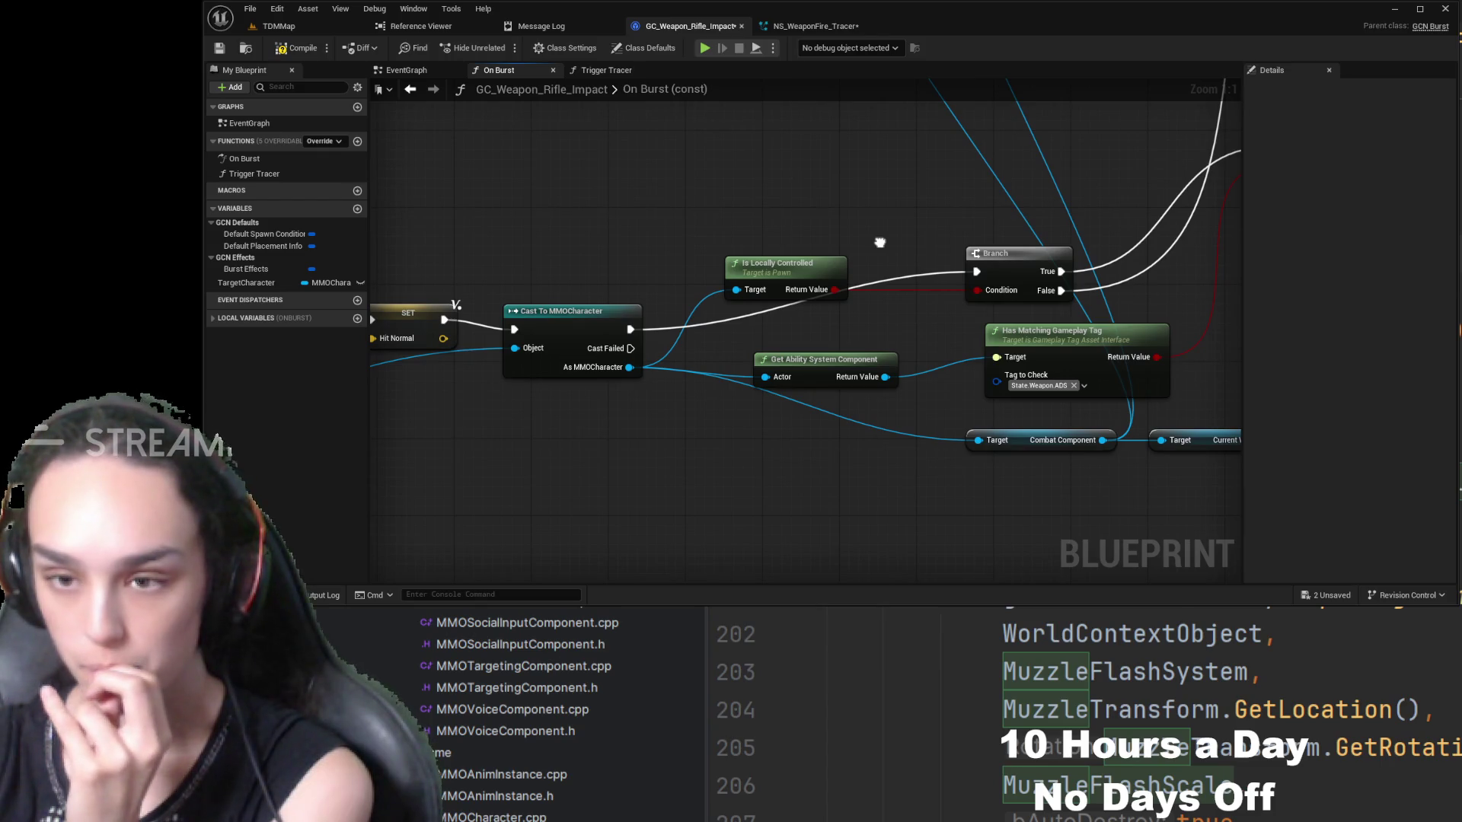
mouse_move(880, 242)
mouse_down()
mouse_move(891, 247)
mouse_move(832, 222)
mouse_move(616, 220)
mouse_move(558, 284)
mouse_move(637, 559)
mouse_move(609, 578)
mouse_move(721, 686)
mouse_move(493, 601)
mouse_move(515, 593)
mouse_move(500, 365)
mouse_move(593, 269)
mouse_up()
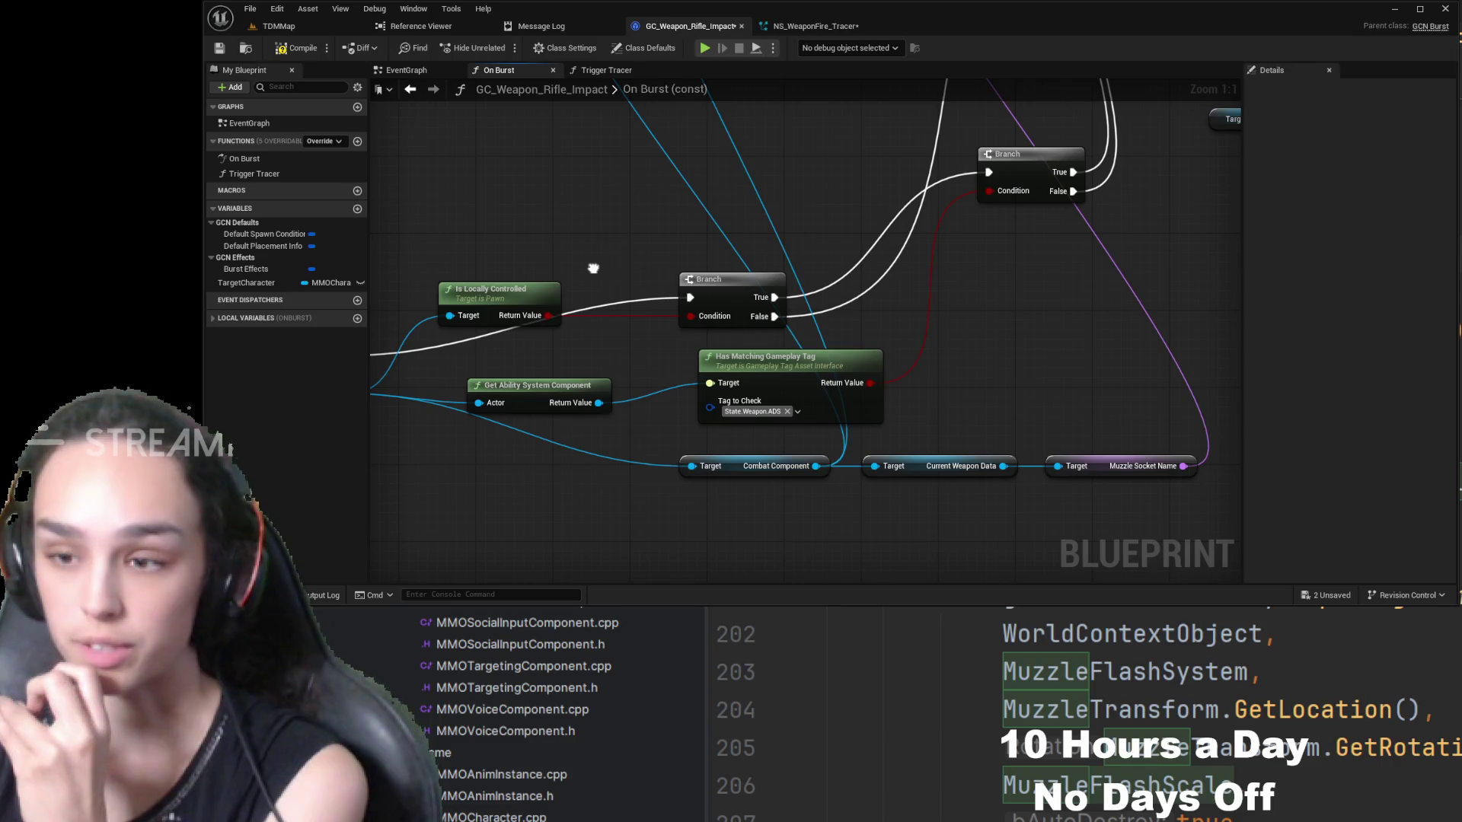
mouse_move(593, 268)
mouse_down()
mouse_move(650, 523)
mouse_move(747, 434)
mouse_up()
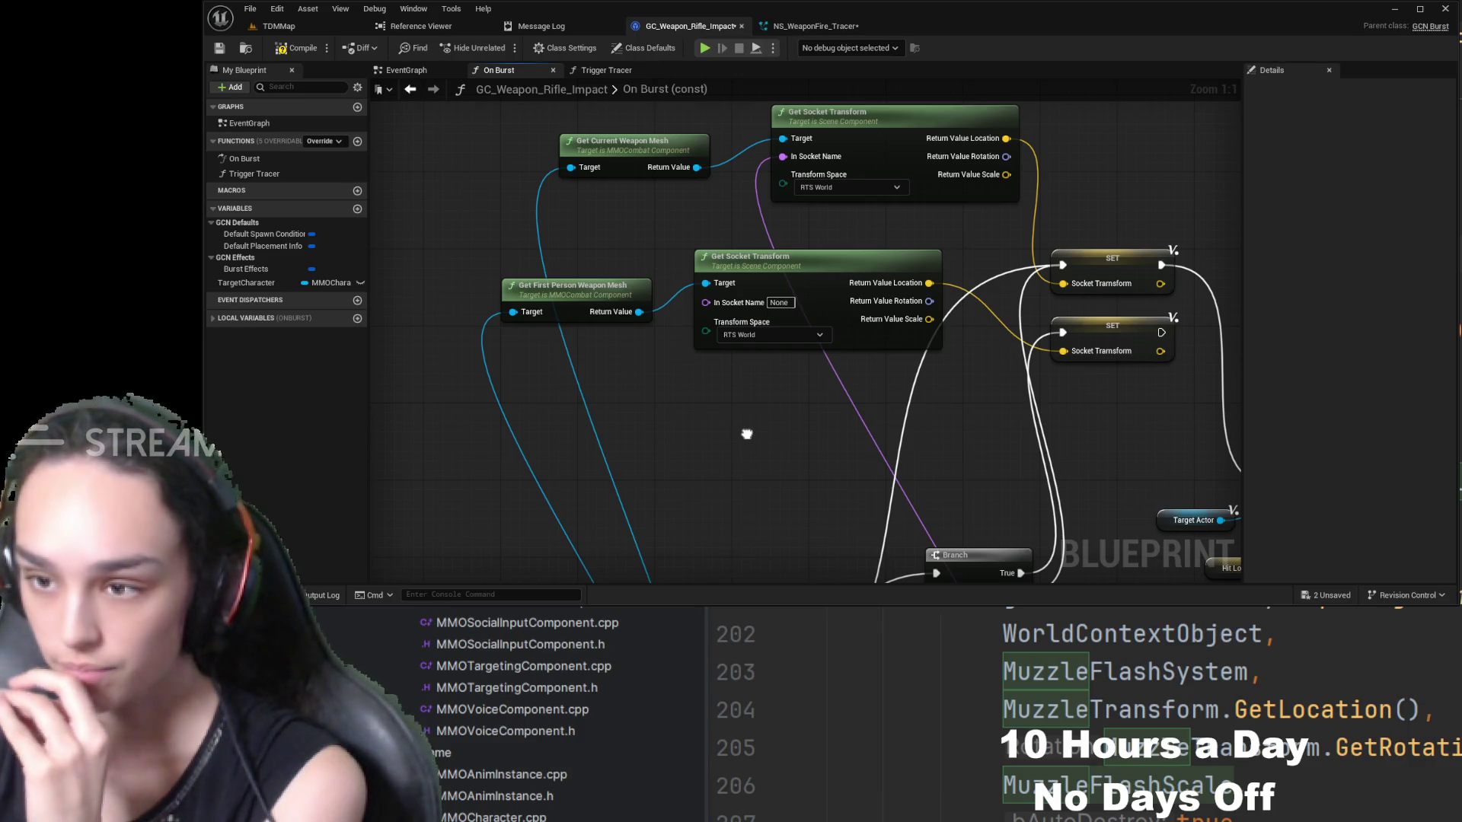
drag(747, 434, 701, 418)
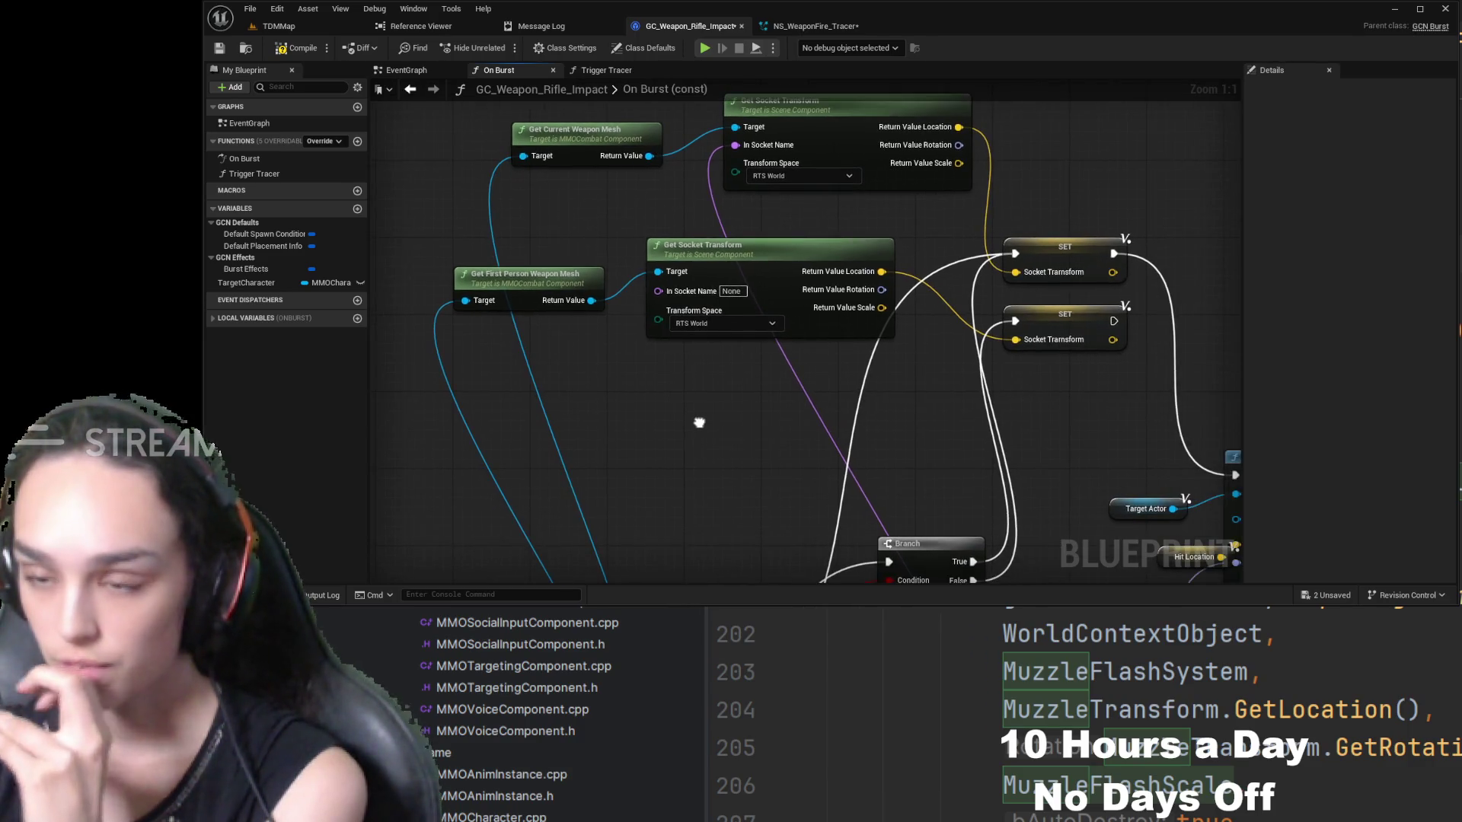
mouse_move(971, 288)
mouse_down()
mouse_move(602, 280)
mouse_move(623, 243)
mouse_up()
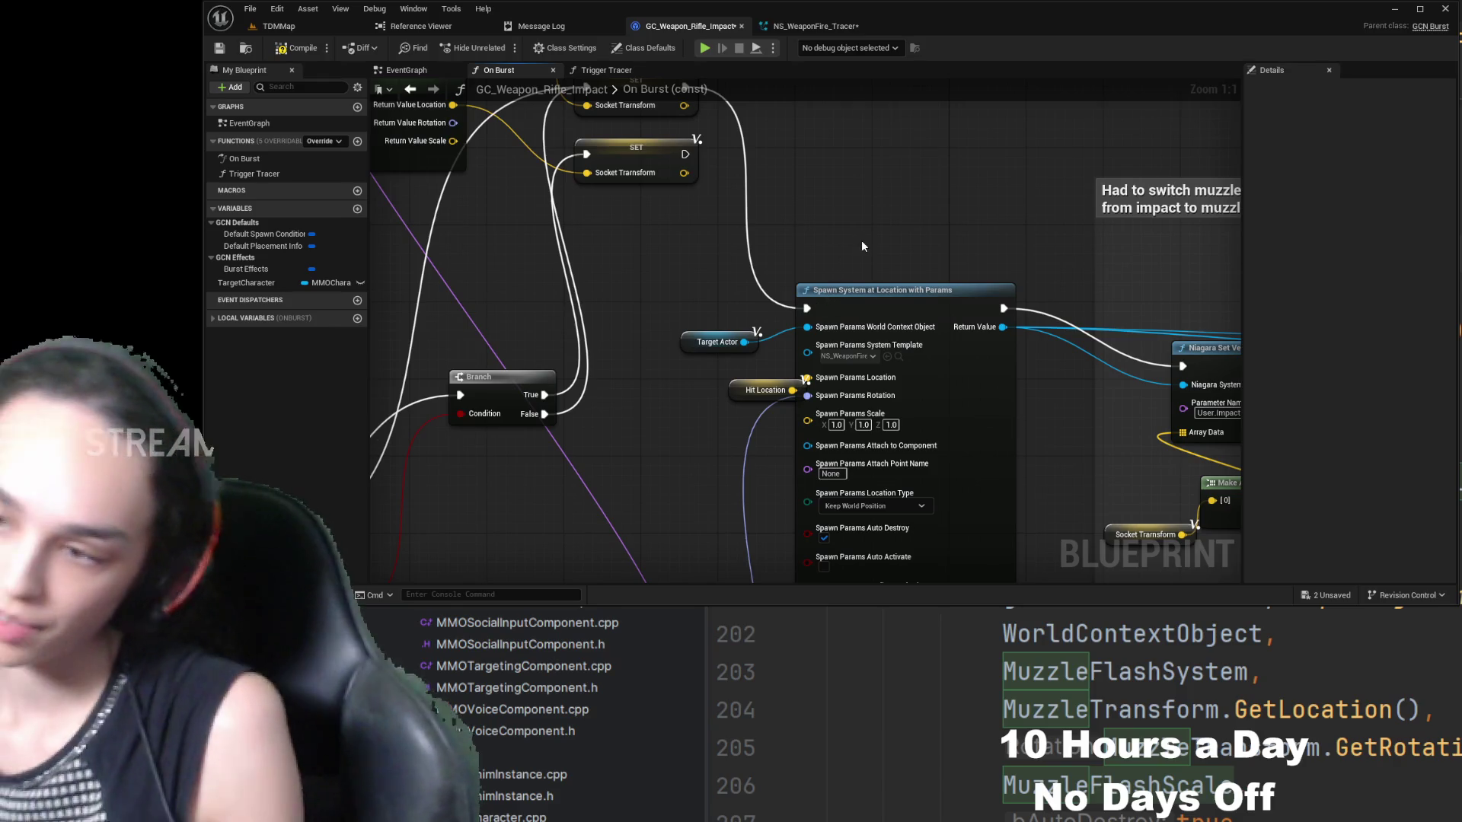
mouse_move(904, 199)
mouse_down()
mouse_move(986, 313)
mouse_move(1005, 300)
mouse_up()
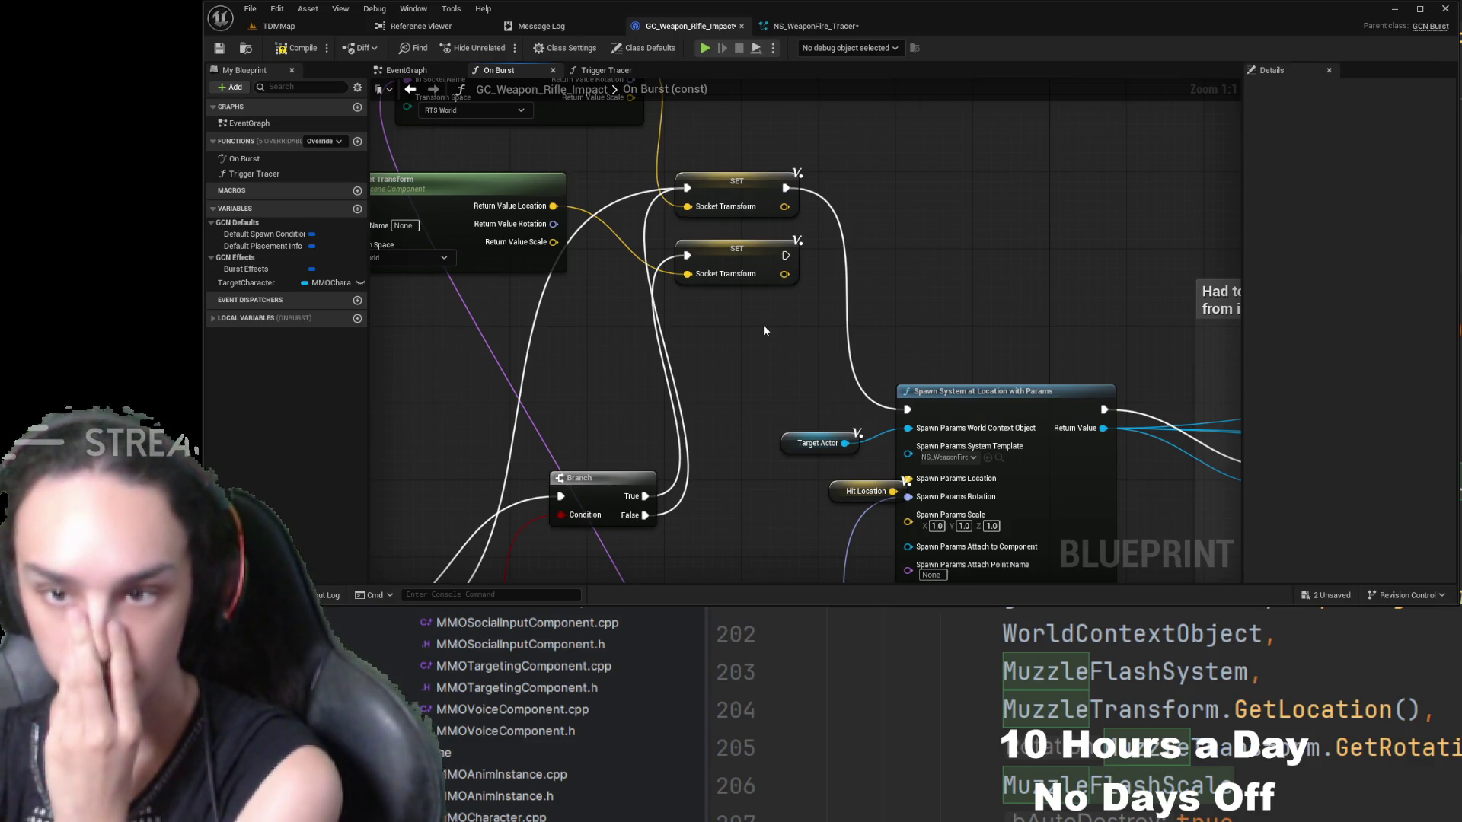
mouse_move(736, 432)
mouse_down()
mouse_move(850, 188)
mouse_move(926, 151)
mouse_up()
mouse_move(802, 409)
mouse_down()
mouse_move(883, 261)
mouse_move(1099, 342)
mouse_move(1244, 340)
mouse_up()
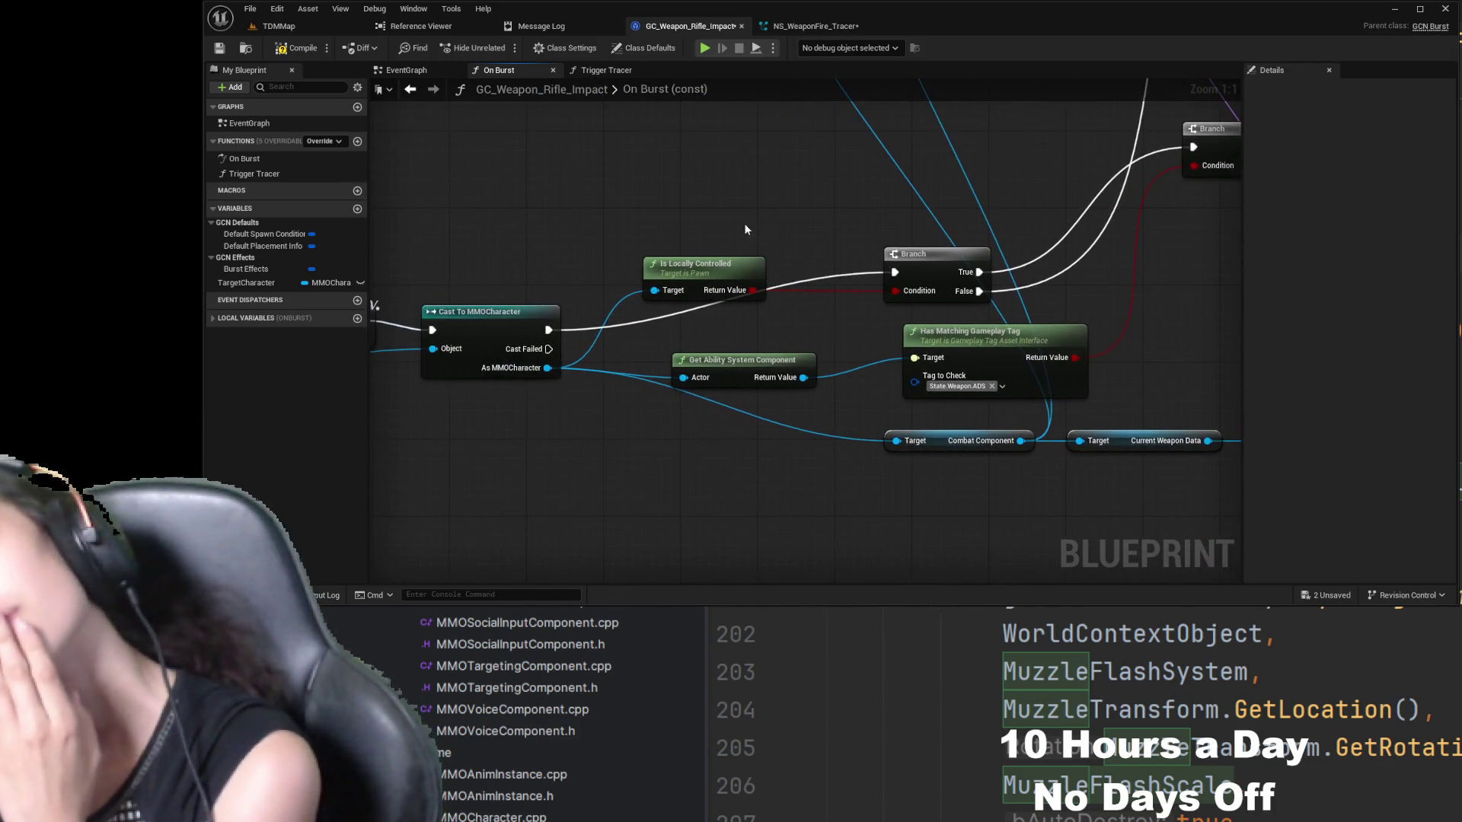
mouse_move(744, 196)
mouse_down()
mouse_move(881, 219)
mouse_move(741, 369)
mouse_up()
mouse_move(893, 459)
mouse_down()
mouse_move(871, 308)
mouse_move(784, 287)
mouse_move(606, 290)
mouse_up()
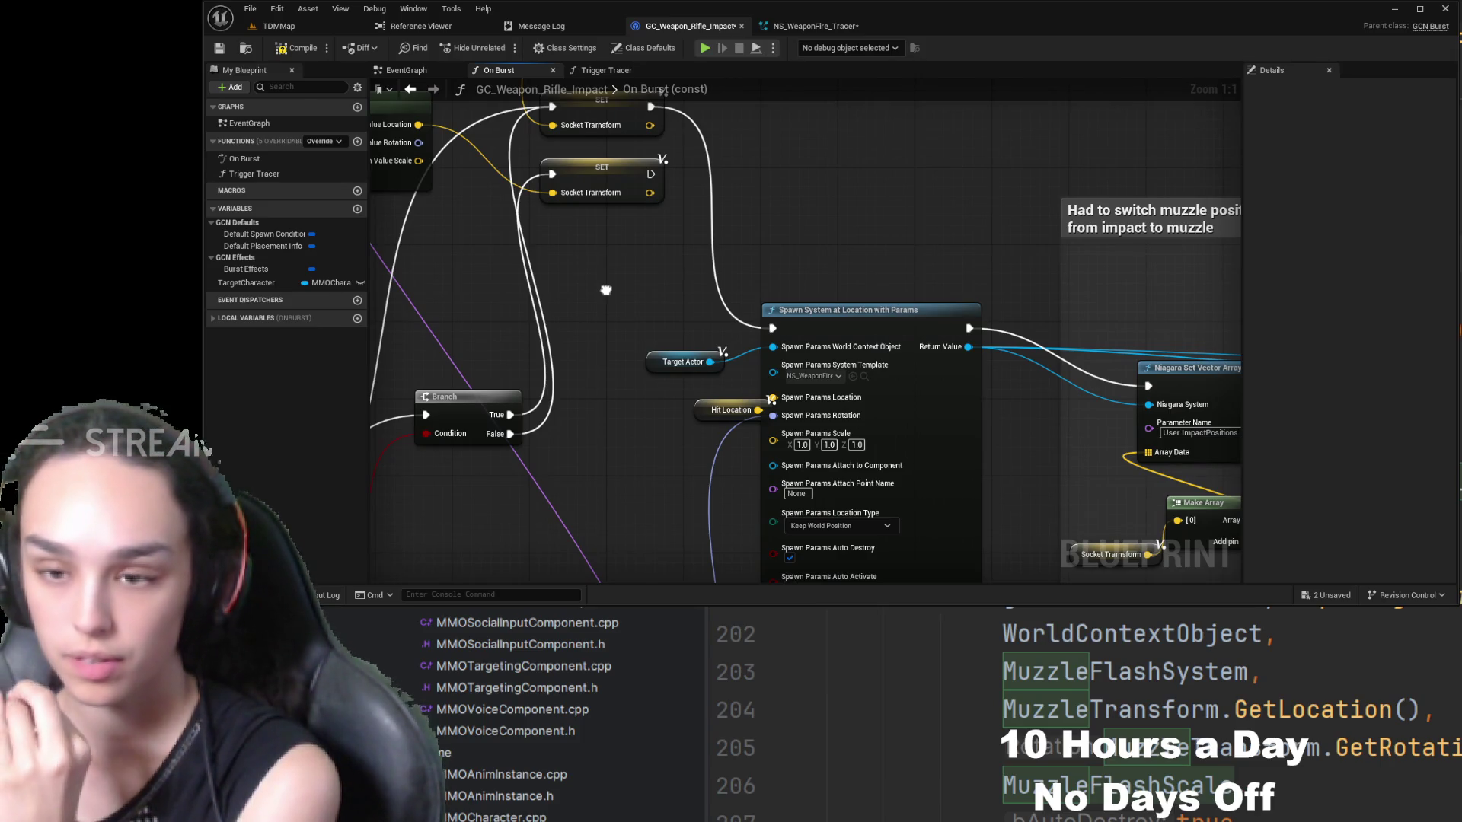
drag(605, 290, 607, 224)
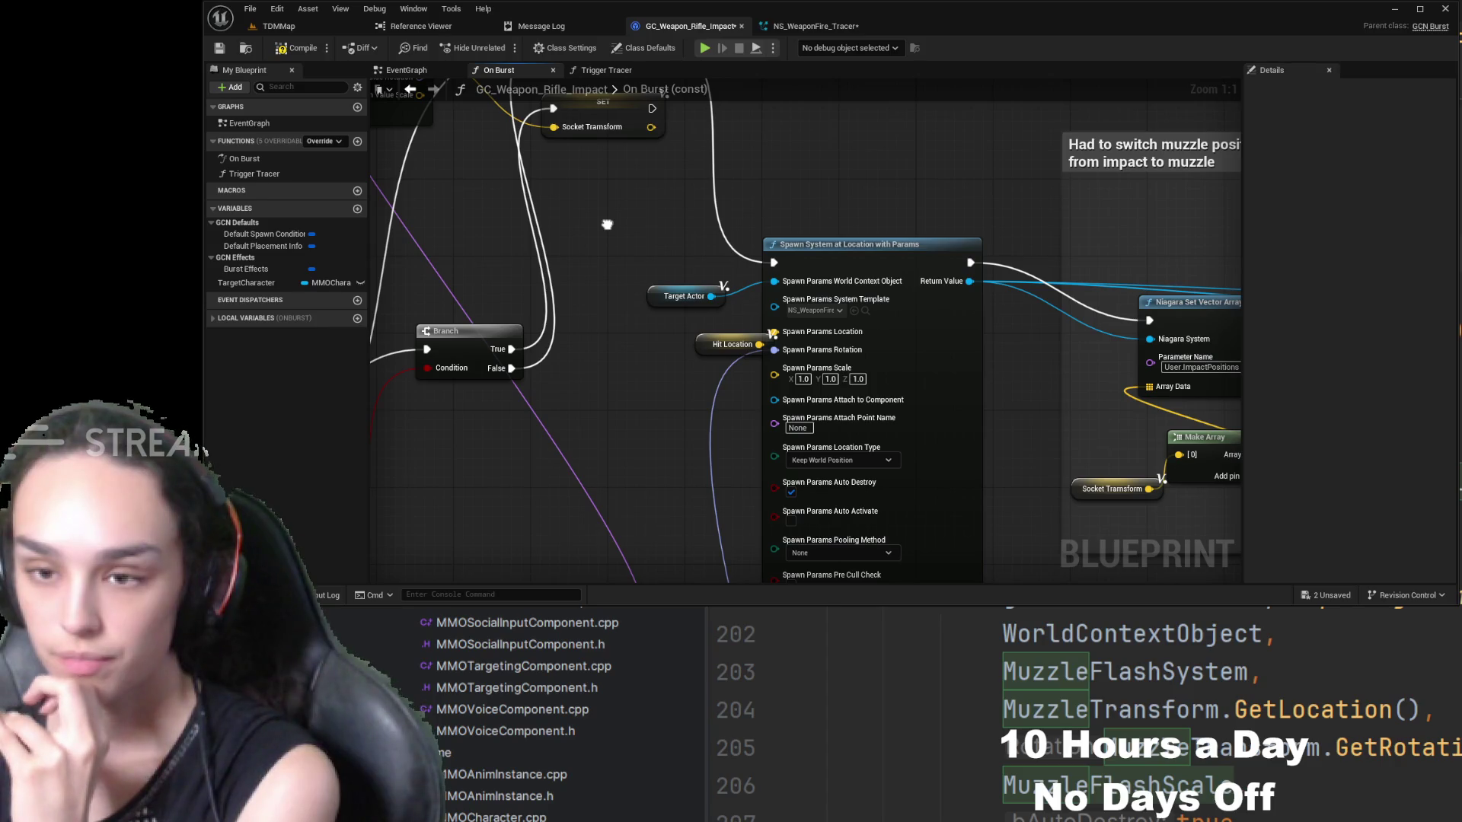
drag(607, 225, 354, 213)
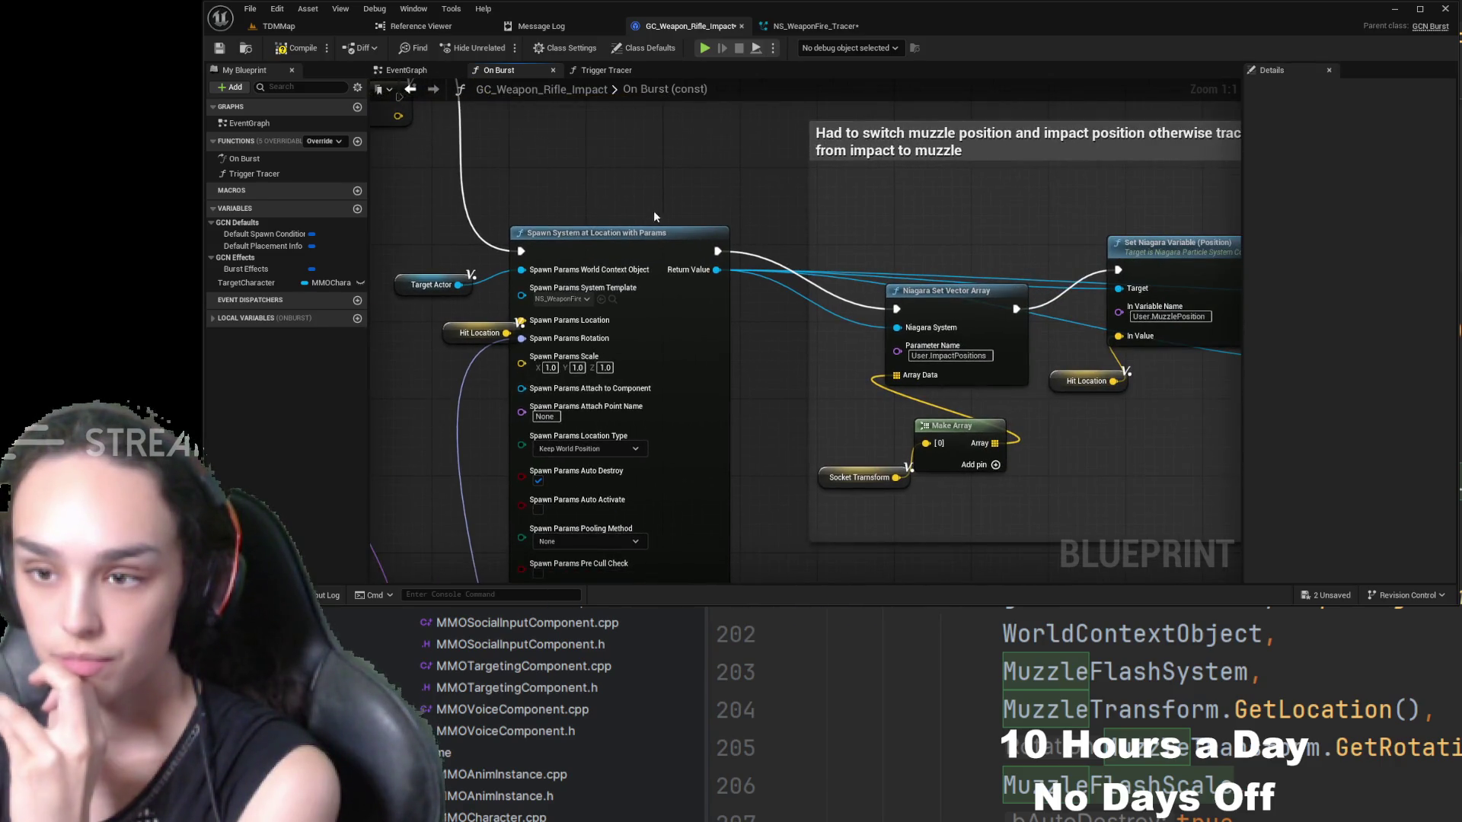
drag(653, 216, 611, 216)
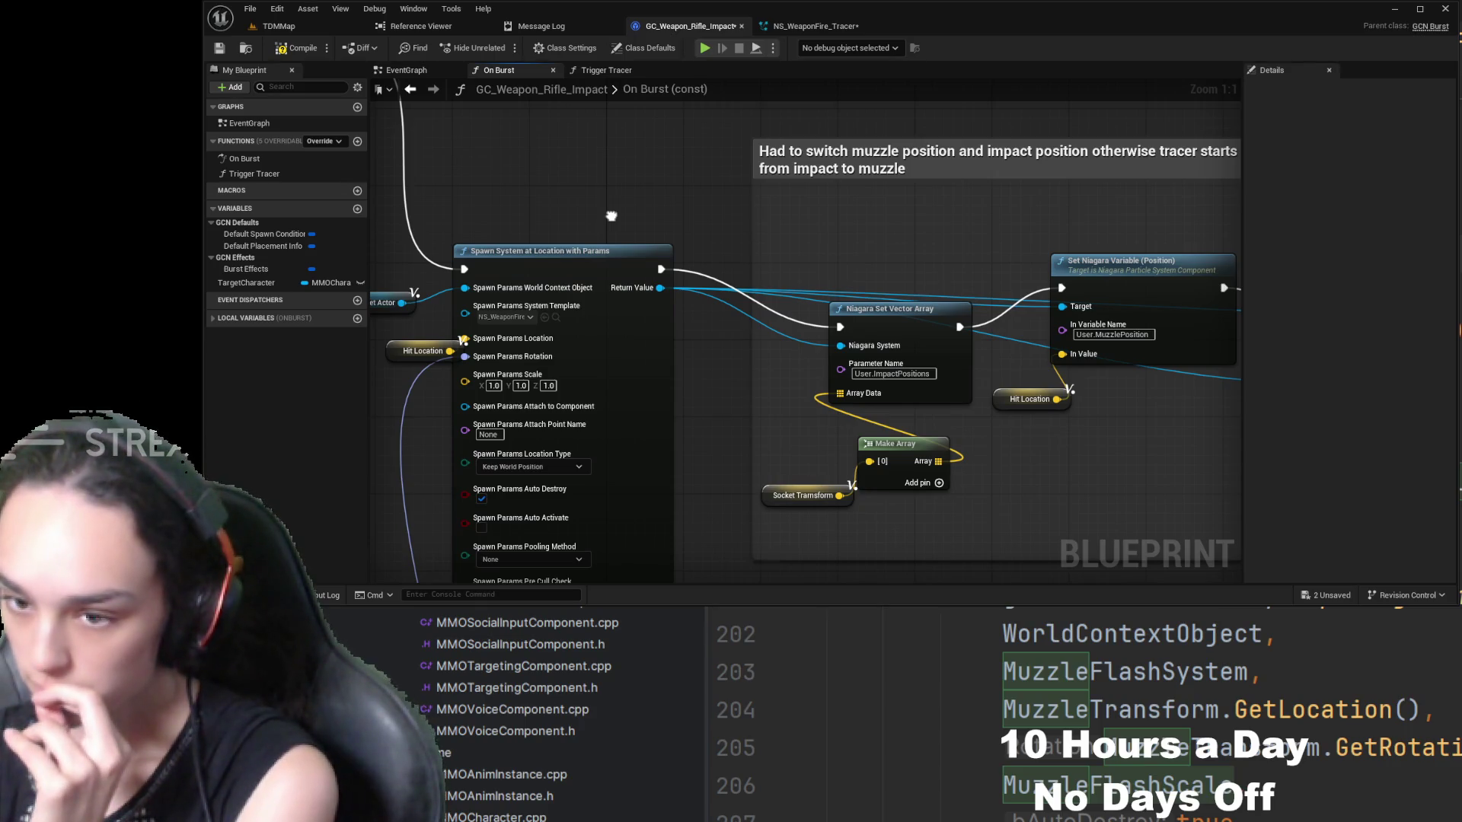
mouse_move(611, 217)
mouse_down()
mouse_move(615, 328)
mouse_move(731, 360)
mouse_up()
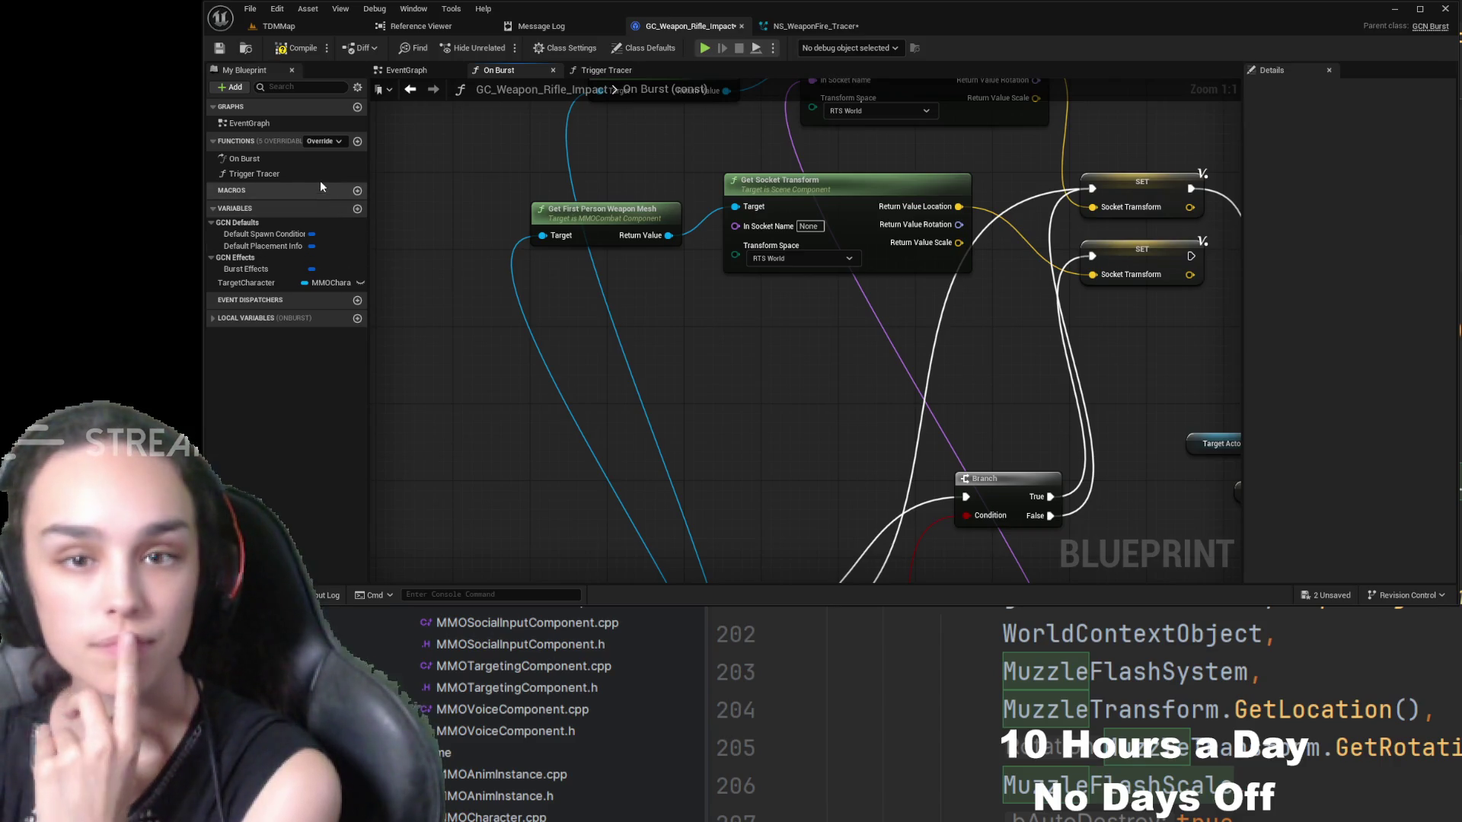
- Add a new function named GetSocketTransform to the blueprint
click(357, 141)
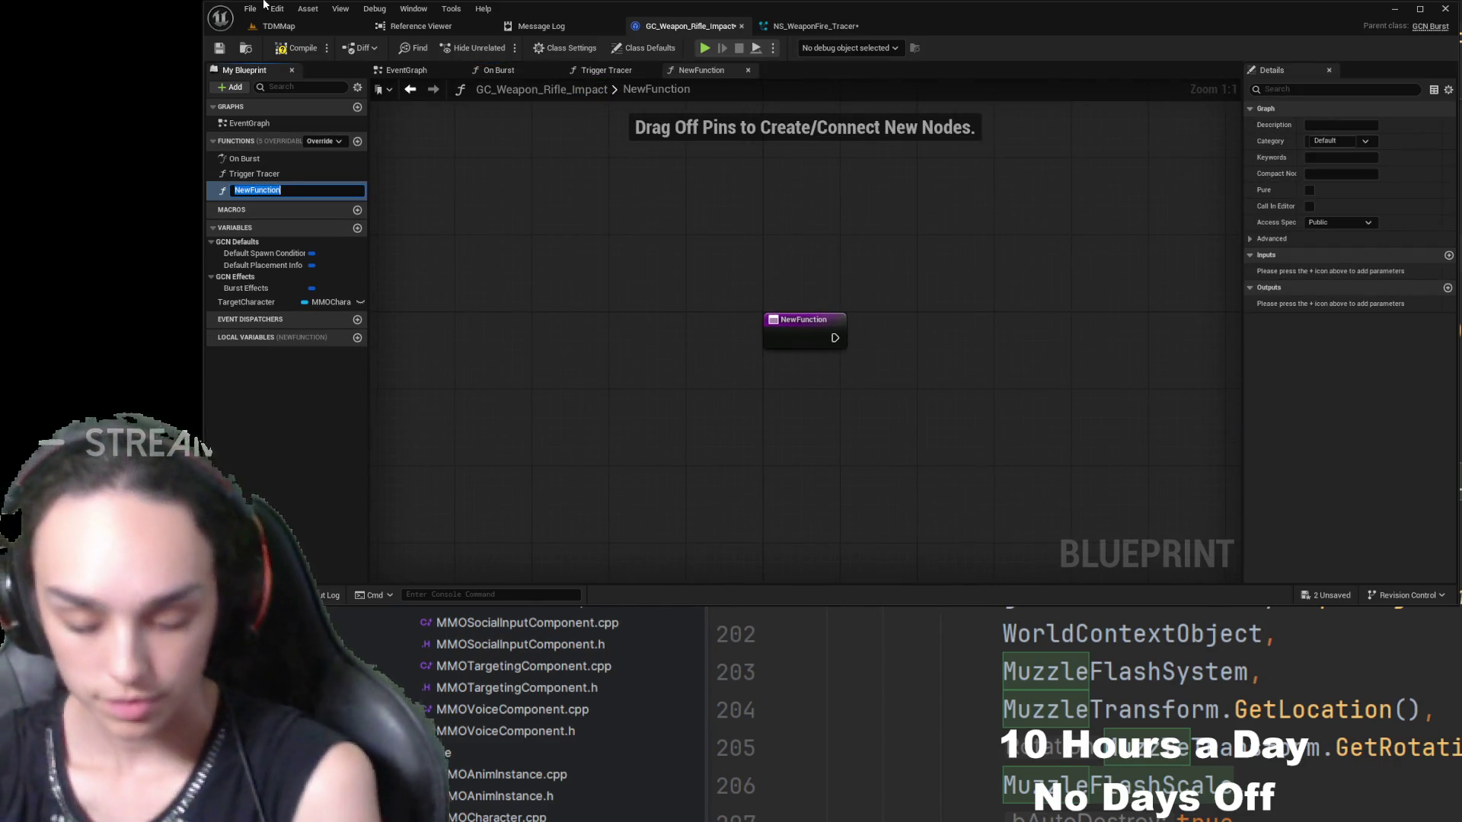
text(GetSocketTransfo)
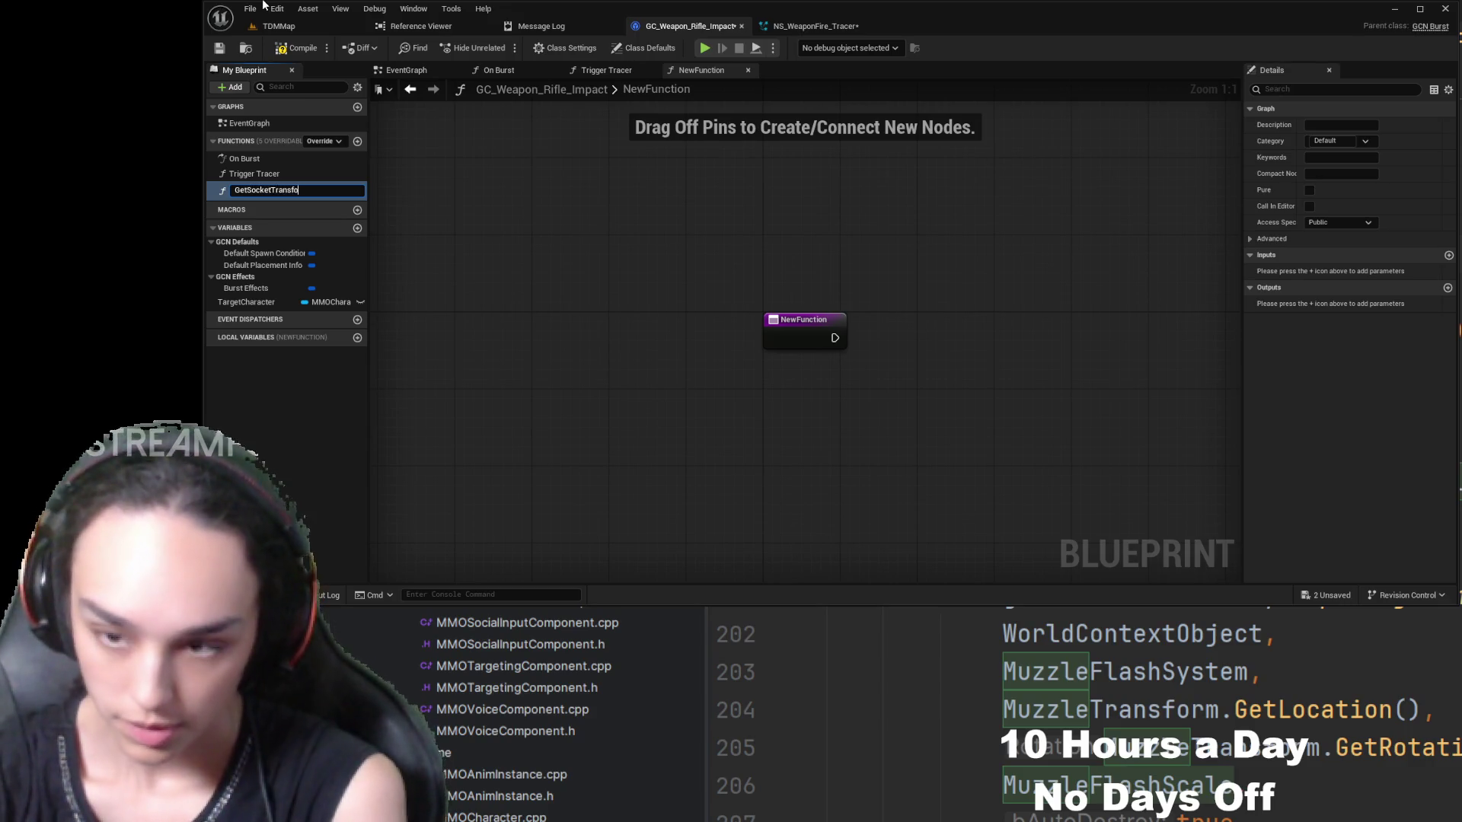
text(rm)
key(Return)
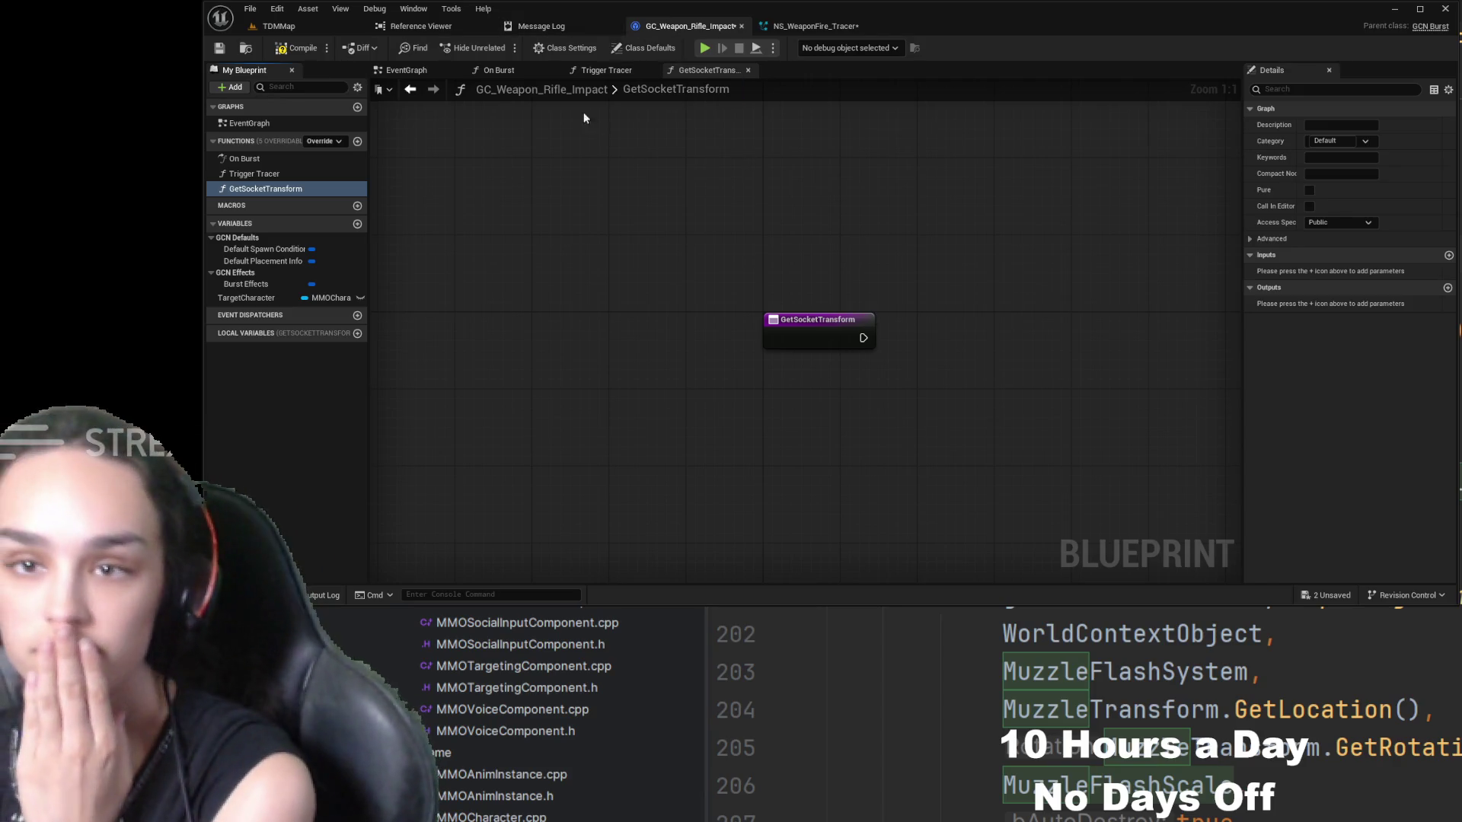
- Back in On Burst, pan over Is Locally Controlled, Muzzle Socket Name, Get Socket Transform, Spawn System and the cast
click(495, 71)
mouse_move(907, 415)
mouse_down()
mouse_move(1034, 266)
mouse_move(881, 329)
mouse_move(1062, 311)
mouse_move(872, 292)
mouse_up()
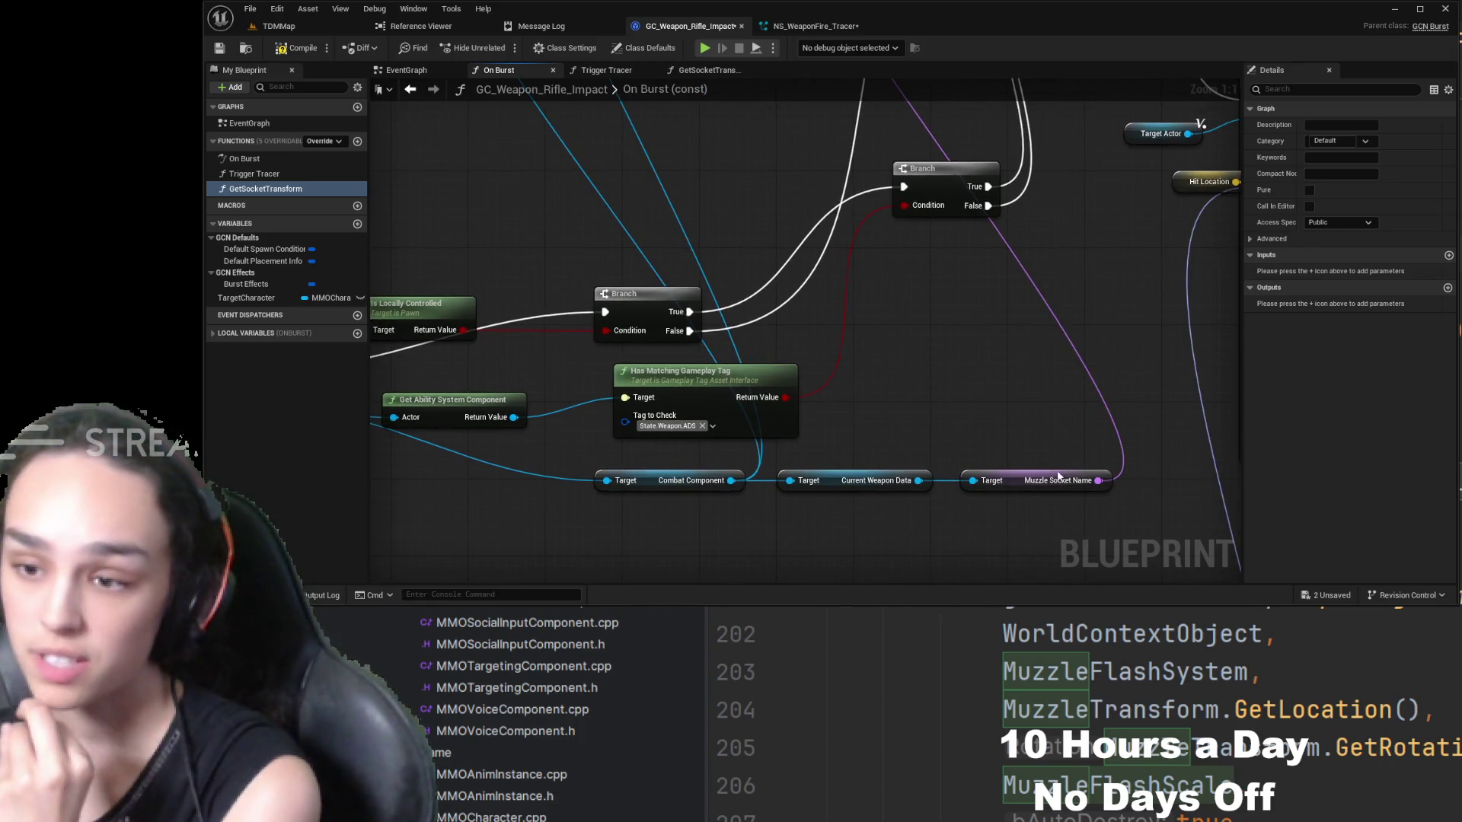
drag(701, 186, 793, 206)
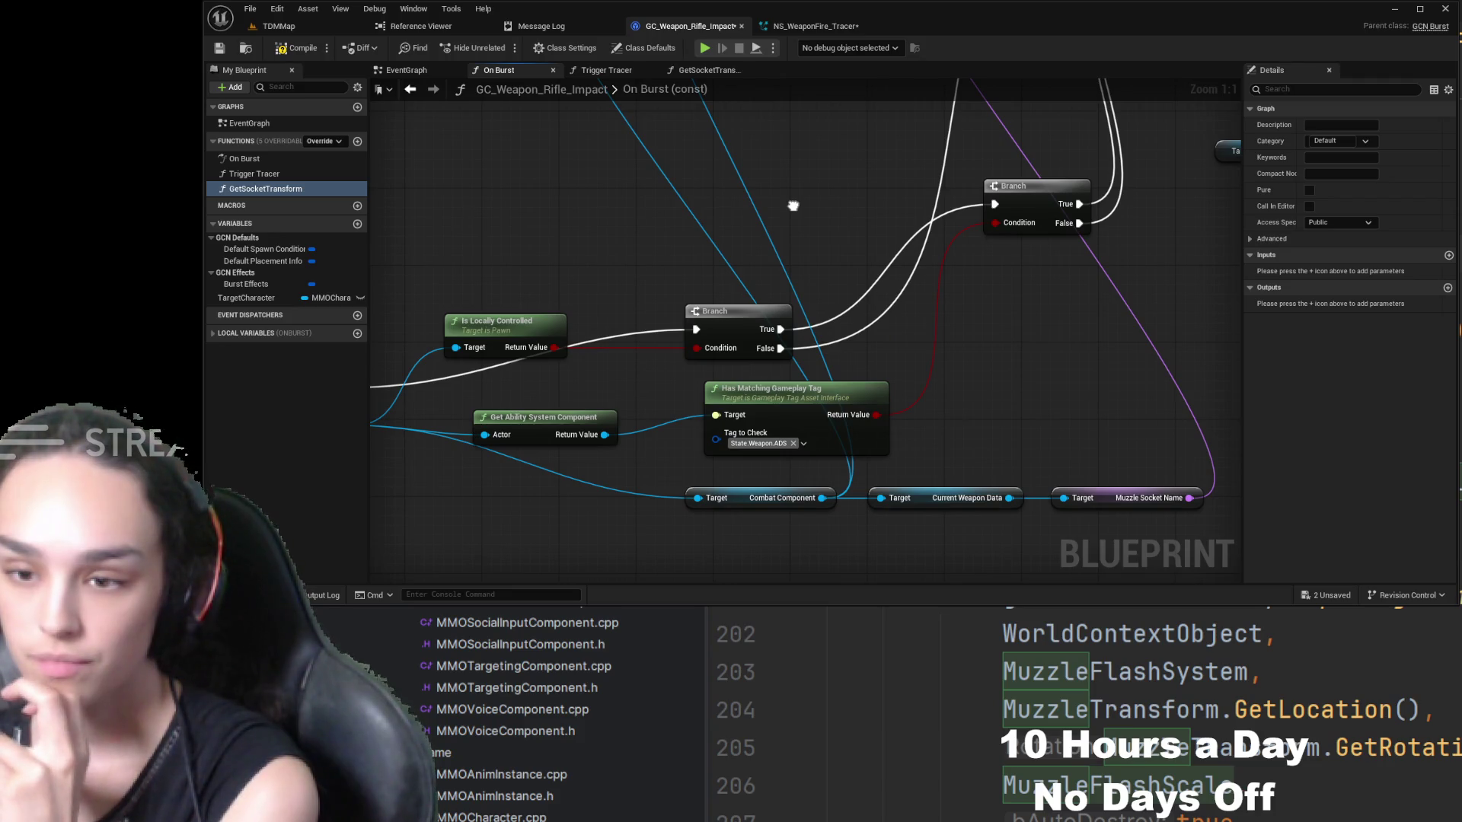
mouse_move(793, 205)
mouse_down()
mouse_move(875, 460)
mouse_move(876, 359)
mouse_move(812, 464)
mouse_up()
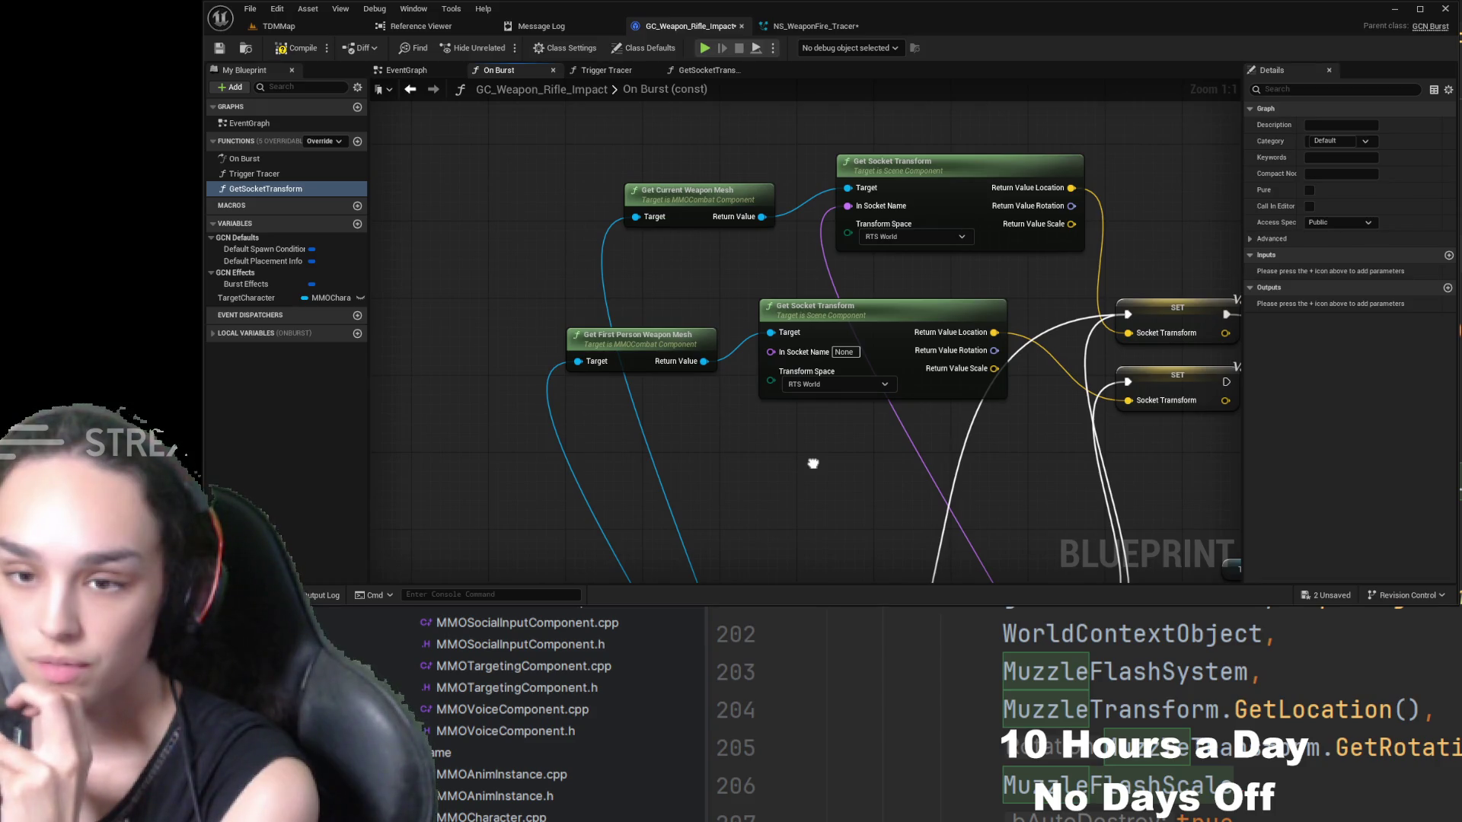
drag(813, 464, 627, 406)
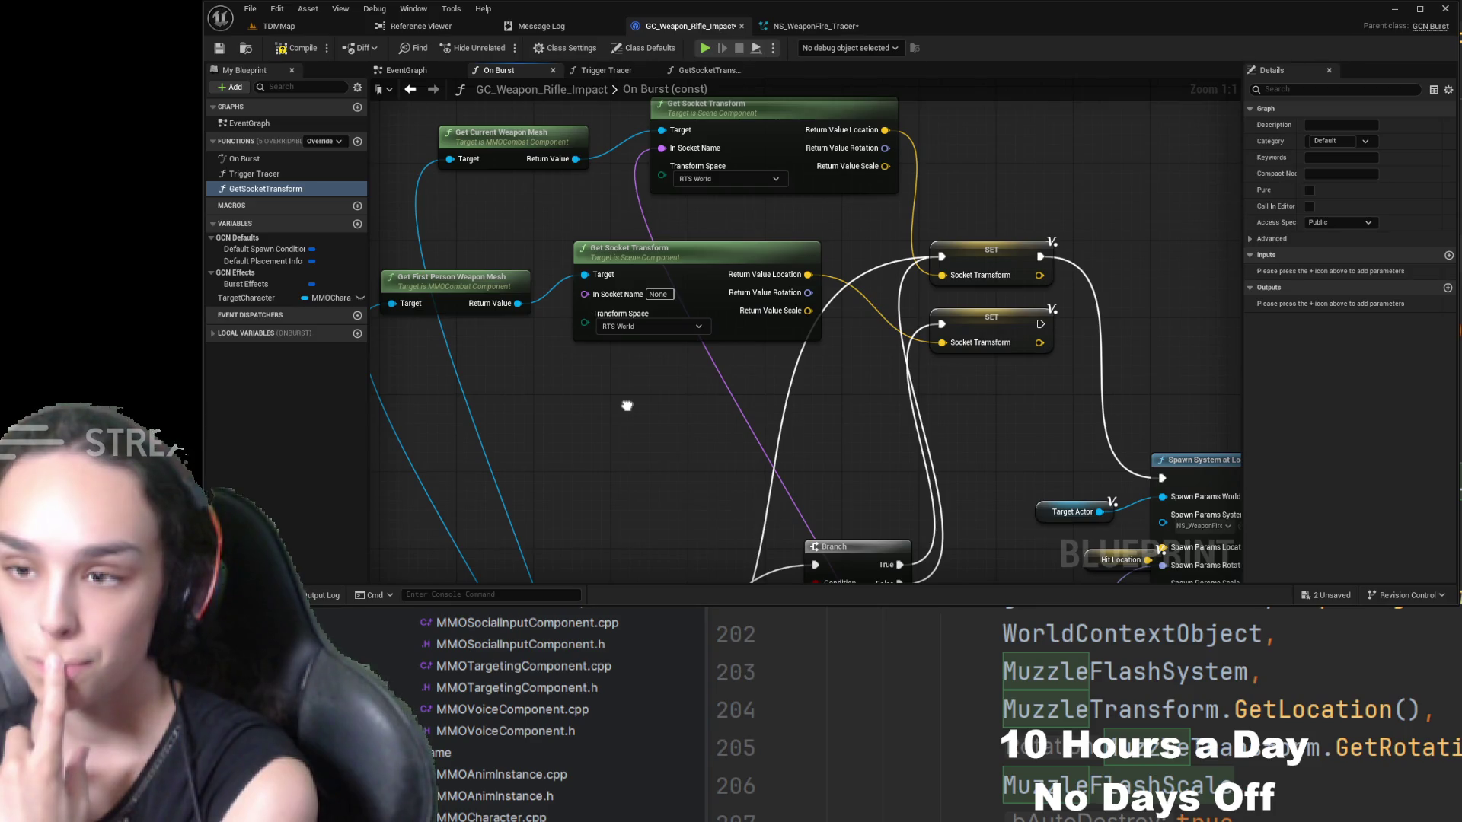
mouse_move(627, 406)
mouse_down()
mouse_move(705, 336)
mouse_move(872, 84)
mouse_up()
drag(814, 231, 907, 133)
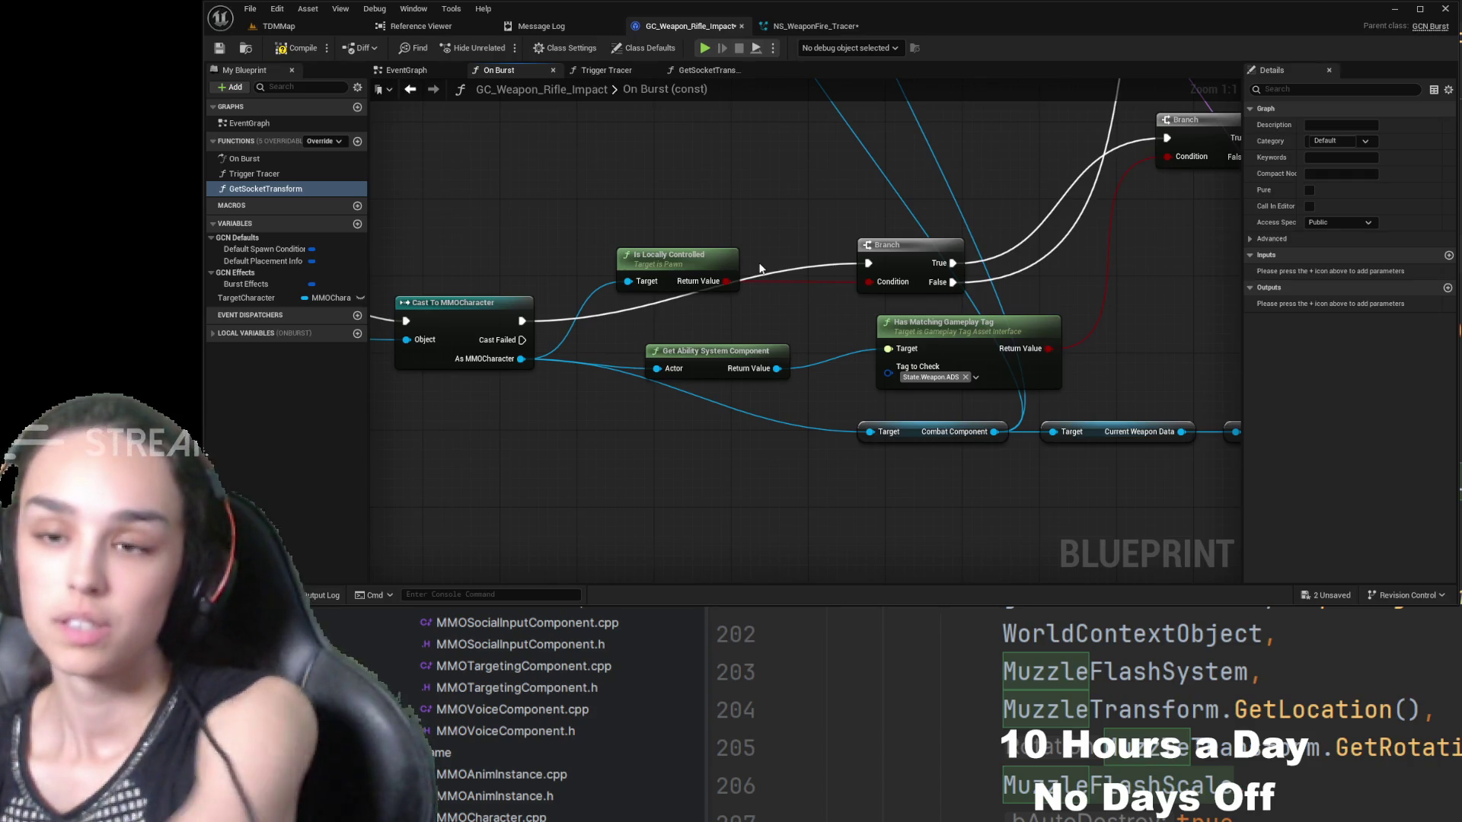
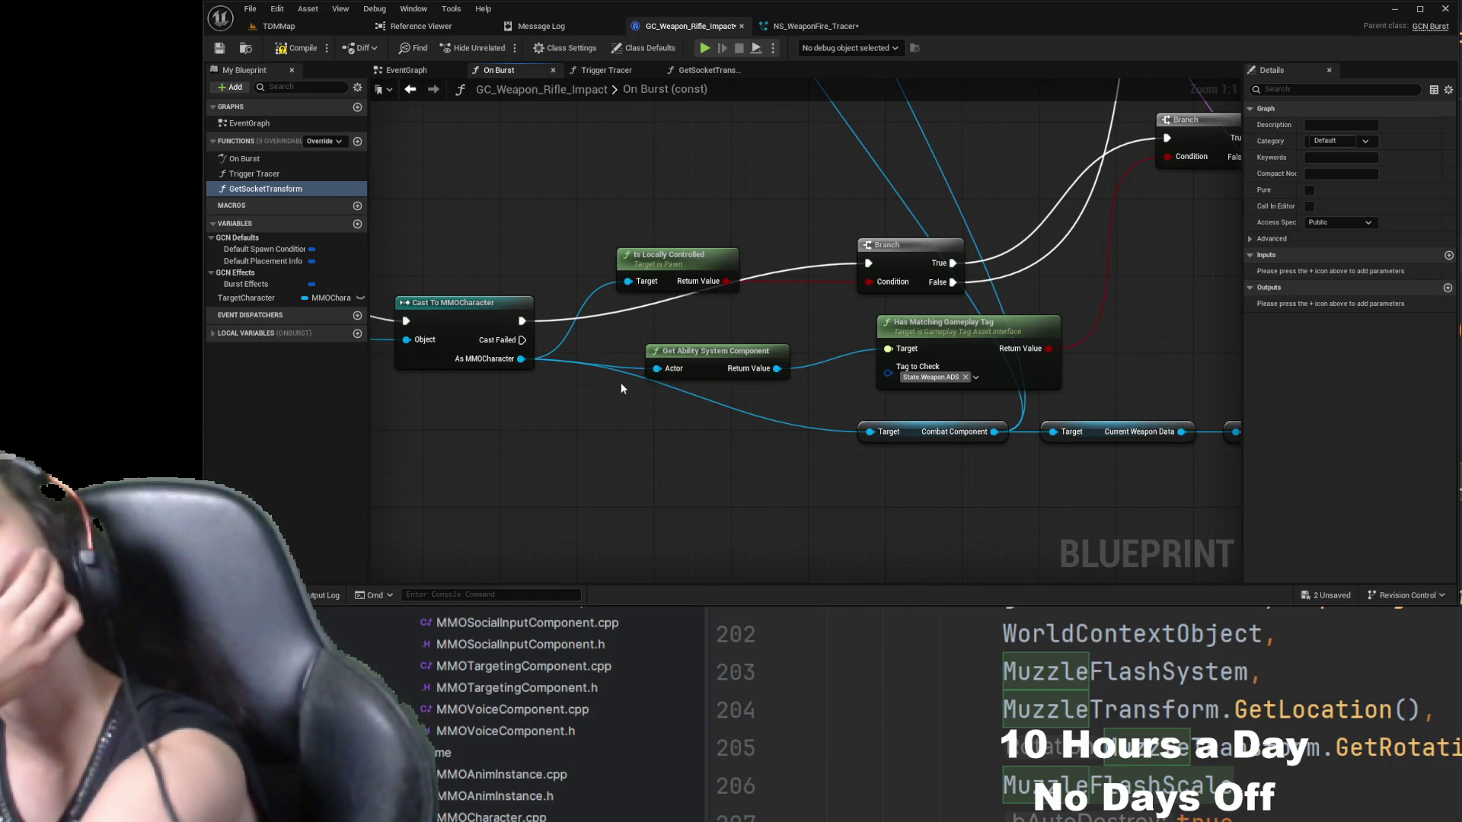
- Pan the On Burst graph to review the cast chain and Get Socket Transform nodes
mouse_move(592, 409)
mouse_down()
mouse_move(770, 444)
mouse_move(1146, 411)
mouse_move(787, 440)
mouse_up()
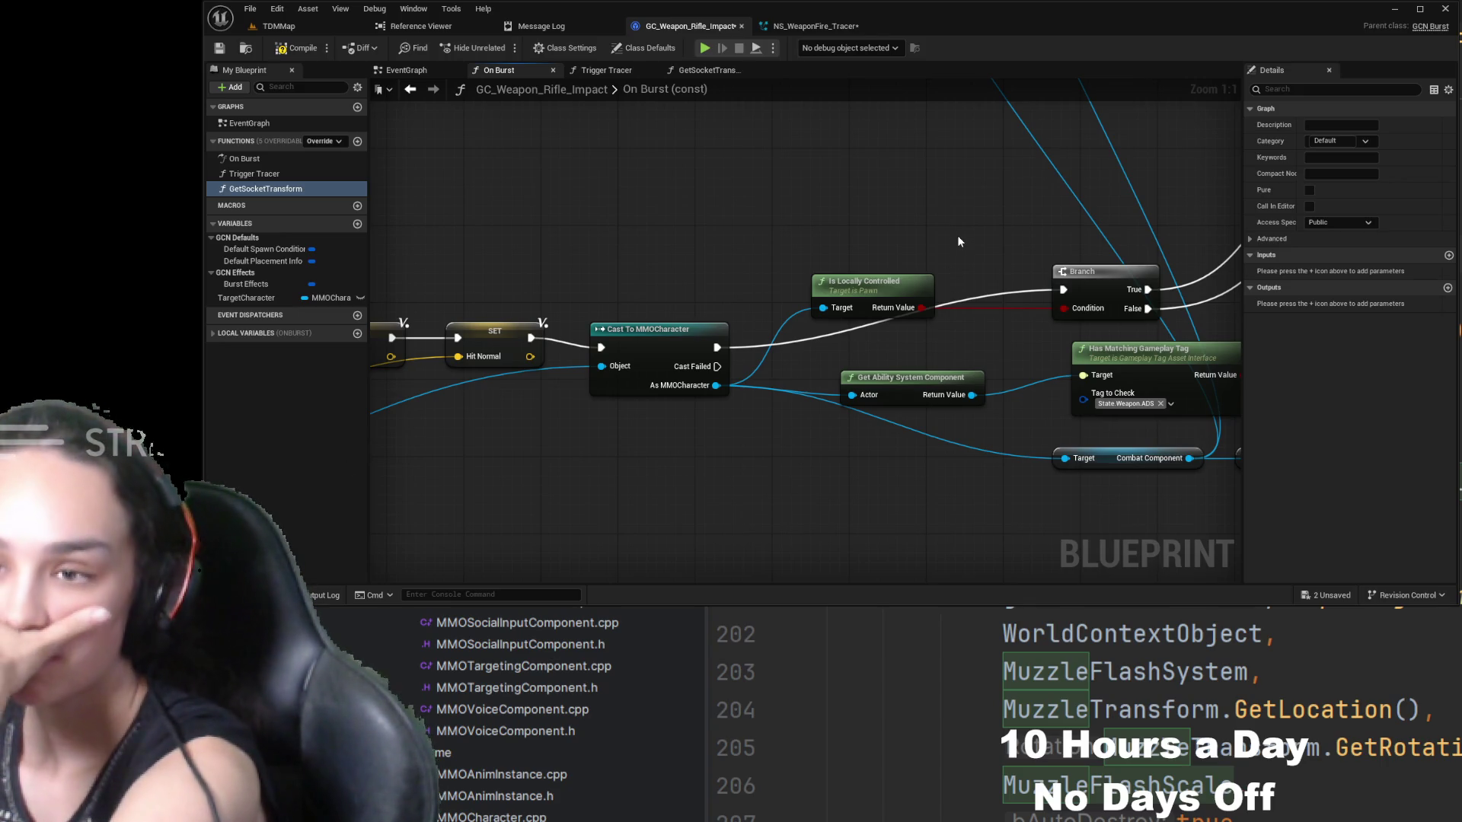
mouse_move(953, 234)
mouse_down()
mouse_move(762, 235)
mouse_move(562, 298)
mouse_move(574, 367)
mouse_move(739, 299)
mouse_move(726, 447)
mouse_up()
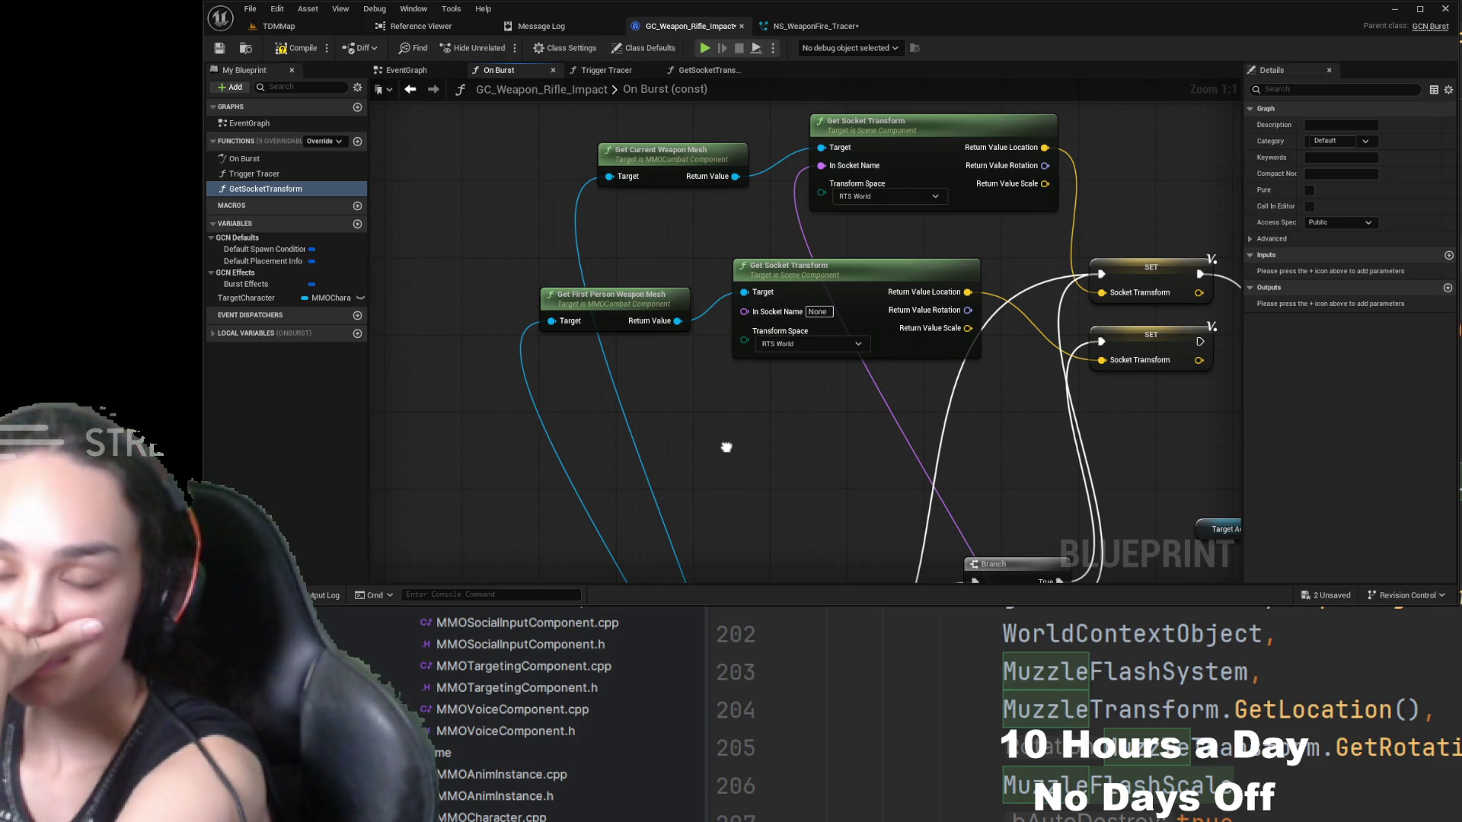
mouse_move(727, 447)
mouse_down()
mouse_move(561, 398)
mouse_move(562, 297)
mouse_move(533, 275)
mouse_move(561, 229)
mouse_move(828, 85)
mouse_move(844, 90)
mouse_move(762, 91)
mouse_move(936, 112)
mouse_up()
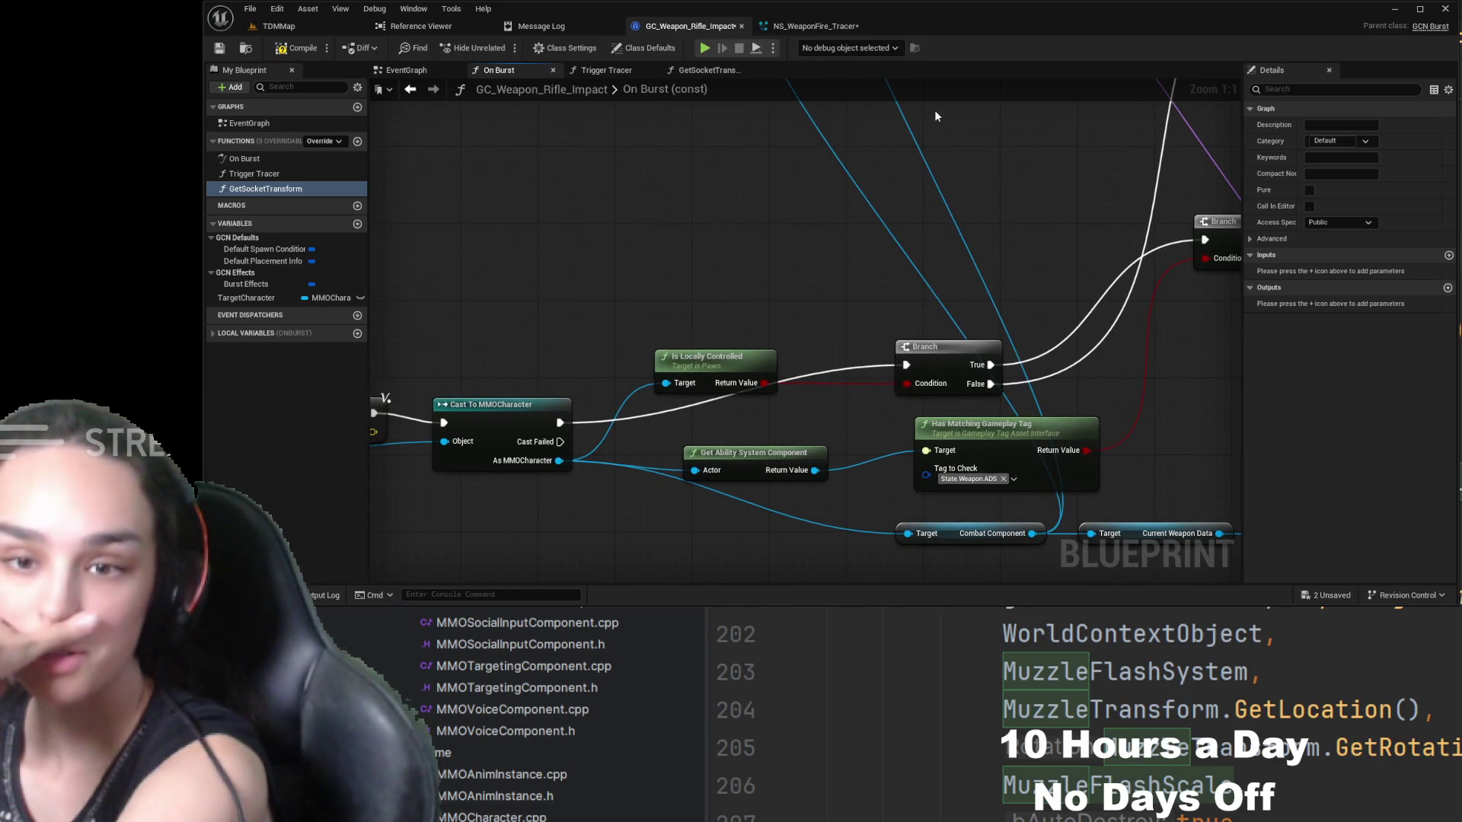
click(819, 27)
click(706, 27)
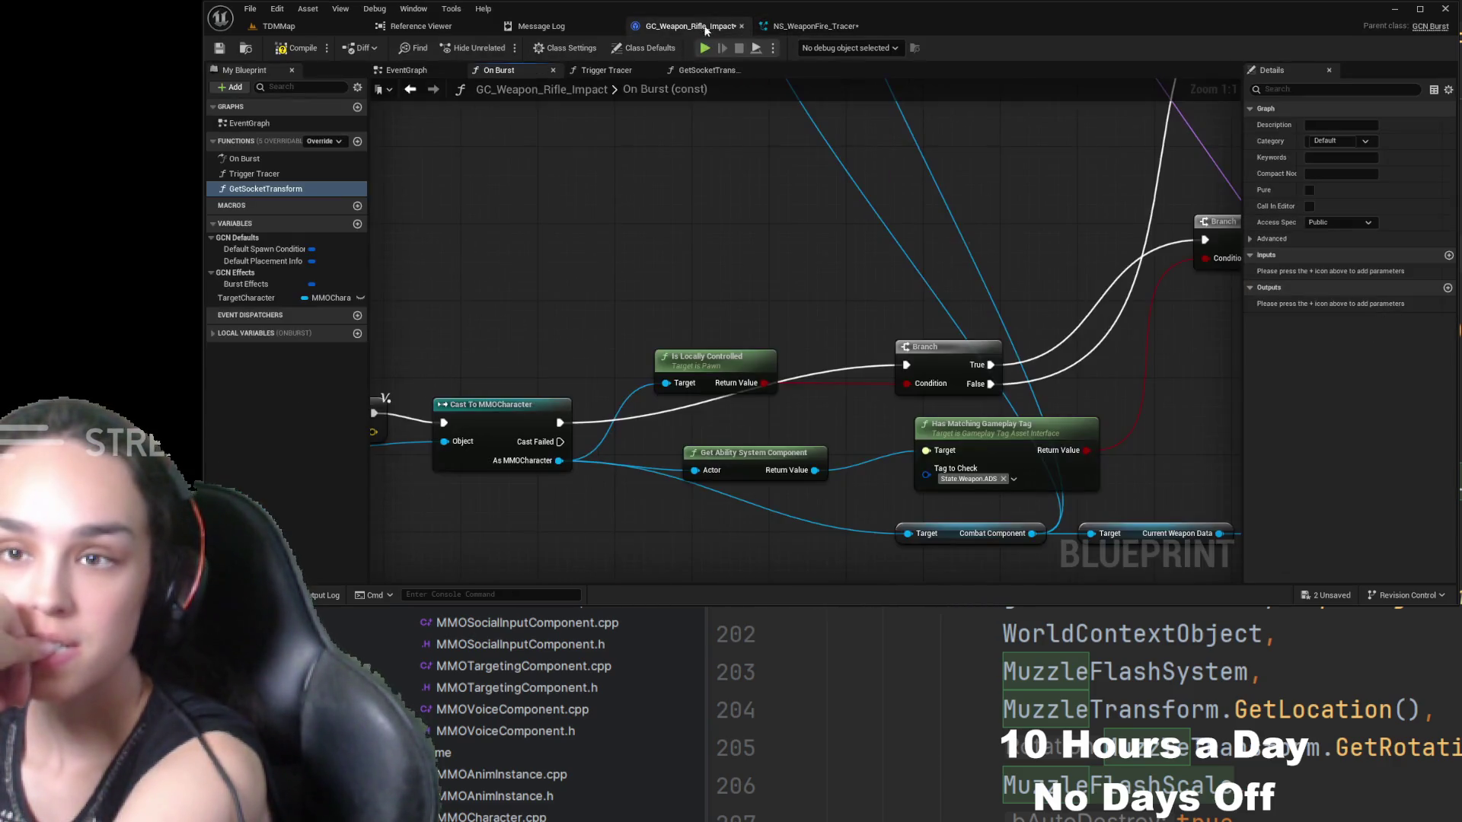
- Add an input named Instigator Character, typed MMOCharacter, to the GetSocketTransform function
double_click(274, 173)
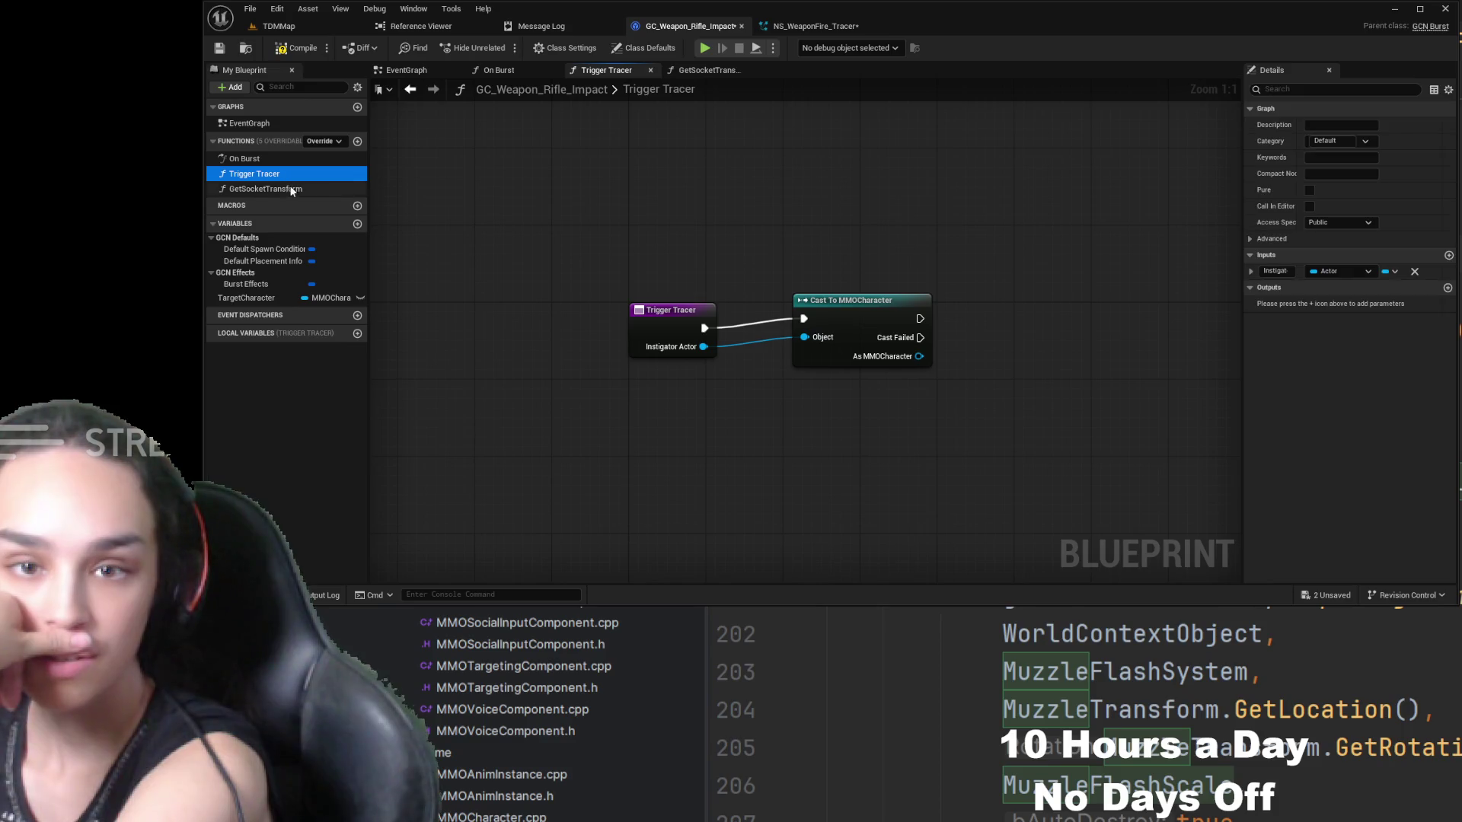
double_click(291, 188)
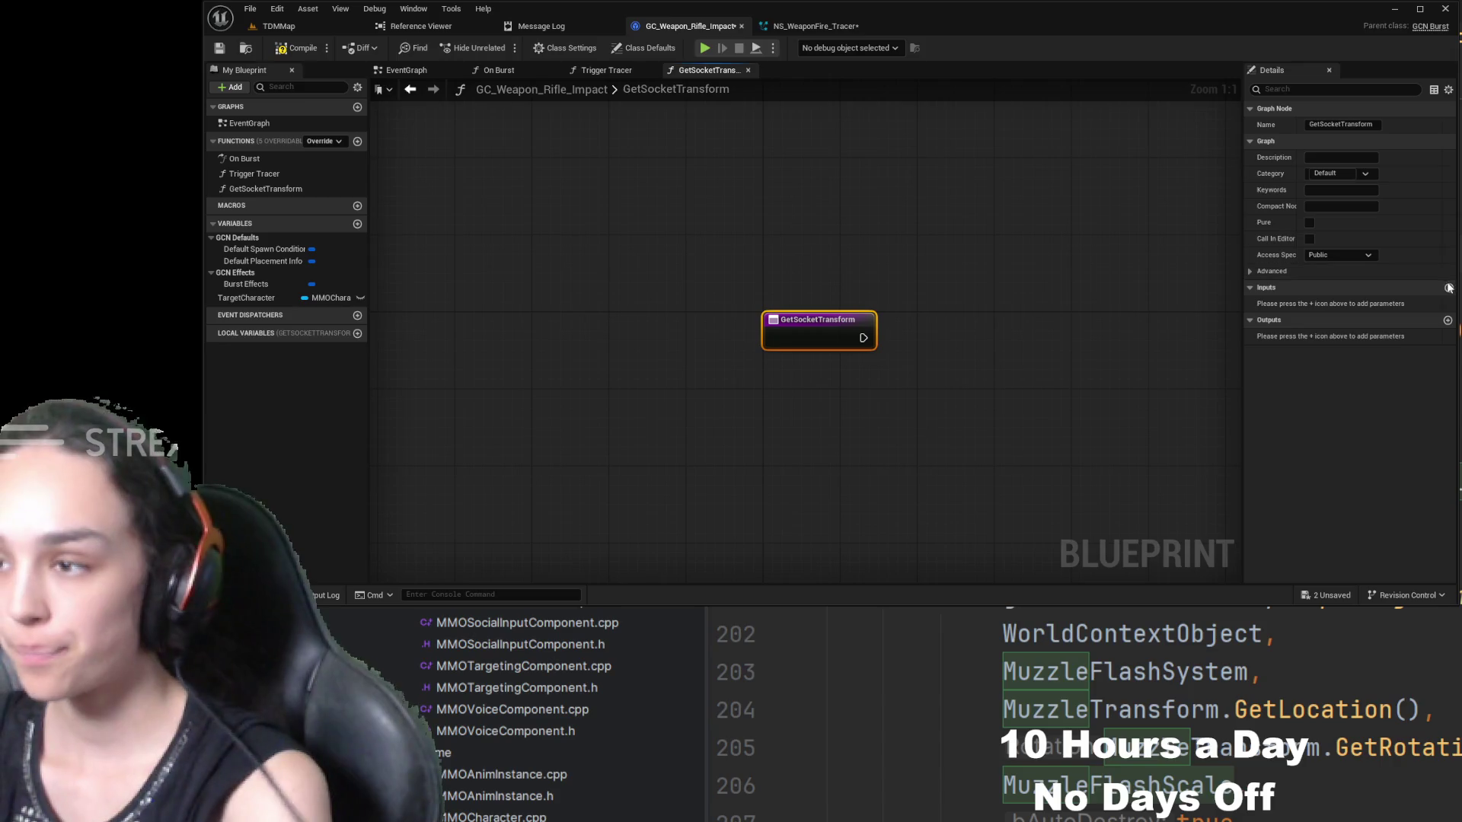
click(1448, 287)
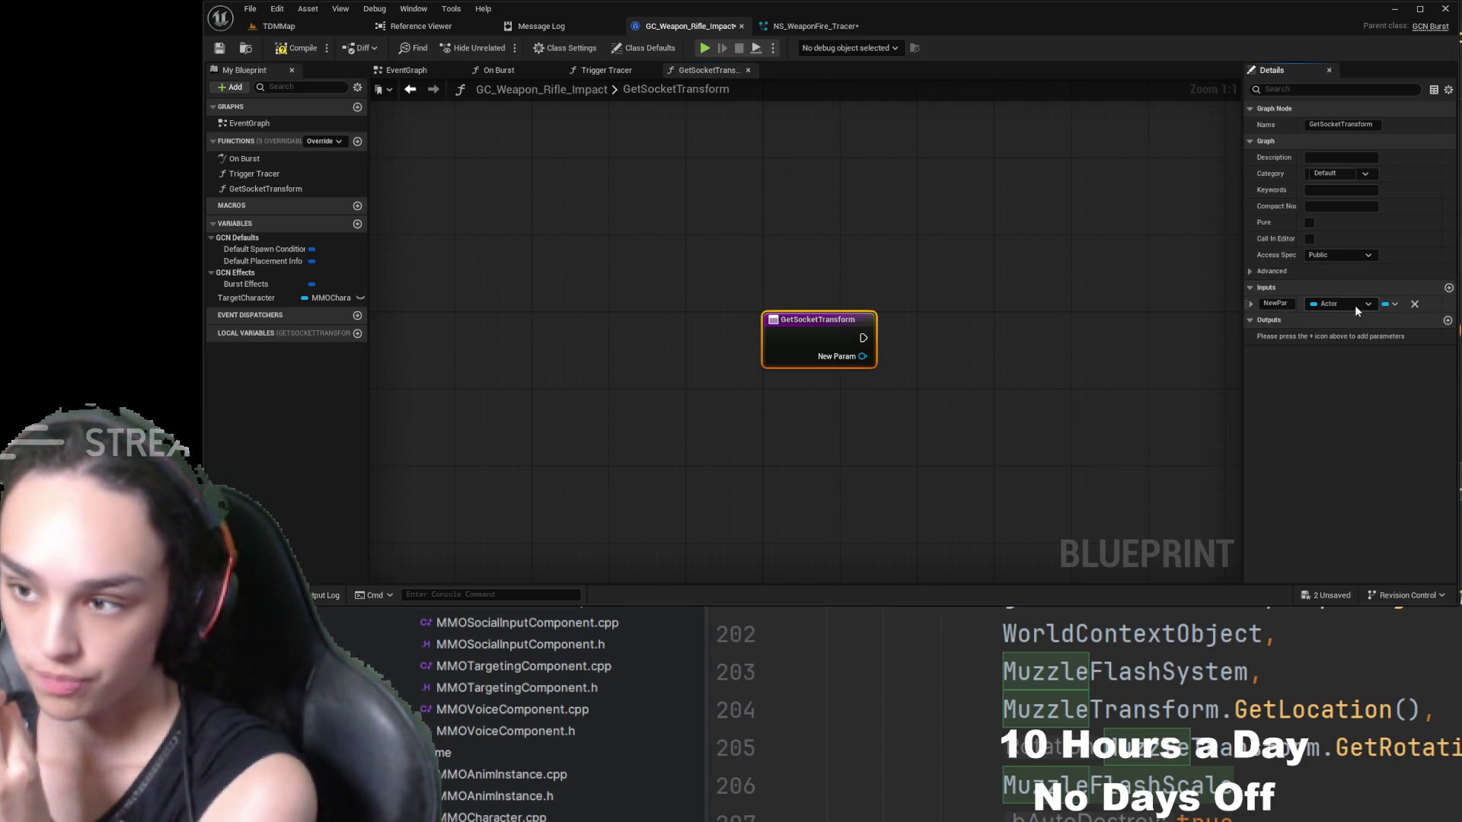
click(1276, 302)
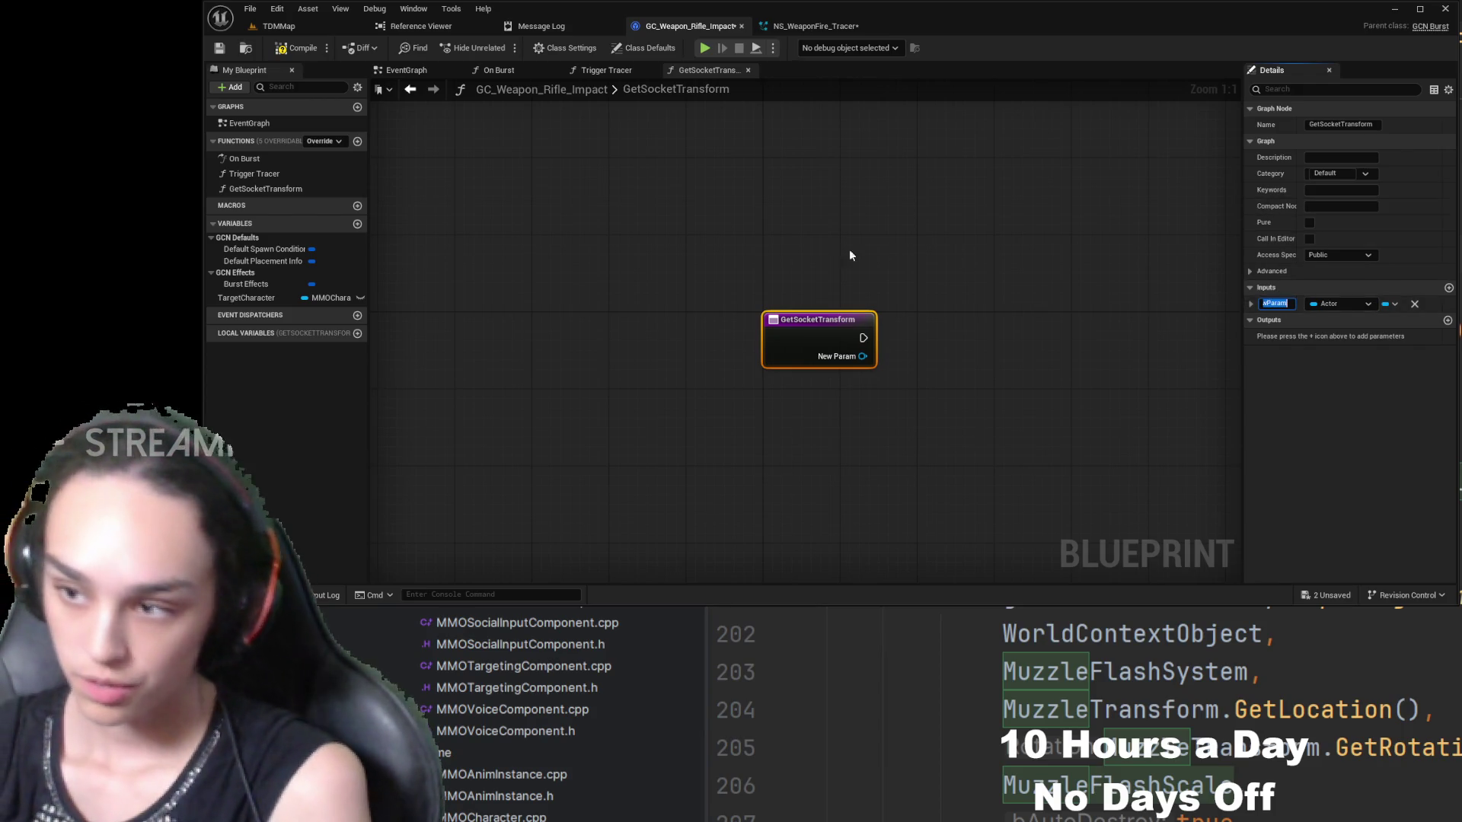
text(I)
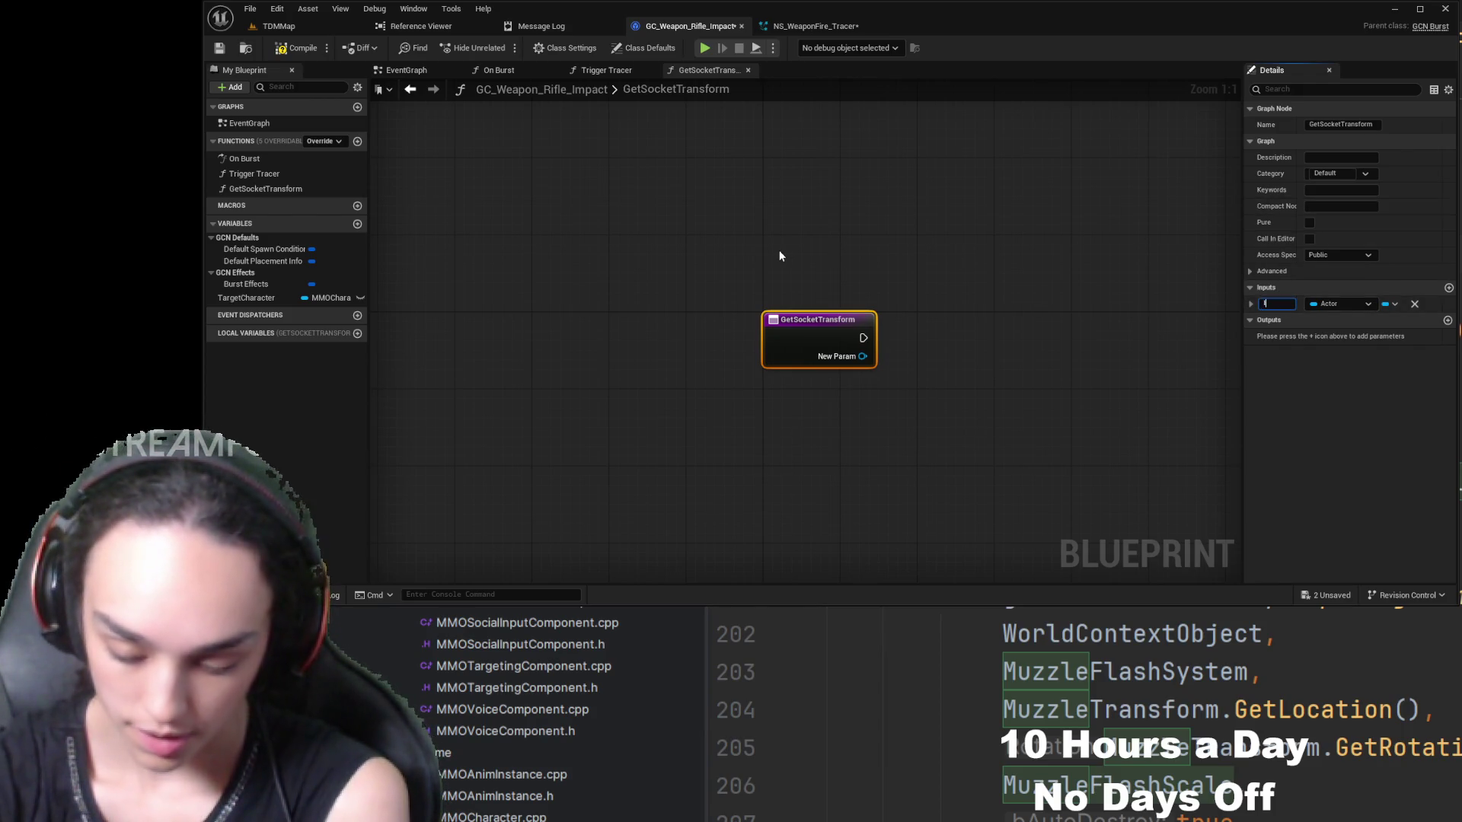
text(nstigato)
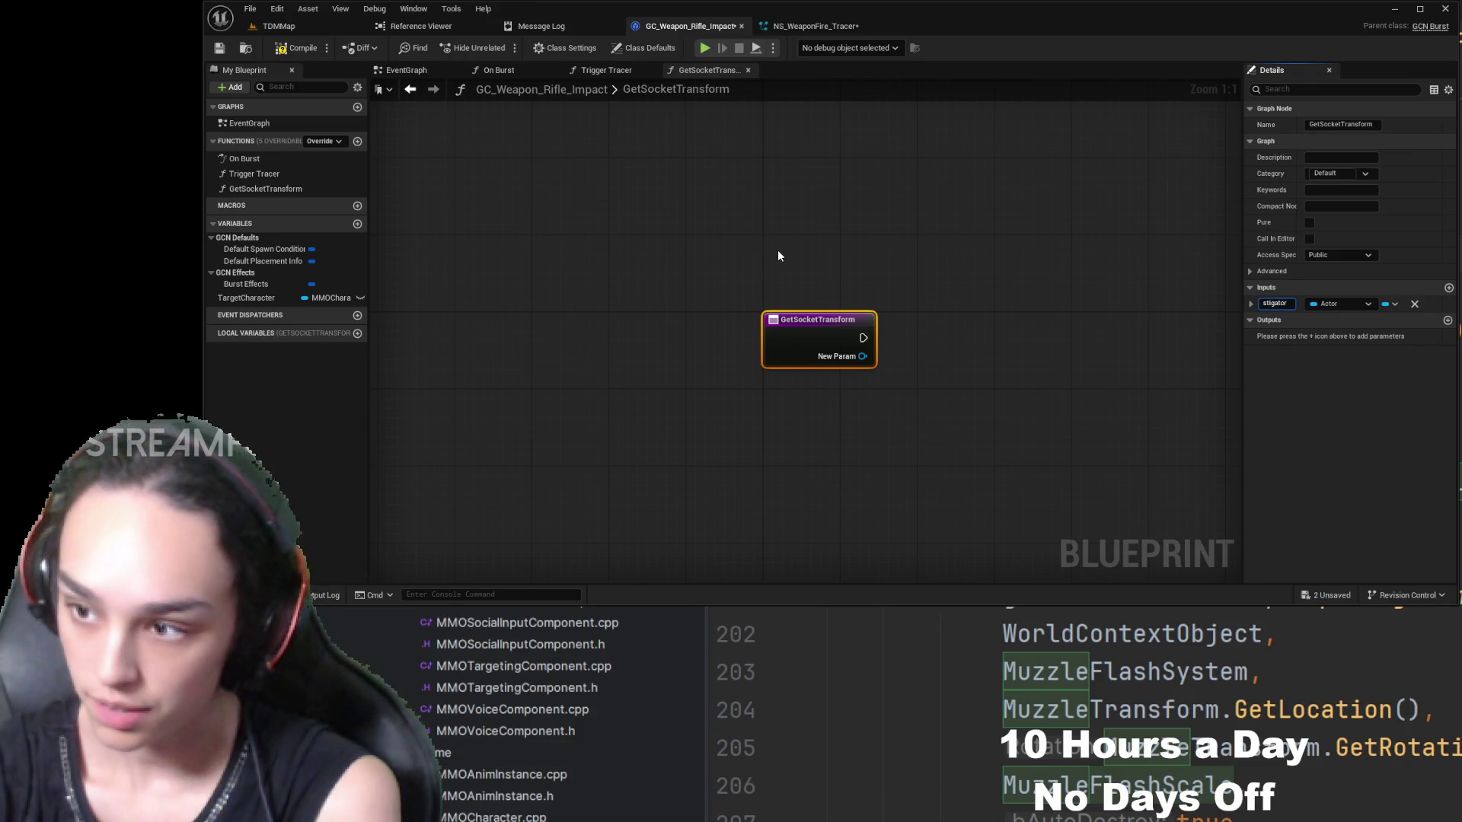
text(racte)
key(Return)
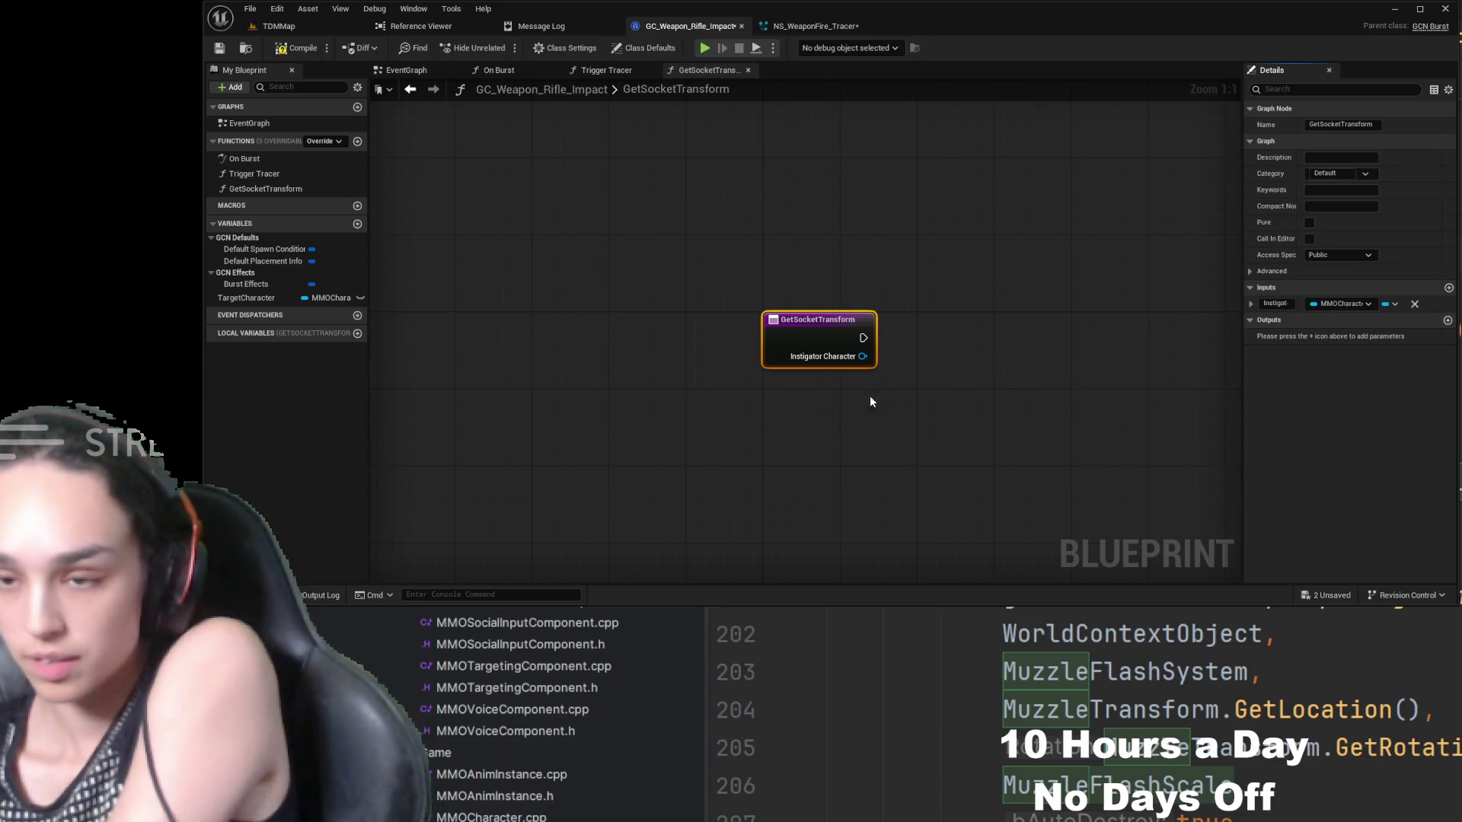
key(Home)
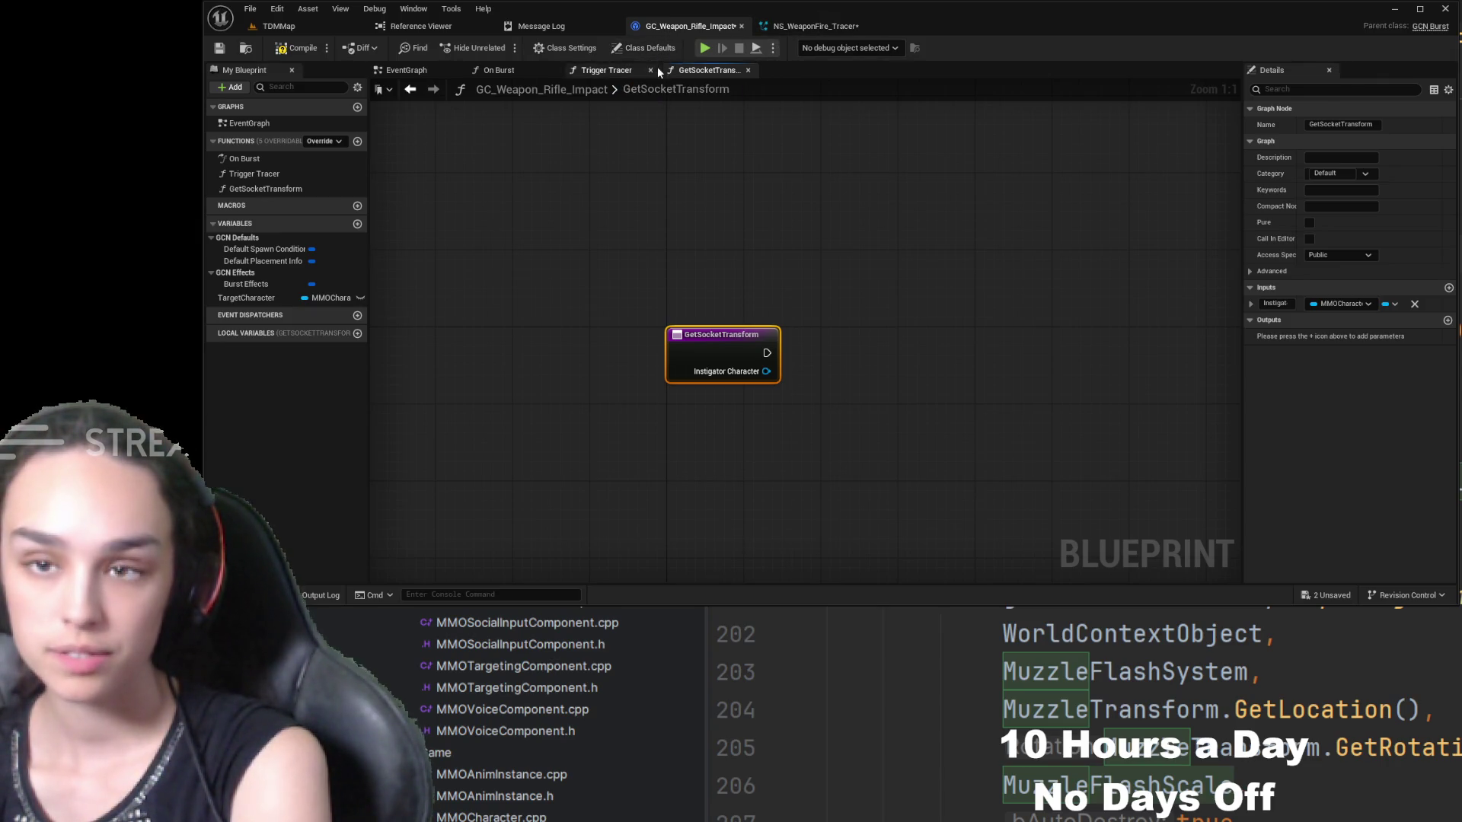
- Call GetSocketTransform in Trigger Tracer, fed As MMOCharacter and run right after the cast
double_click(714, 331)
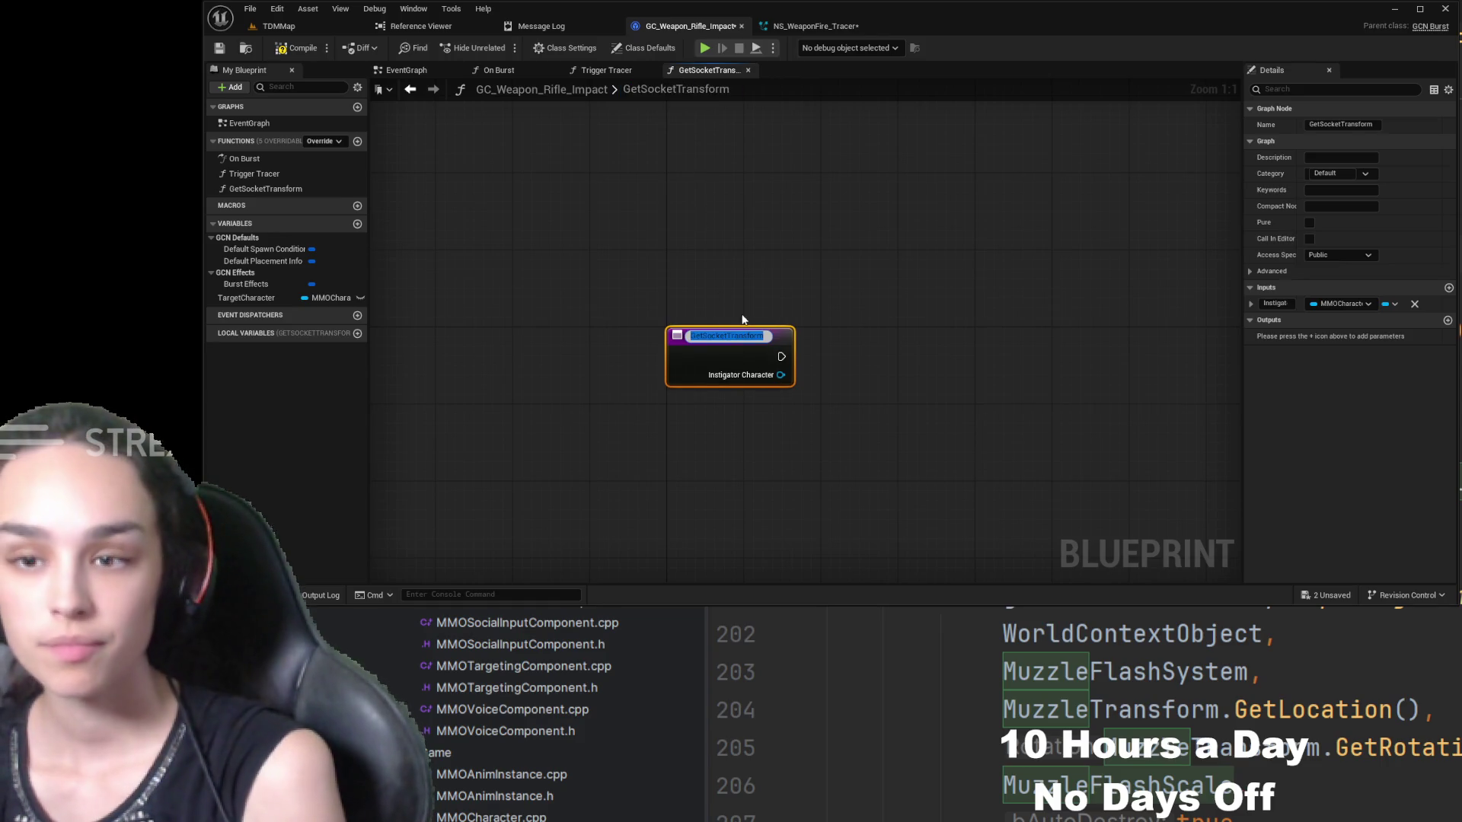
double_click(290, 177)
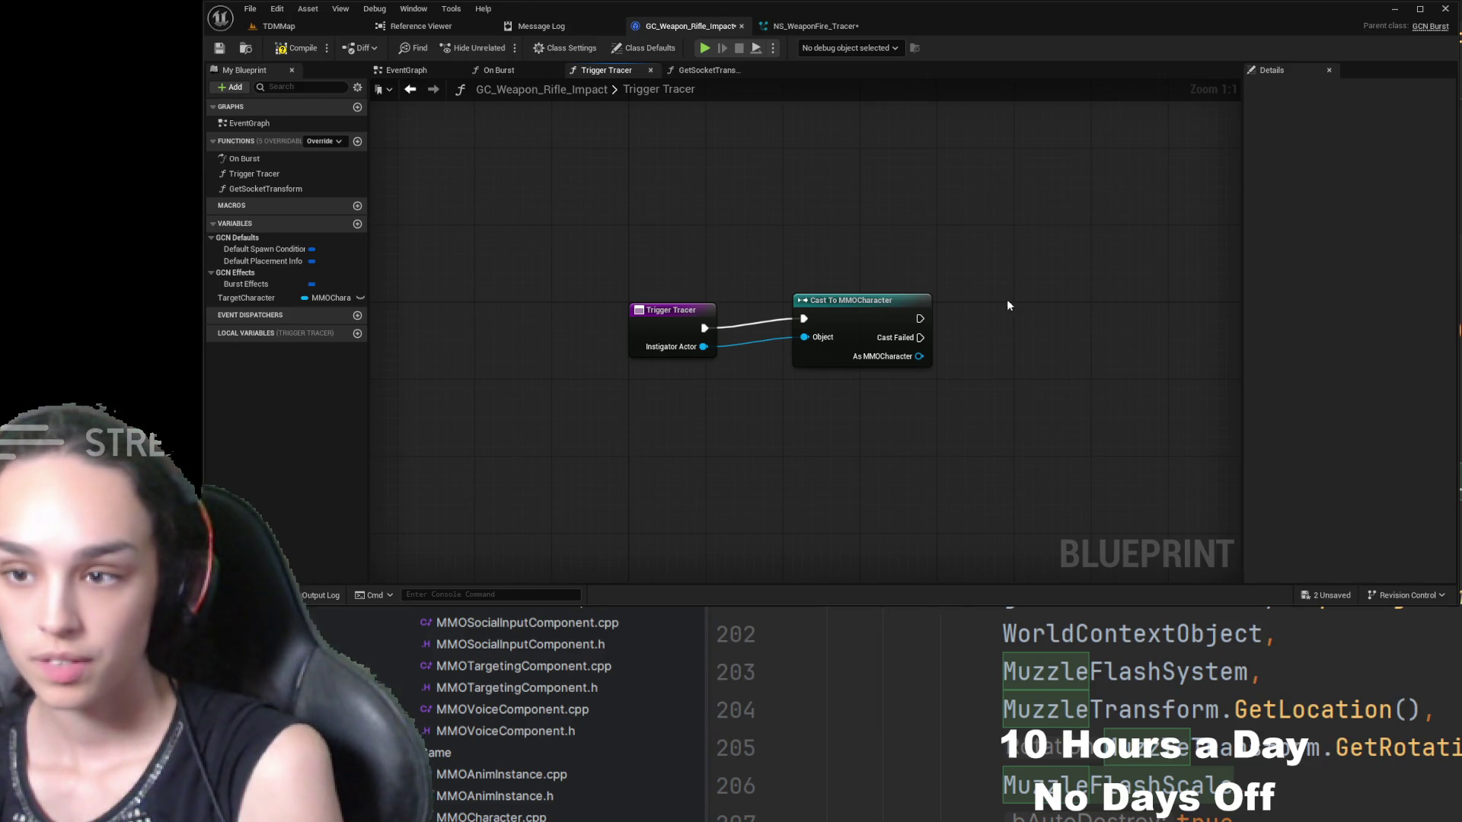
drag(1006, 299, 788, 309)
click(278, 173)
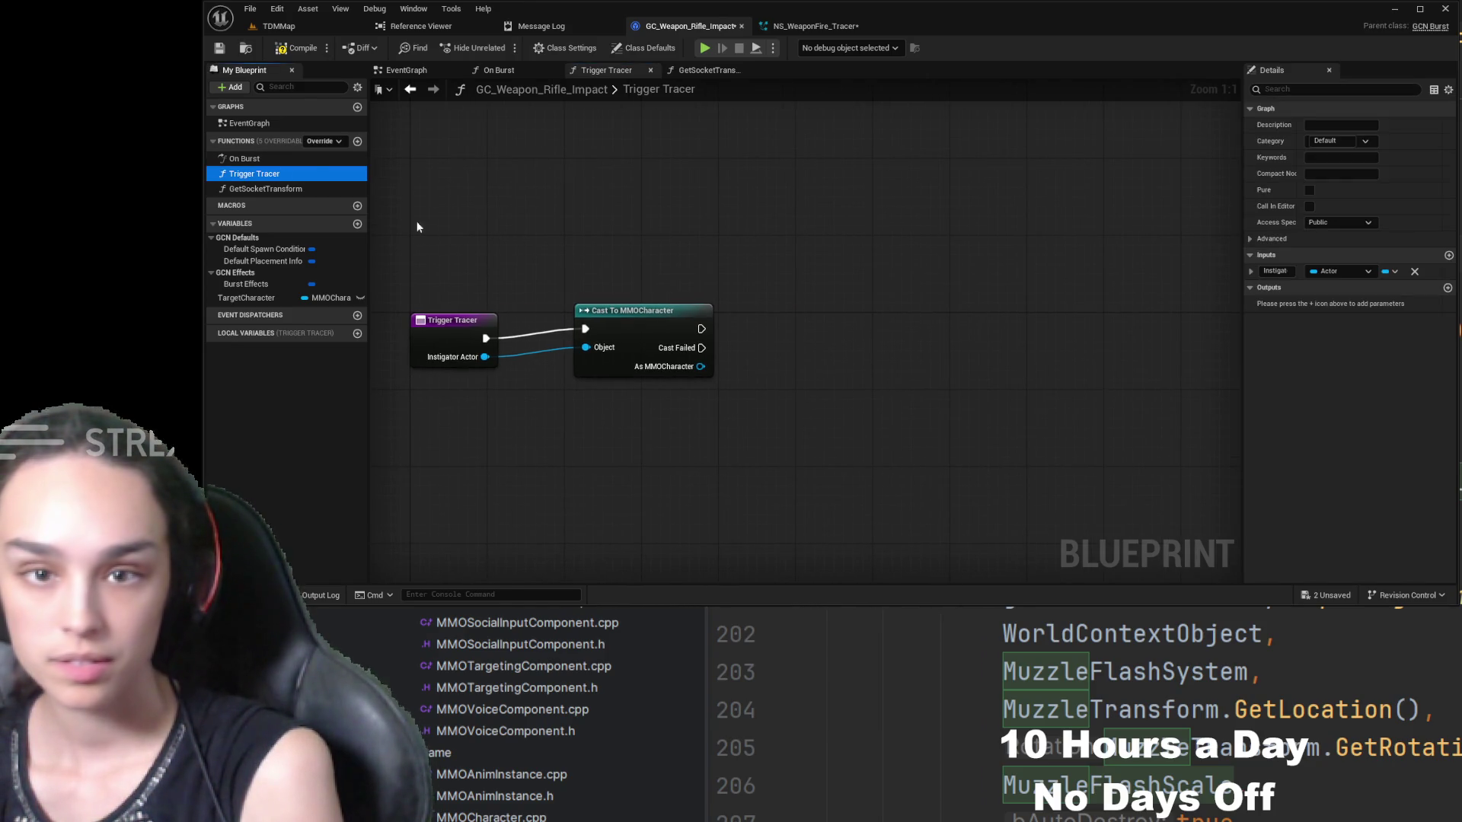
mouse_move(289, 188)
mouse_down()
mouse_move(861, 346)
mouse_move(822, 320)
mouse_up()
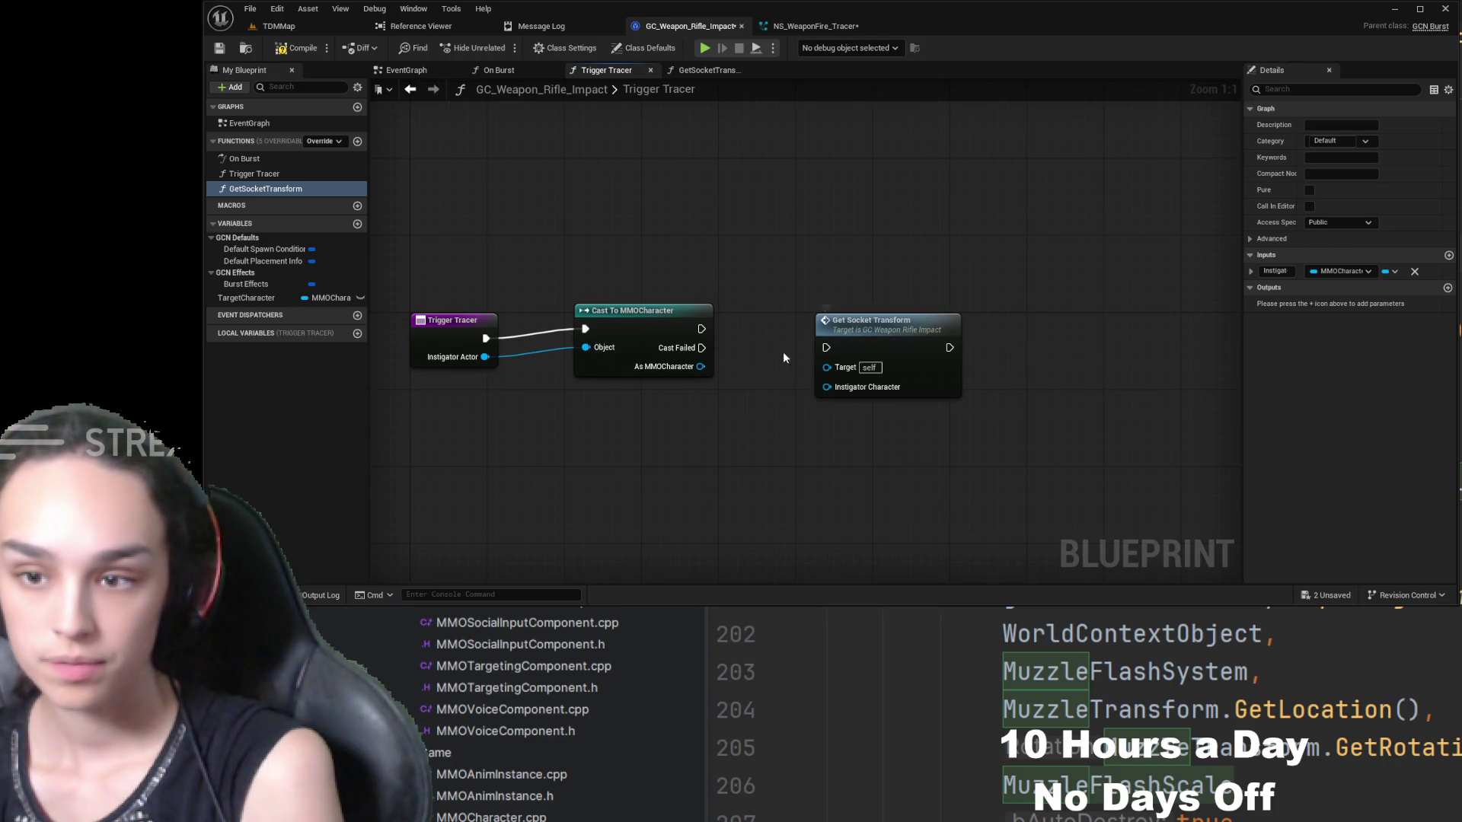
mouse_move(700, 367)
mouse_down()
mouse_move(837, 390)
mouse_move(802, 329)
mouse_up()
drag(709, 331, 799, 328)
- Give GetSocketTransform a Vector output named Socket Transform
double_click(835, 318)
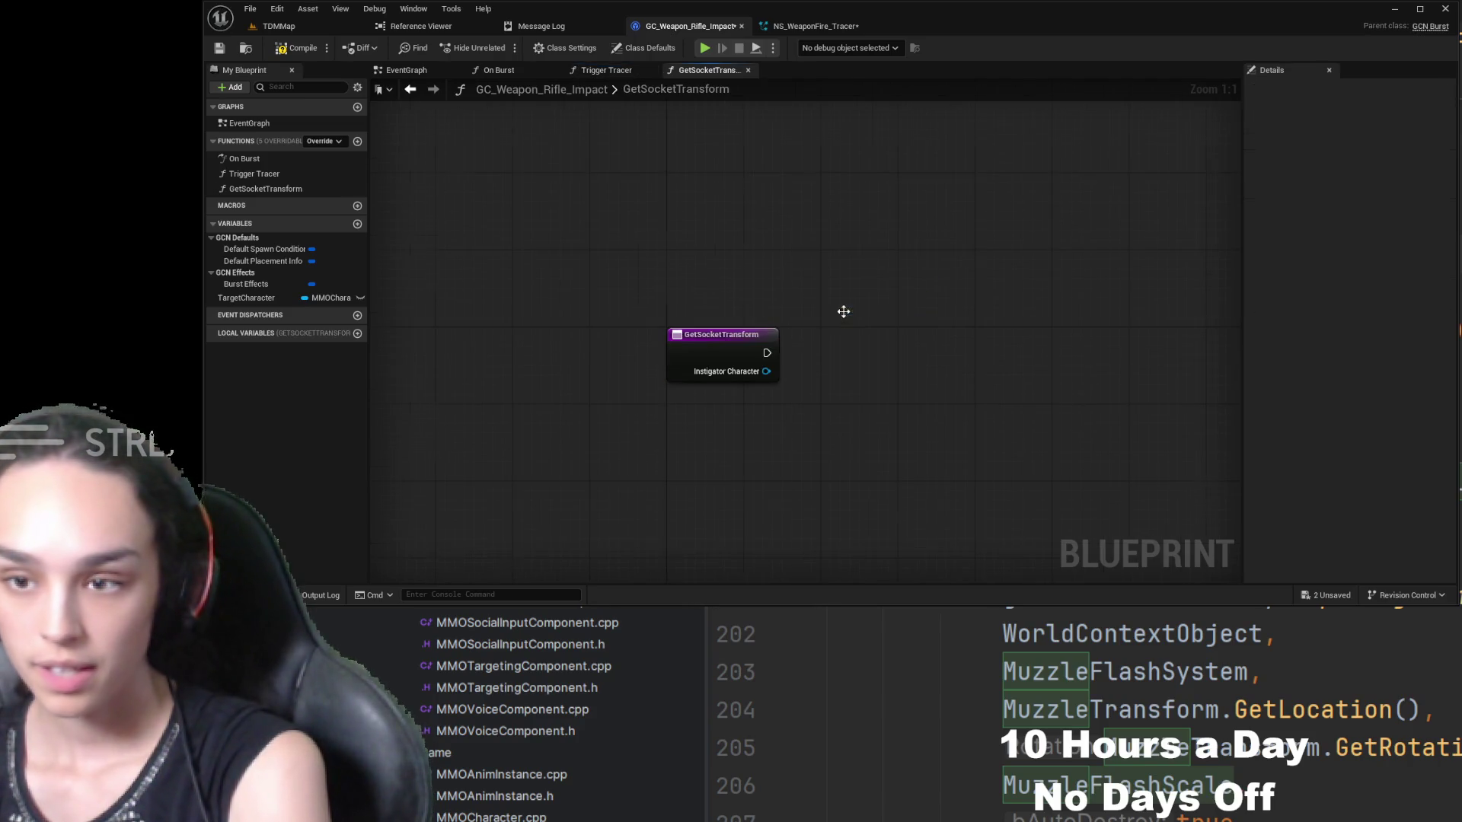
click(706, 340)
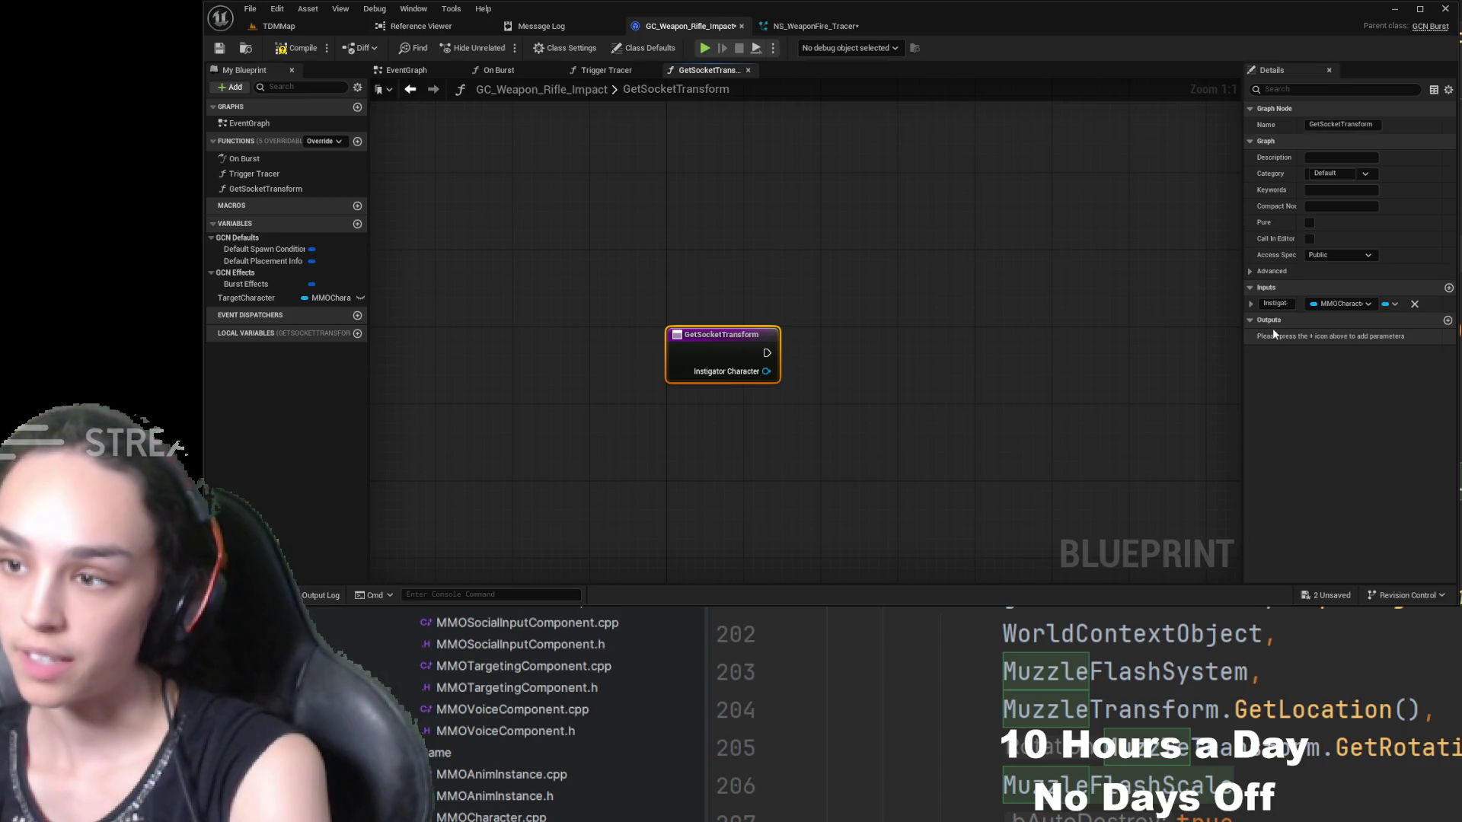
click(1448, 320)
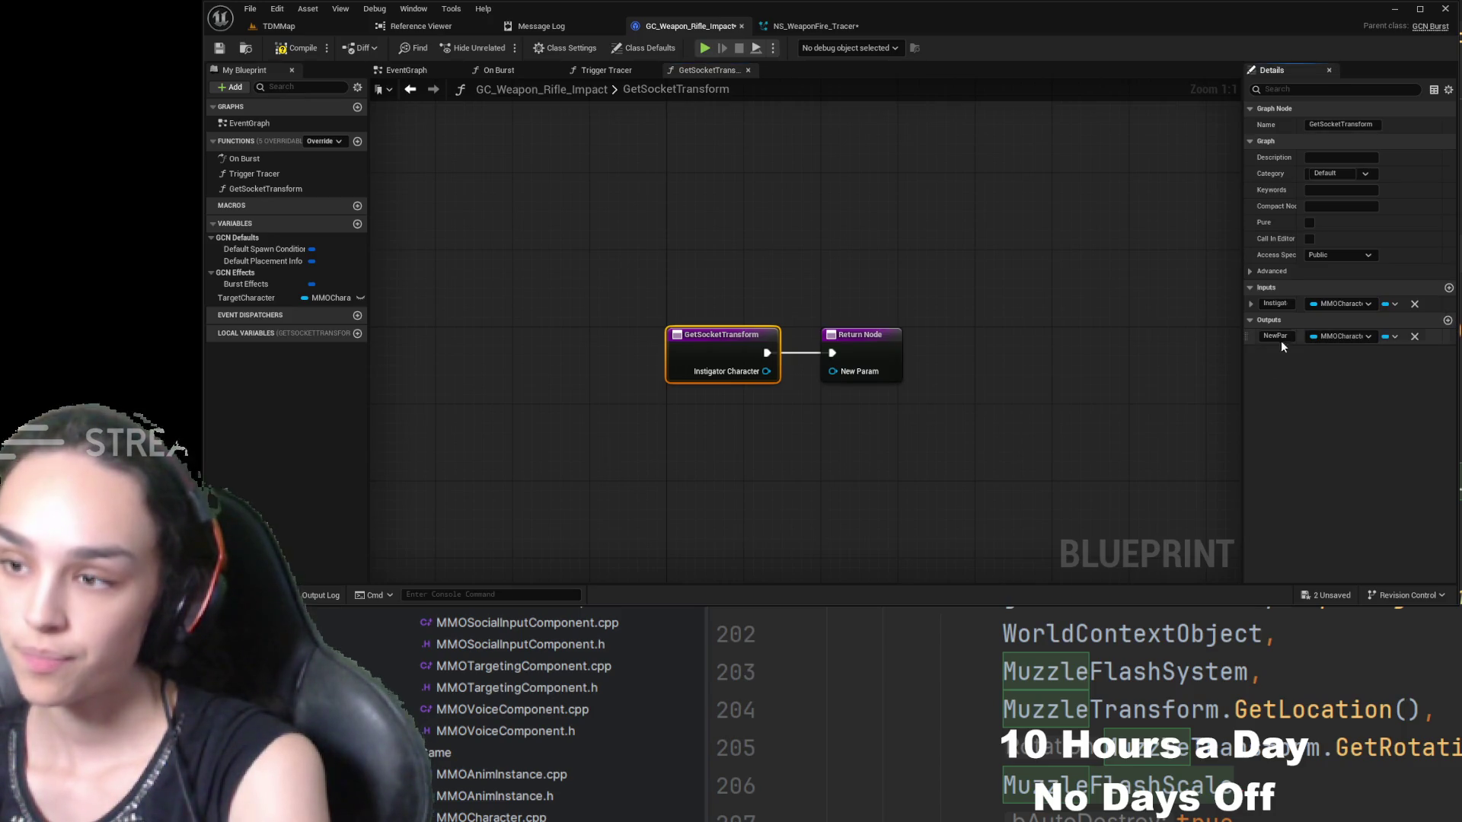
key(Return)
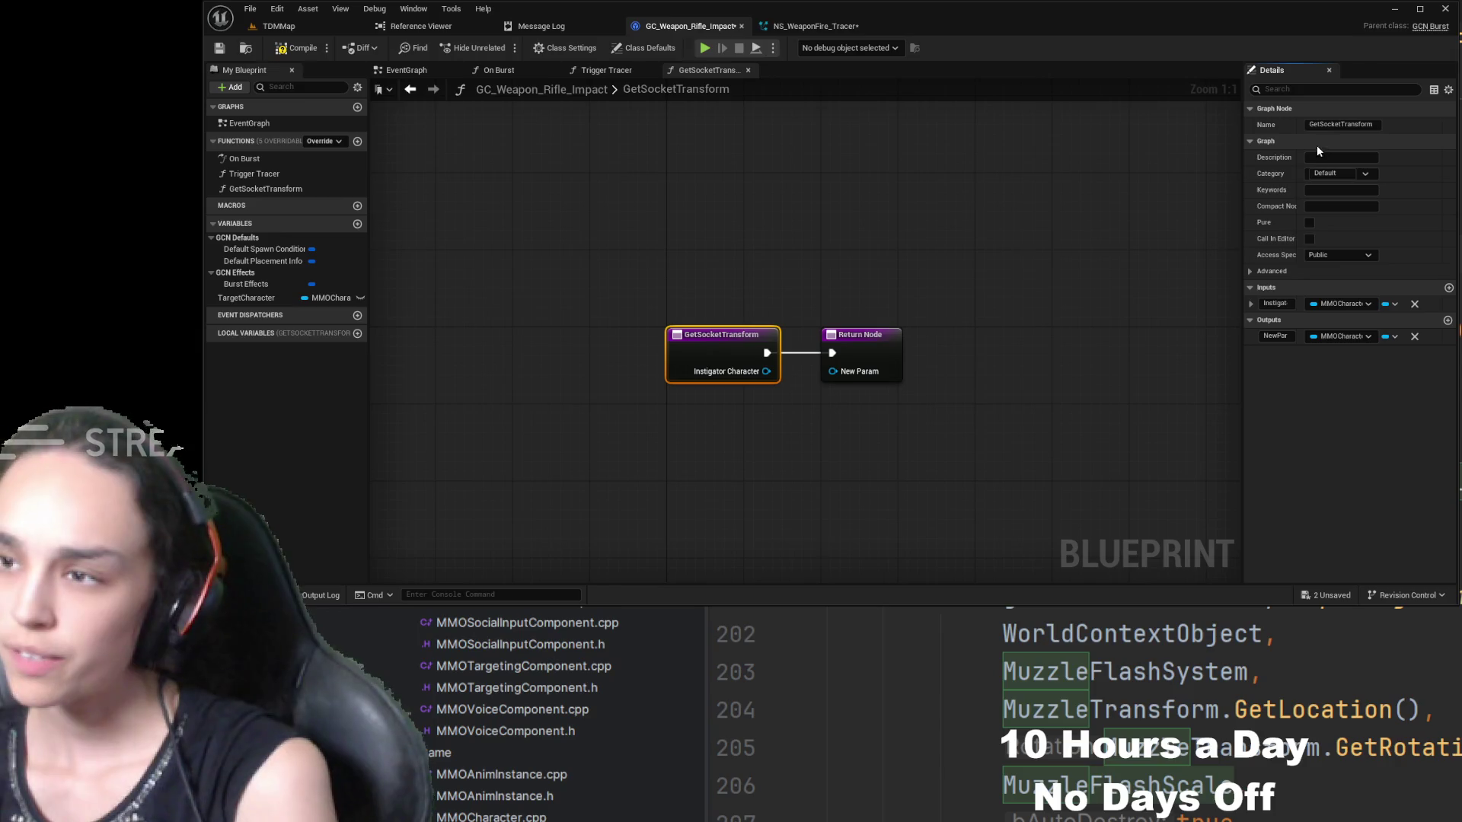
click(1288, 336)
double_click(1287, 336)
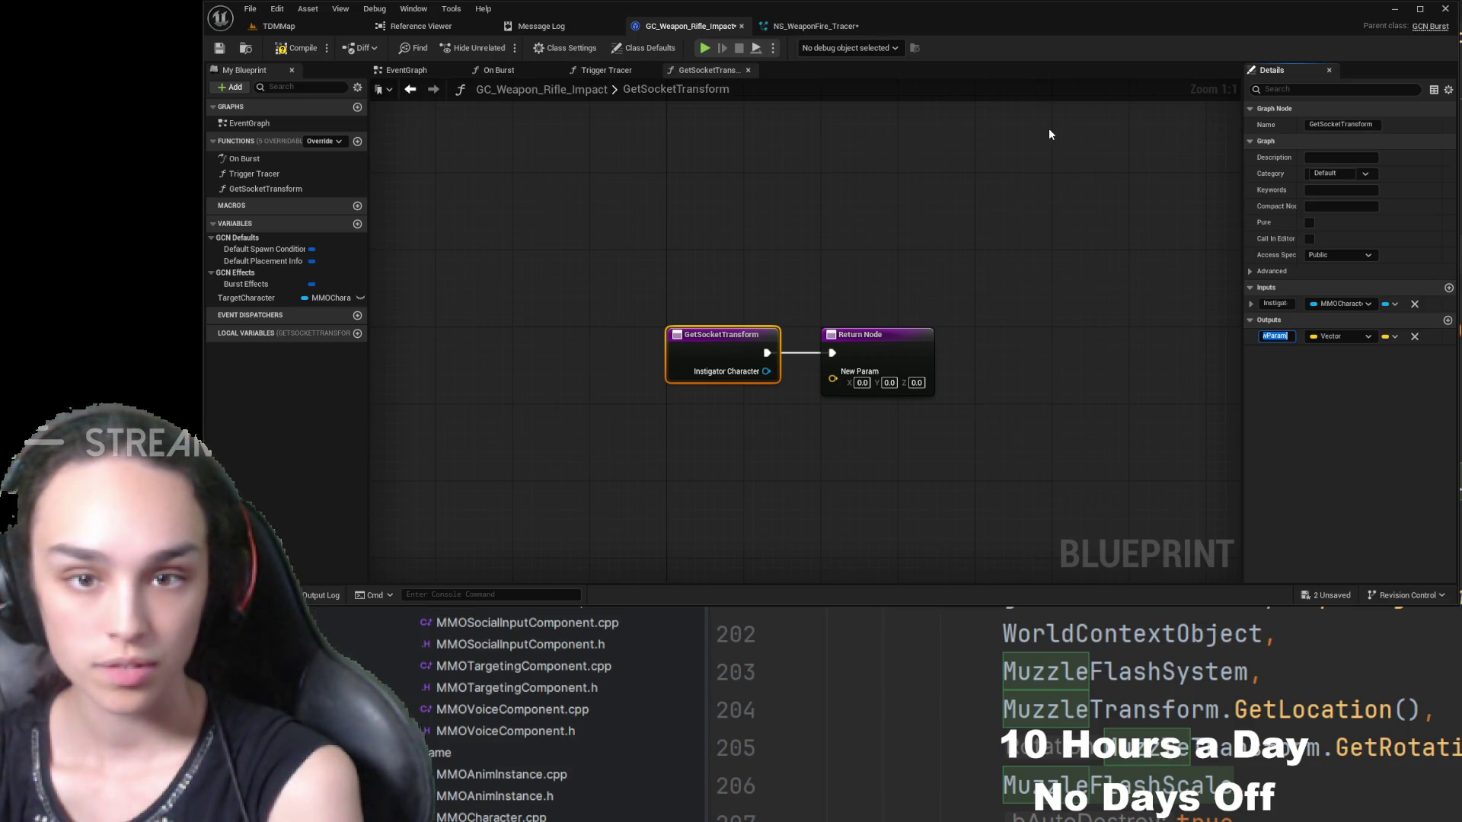
text(So)
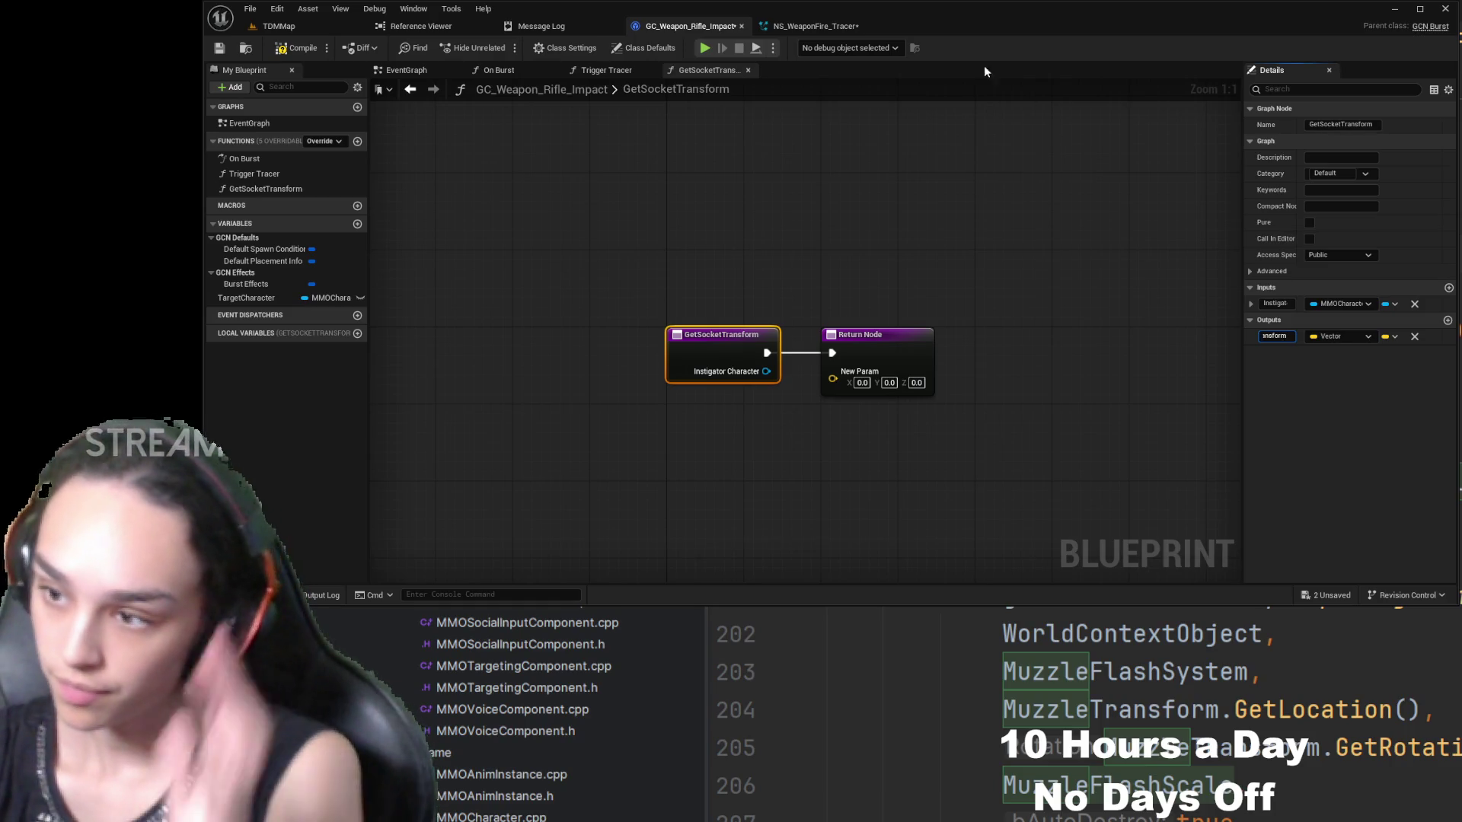
click(940, 244)
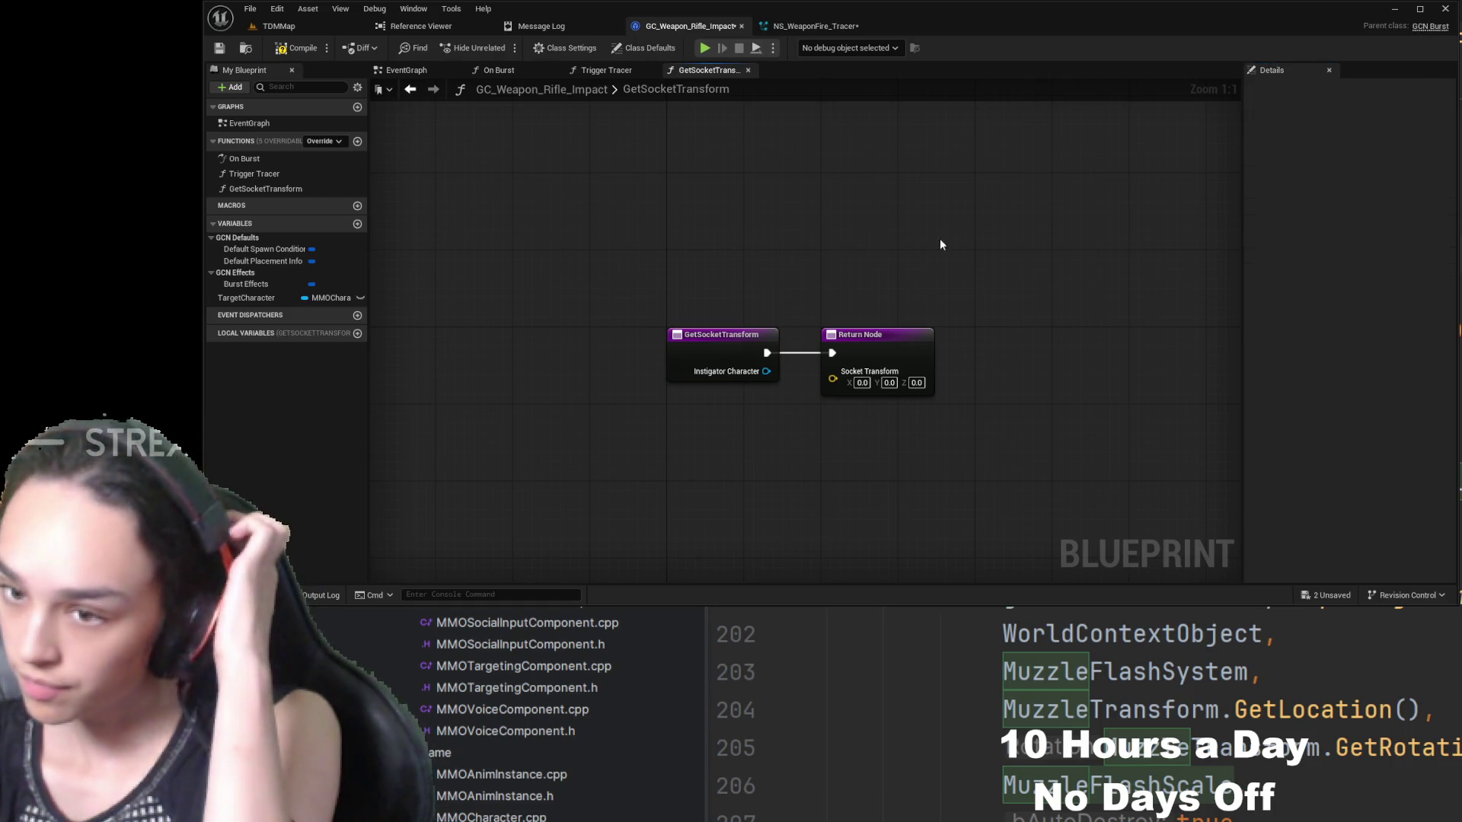
- Save the blueprint and return to the EventGraph
click(236, 55)
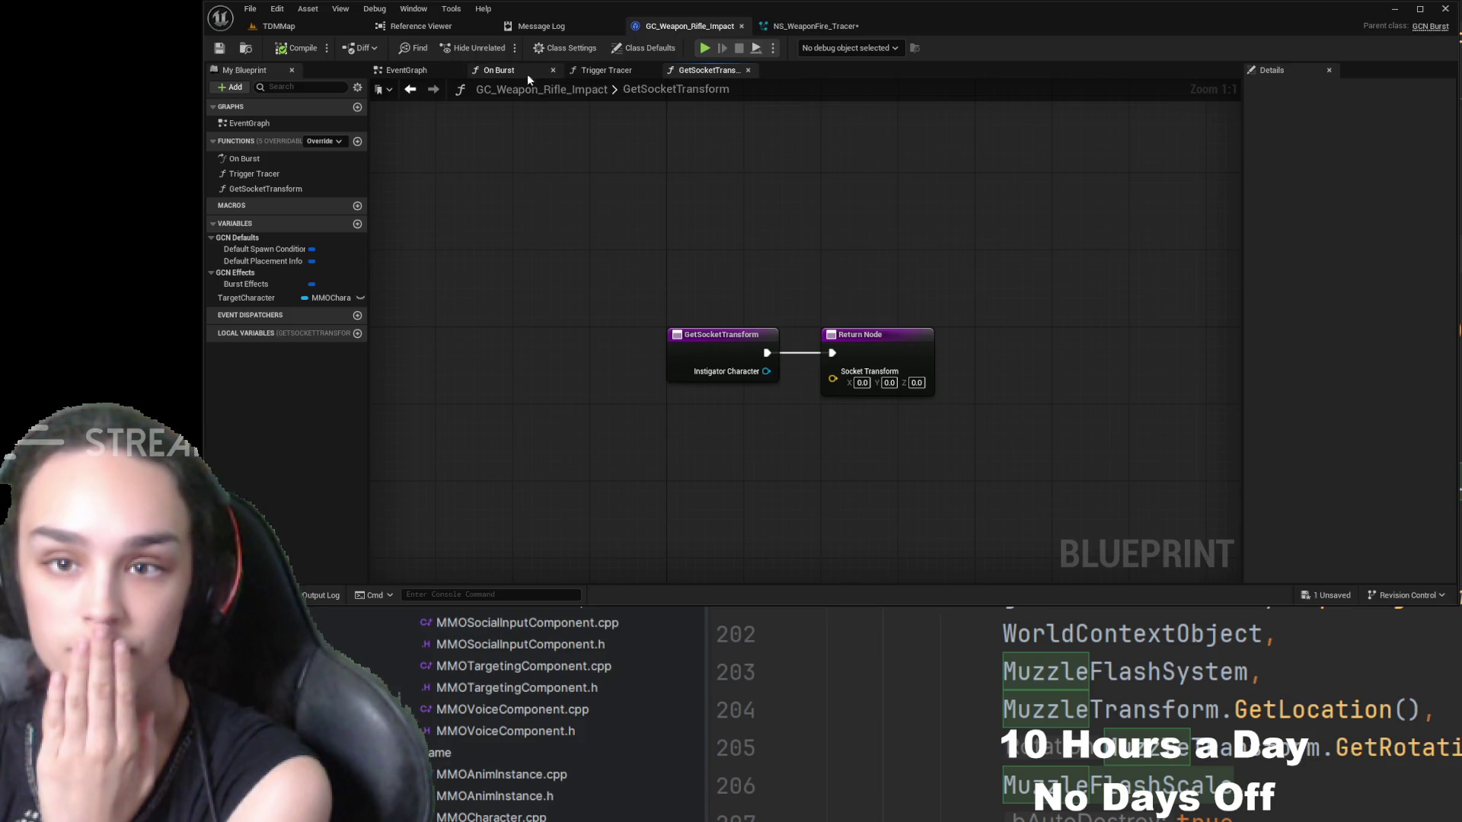
click(606, 70)
click(408, 71)
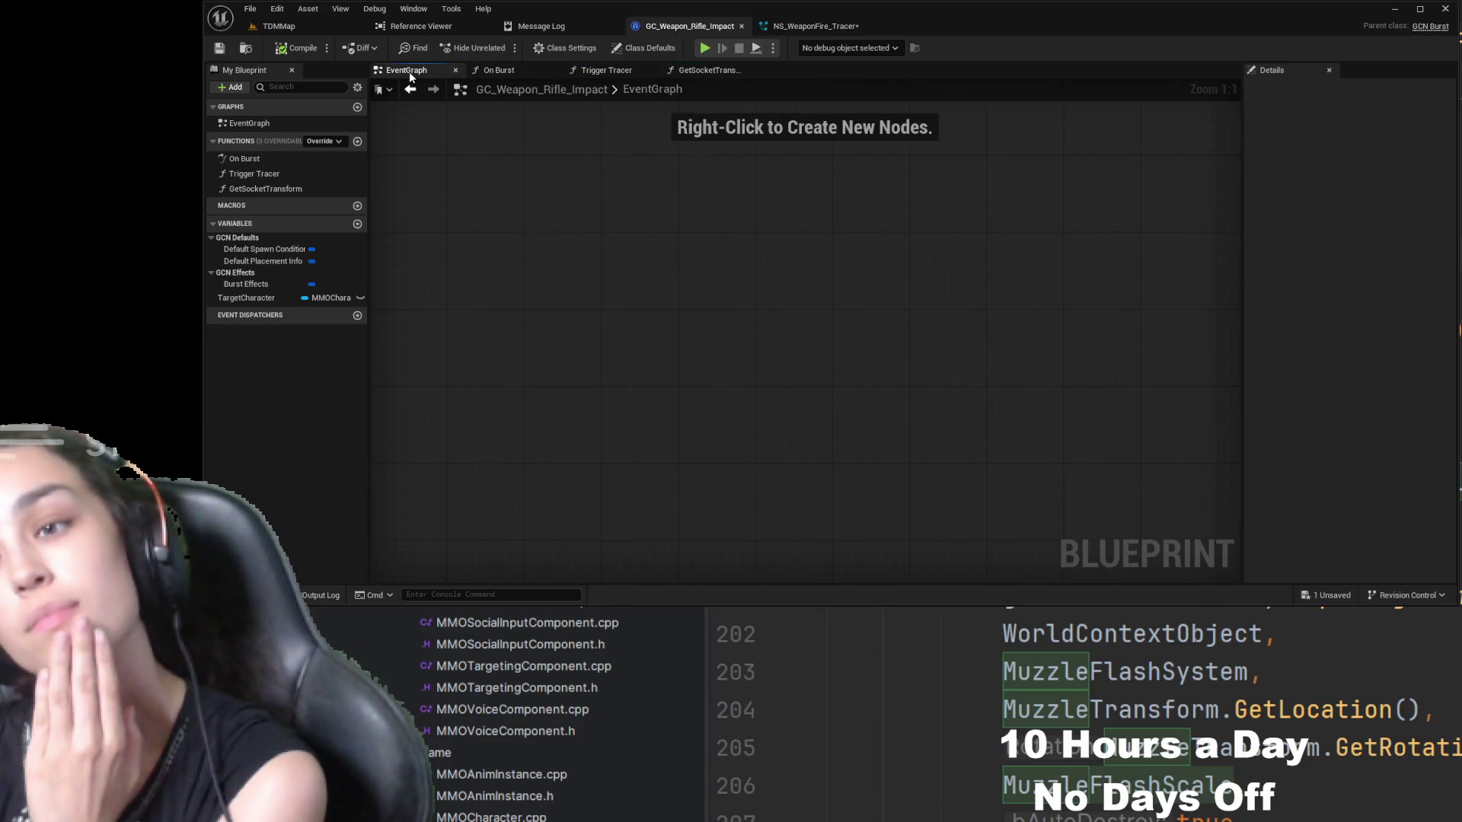
- Select the On Burst socket transform and SET nodes and paste them into GetSocketTransform
click(499, 70)
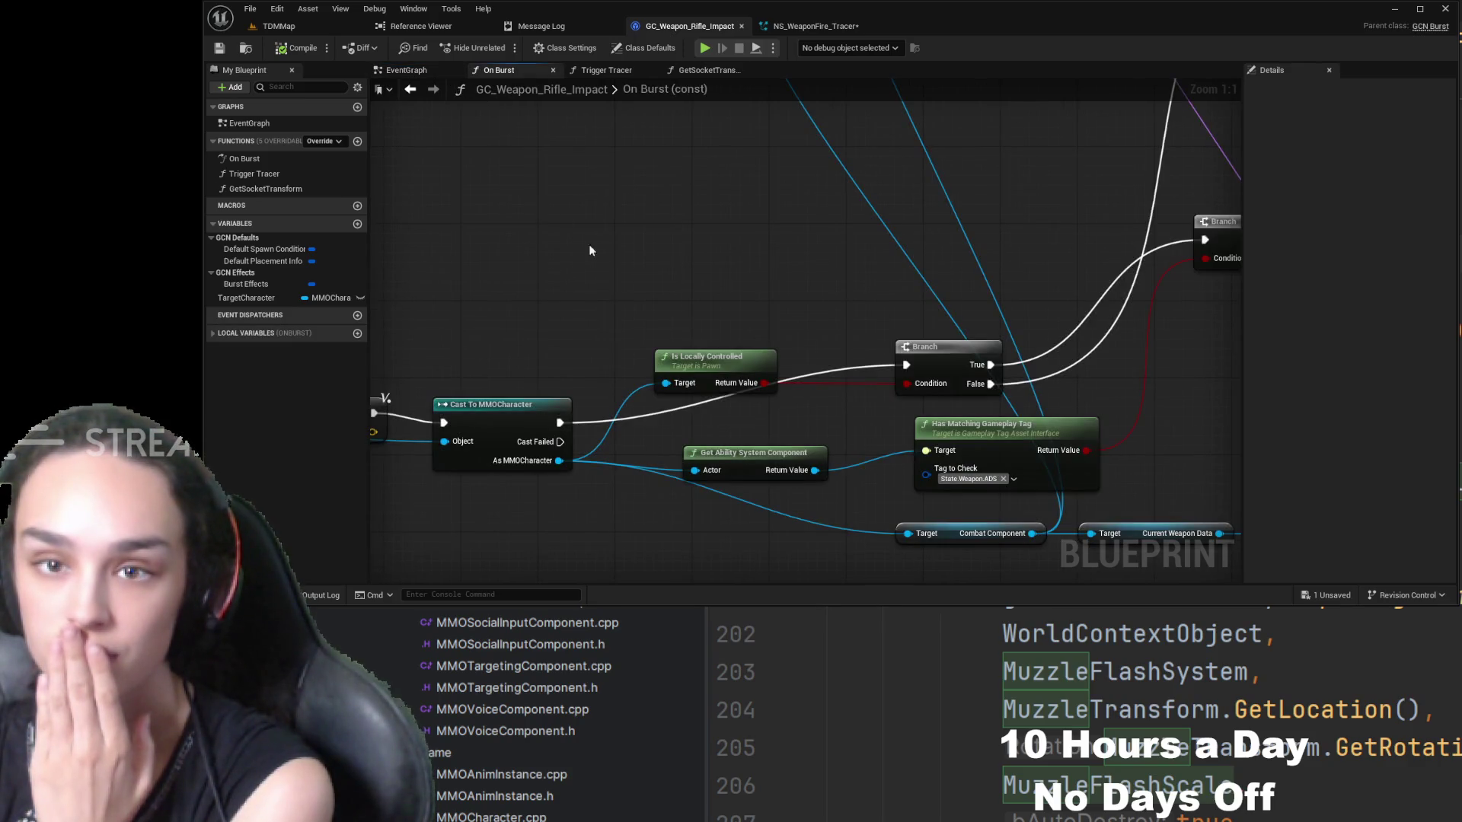
drag(591, 245, 828, 241)
scroll(871, 412, down, 2)
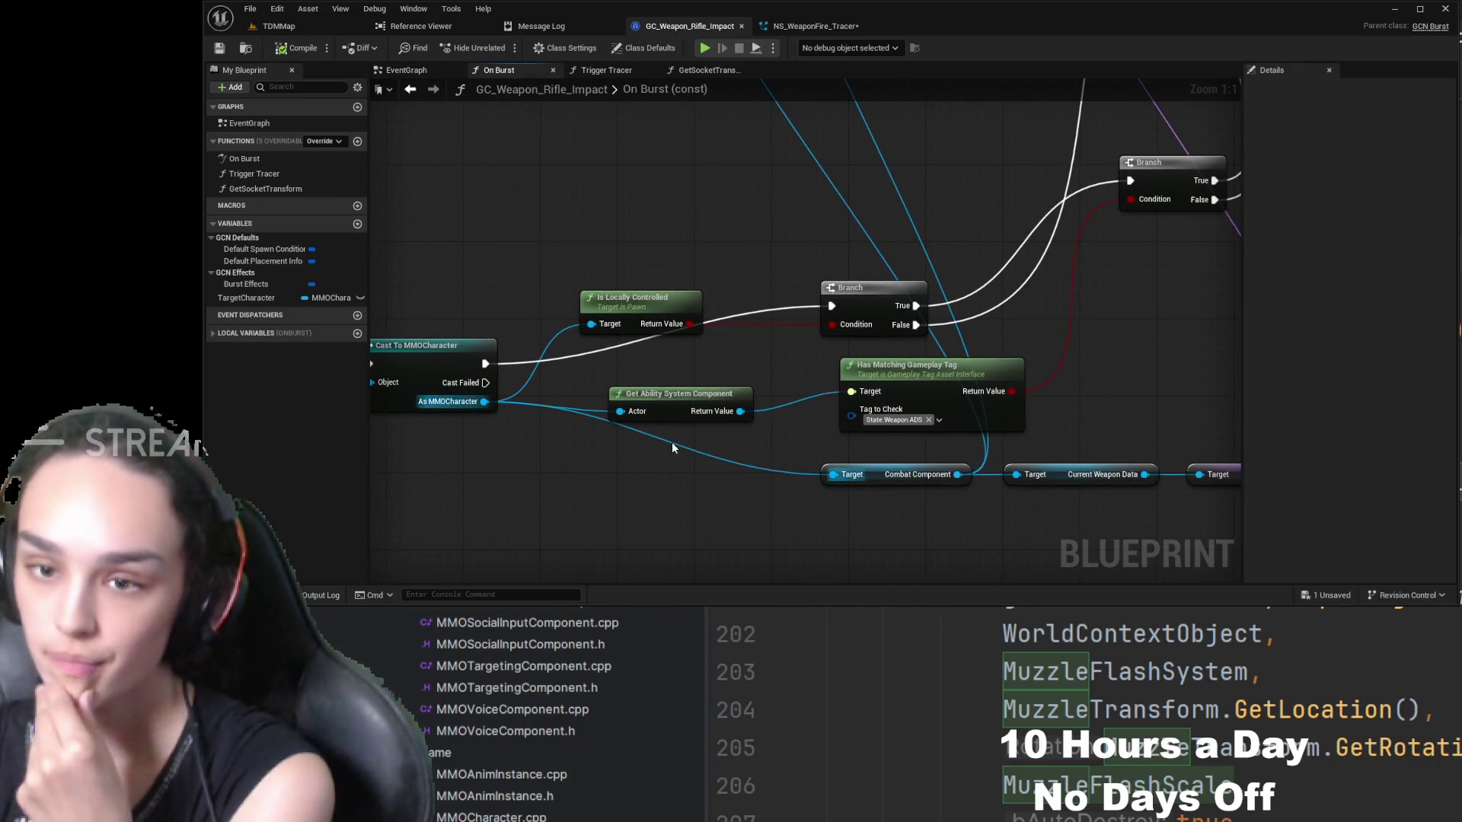
scroll(807, 357, down, 1)
scroll(807, 358, down, 1)
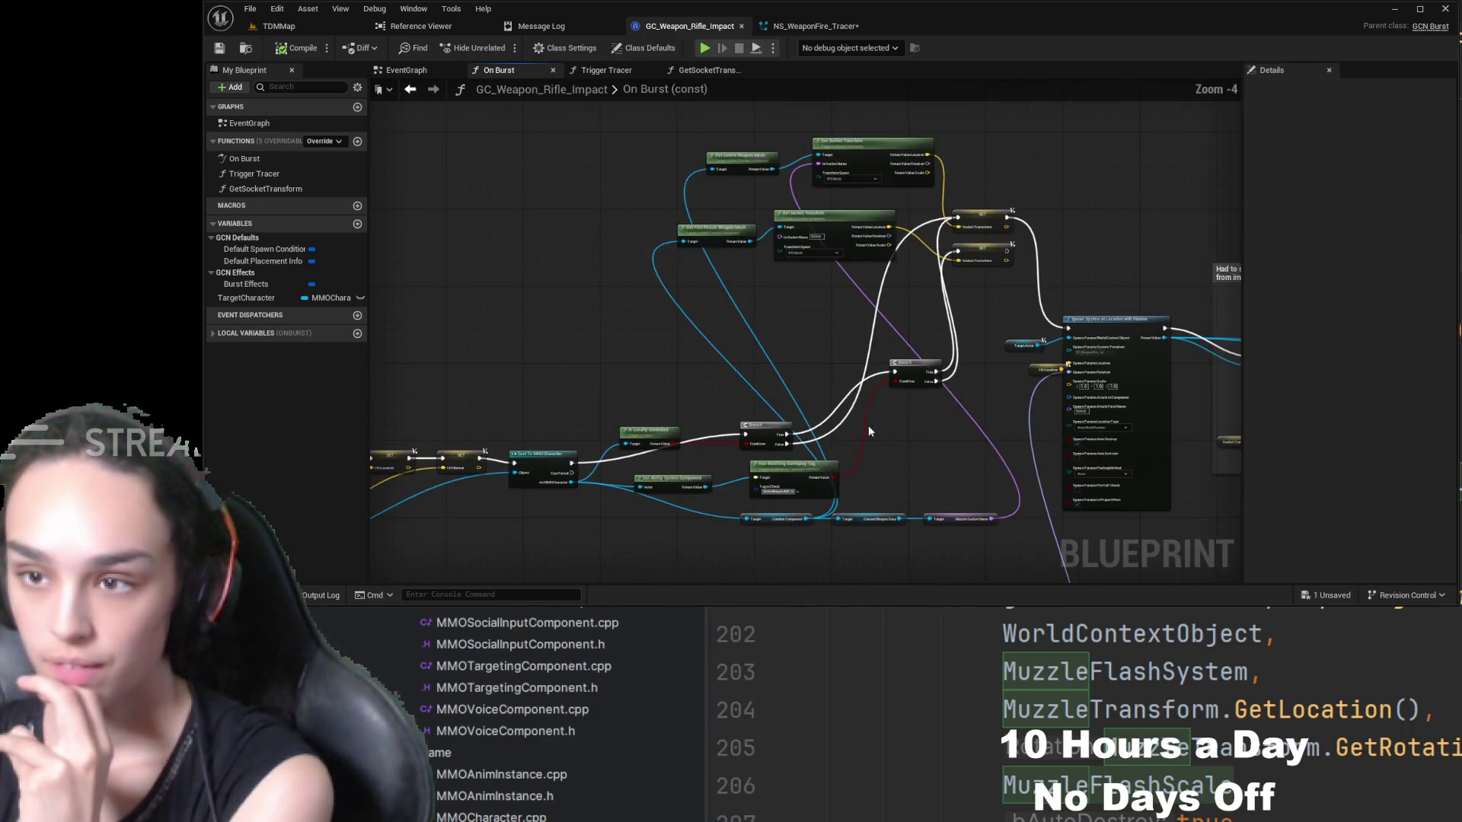
mouse_move(1004, 140)
mouse_down()
mouse_move(829, 321)
mouse_move(686, 542)
mouse_move(659, 548)
mouse_up()
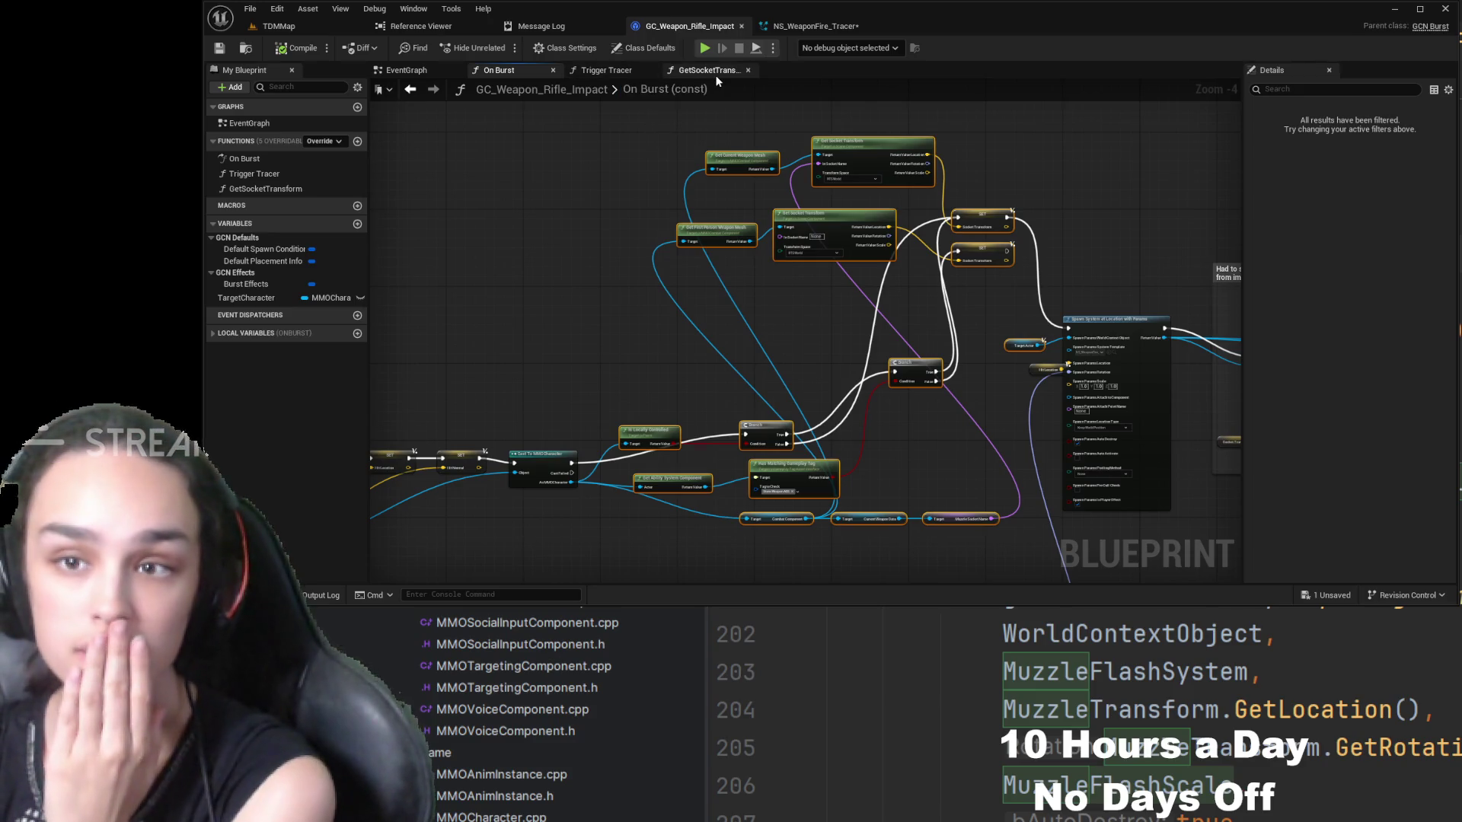
click(715, 75)
key(ctrl+v)
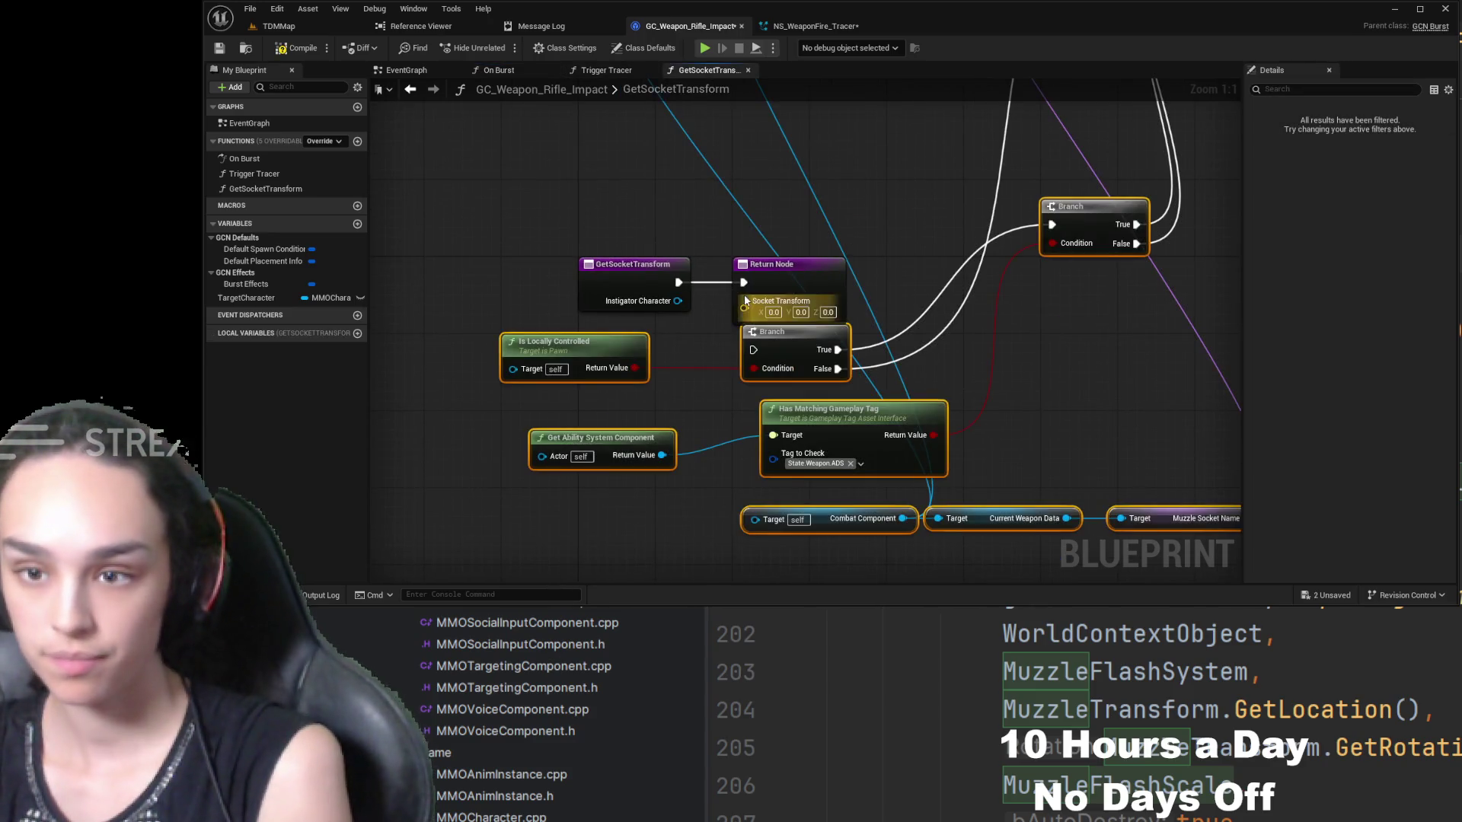
- Wire Instigator Character into Is Locally Controlled's Target and arrange the pasted Branch nodes
scroll(745, 300, down, 2)
click(649, 350)
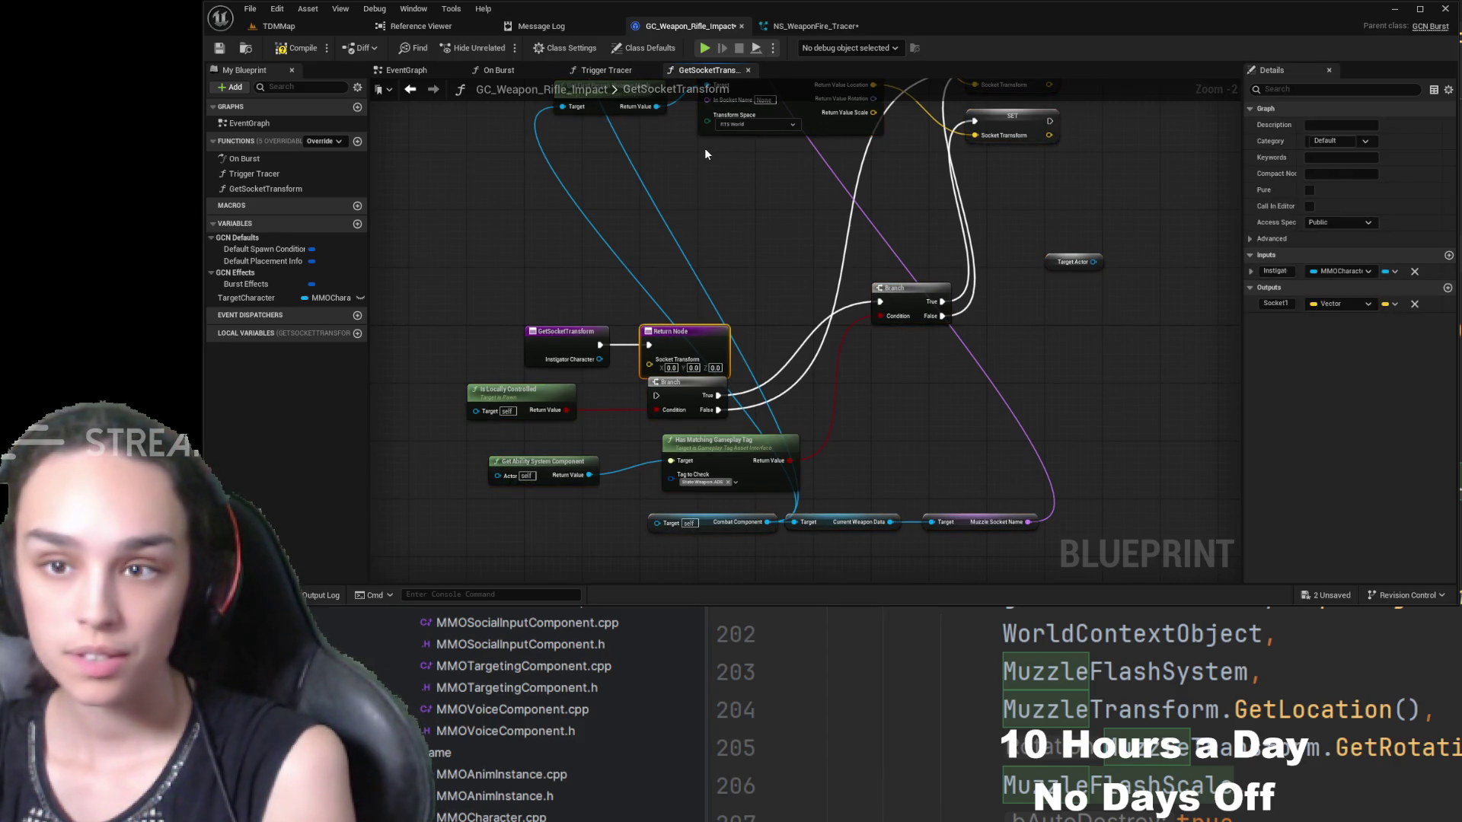
drag(670, 332, 1166, 332)
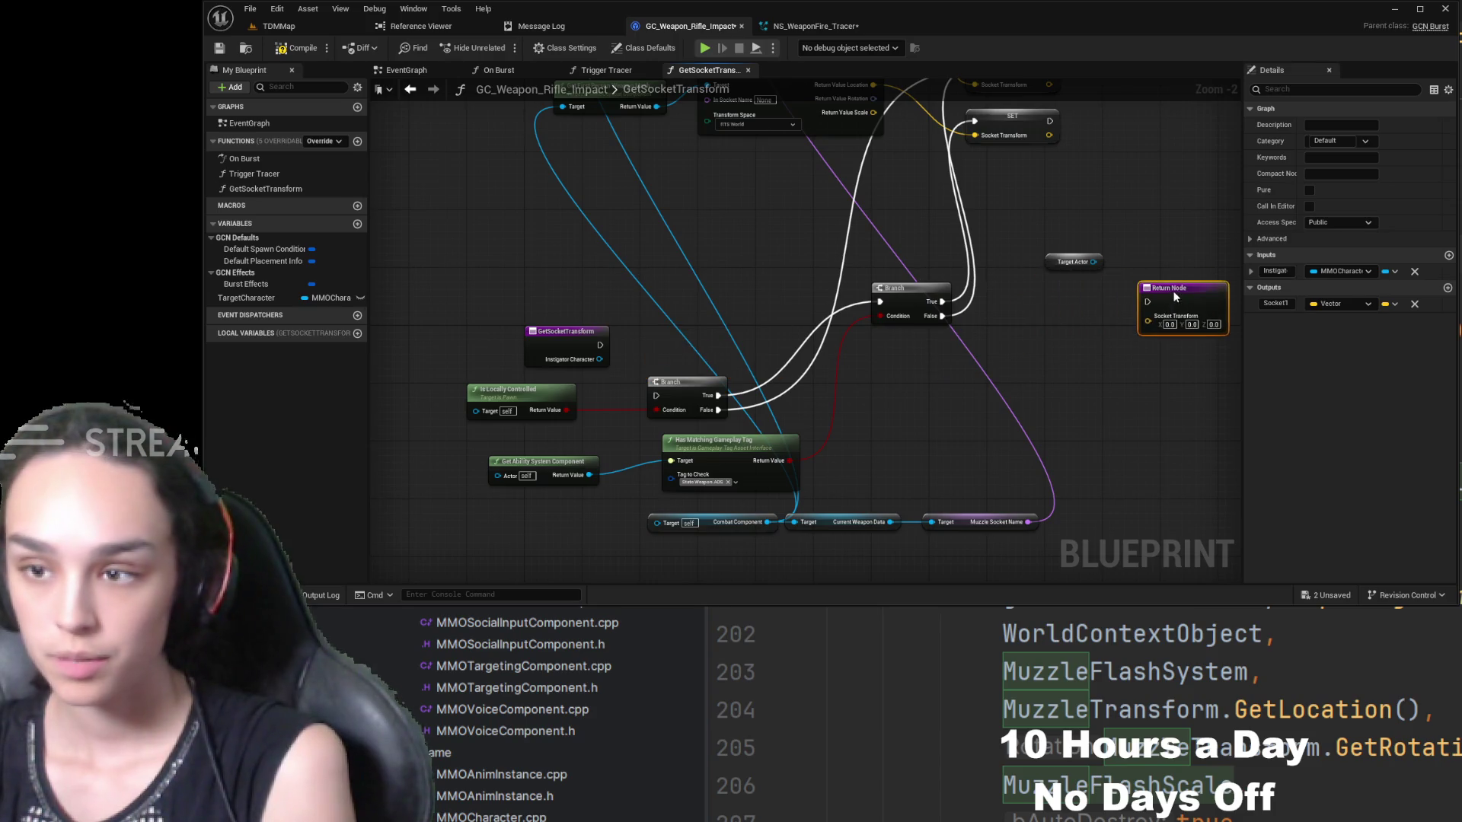
scroll(789, 336, up, 2)
mouse_move(743, 336)
mouse_down()
mouse_move(596, 266)
mouse_move(649, 367)
mouse_move(629, 403)
mouse_up()
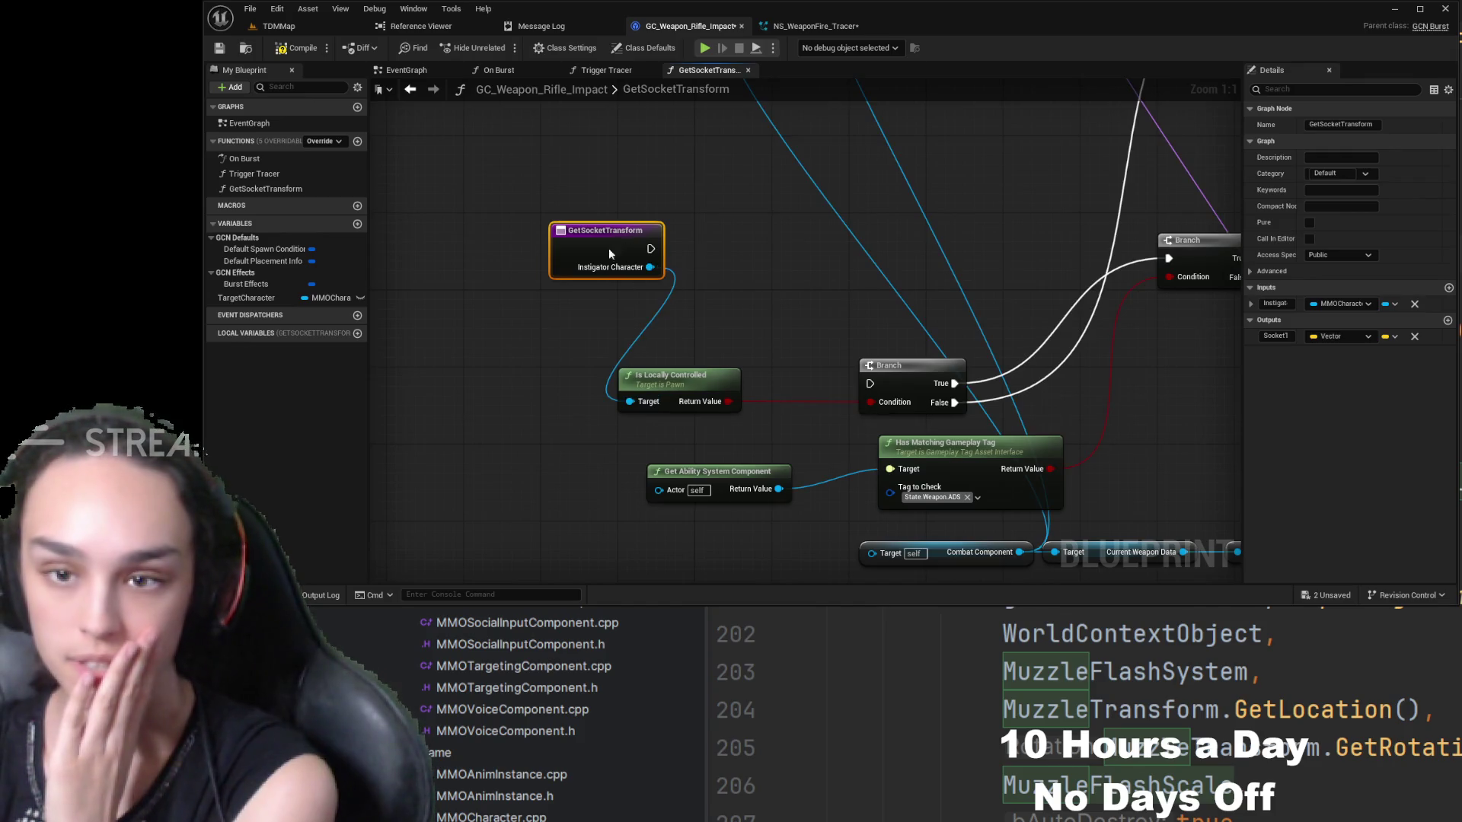
drag(609, 248, 502, 296)
drag(667, 371, 645, 273)
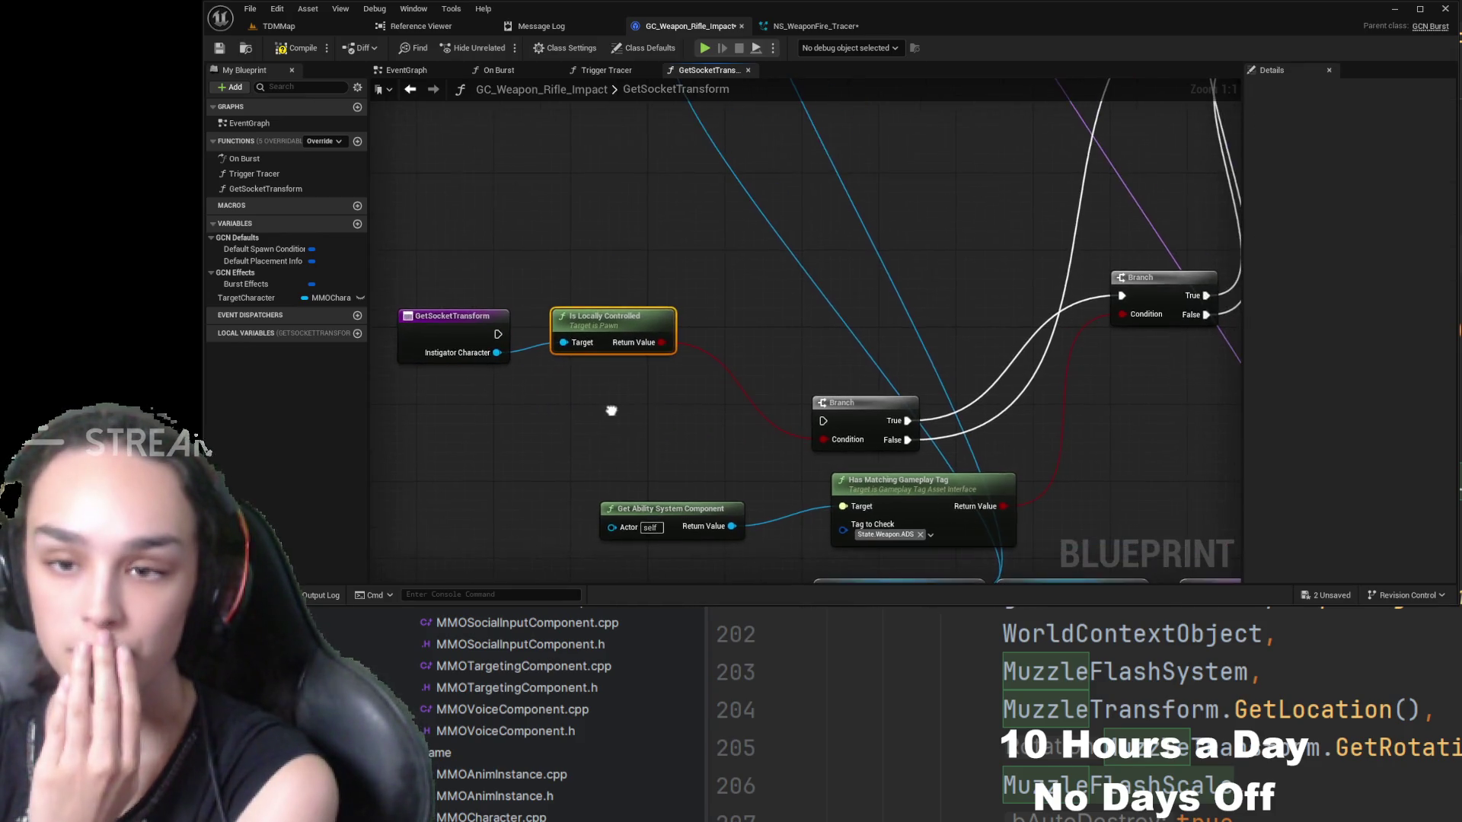
drag(855, 409, 748, 312)
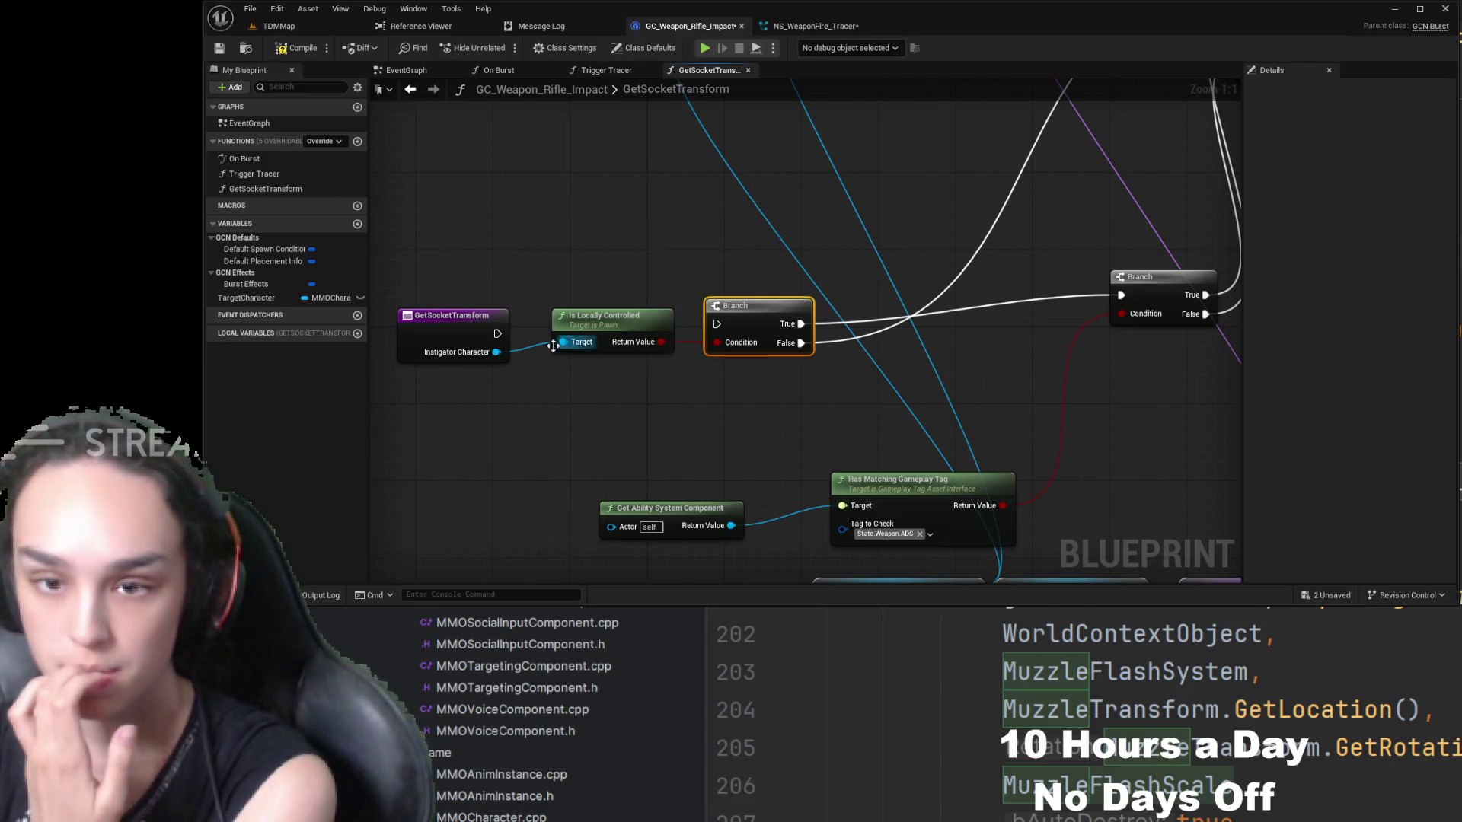
drag(471, 329, 472, 264)
drag(761, 323, 747, 263)
- Connect the entry exec to the Branch and feed Instigator Character to Get Ability System Component
click(506, 268)
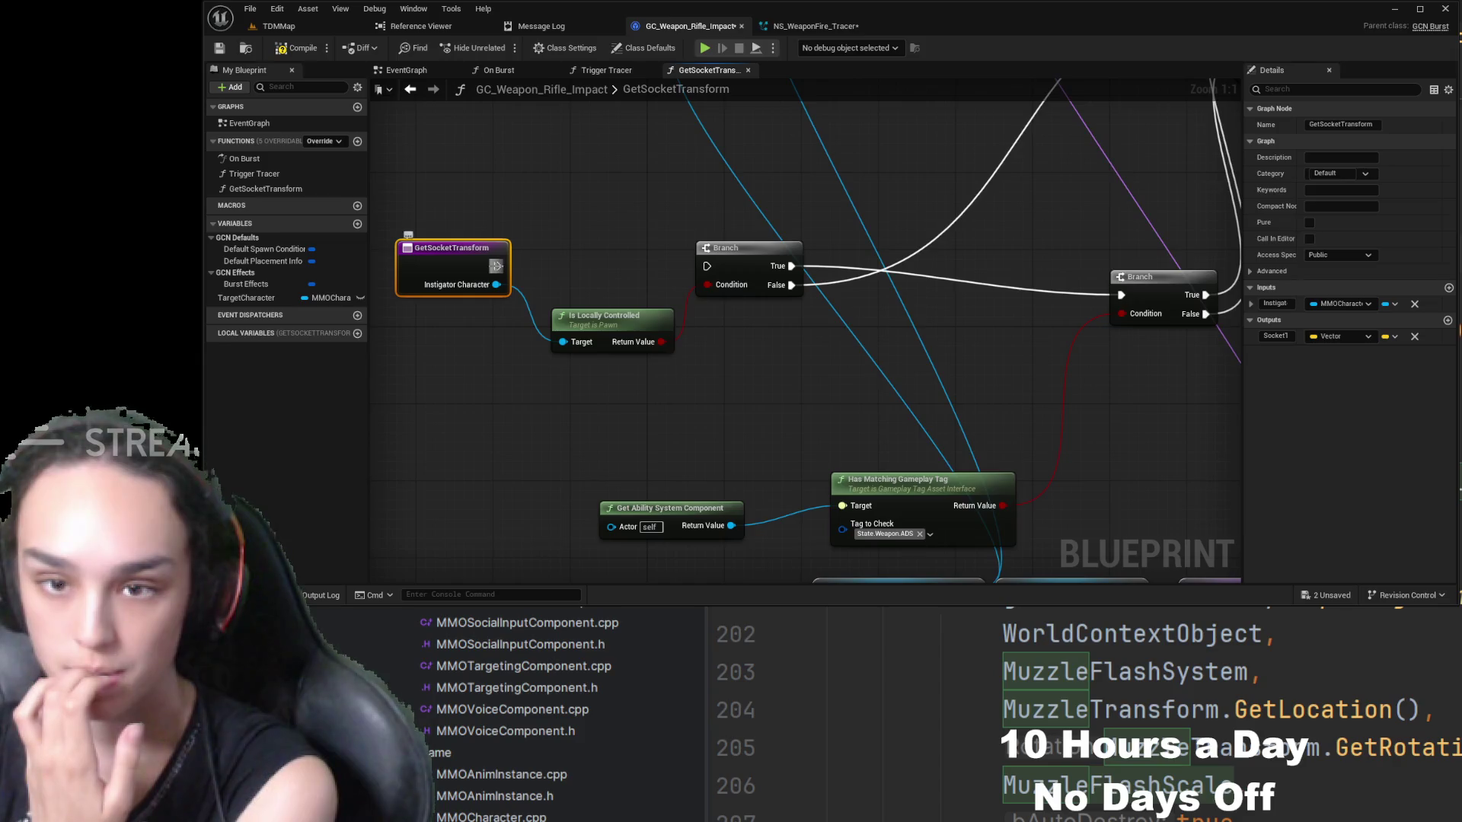
drag(497, 265, 707, 266)
drag(613, 317, 603, 317)
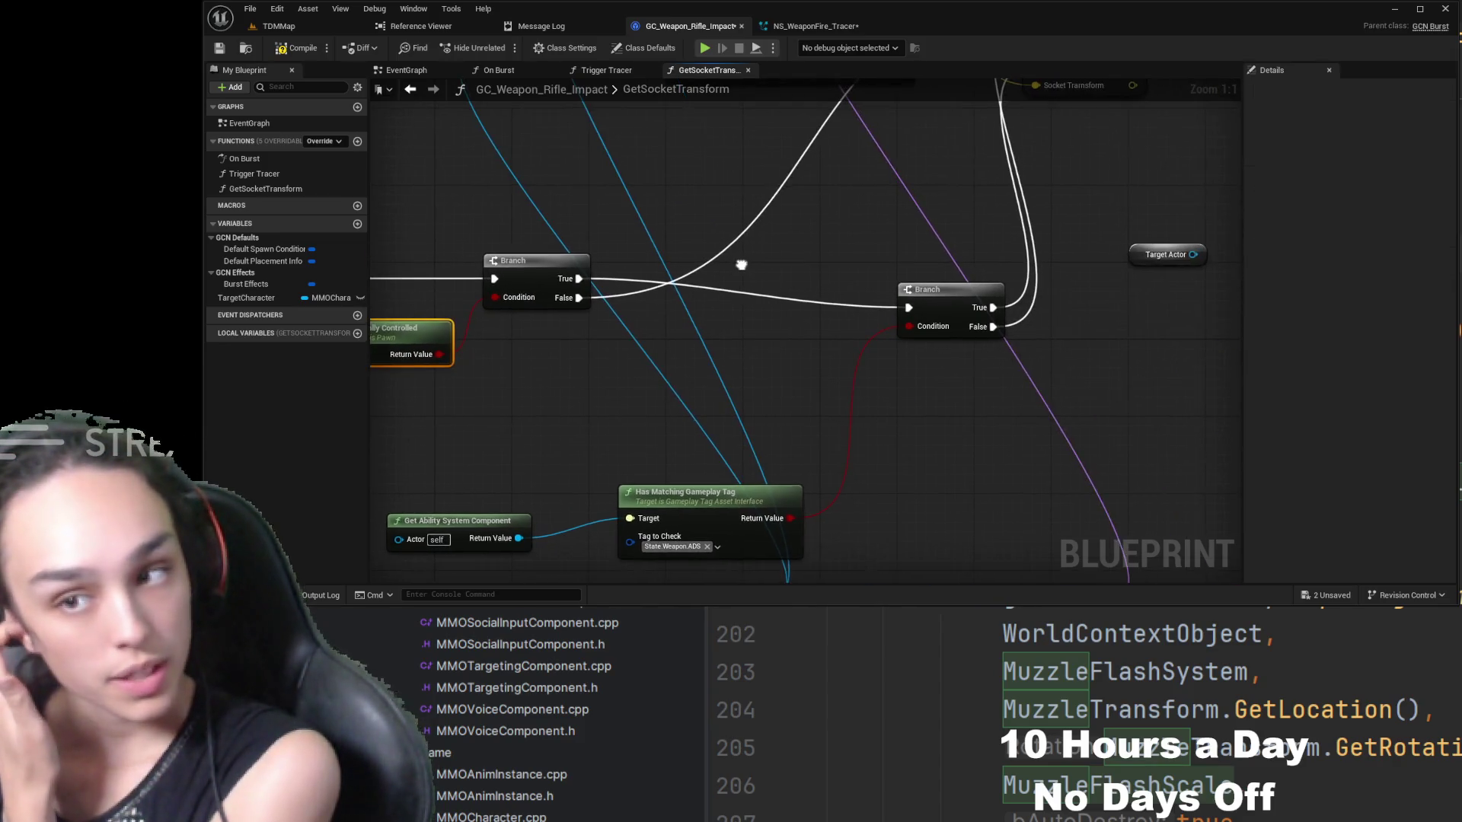
mouse_move(971, 305)
mouse_down()
mouse_move(783, 262)
mouse_move(793, 278)
mouse_up()
mouse_move(873, 393)
mouse_down()
mouse_move(766, 354)
mouse_move(750, 311)
mouse_up()
mouse_move(685, 424)
mouse_down()
mouse_move(595, 317)
mouse_move(674, 348)
mouse_up()
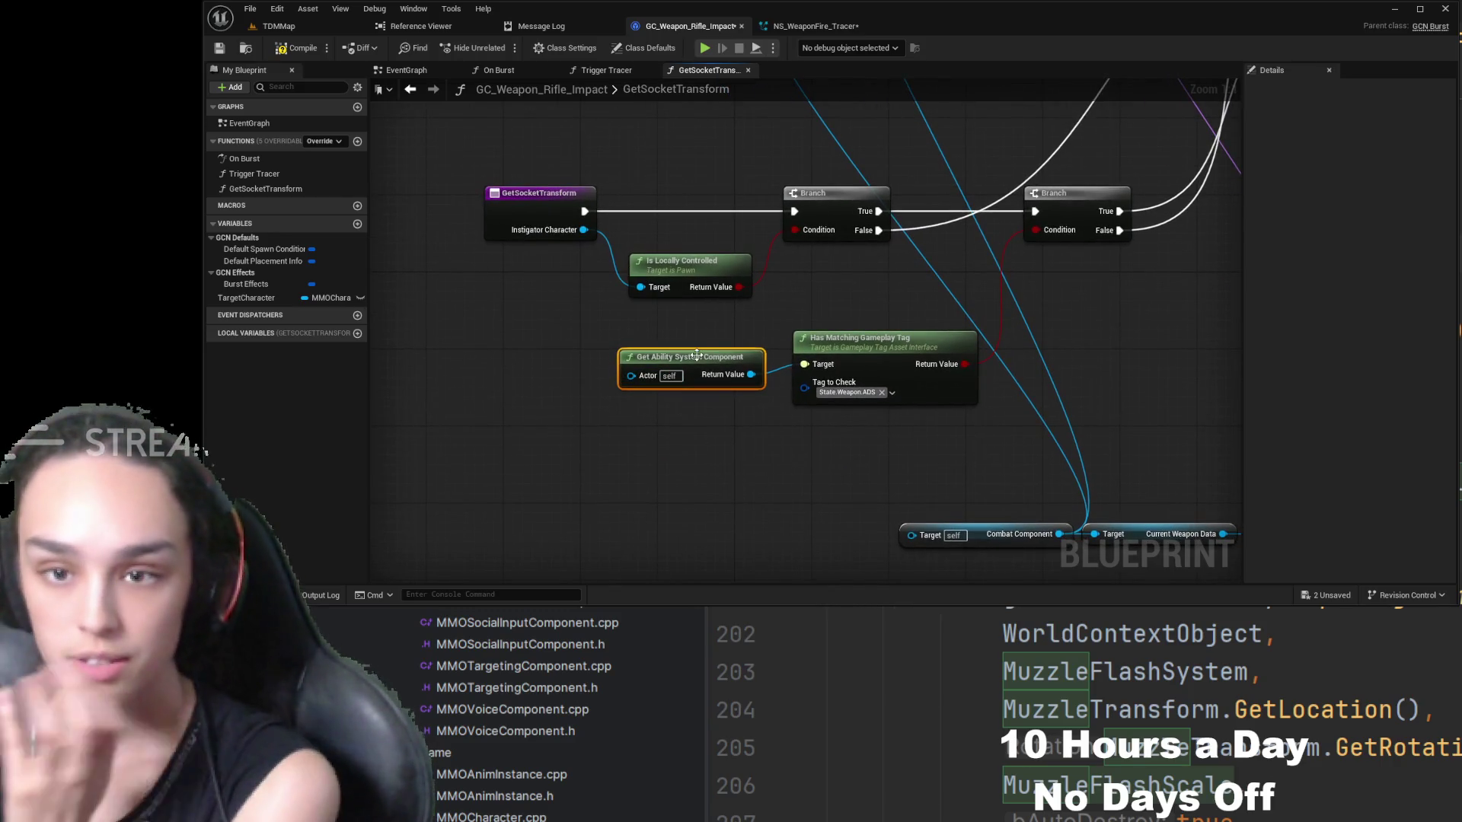
drag(584, 230, 630, 374)
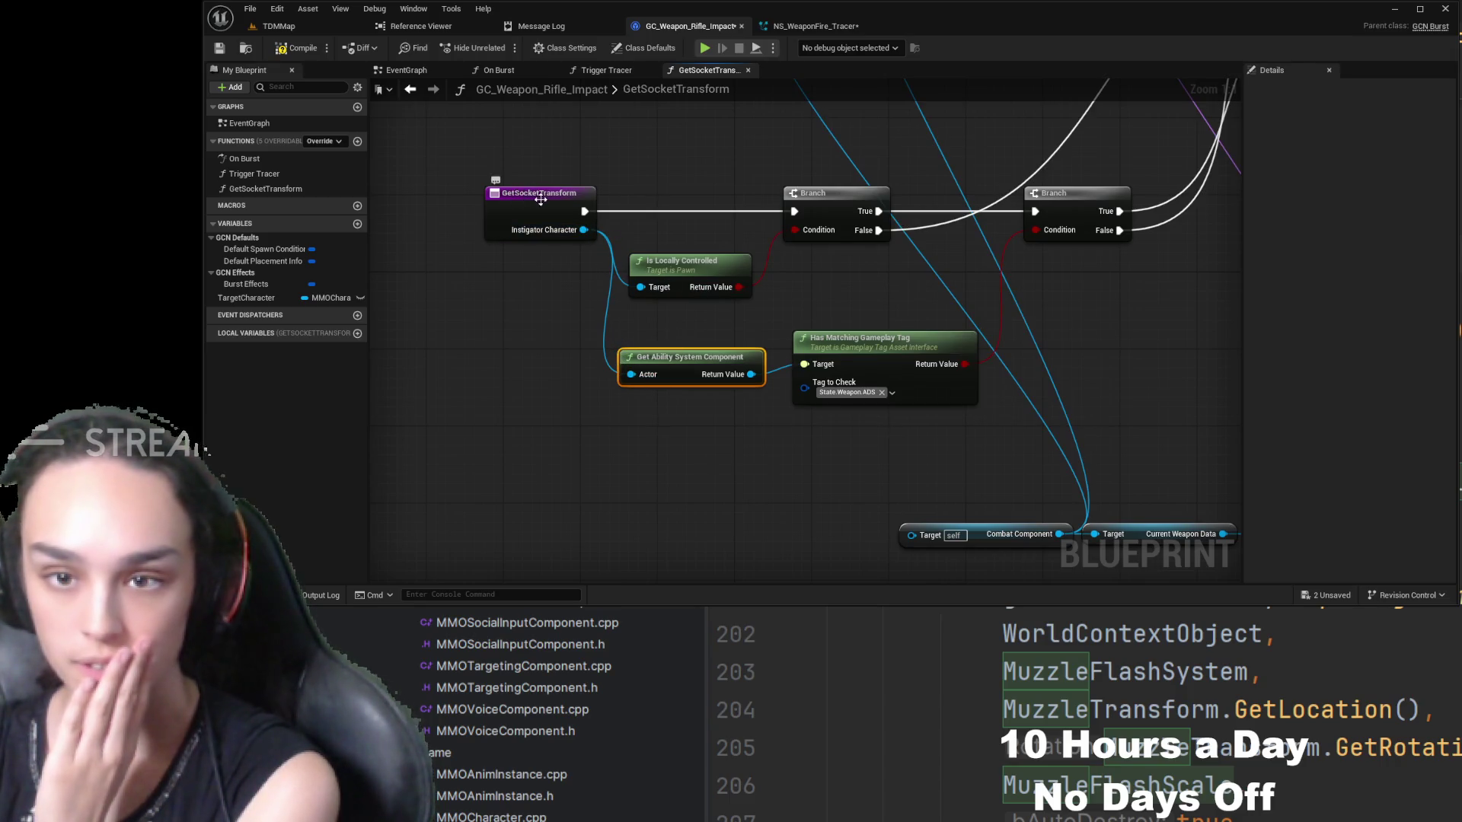
mouse_move(536, 193)
mouse_down()
mouse_move(460, 194)
mouse_move(498, 214)
mouse_move(443, 224)
mouse_up()
- Delete both SET Socket Transform nodes and the Target Actor node
drag(799, 318, 693, 349)
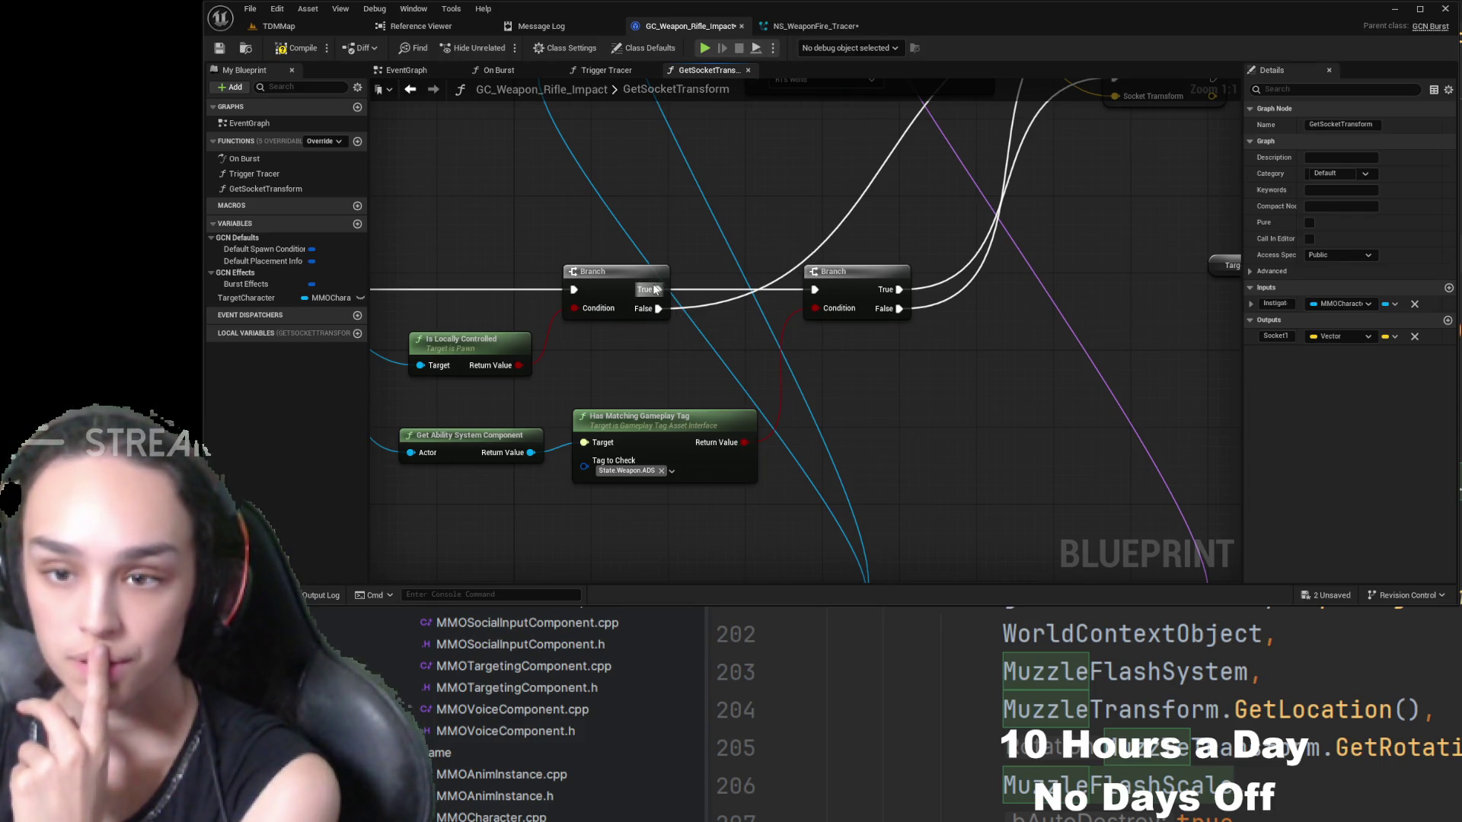
mouse_move(910, 222)
mouse_down()
mouse_move(636, 348)
mouse_move(613, 400)
mouse_up()
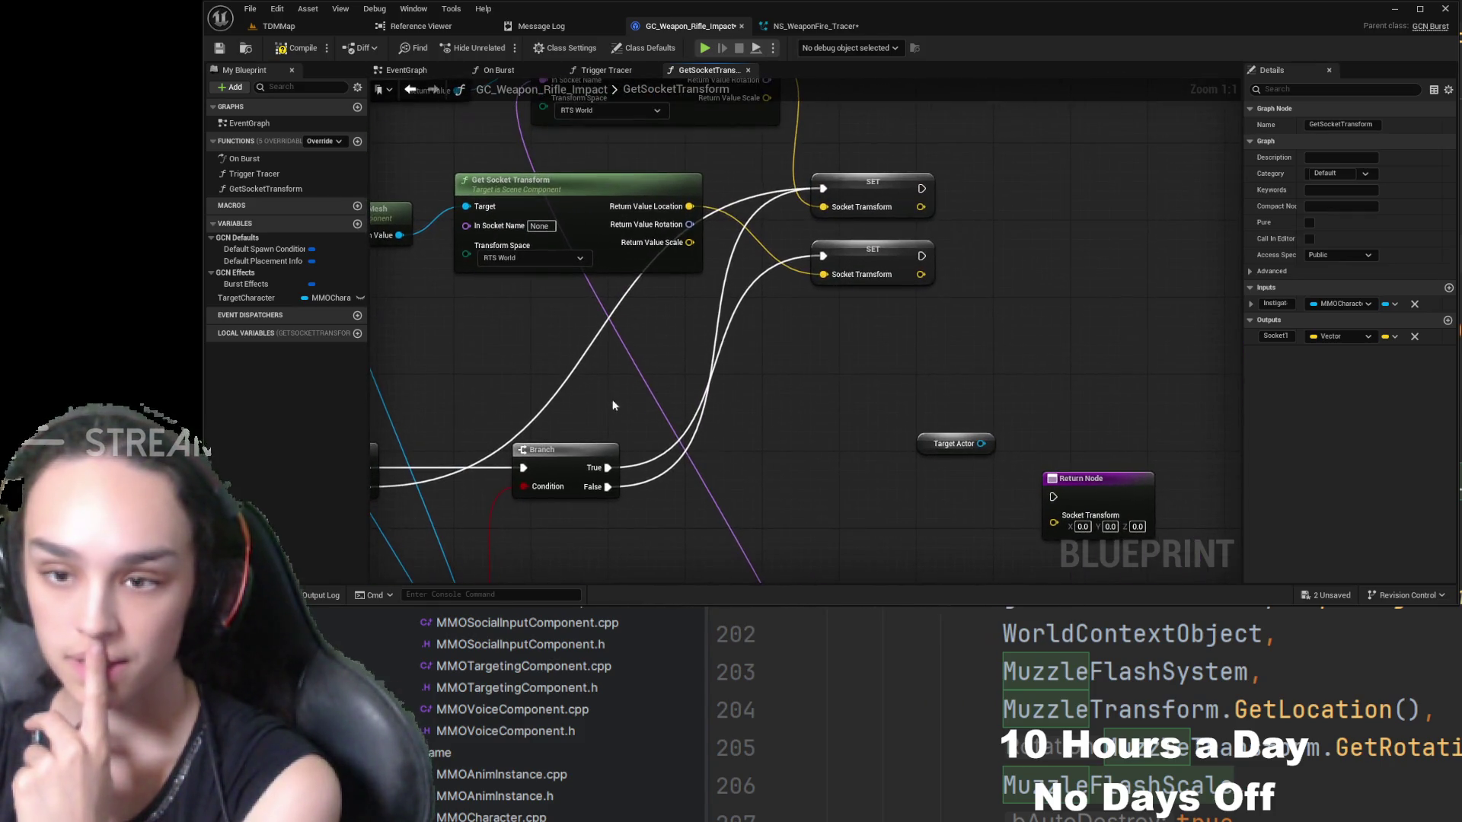
click(857, 198)
mouse_move(774, 322)
mouse_down()
mouse_move(815, 378)
mouse_move(1037, 333)
mouse_move(983, 202)
mouse_up()
mouse_move(891, 476)
mouse_down()
mouse_move(820, 249)
mouse_move(841, 577)
mouse_up()
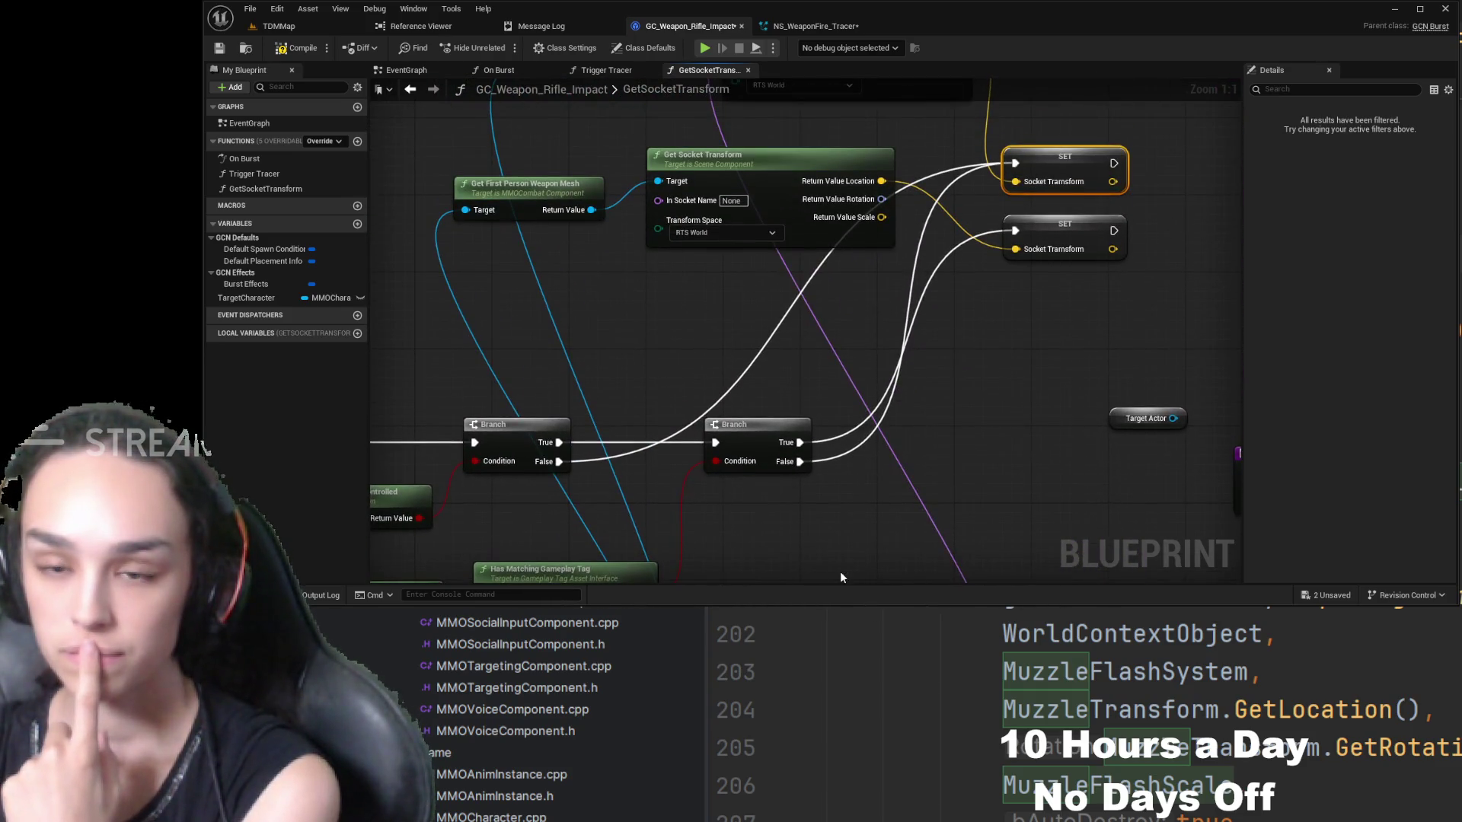
mouse_move(1236, 93)
mouse_down()
mouse_move(1178, 200)
mouse_move(1037, 237)
mouse_up()
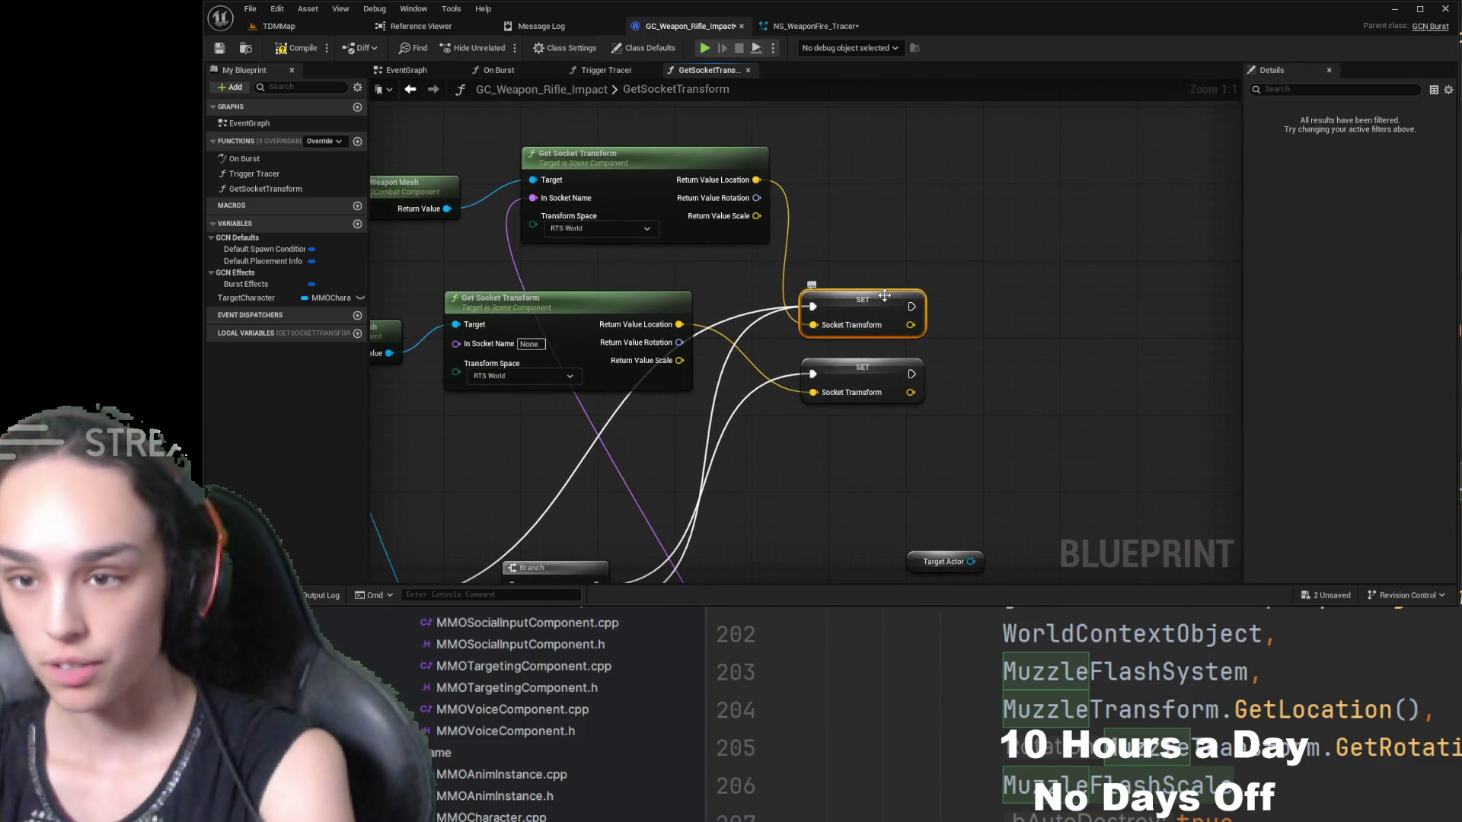
drag(884, 294, 988, 180)
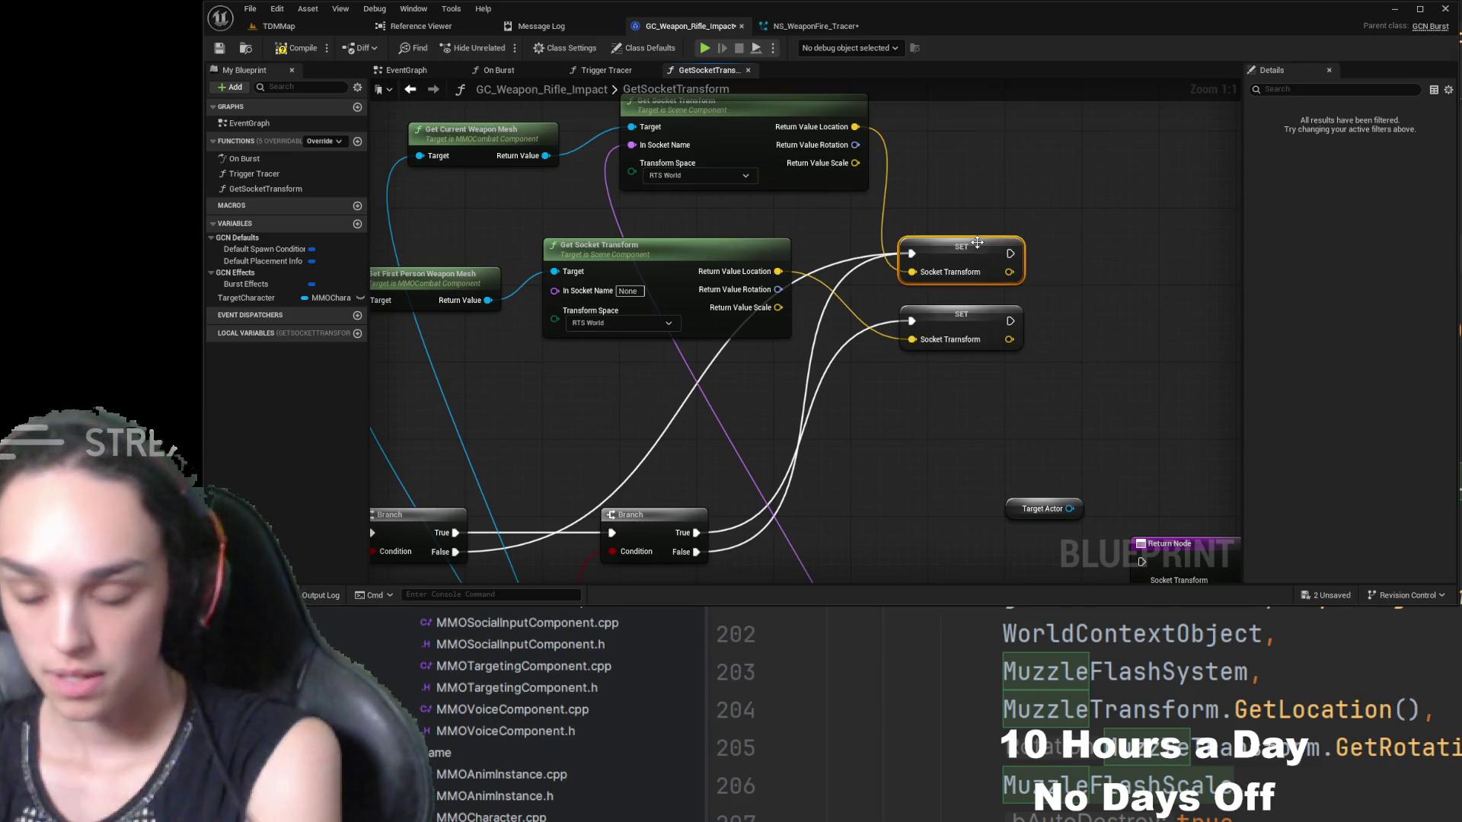
key(Delete)
click(967, 313)
key(Delete)
drag(1061, 343, 912, 132)
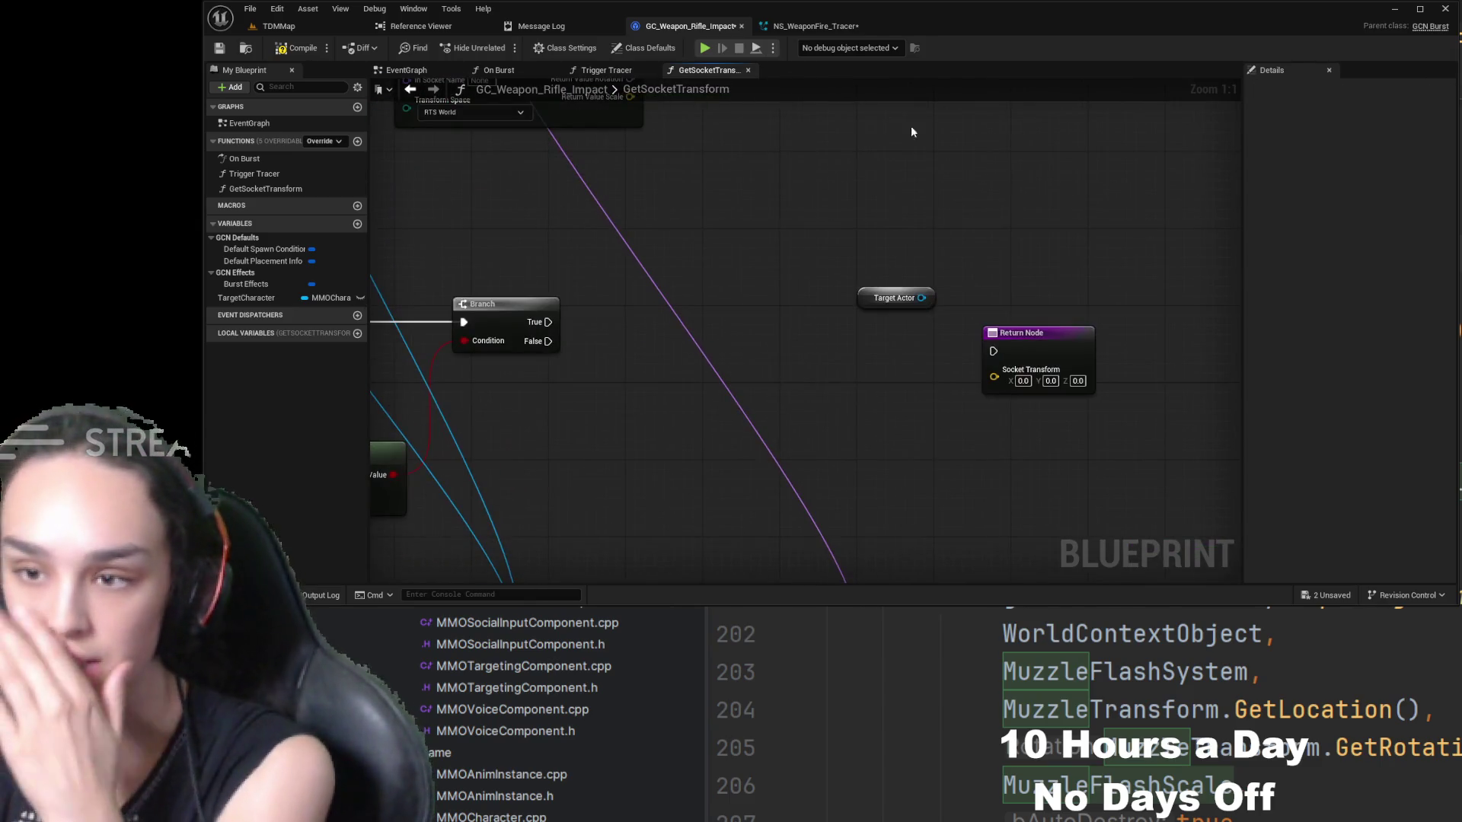
click(864, 304)
key(Delete)
- Move Get First Person Weapon Mesh and its Get Socket Transform down to the right
mouse_move(784, 154)
mouse_down()
mouse_move(940, 268)
mouse_move(1032, 391)
mouse_up()
mouse_move(733, 404)
mouse_down()
mouse_move(830, 259)
mouse_move(858, 321)
mouse_up()
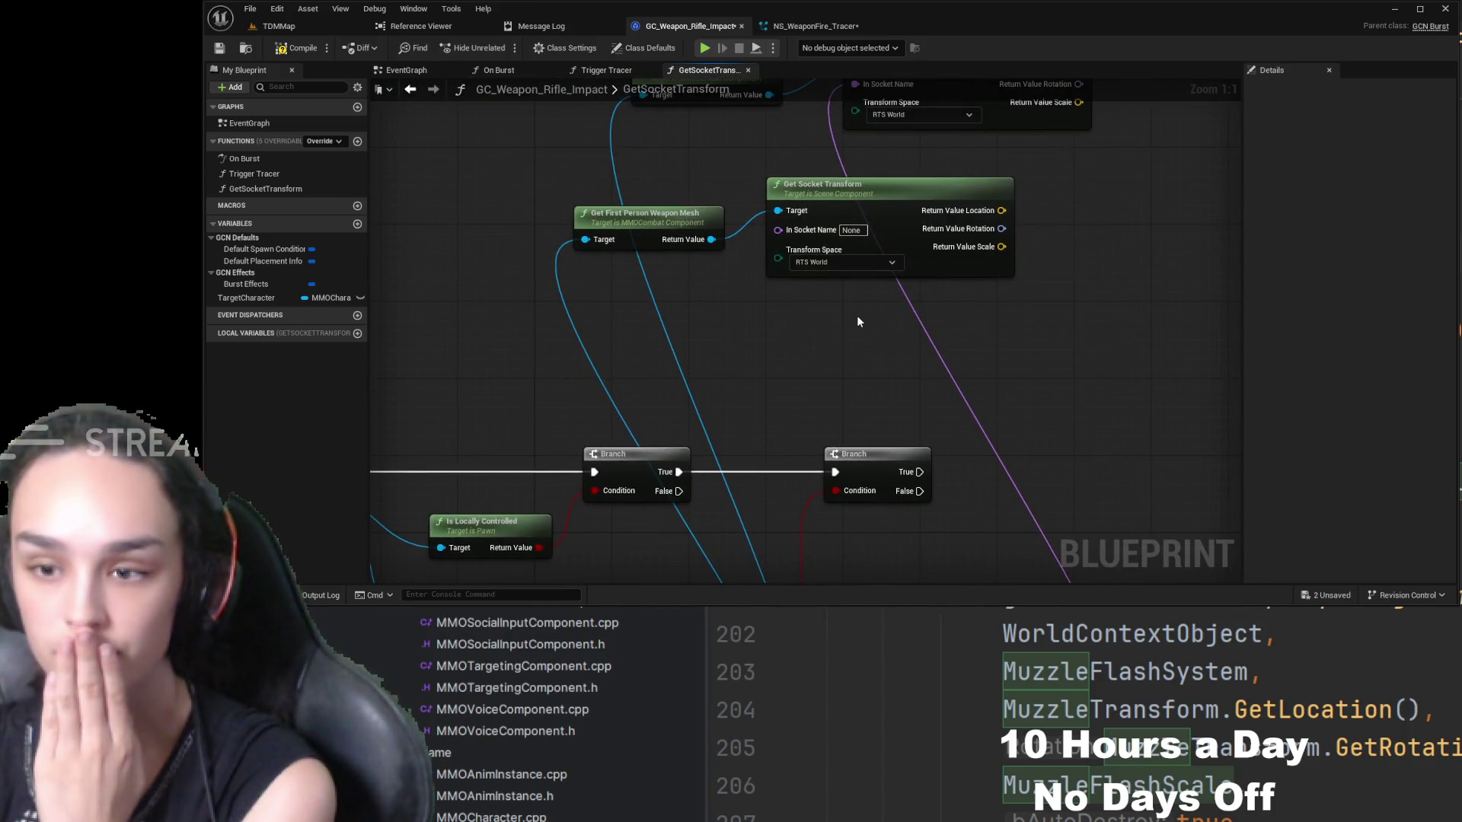
mouse_move(663, 218)
mouse_down()
mouse_move(757, 306)
mouse_move(1038, 411)
mouse_up()
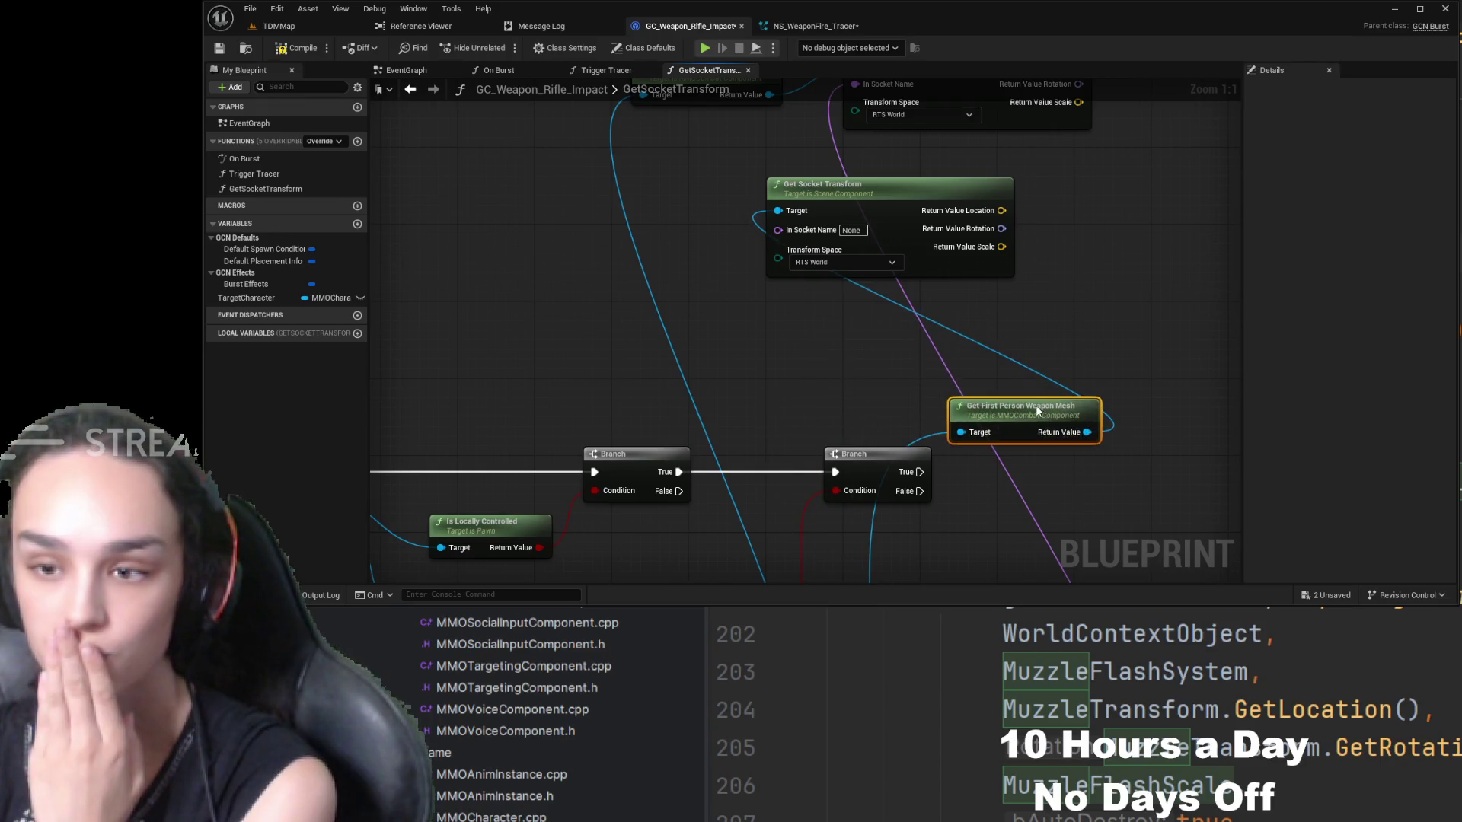
drag(886, 210, 1228, 345)
drag(1018, 463, 911, 184)
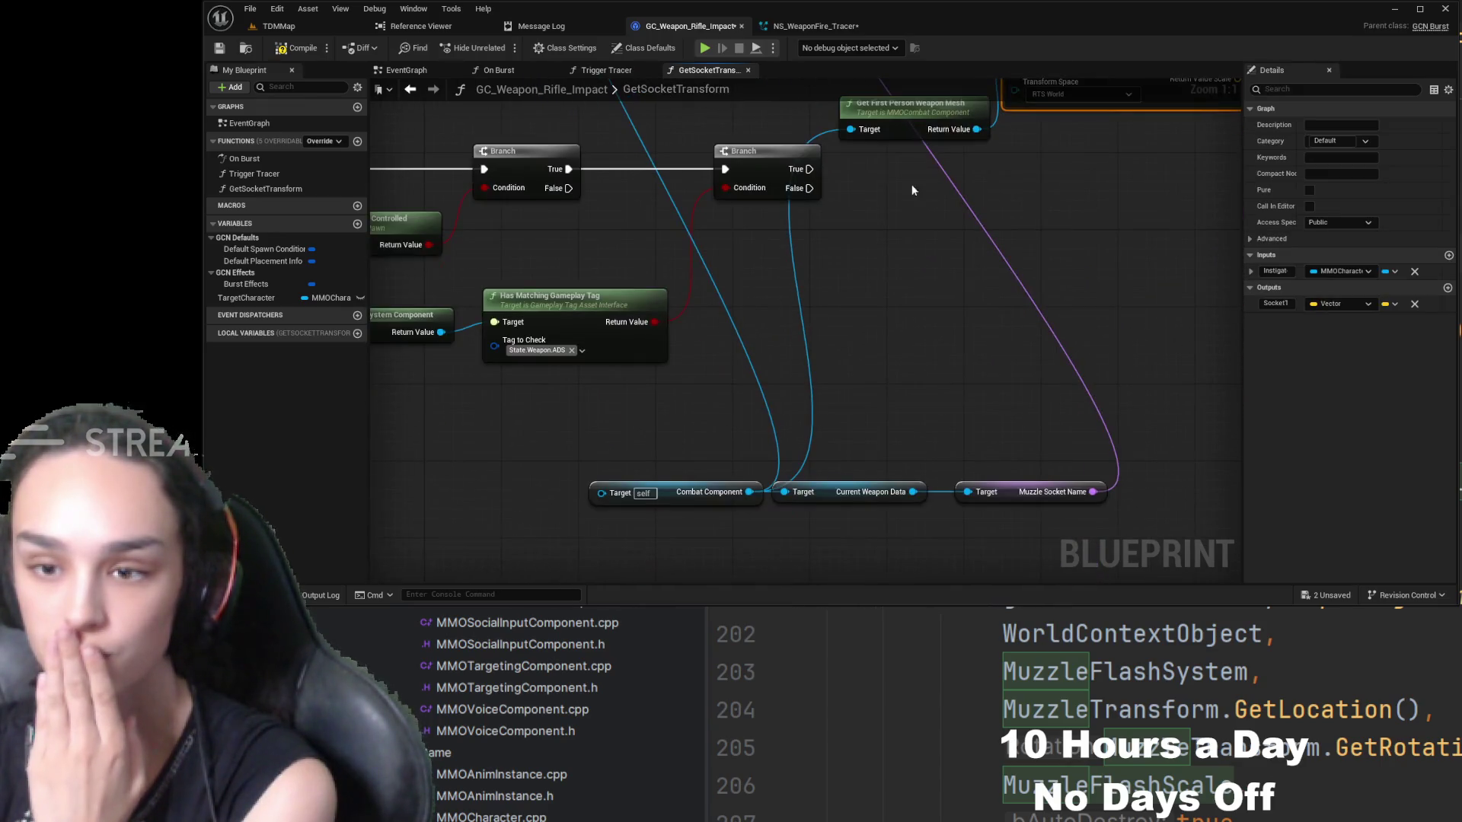
drag(930, 285, 948, 318)
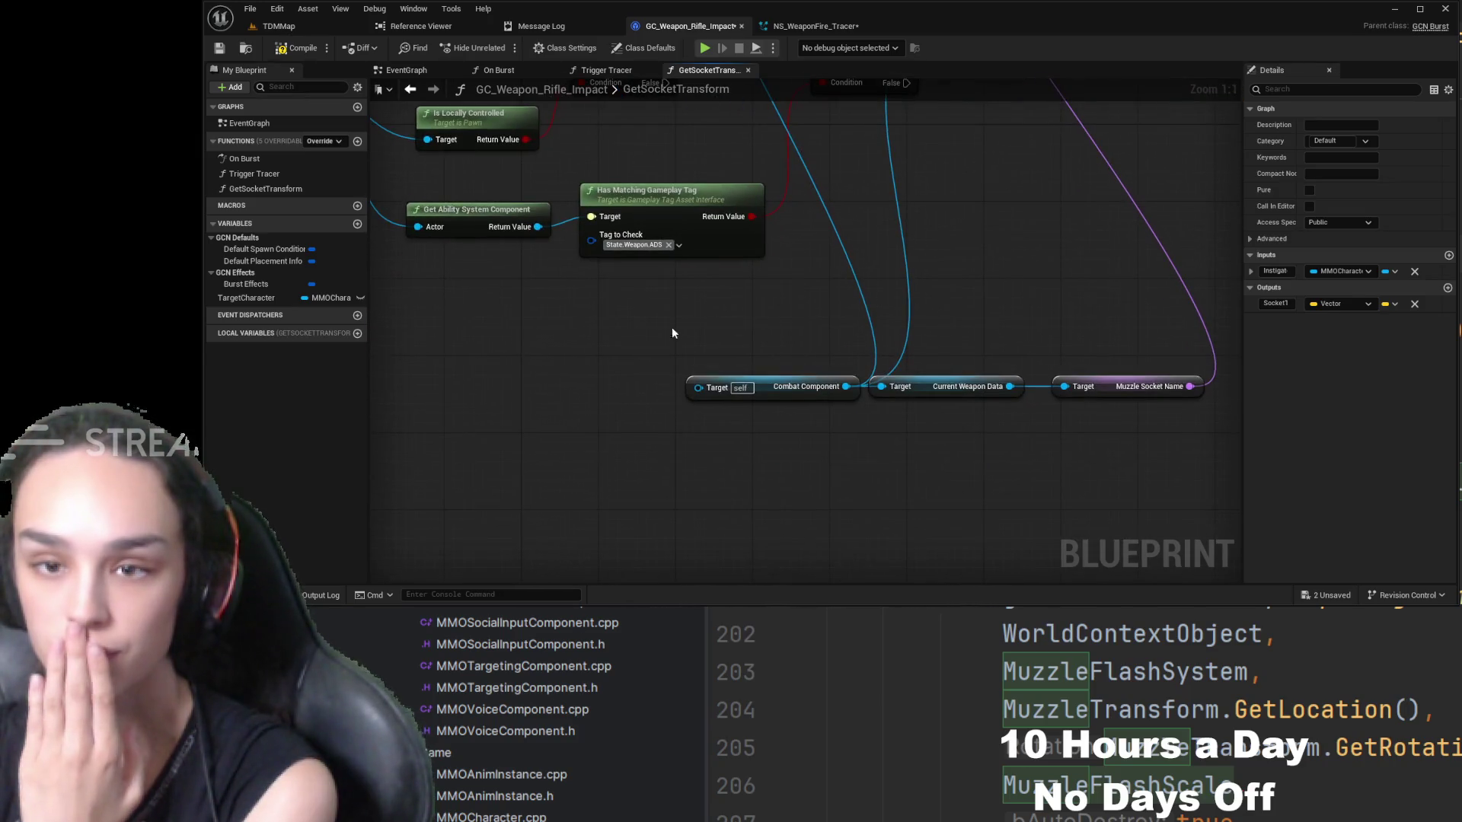
drag(674, 335, 878, 383)
- Route Instigator Character through a reroute node into Combat Component's Target
drag(511, 166, 902, 435)
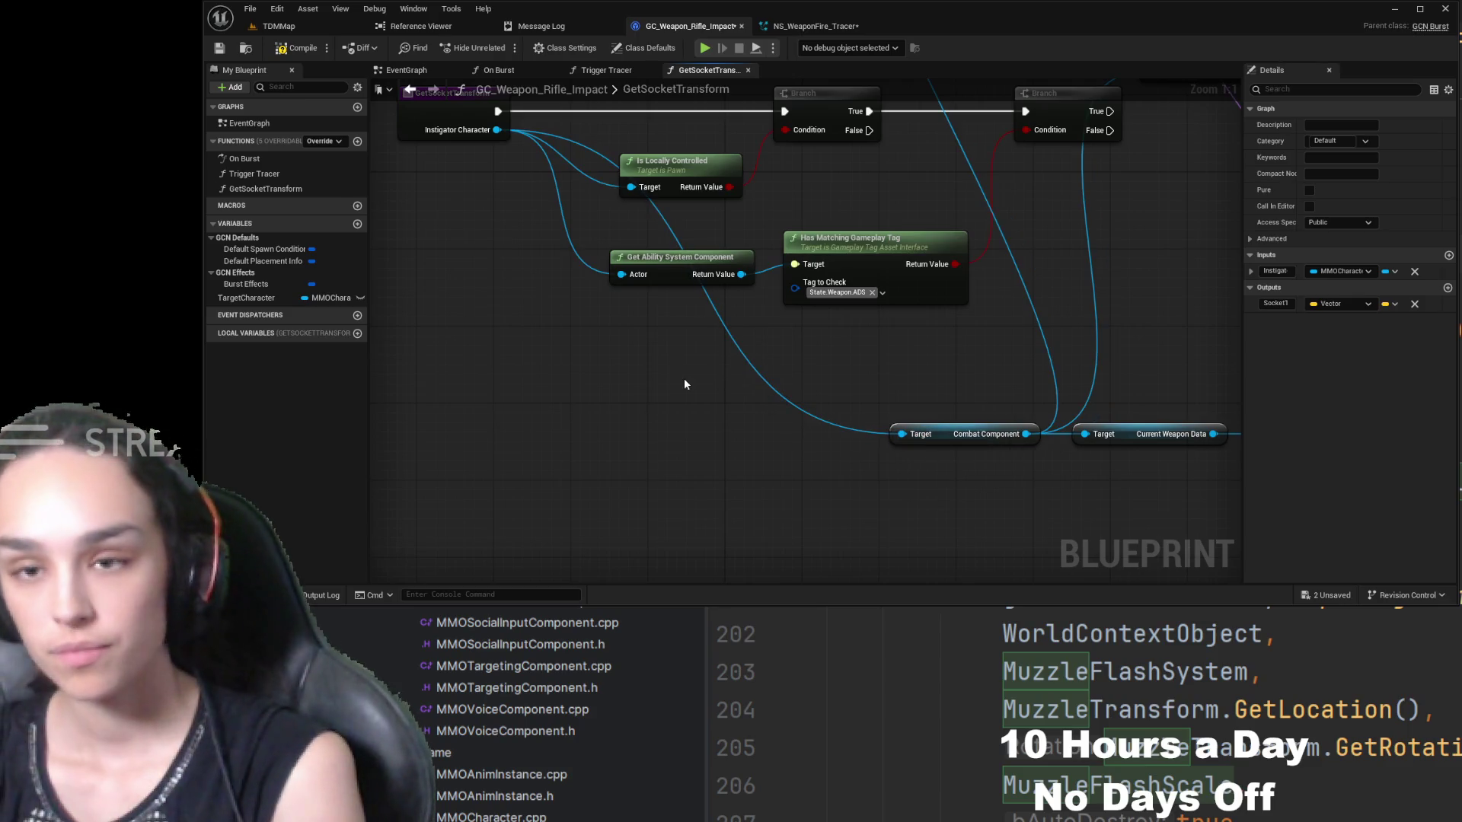
key(ctrl+z)
drag(496, 130, 559, 391)
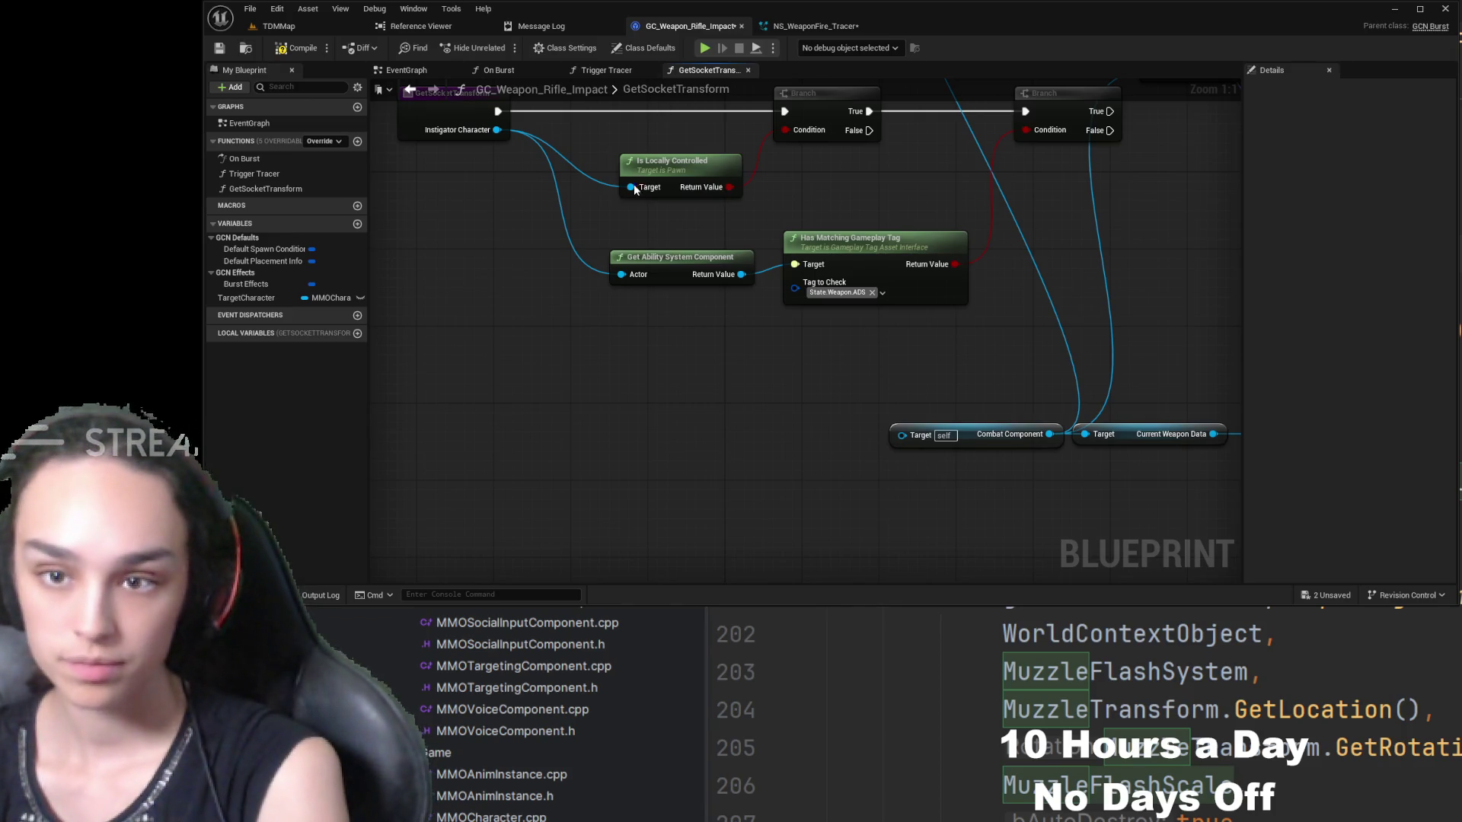
key(ctrl+z)
drag(565, 392, 899, 435)
drag(818, 404, 794, 428)
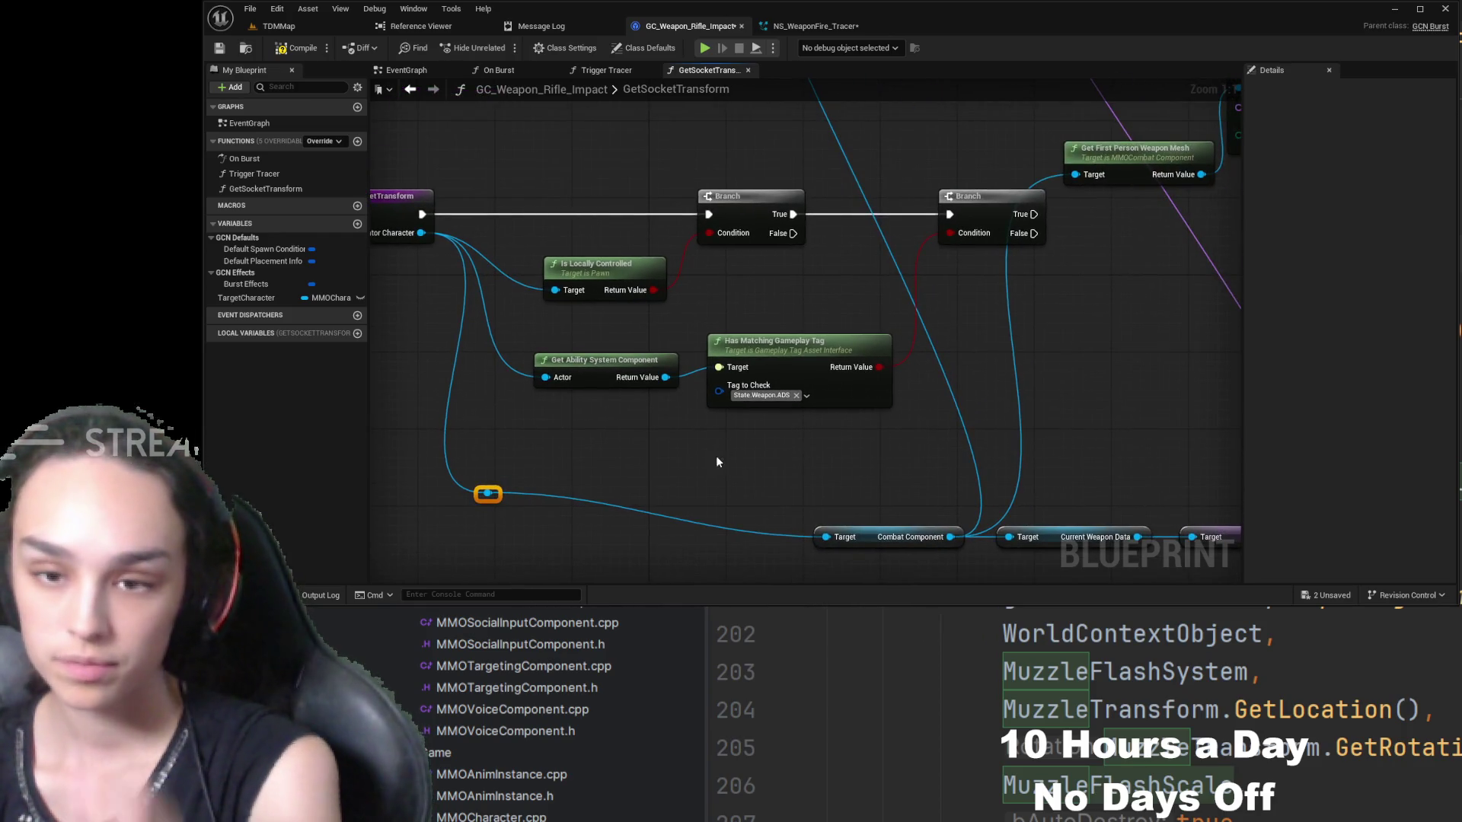
- Compile the blueprint and lower the weapon mesh getter beside its Get Socket Transform
click(275, 46)
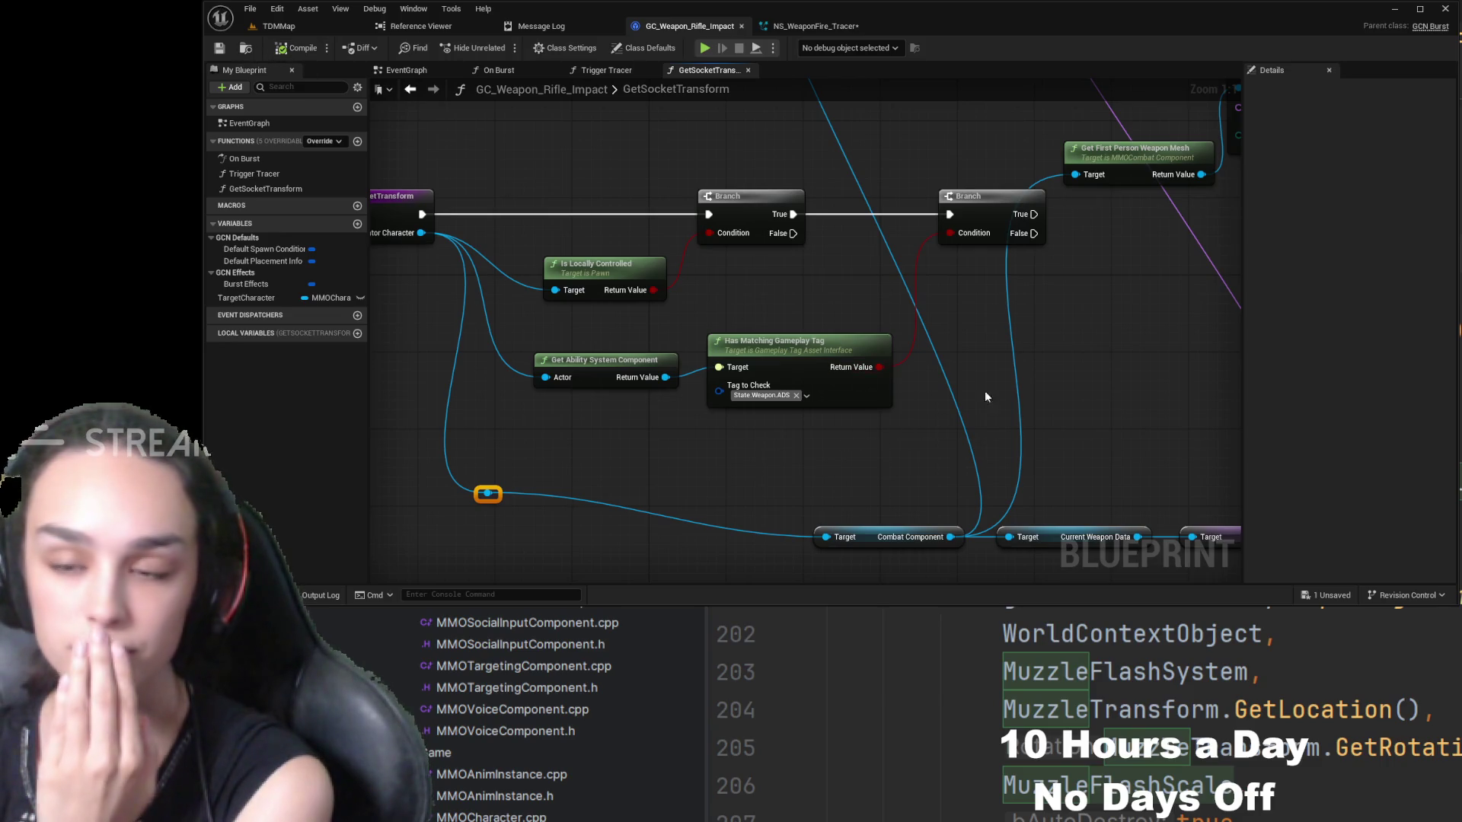
mouse_move(984, 397)
mouse_down()
mouse_move(878, 372)
mouse_move(878, 419)
mouse_move(779, 470)
mouse_move(767, 404)
mouse_move(768, 455)
mouse_up()
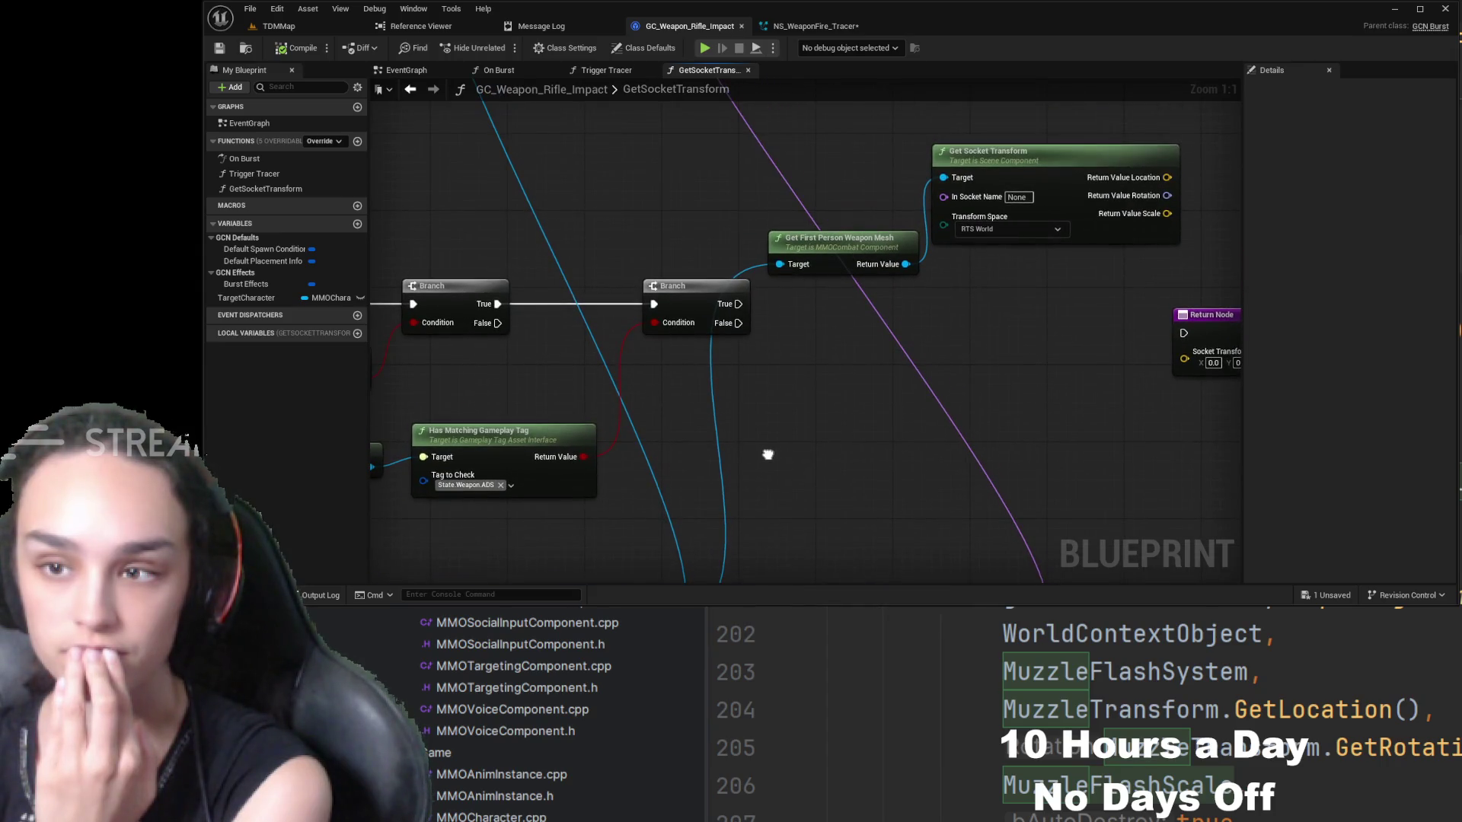
mouse_move(820, 245)
mouse_down()
mouse_move(834, 297)
mouse_move(791, 467)
mouse_up()
drag(1018, 183, 1012, 434)
mouse_move(926, 360)
mouse_down()
mouse_move(834, 221)
mouse_move(967, 328)
mouse_move(890, 272)
mouse_up()
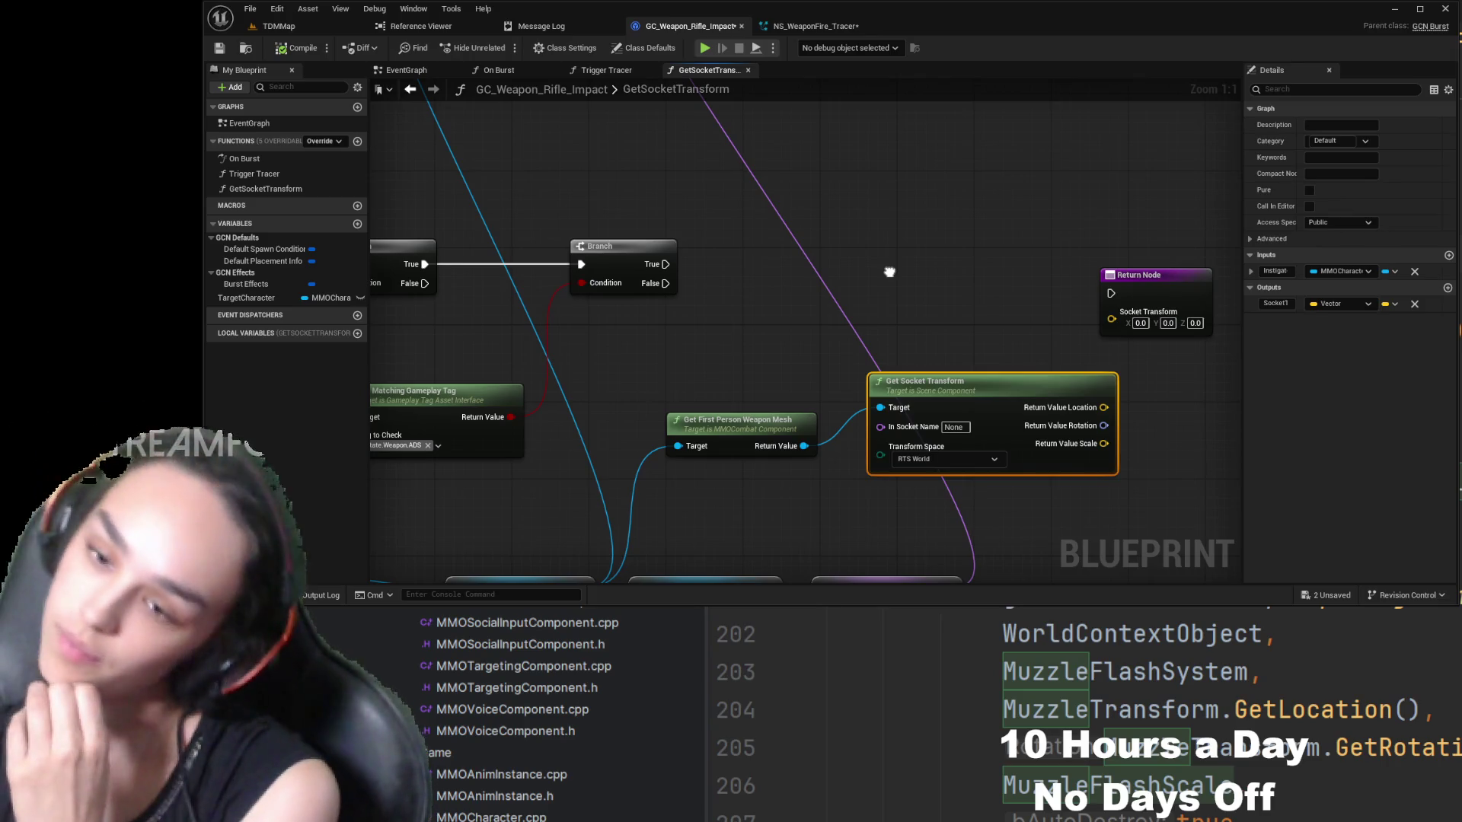
drag(890, 272, 891, 272)
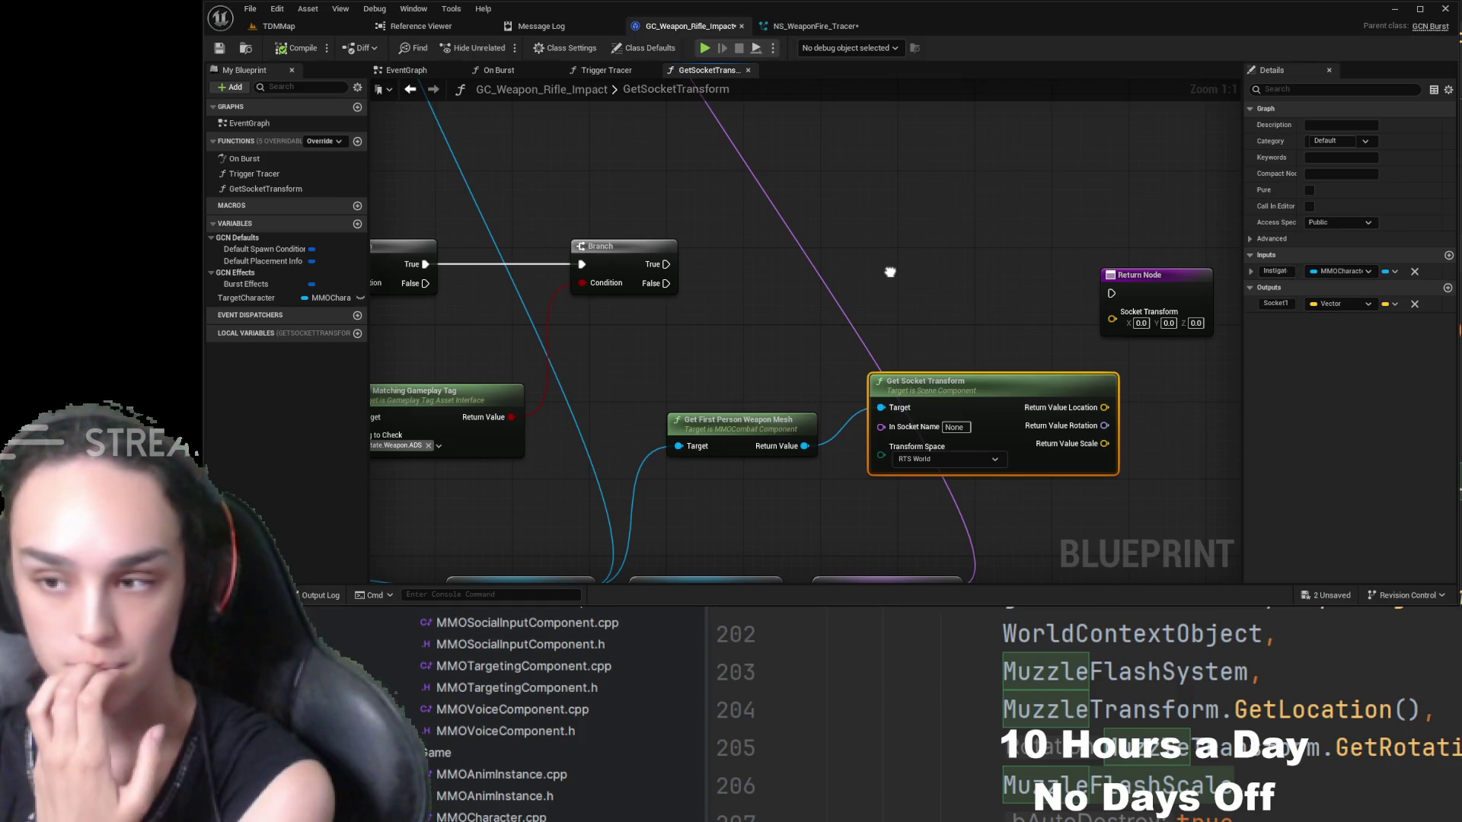
- Regroup the current-weapon-mesh and first-person socket lookups, then pan to the Return Node
mouse_move(889, 272)
mouse_down()
mouse_move(896, 401)
mouse_move(920, 185)
mouse_up()
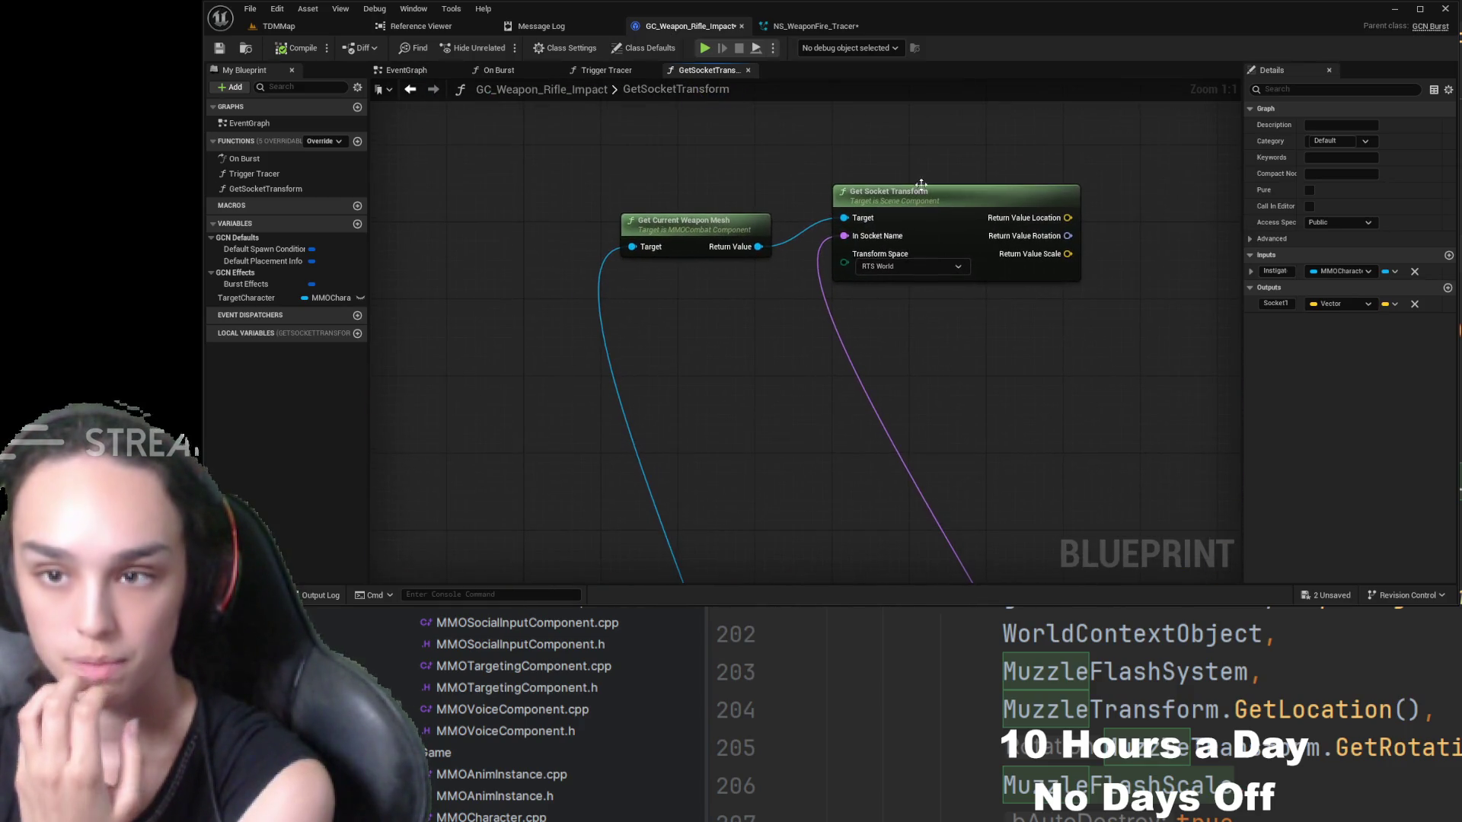
drag(952, 134, 675, 261)
mouse_move(929, 201)
mouse_down()
mouse_move(1126, 384)
mouse_move(995, 124)
mouse_move(953, 133)
mouse_move(1066, 320)
mouse_move(1013, 130)
mouse_move(1048, 482)
mouse_move(1039, 448)
mouse_up()
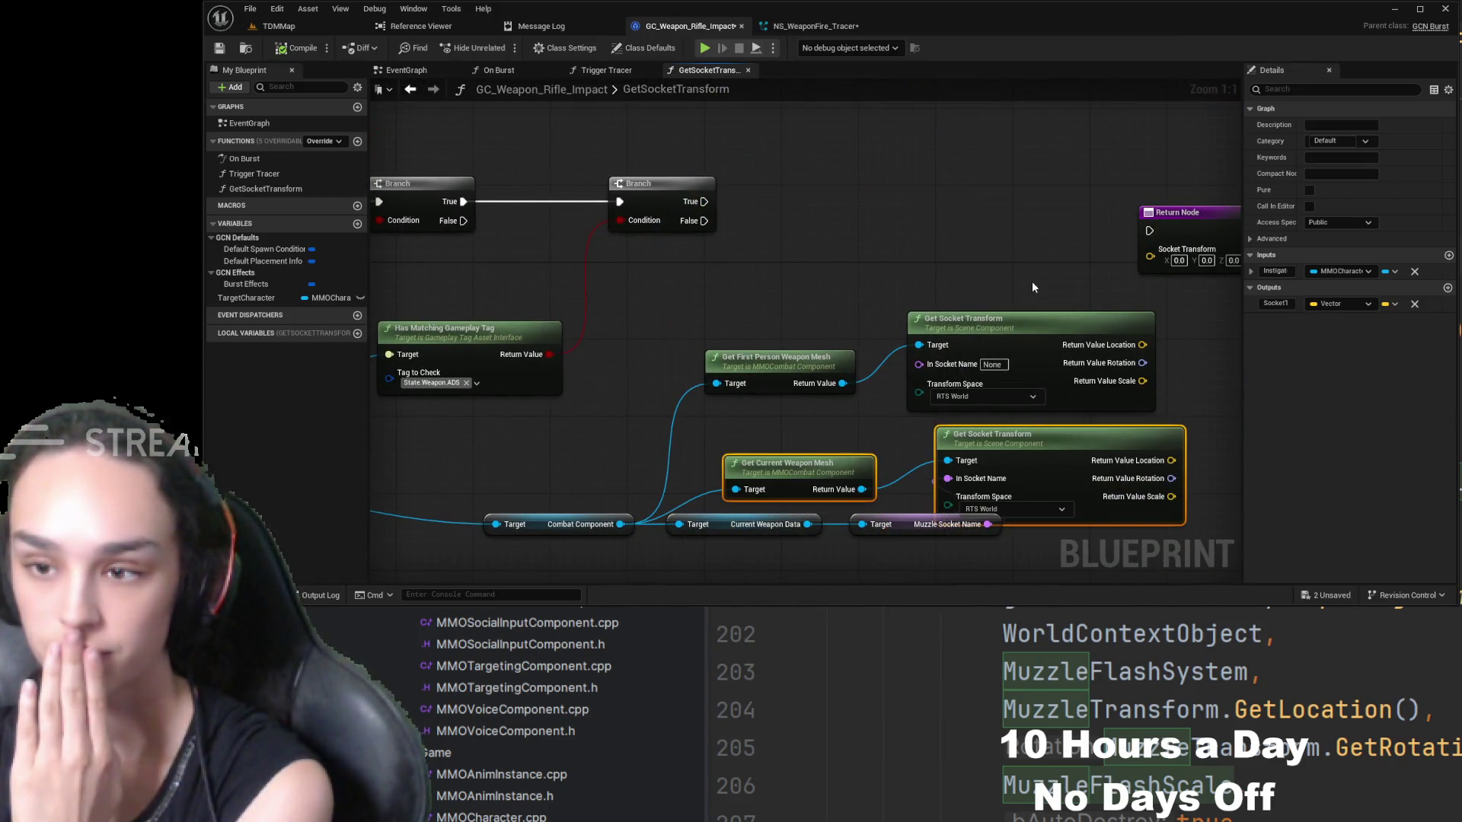
drag(1034, 288, 845, 358)
mouse_move(978, 338)
mouse_down()
mouse_move(957, 280)
mouse_move(910, 270)
mouse_up()
mouse_move(1026, 418)
mouse_down()
mouse_move(861, 469)
mouse_move(780, 399)
mouse_up()
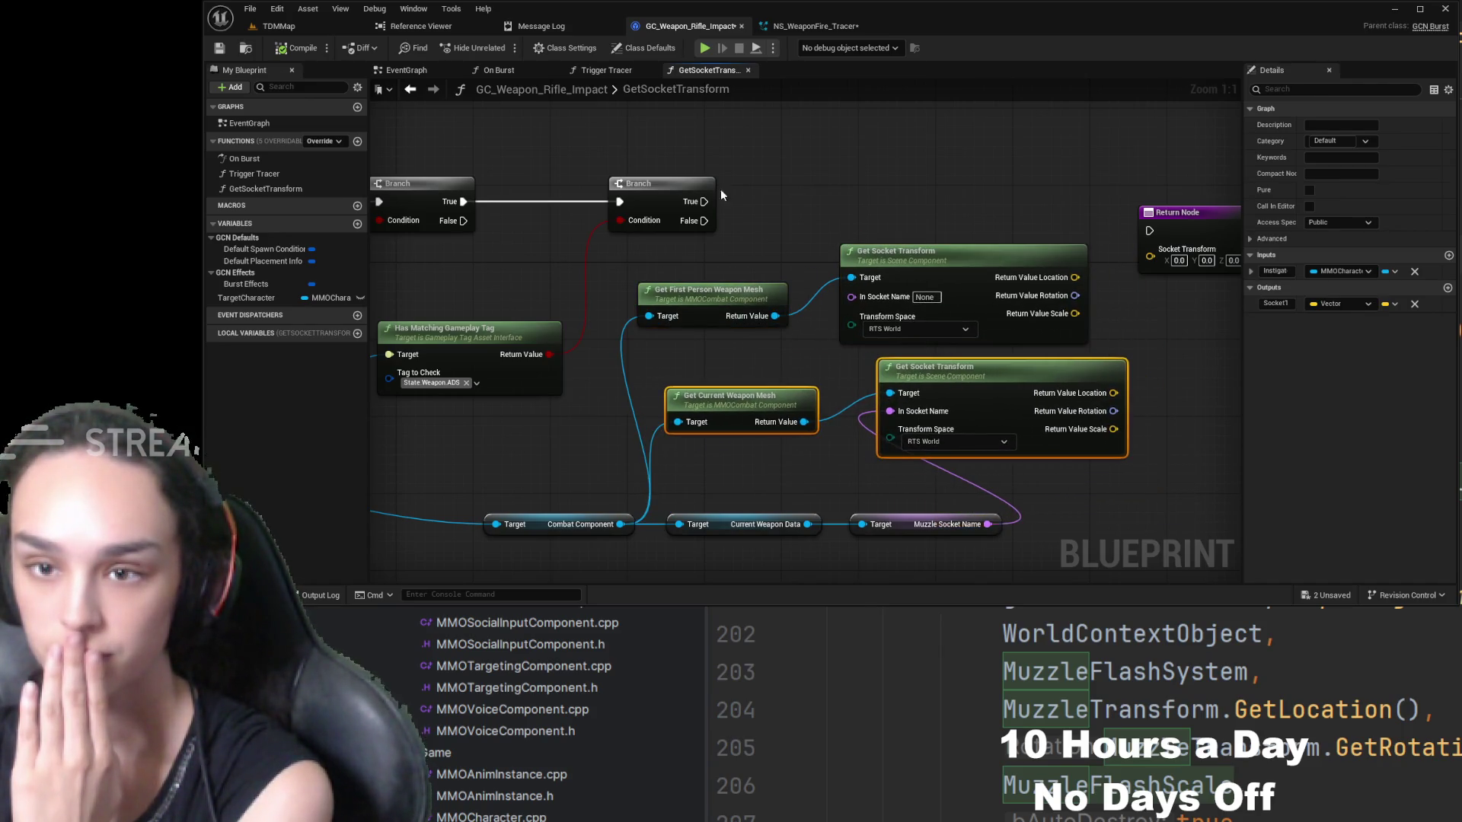
drag(615, 279, 988, 306)
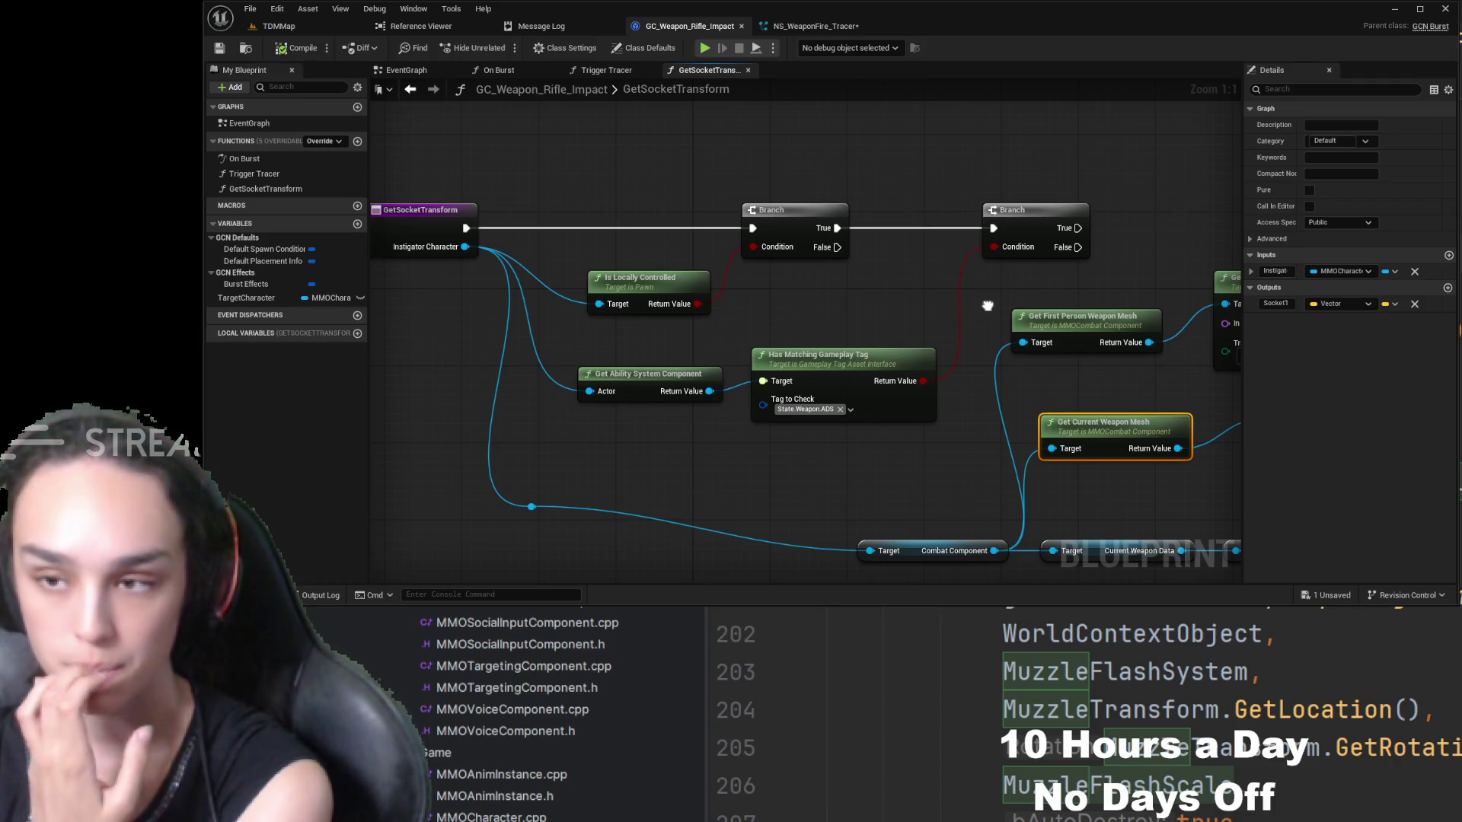
drag(988, 305, 580, 303)
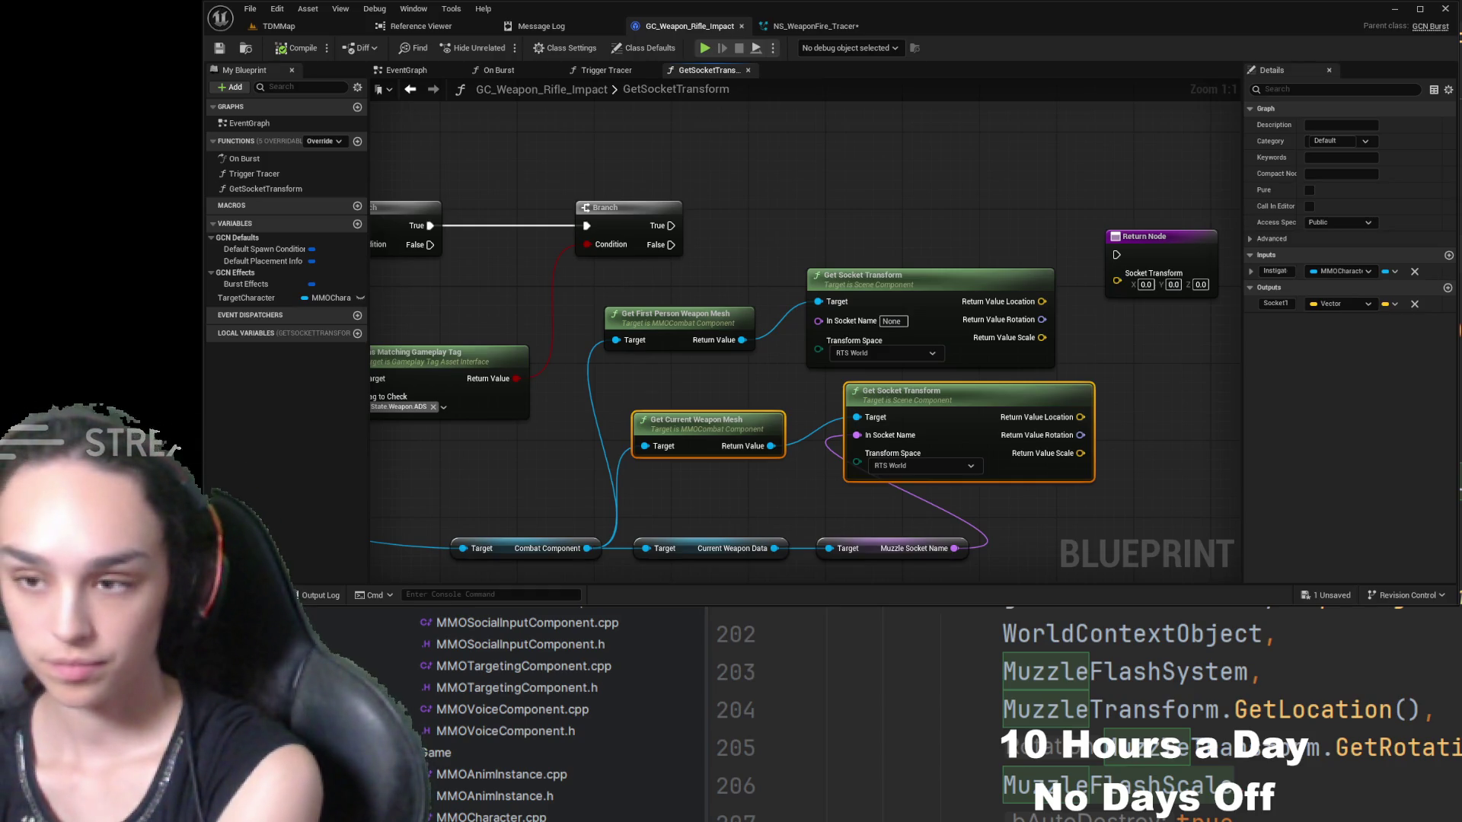
click(358, 334)
text(T)
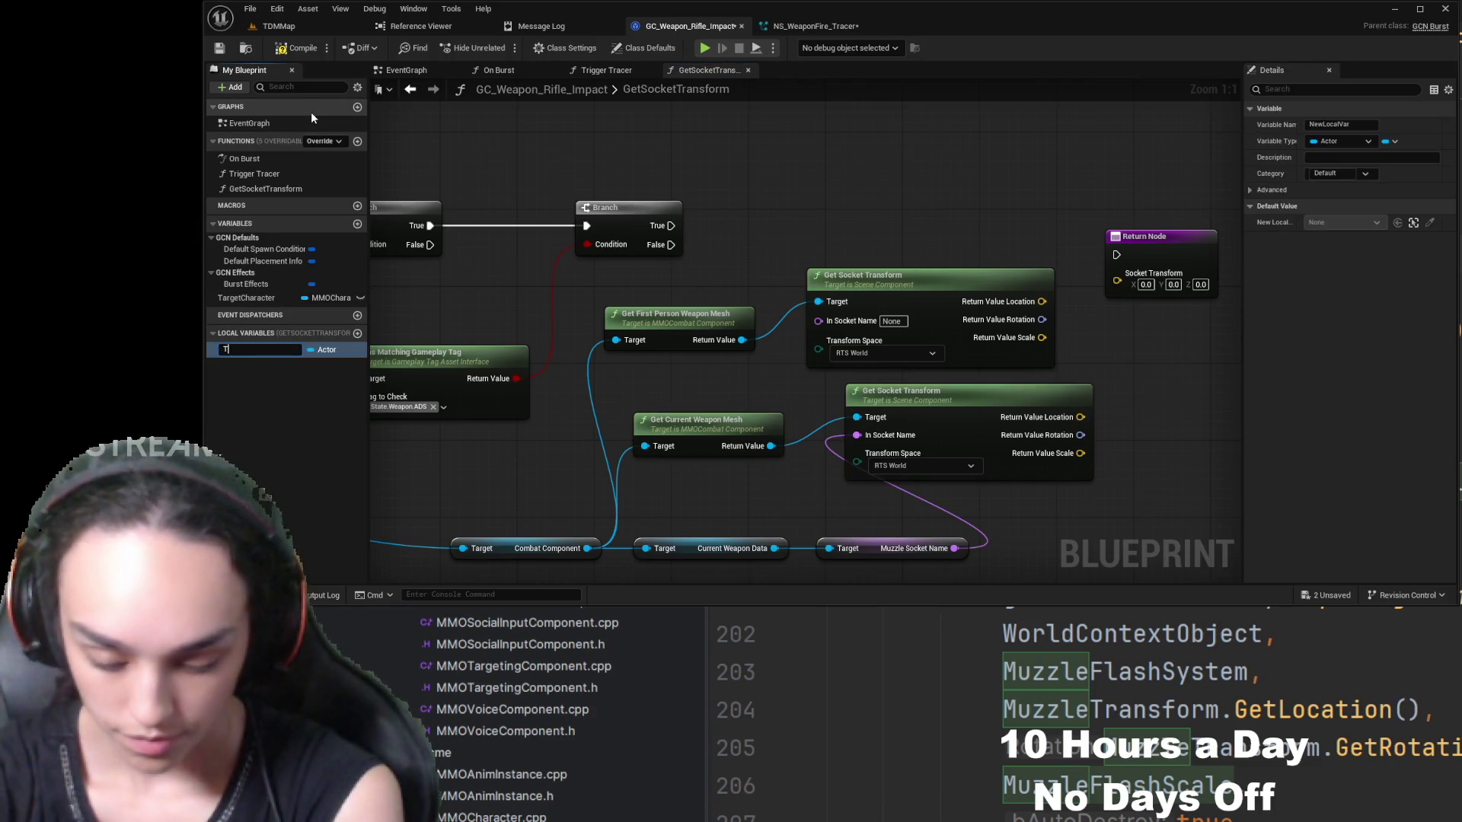
text(ransformToRetu)
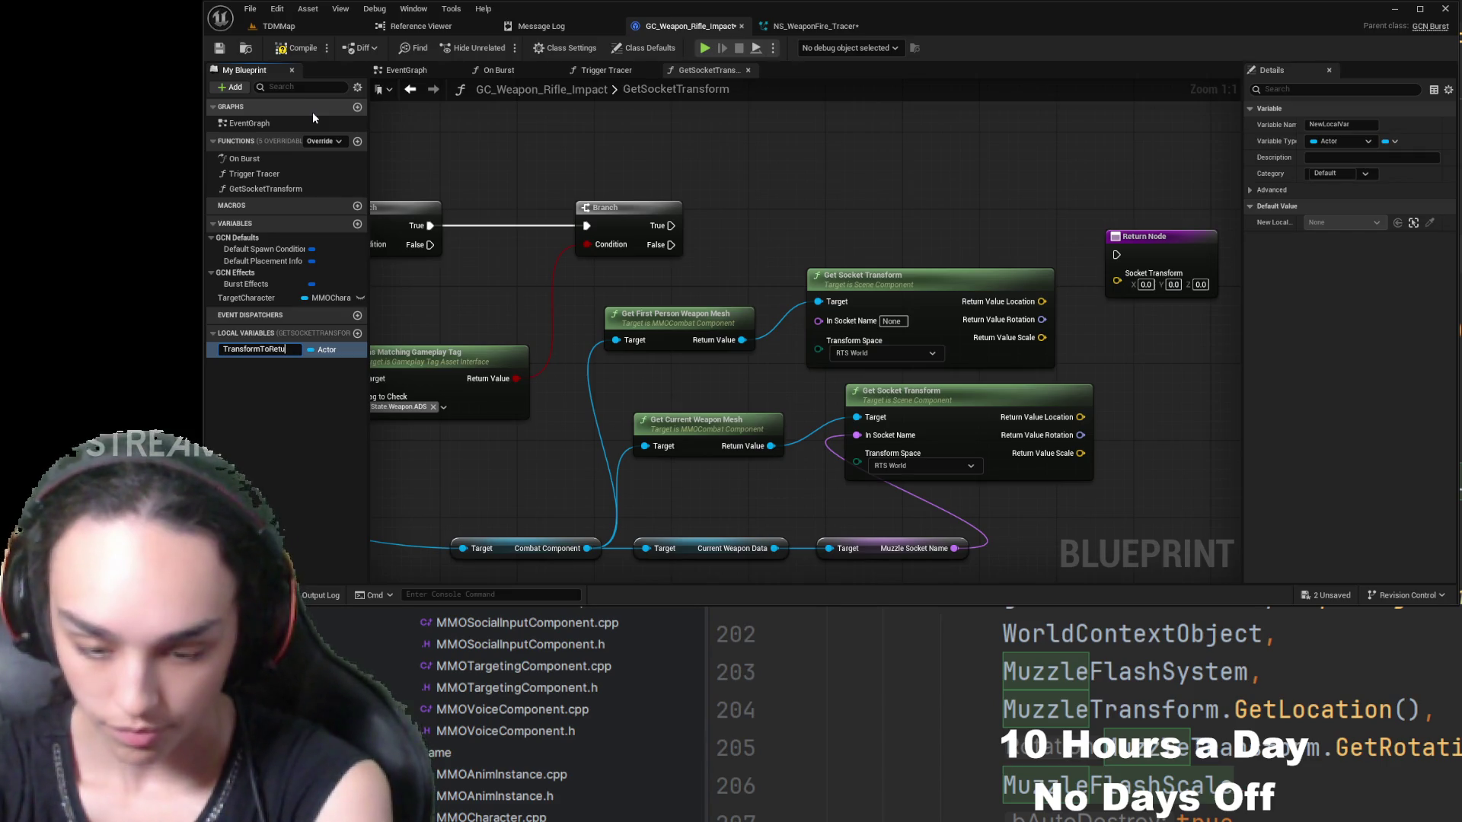
text(rn)
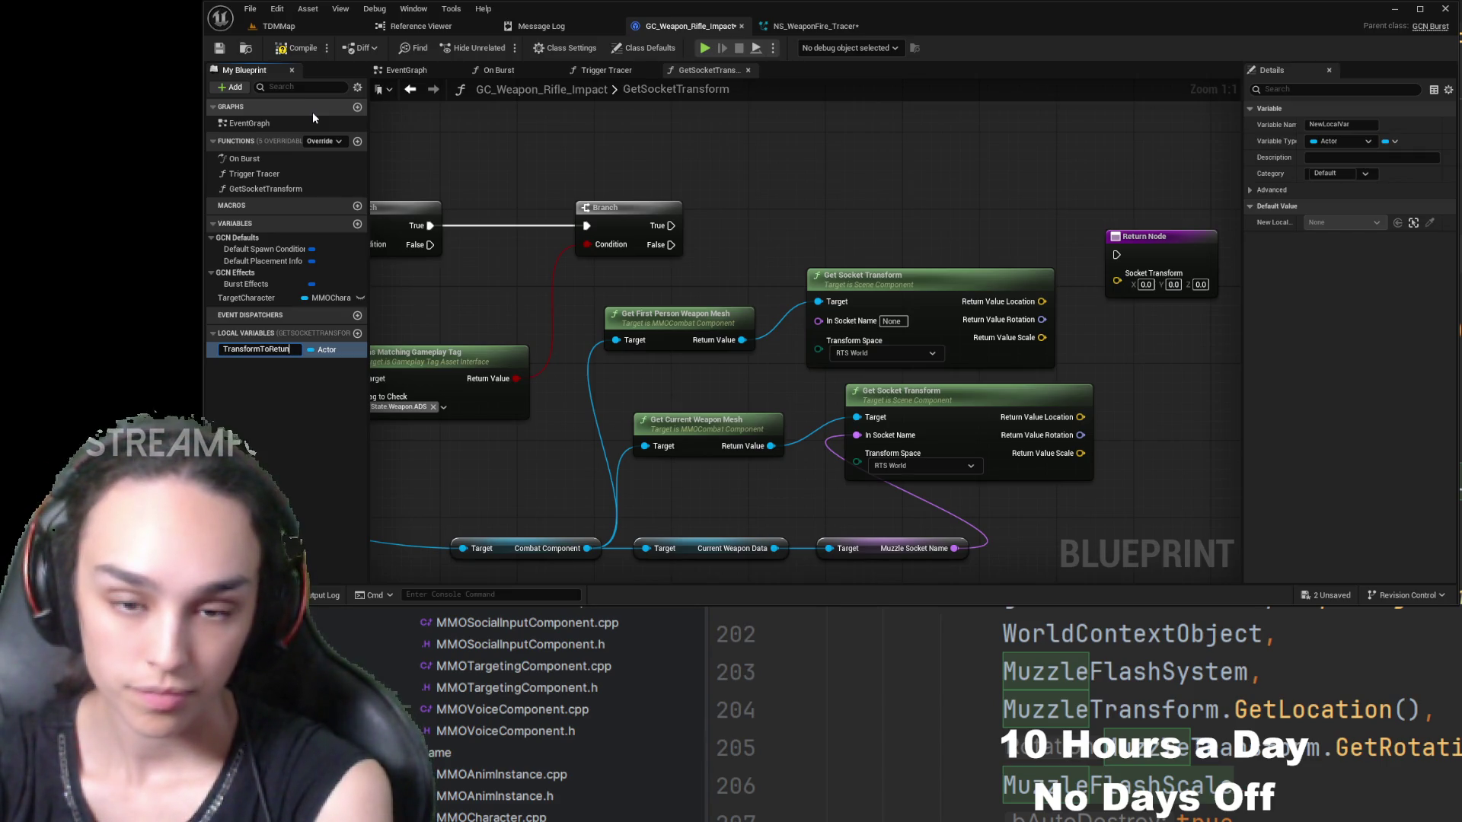
key(Return)
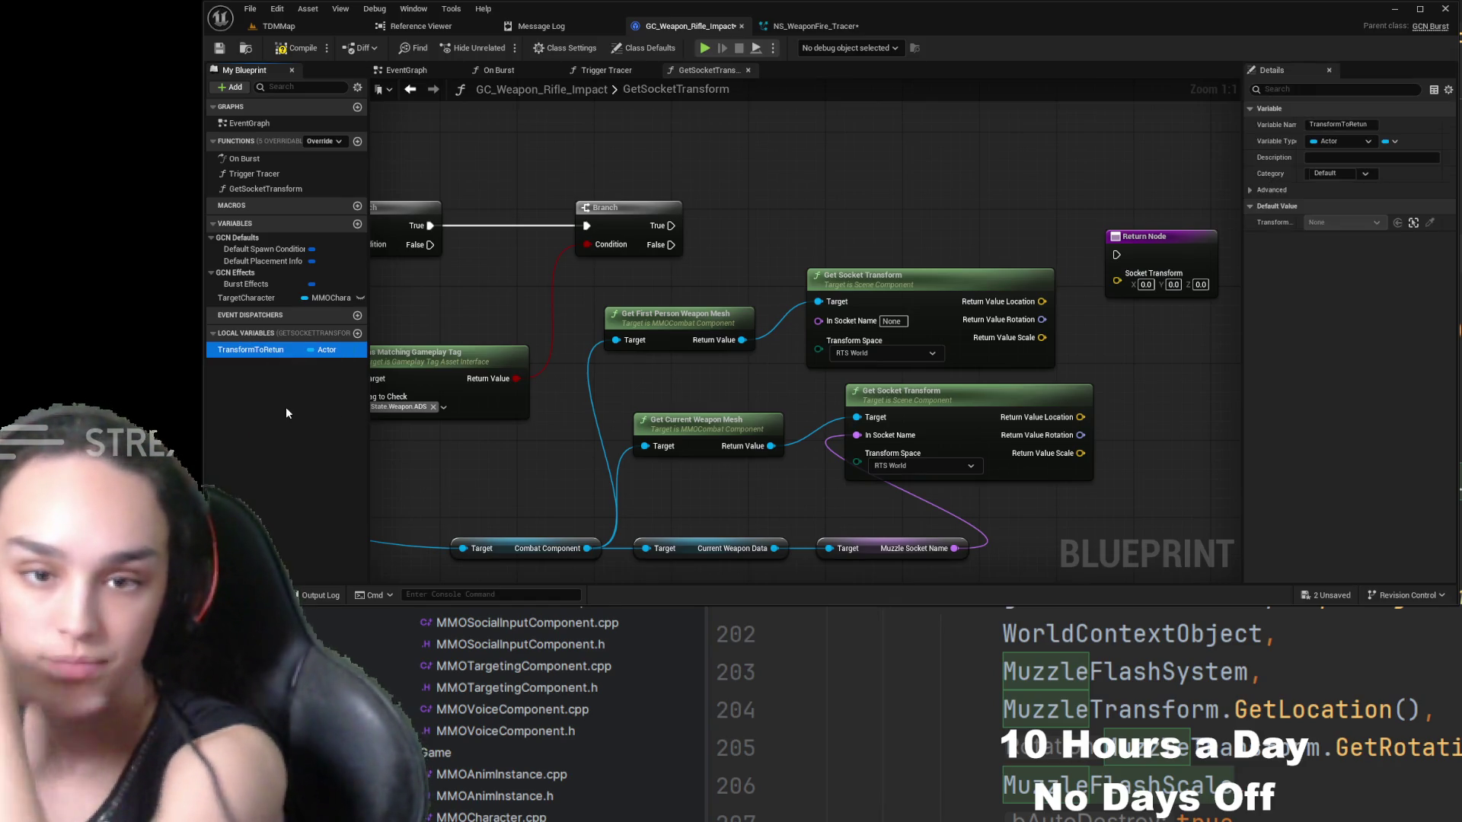
key(Delete)
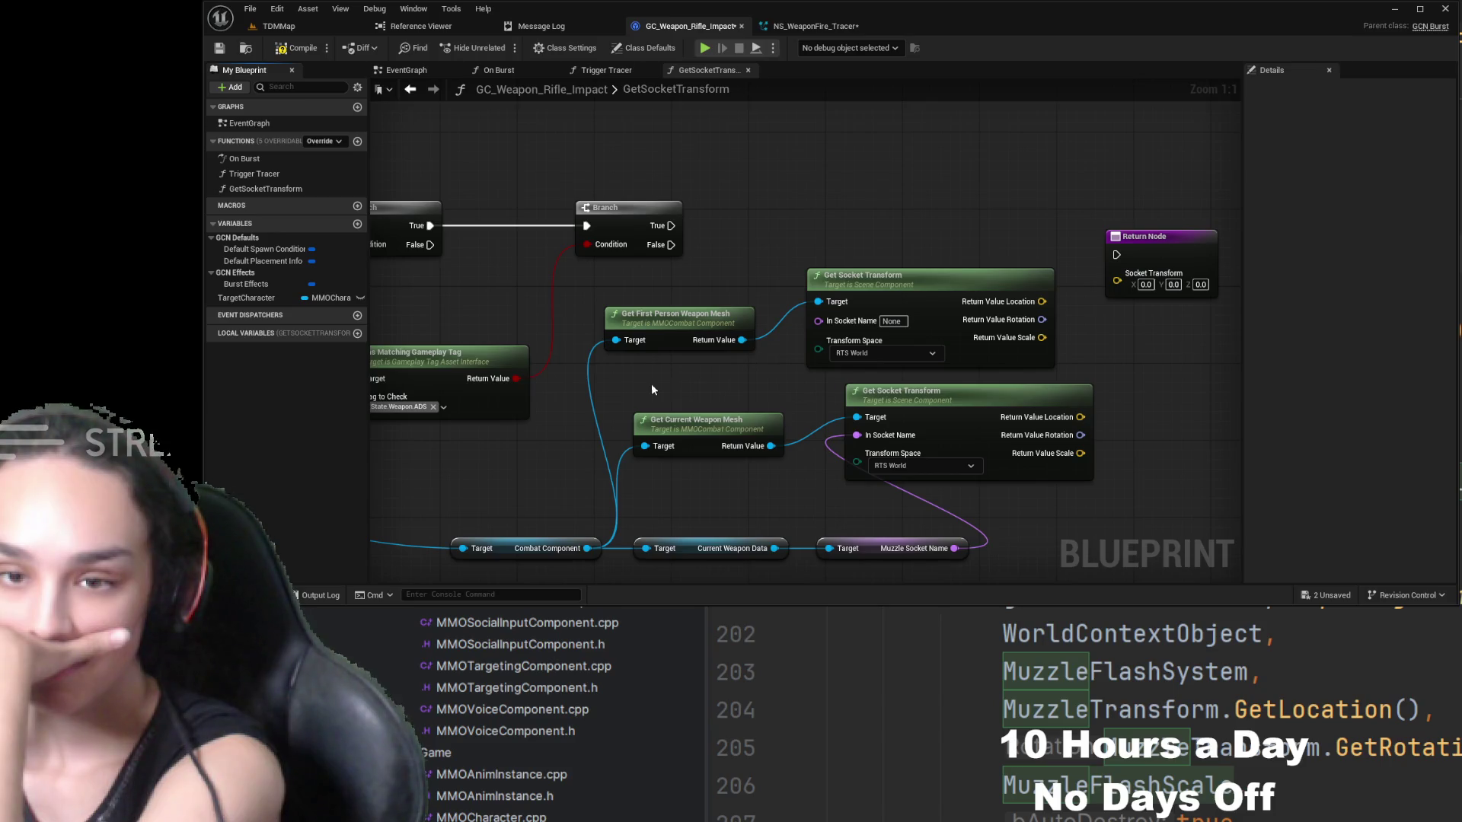
- Wire Muzzle Socket Name into the upper Get Socket Transform's In Socket Name and compile
mouse_move(653, 386)
mouse_down()
mouse_move(735, 371)
mouse_move(628, 392)
mouse_up()
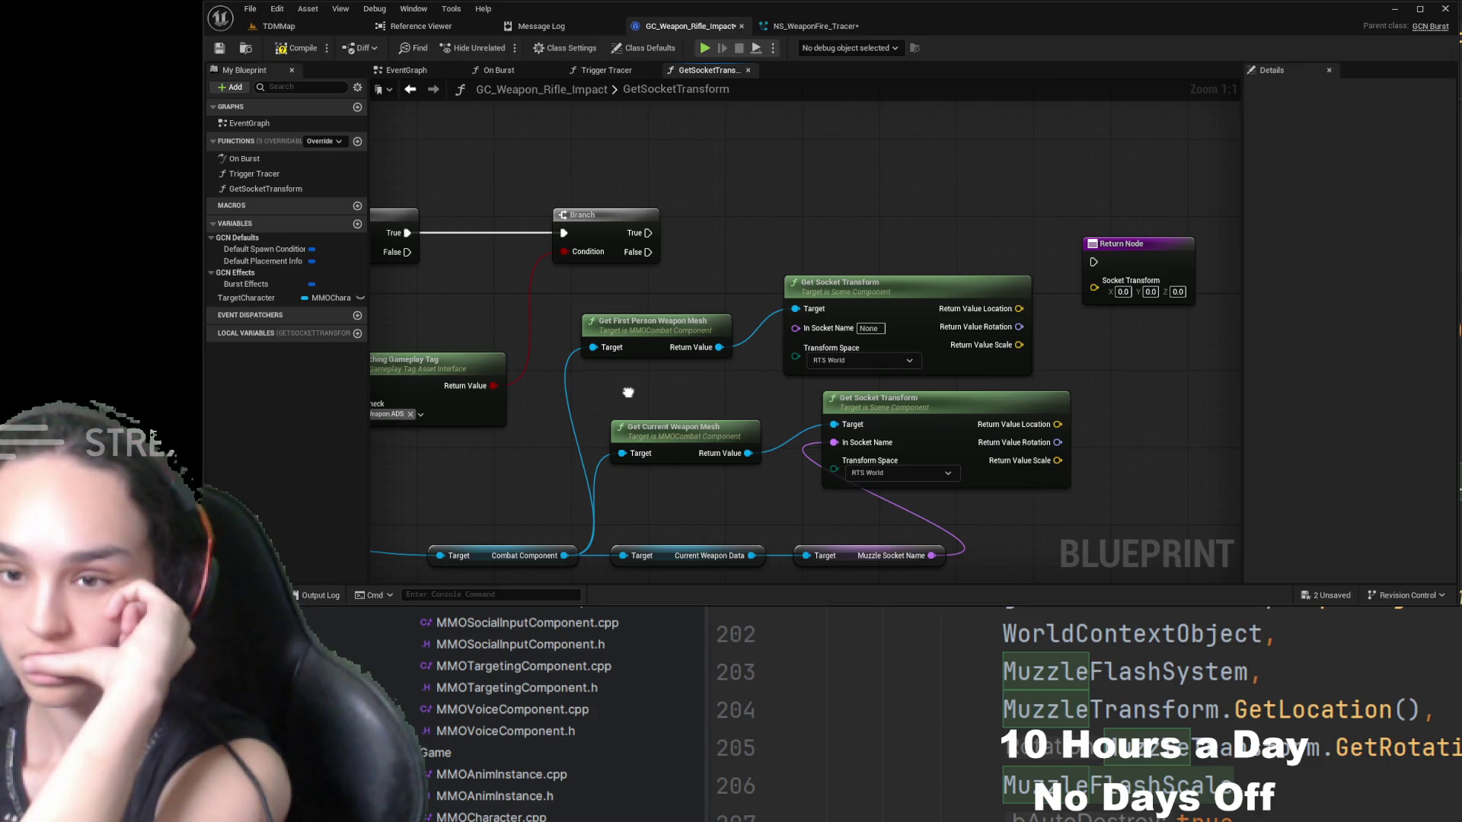
mouse_move(629, 392)
mouse_down()
mouse_move(695, 330)
mouse_move(760, 304)
mouse_move(675, 337)
mouse_up()
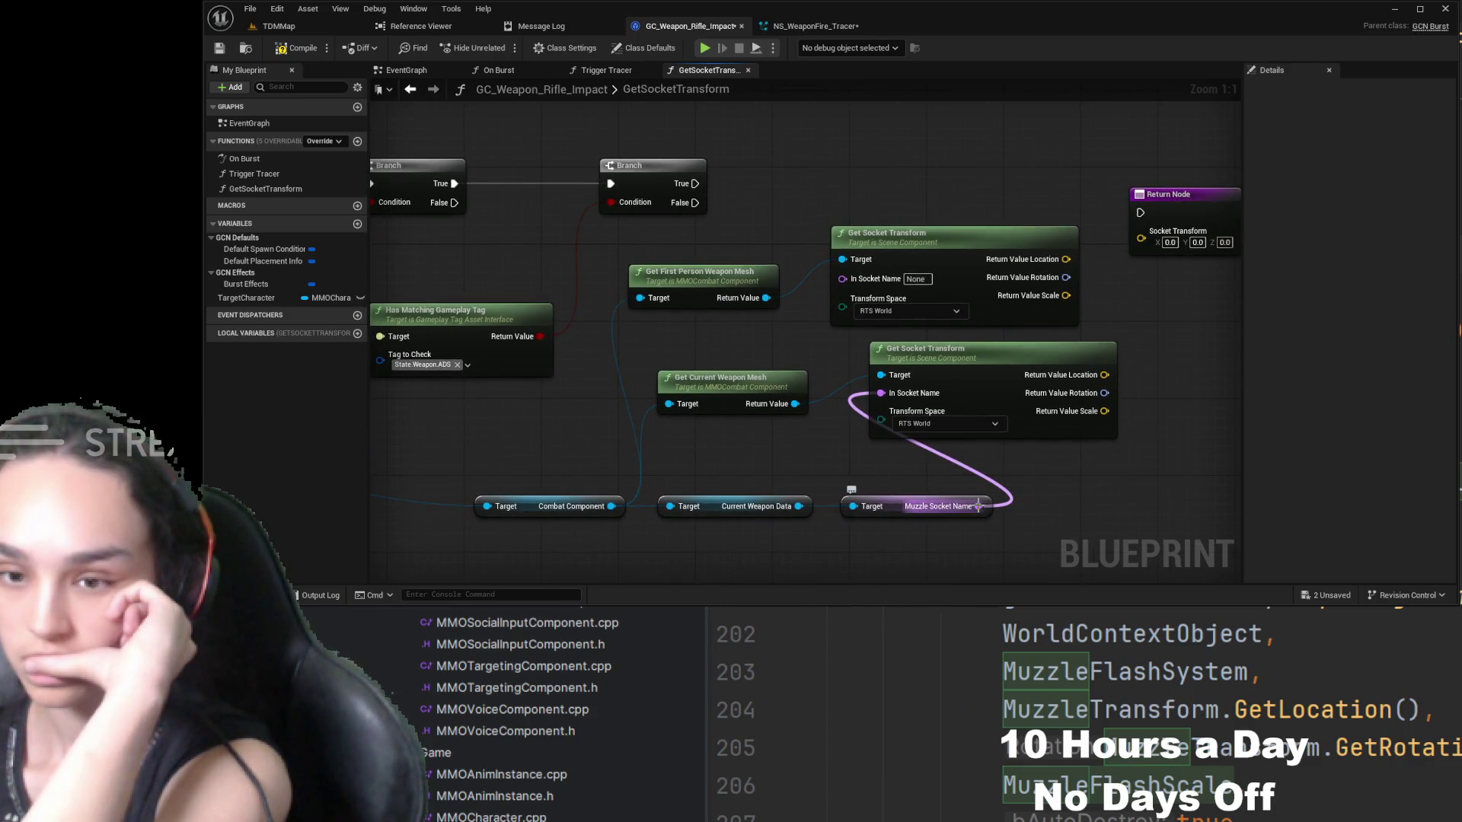
mouse_move(979, 506)
mouse_down()
mouse_move(899, 408)
mouse_move(859, 280)
mouse_up()
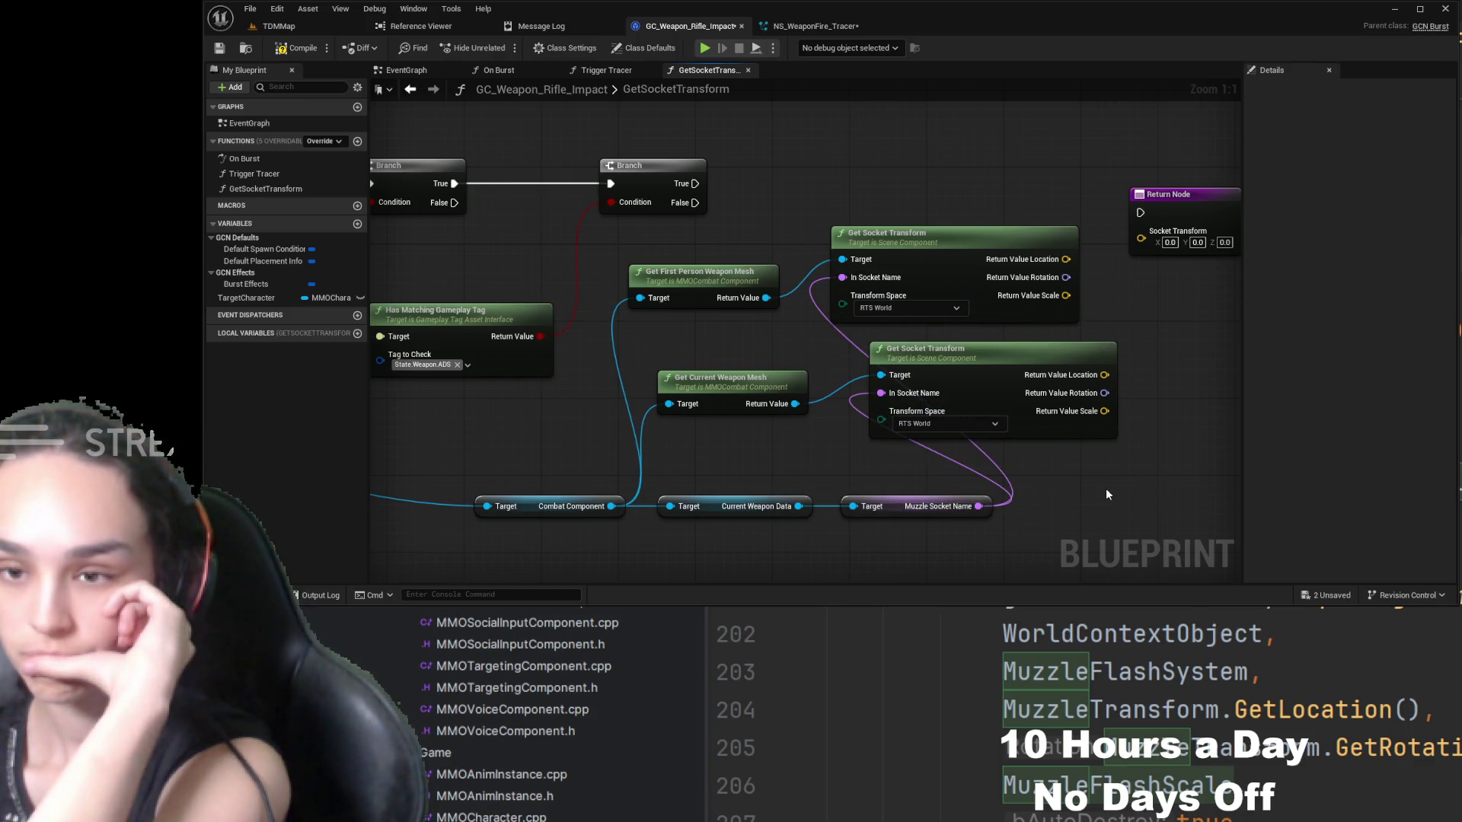
drag(946, 251, 984, 251)
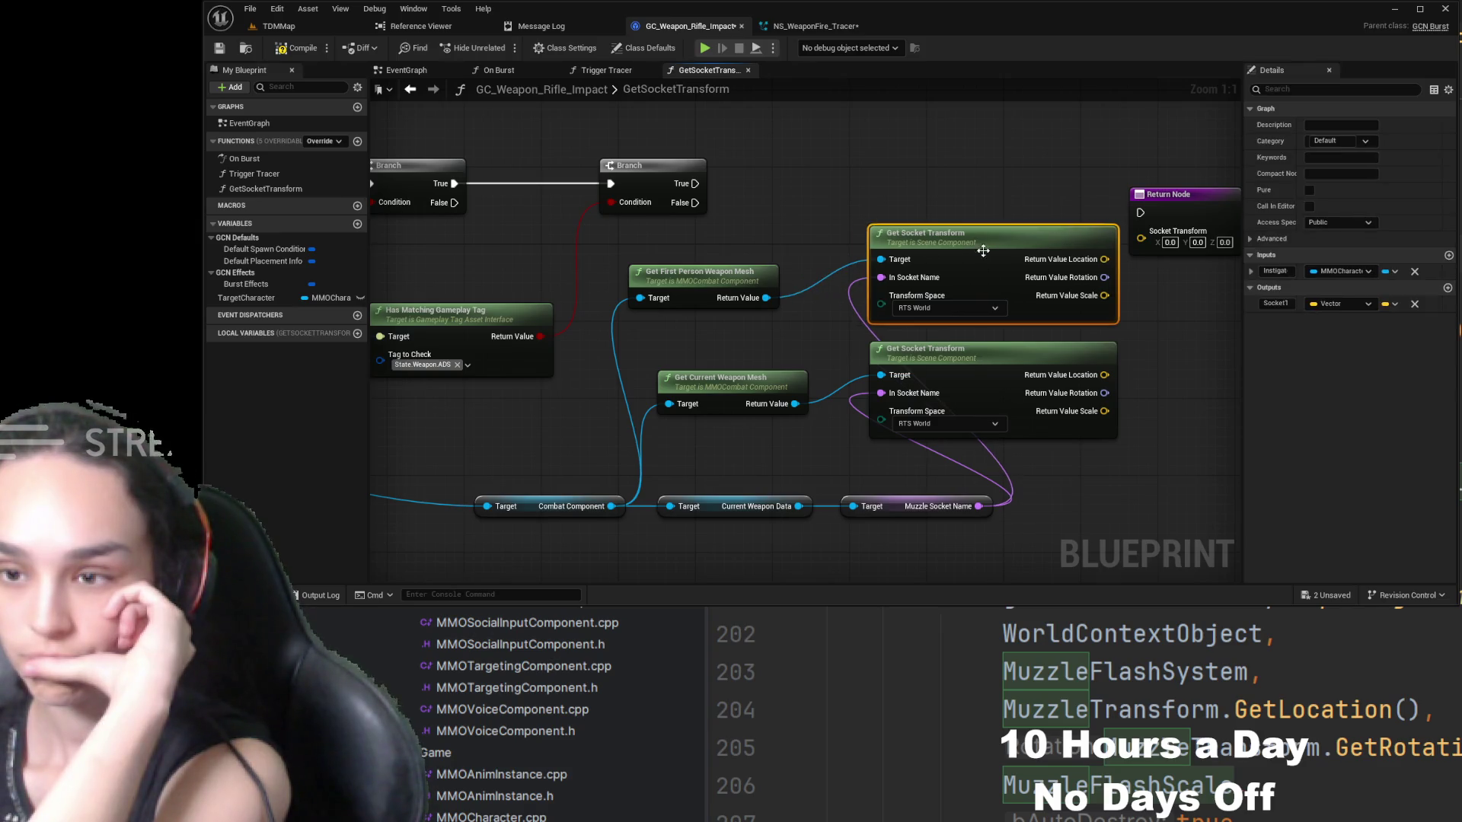
drag(714, 269, 733, 260)
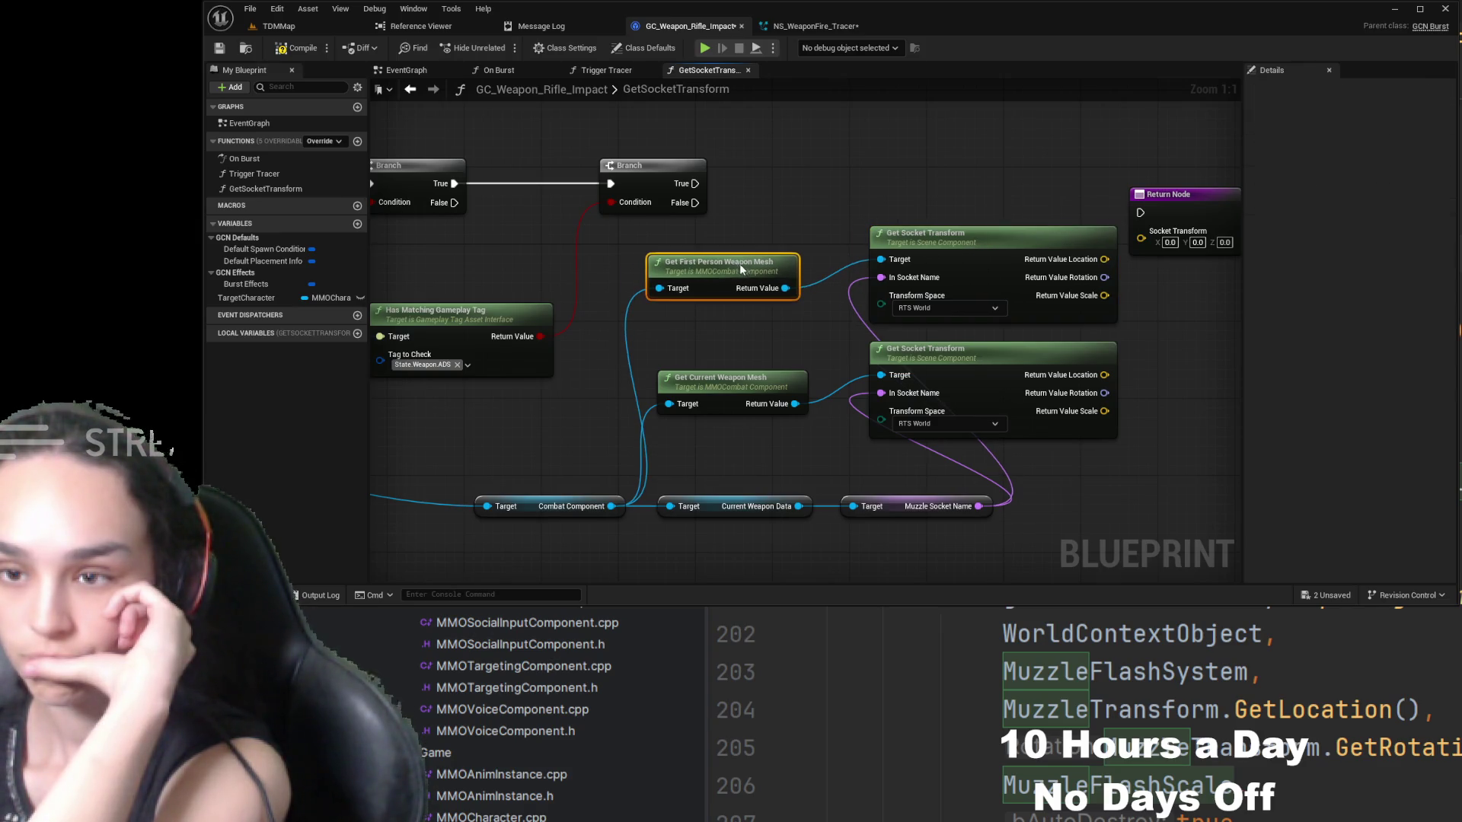
click(303, 50)
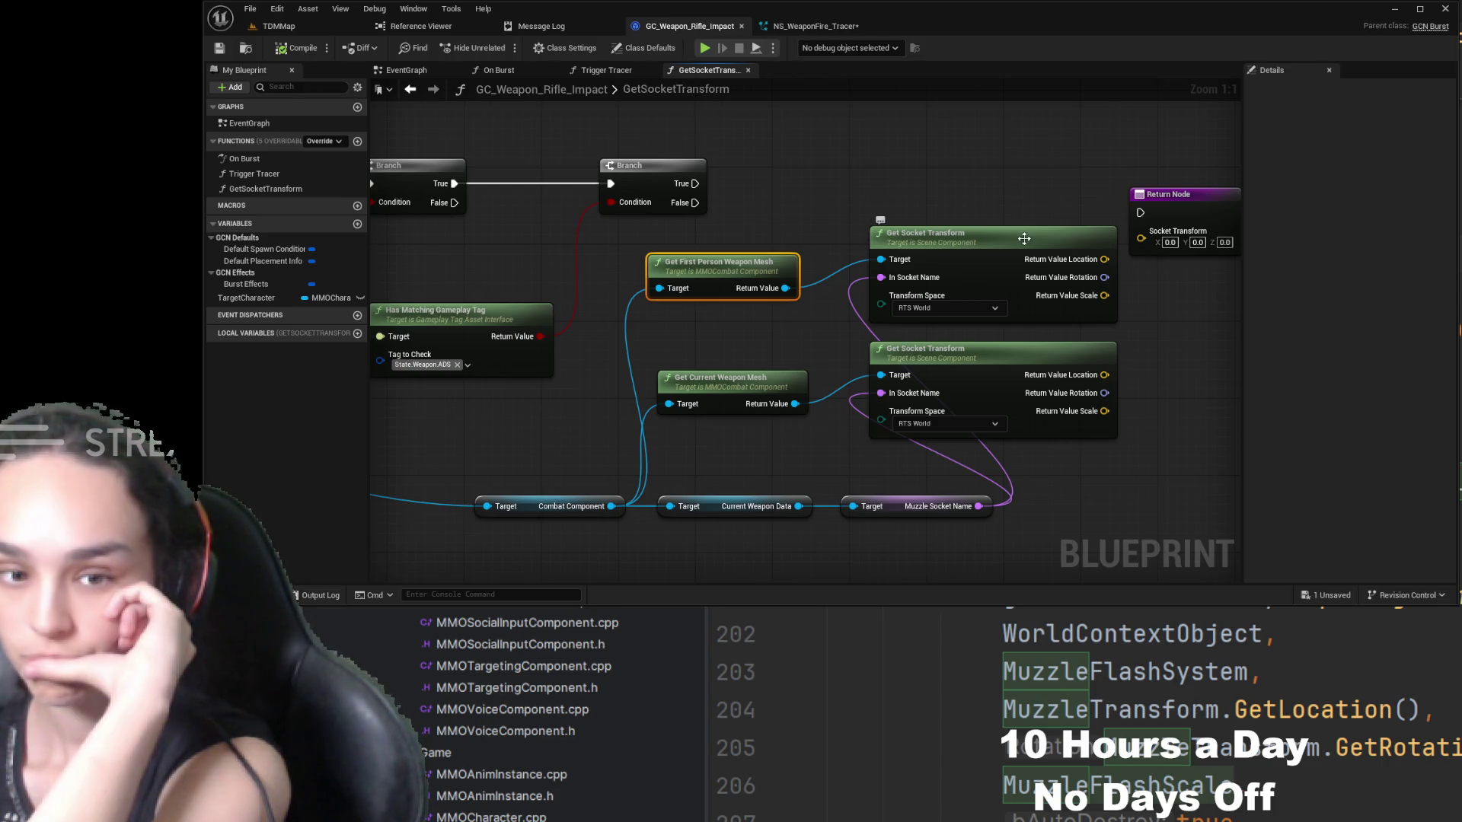
mouse_move(790, 192)
mouse_down()
mouse_move(965, 190)
mouse_move(1064, 217)
mouse_move(709, 213)
mouse_move(723, 215)
mouse_up()
click(1192, 220)
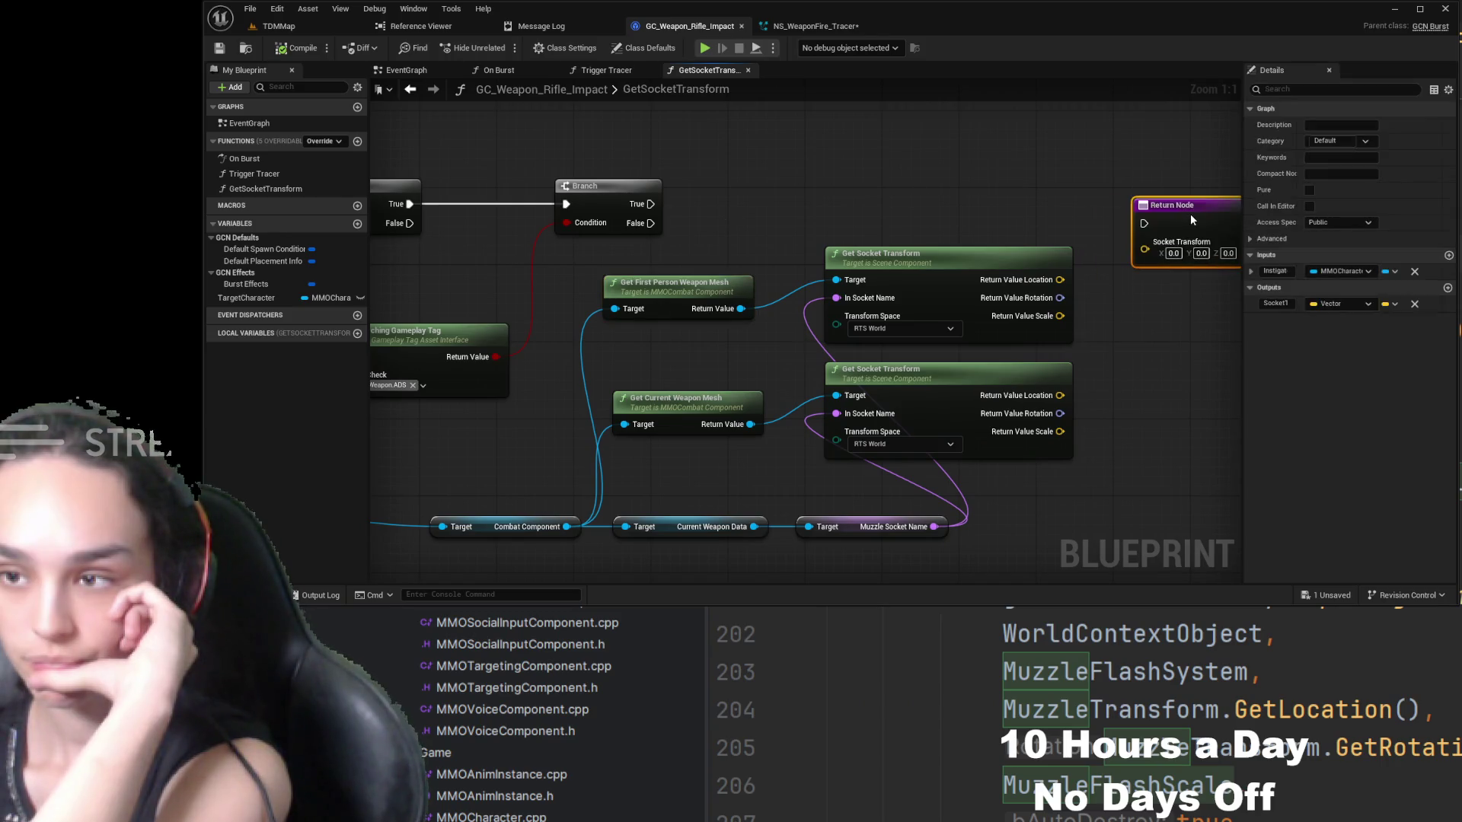
mouse_move(914, 200)
mouse_down()
mouse_move(1149, 156)
mouse_move(1295, 164)
mouse_move(968, 210)
mouse_up()
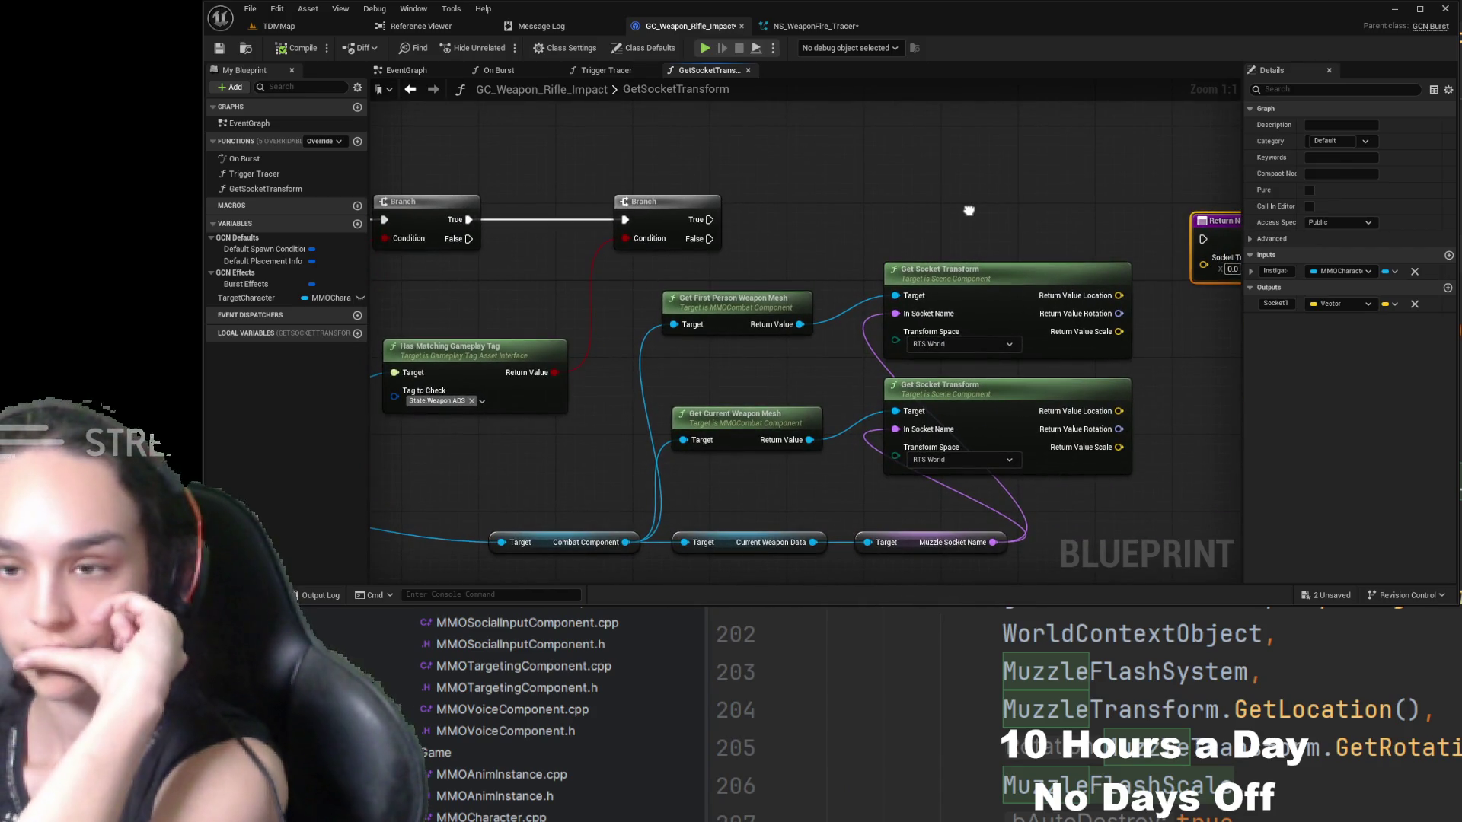
scroll(952, 215, down, 2)
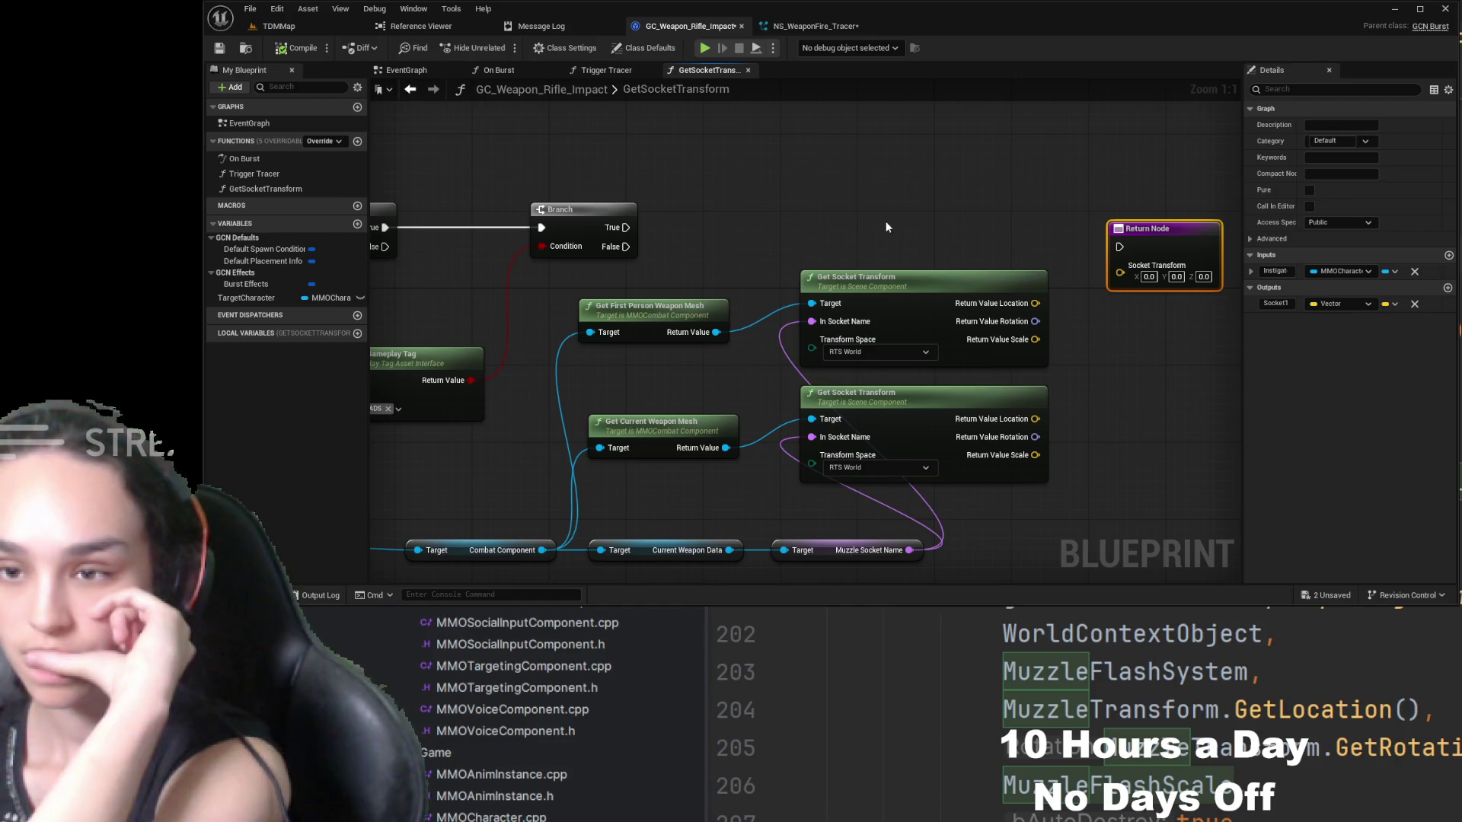
- Close the Details panel and fit the whole GetSocketTransform graph into view
scroll(872, 273, down, 1)
scroll(871, 273, down, 1)
drag(972, 196, 989, 234)
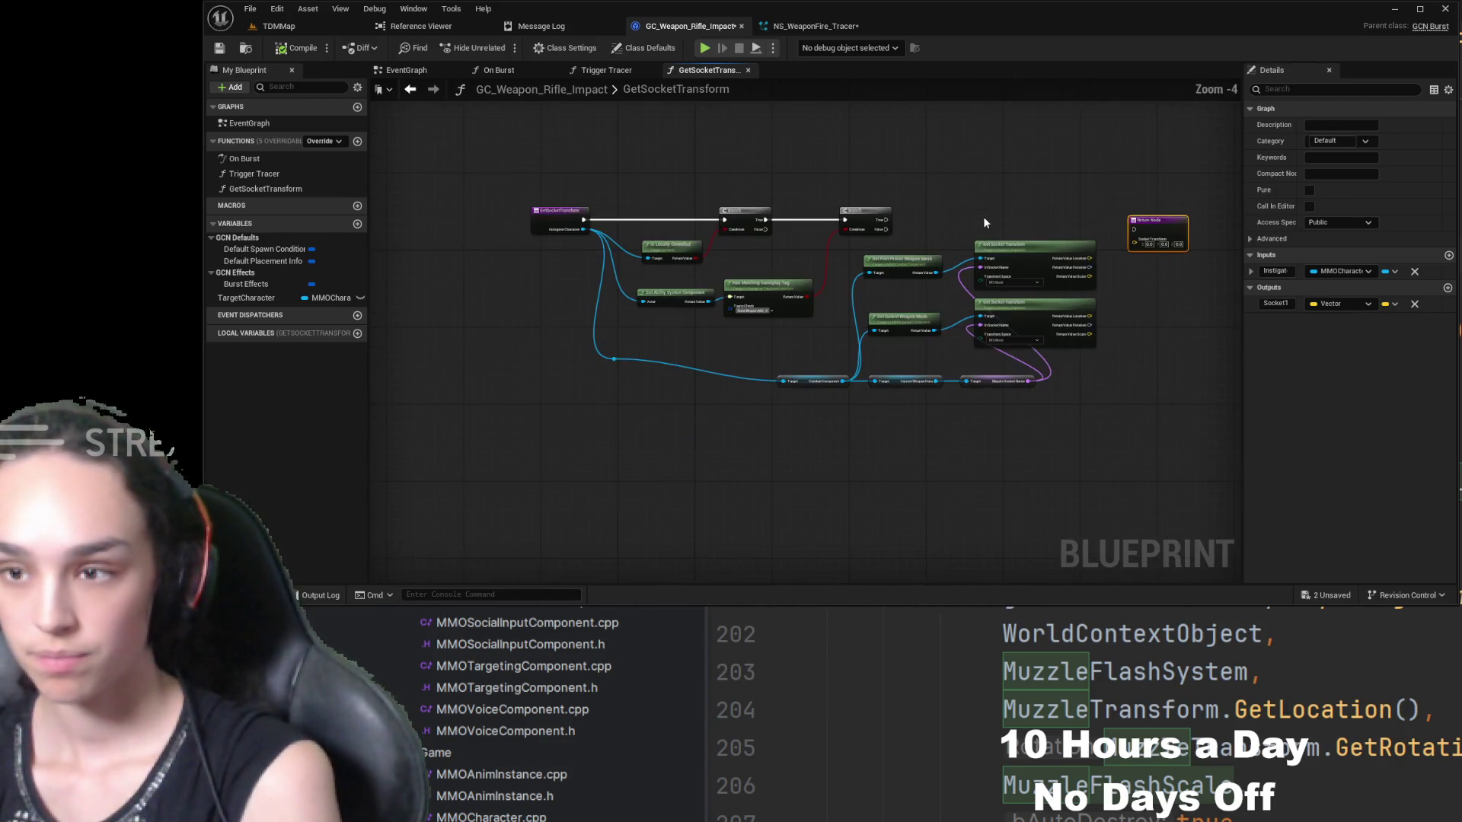
scroll(1177, 123, up, 1)
click(1329, 70)
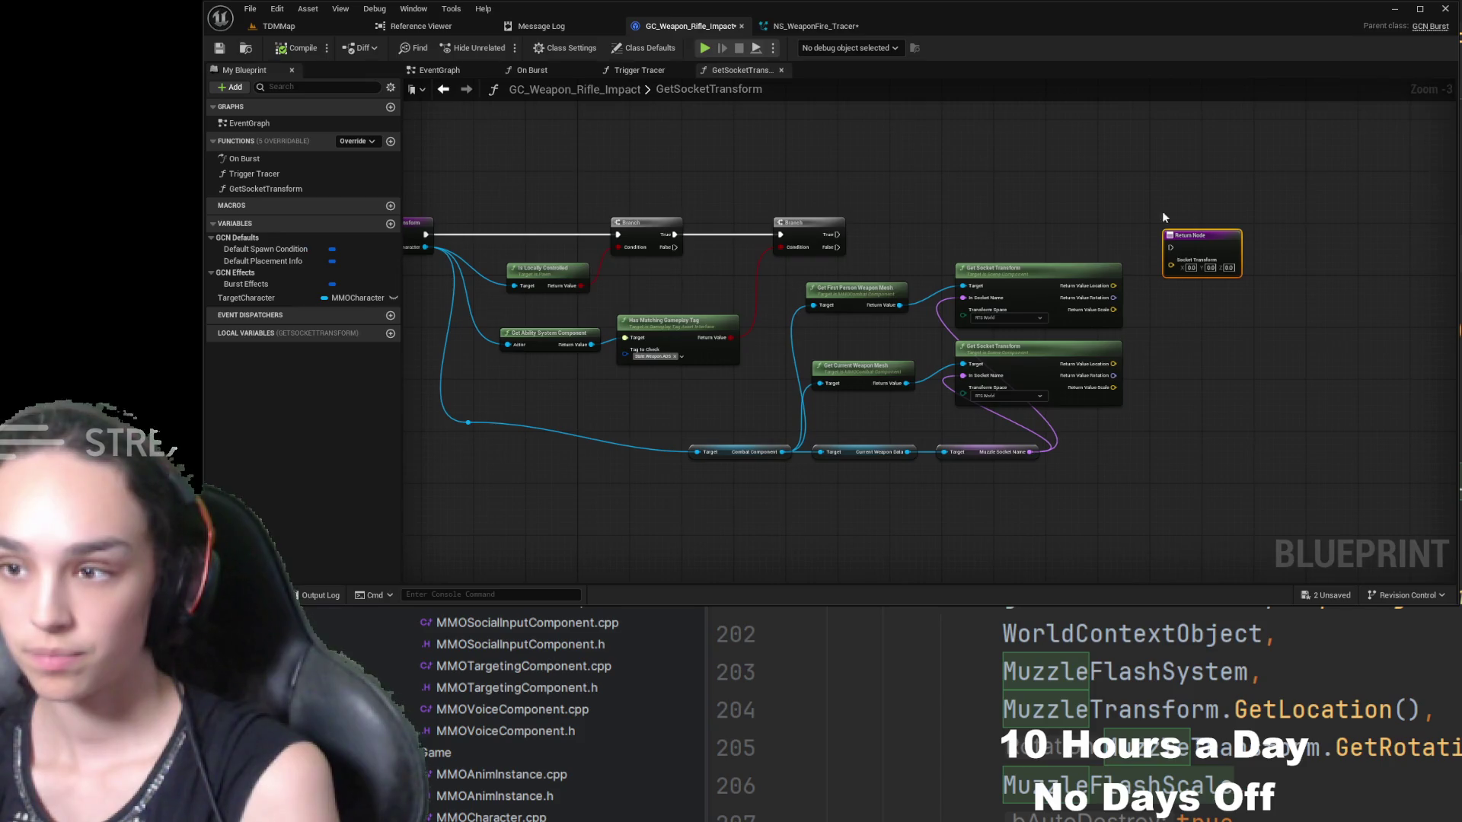
key(Home)
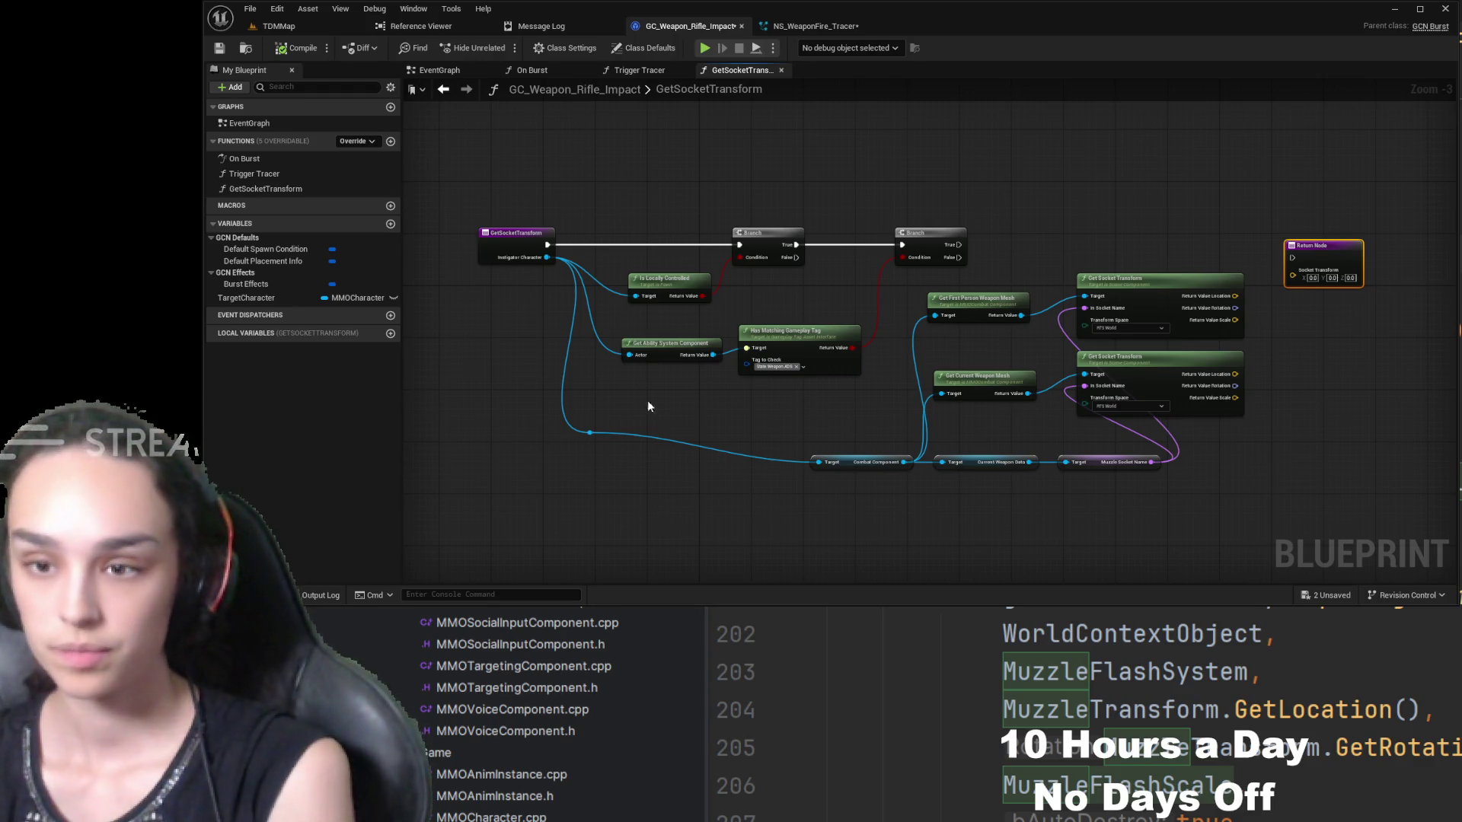
- Add an AND node from Is Locally Controlled's return value
scroll(686, 402, up, 2)
scroll(769, 411, up, 1)
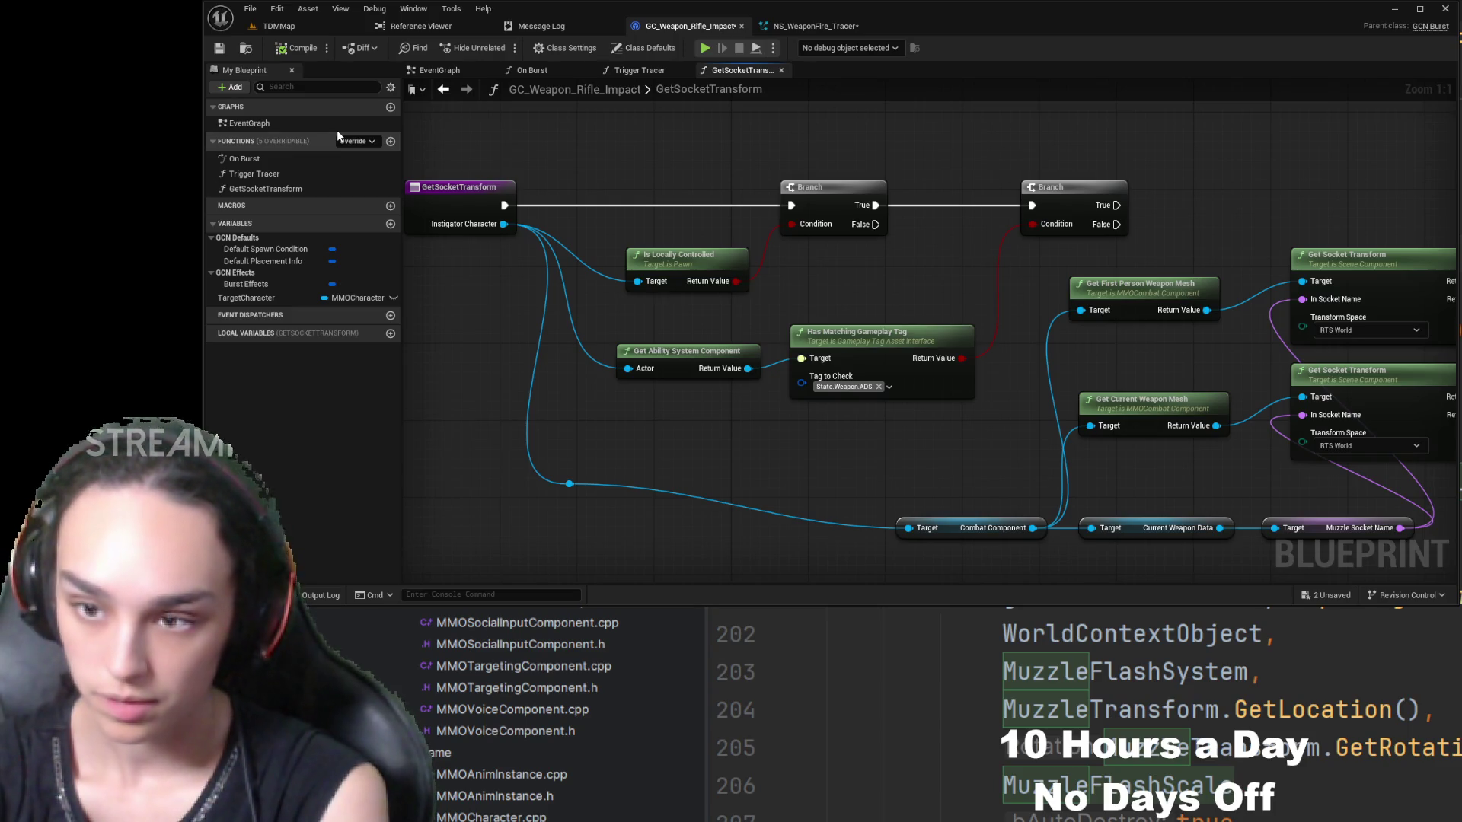
drag(736, 281, 799, 272)
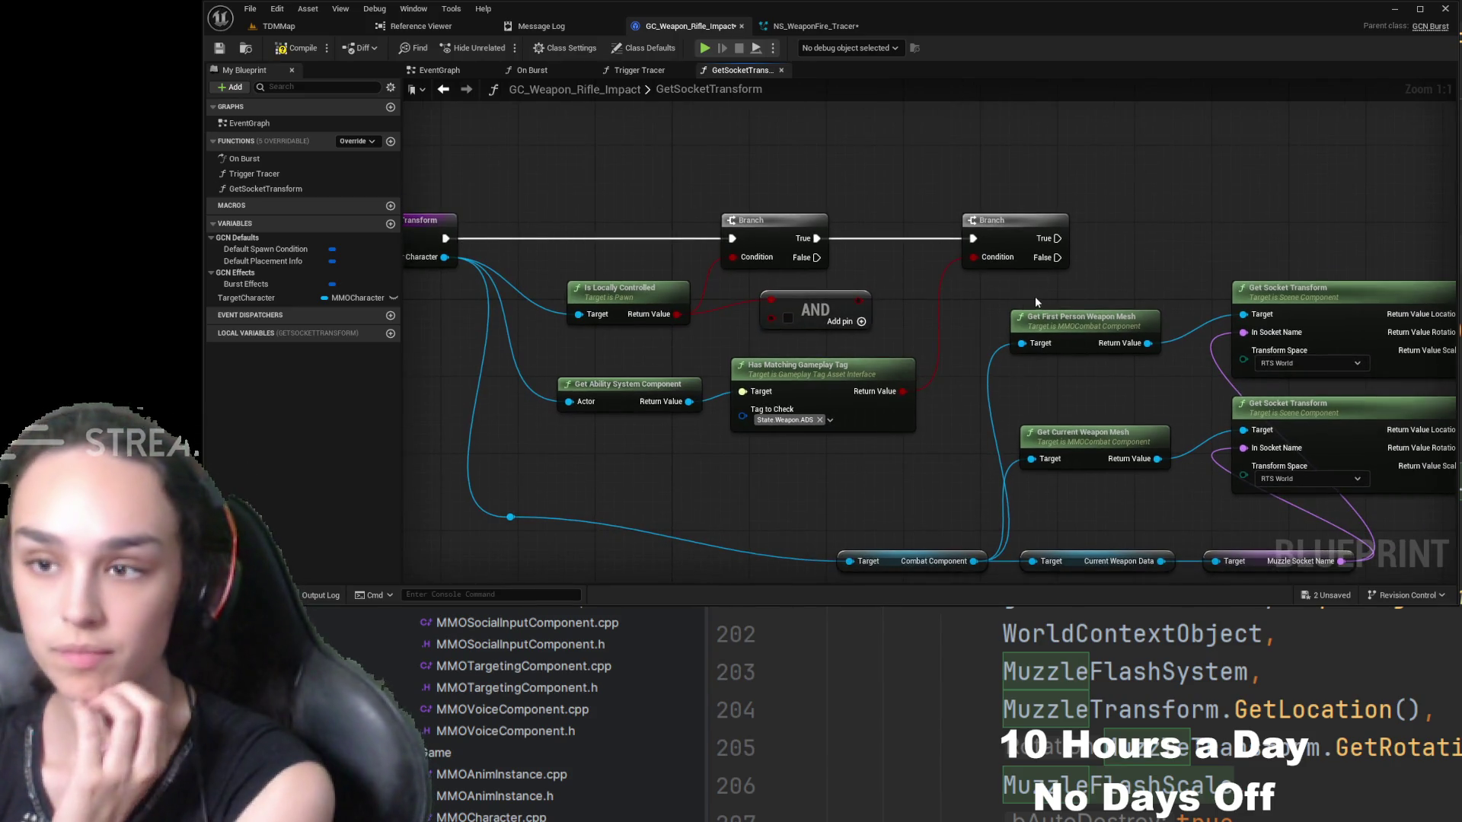
- Delete the second Branch and wire Has Matching Gameplay Tag into the AND node
click(1013, 231)
key(Delete)
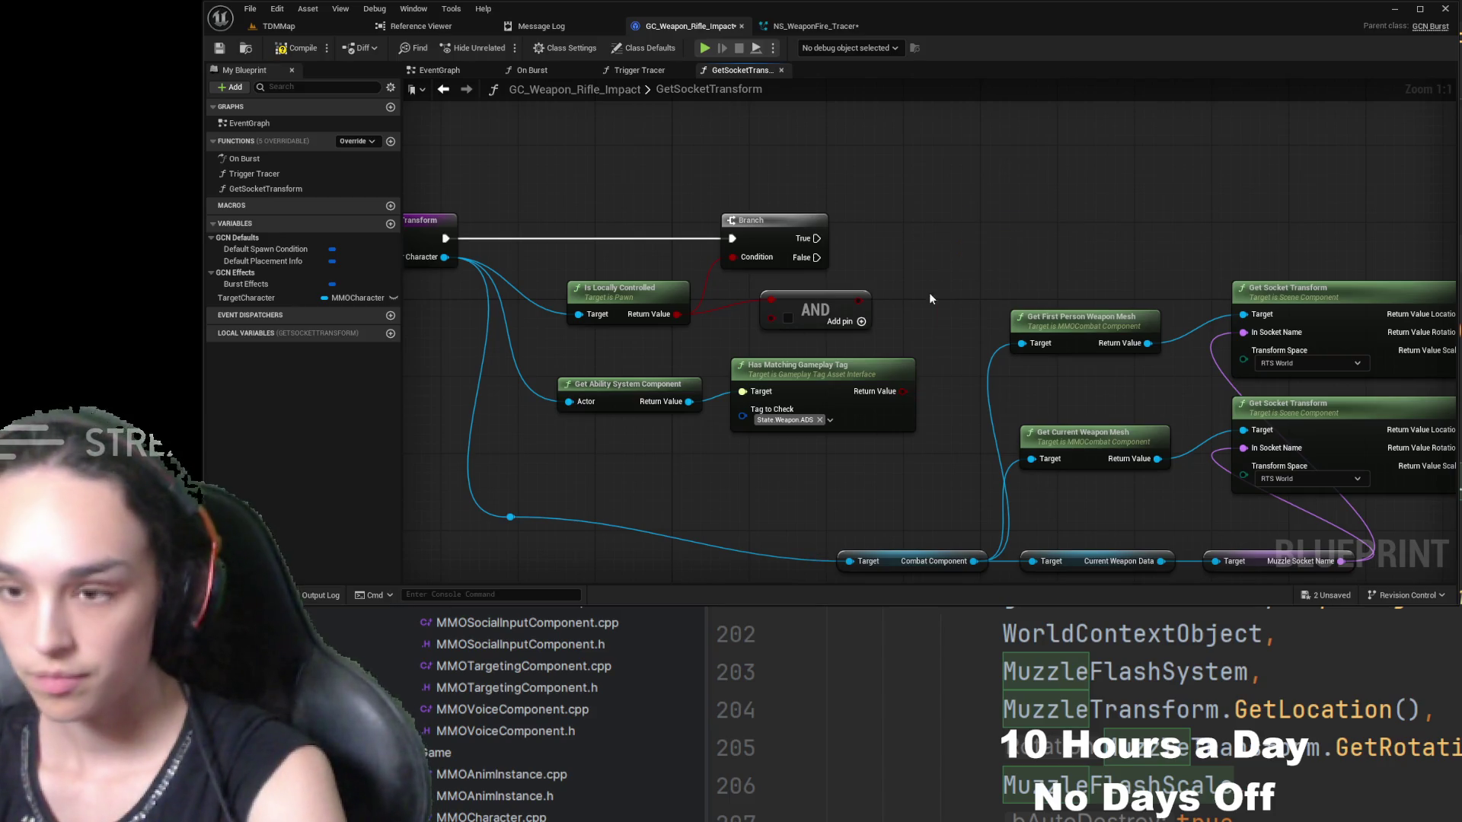
mouse_move(980, 359)
mouse_down()
mouse_move(825, 290)
mouse_move(853, 288)
mouse_up()
drag(880, 445, 769, 358)
mouse_move(912, 341)
mouse_down()
mouse_move(763, 346)
mouse_move(735, 332)
mouse_up()
click(865, 321)
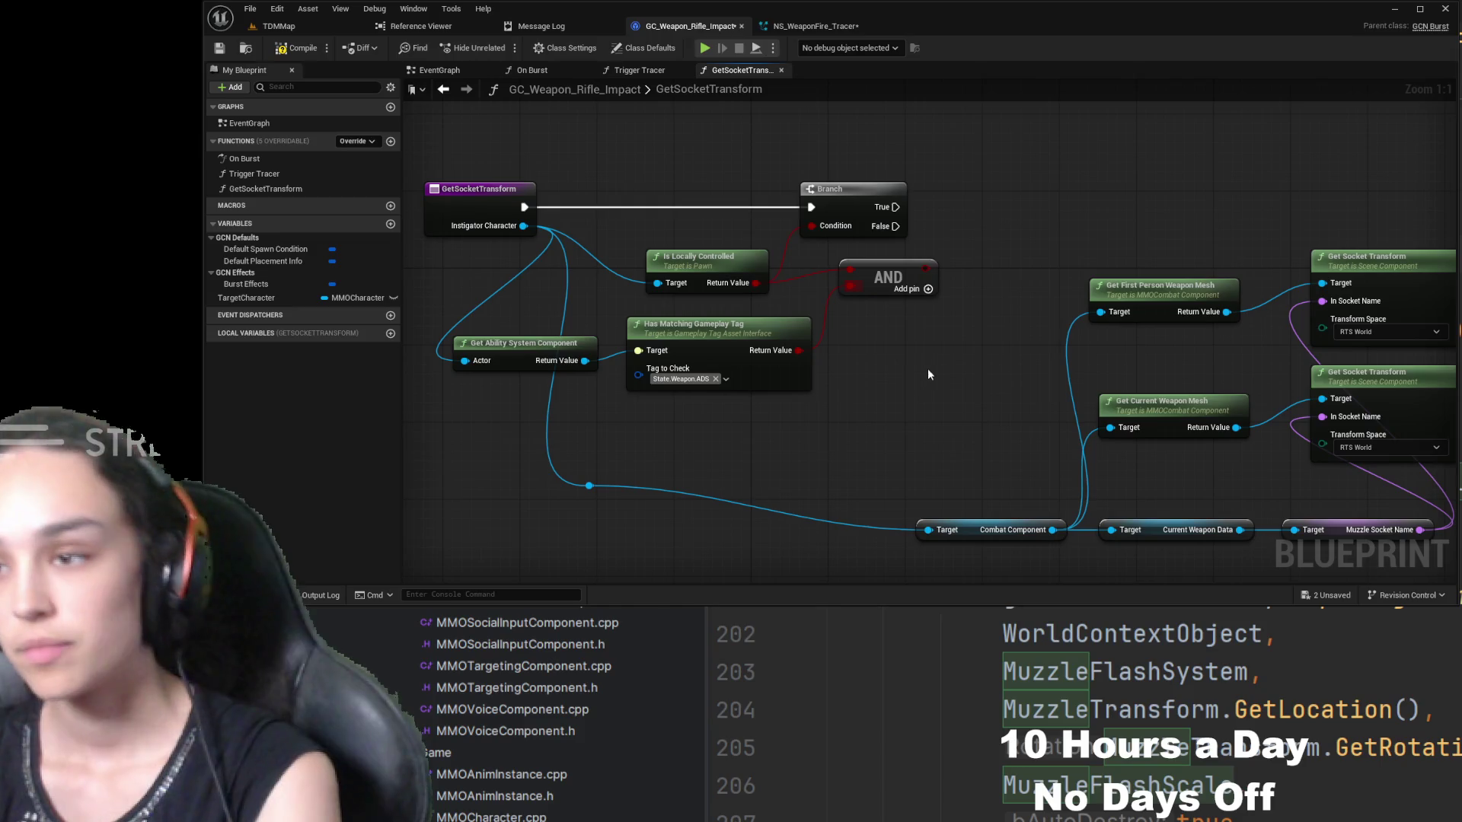
drag(951, 354, 920, 361)
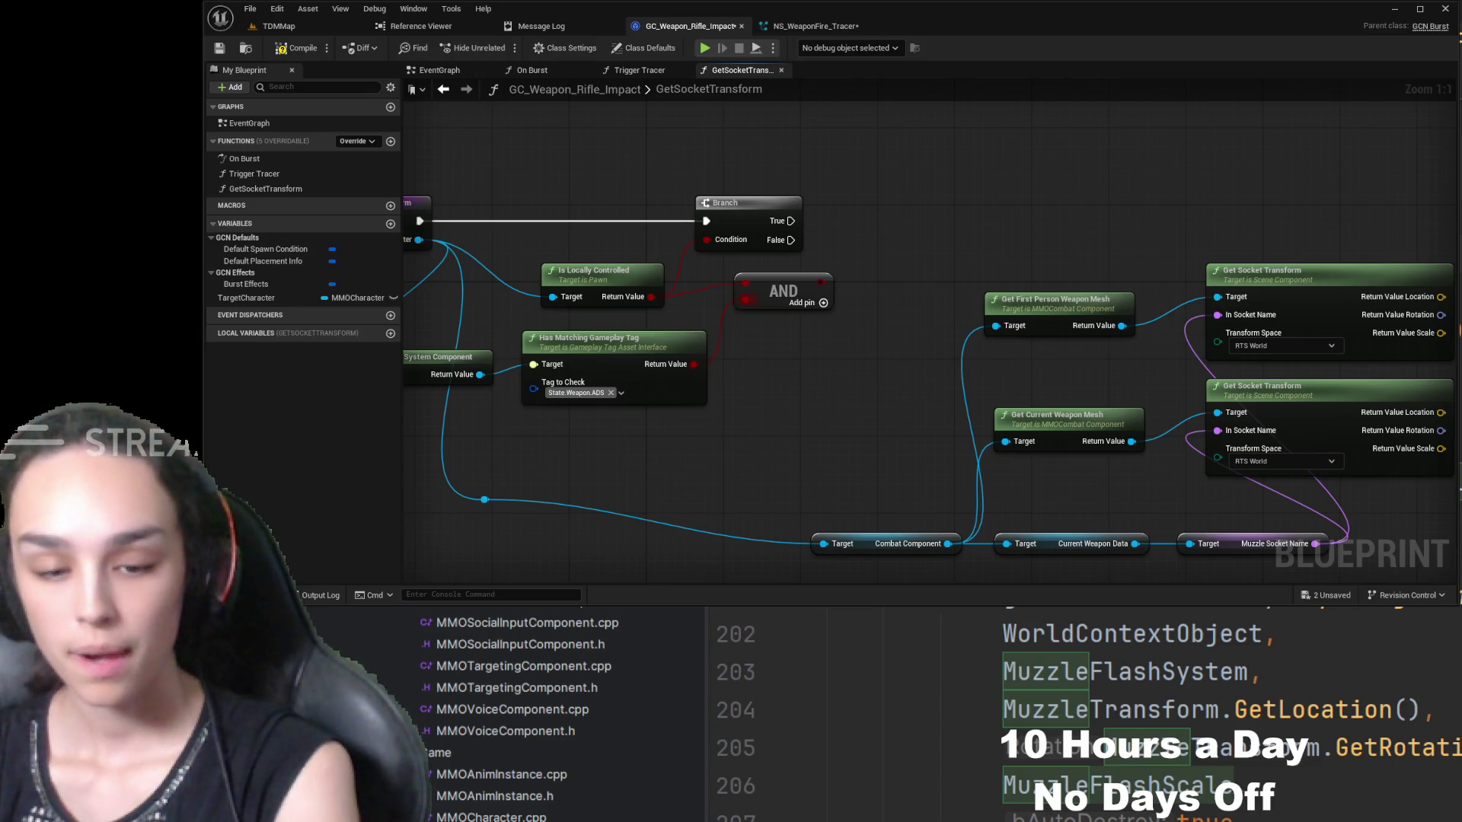
- Duplicate the Return Node and place both copies beside the Get Socket Transform nodes
drag(1060, 235, 776, 261)
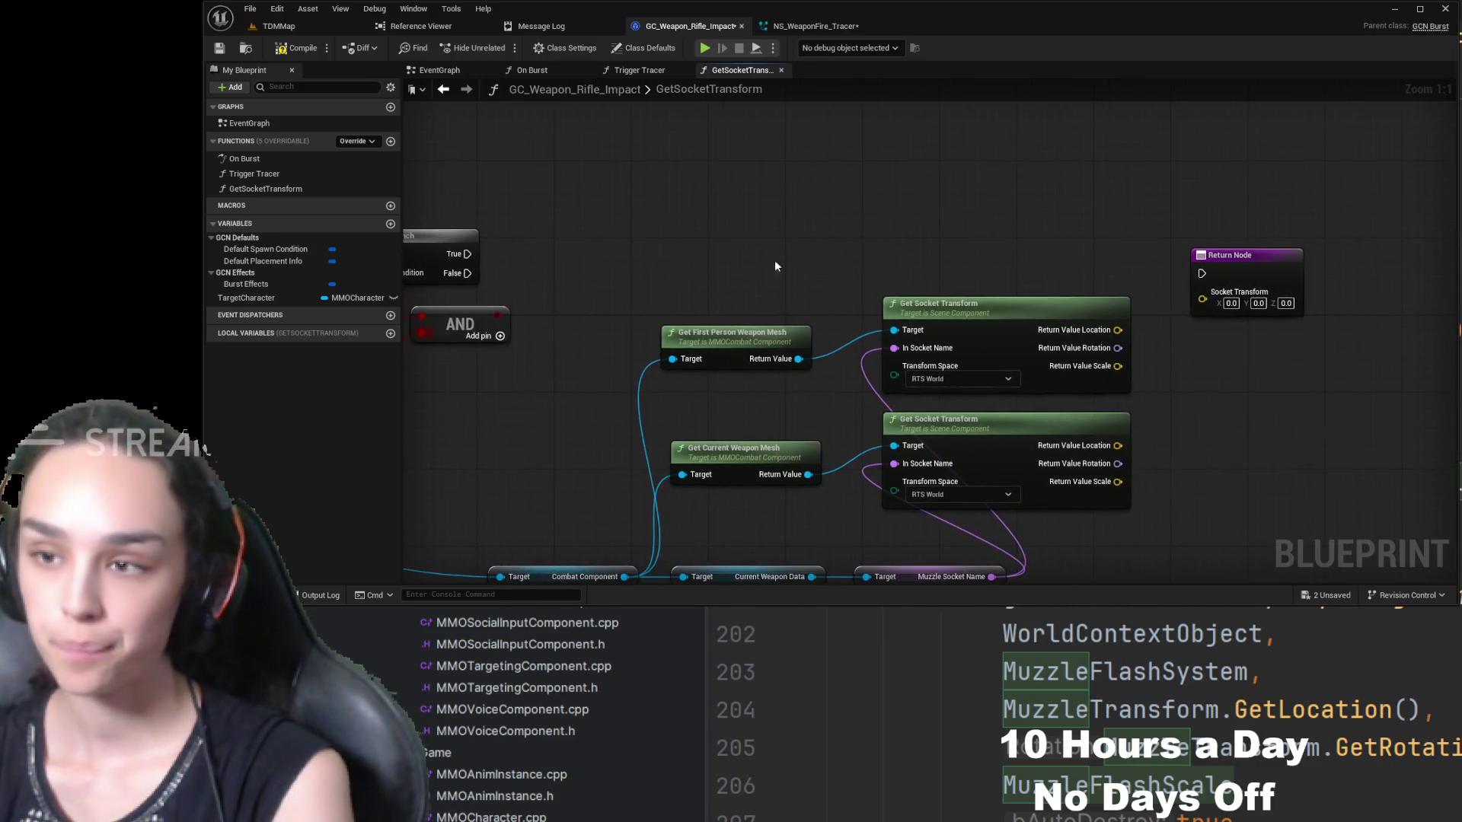
drag(1252, 254, 1308, 255)
key(ctrl+w)
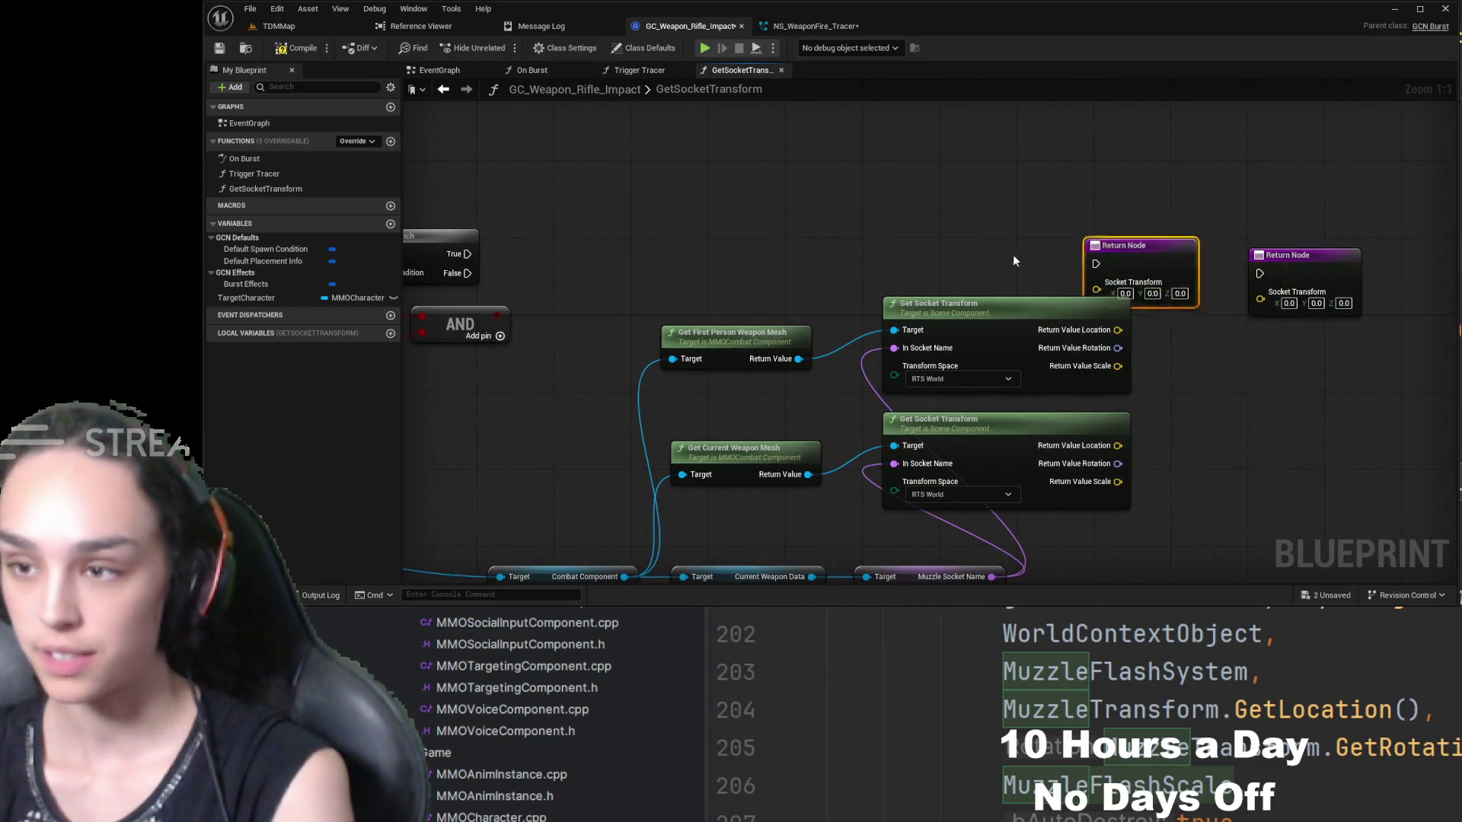
drag(1135, 244, 742, 198)
mouse_move(646, 287)
mouse_down()
mouse_move(826, 282)
mouse_move(846, 300)
mouse_up()
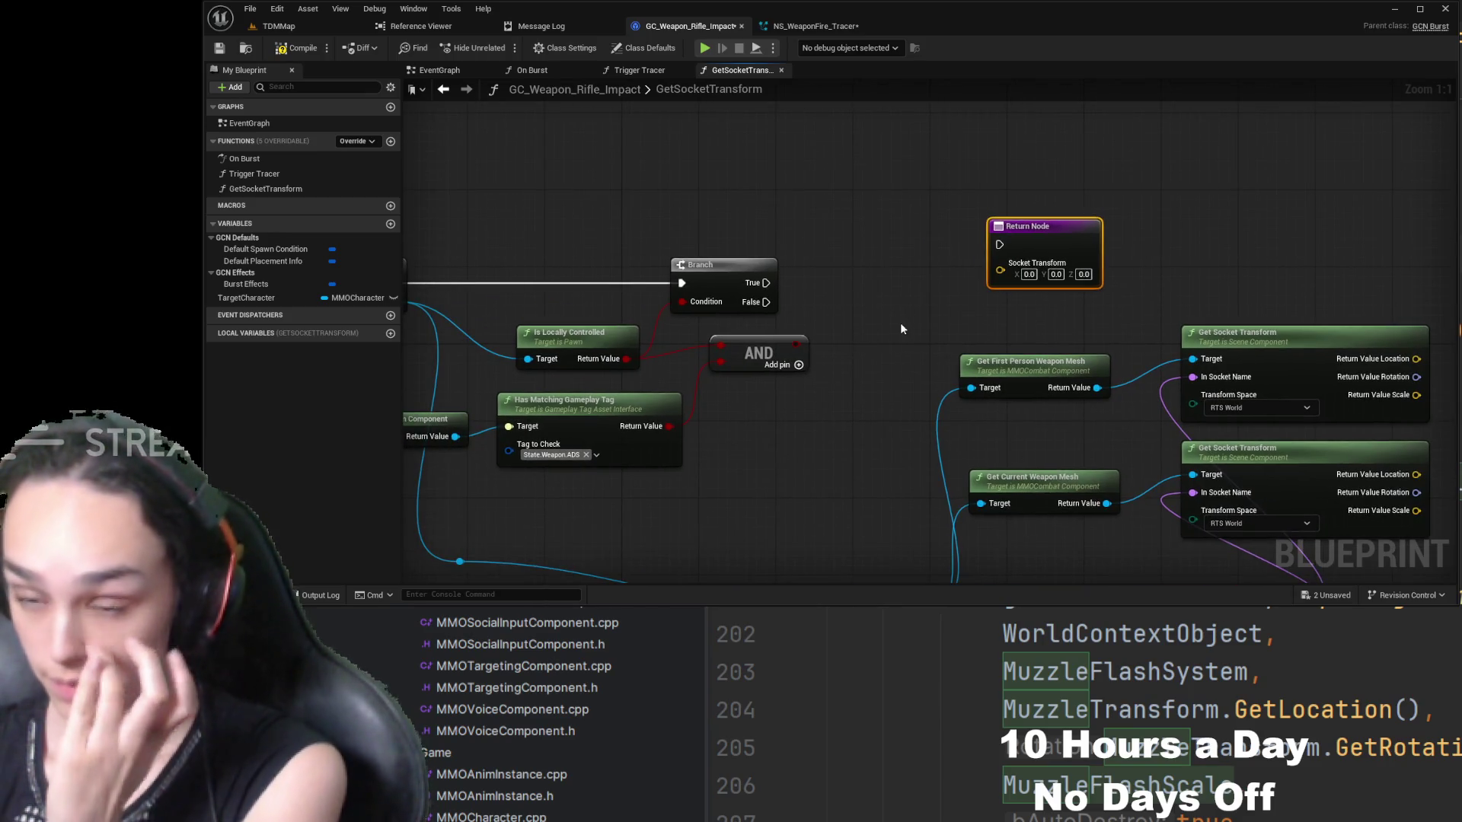
drag(900, 323, 780, 327)
drag(947, 246, 1177, 237)
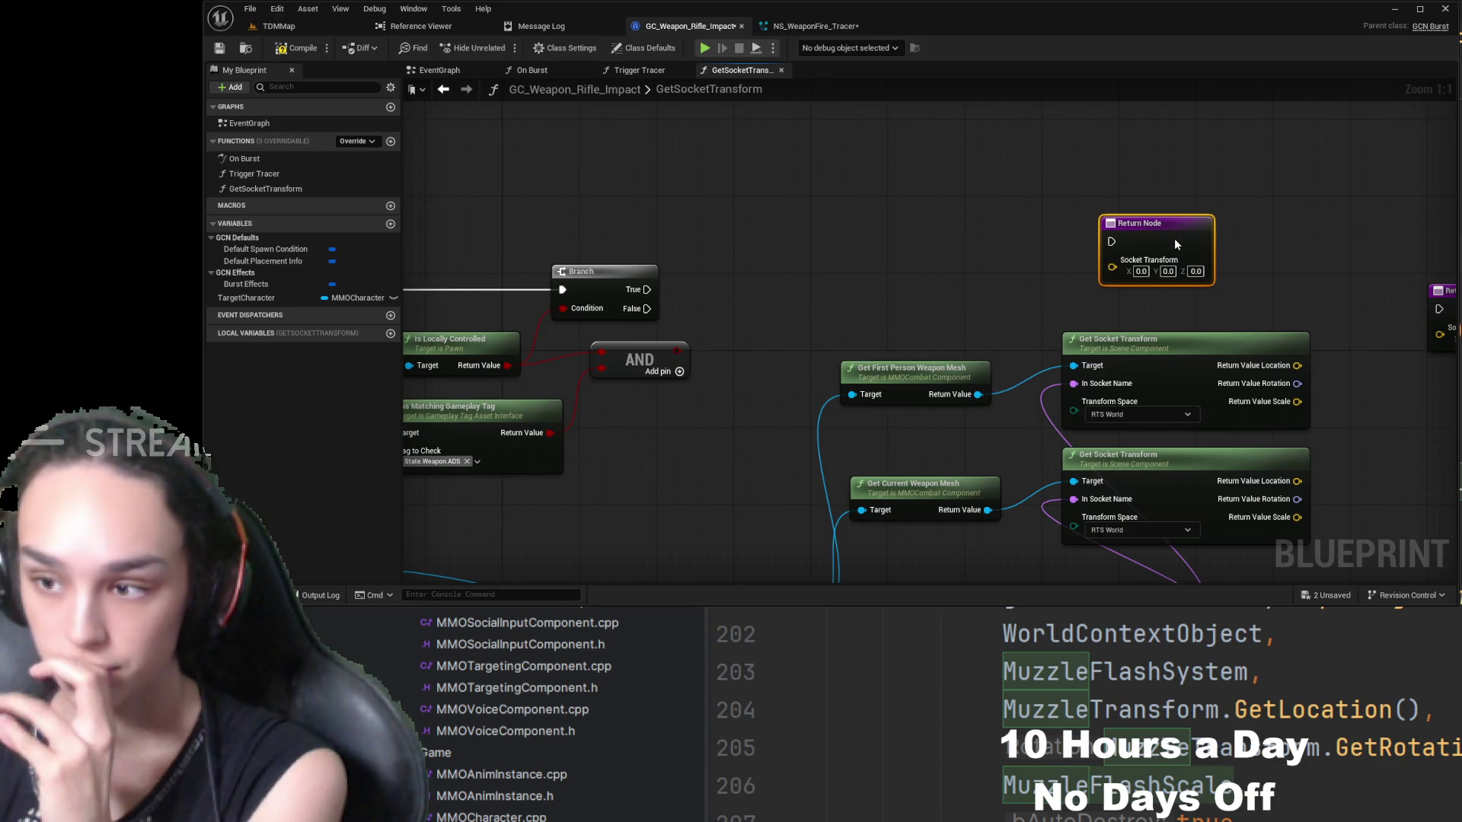
drag(984, 307, 802, 313)
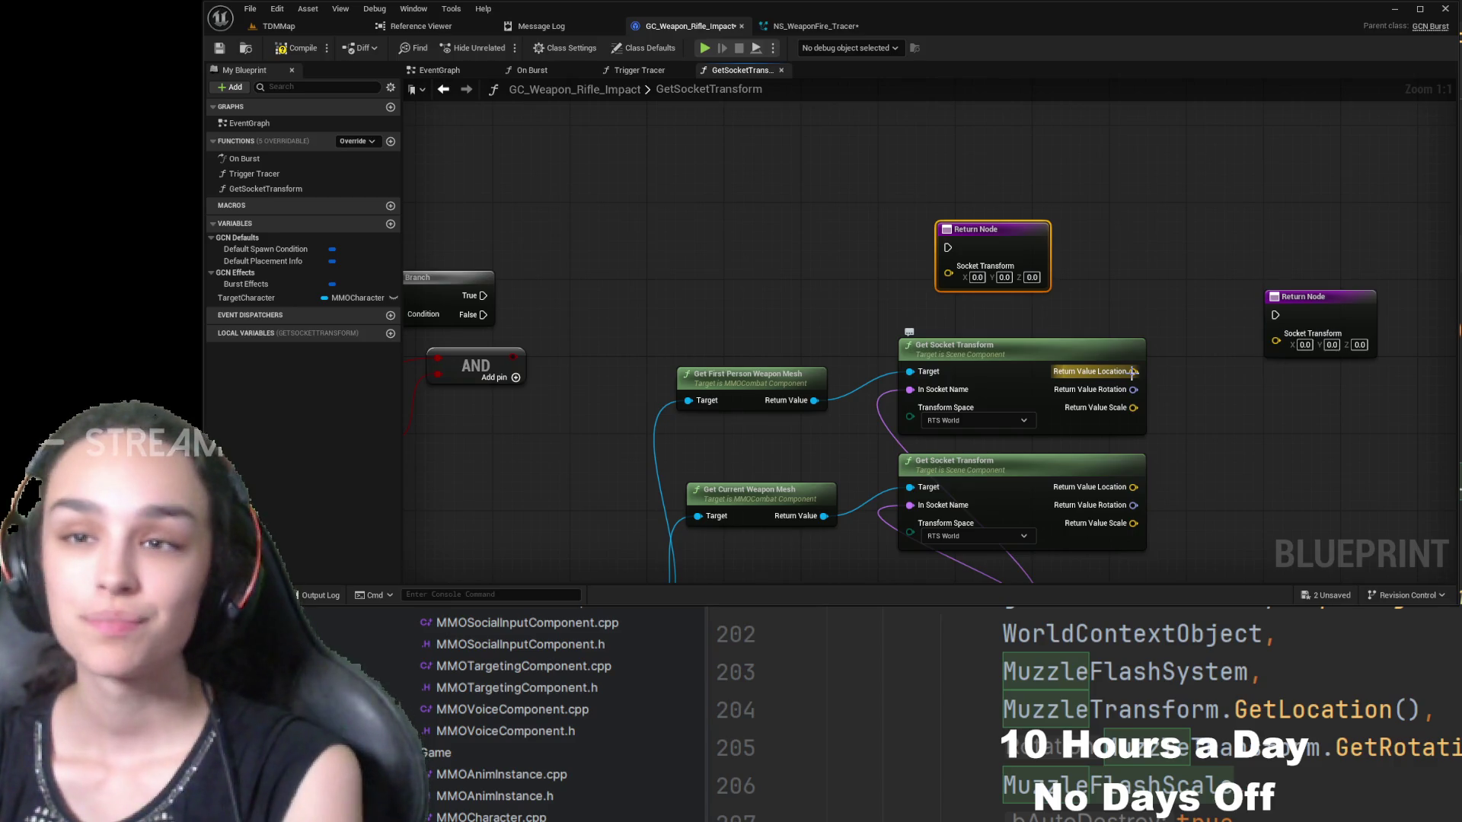
mouse_move(1108, 294)
mouse_down()
mouse_move(1162, 262)
mouse_move(1140, 303)
mouse_up()
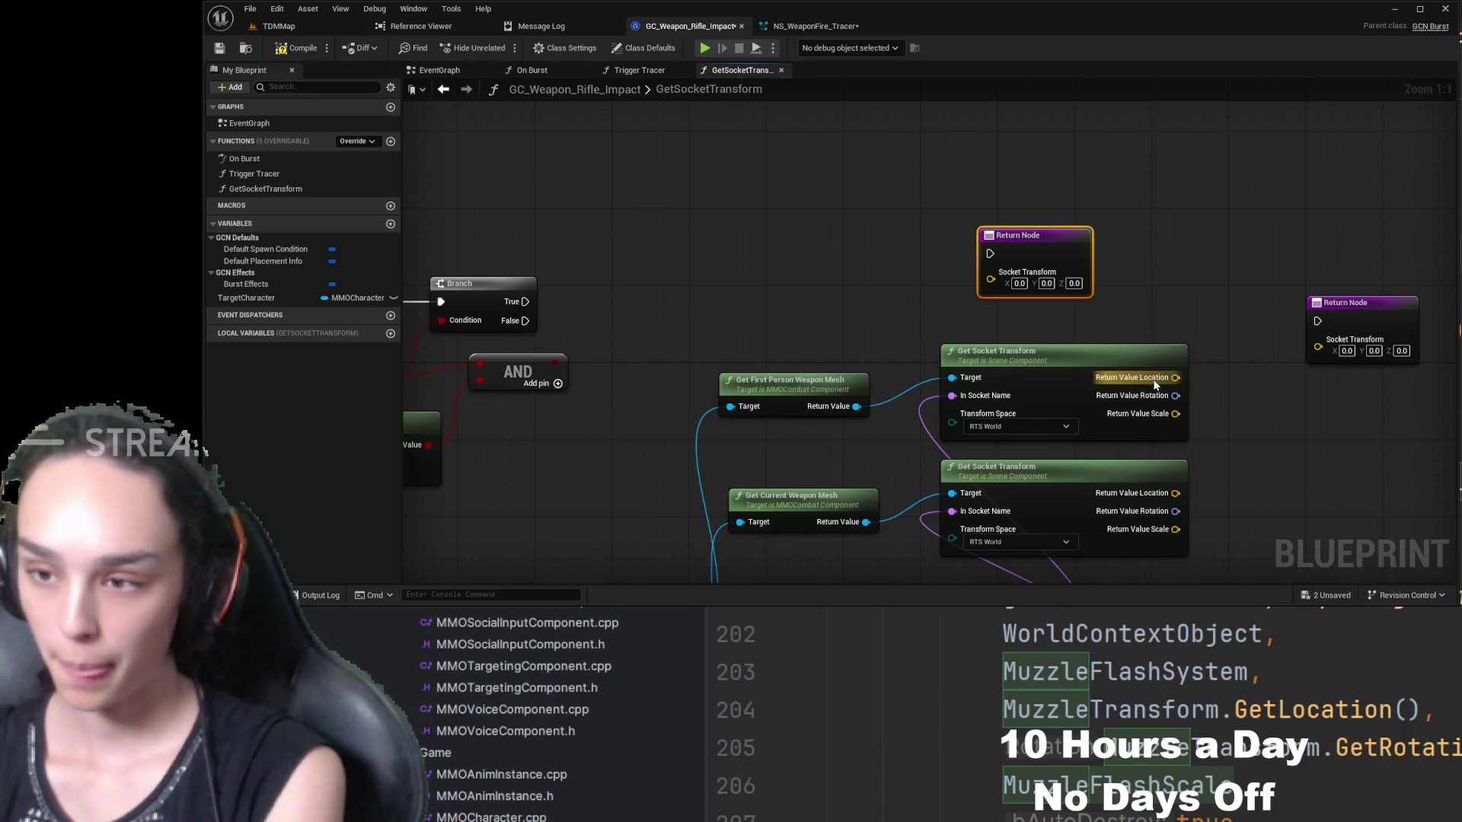
- Wire the socket Location into the Return Nodes and the Branch False path to the lower one
drag(1160, 385, 990, 281)
mouse_move(576, 304)
mouse_down()
mouse_move(710, 337)
mouse_move(670, 336)
mouse_move(1110, 279)
mouse_move(1124, 287)
mouse_move(999, 286)
mouse_move(1313, 297)
mouse_move(1041, 242)
mouse_move(1150, 286)
mouse_move(1240, 285)
mouse_move(1265, 332)
mouse_move(1190, 457)
mouse_up()
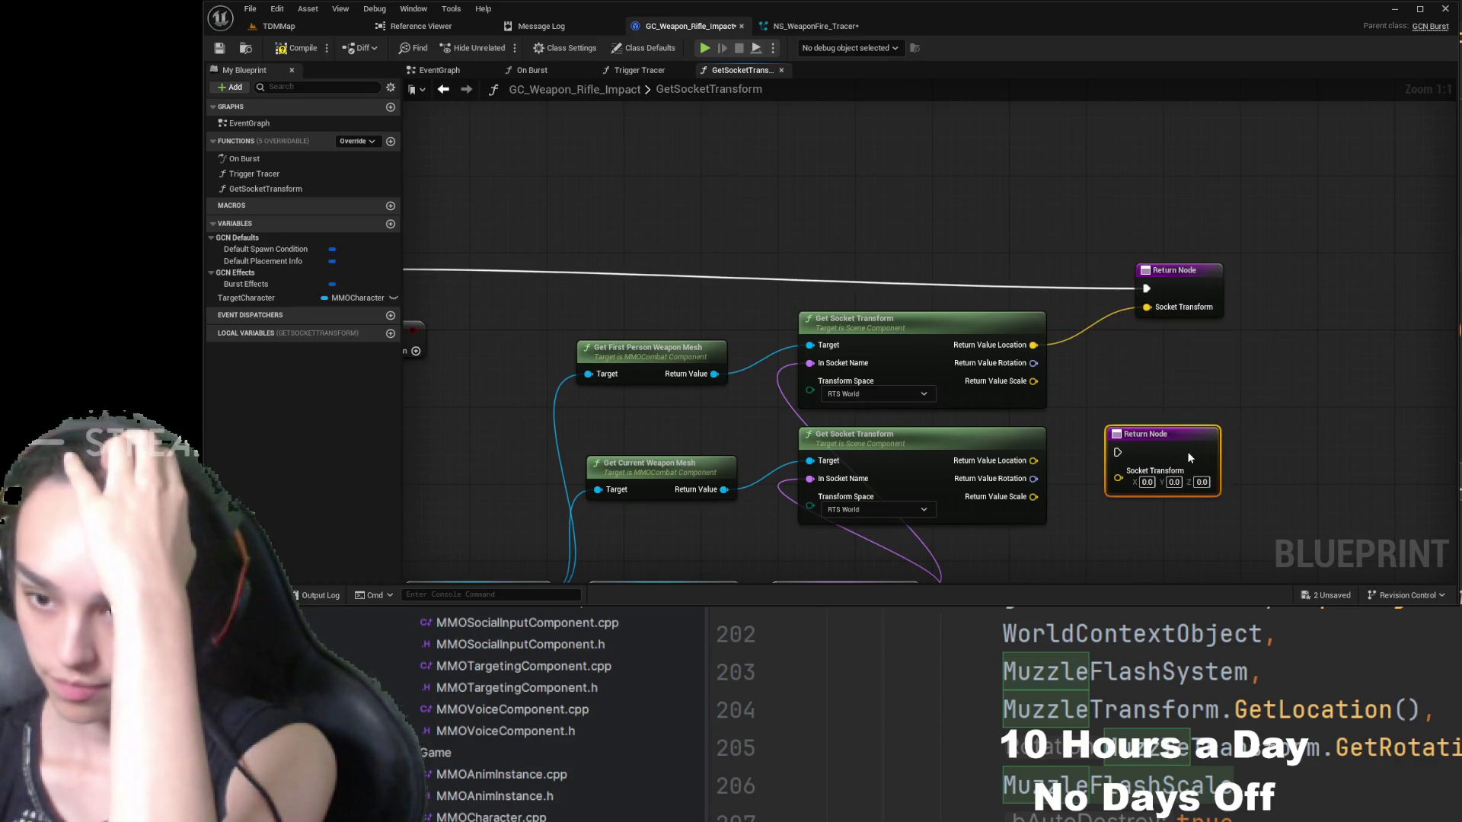
drag(1083, 385, 1247, 441)
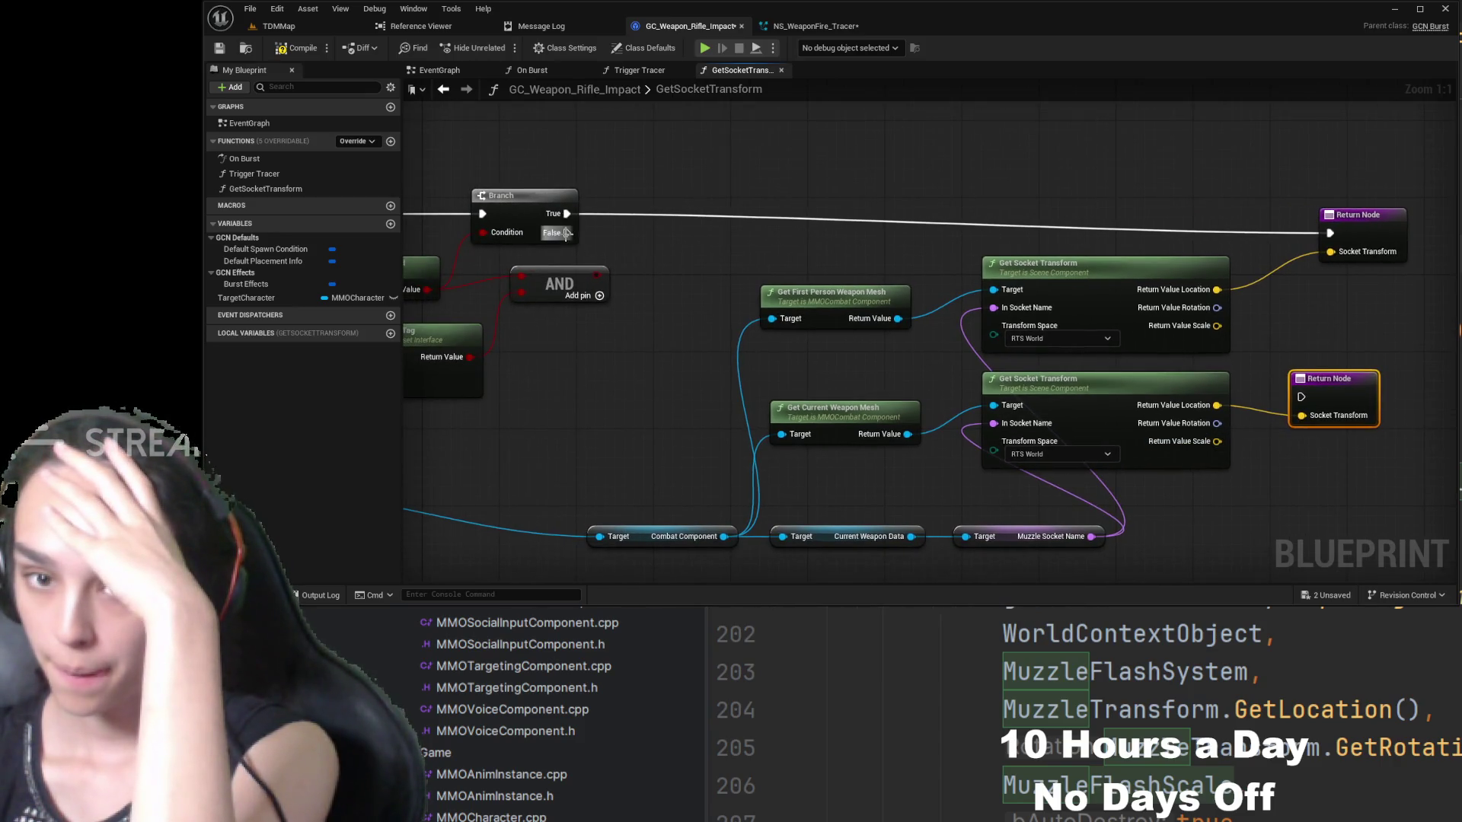
click(1351, 294)
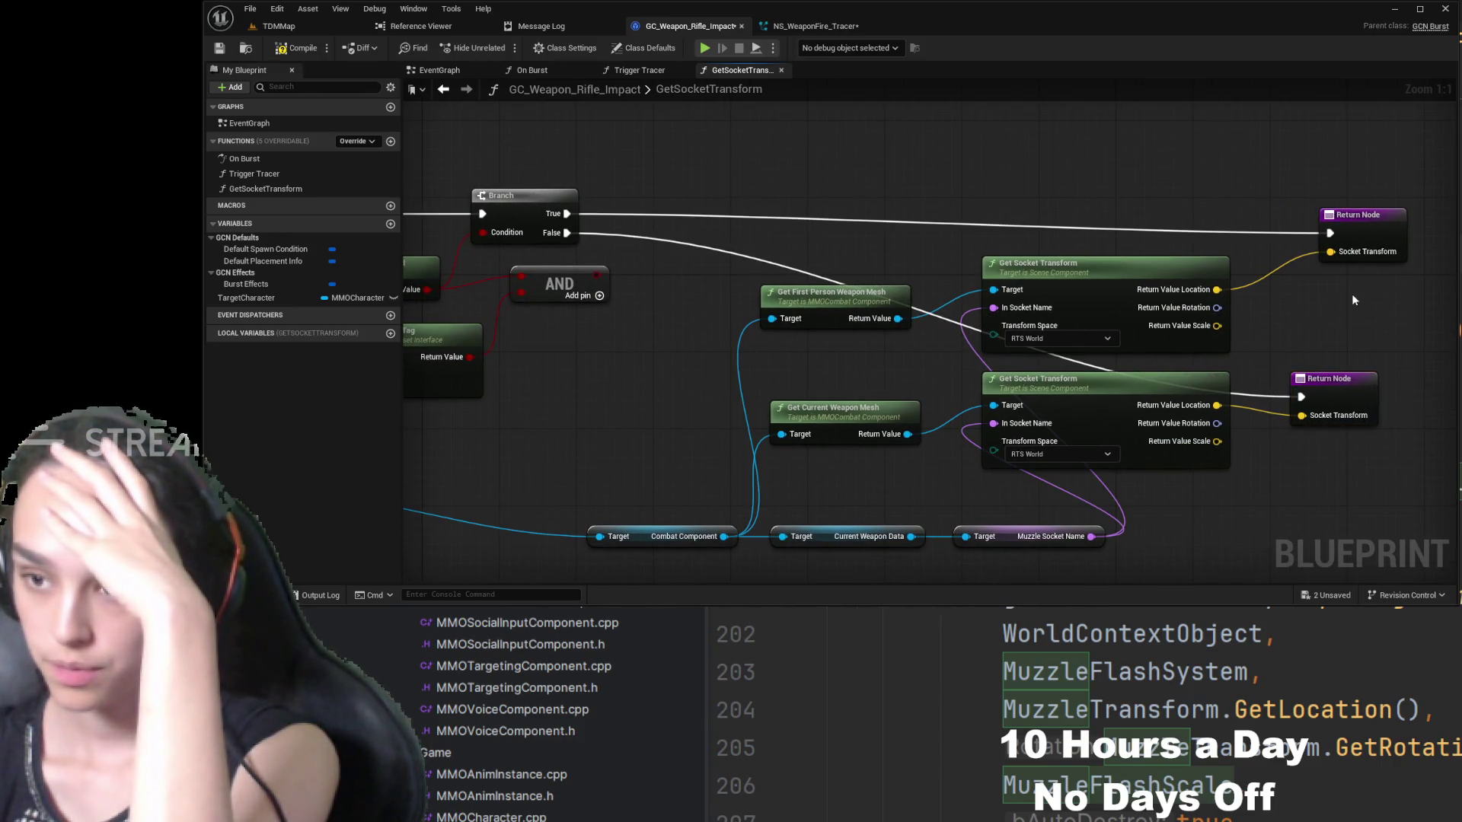
mouse_move(1351, 294)
mouse_down()
mouse_move(1175, 356)
mouse_move(1166, 241)
mouse_up()
mouse_move(1164, 487)
mouse_down()
mouse_move(1180, 294)
mouse_move(1226, 420)
mouse_move(1201, 294)
mouse_up()
- Reposition the Branch and GetSocketTransform entry nodes, then compile and save the blueprint
drag(891, 333, 1197, 314)
mouse_move(659, 278)
mouse_down()
mouse_move(706, 259)
mouse_move(708, 221)
mouse_move(992, 234)
mouse_up()
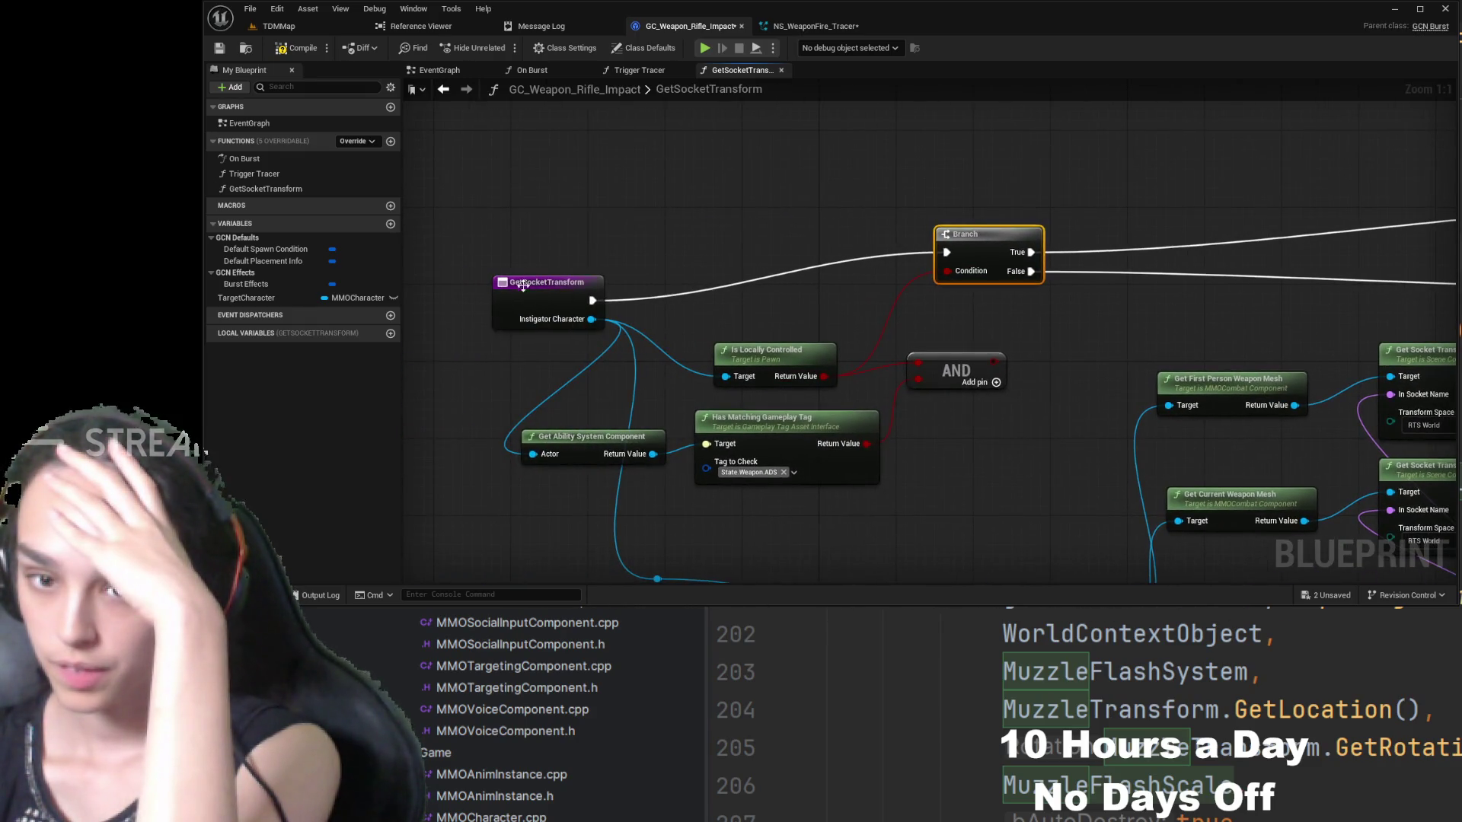
drag(523, 286, 514, 233)
click(294, 48)
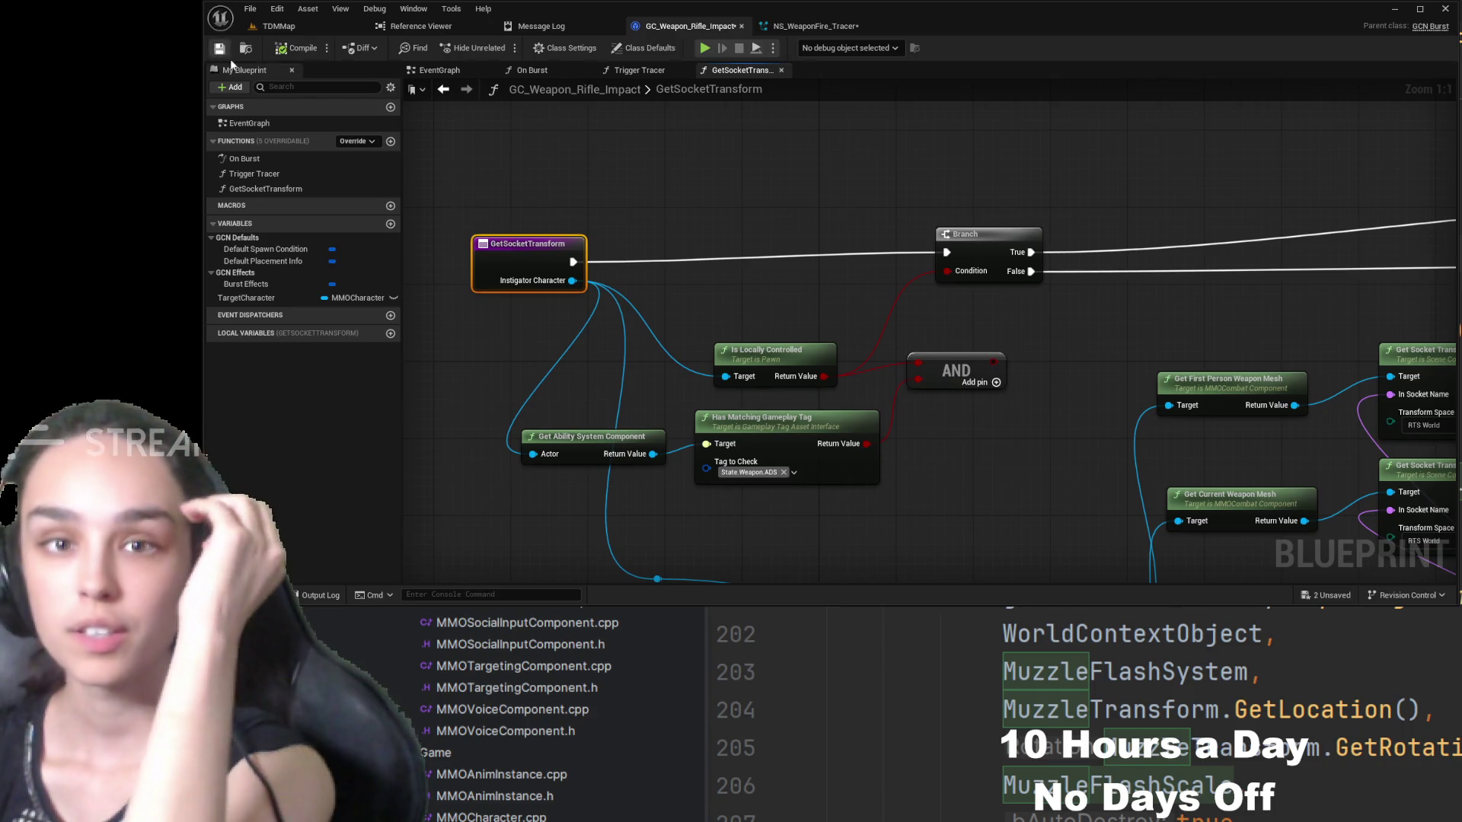
click(219, 48)
- Review the Return Nodes and Branch, save again, and switch to the Trigger Tracer graph
drag(1081, 140, 975, 156)
drag(1447, 200, 1089, 215)
click(1215, 209)
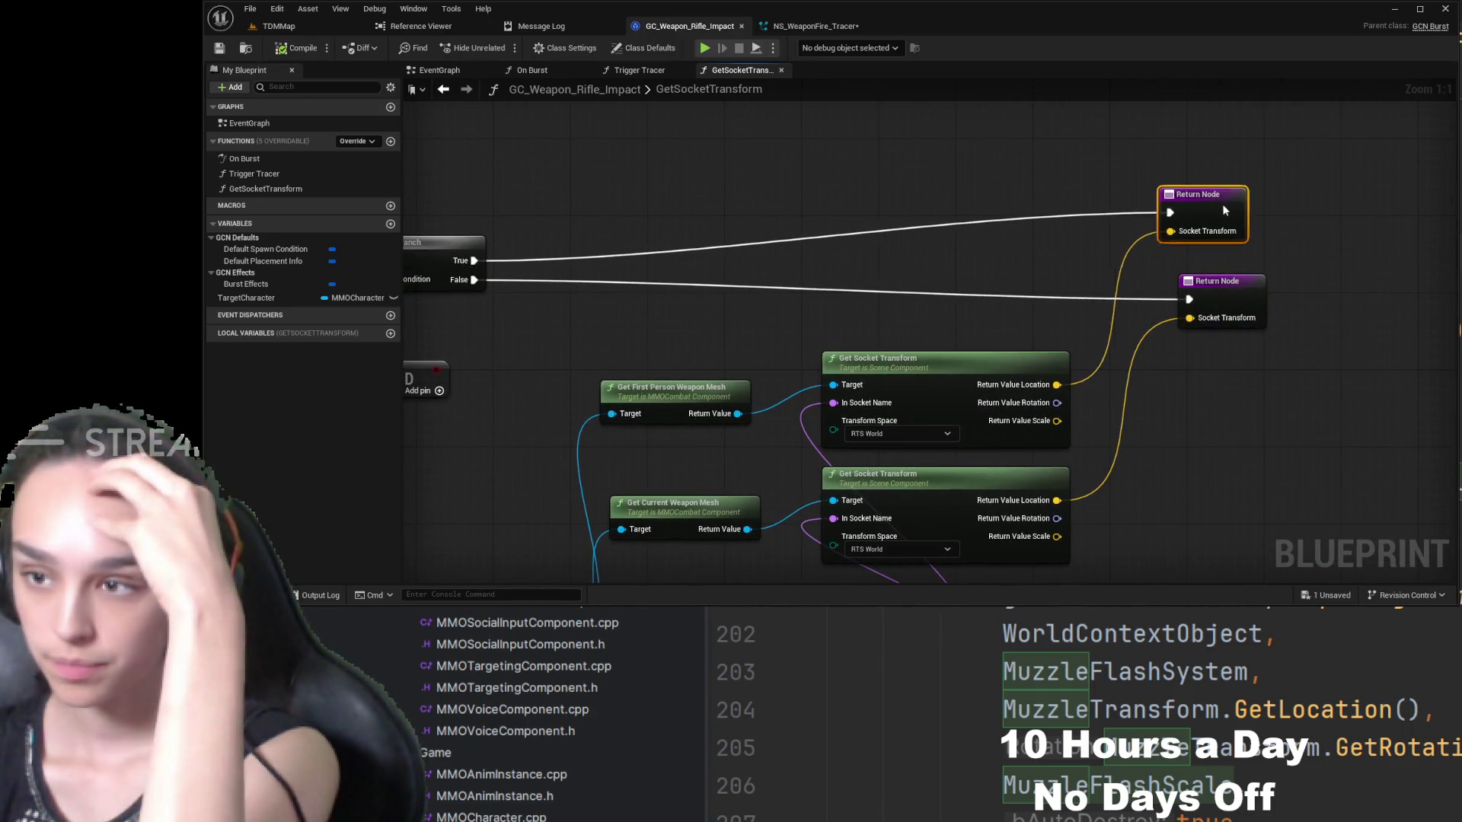
click(219, 47)
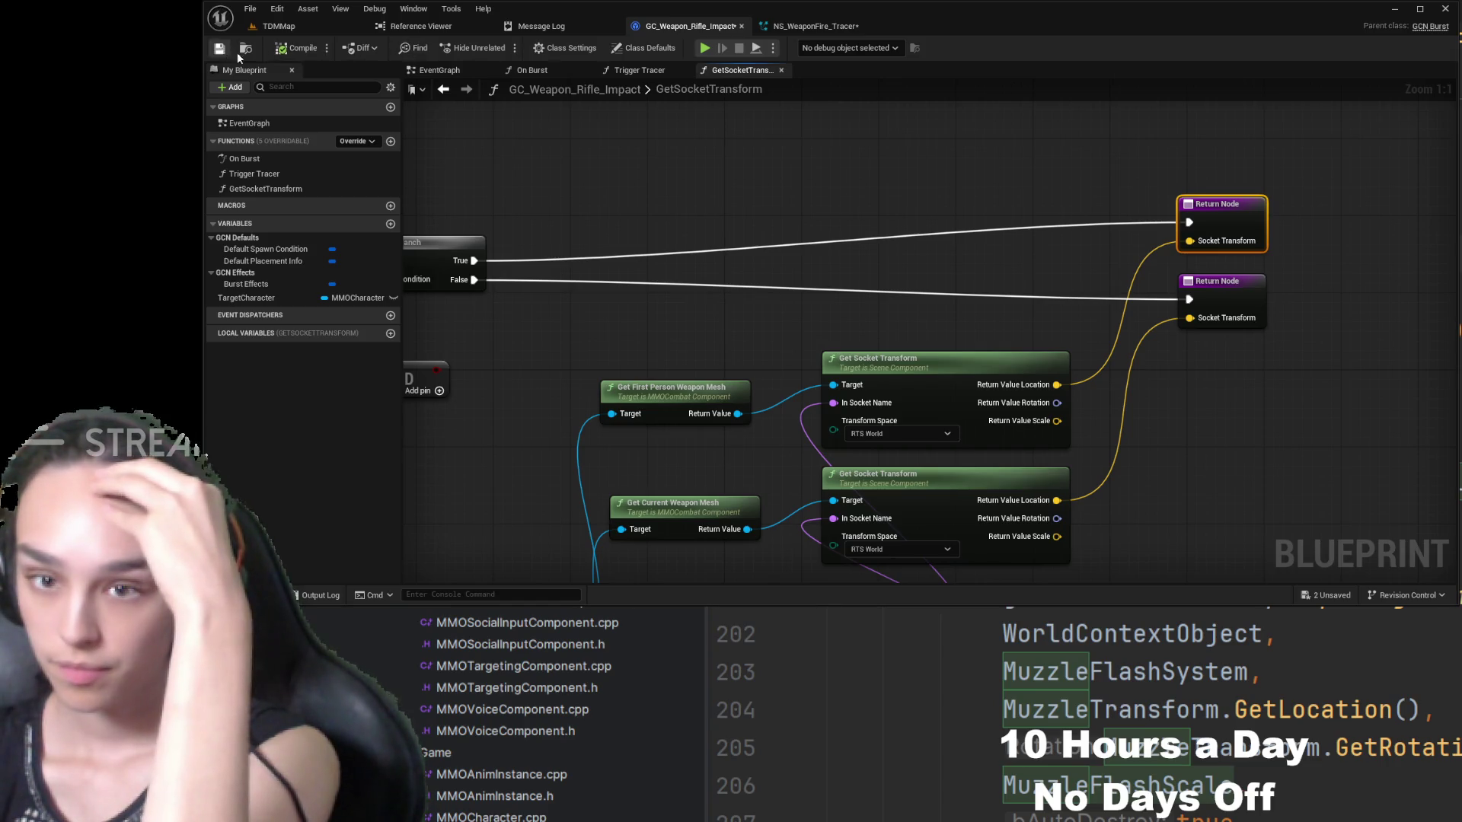
drag(584, 194, 991, 173)
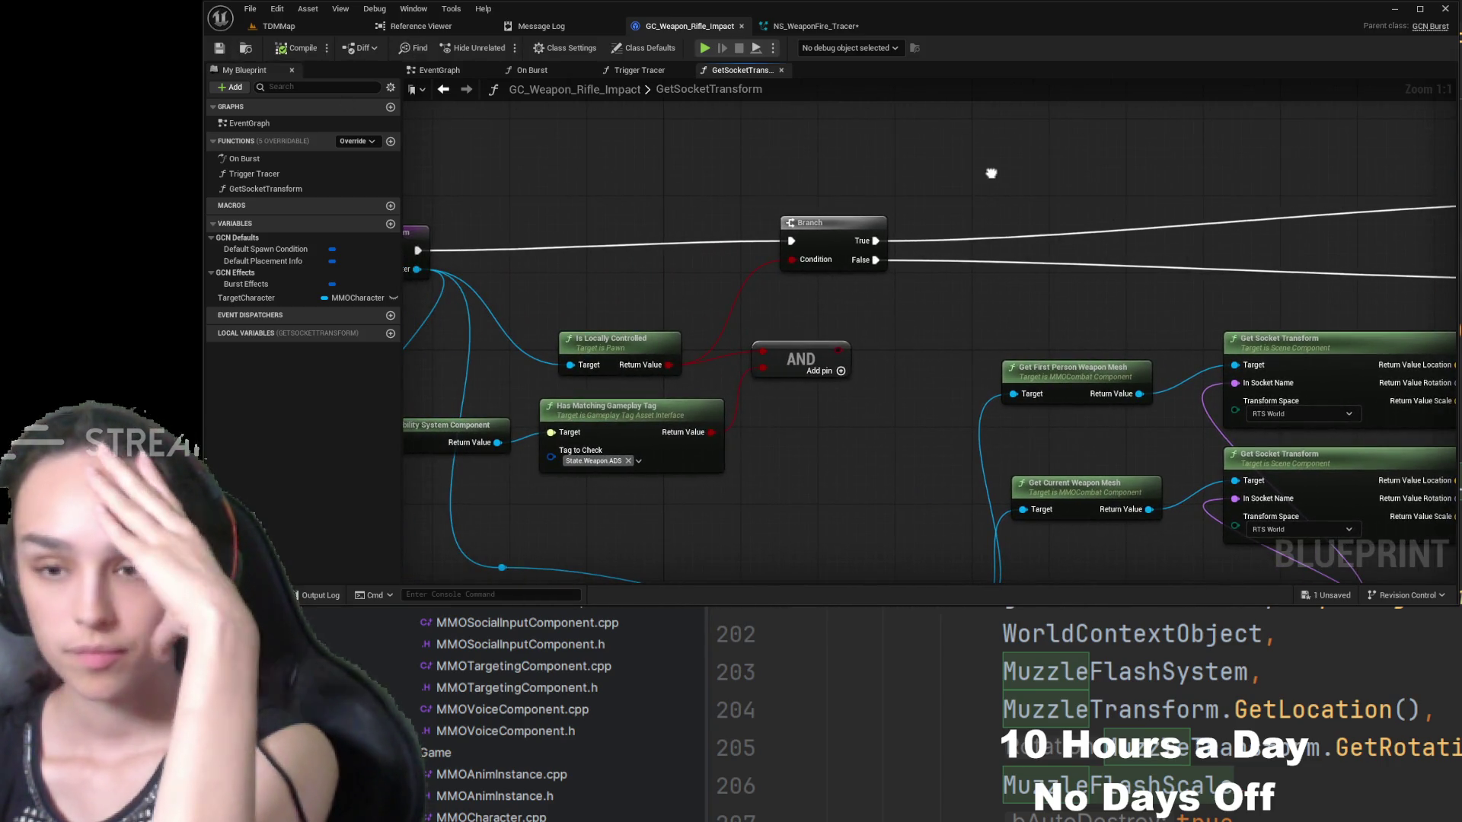
mouse_move(839, 349)
mouse_down()
mouse_move(914, 343)
mouse_move(867, 254)
mouse_up()
key(ctrl+s)
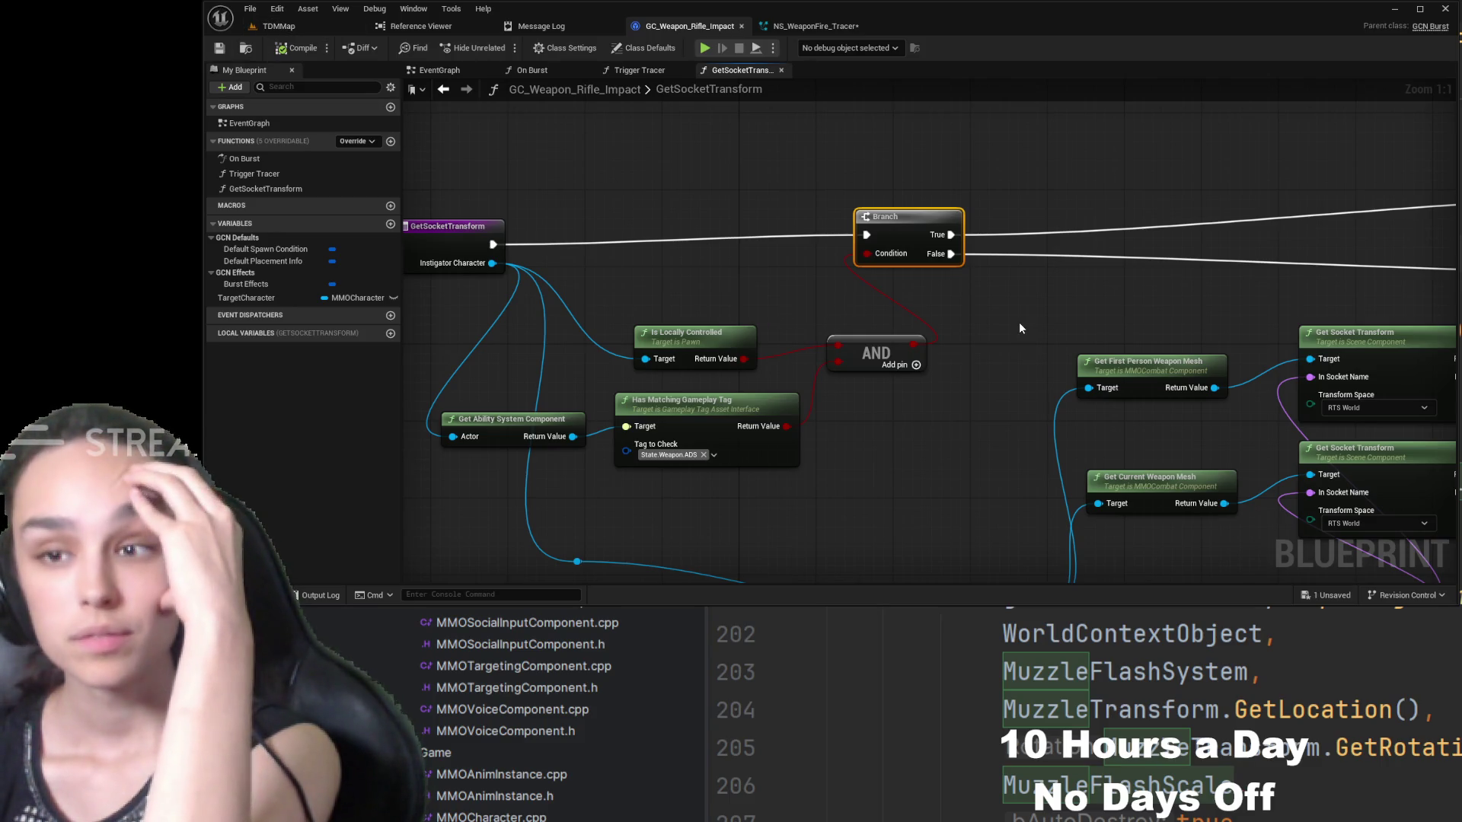
mouse_move(1088, 325)
mouse_down()
mouse_move(724, 322)
mouse_move(735, 313)
mouse_up()
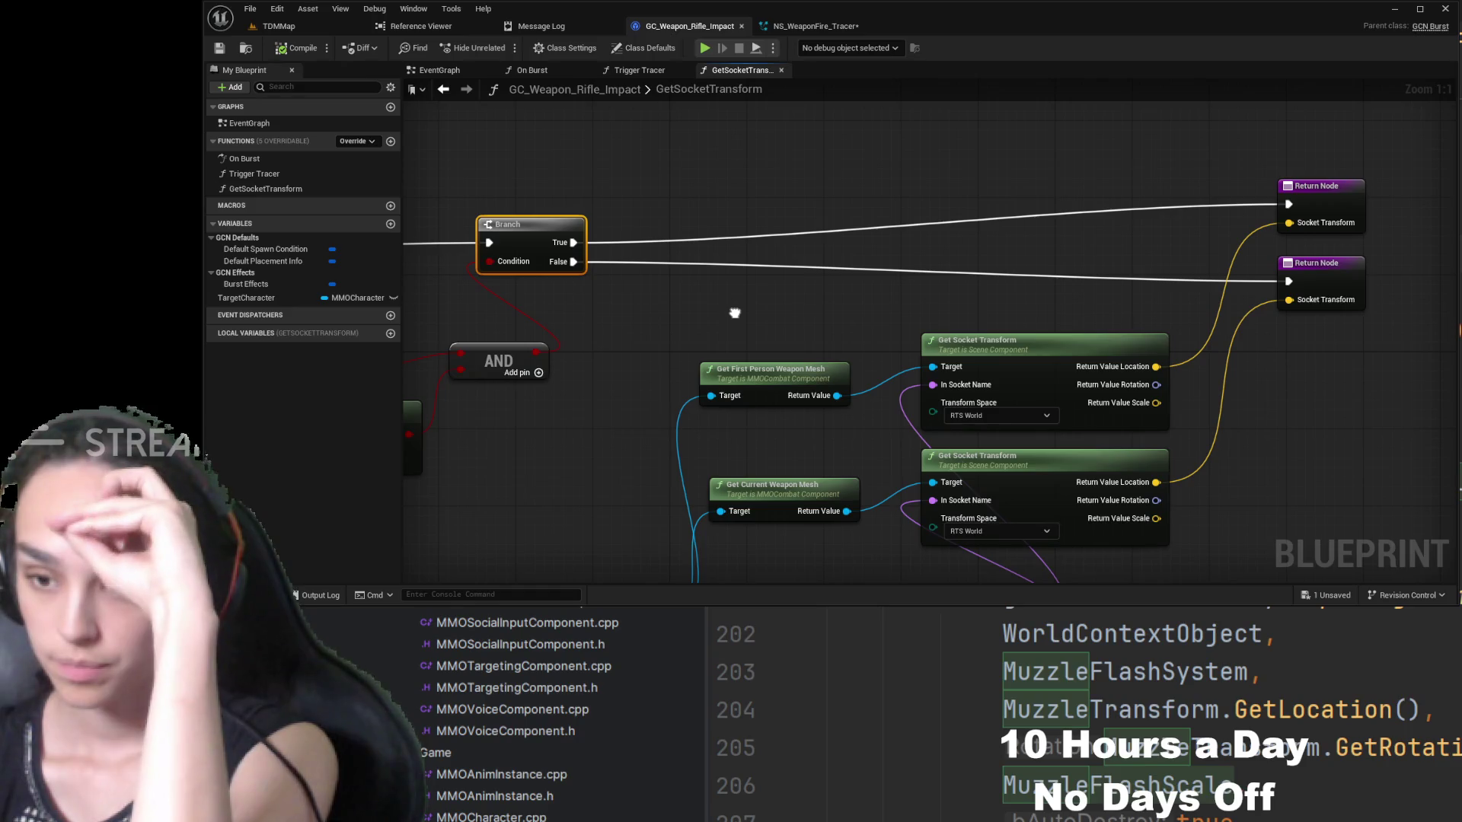
drag(735, 313, 827, 200)
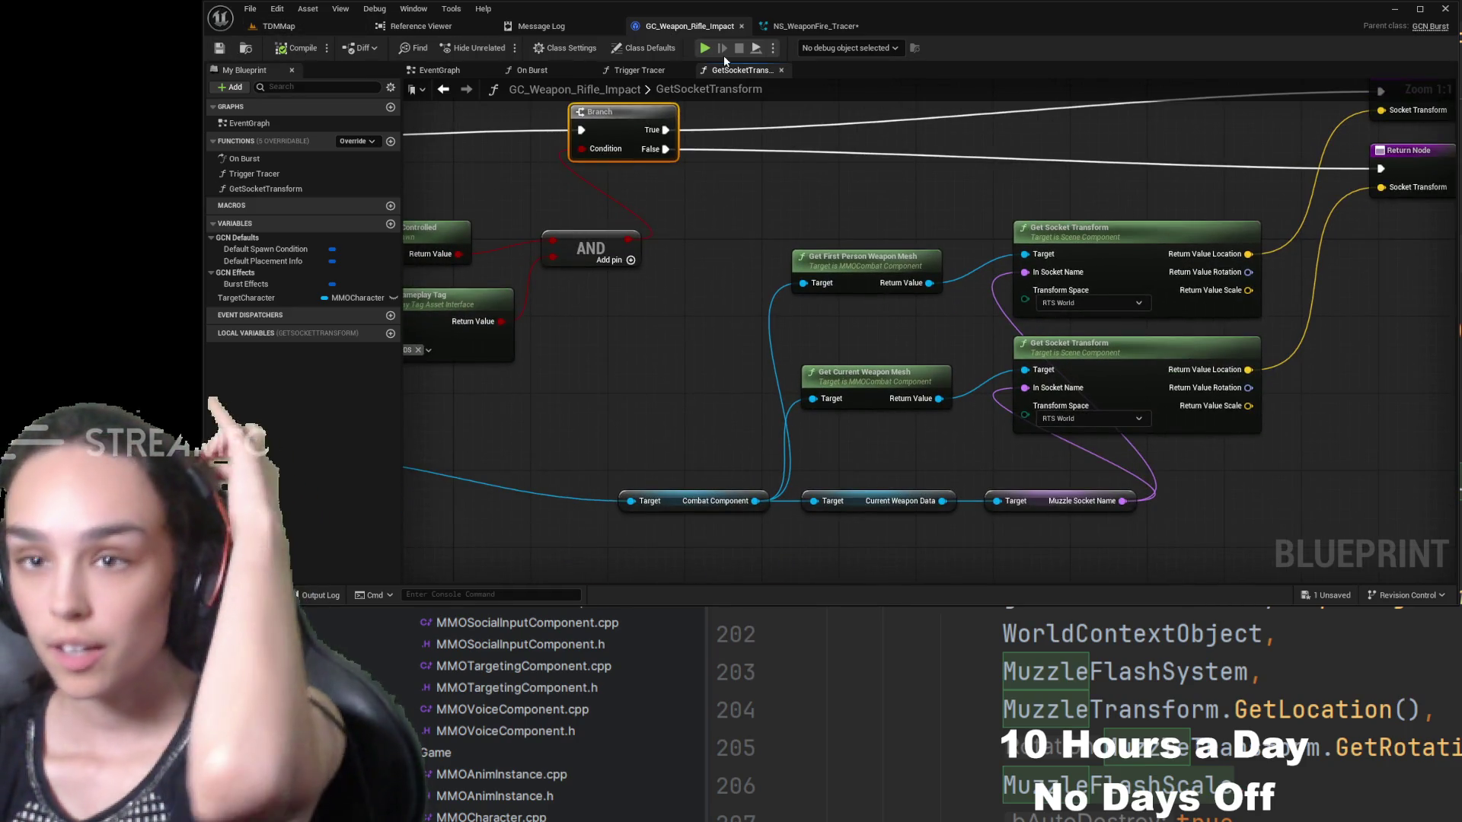
click(638, 70)
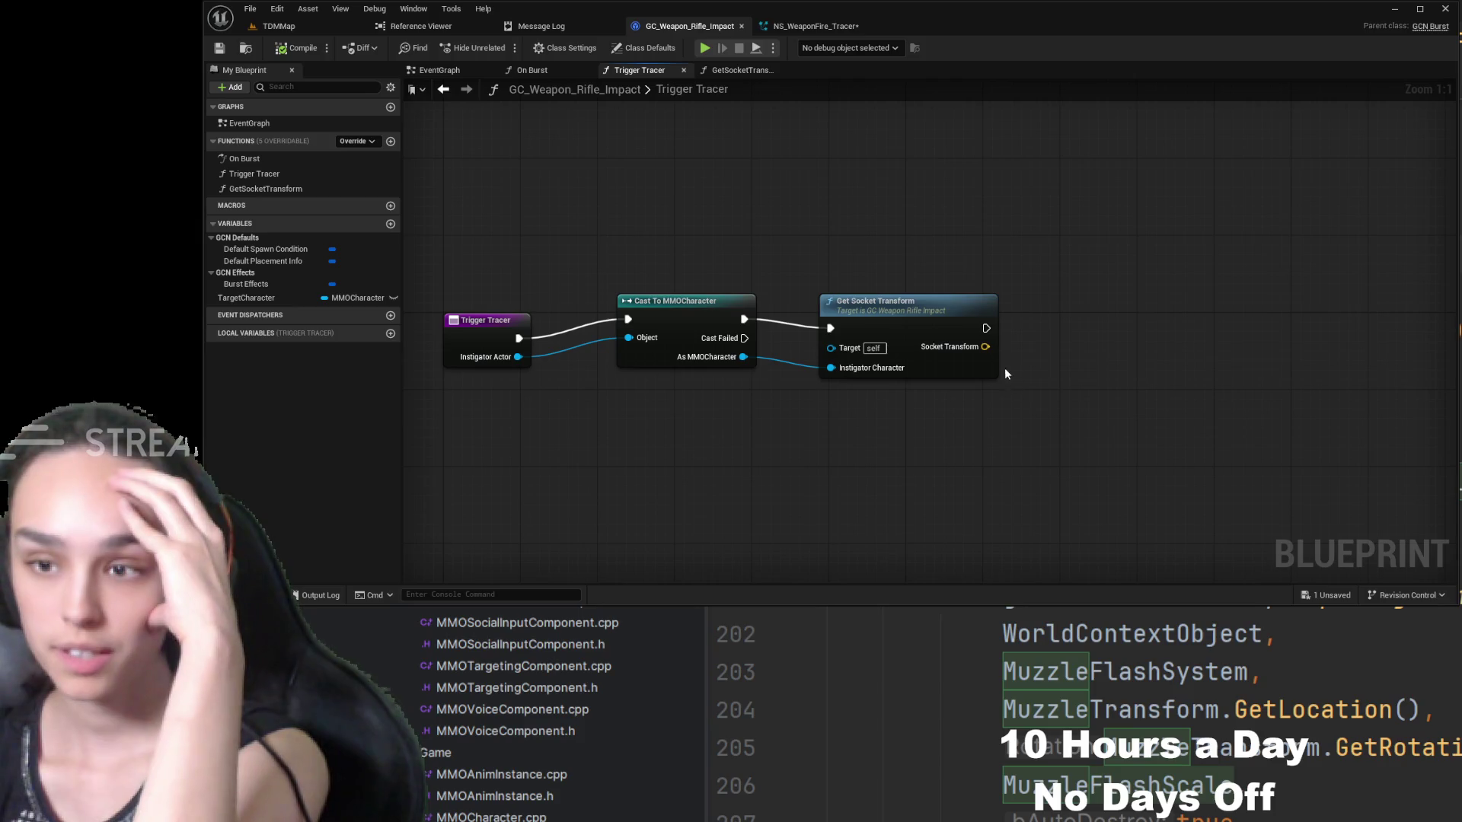
- In On Burst, delete the second Branch, the Has Matching Gameplay Tag node and a leftover condition node
click(532, 70)
scroll(889, 304, down, 2)
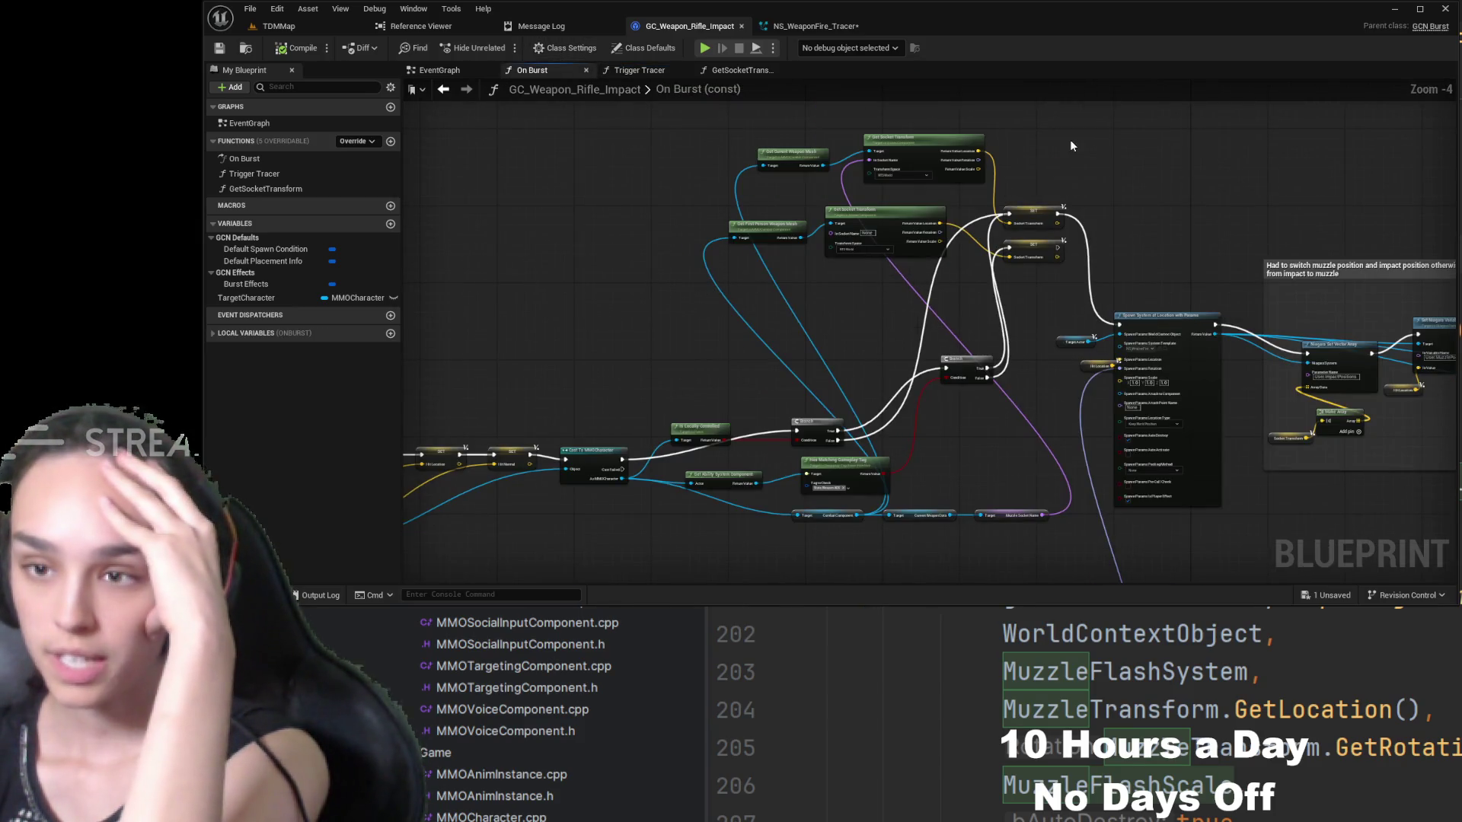
scroll(866, 420, up, 5)
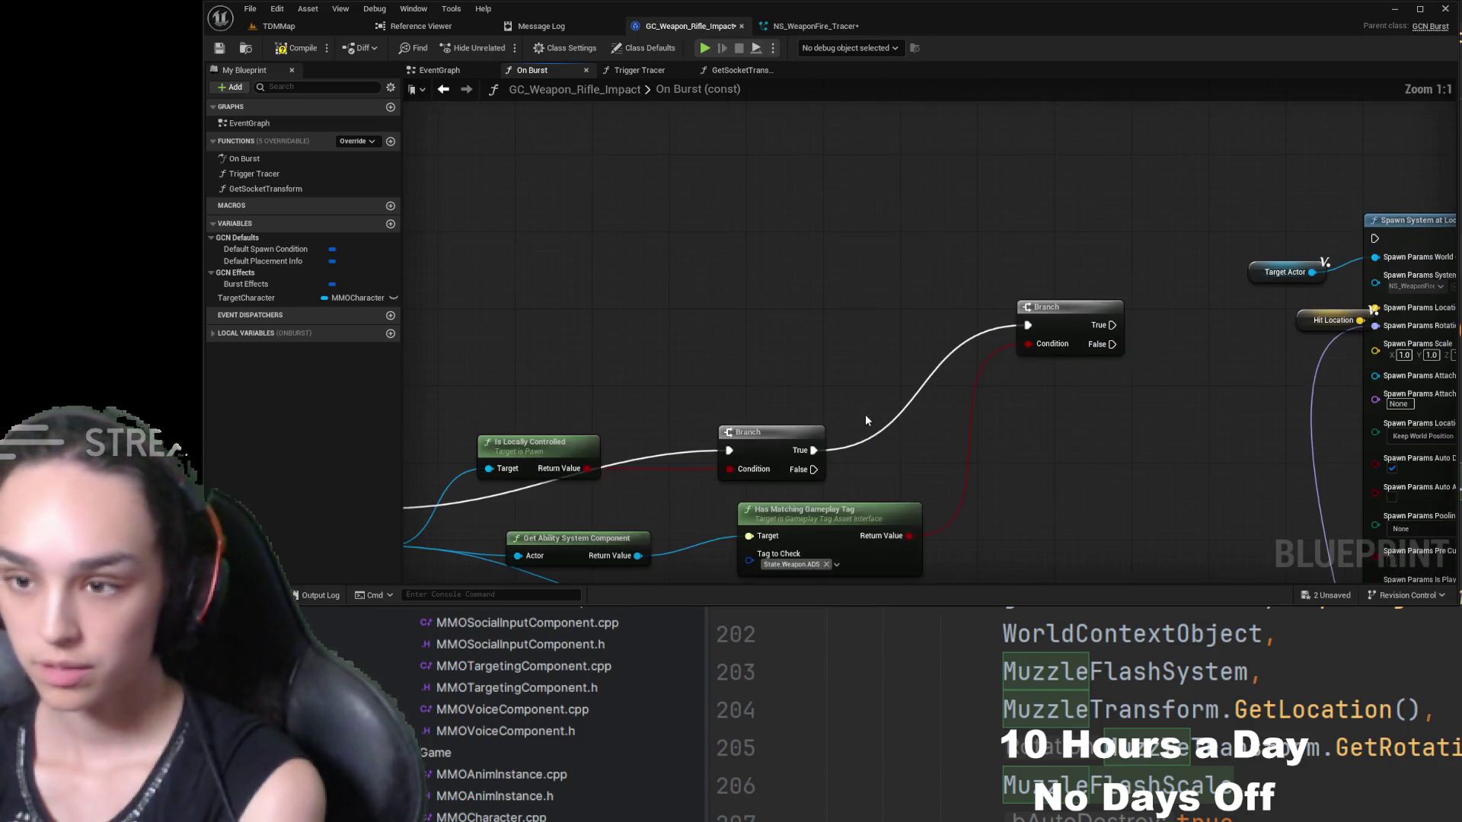
click(1120, 232)
key(Delete)
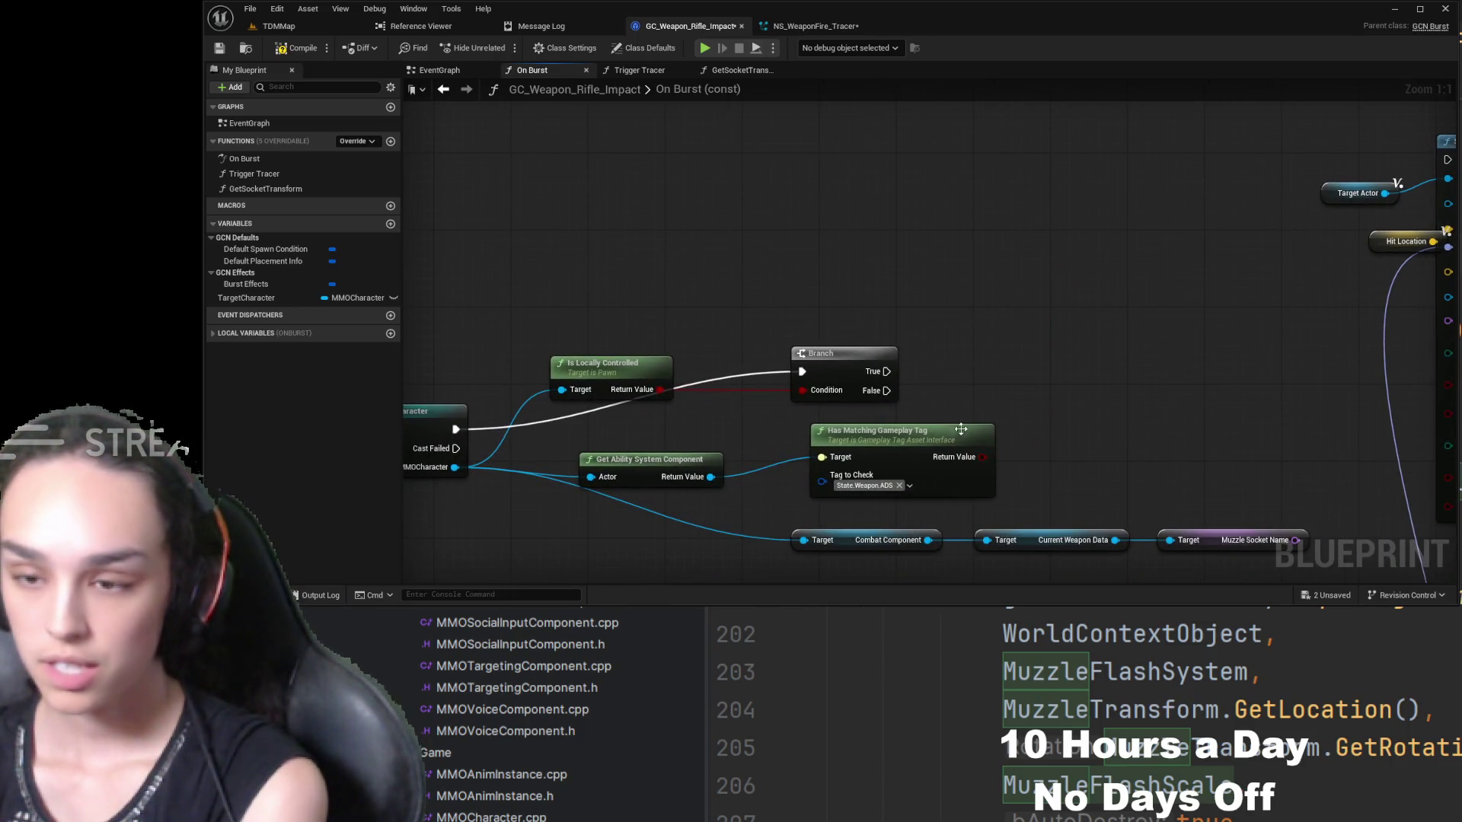
click(961, 430)
key(Delete)
click(648, 459)
key(Delete)
- Delete the remaining condition nodes plus the combat component and muzzle socket lookup nodes
drag(596, 323, 947, 425)
key(Delete)
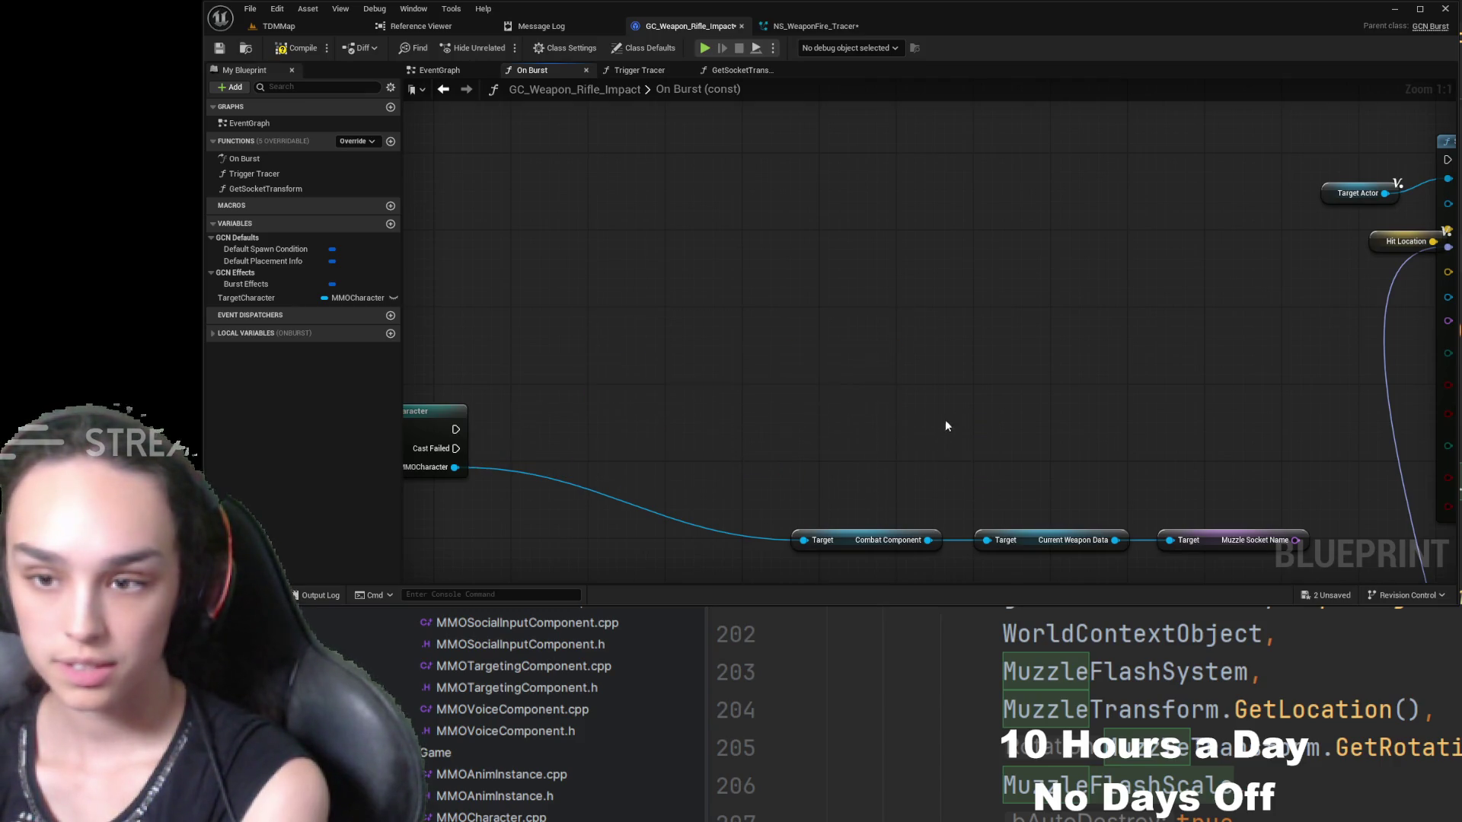
drag(1234, 353, 775, 514)
key(Delete)
scroll(843, 405, down, 2)
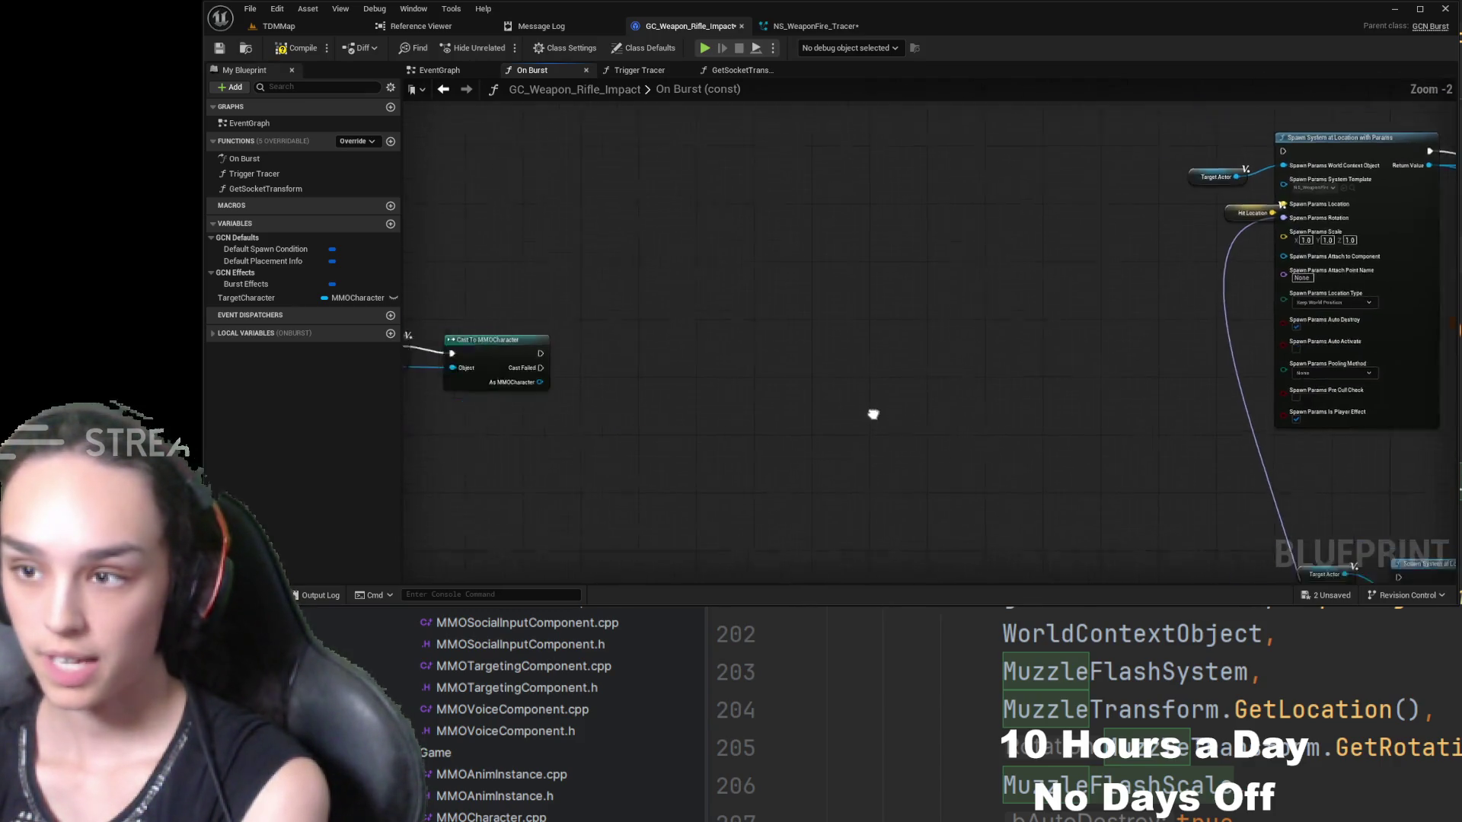
drag(873, 414, 1008, 442)
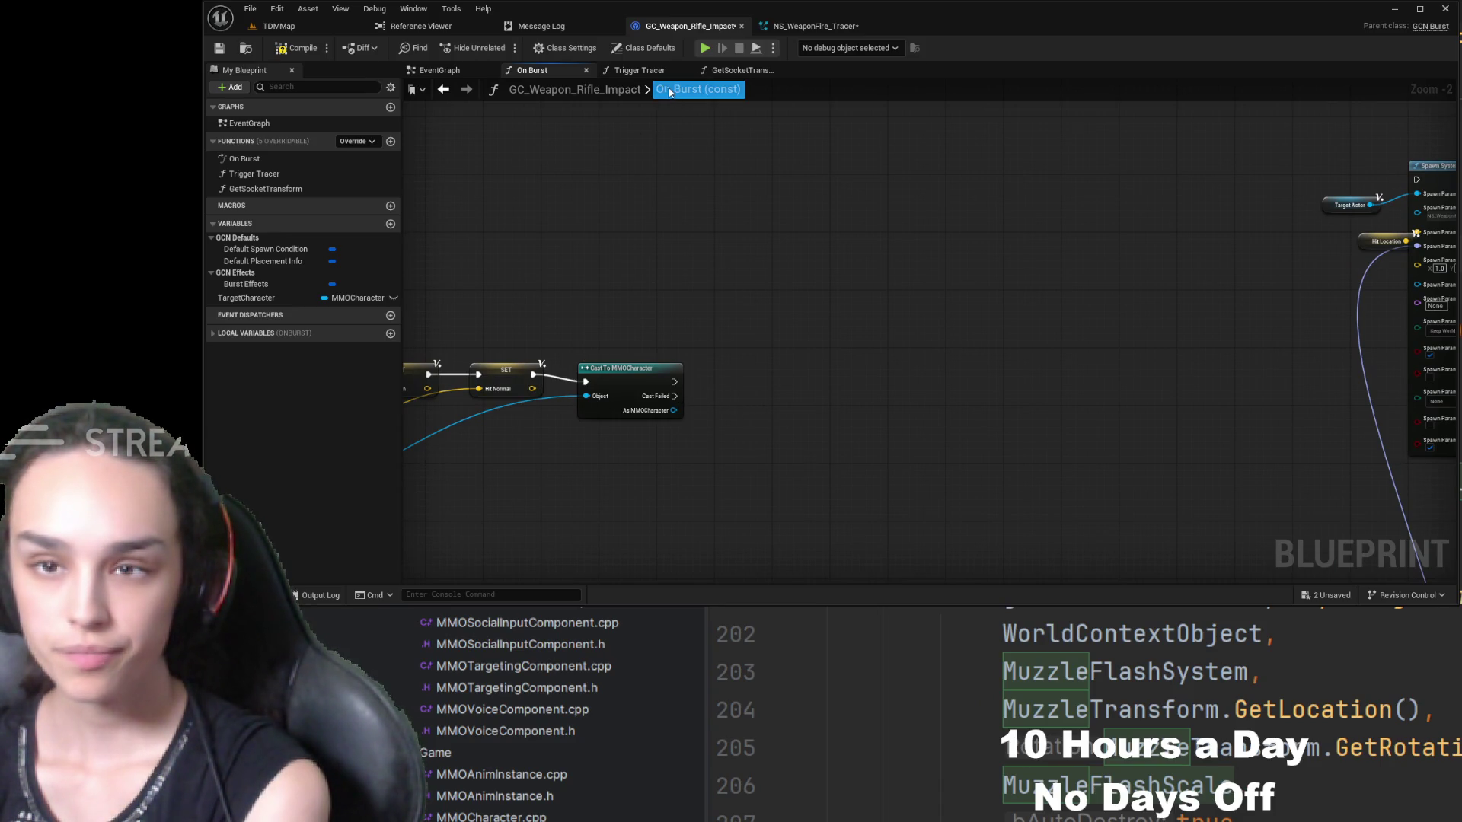
- Check the Trigger Tracer and GetSocketTransform graphs, then add a Trigger Tracer call beside Cast To MMOCharacter
click(641, 70)
click(733, 73)
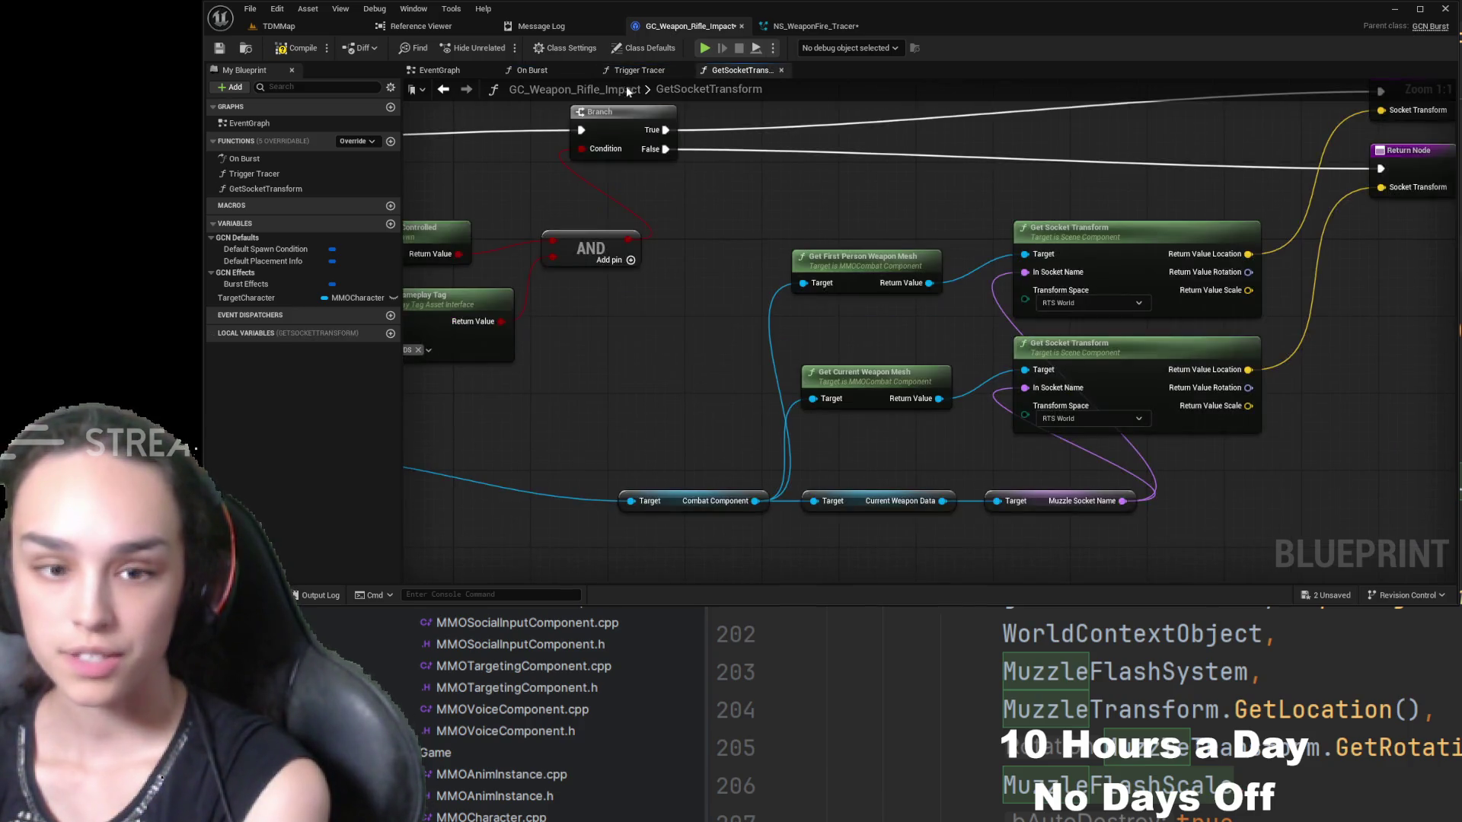
click(563, 71)
click(857, 313)
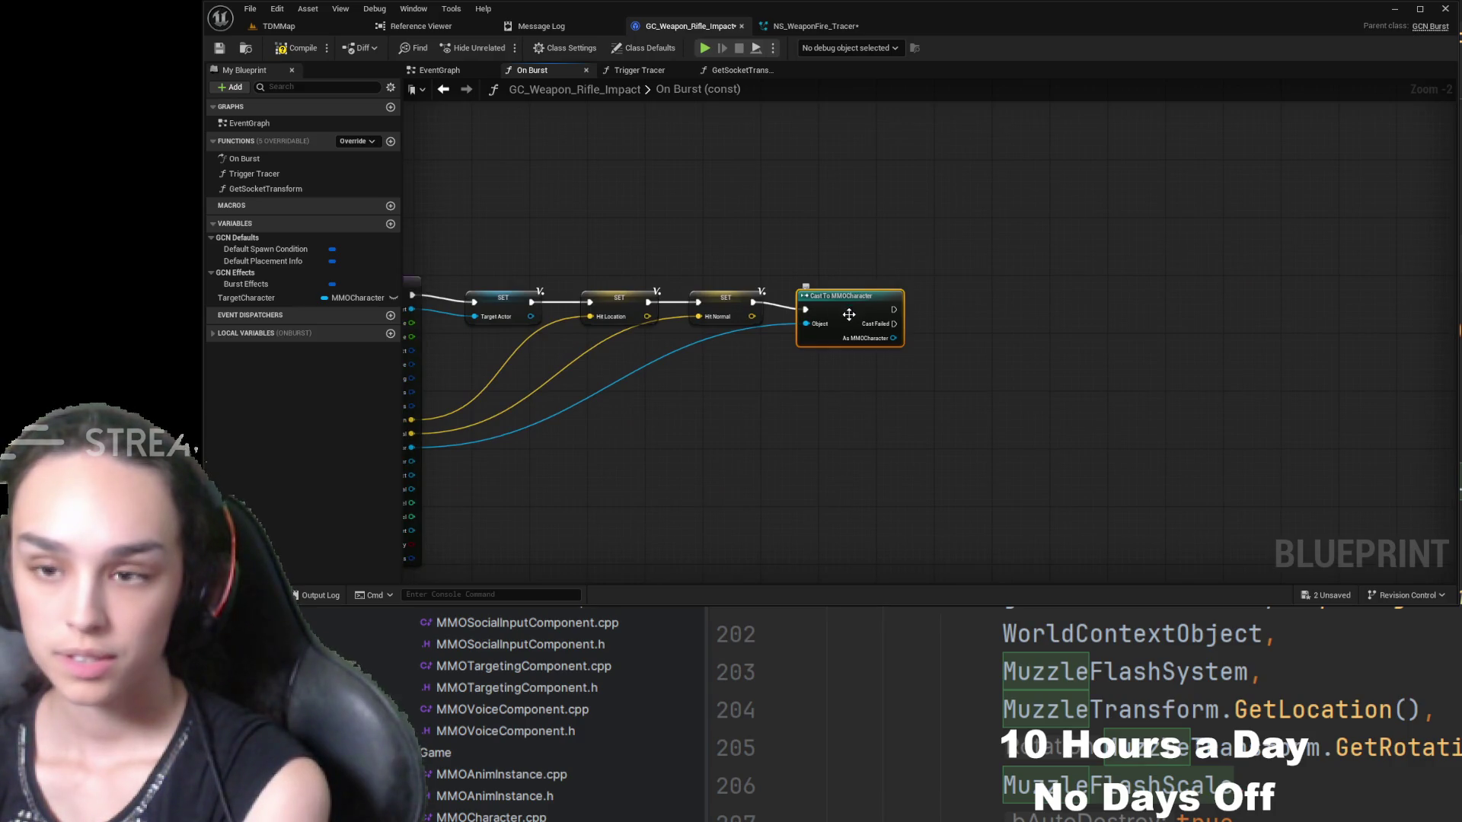
mouse_move(254, 174)
mouse_down()
mouse_move(307, 202)
mouse_move(939, 259)
mouse_up()
- Delete the cast, run Trigger Tracer after the Hit Normal SET with Parameters Instigator as Instigator Actor, and compile
scroll(858, 287, up, 2)
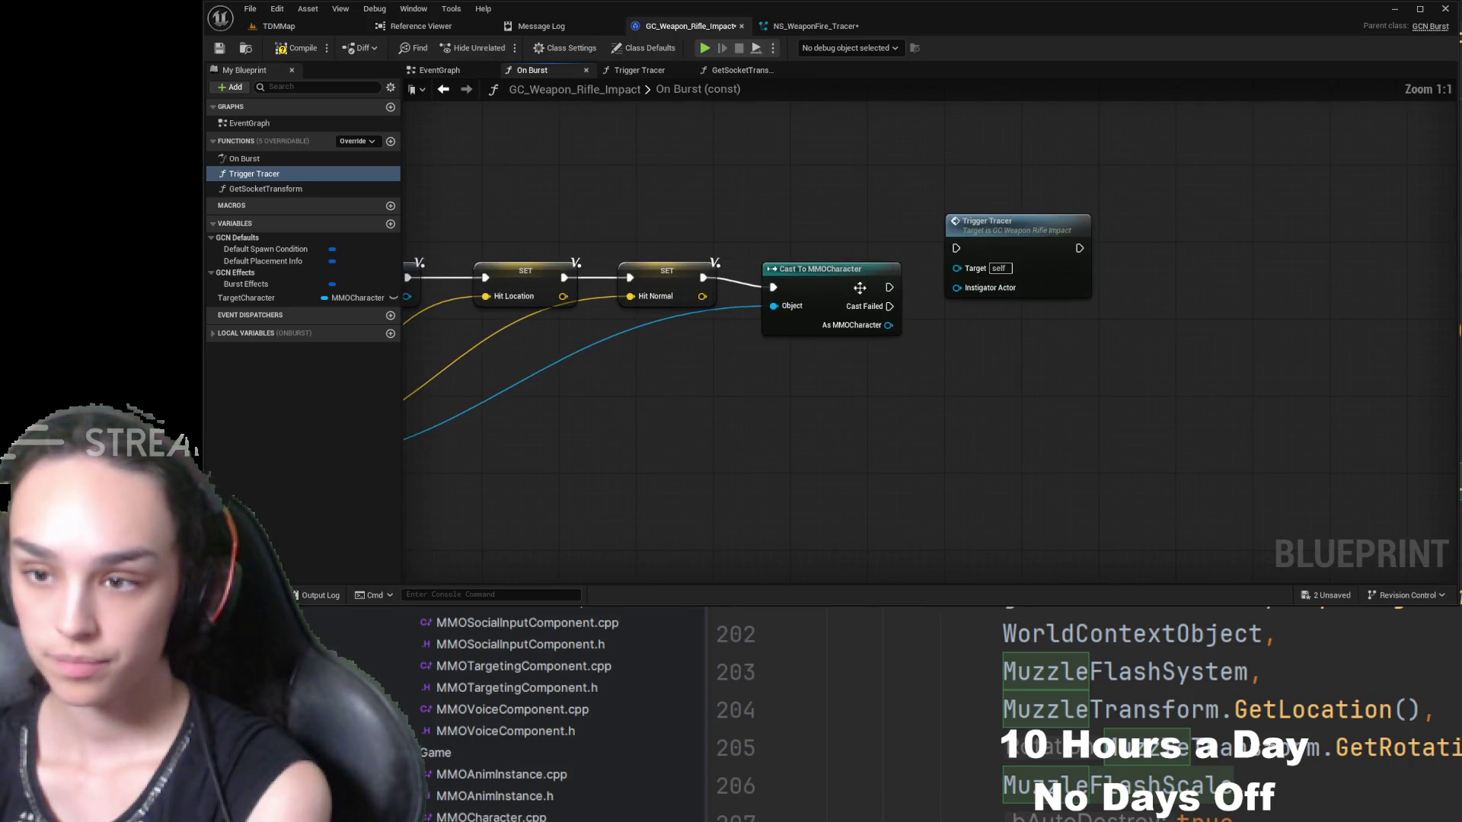
click(858, 287)
key(Delete)
mouse_move(708, 279)
mouse_down()
mouse_move(934, 267)
mouse_move(957, 248)
mouse_move(851, 271)
mouse_up()
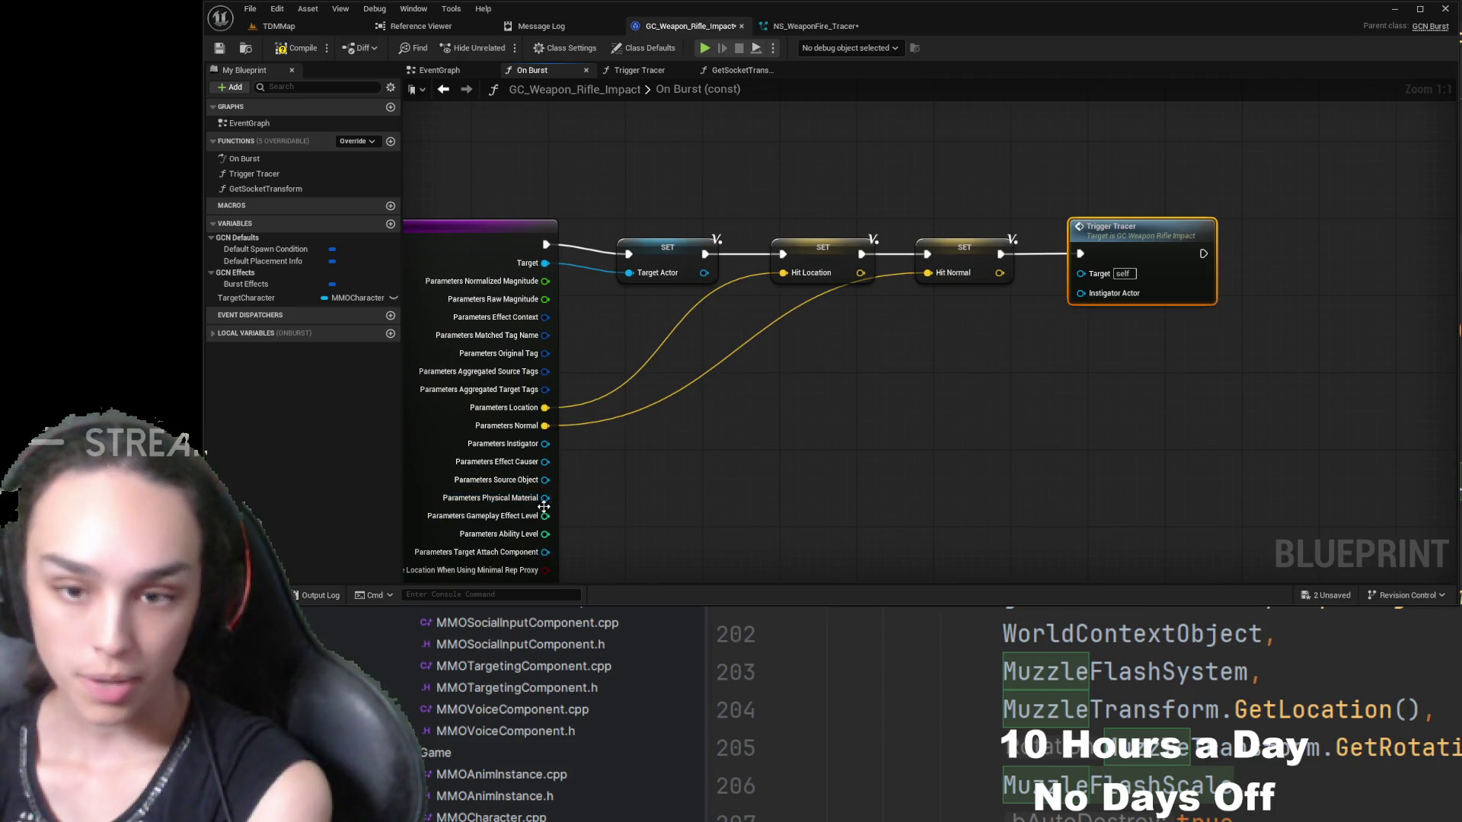
drag(594, 496, 666, 441)
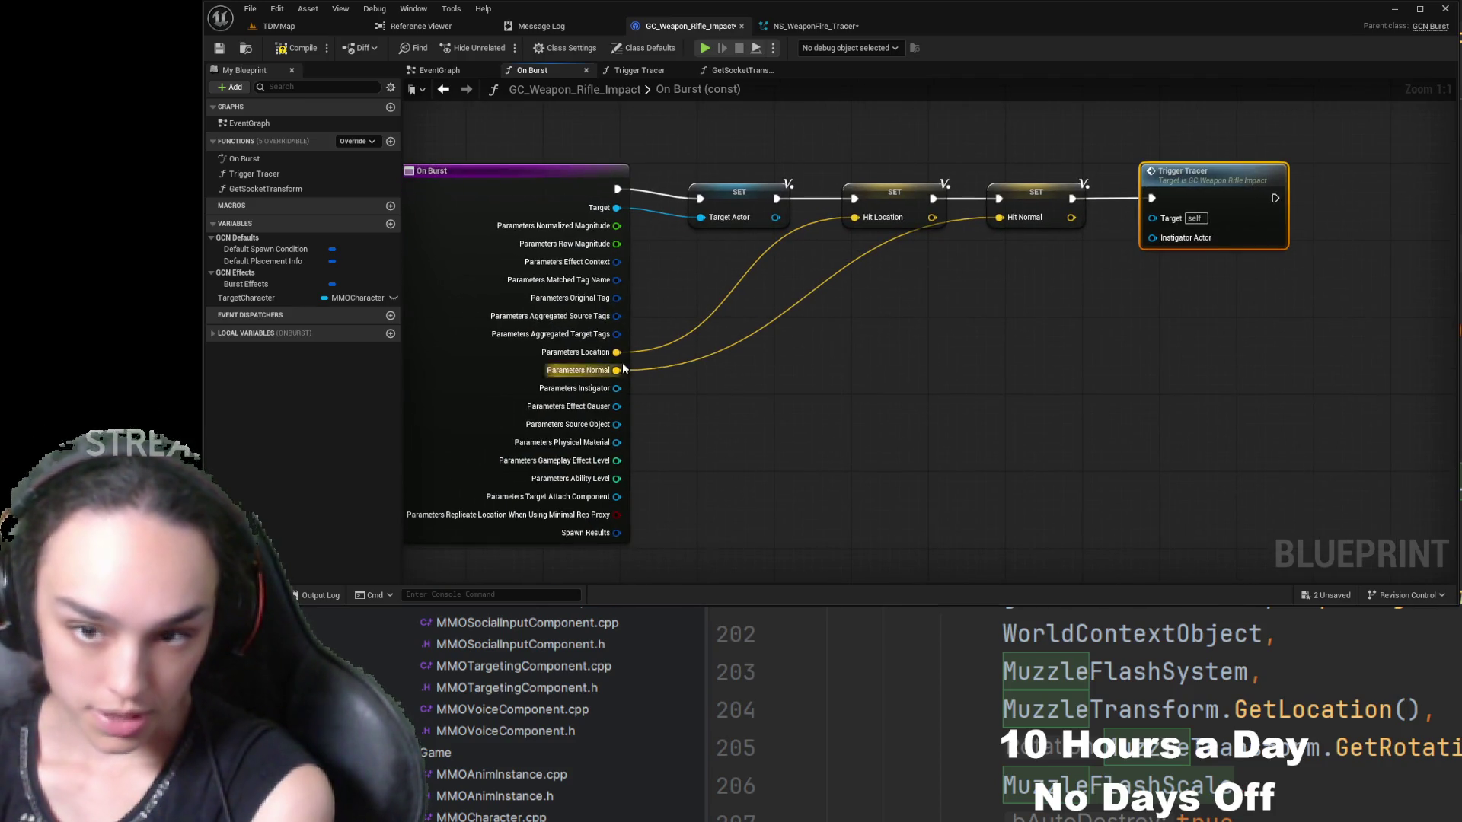
mouse_move(617, 388)
mouse_down()
mouse_move(712, 401)
mouse_move(1065, 262)
mouse_move(1174, 241)
mouse_up()
drag(1195, 310, 799, 442)
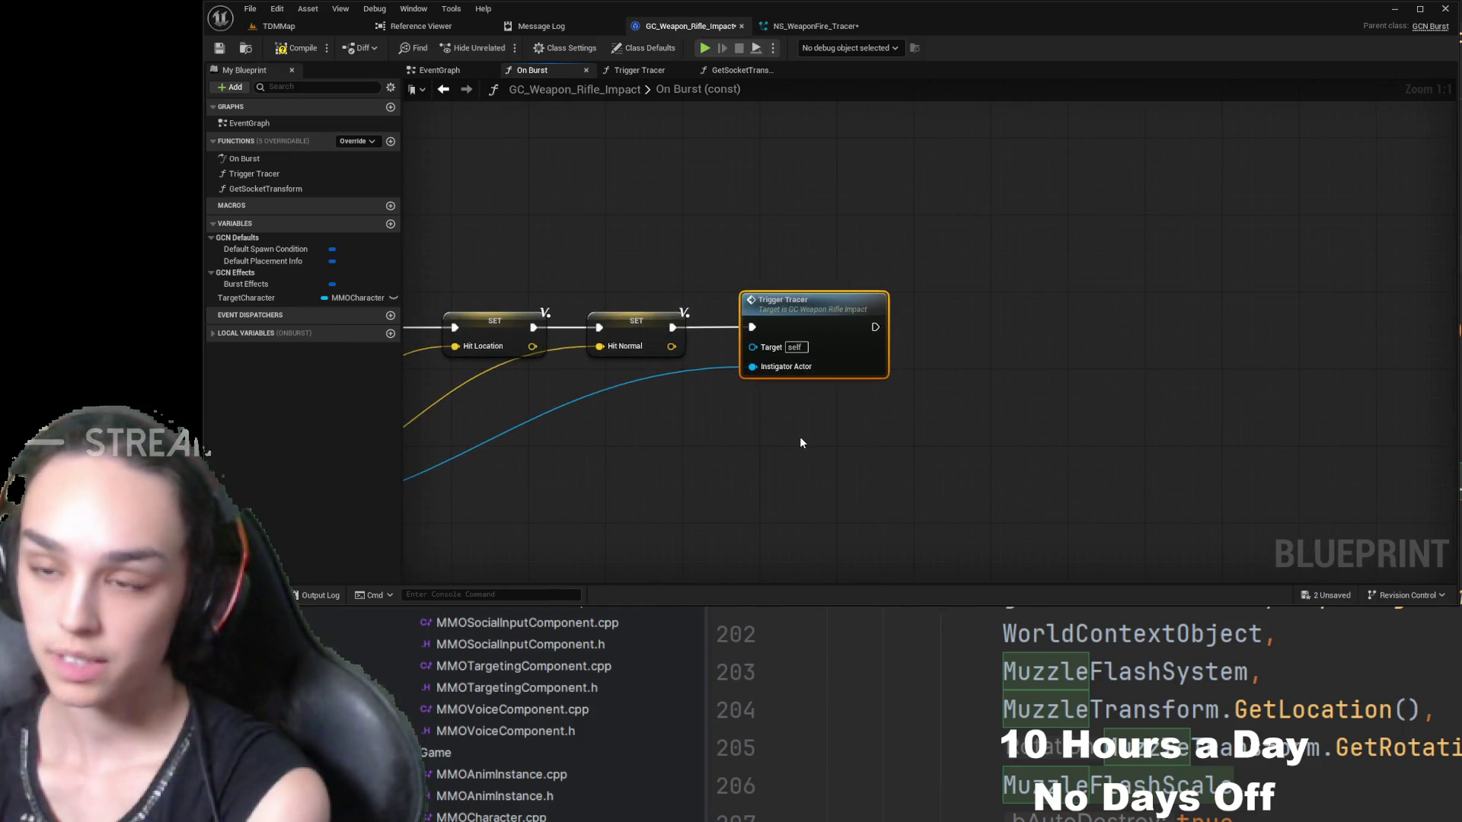
click(297, 48)
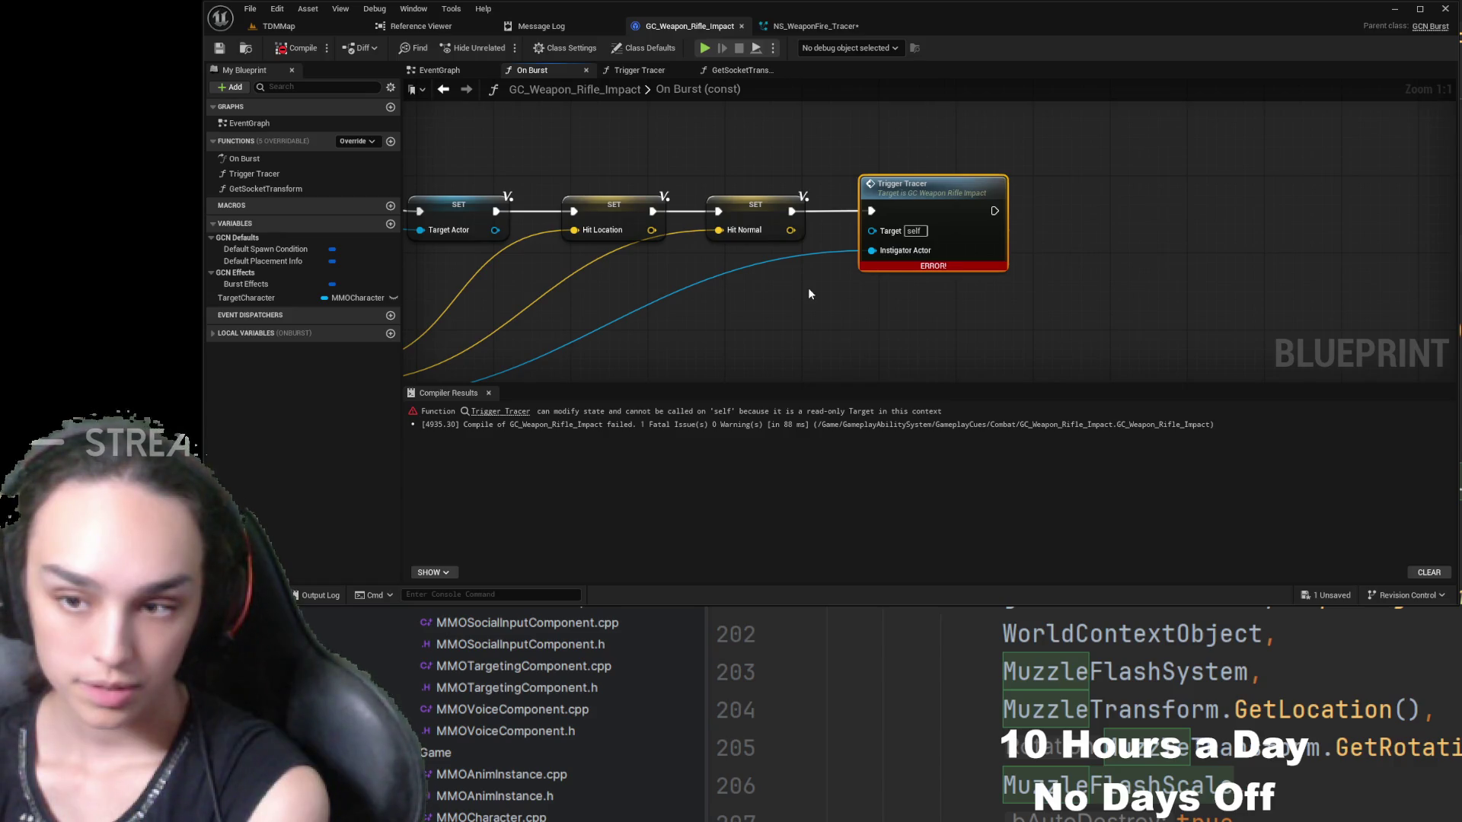
- Close the compiler results and inspect the Spawn System, comment and Niagara nodes
click(489, 393)
mouse_move(496, 400)
mouse_down()
mouse_move(859, 394)
mouse_move(861, 411)
mouse_move(822, 440)
mouse_up()
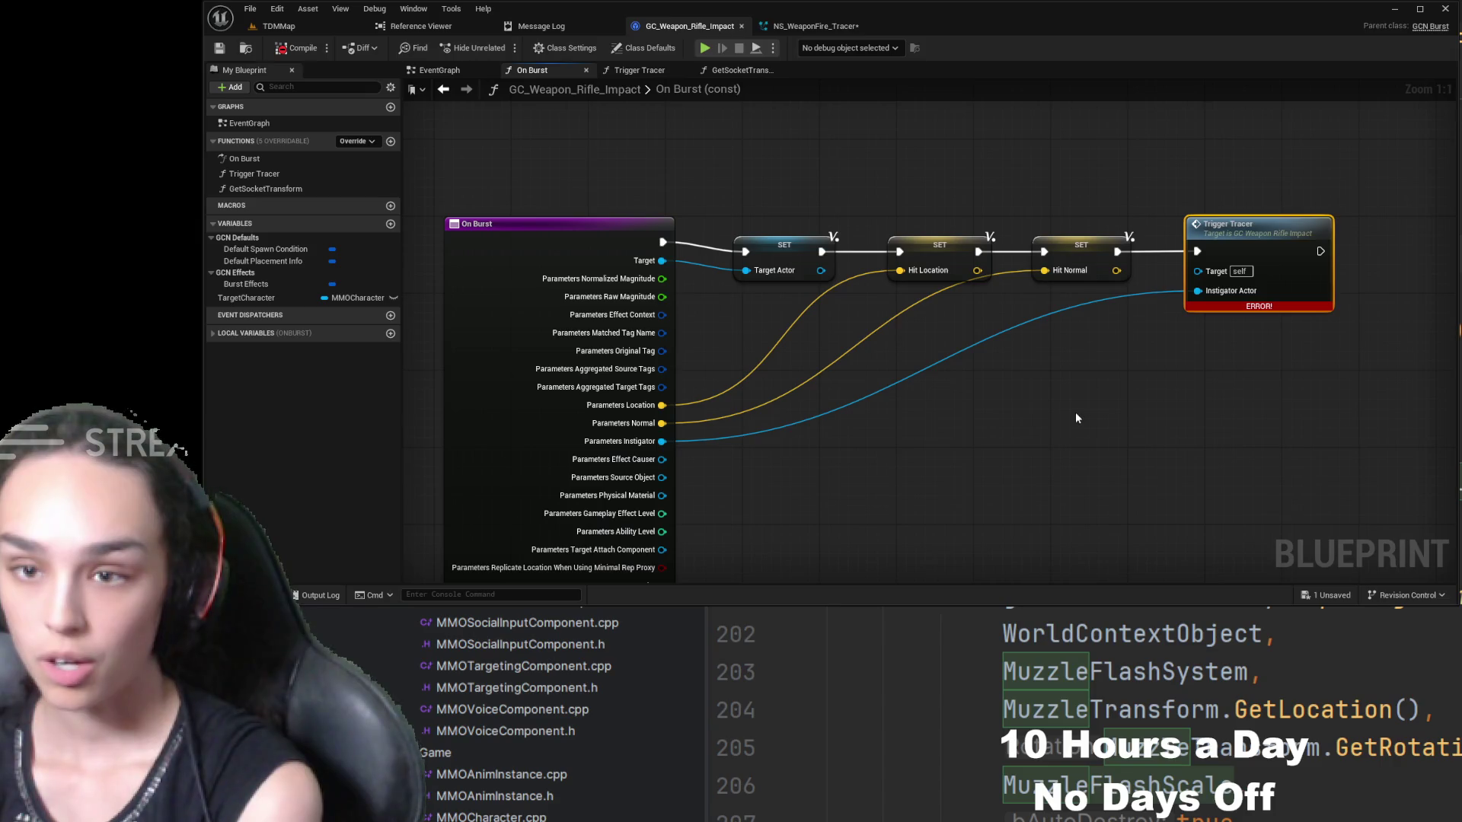
drag(1076, 412, 956, 434)
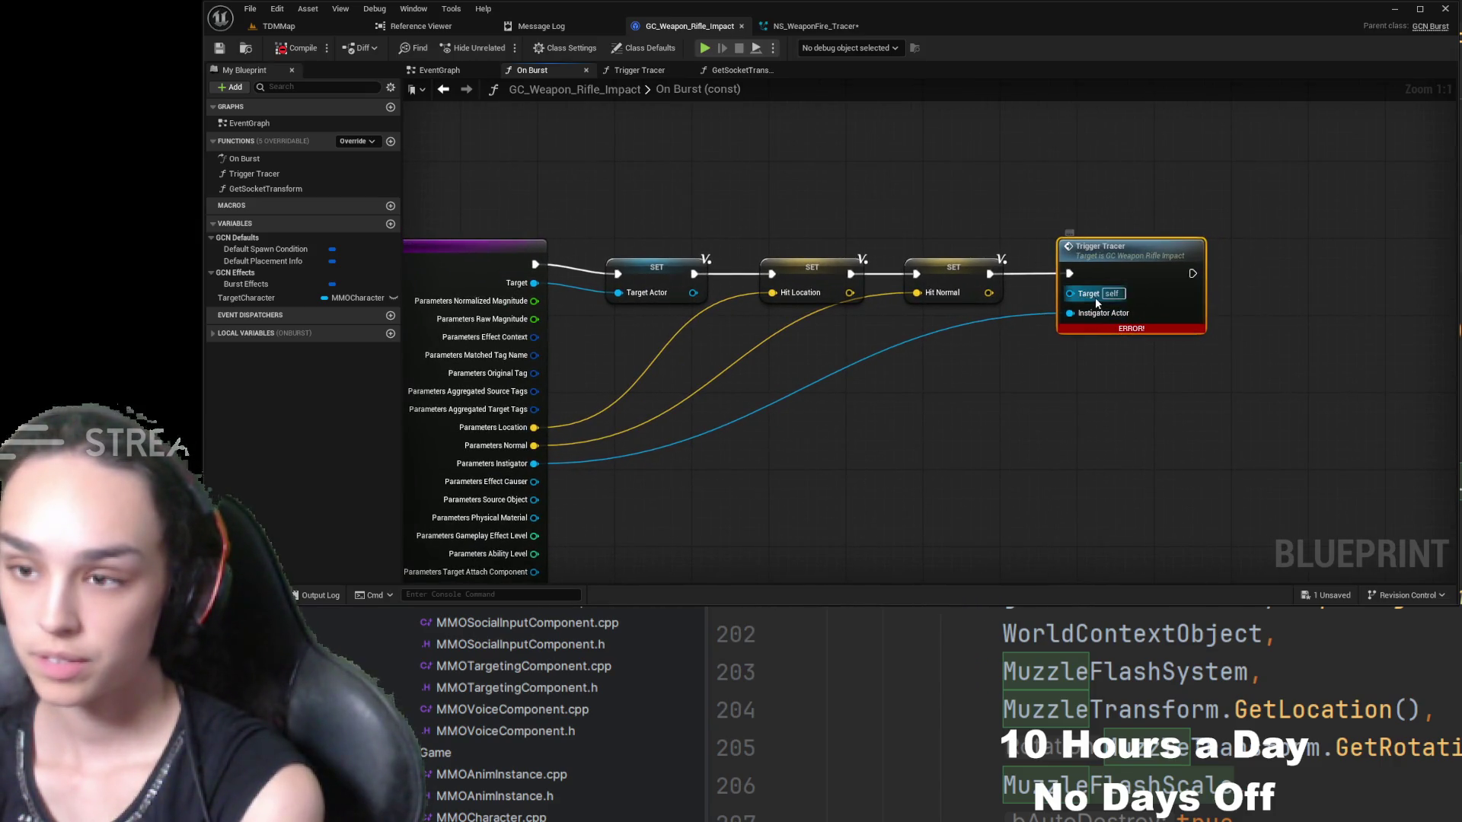
drag(885, 414, 533, 396)
scroll(871, 342, down, 3)
drag(1257, 335, 822, 332)
drag(1338, 391, 1141, 397)
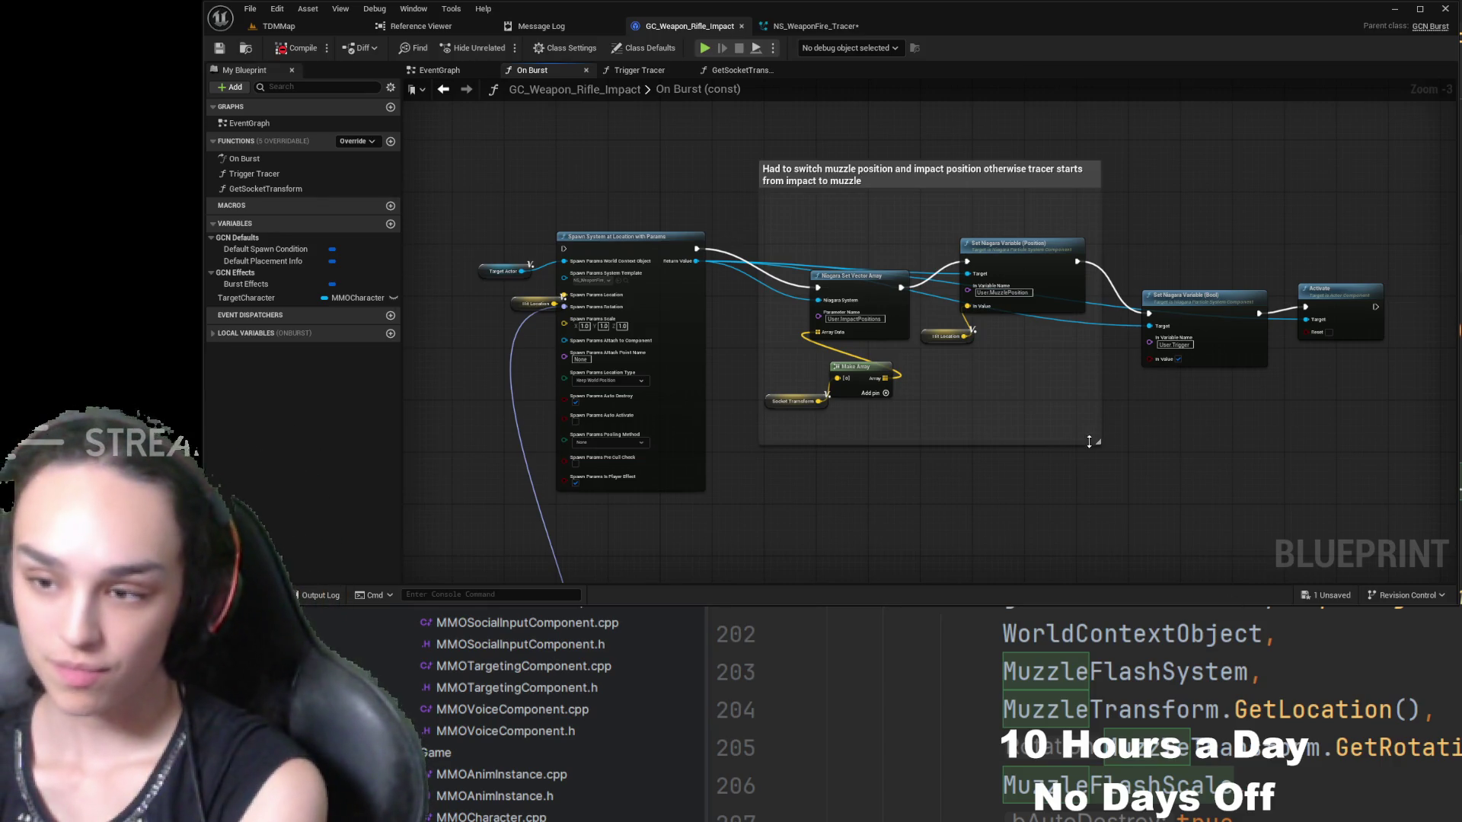
- Unhook the spawn node's Rotation pin and copy the commented tracer nodes into Trigger Tracer
drag(1099, 442, 1112, 436)
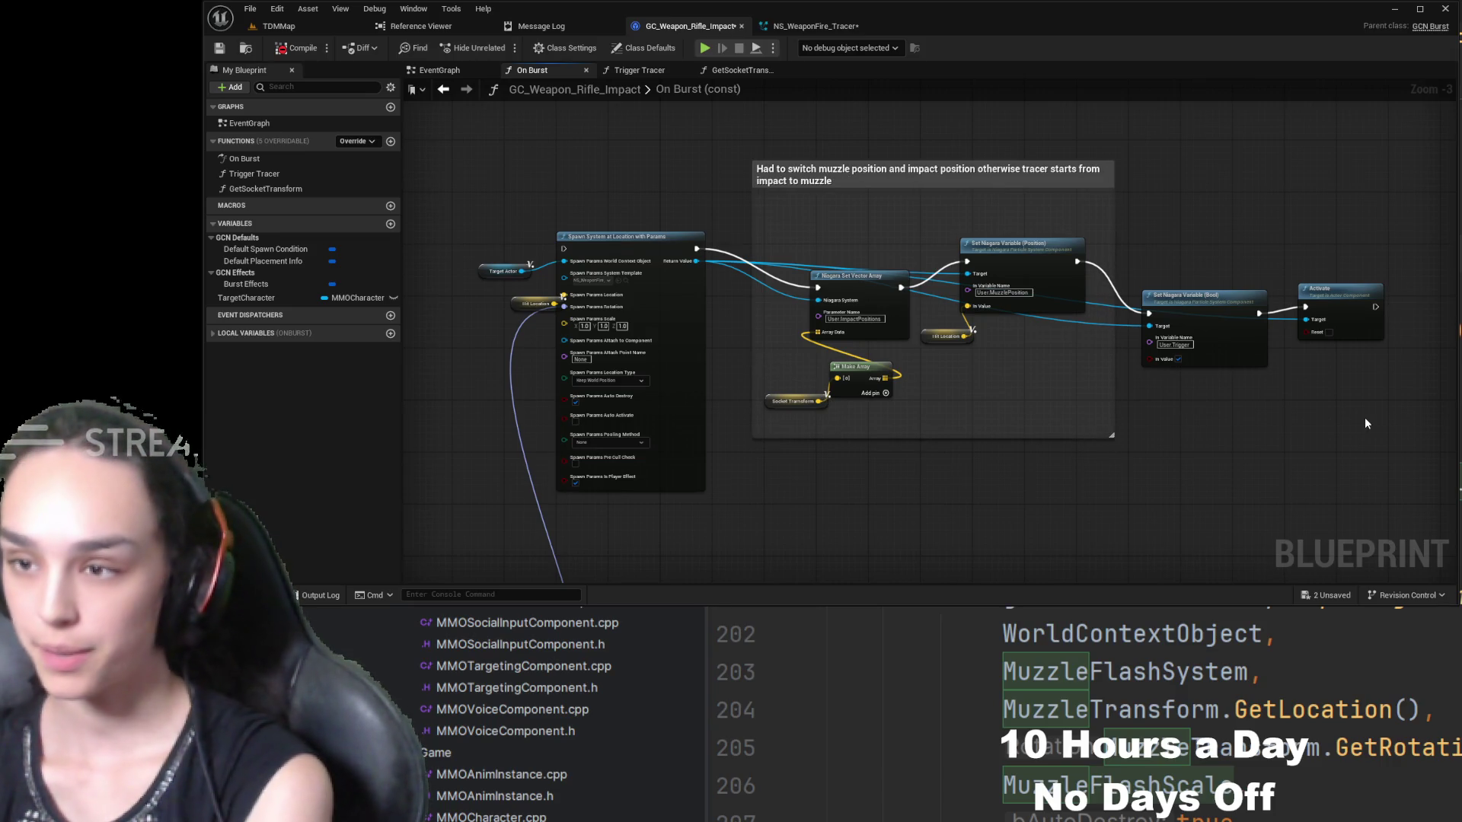
drag(1234, 434, 1307, 412)
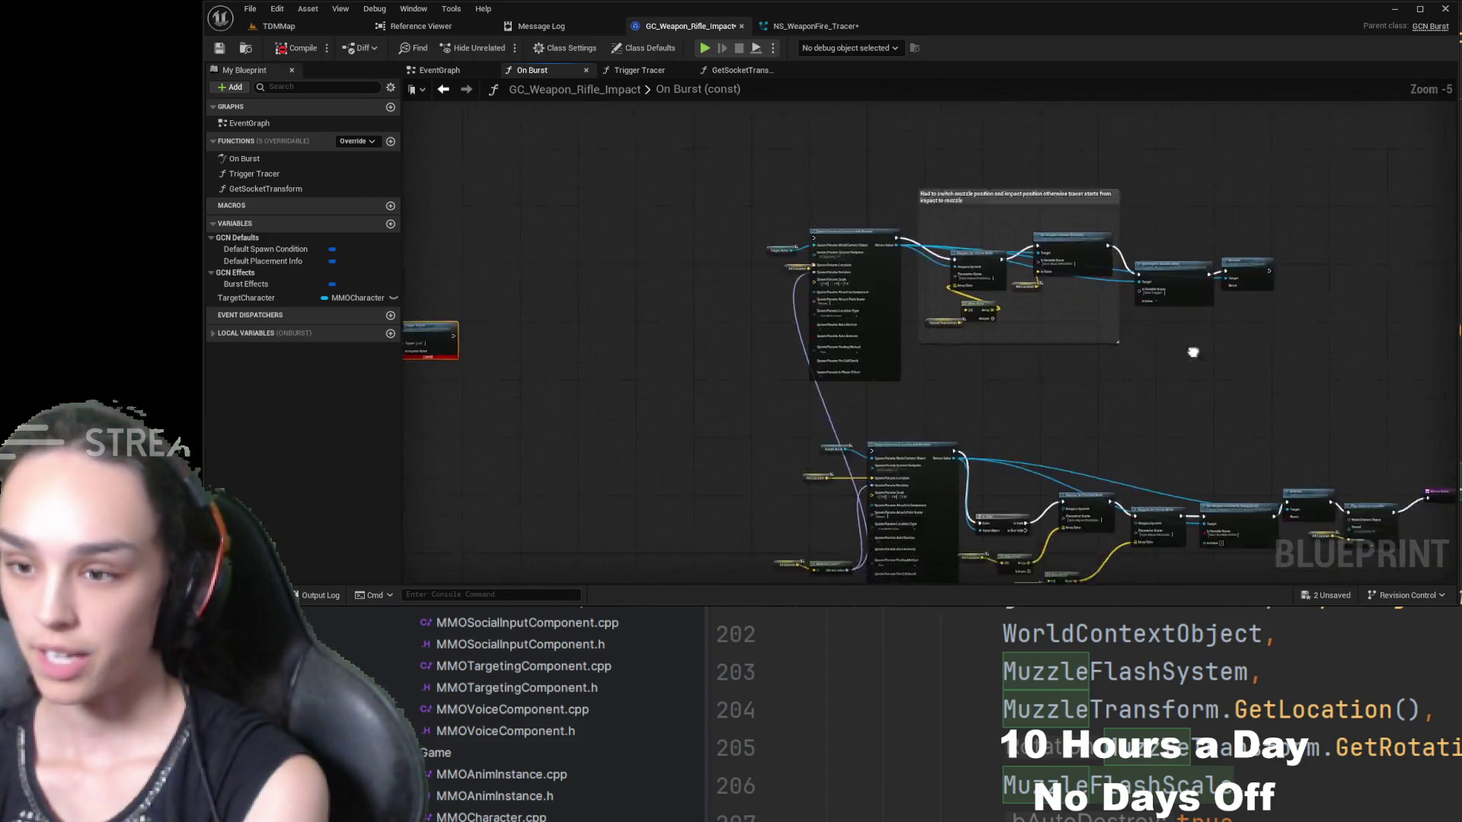
scroll(739, 355, up, 3)
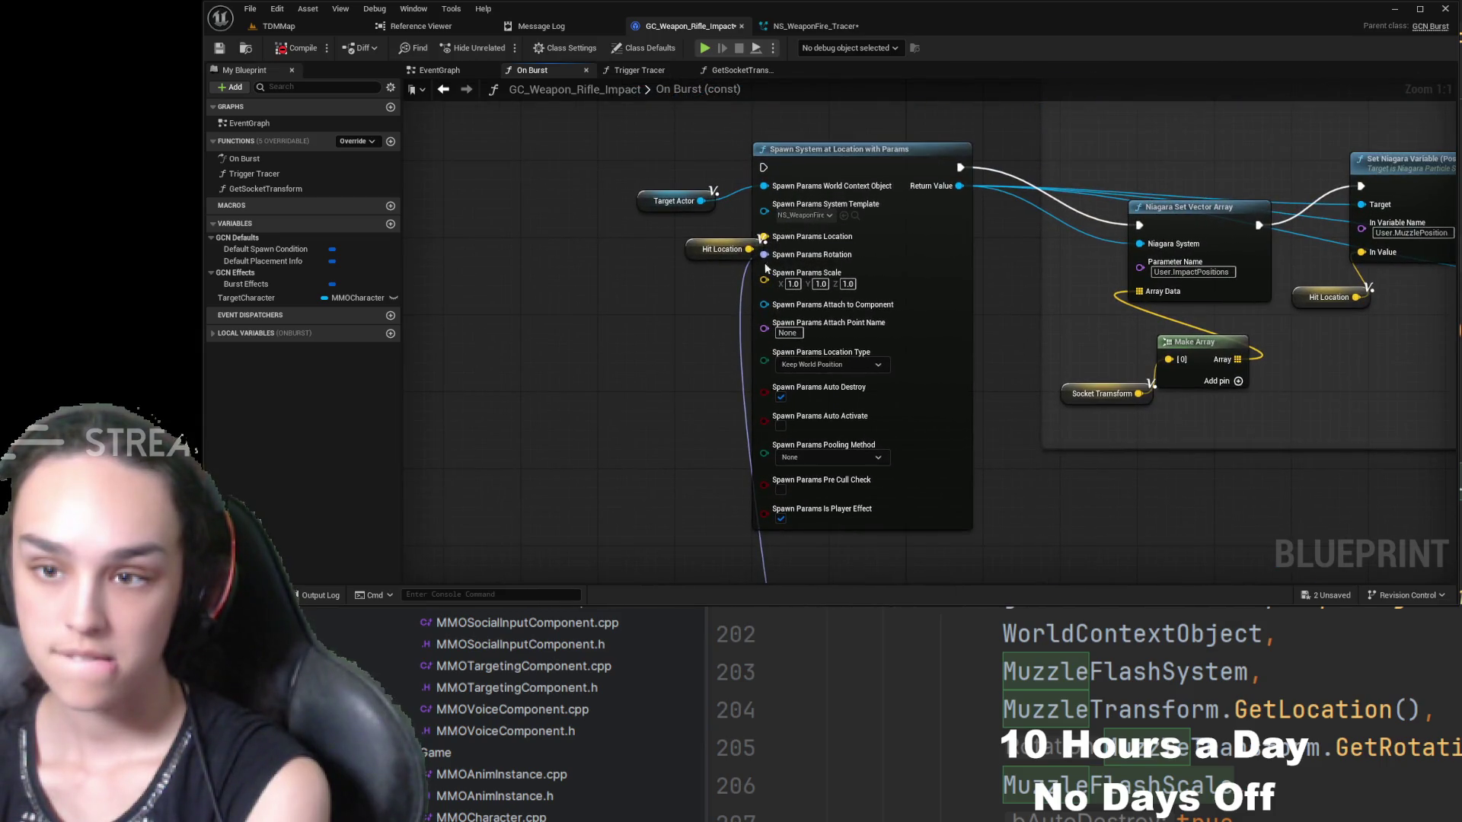
alt+click(778, 259)
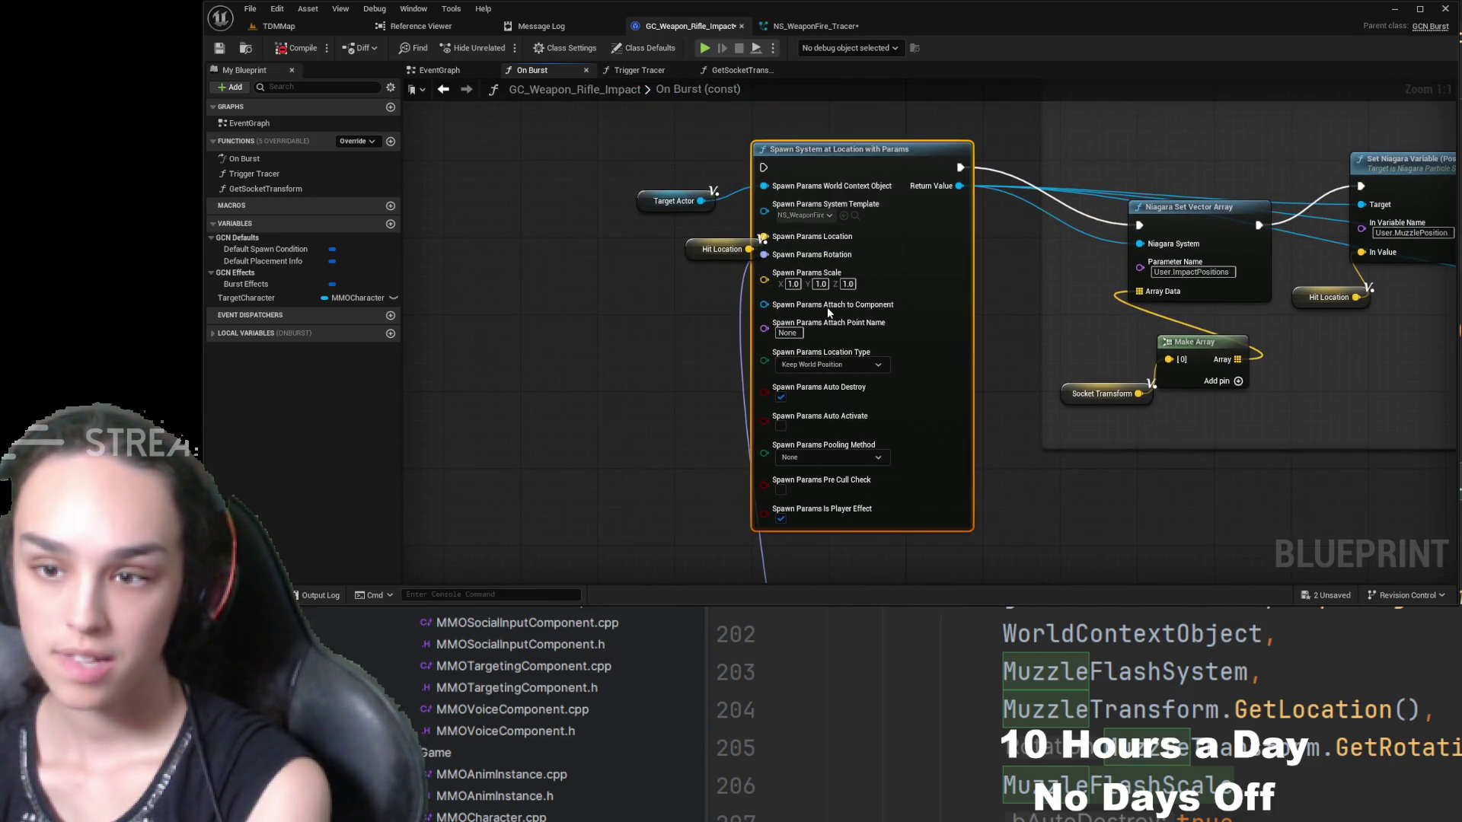
scroll(672, 343, down, 4)
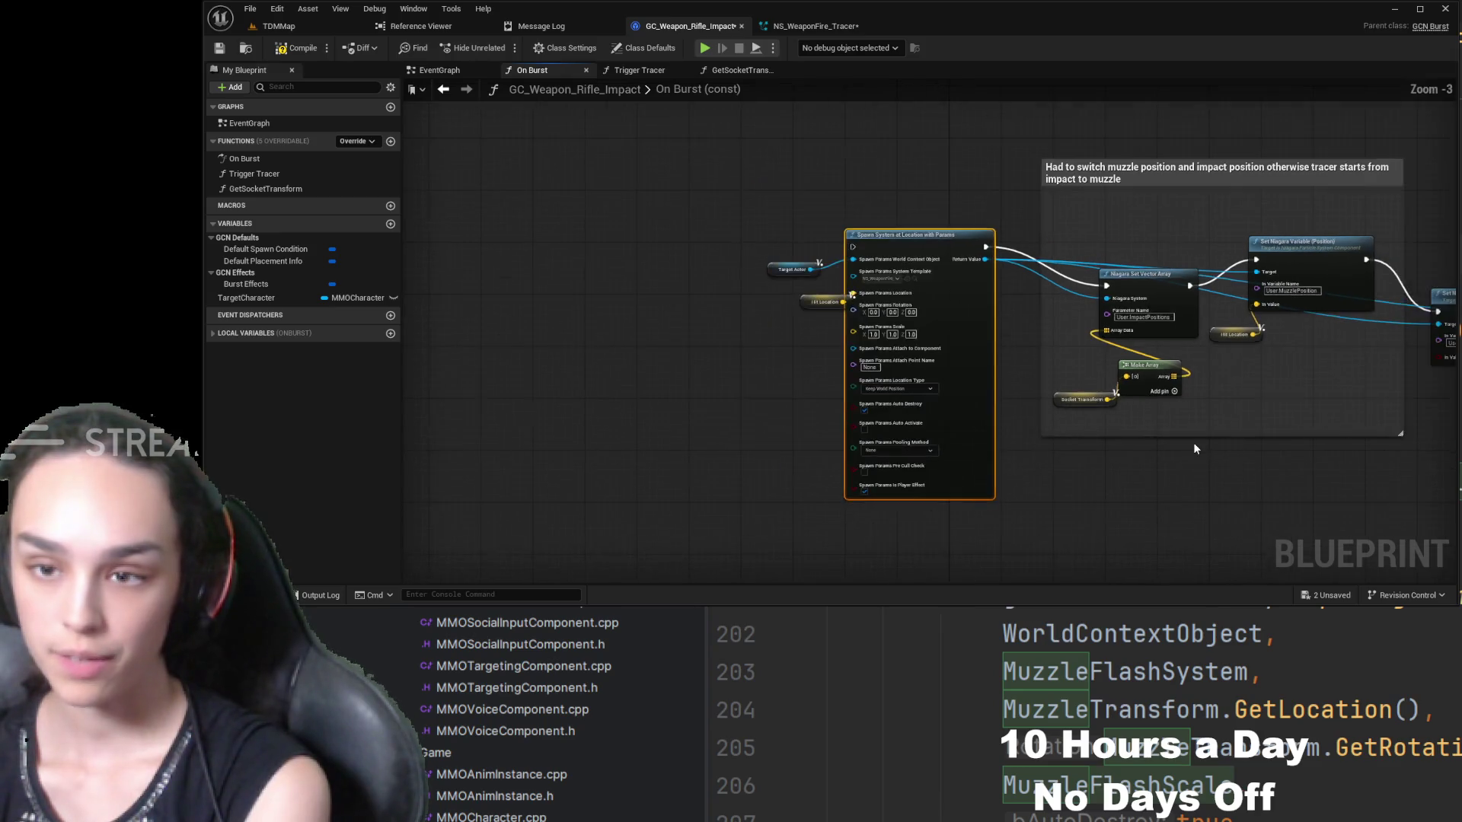
drag(1242, 196, 565, 482)
click(638, 70)
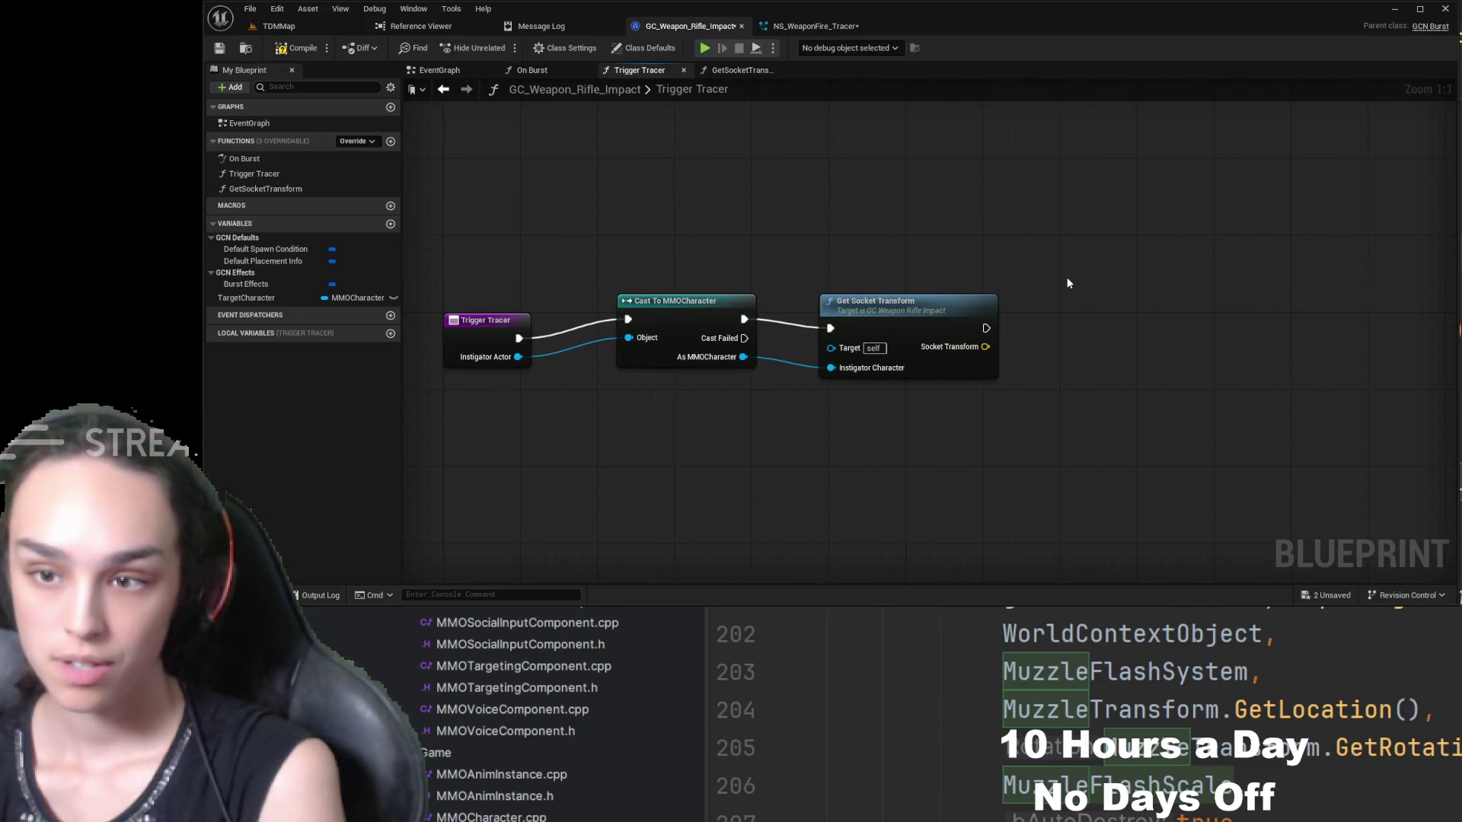
key(ctrl+v)
- Move the pasted nodes aside, run Spawn System after Get Socket Transform, and feed Hit Location into its location
drag(807, 208, 1252, 196)
click(865, 209)
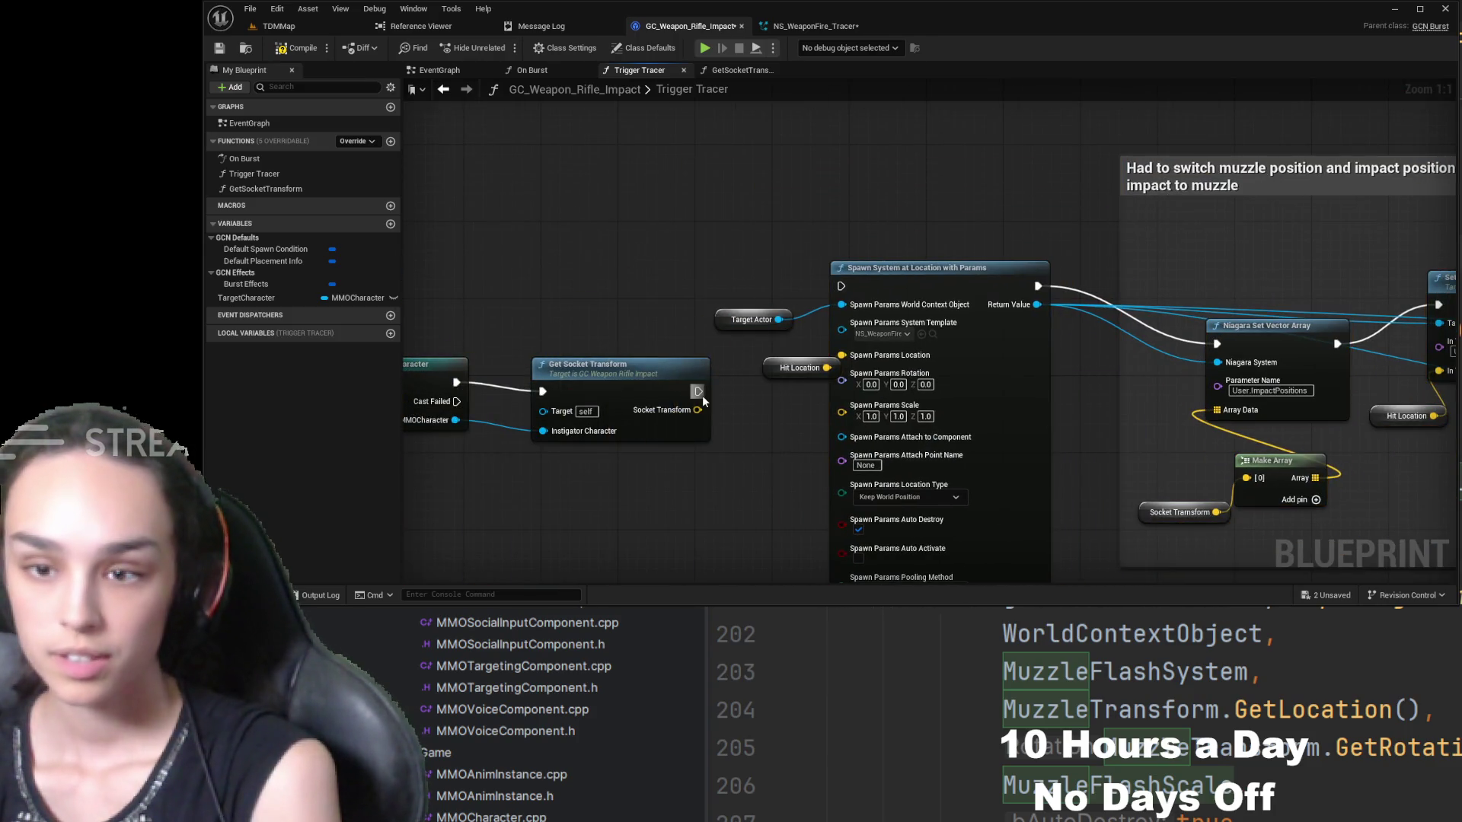
drag(699, 392, 841, 287)
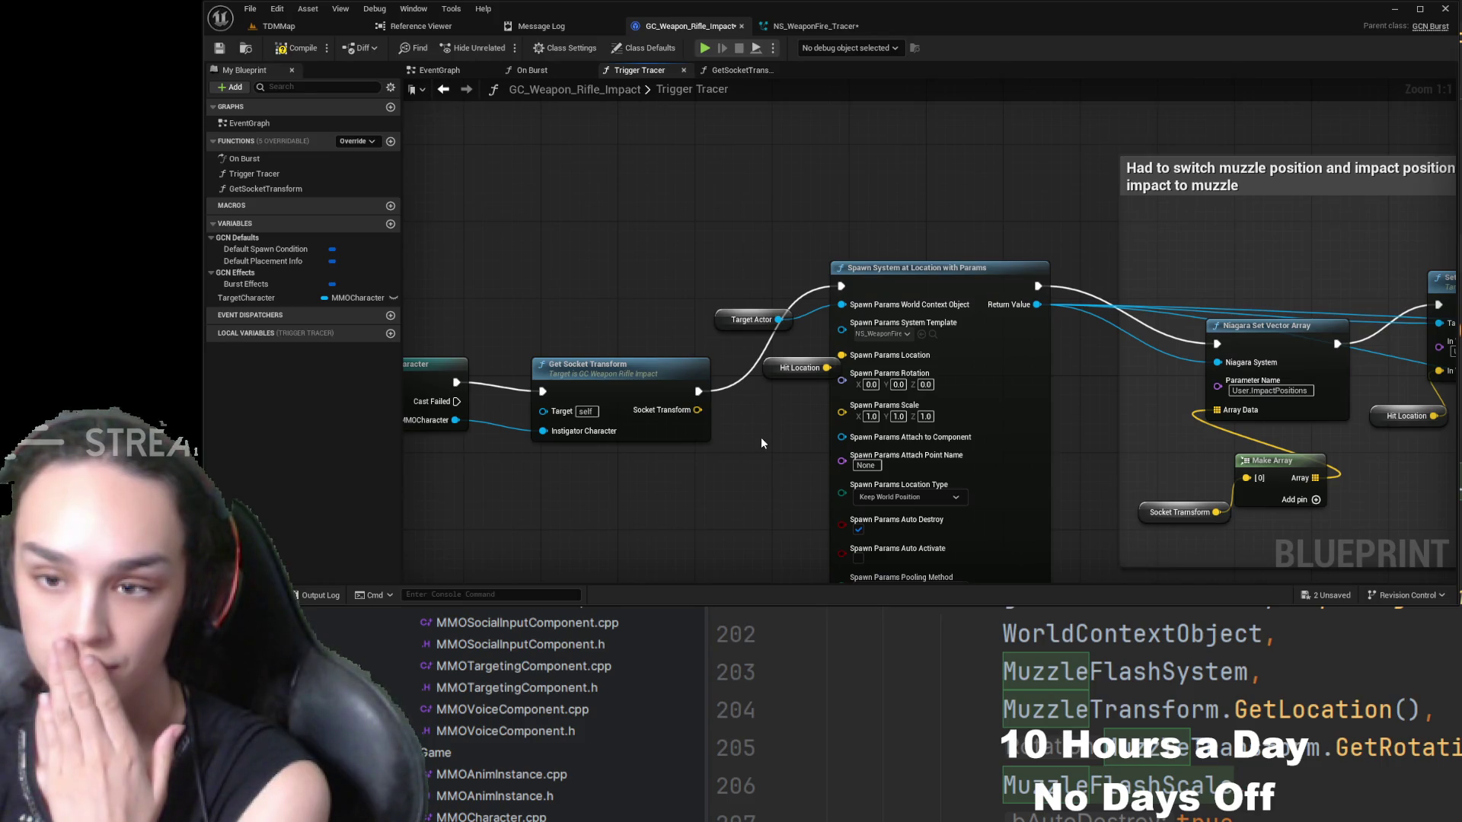
mouse_move(827, 368)
mouse_down()
mouse_move(841, 355)
mouse_move(777, 379)
mouse_up()
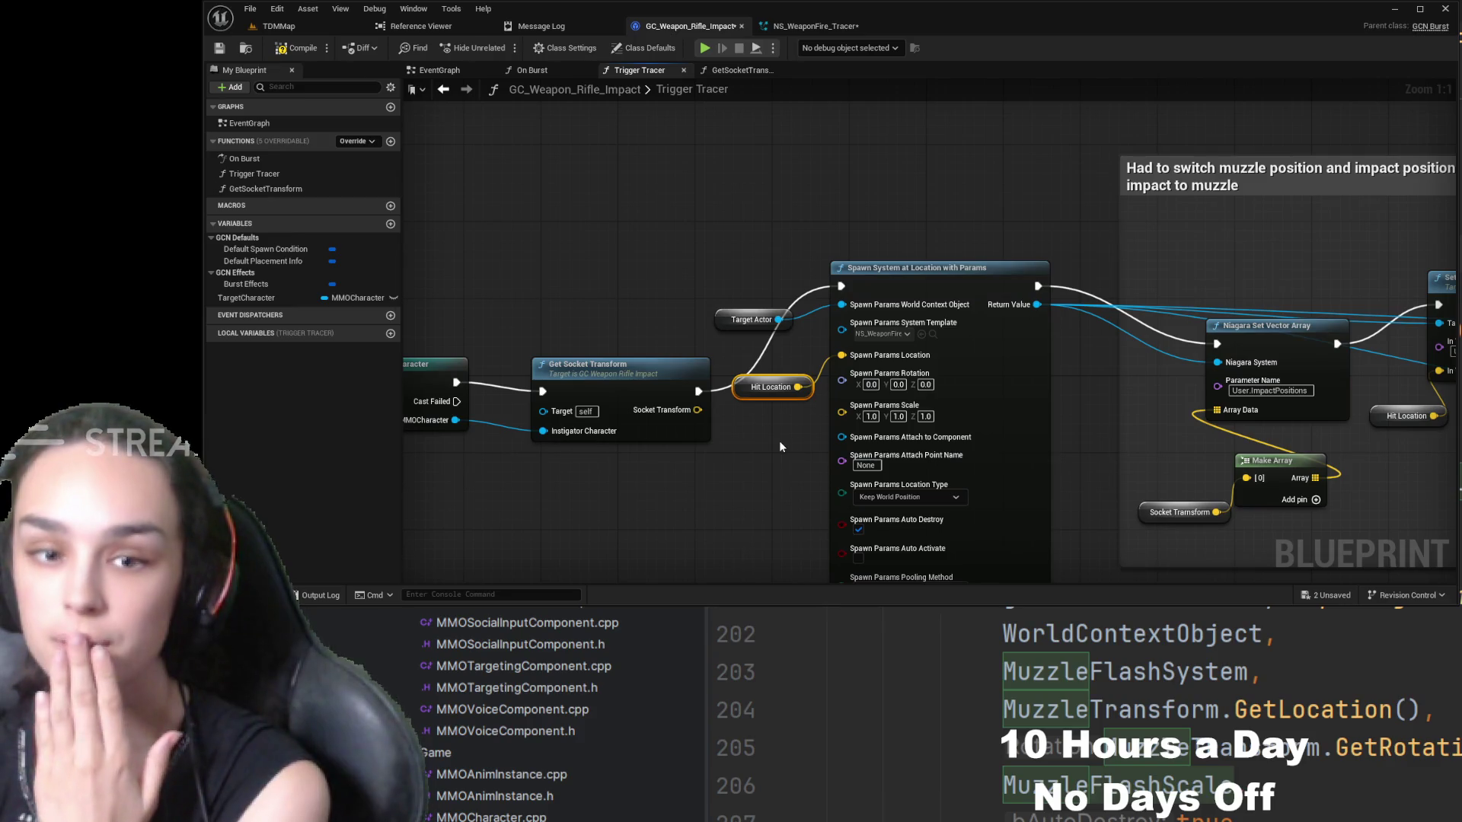
- Link Socket Transform to Make Array's first element, then show the blueprint's class defaults
mouse_move(1127, 466)
mouse_down()
mouse_move(1062, 451)
mouse_move(1064, 417)
mouse_up()
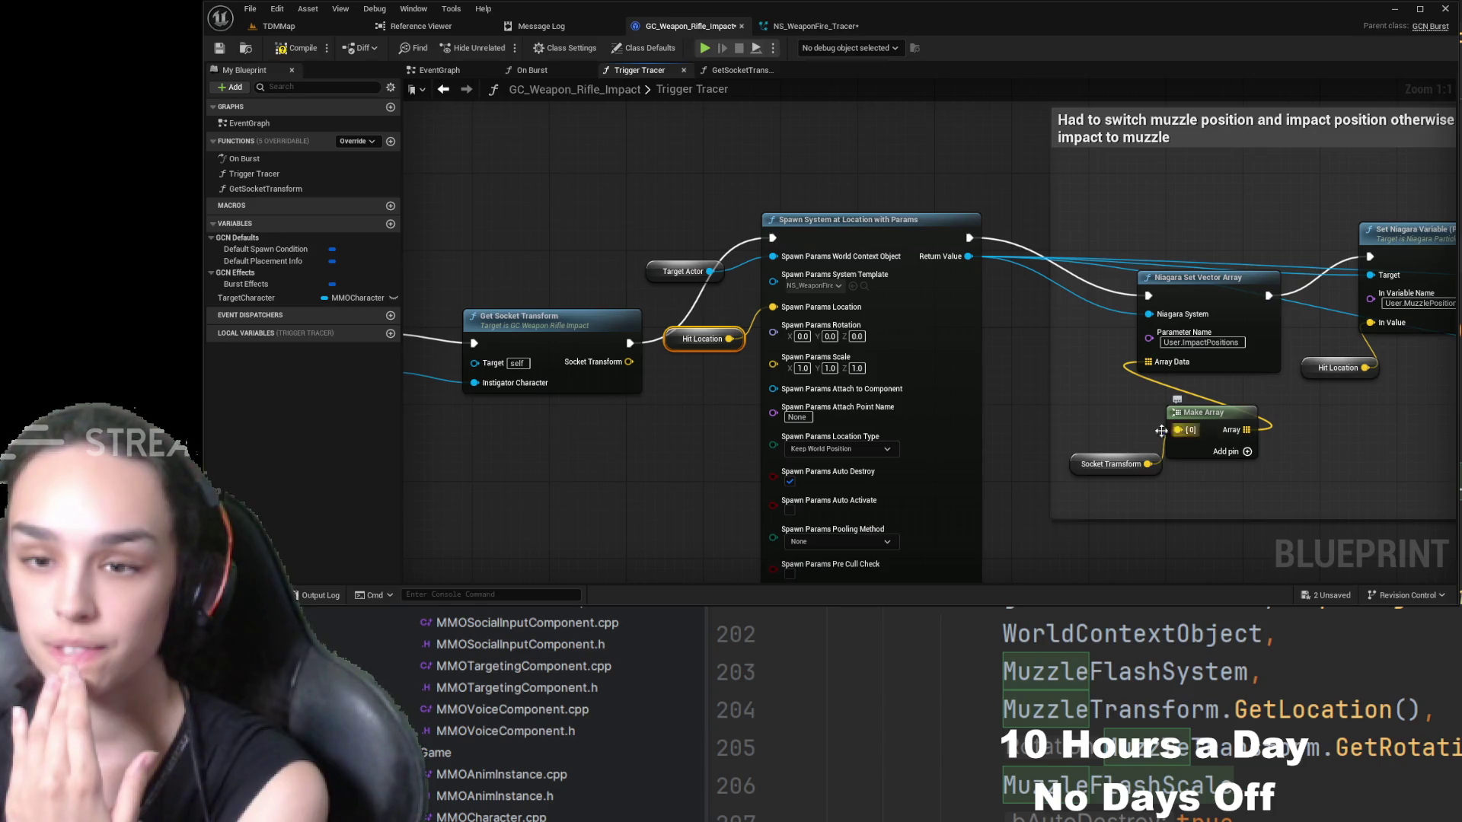
mouse_move(629, 362)
mouse_down()
mouse_move(651, 488)
mouse_move(1157, 467)
mouse_move(1177, 430)
mouse_up()
click(1127, 463)
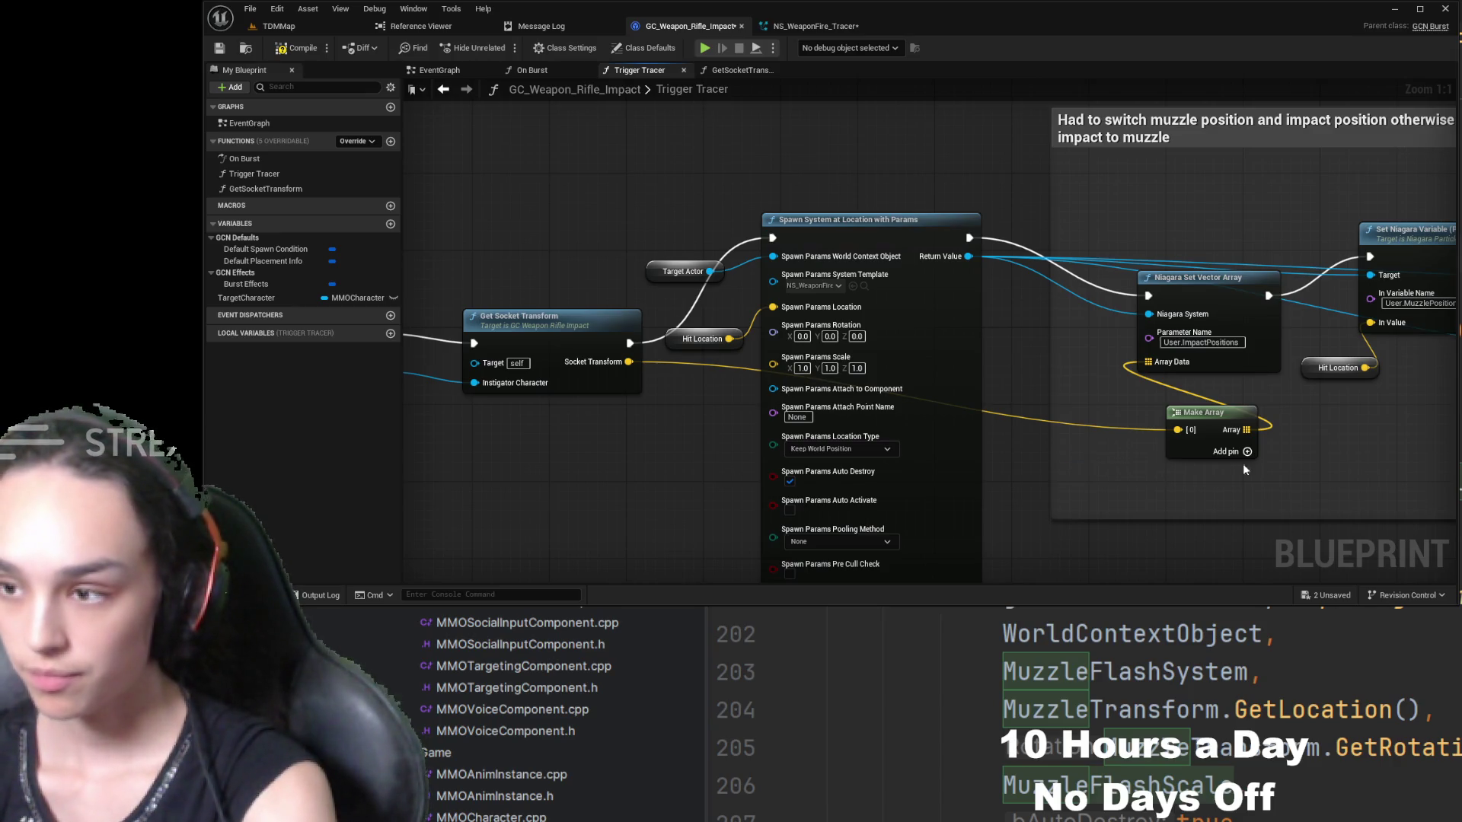
mouse_move(1244, 466)
mouse_down()
mouse_move(1254, 457)
mouse_move(1121, 452)
mouse_move(1400, 414)
mouse_up()
drag(408, 457, 718, 456)
drag(468, 332, 714, 333)
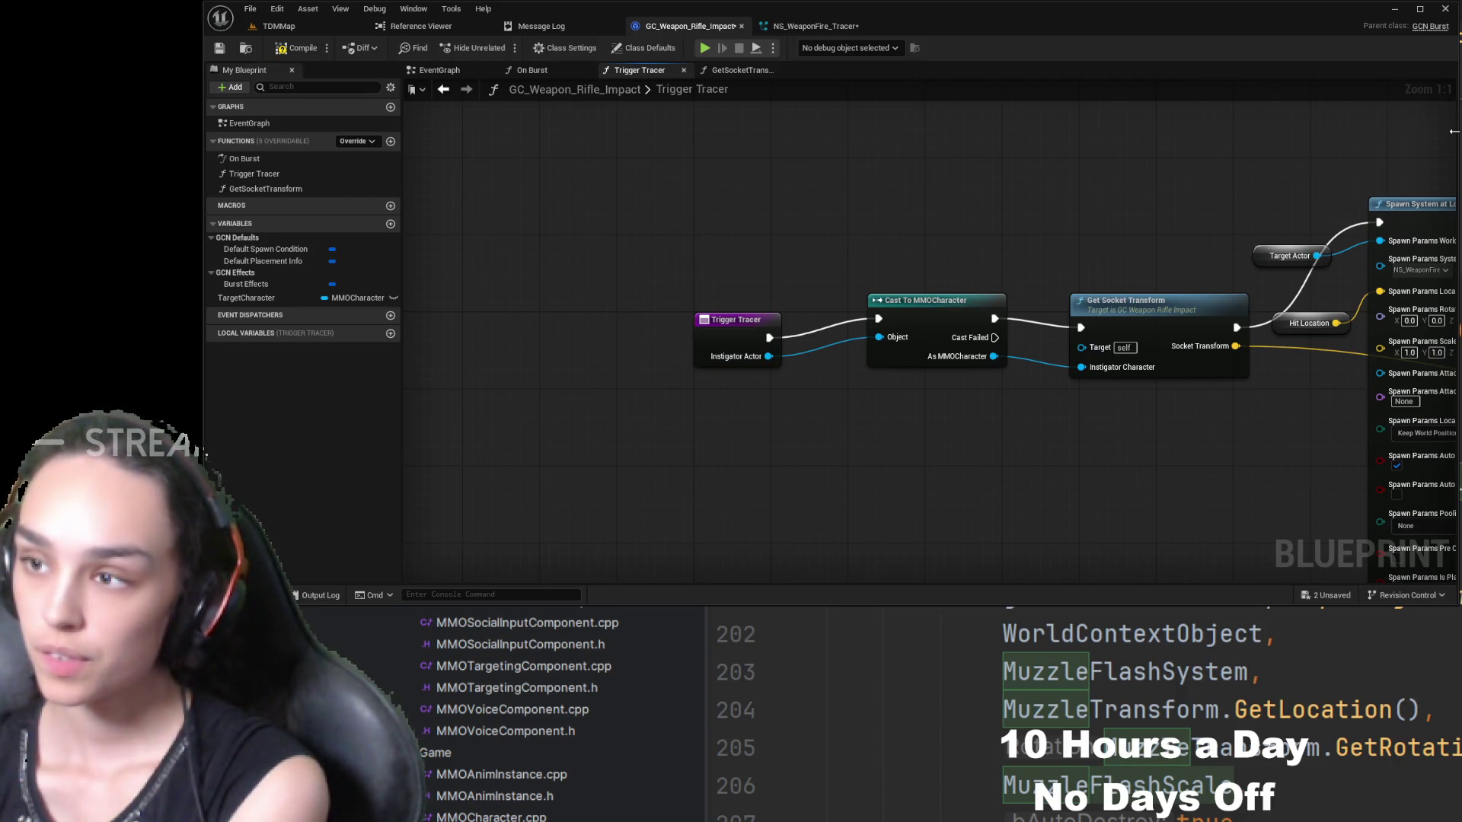
click(633, 47)
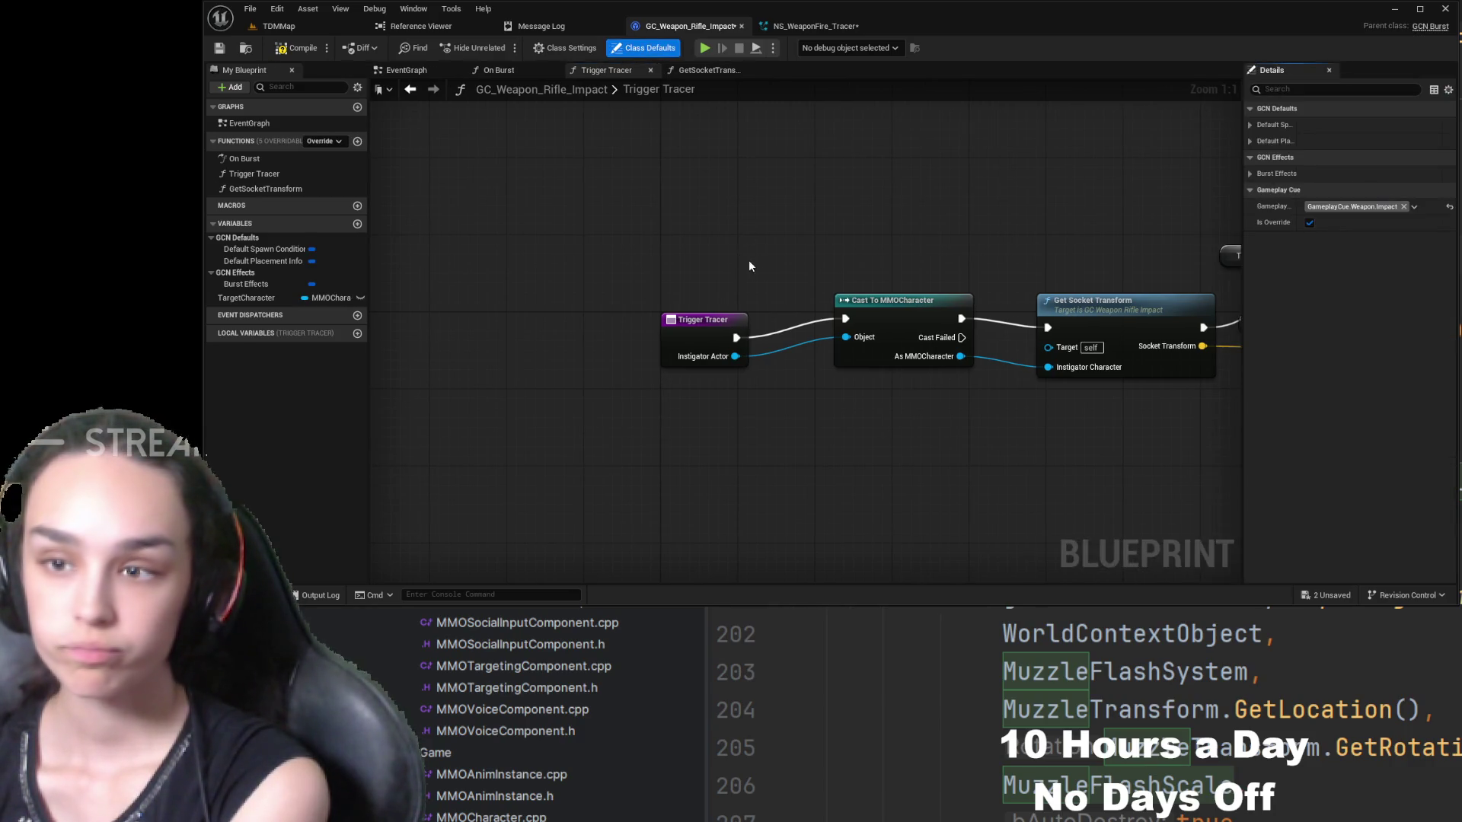
- Add a Vector input named Hit Location to the Trigger Tracer entry node and create a new local variable
click(579, 48)
click(697, 326)
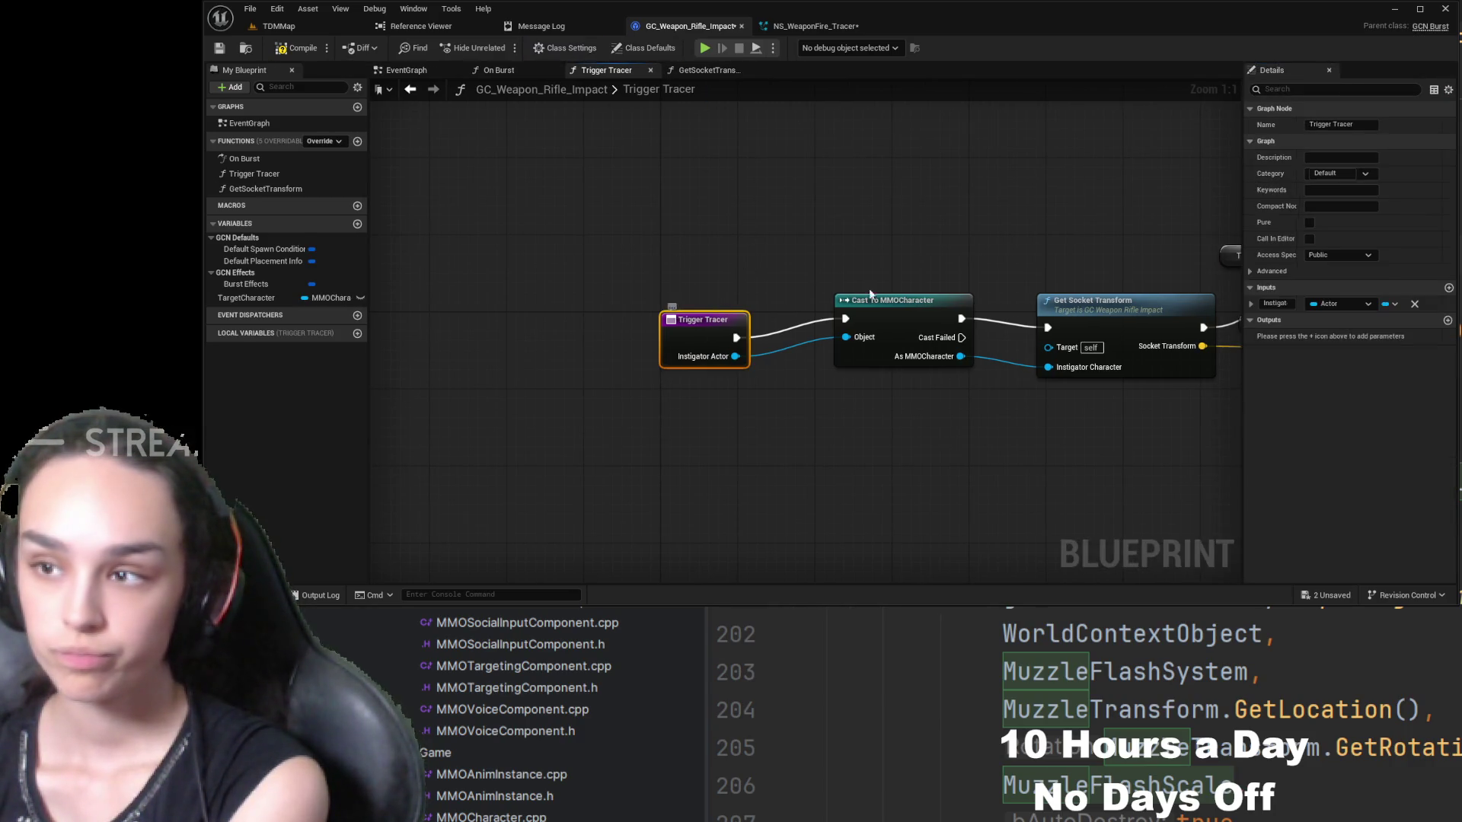
click(1450, 289)
text(Location)
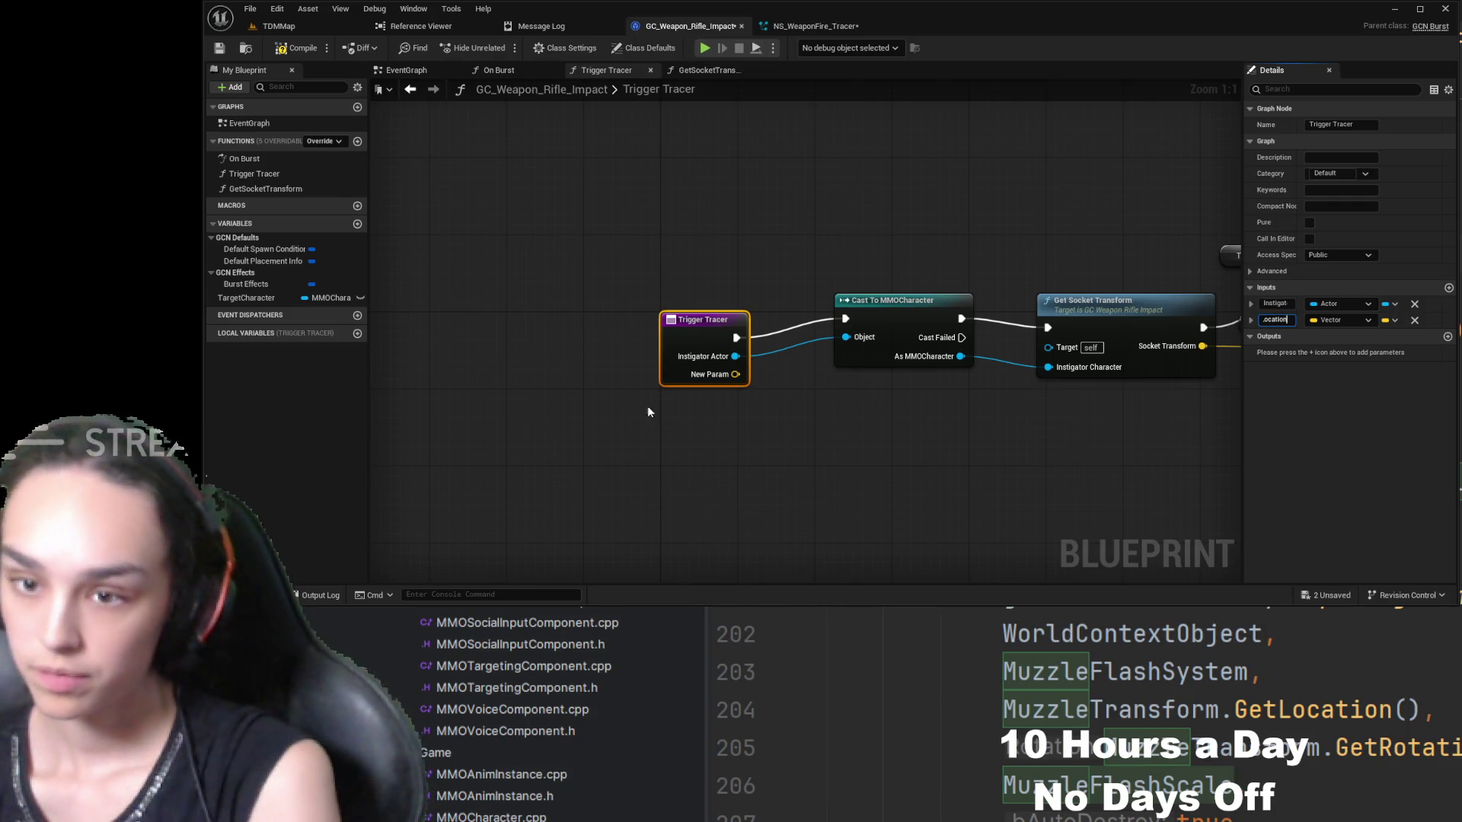
click(649, 411)
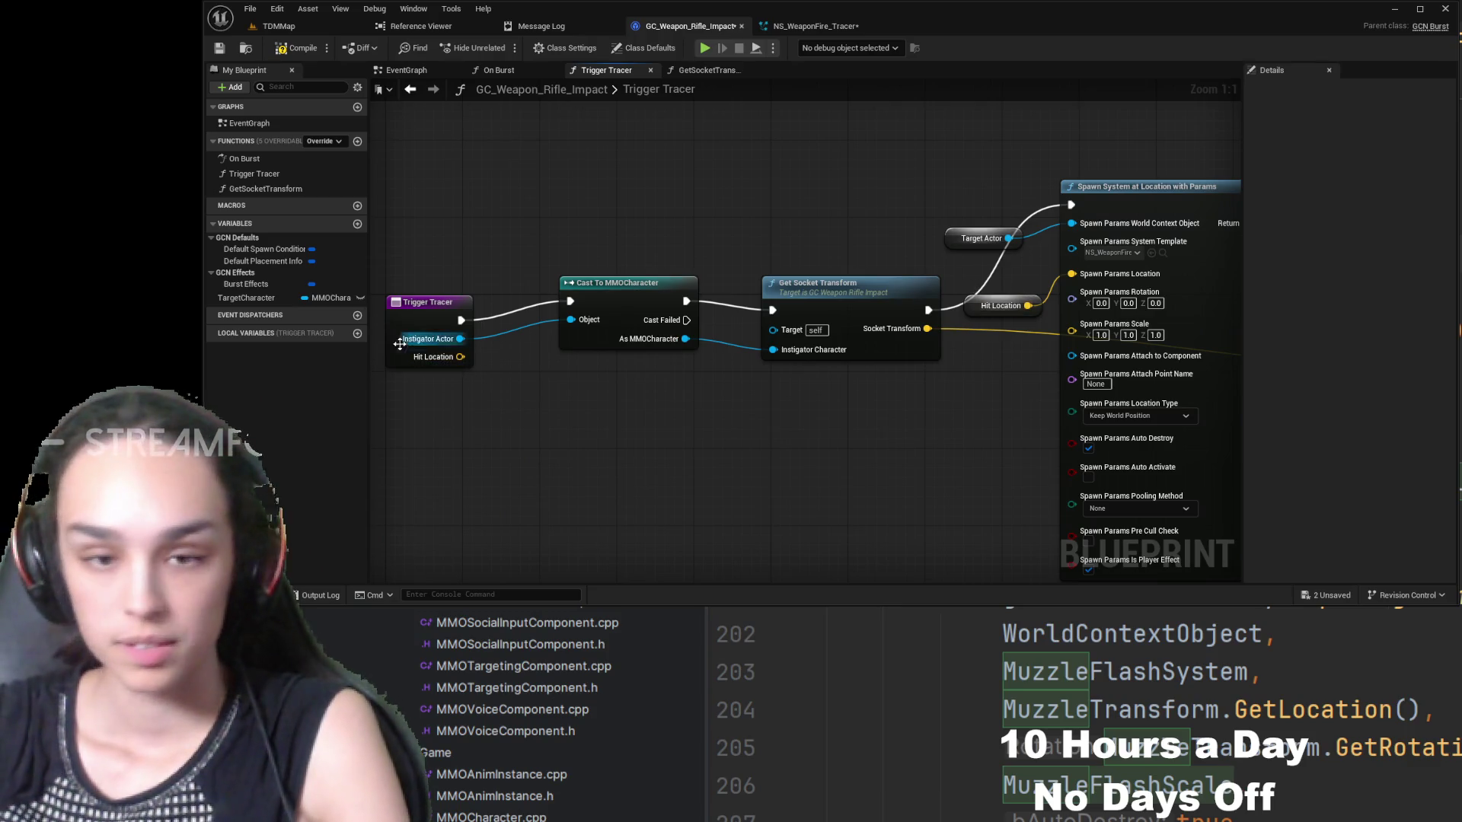
click(357, 334)
- Make the local variable a Vector named HitLocation and place a setter storing Hit Location in it
text(HitLoc)
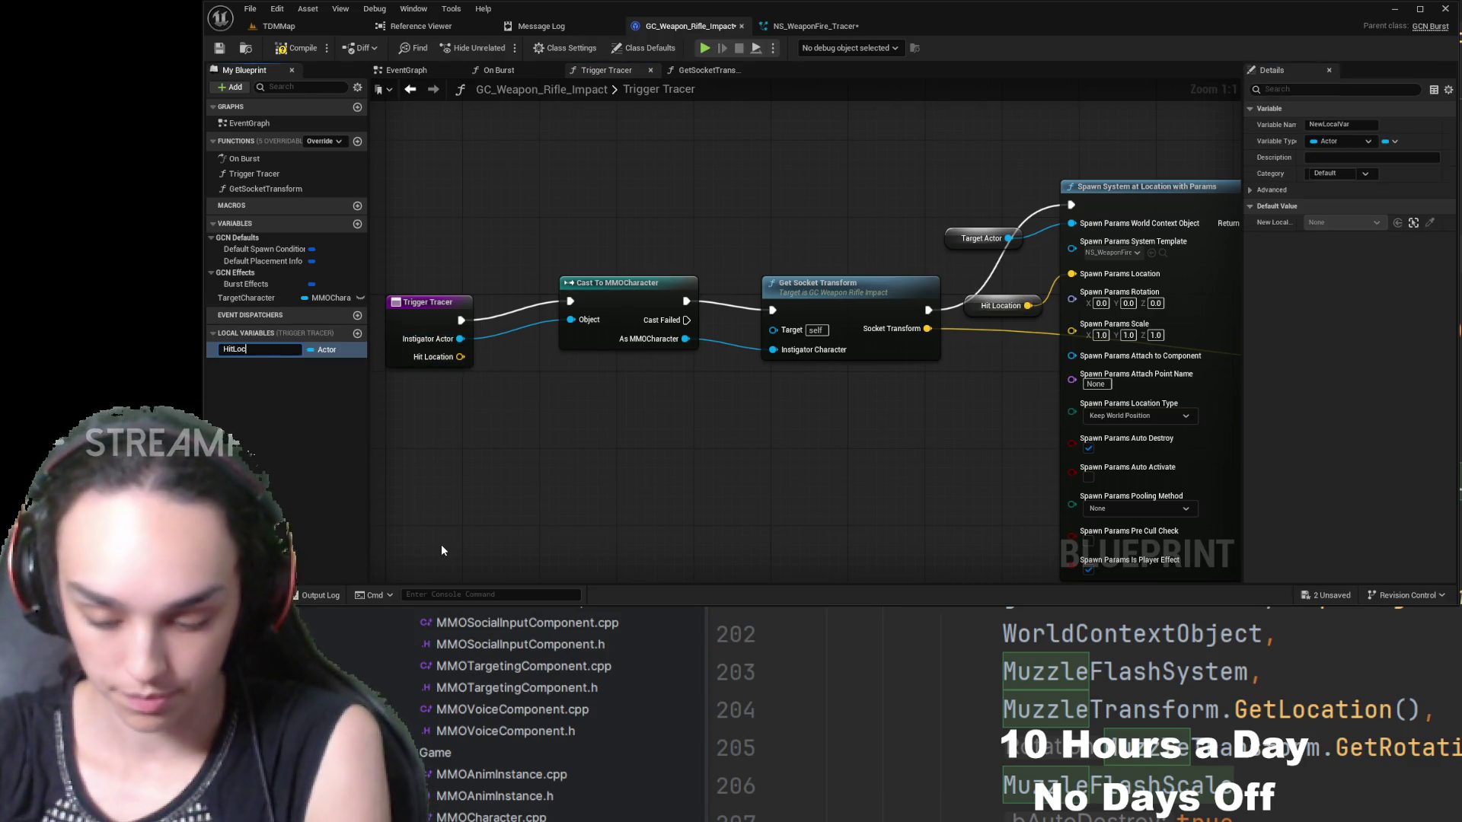
text(ation)
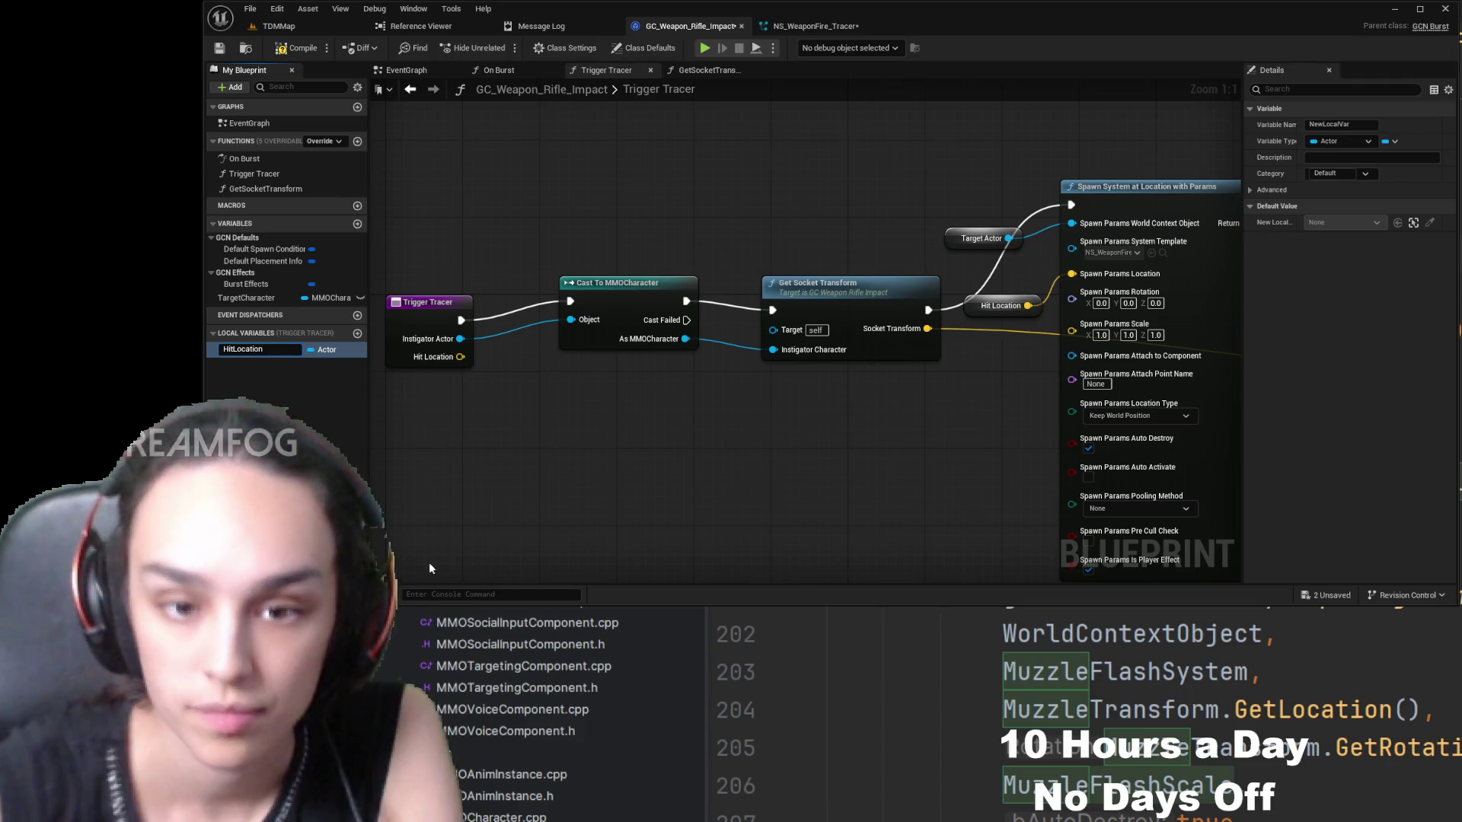
key(Escape)
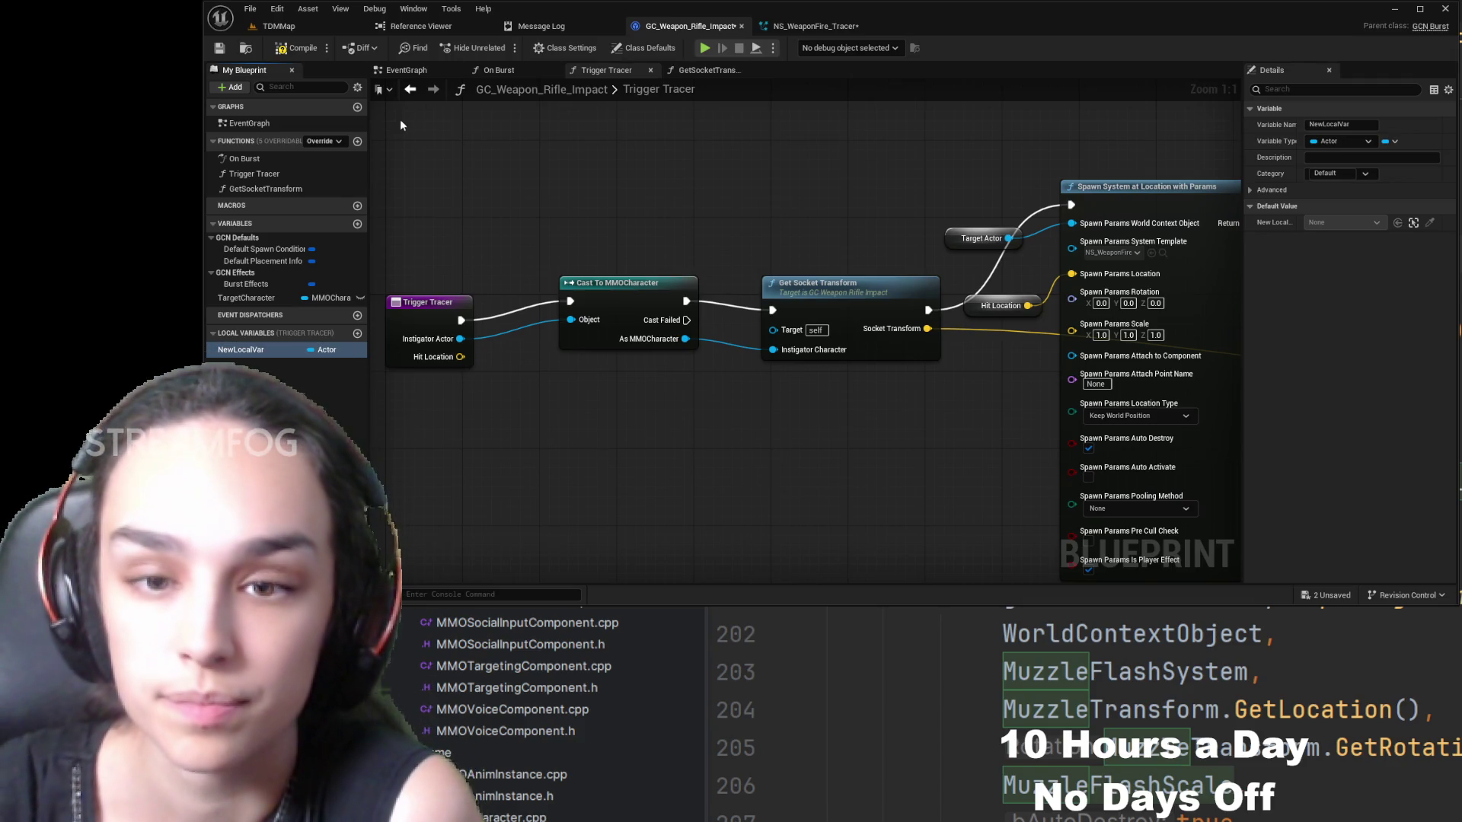
mouse_move(461, 356)
mouse_down()
mouse_move(546, 392)
mouse_move(358, 524)
mouse_up()
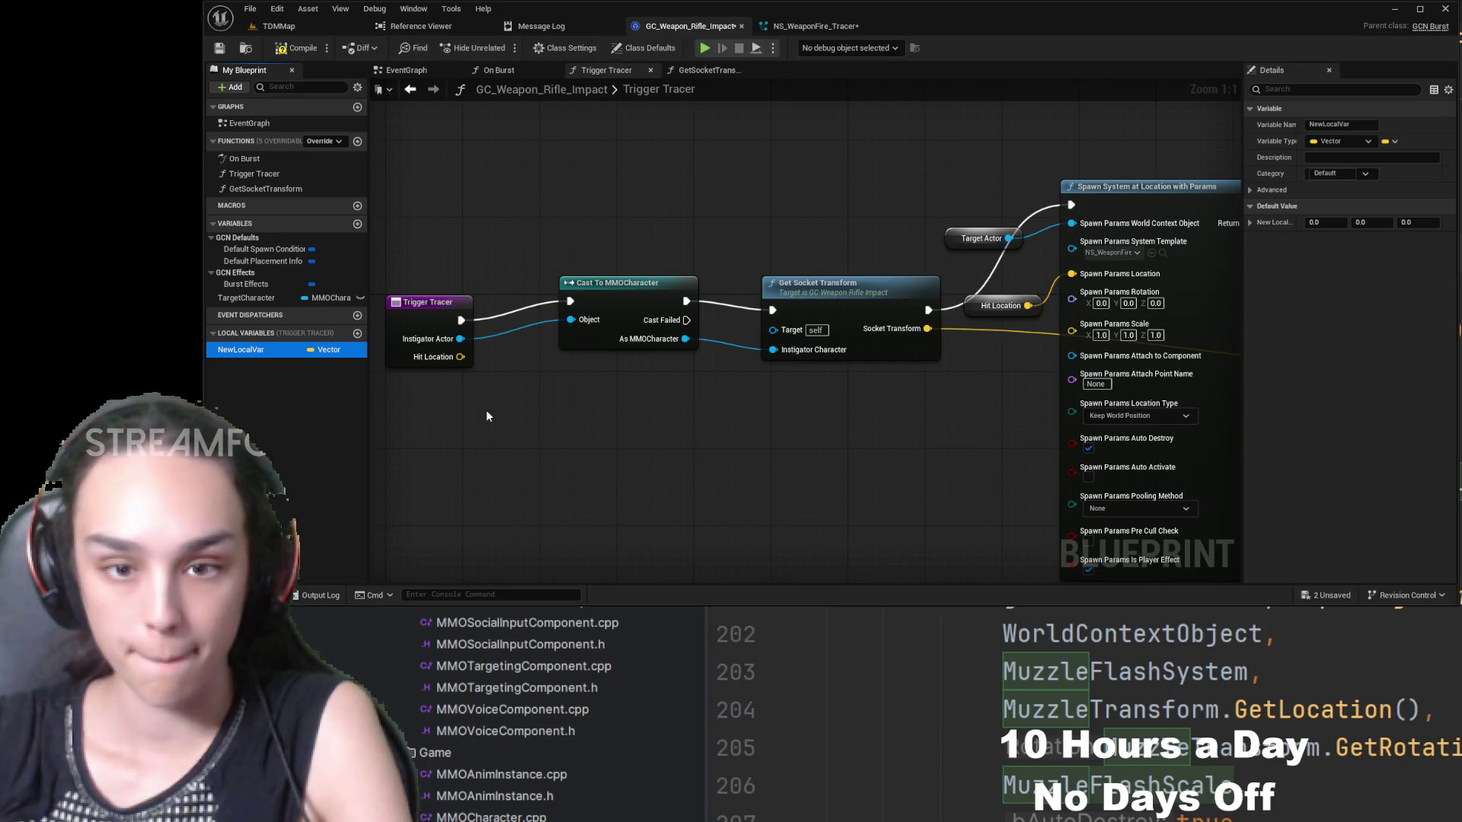
double_click(250, 348)
text(HitL)
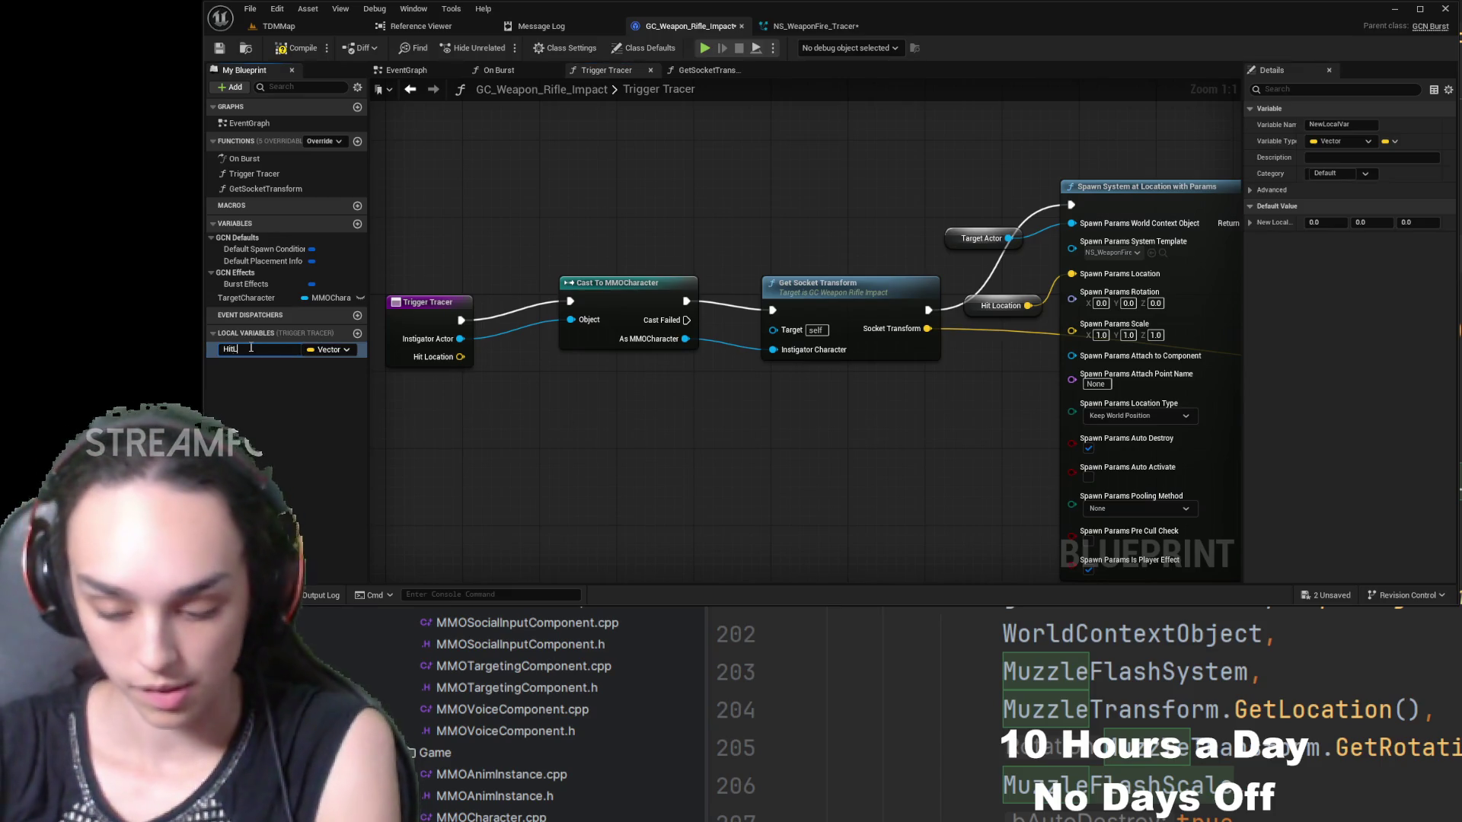
text(ocation)
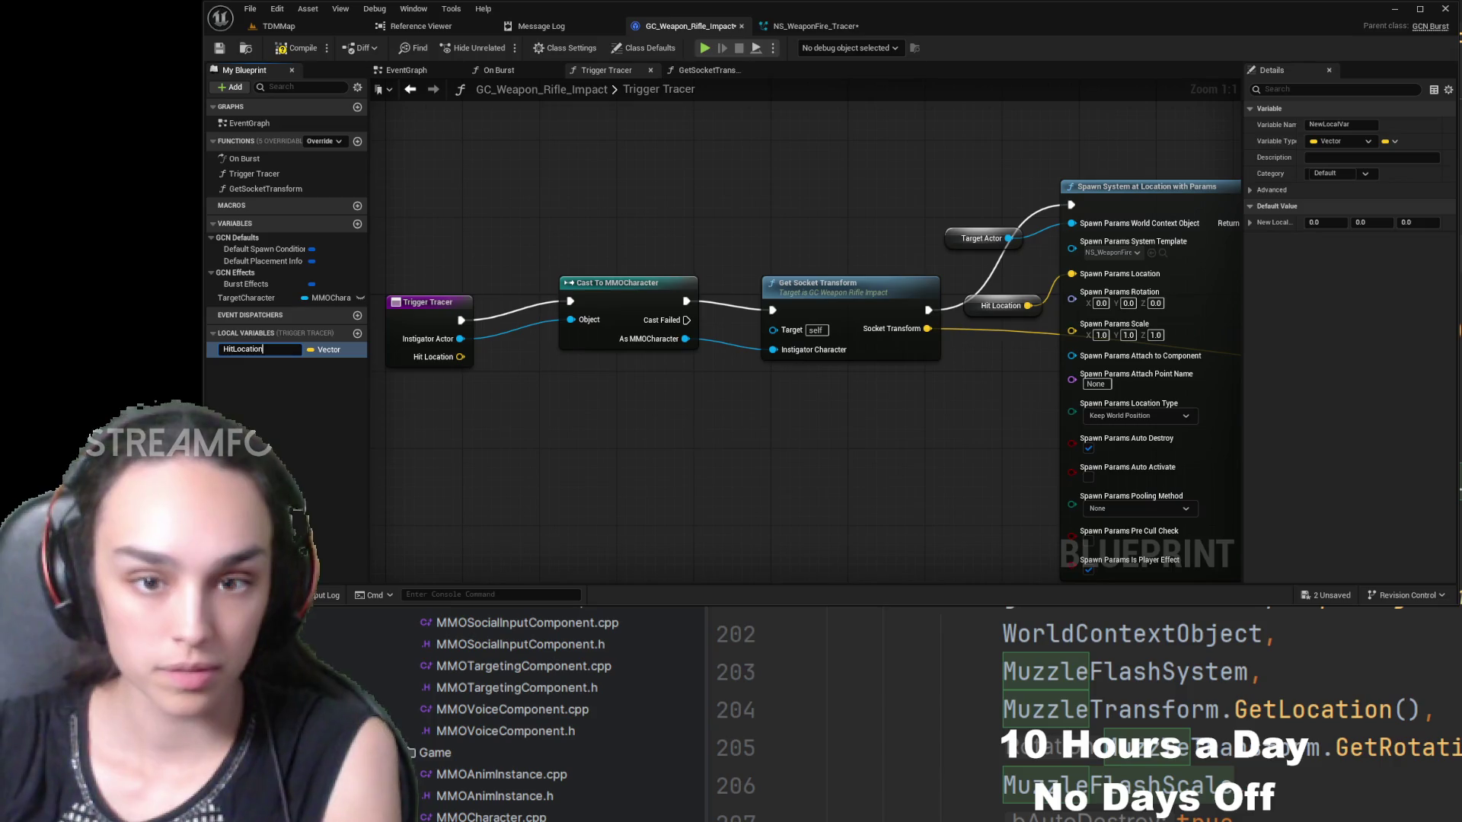
mouse_move(251, 350)
mouse_down()
mouse_move(304, 372)
mouse_move(527, 389)
mouse_up()
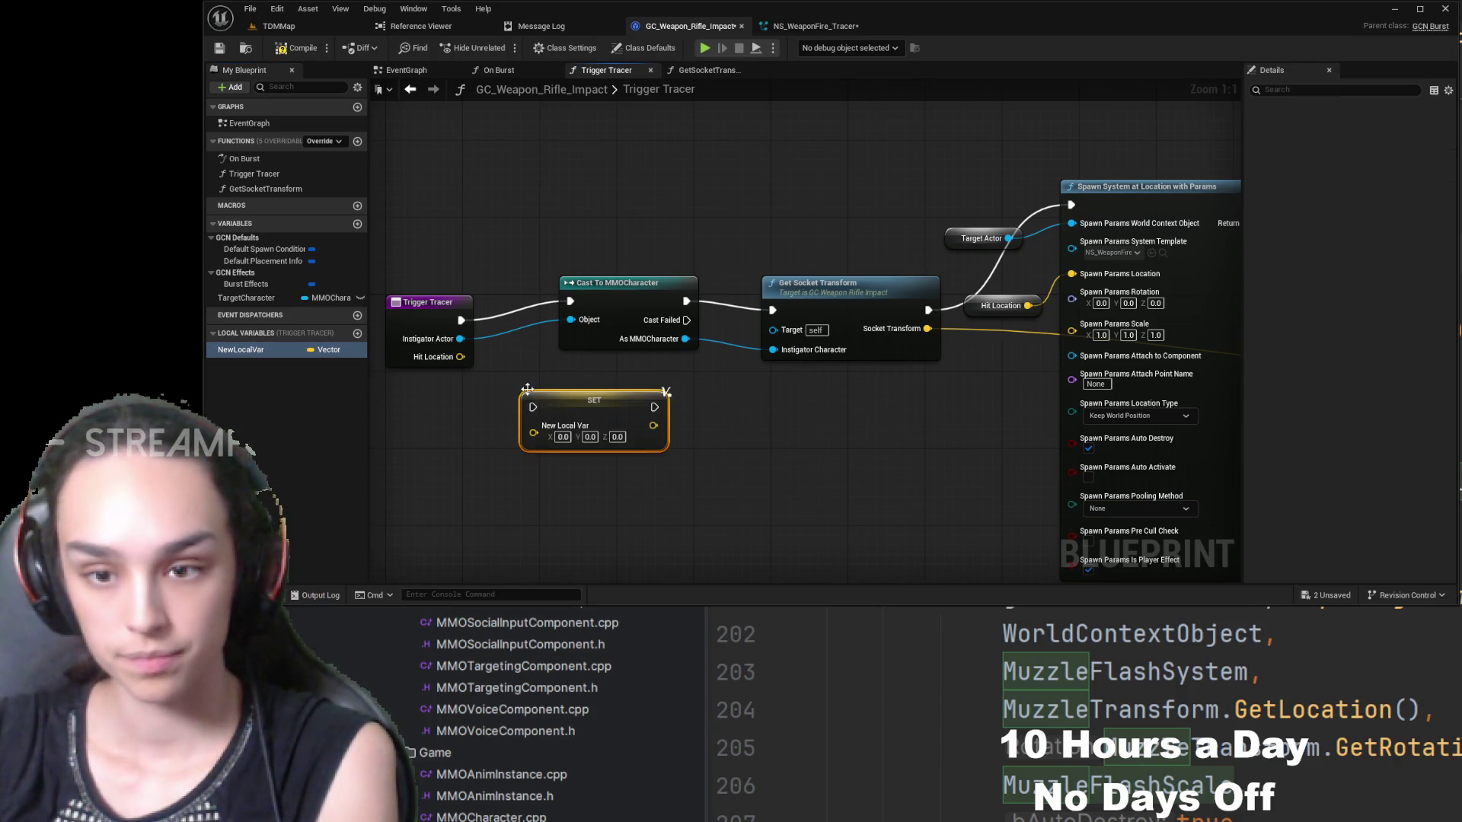
drag(460, 357, 533, 433)
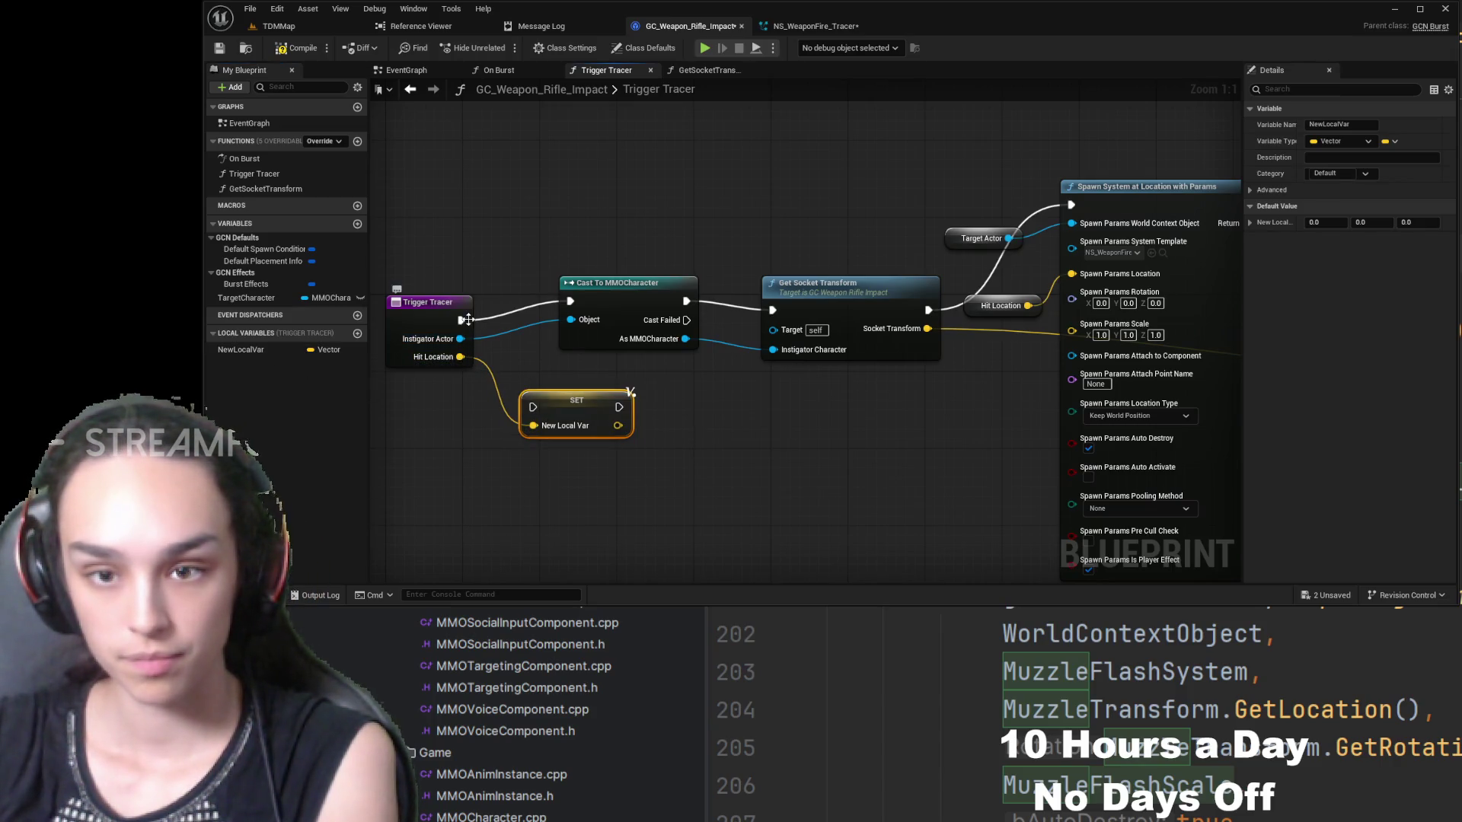
- Chain the setter between Trigger Tracer's start and the cast, and delete the old Hit Location node
mouse_move(468, 320)
mouse_down()
mouse_move(533, 384)
mouse_move(461, 318)
mouse_up()
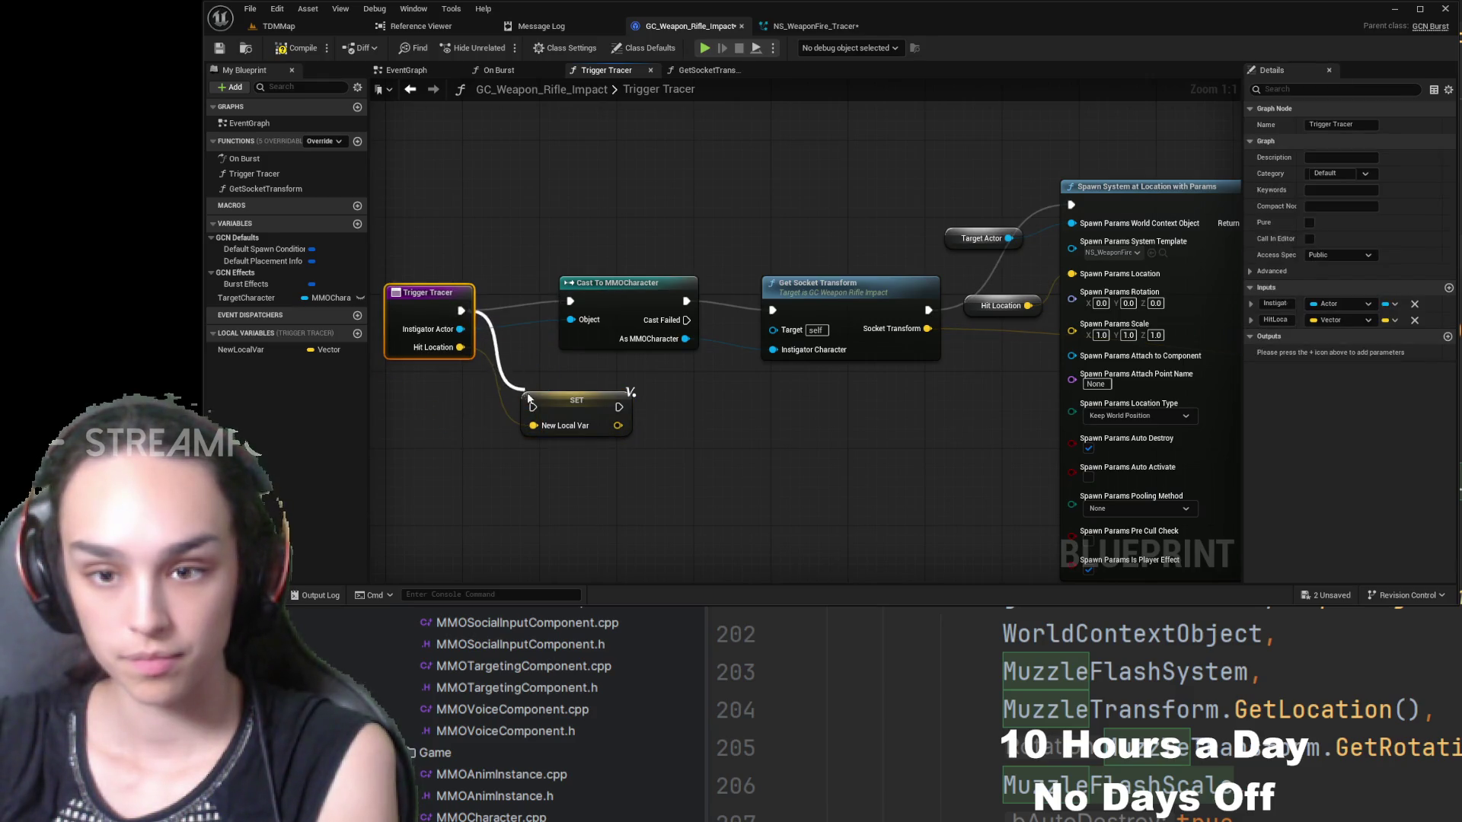
drag(531, 397, 596, 357)
drag(569, 301, 567, 301)
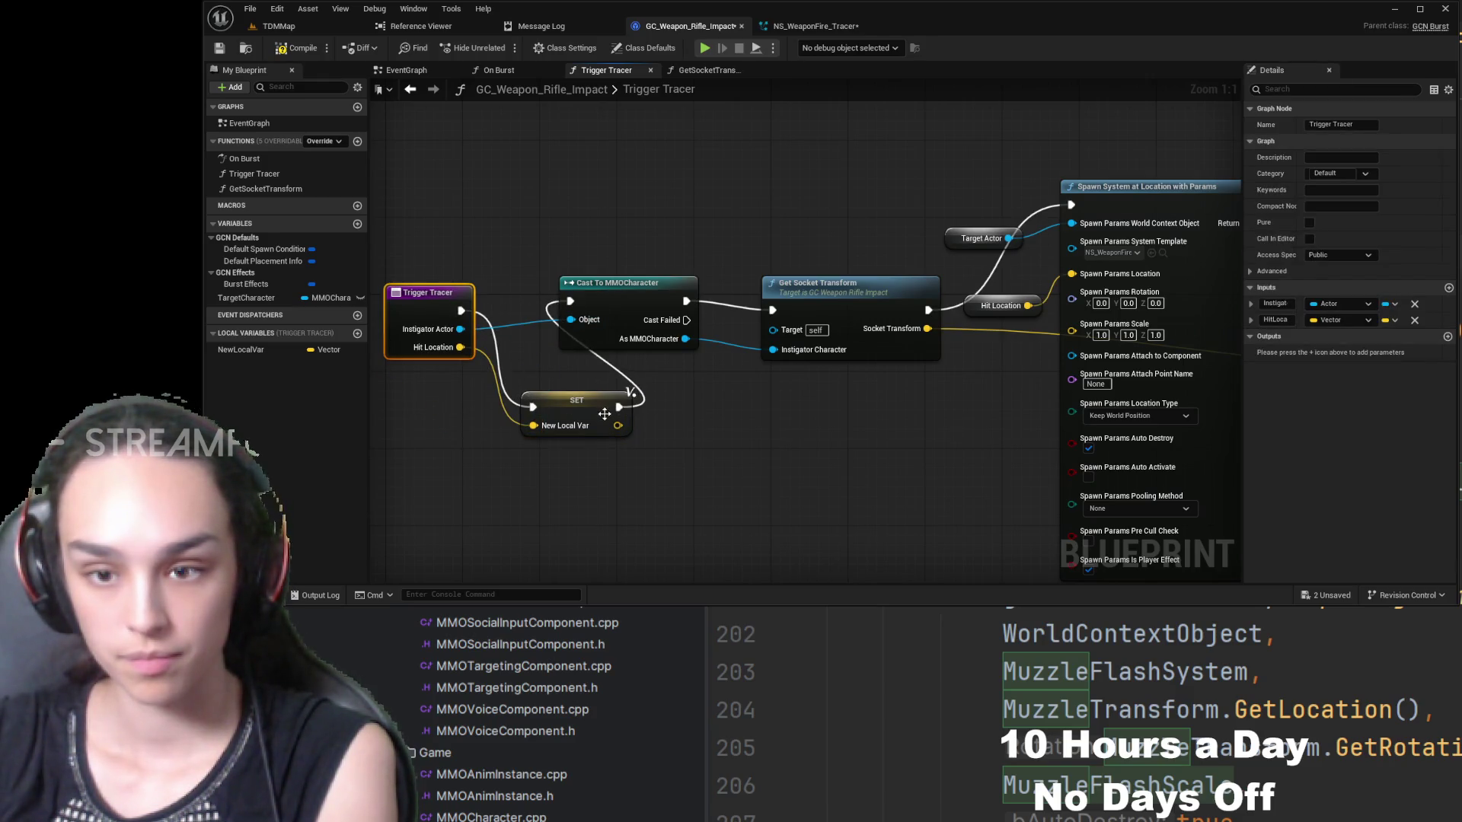
drag(576, 400, 533, 304)
drag(428, 292, 373, 292)
drag(564, 294, 516, 293)
click(1054, 299)
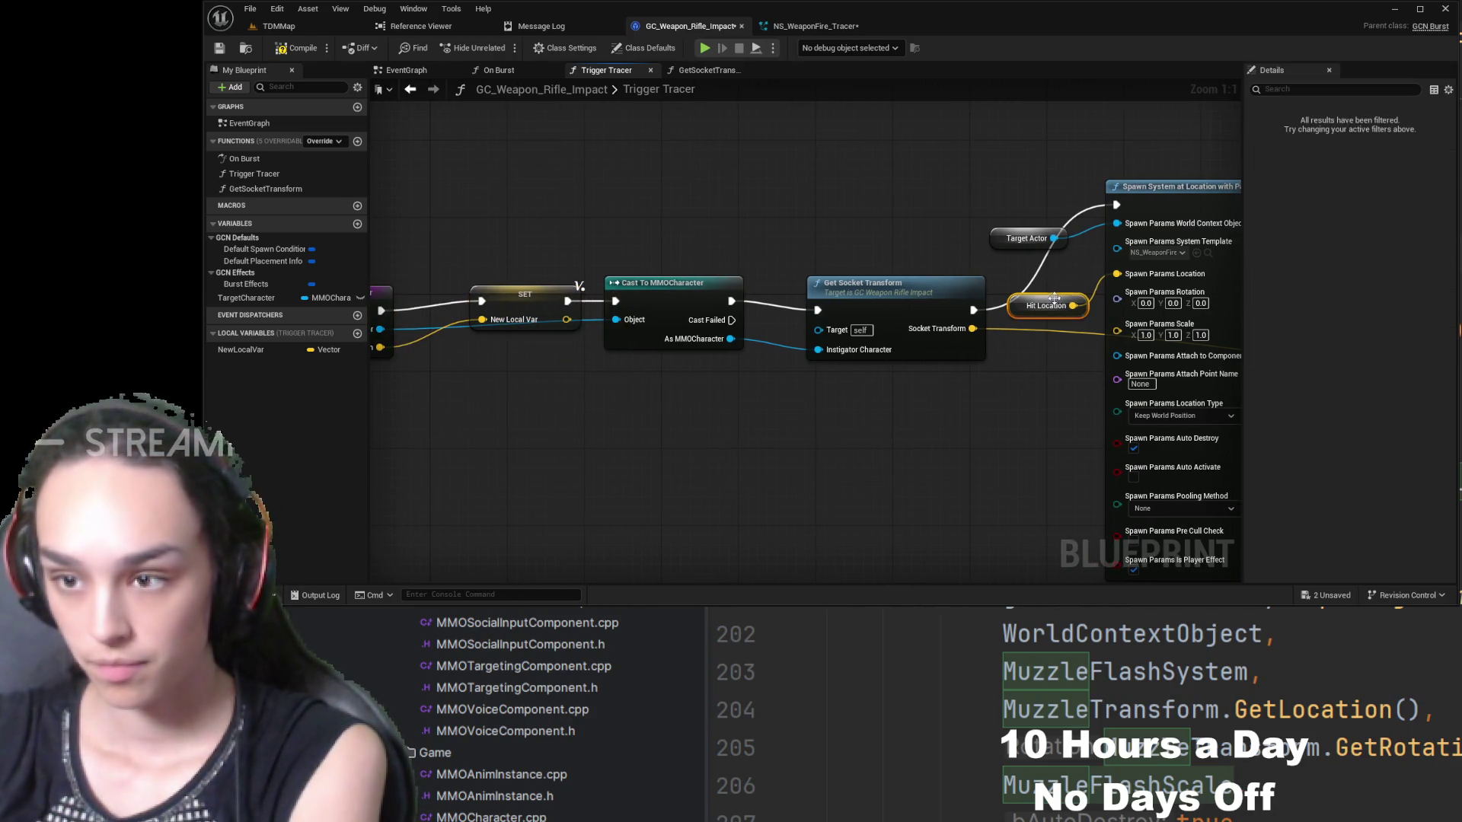
drag(1046, 355, 943, 346)
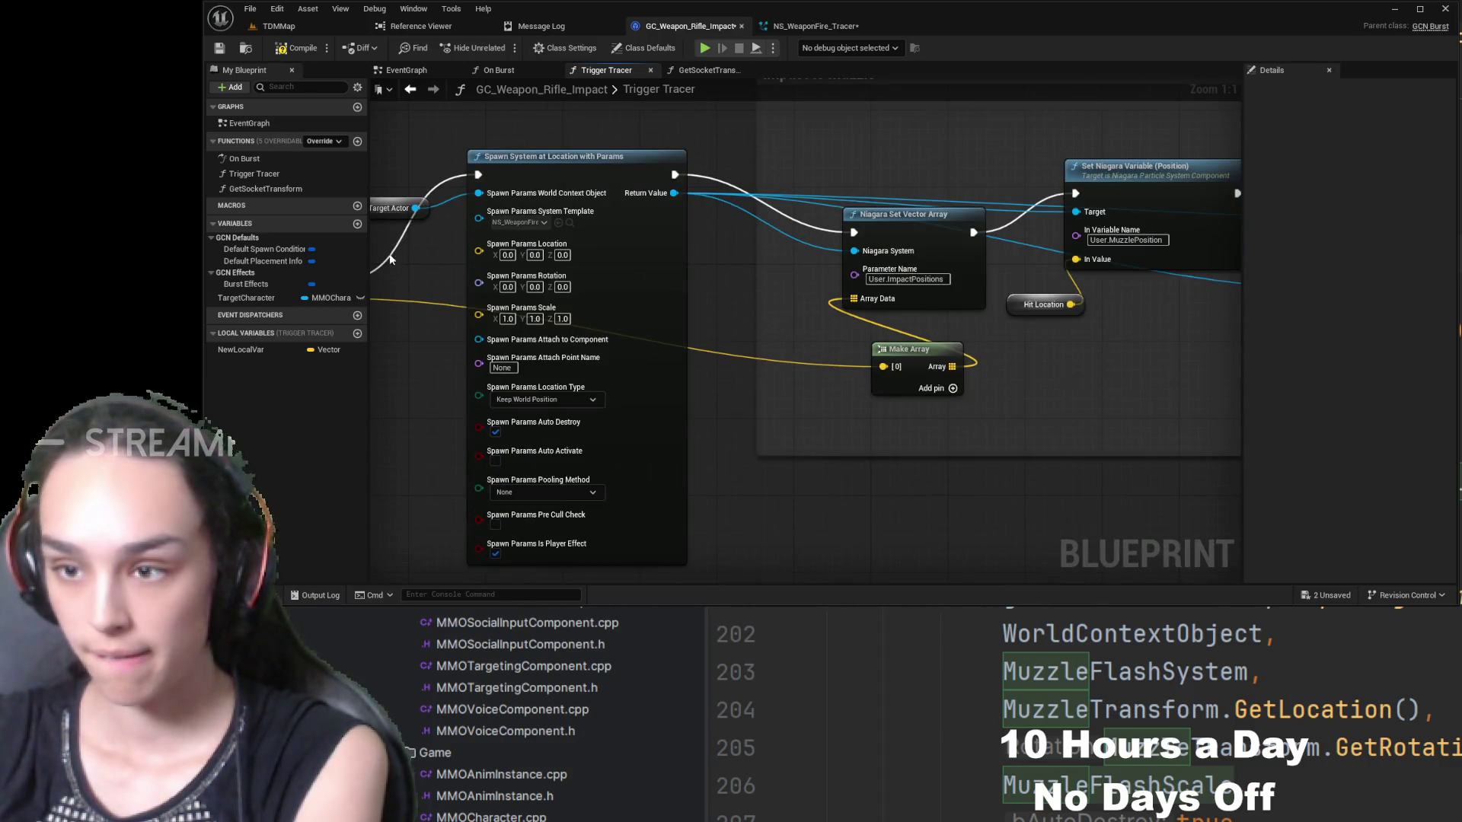
click(1068, 304)
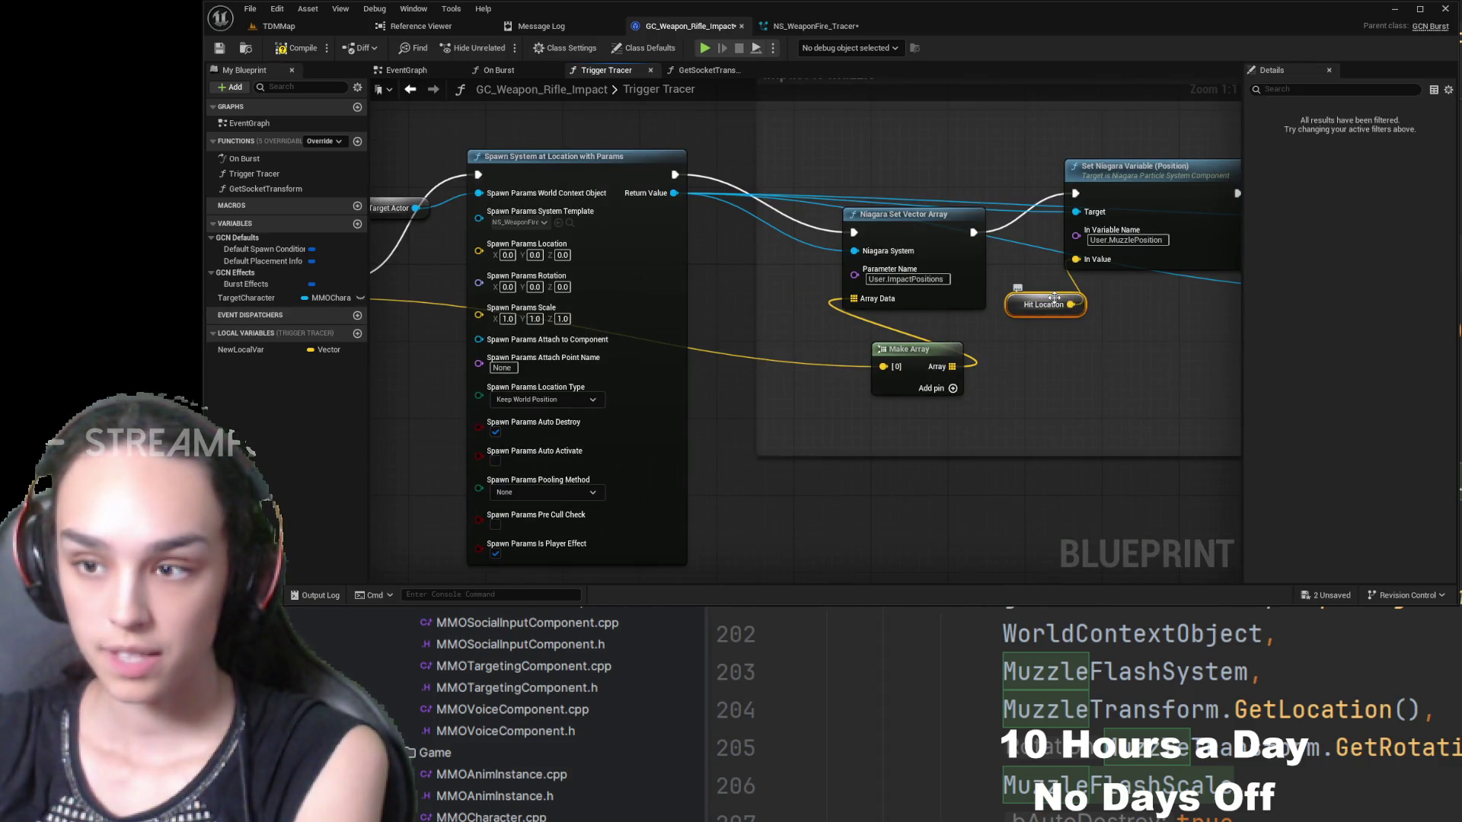
key(Delete)
- Rename the variable HitLoc, wire getters into the spawn location and muzzle position value, and compile
click(310, 351)
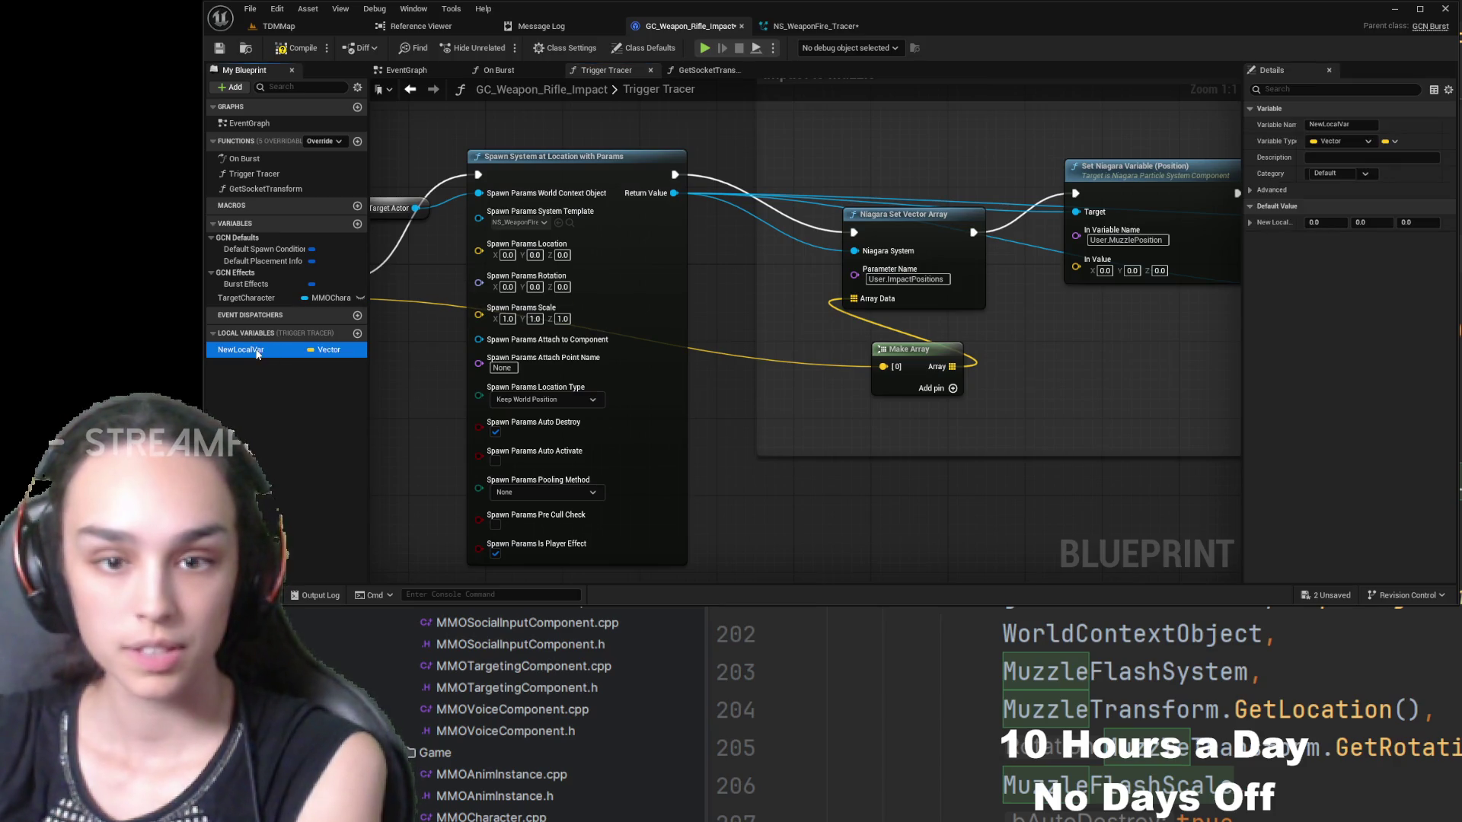
click(258, 353)
text(Hit)
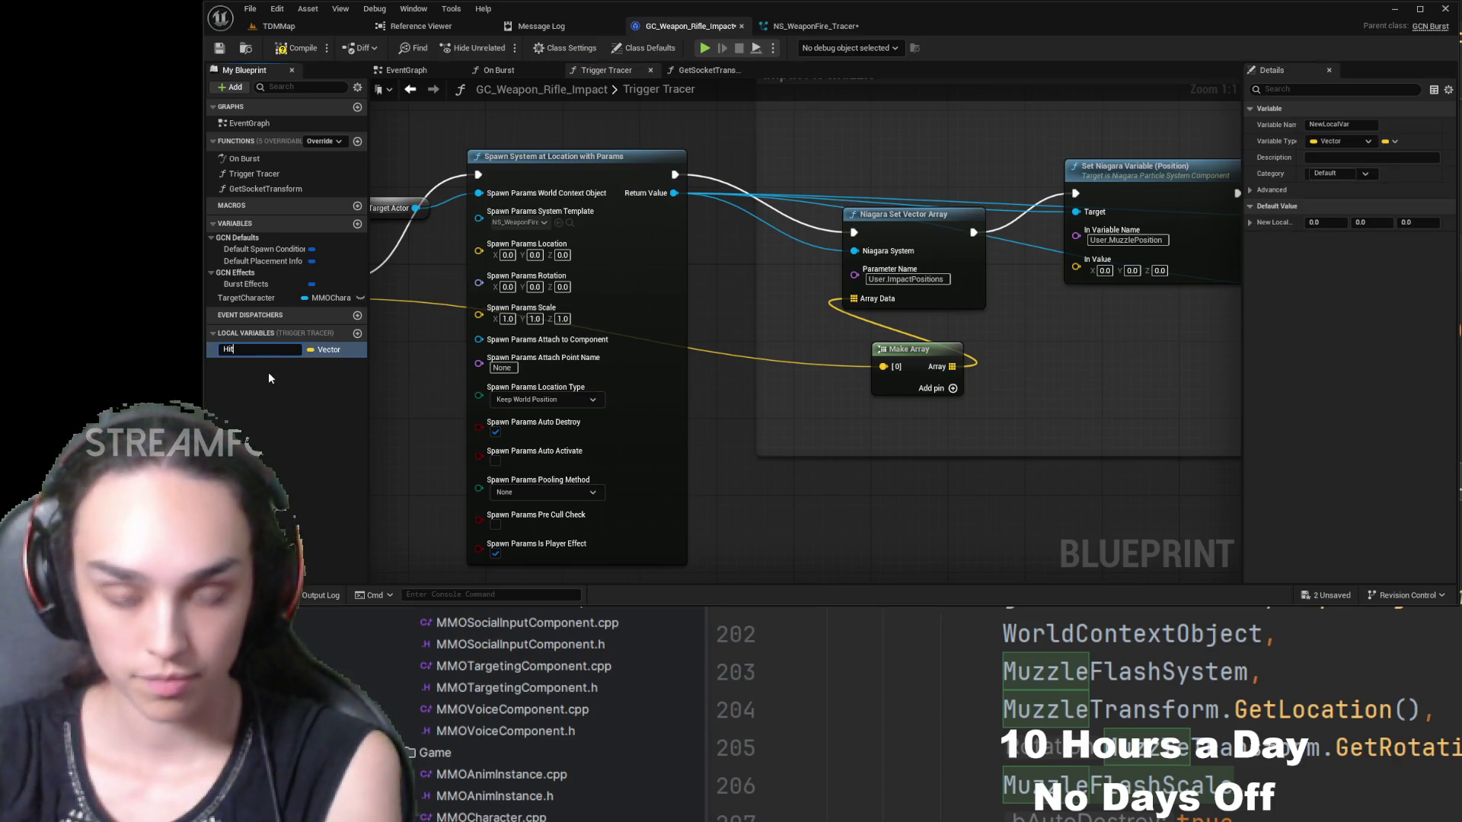
text(Loc)
key(Return)
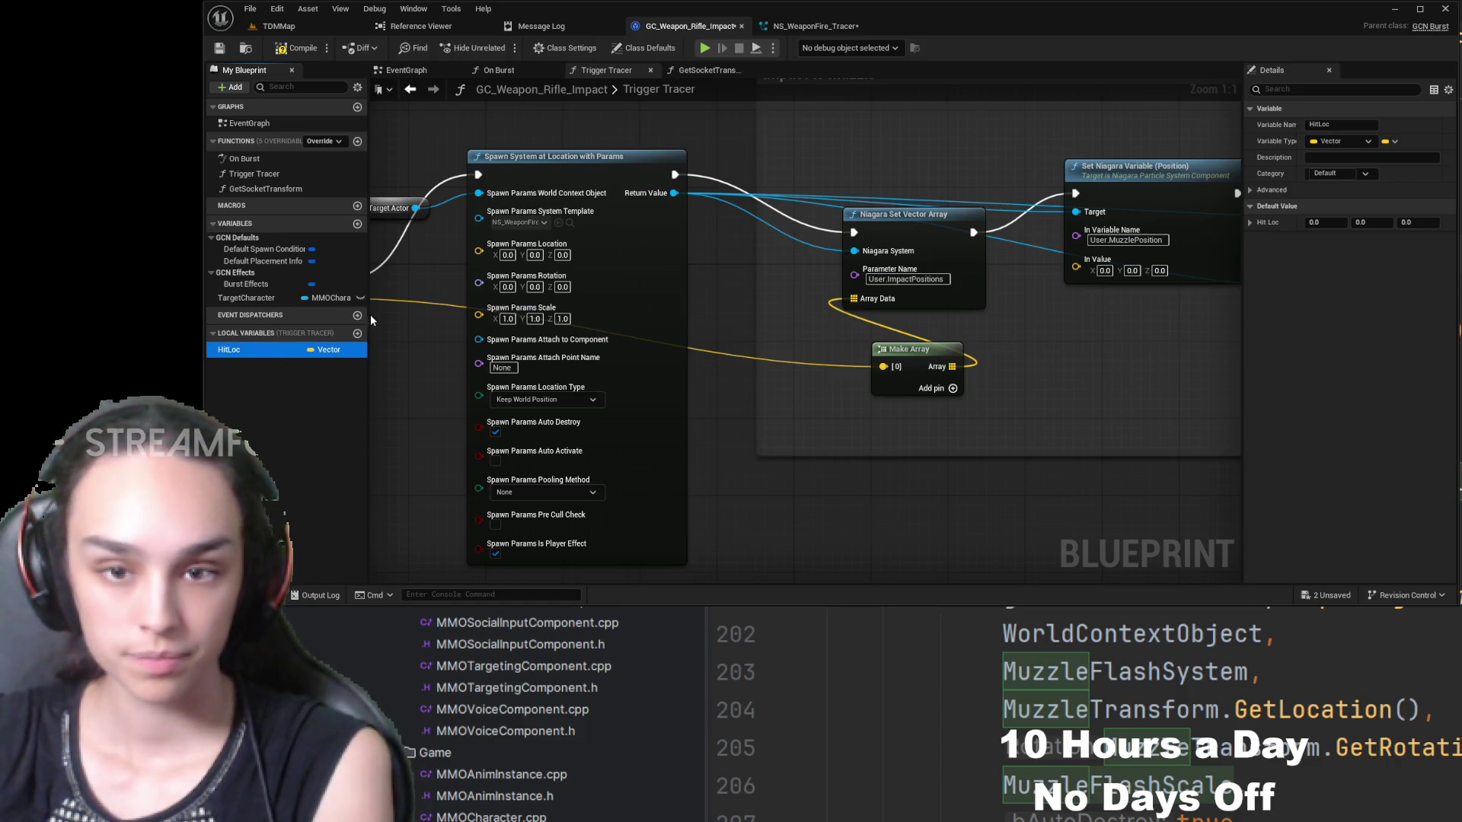
click(401, 252)
drag(229, 349, 480, 251)
click(270, 351)
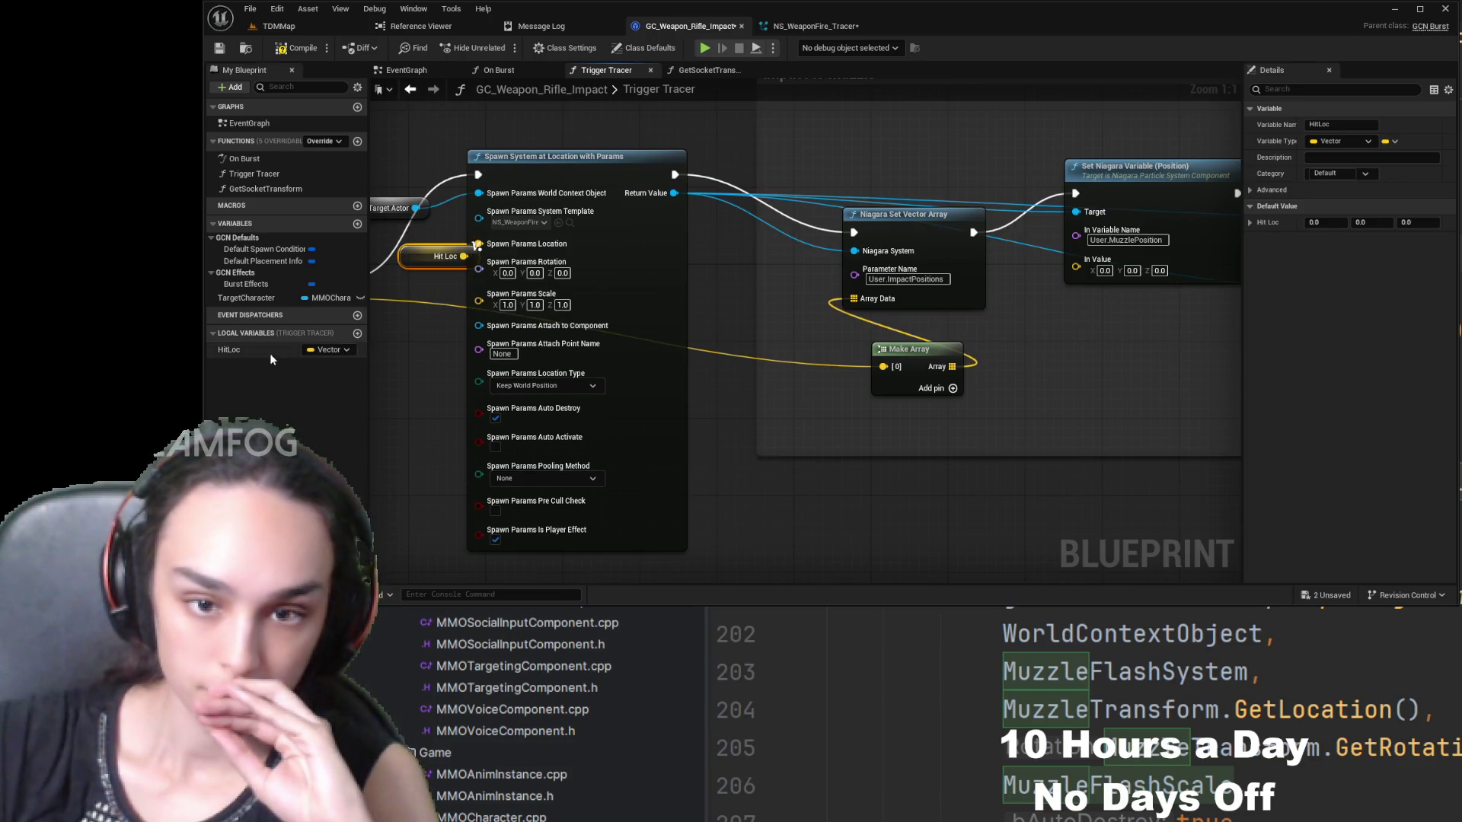
mouse_move(1064, 297)
mouse_down()
mouse_move(1077, 301)
mouse_move(878, 324)
mouse_move(849, 351)
mouse_move(1120, 442)
mouse_up()
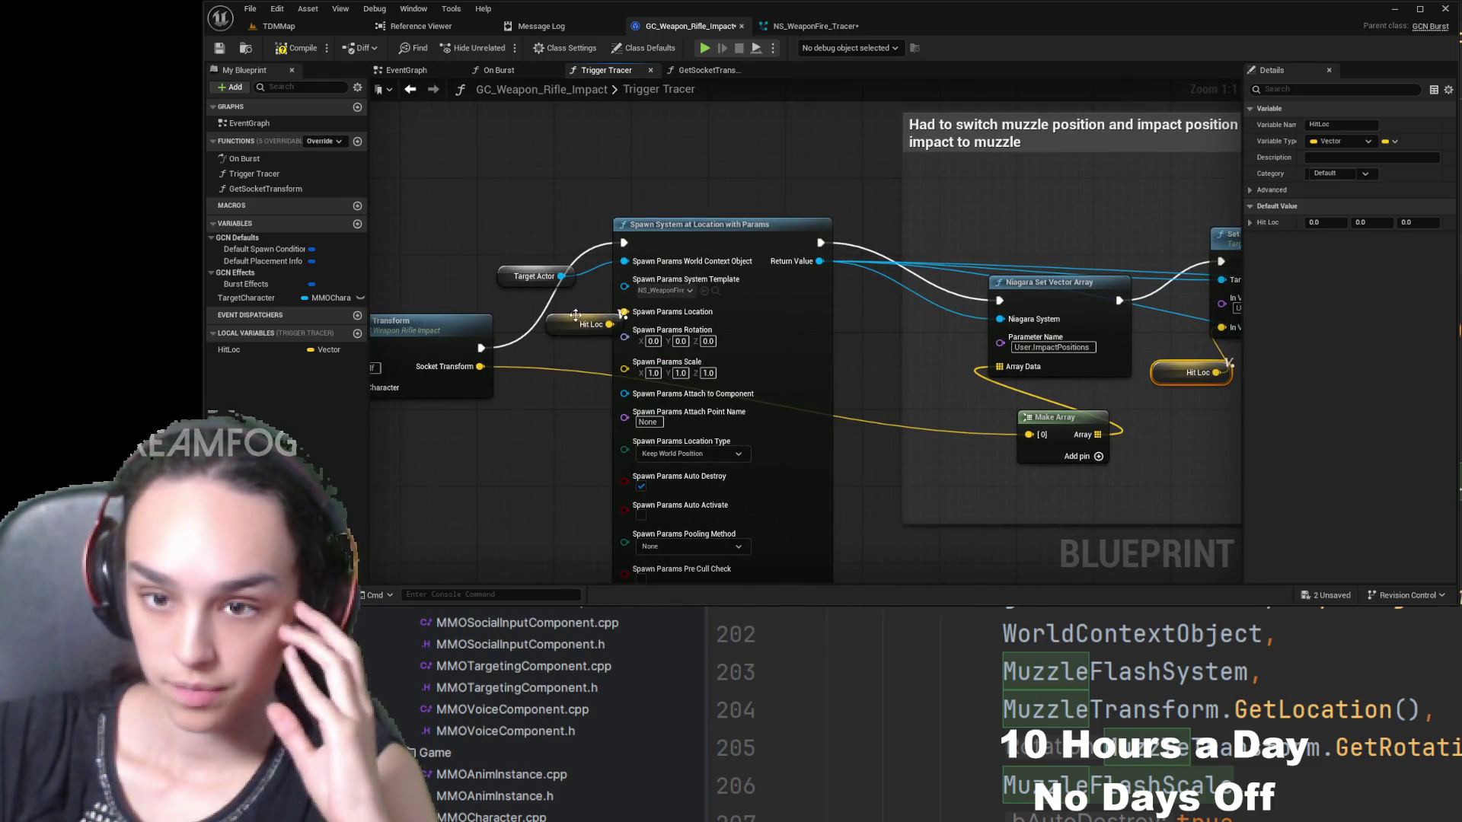
drag(576, 315, 561, 325)
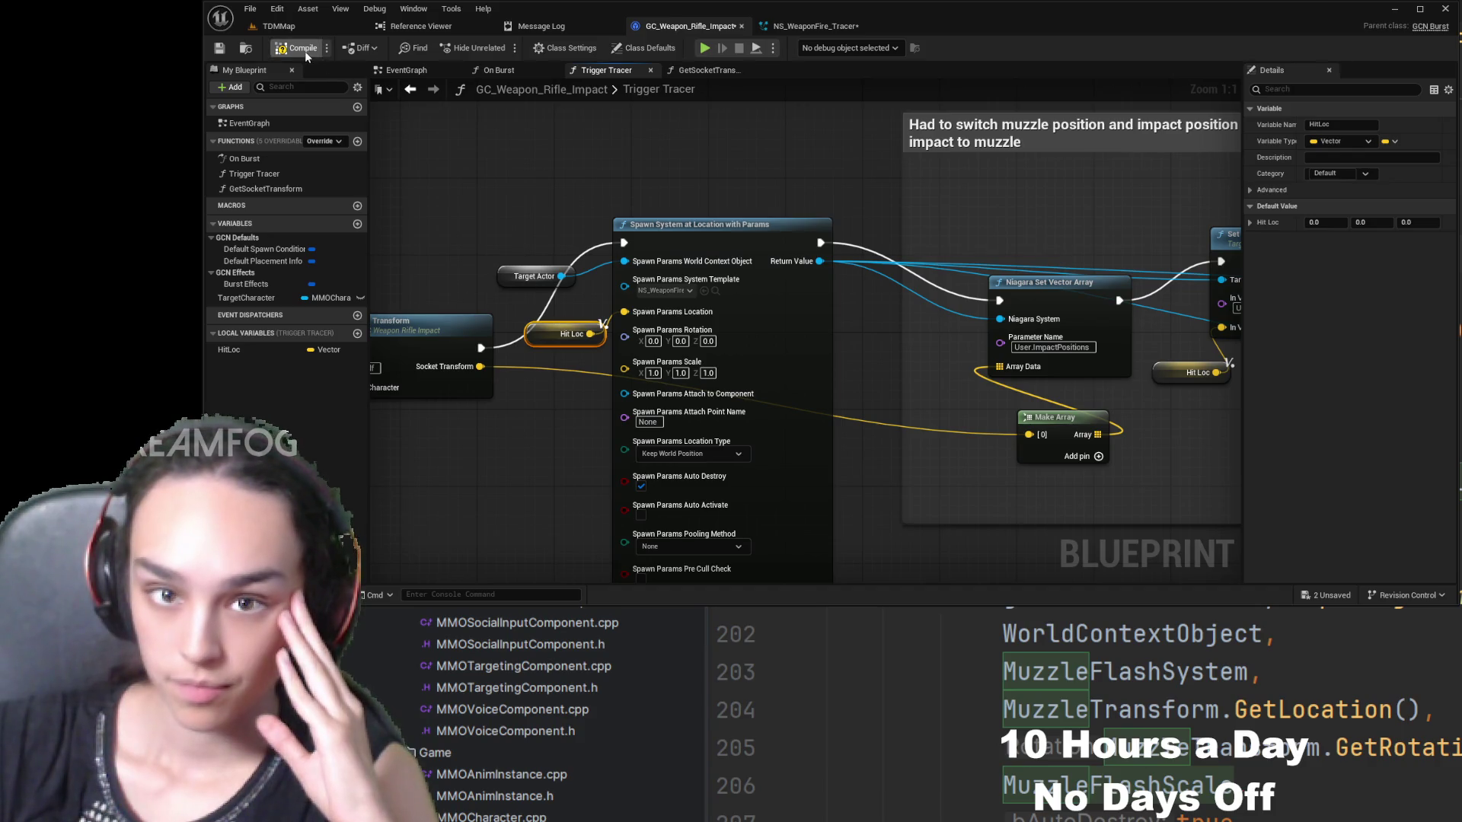
click(305, 53)
- Save, then align the Bool, Activate and Make Array nodes with their wires
click(221, 49)
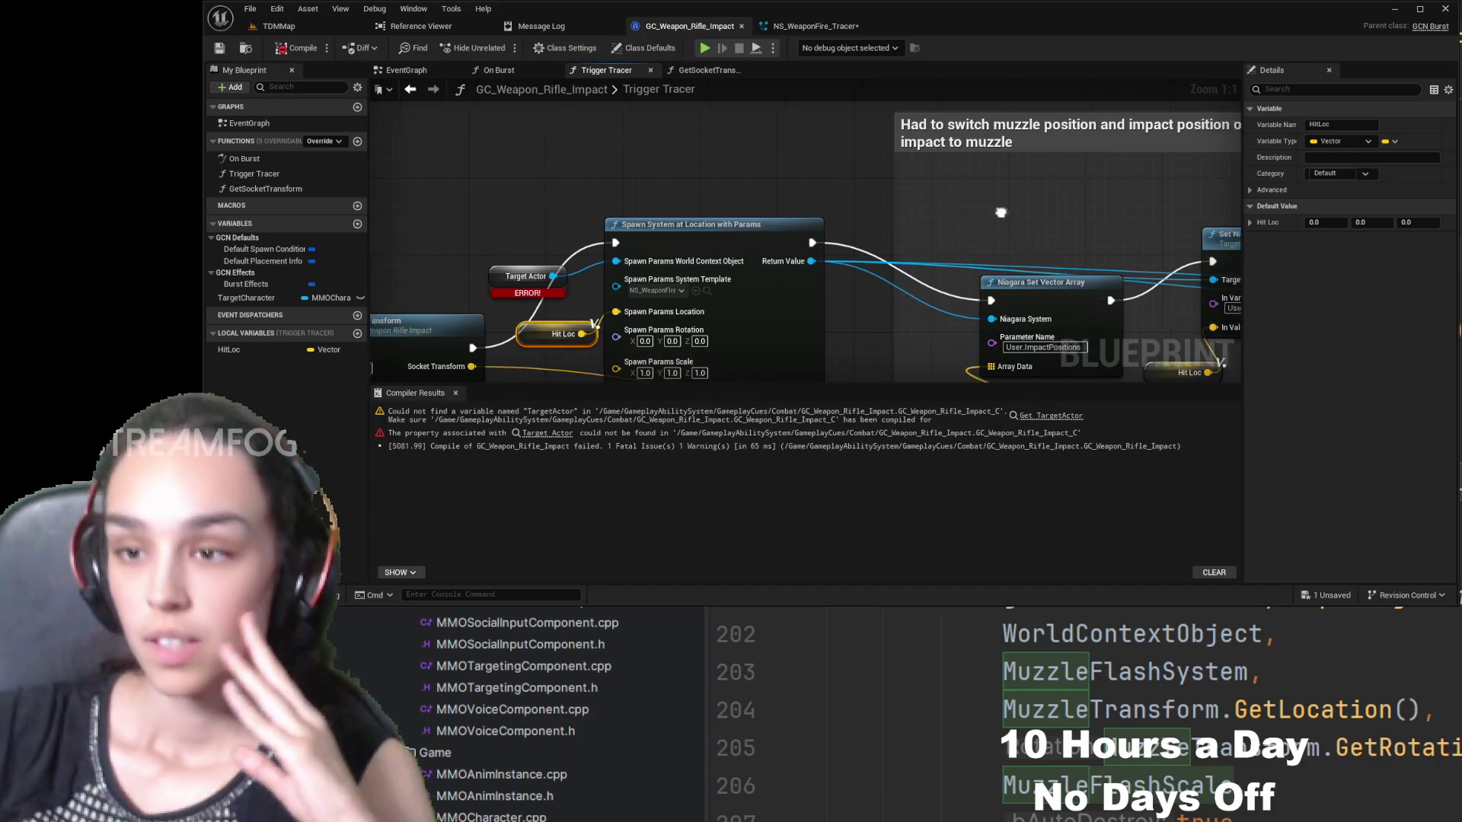
mouse_move(990, 351)
mouse_down()
mouse_move(503, 236)
mouse_move(466, 214)
mouse_move(367, 248)
mouse_up()
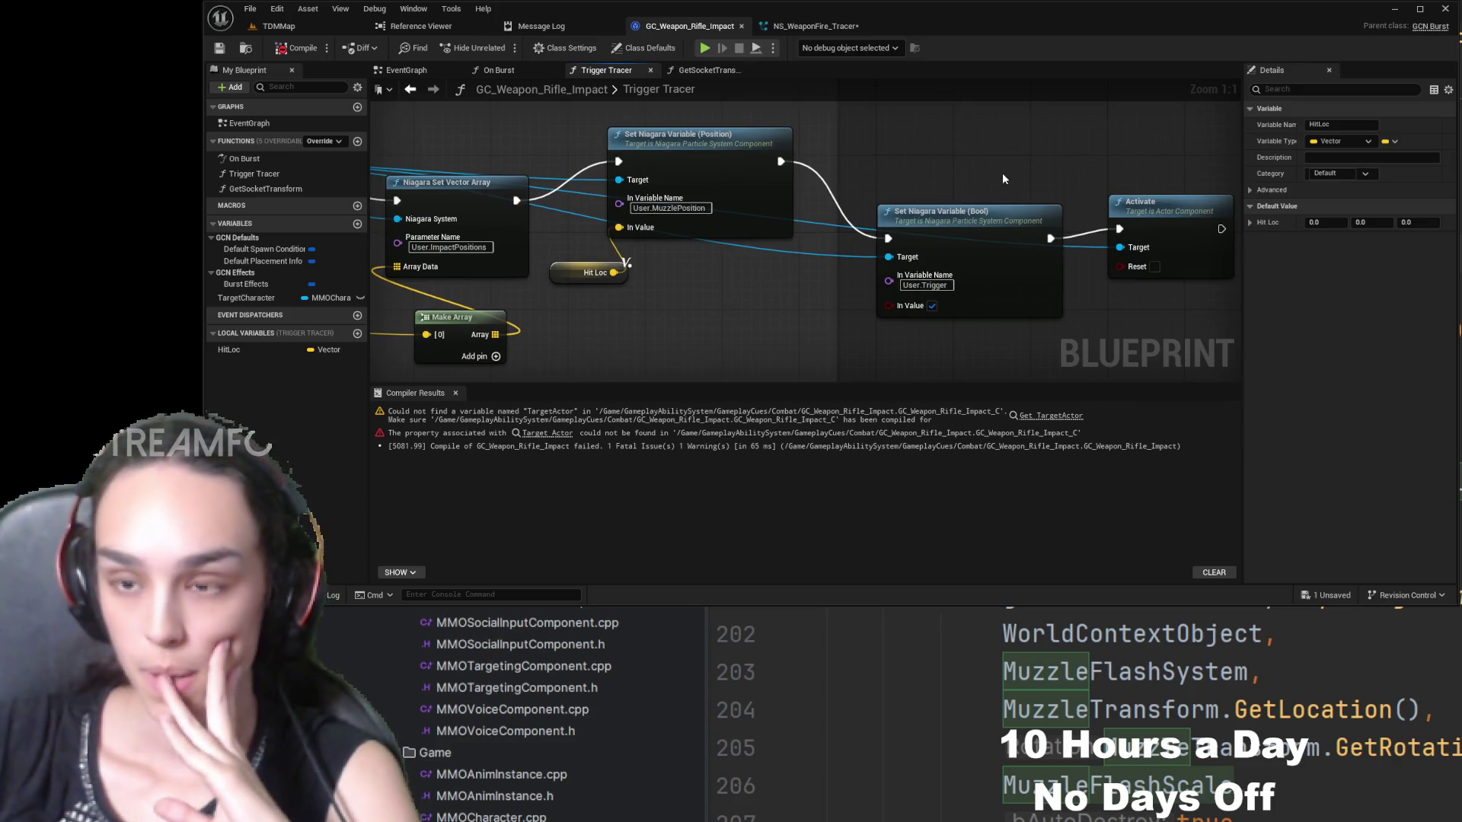
mouse_move(952, 231)
mouse_down()
mouse_move(870, 283)
mouse_move(870, 196)
mouse_move(872, 215)
mouse_up()
drag(1060, 267, 1068, 198)
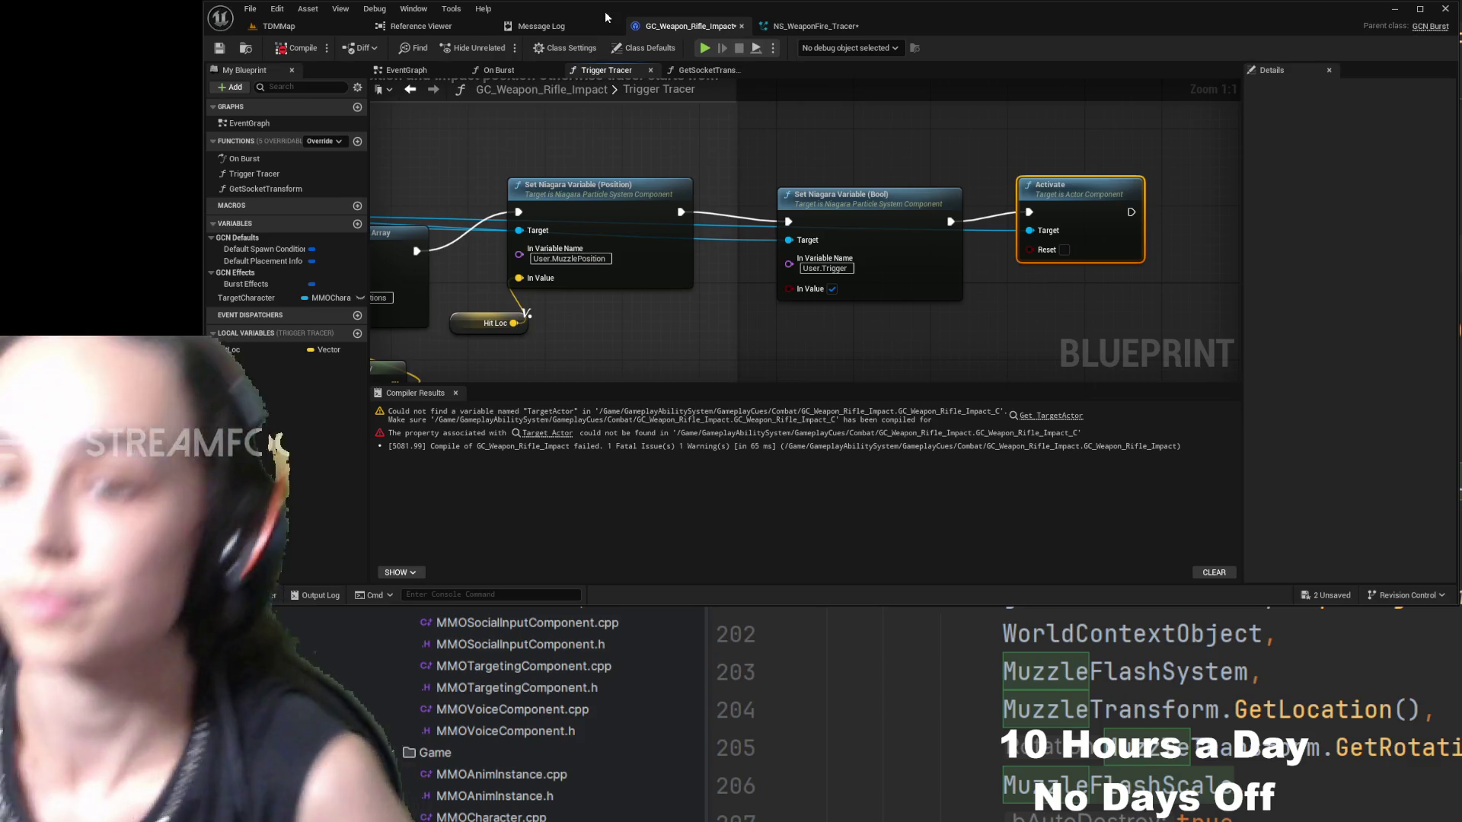
mouse_move(867, 239)
mouse_down()
mouse_move(945, 262)
mouse_move(982, 232)
mouse_up()
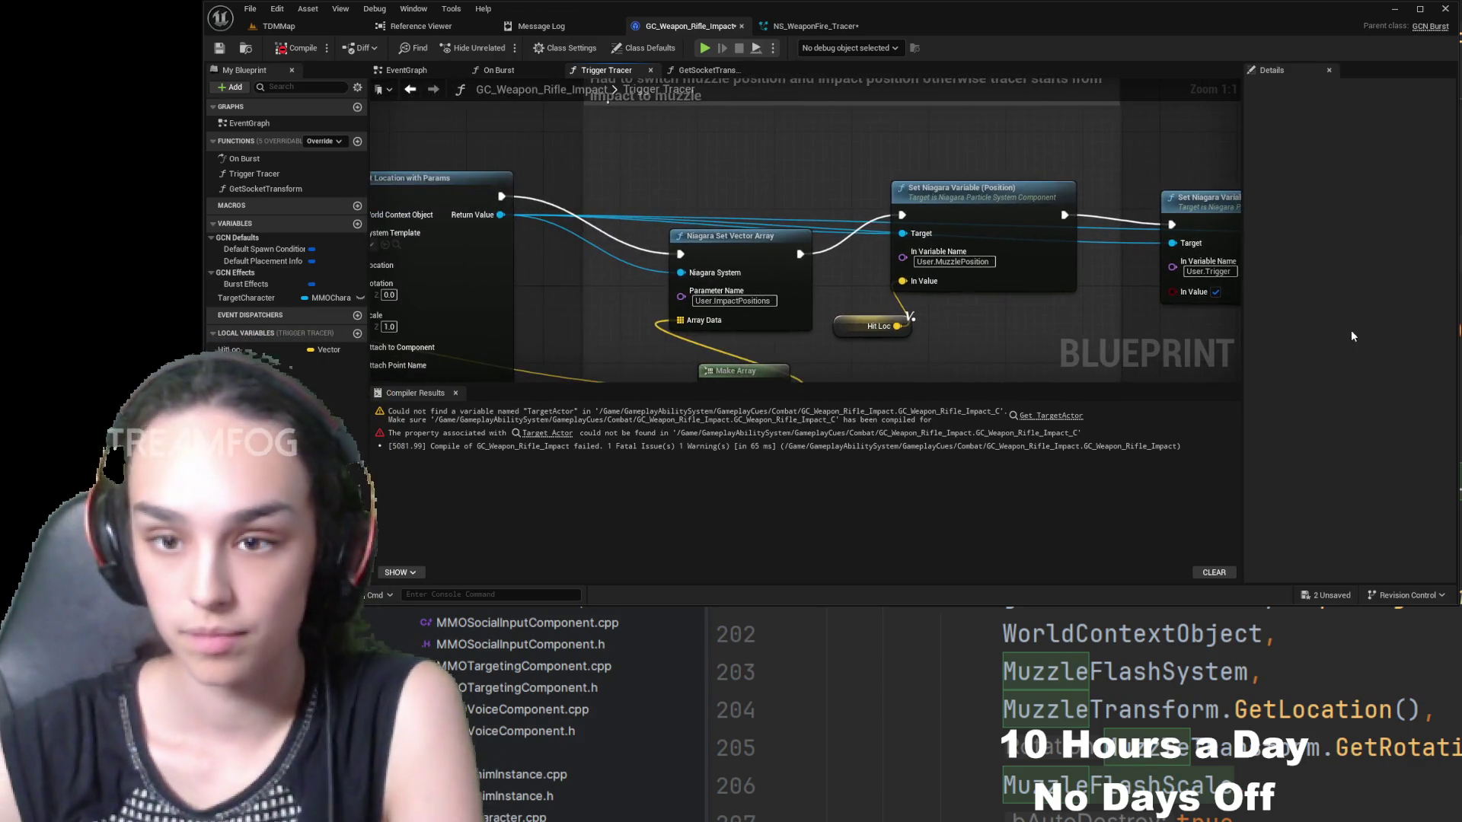
mouse_move(451, 378)
mouse_down()
mouse_move(809, 241)
mouse_move(675, 193)
mouse_up()
click(808, 240)
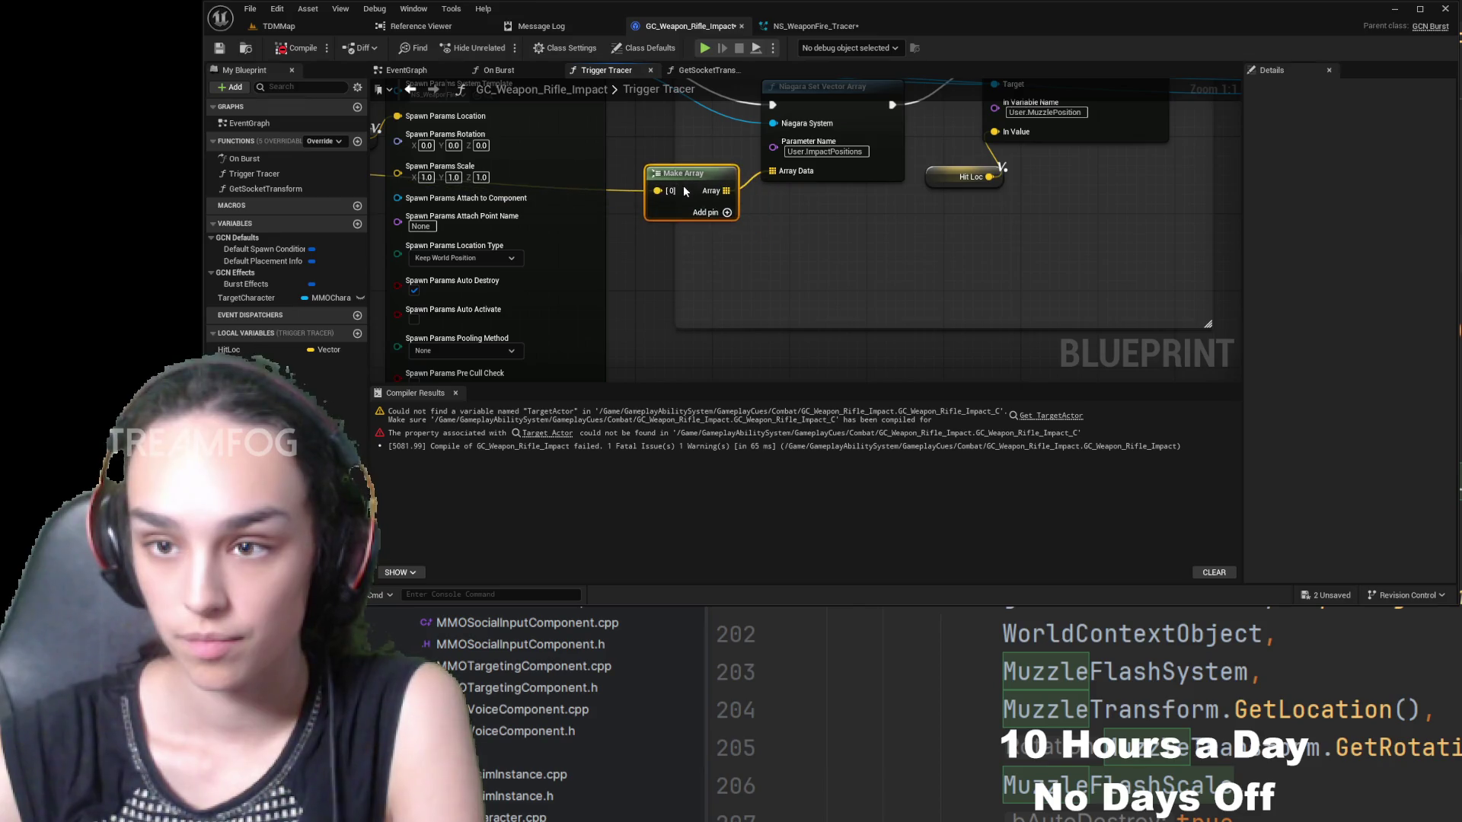
drag(533, 198, 632, 219)
- Look over Get Socket Transform, Set Vector Array and the cast, then select the Trigger Tracer entry node
mouse_move(373, 228)
mouse_down()
mouse_move(669, 276)
mouse_move(692, 320)
mouse_up()
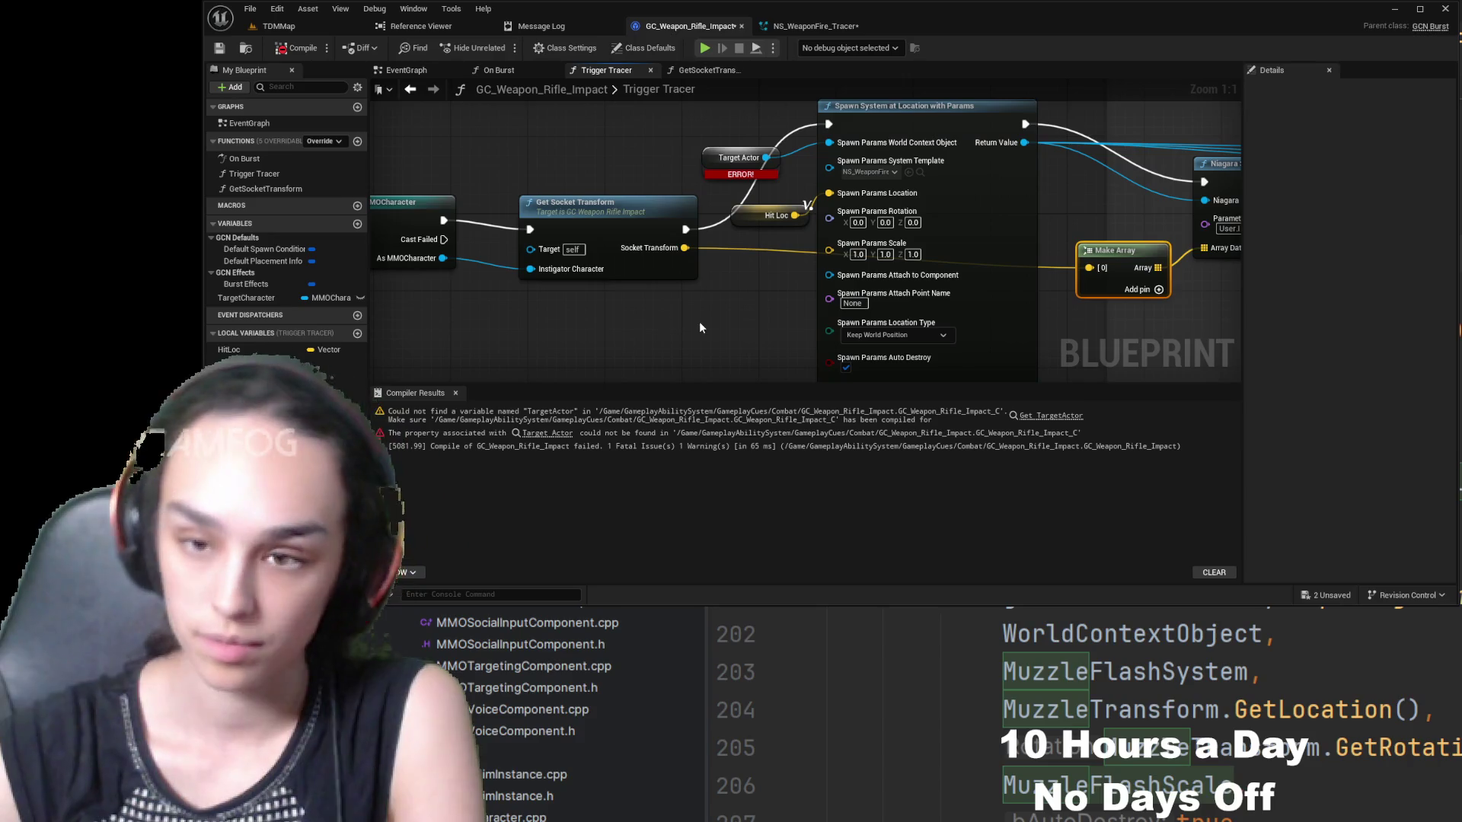
drag(771, 284, 654, 316)
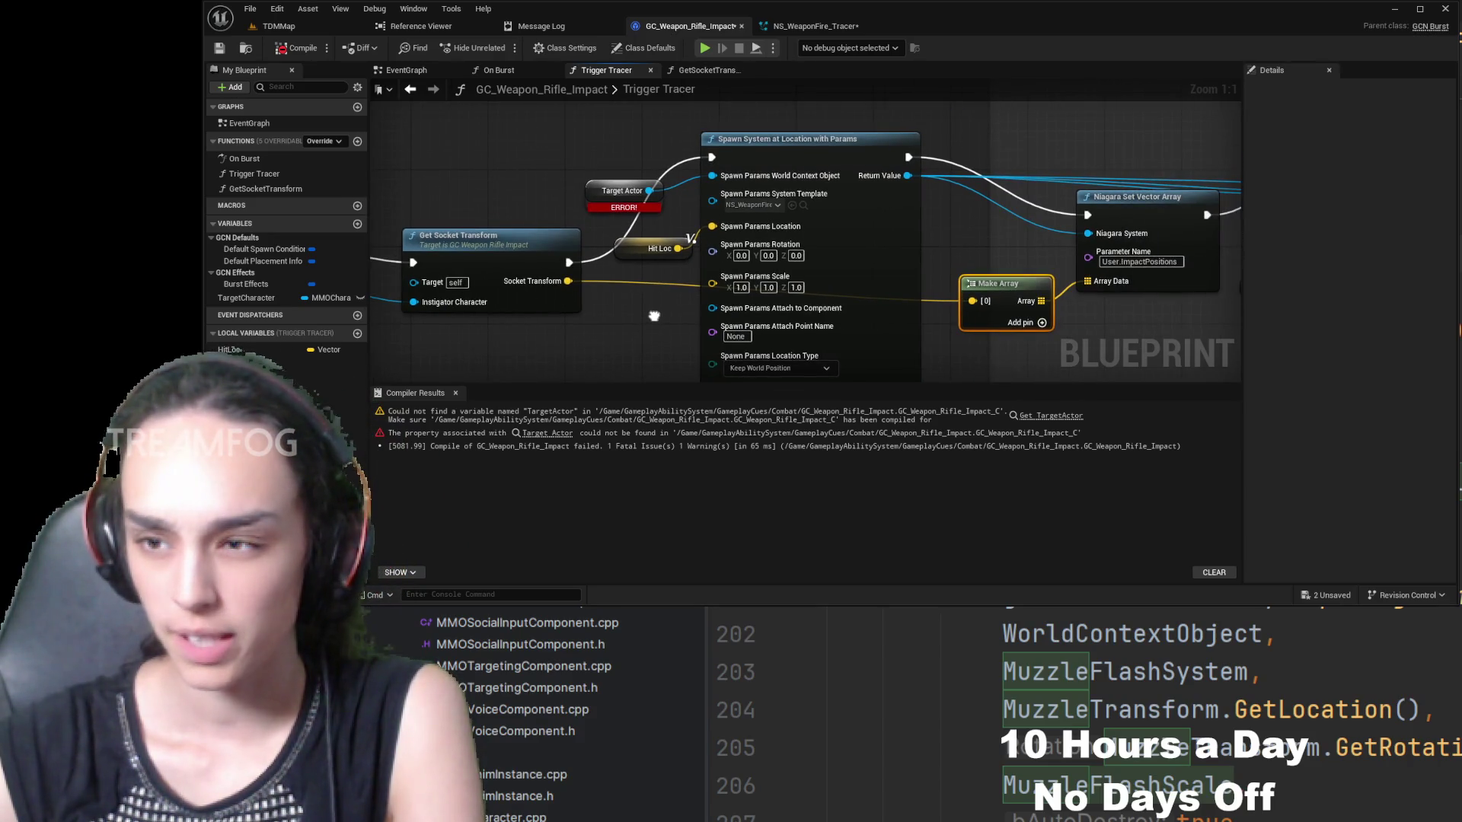
mouse_move(654, 316)
mouse_down()
mouse_move(817, 281)
mouse_move(1056, 301)
mouse_move(911, 335)
mouse_move(840, 332)
mouse_up()
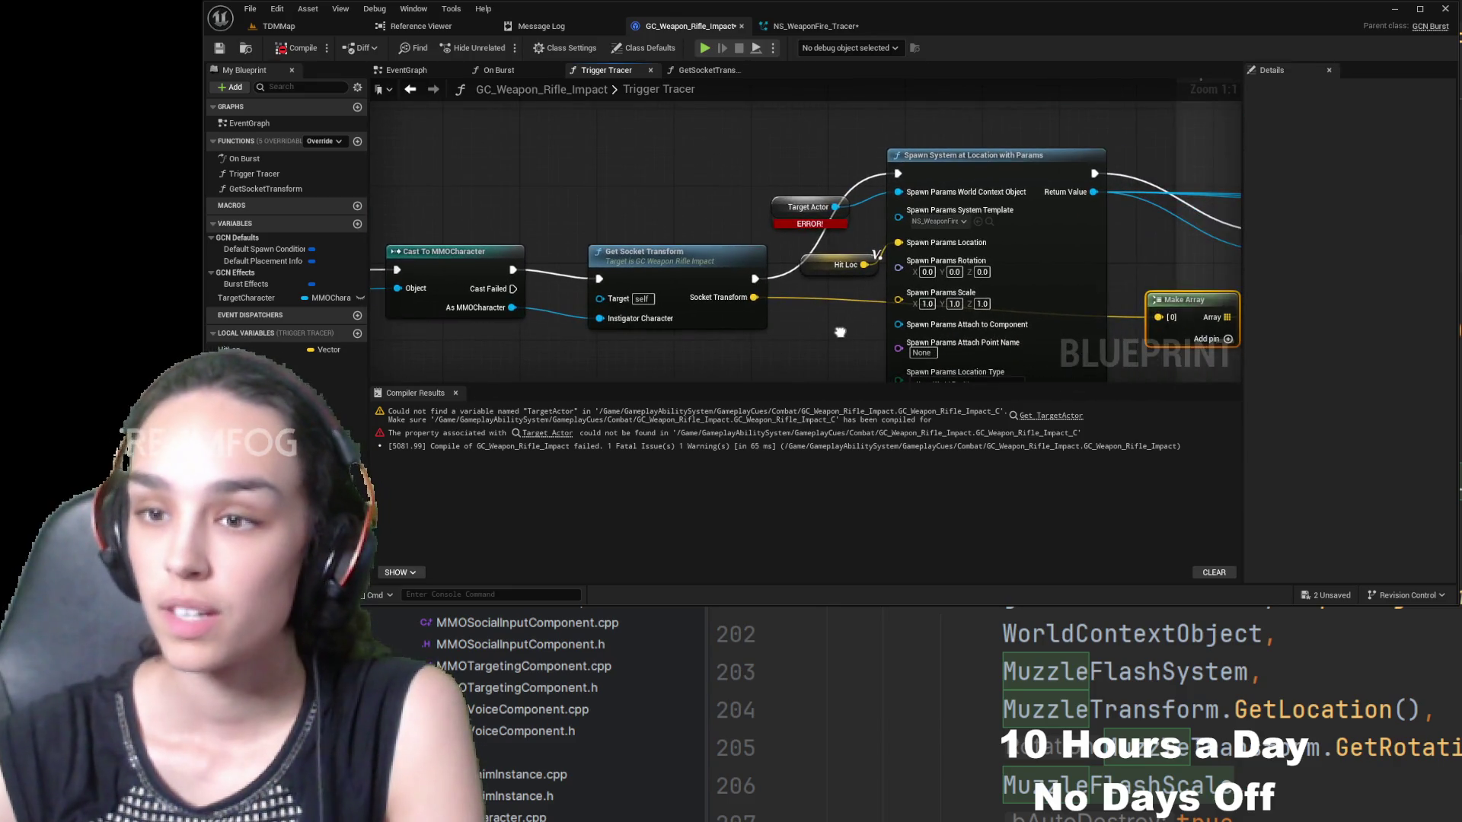
click(808, 207)
mouse_move(661, 199)
mouse_down()
mouse_move(1144, 200)
mouse_move(698, 207)
mouse_up()
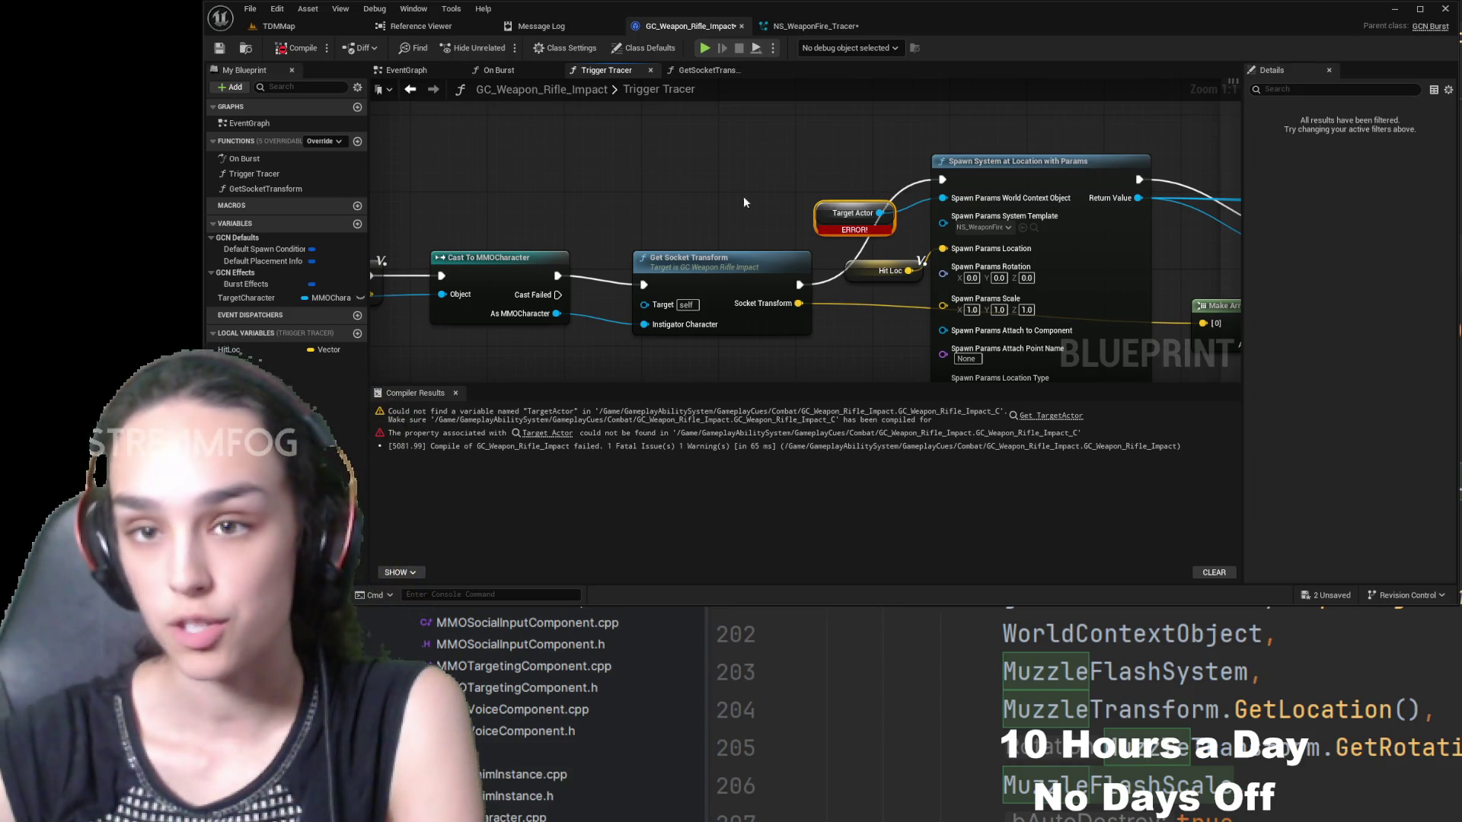
drag(550, 221, 885, 231)
click(487, 279)
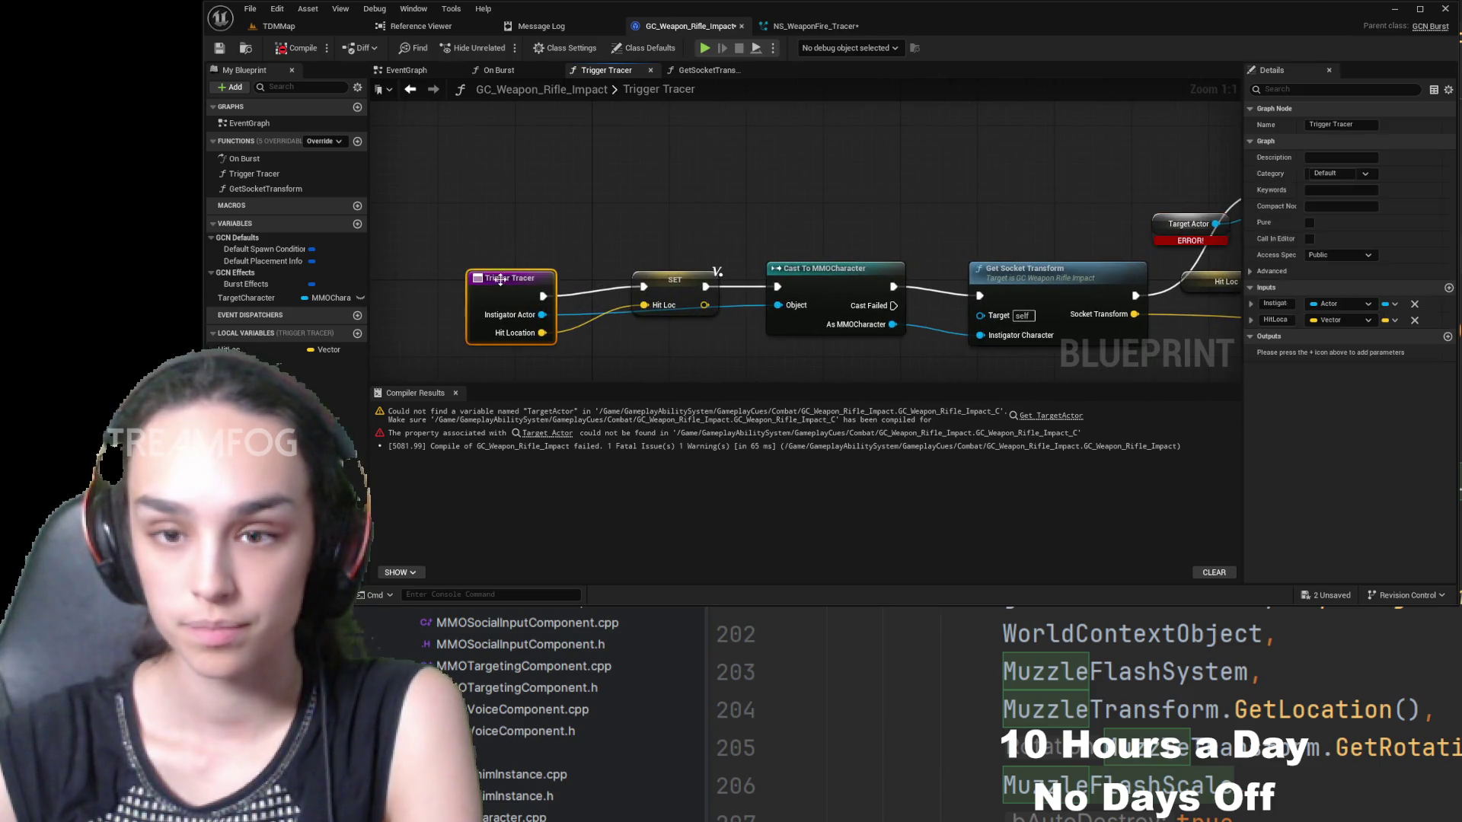
- Add a new Actor-typed input named Target Actor to the Trigger Tracer function
click(1449, 289)
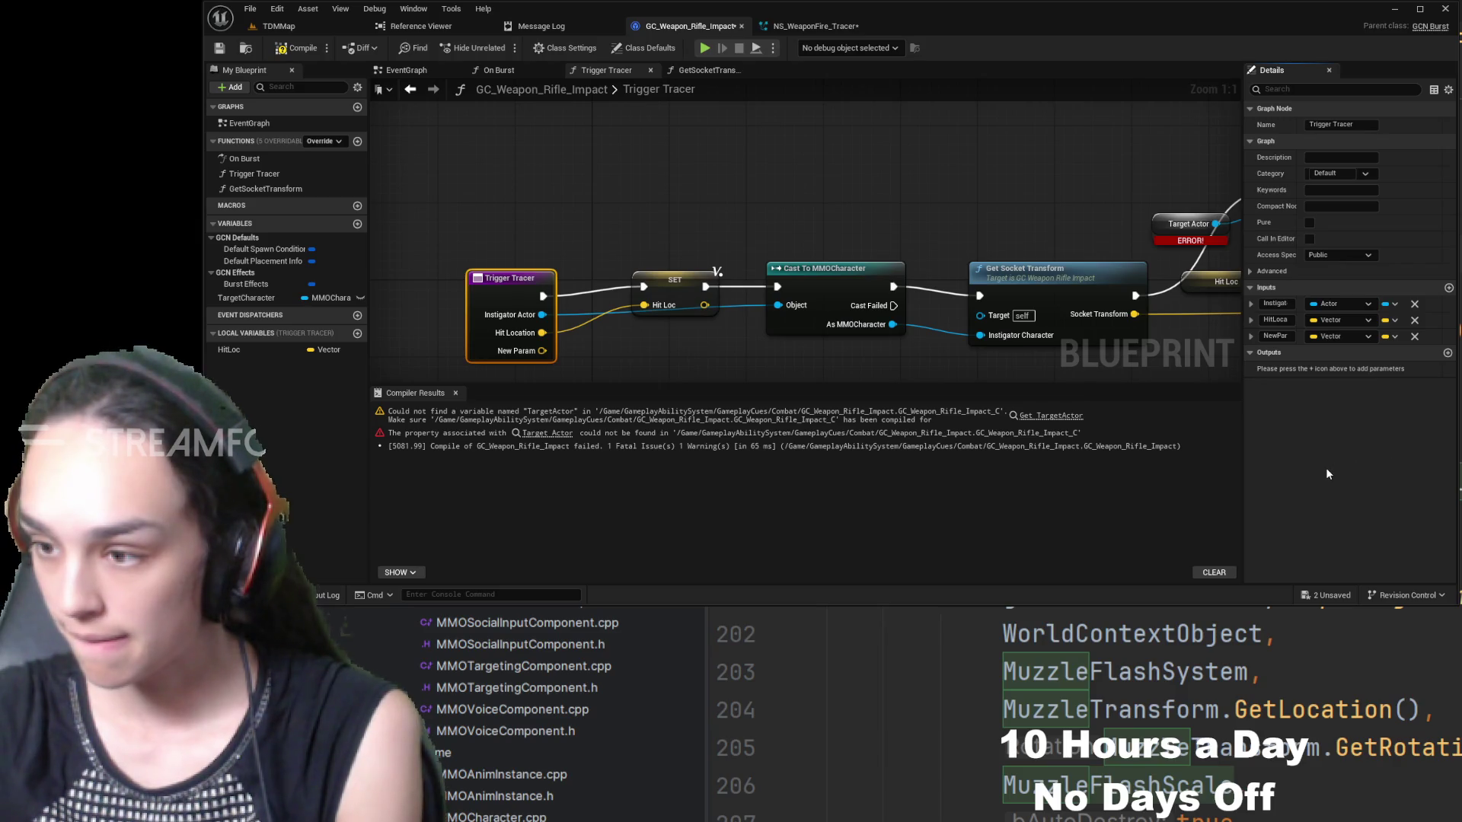
shift+click(1327, 339)
click(1277, 336)
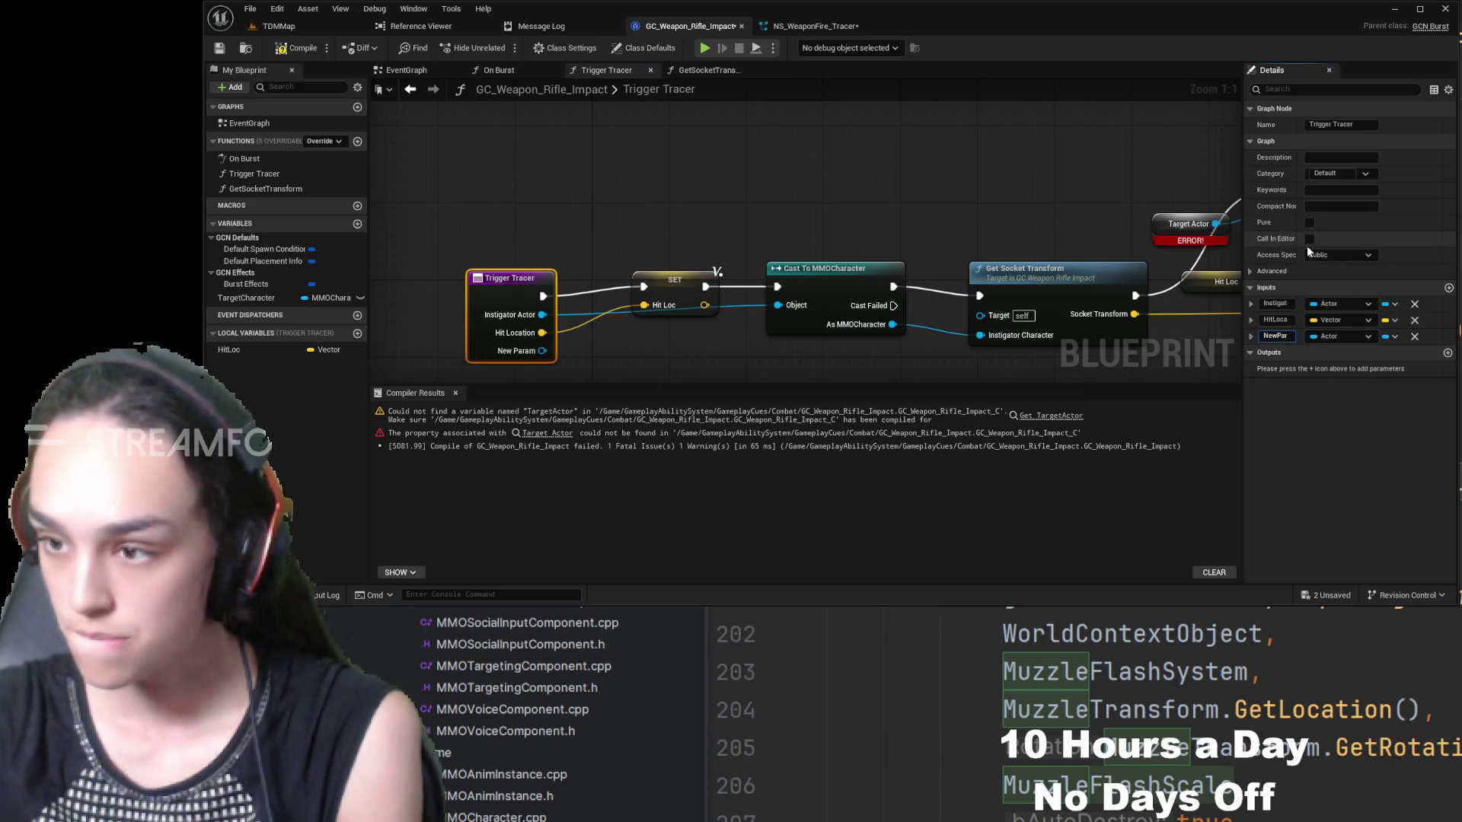
text(TargetA)
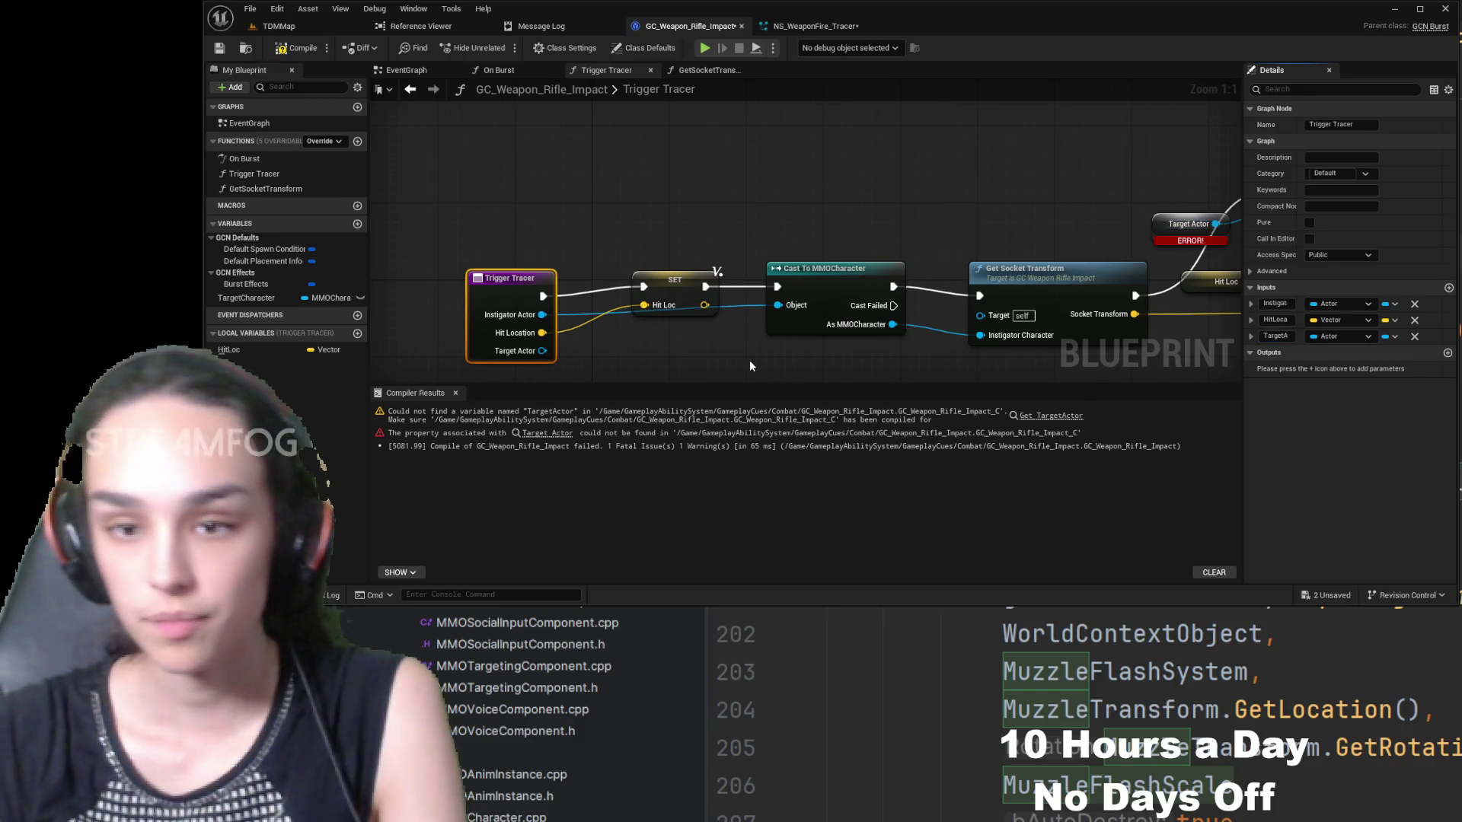
- Wire Target Actor into the spawn node's World Context Object and delete the broken getter
drag(695, 360, 628, 316)
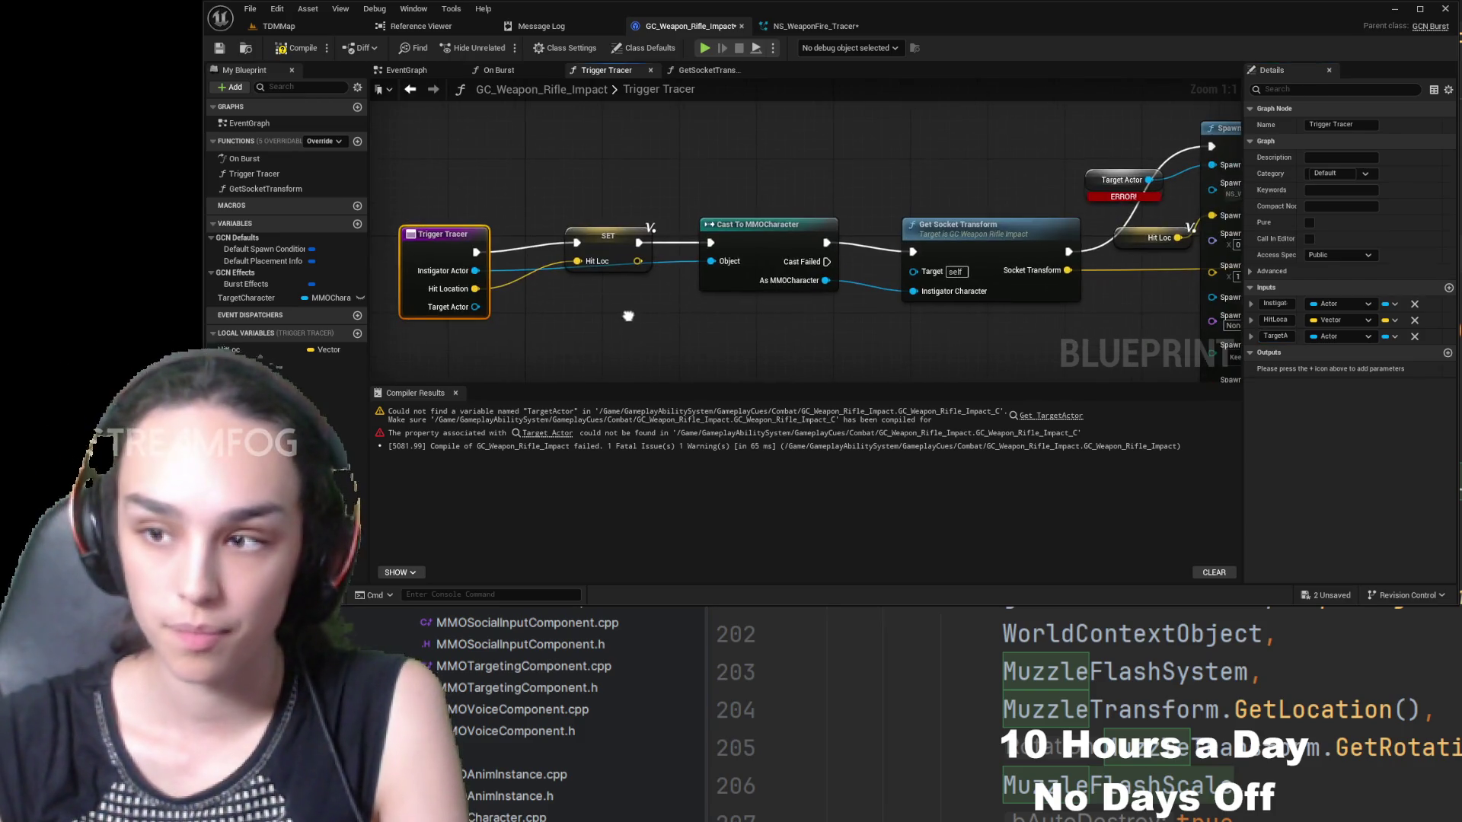
click(1219, 173)
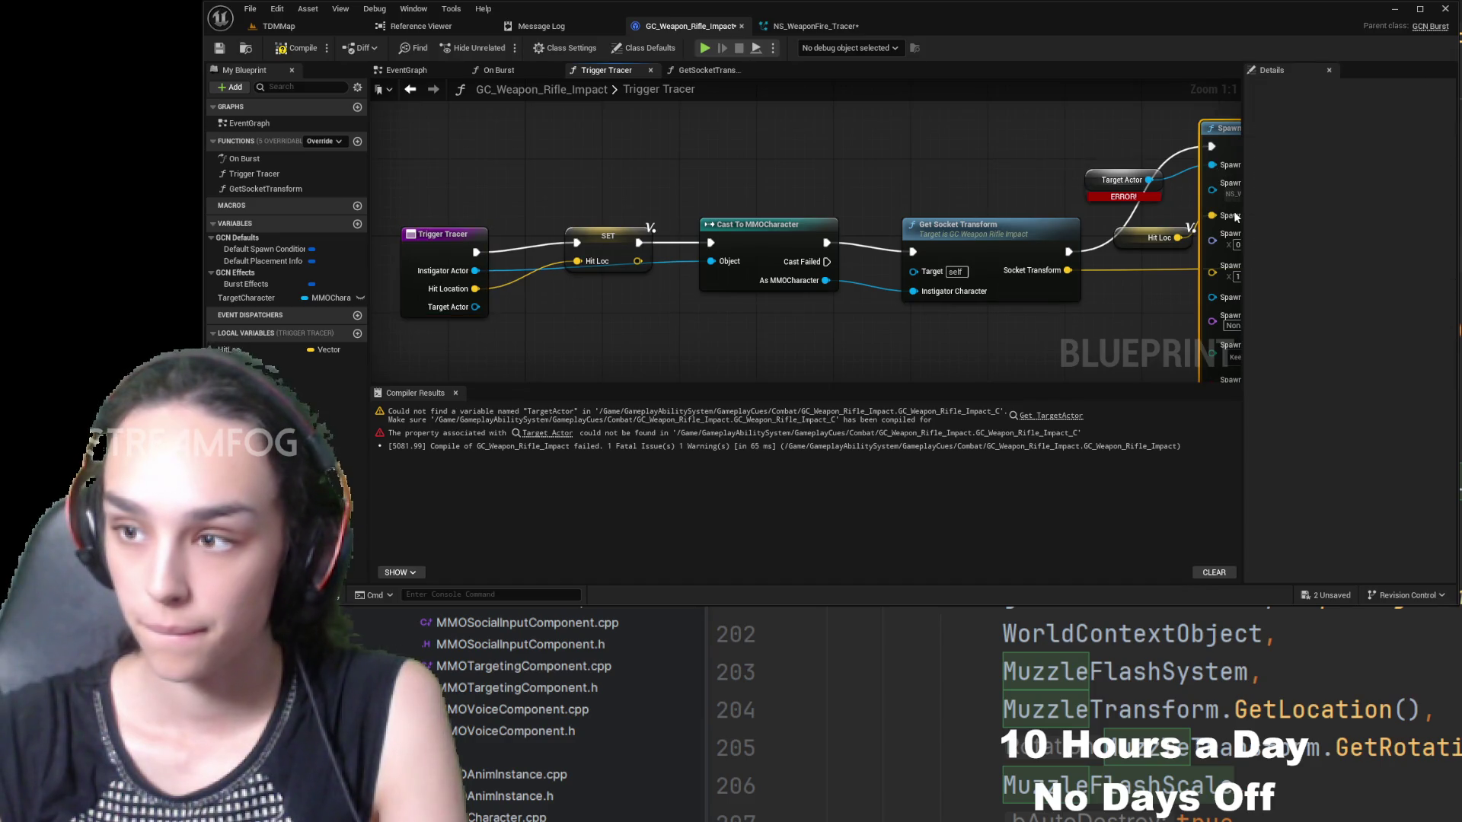
mouse_move(477, 307)
mouse_down()
mouse_move(1120, 195)
mouse_move(1212, 165)
mouse_up()
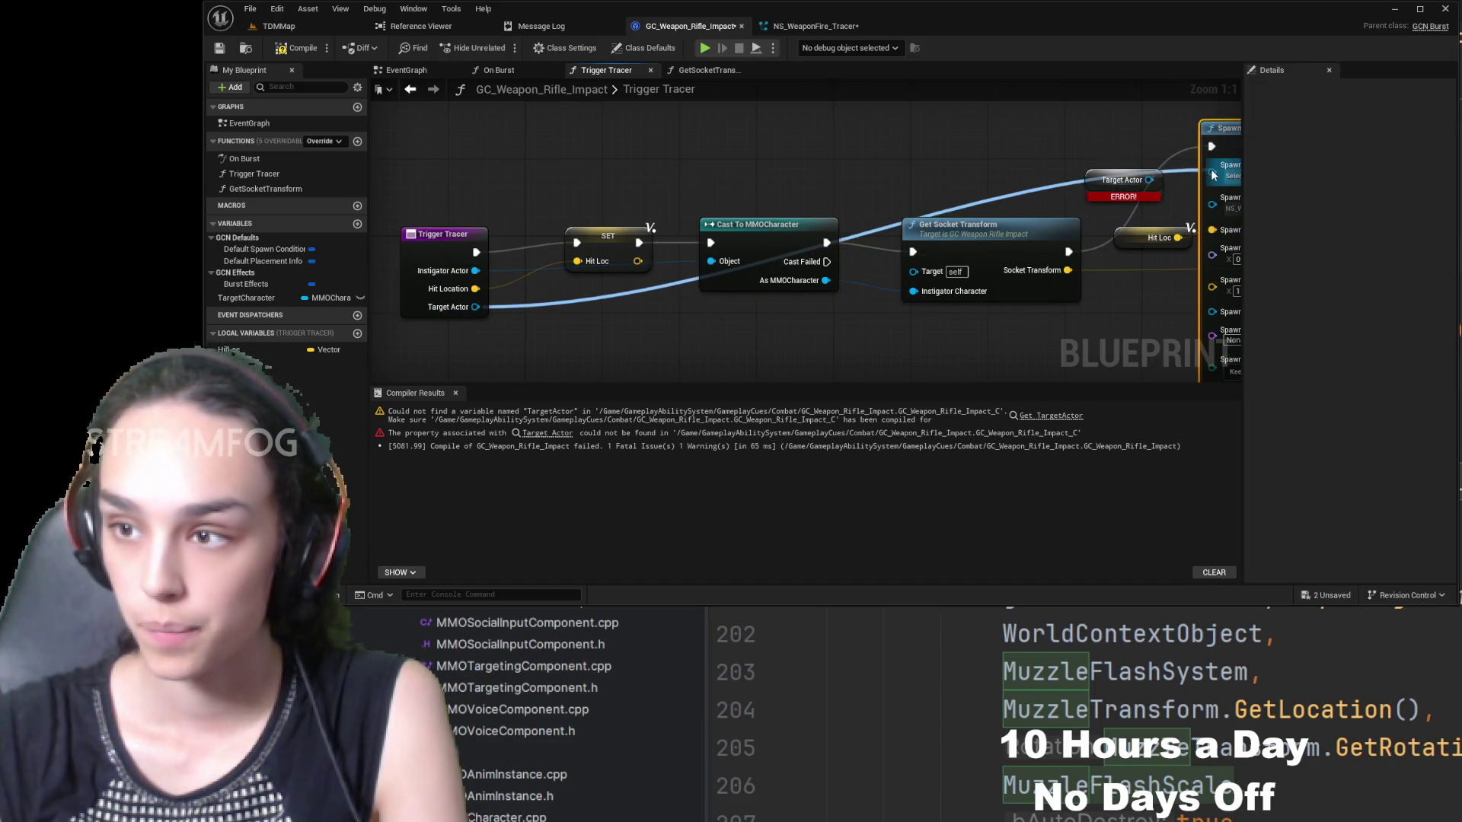
click(1124, 173)
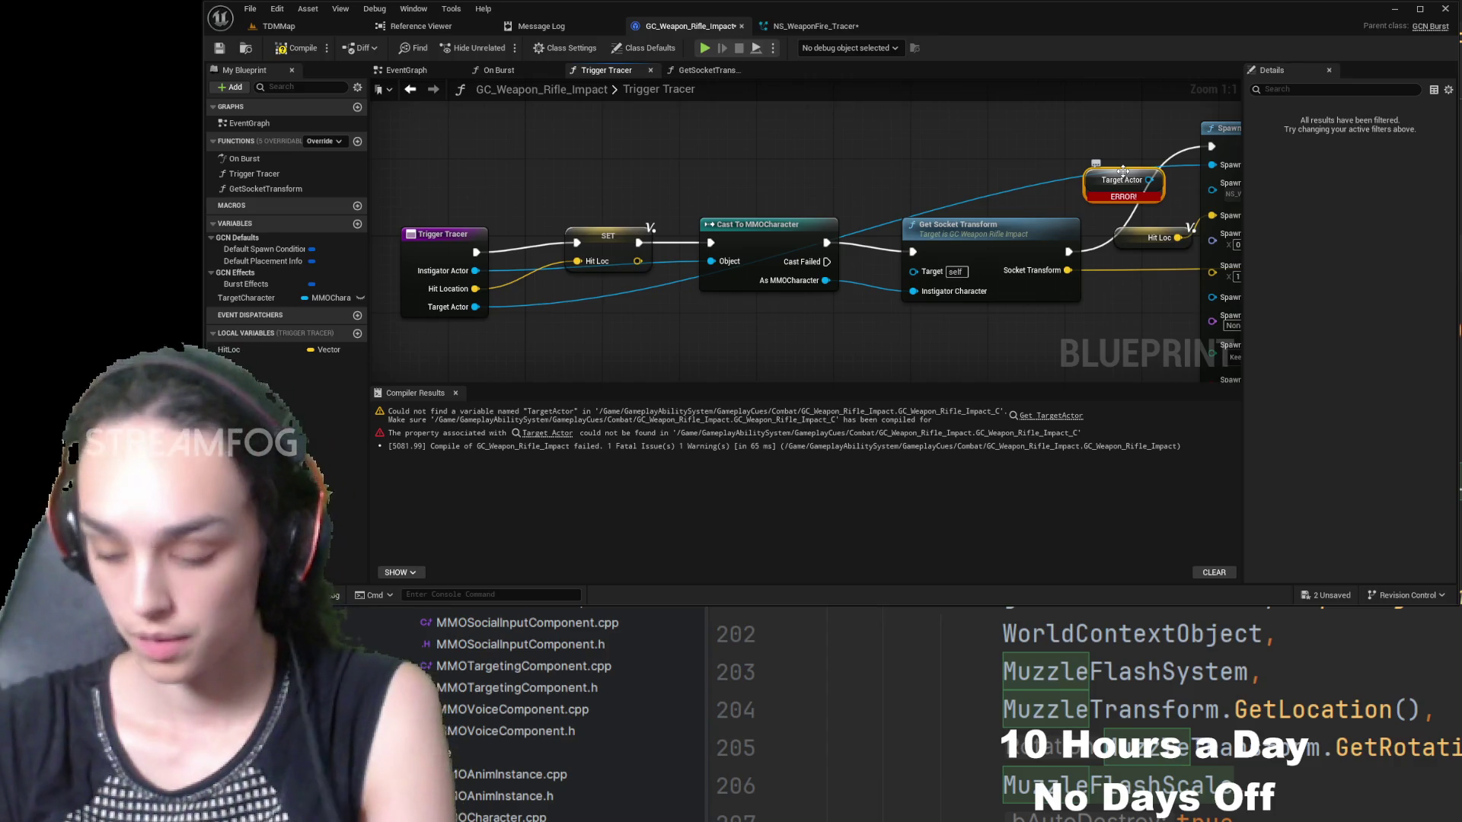
key(Delete)
- Recompile the blueprint and look over the Niagara array, Bool and Activate nodes
drag(1087, 141, 811, 112)
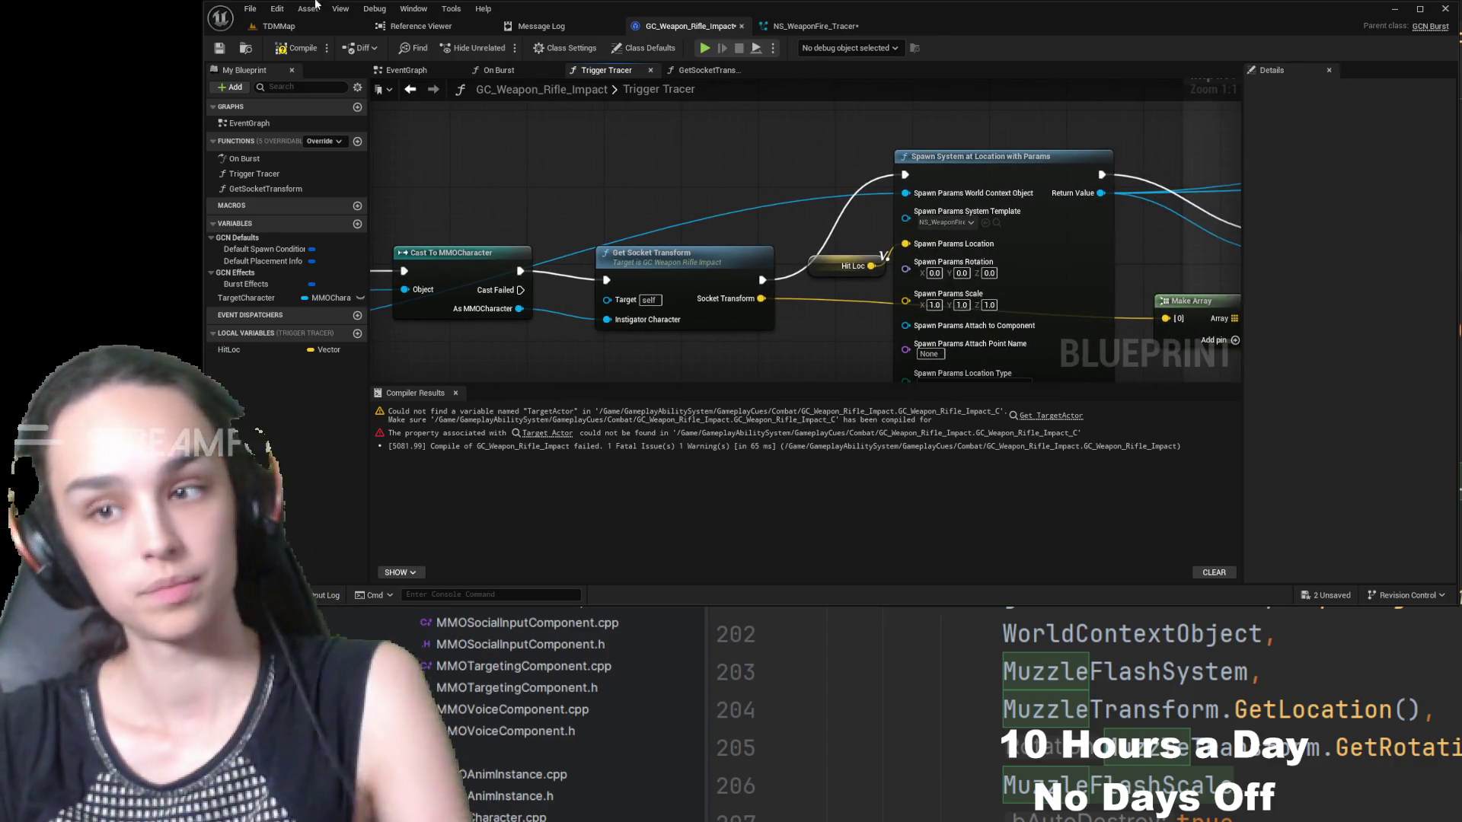
click(281, 44)
drag(924, 185, 653, 180)
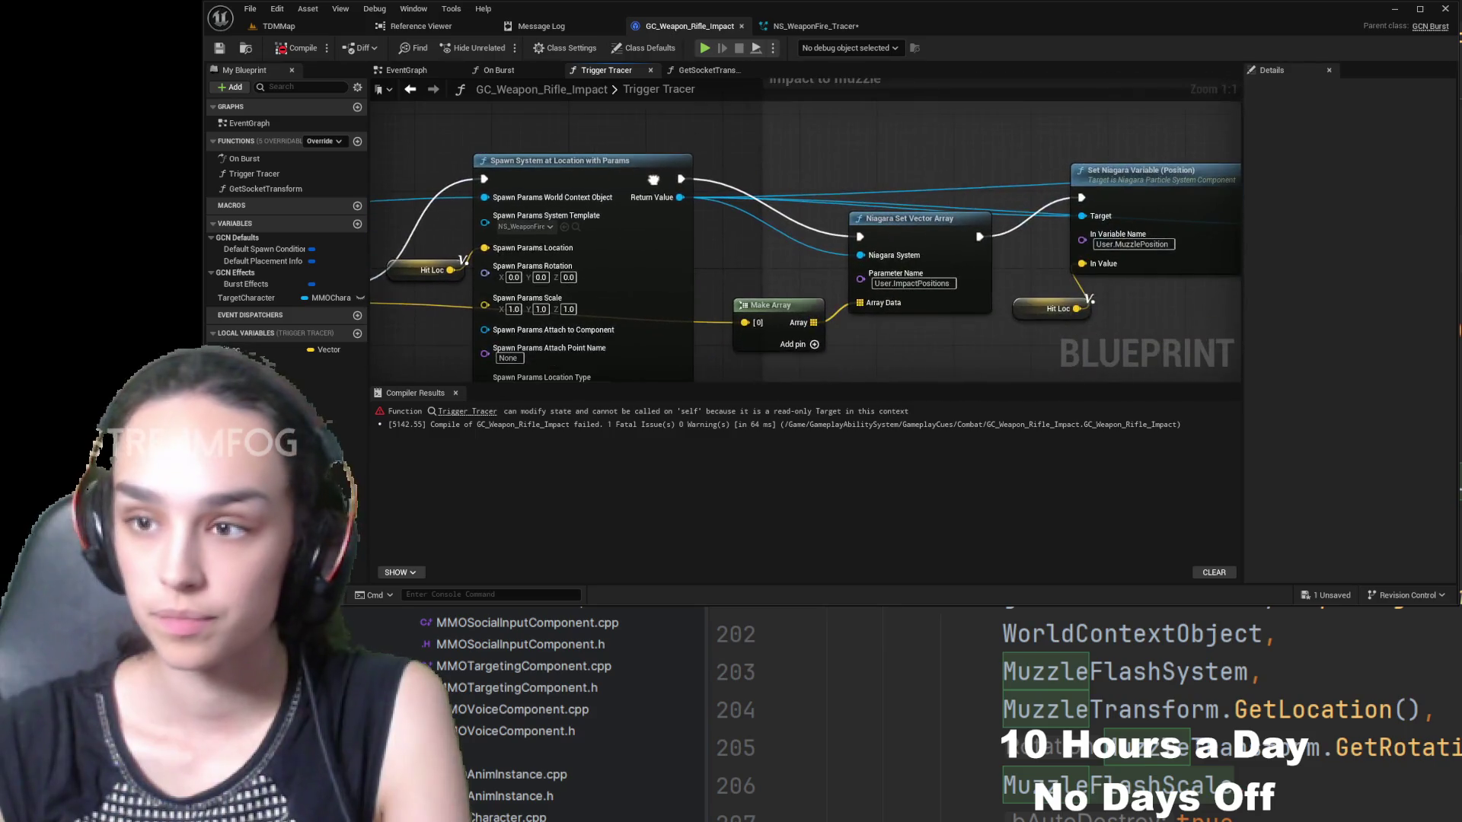
mouse_move(982, 176)
mouse_down()
mouse_move(495, 194)
mouse_move(610, 213)
mouse_move(678, 259)
mouse_move(1145, 252)
mouse_move(1429, 272)
mouse_up()
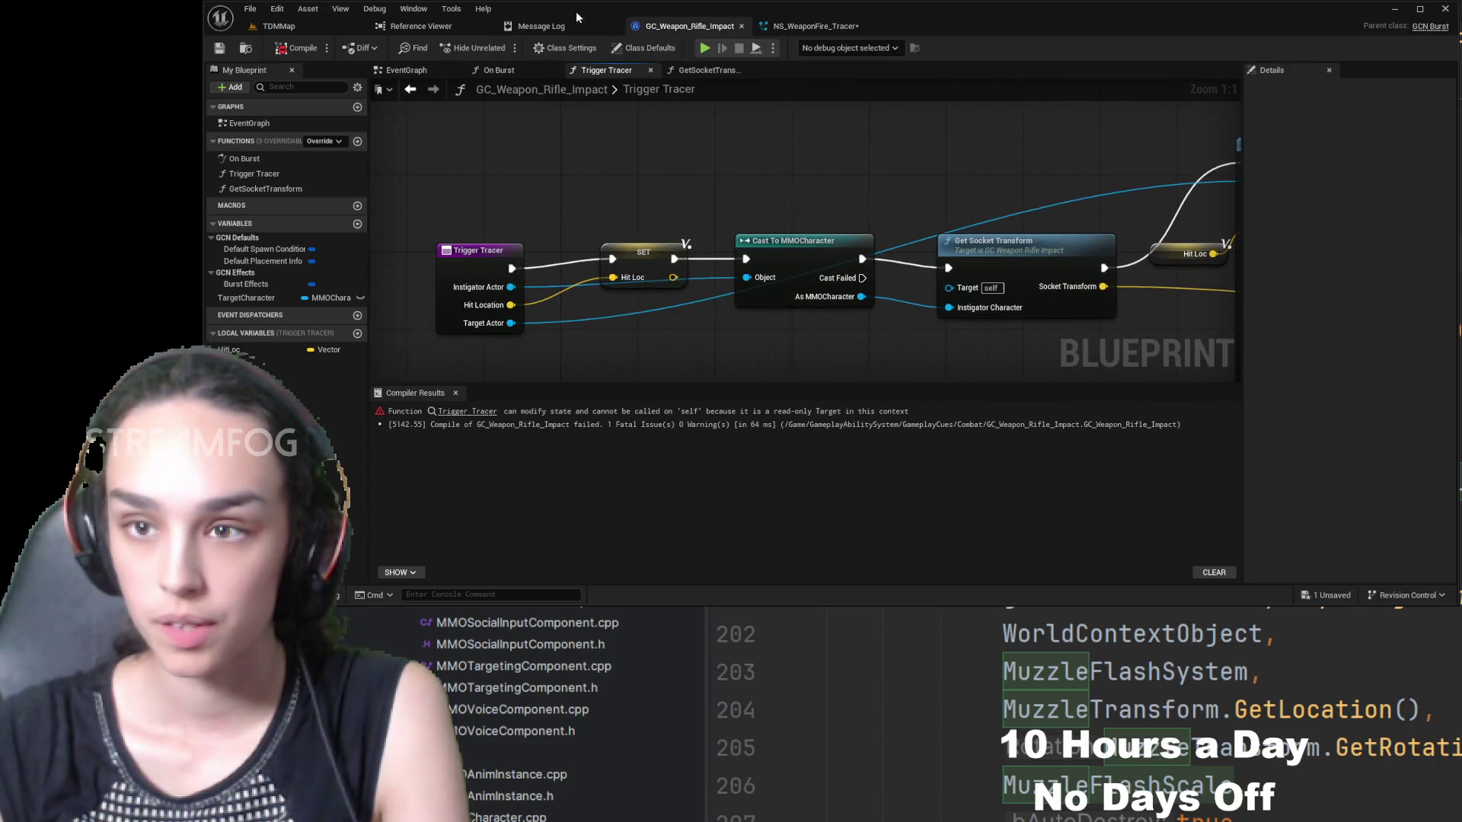
- Select the comment box in the On Burst graph and read its text
click(496, 72)
scroll(544, 131, up, 3)
drag(503, 267, 760, 272)
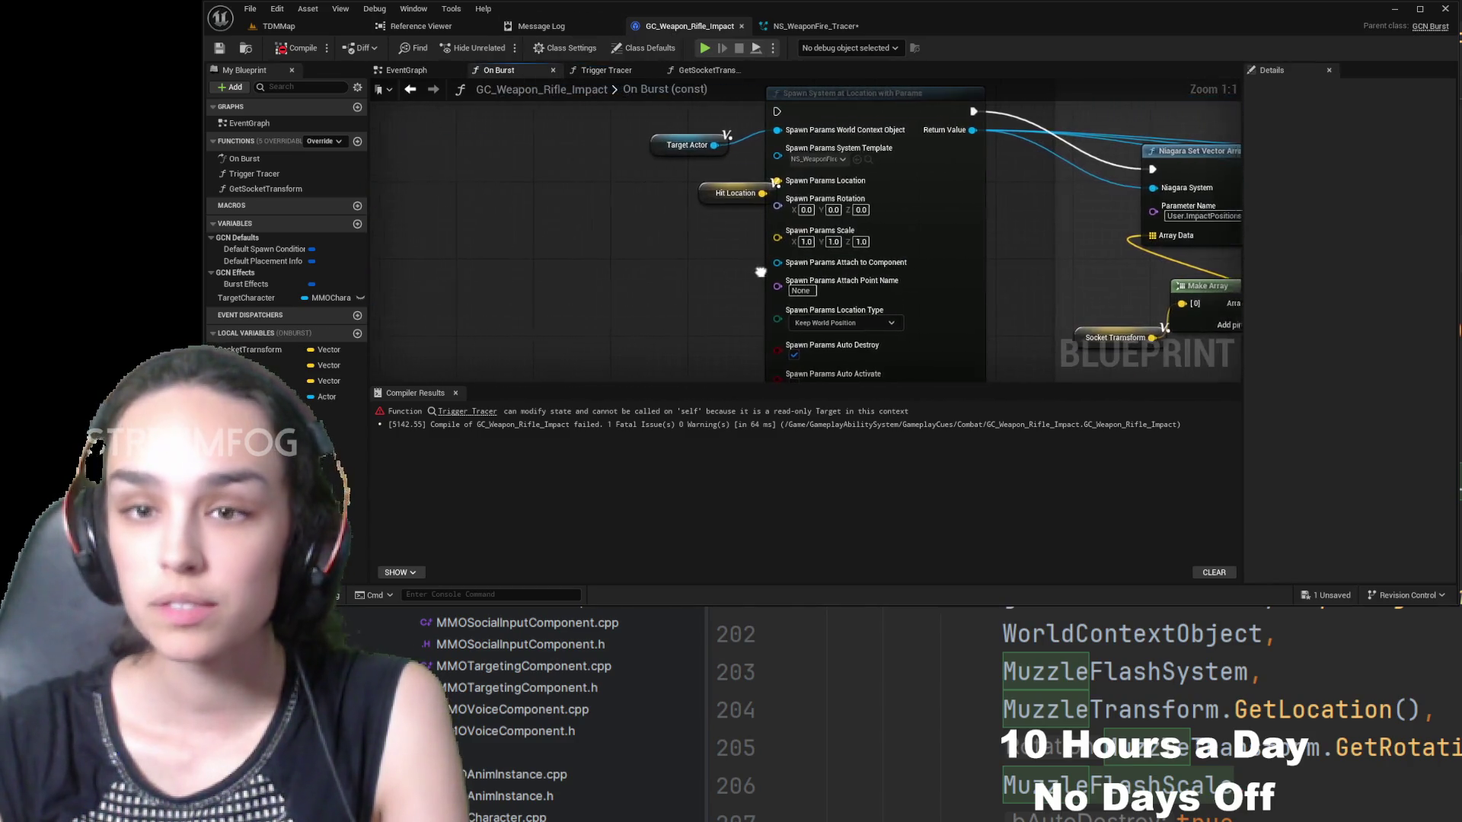
scroll(762, 271, down, 6)
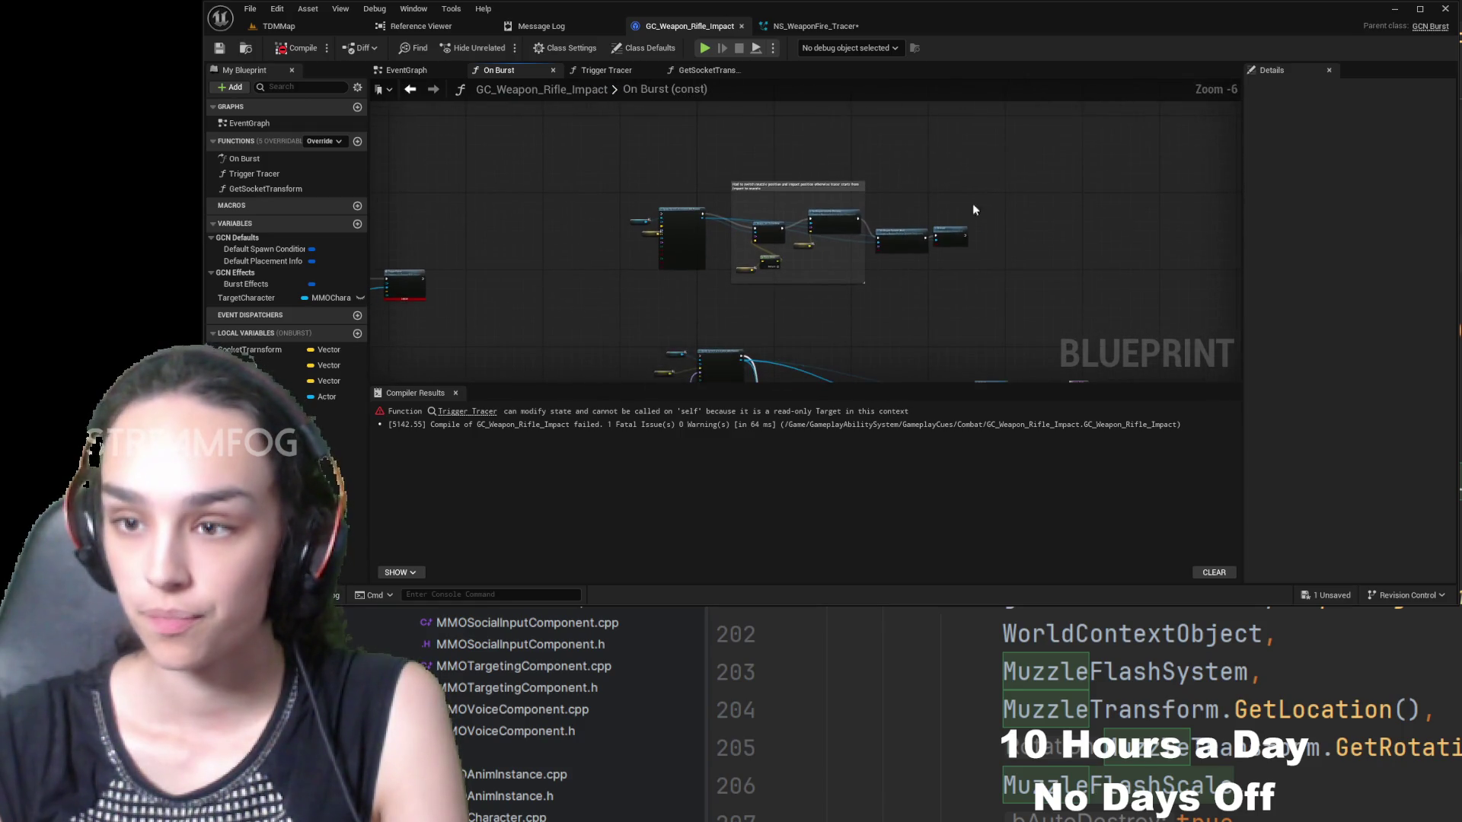
drag(974, 209, 642, 298)
click(799, 195)
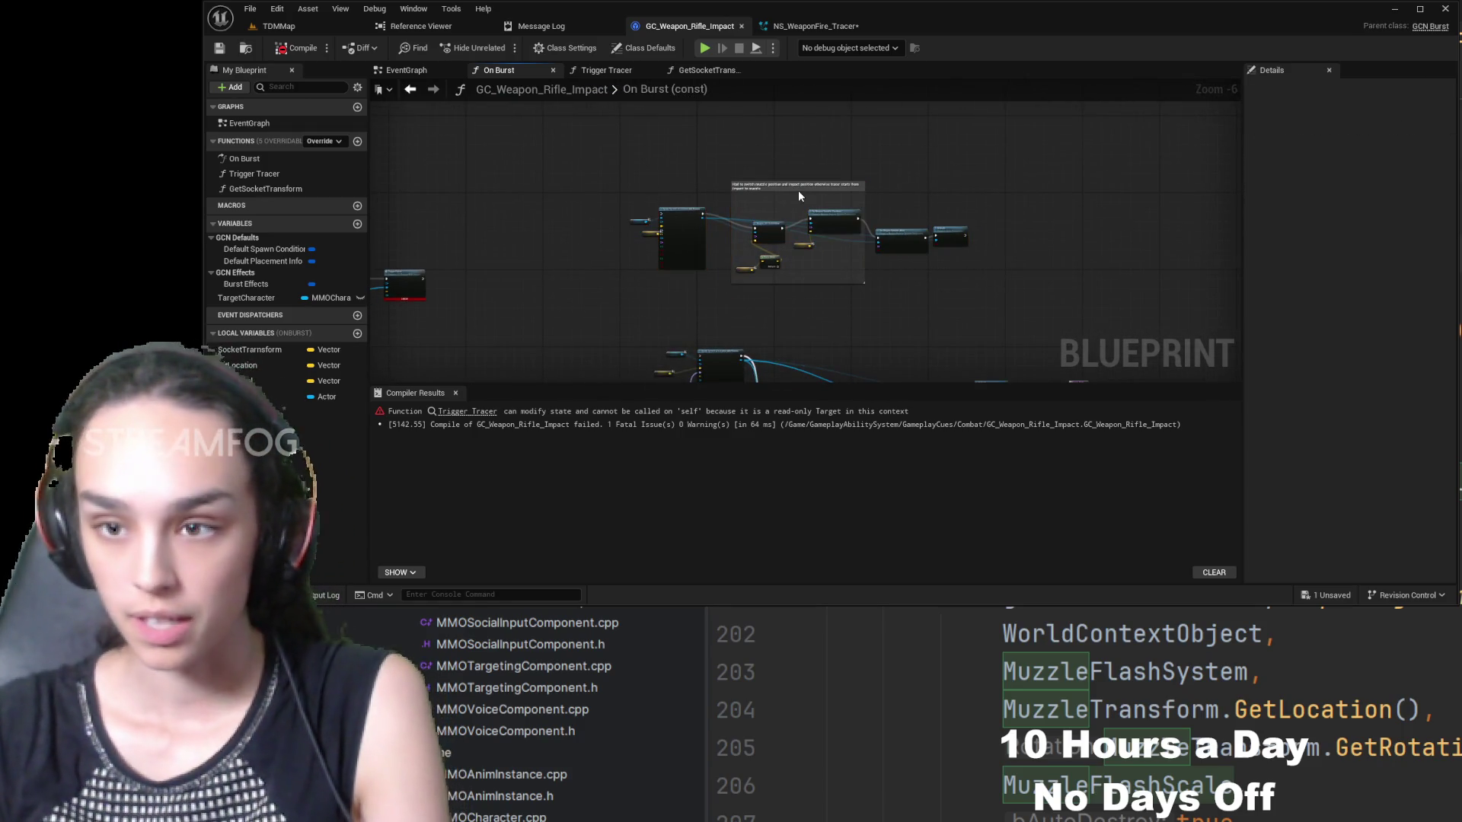
click(808, 188)
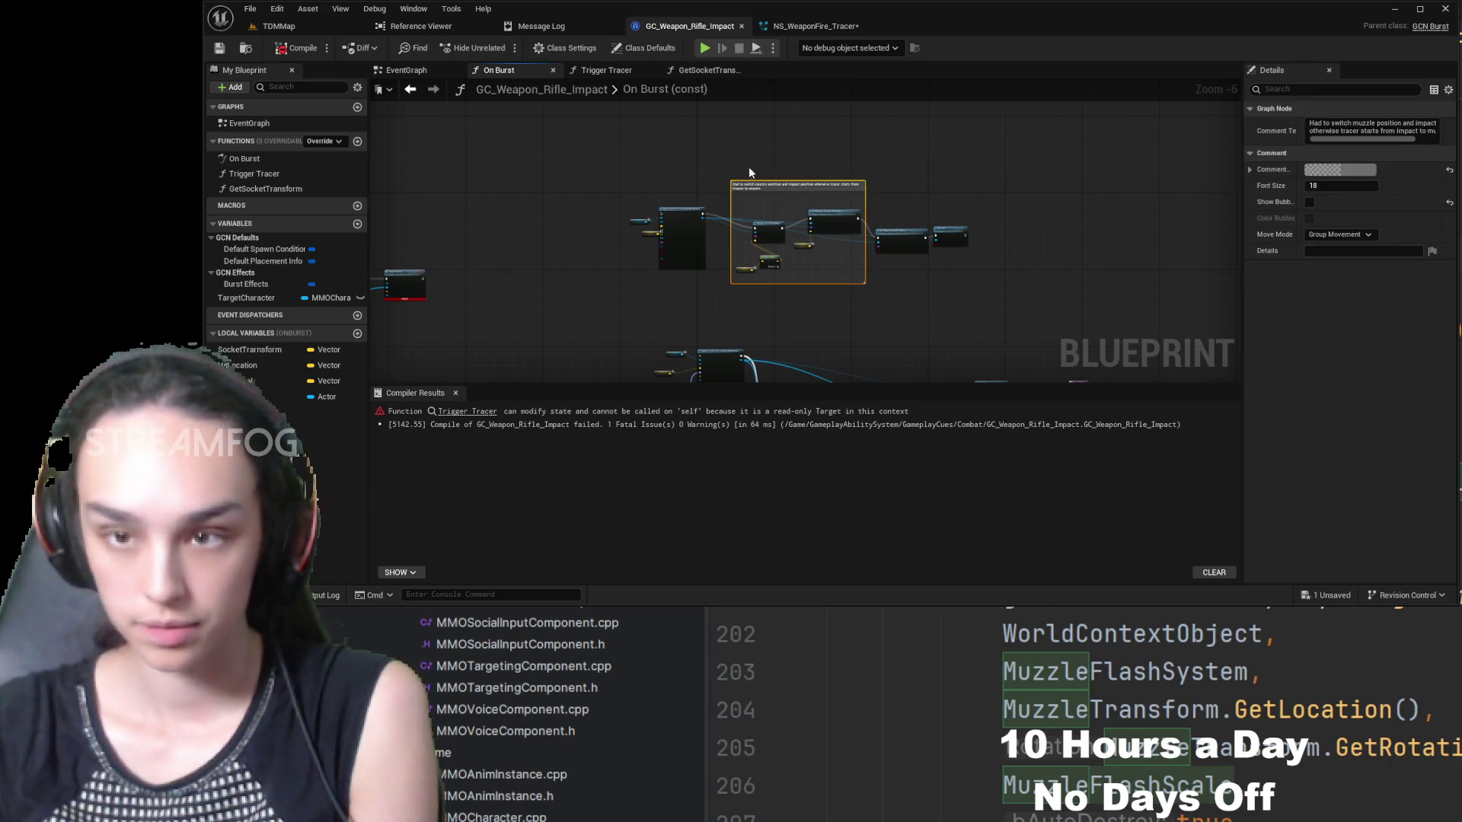
- Glance at the Trigger Tracer and GetSocketTransform graphs, then delete the On Burst comment box
click(621, 70)
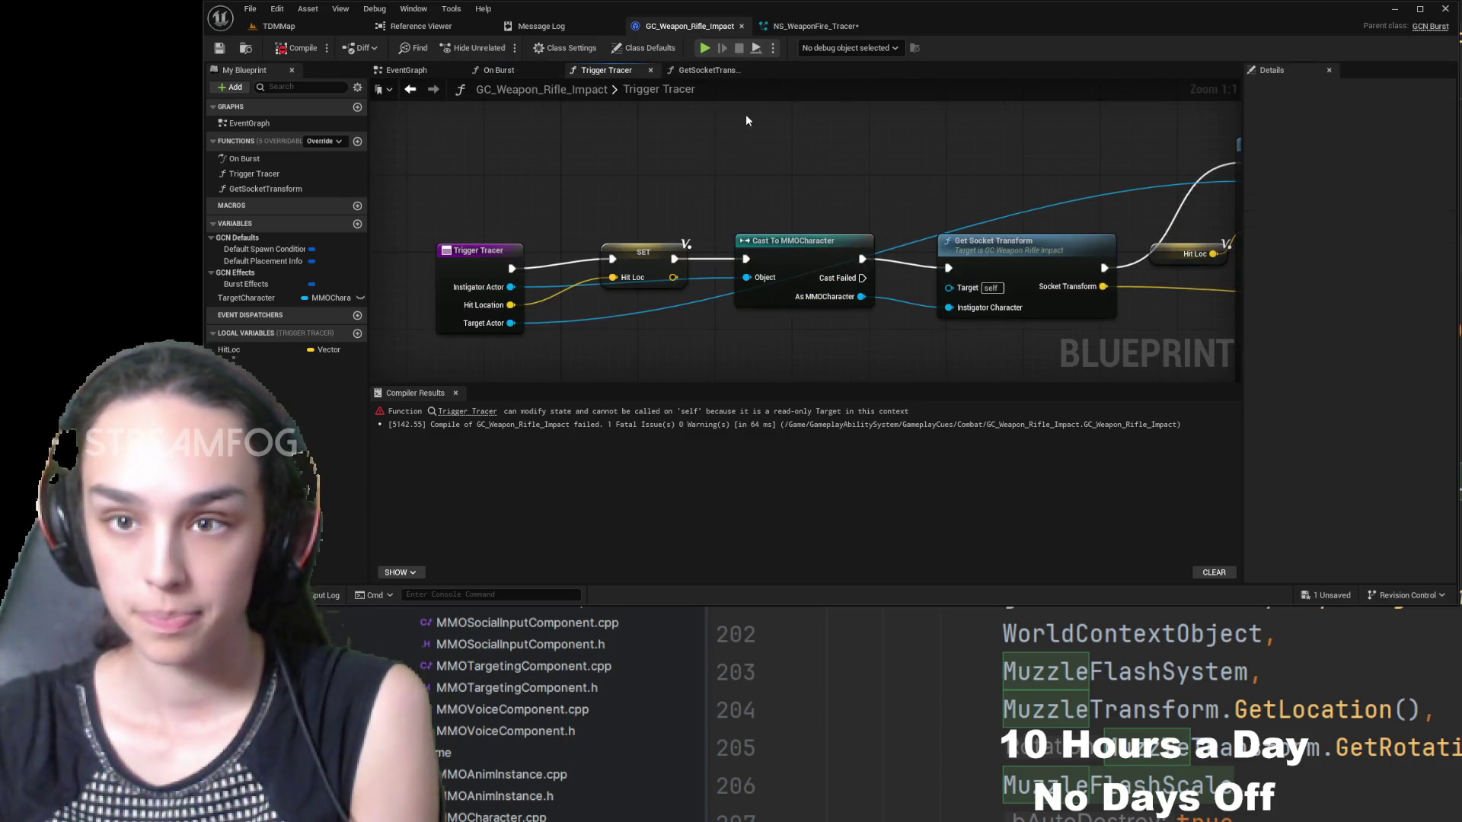
scroll(911, 181, down, 5)
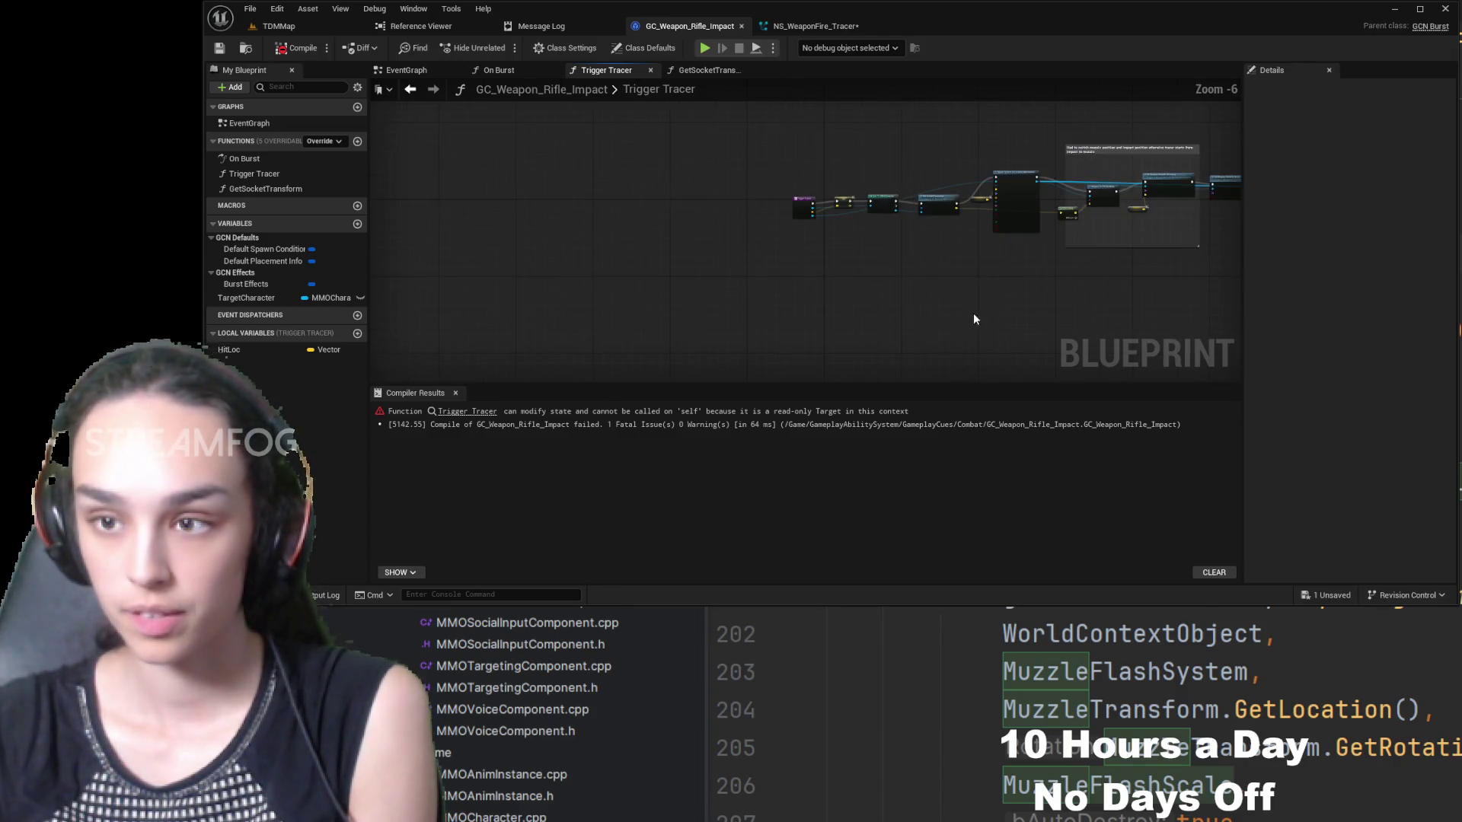
scroll(770, 286, up, 3)
scroll(783, 281, down, 2)
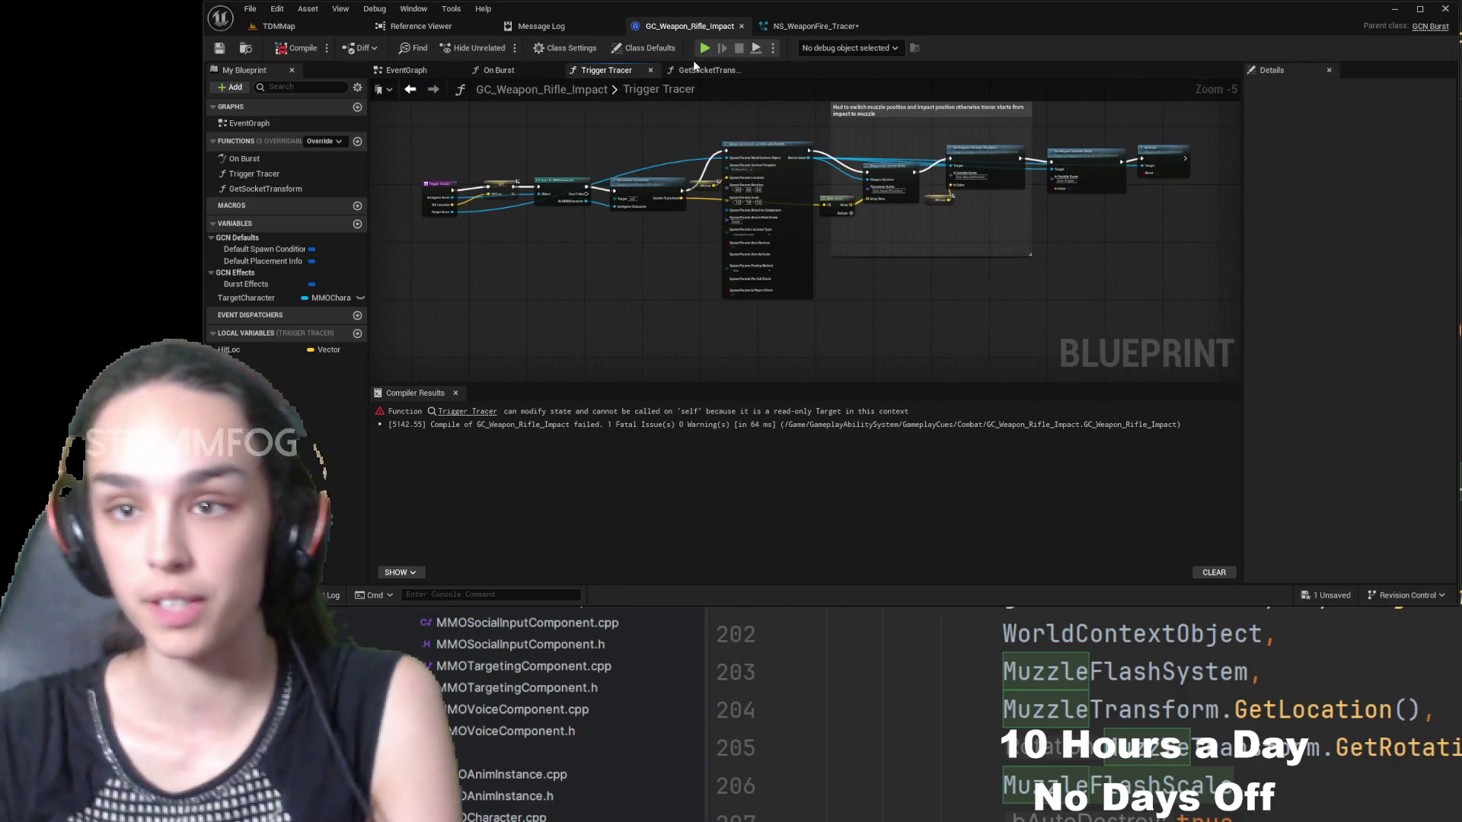
click(707, 70)
click(522, 72)
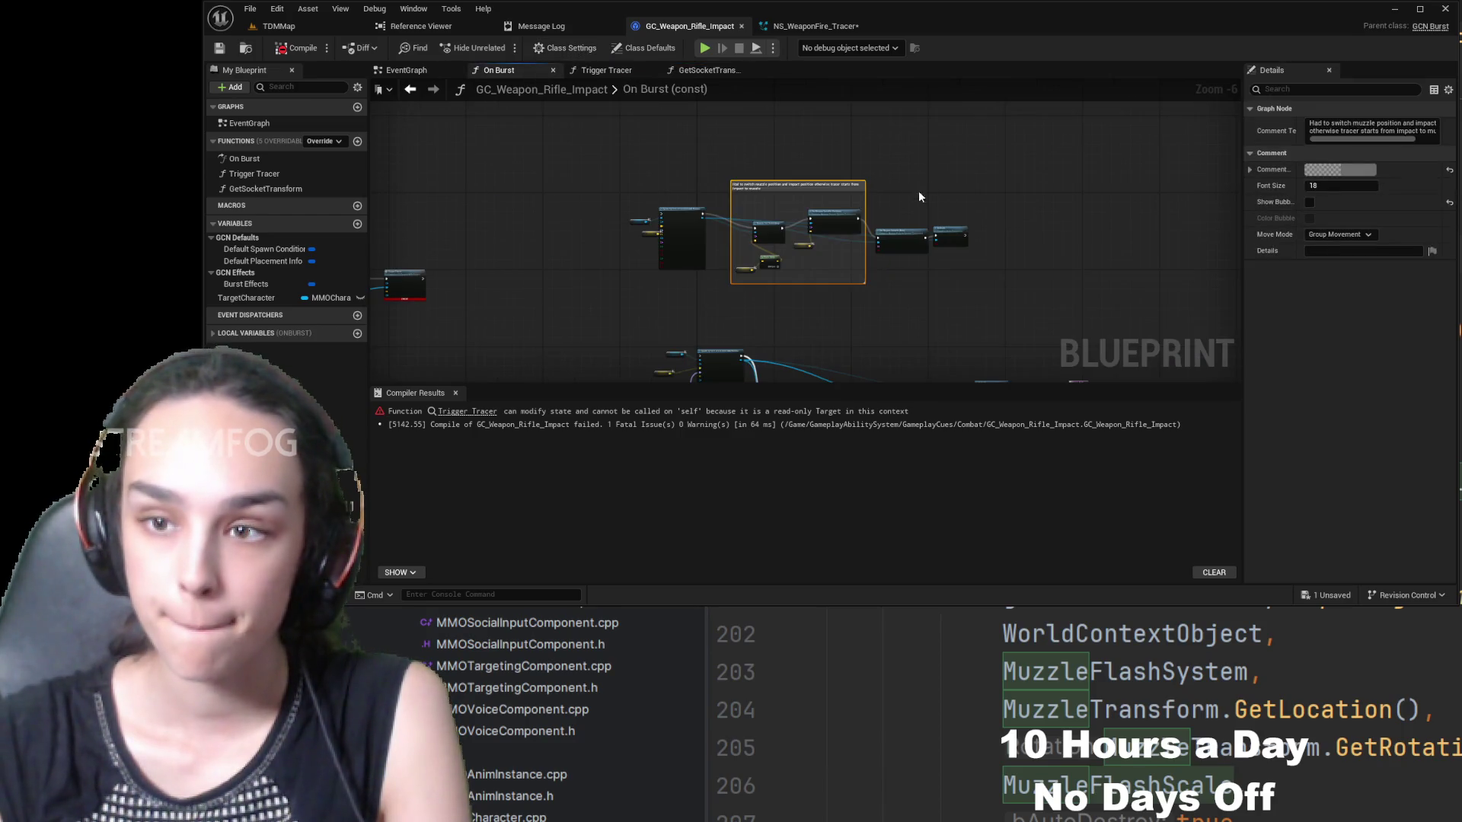
key(Delete)
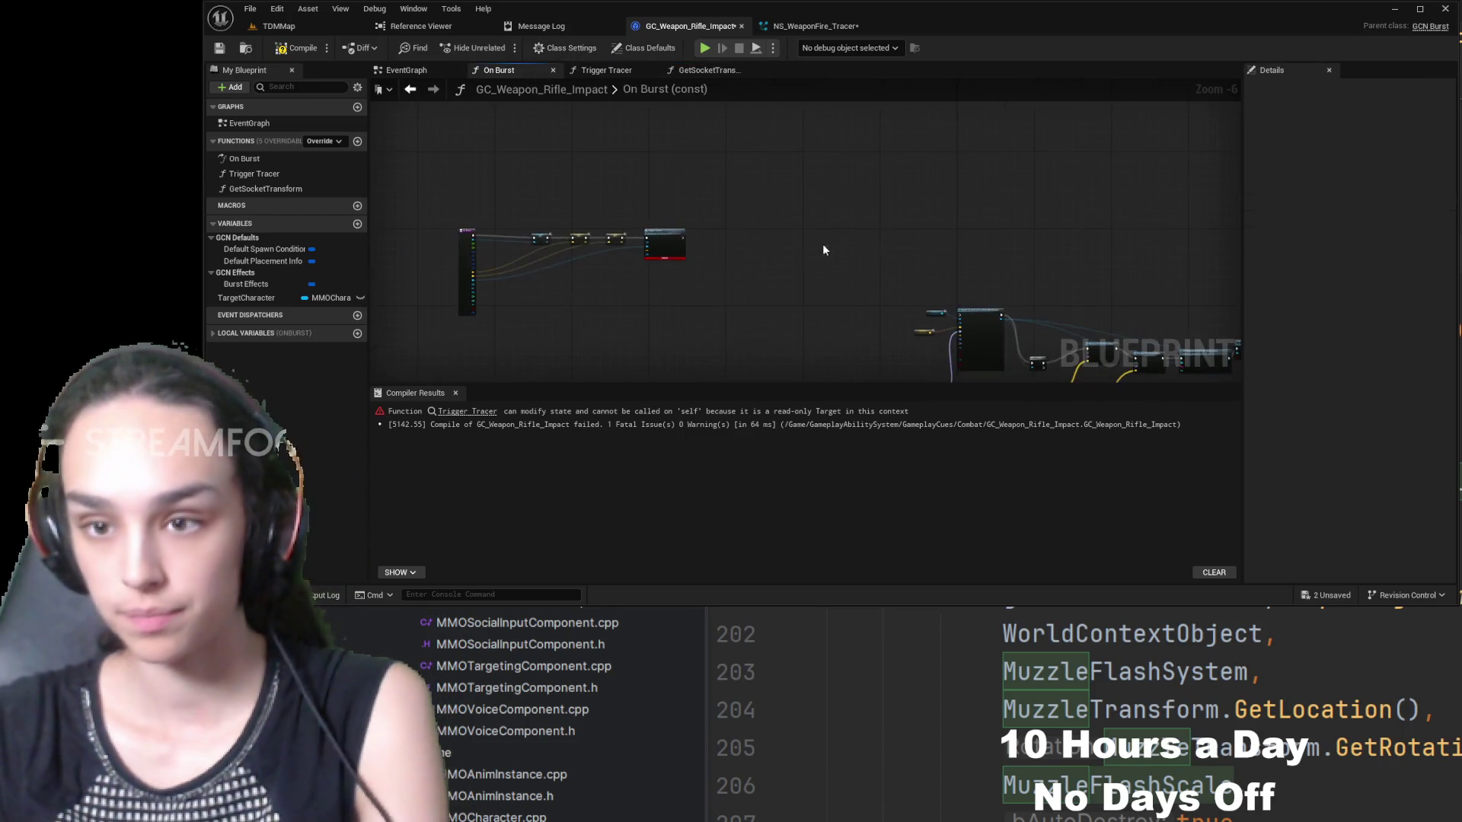
- Feed TargetActor and HitLocation local getters into Trigger Tracer's matching pins and recompile
scroll(664, 284, up, 6)
drag(576, 234, 1011, 225)
drag(575, 234, 387, 167)
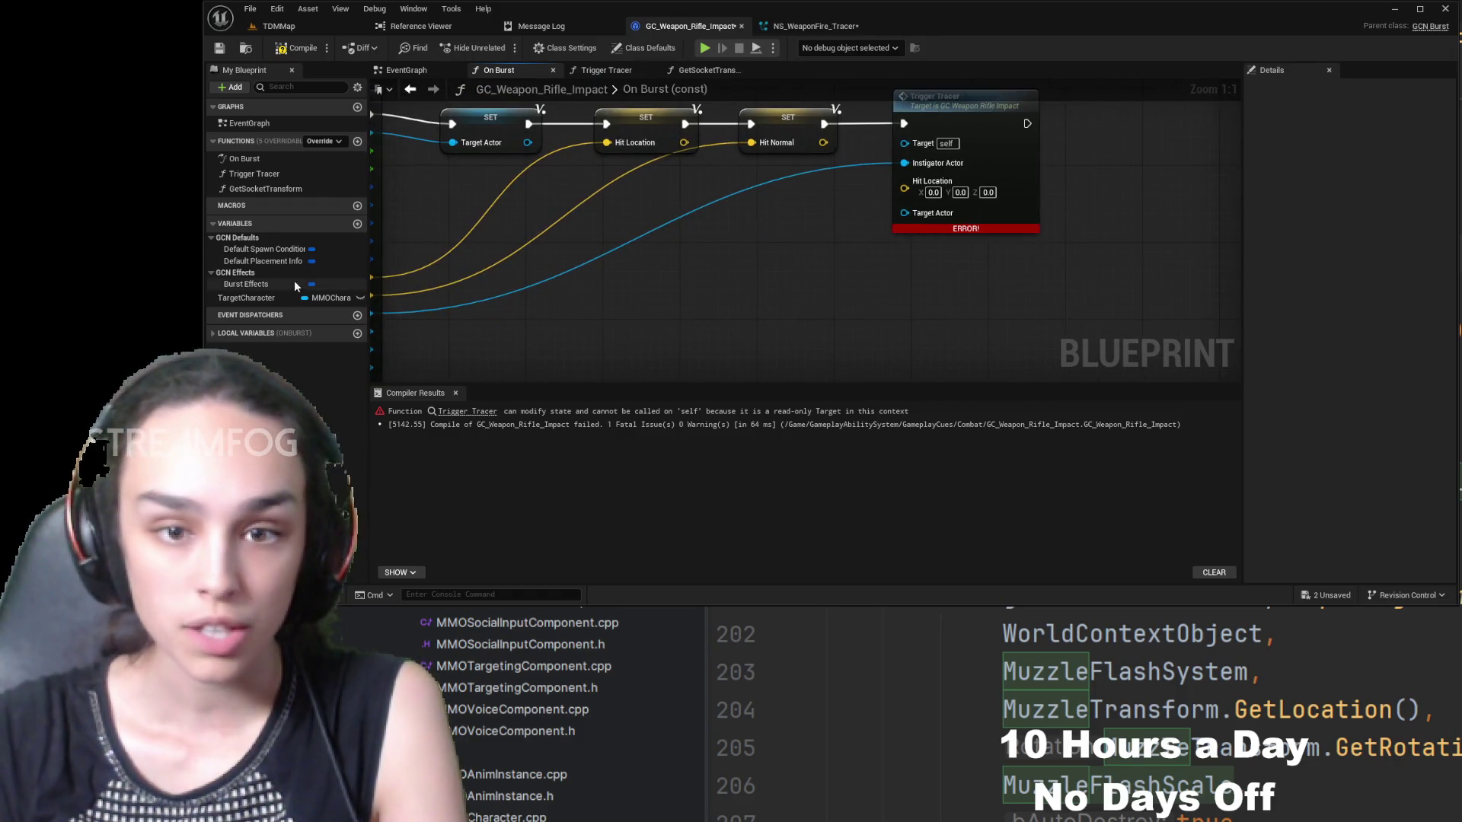
click(290, 297)
mouse_move(698, 232)
mouse_down()
mouse_move(781, 250)
mouse_move(802, 321)
mouse_up()
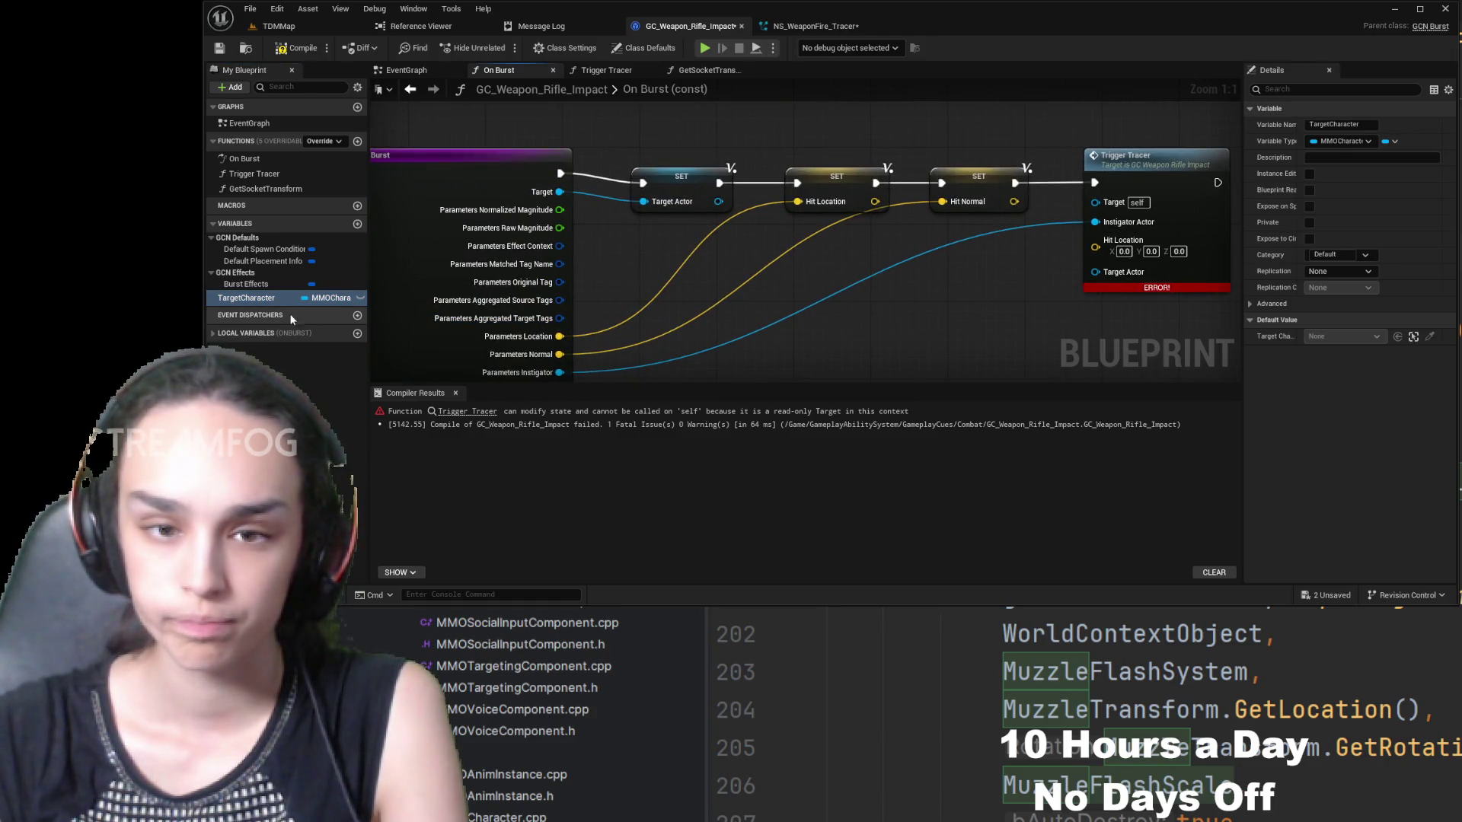
click(216, 338)
click(251, 397)
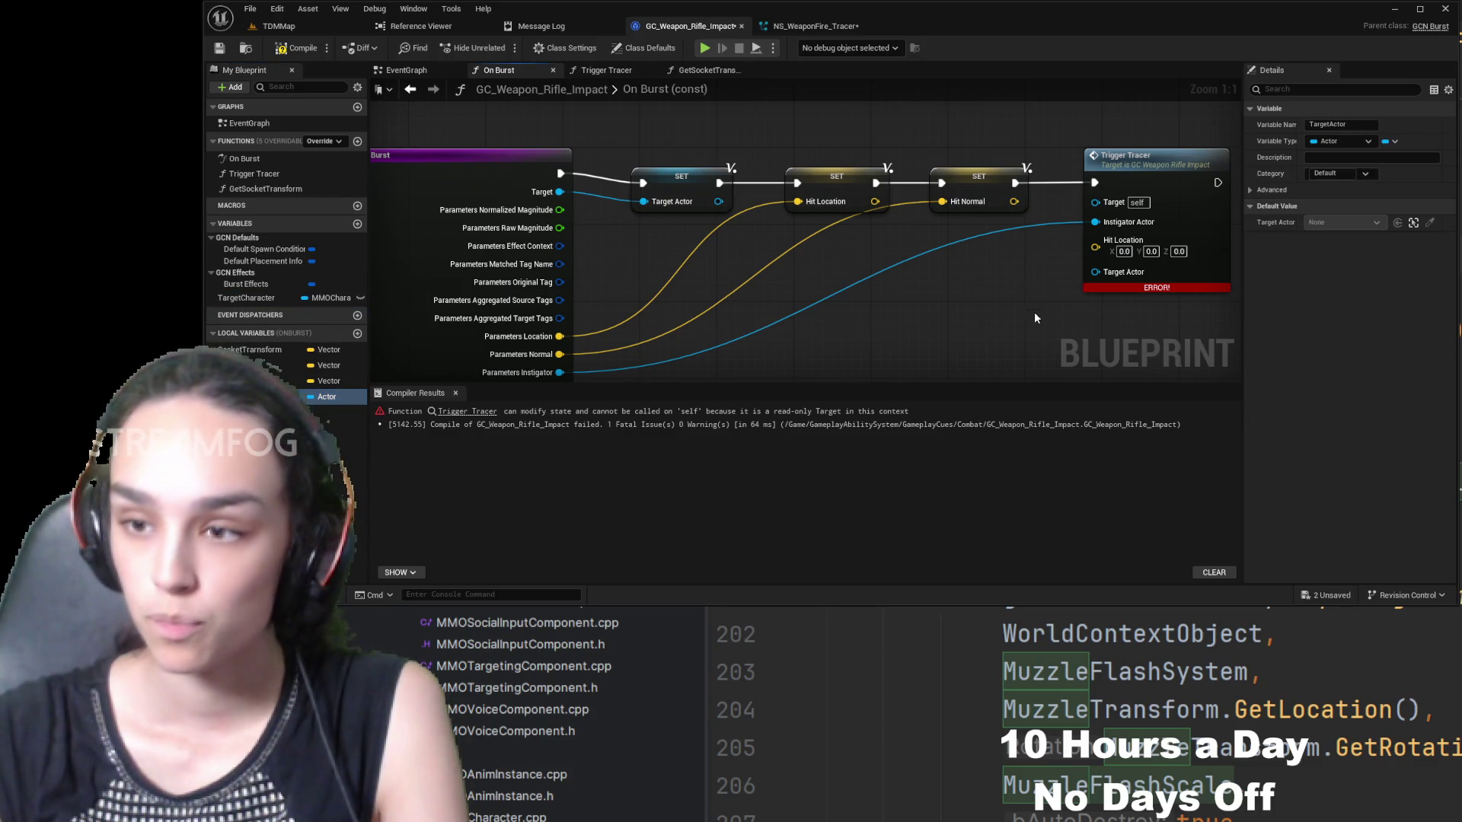
mouse_move(1035, 313)
mouse_down()
mouse_move(1025, 293)
mouse_move(1097, 272)
mouse_move(1008, 266)
mouse_up()
click(343, 366)
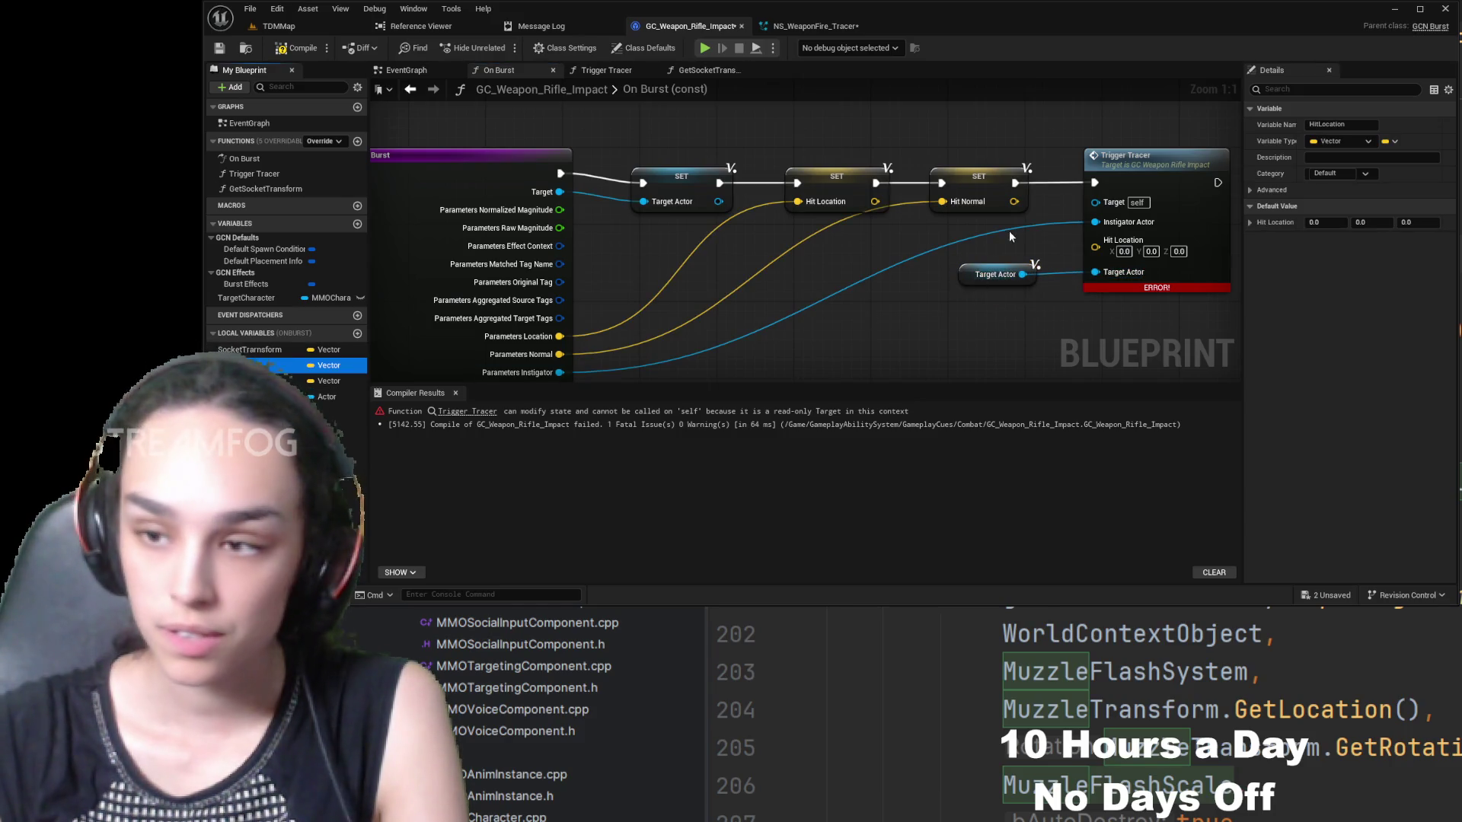
mouse_move(343, 366)
mouse_down()
mouse_move(1037, 236)
mouse_move(1097, 249)
mouse_move(999, 236)
mouse_up()
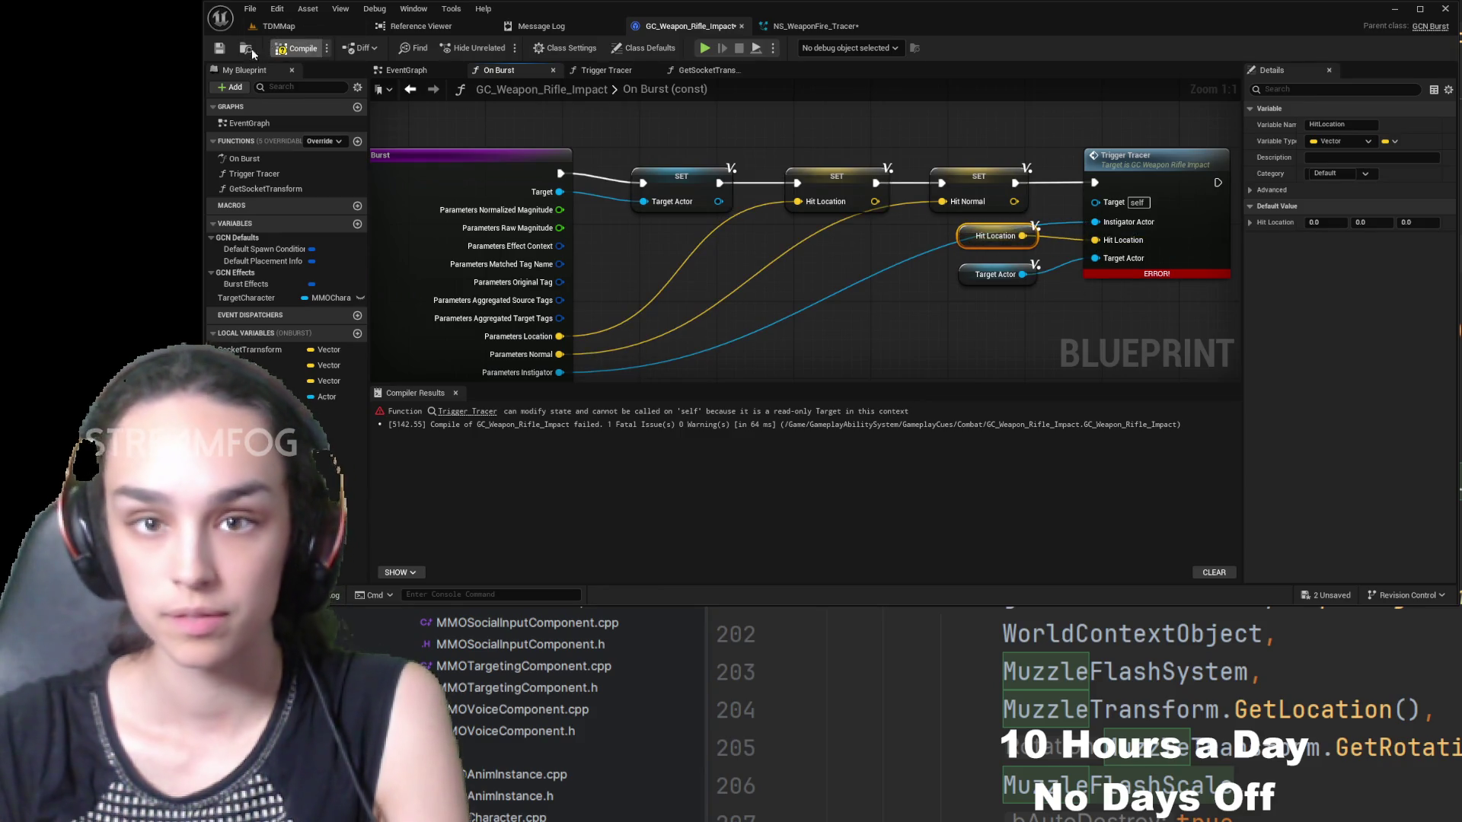
click(297, 48)
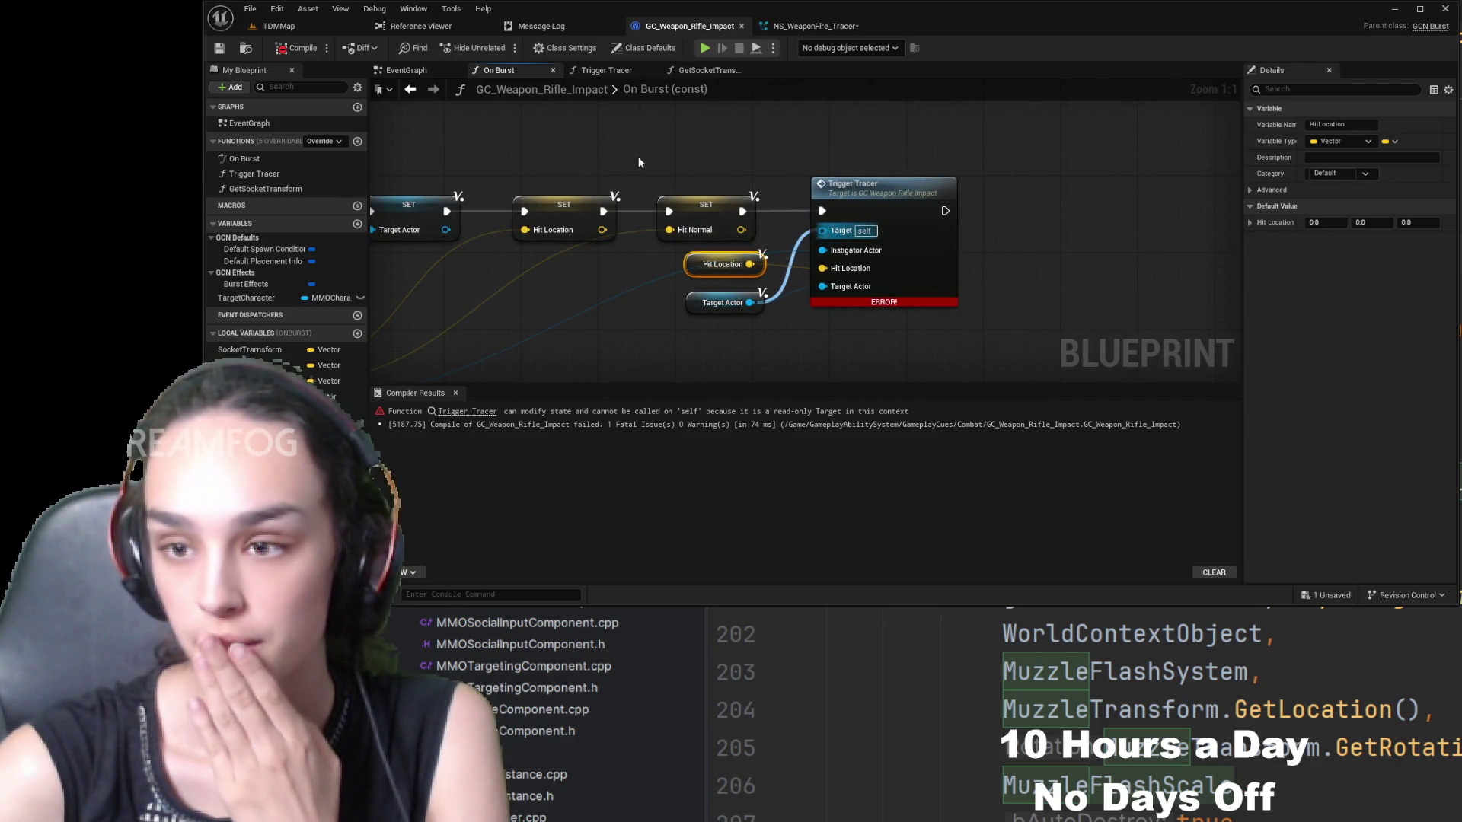
- Try connecting Target Actor to Trigger Tracer's target pin in On Burst
click(712, 129)
drag(750, 302, 836, 237)
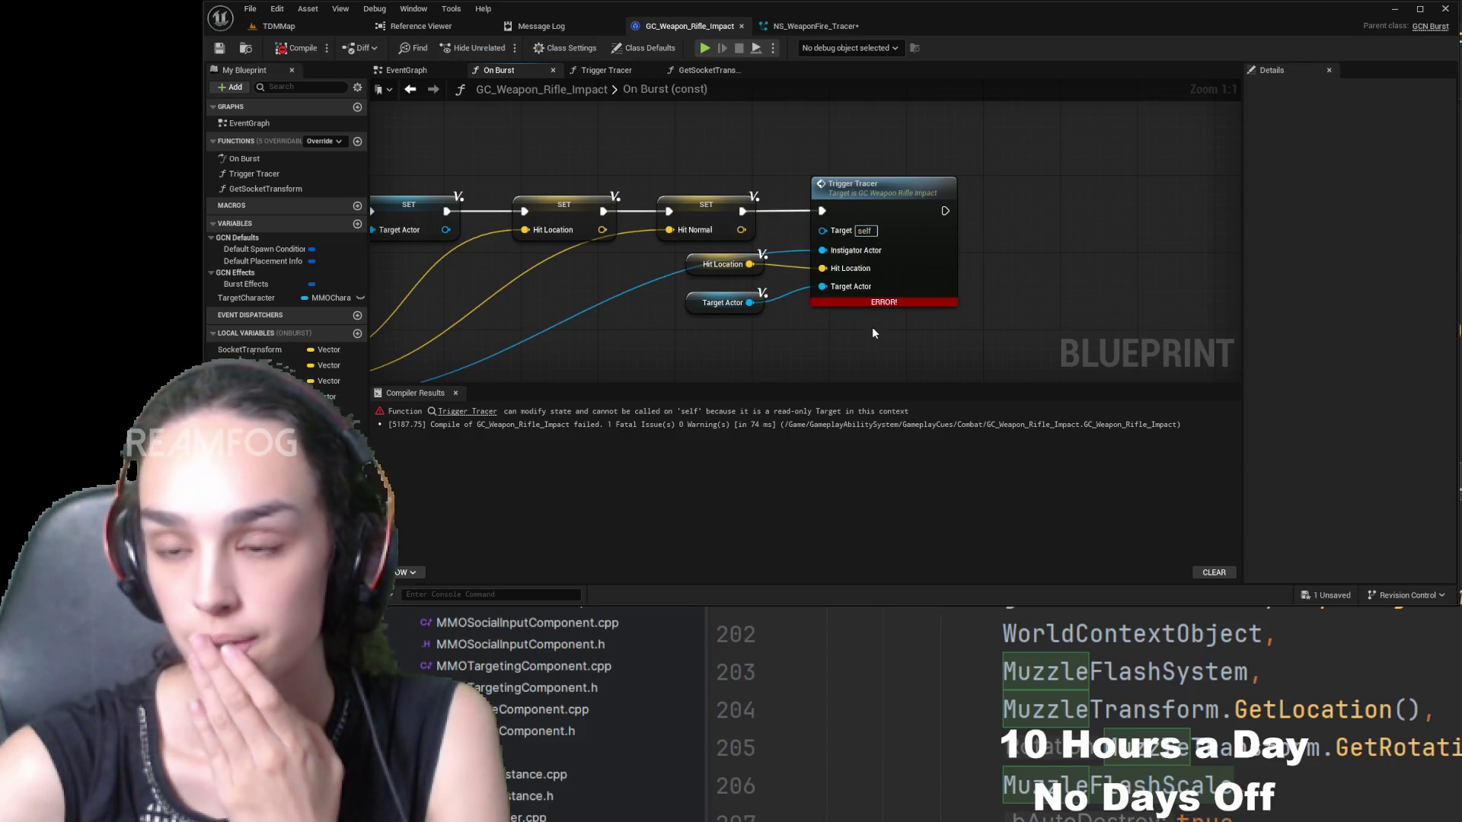
scroll(873, 333, down, 3)
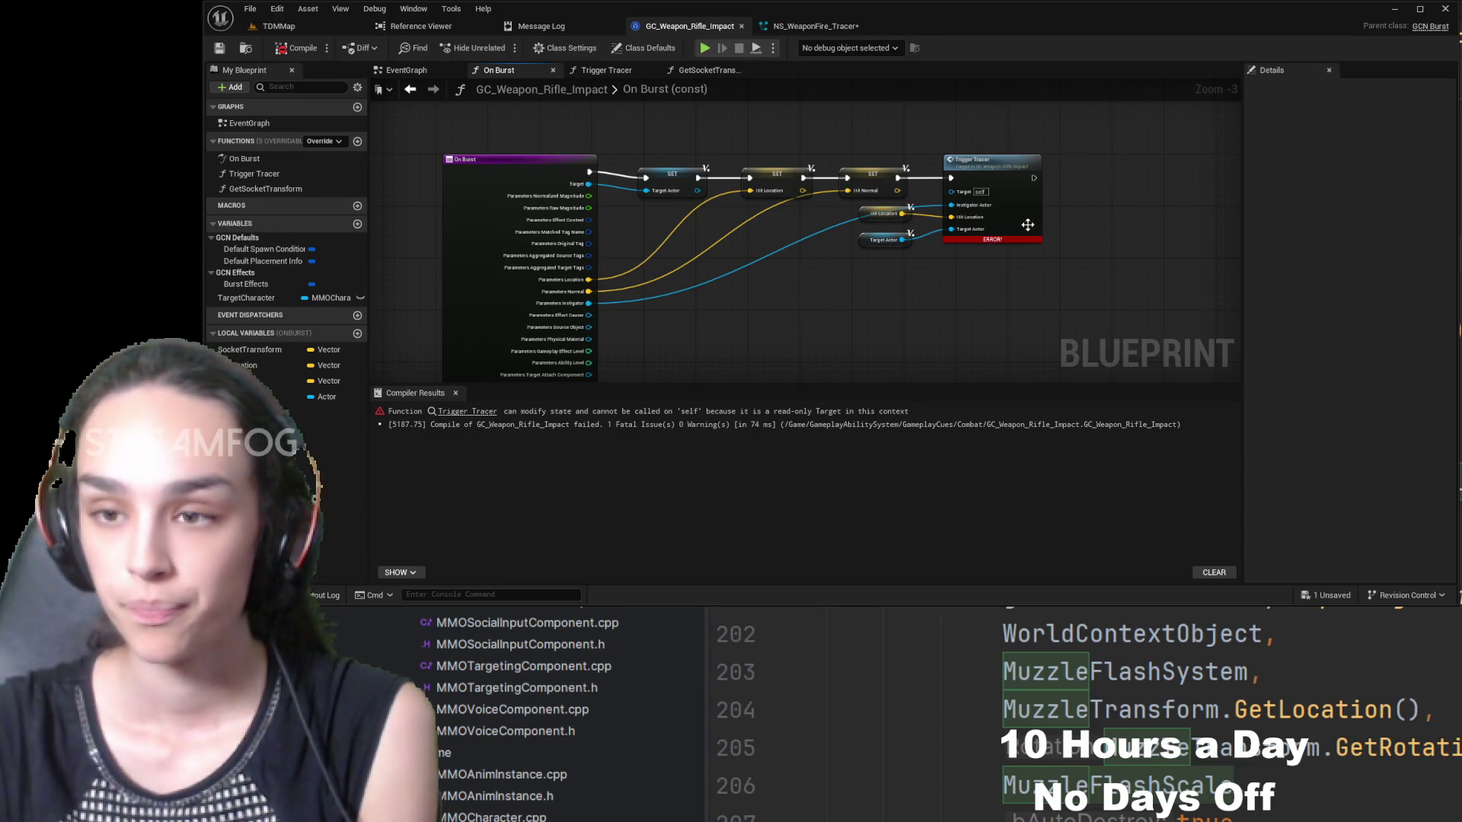
- Review the Trigger Tracer graph's Spawn System and Niagara Set Vector Array nodes
double_click(989, 161)
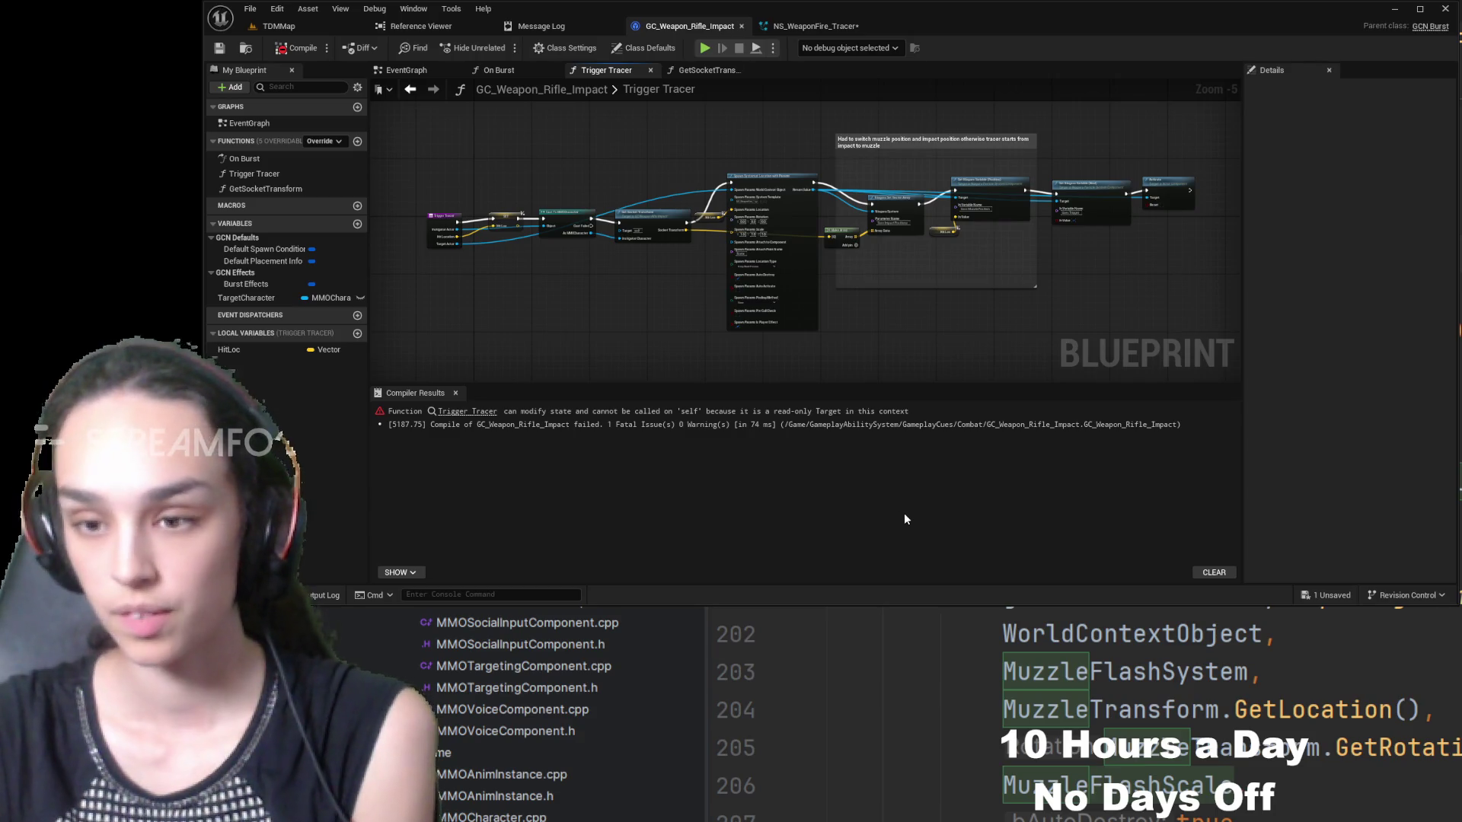
scroll(879, 311, up, 5)
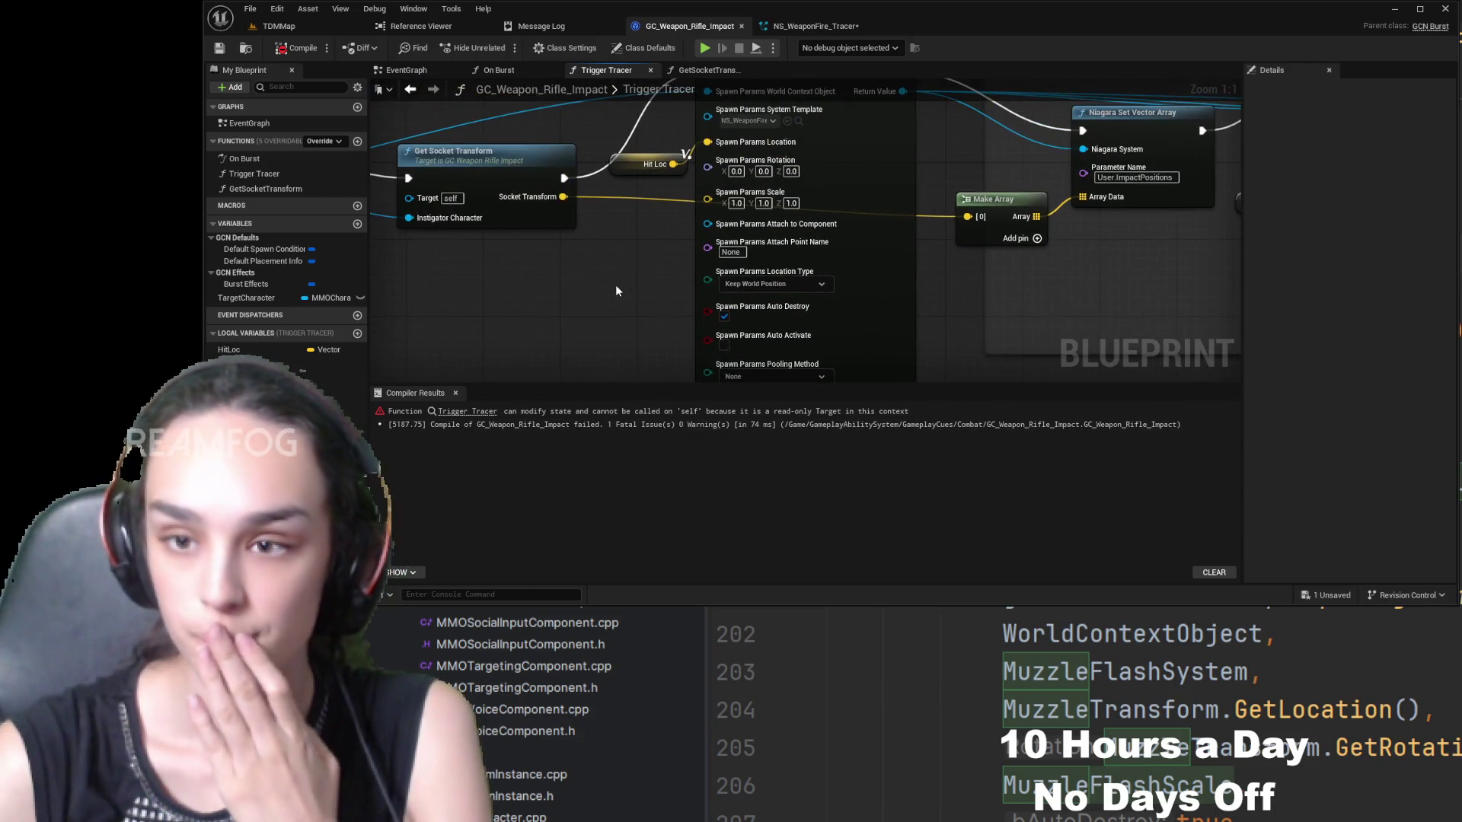
drag(625, 179, 654, 379)
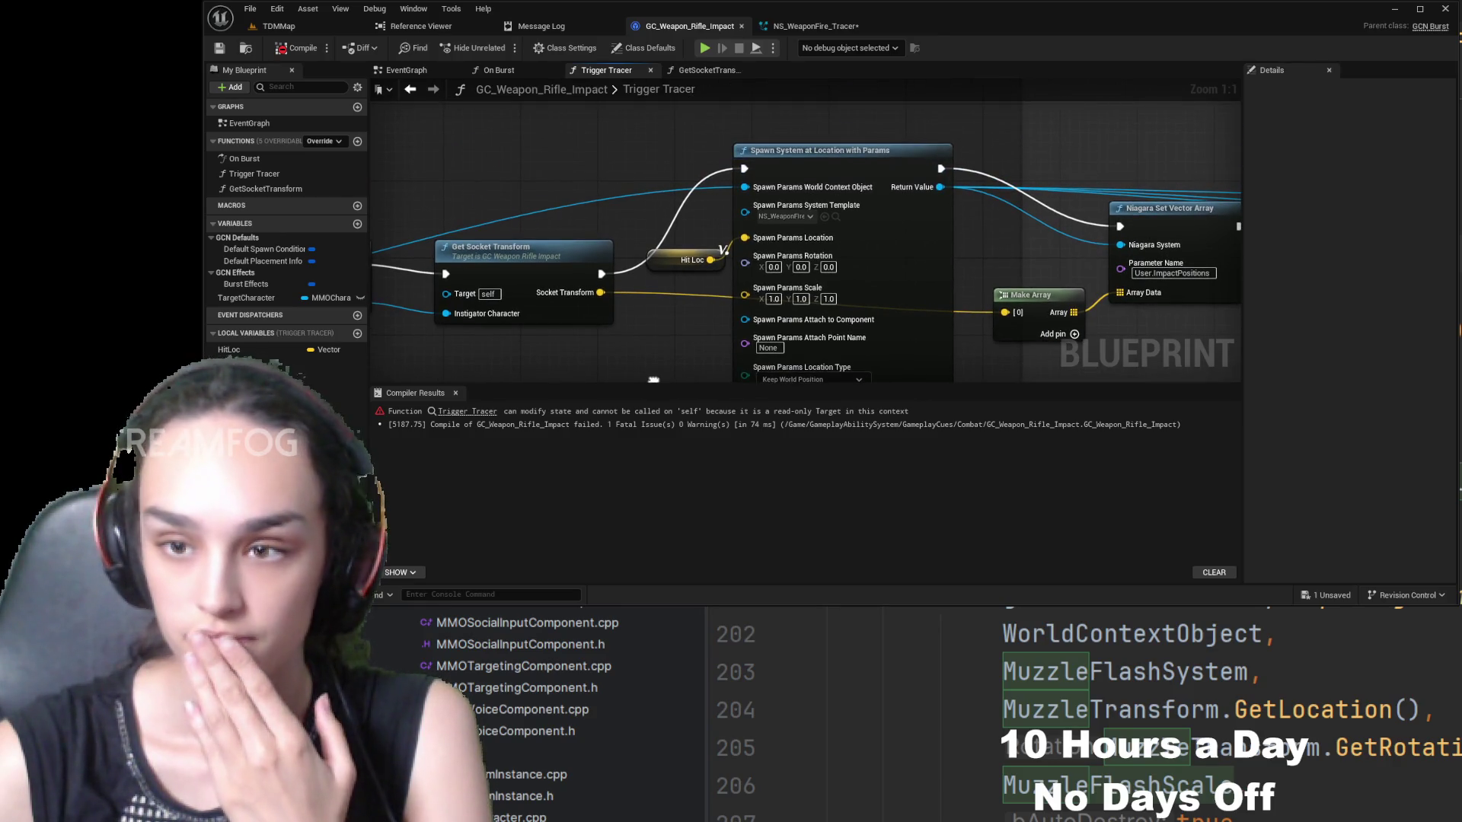
drag(654, 380, 420, 328)
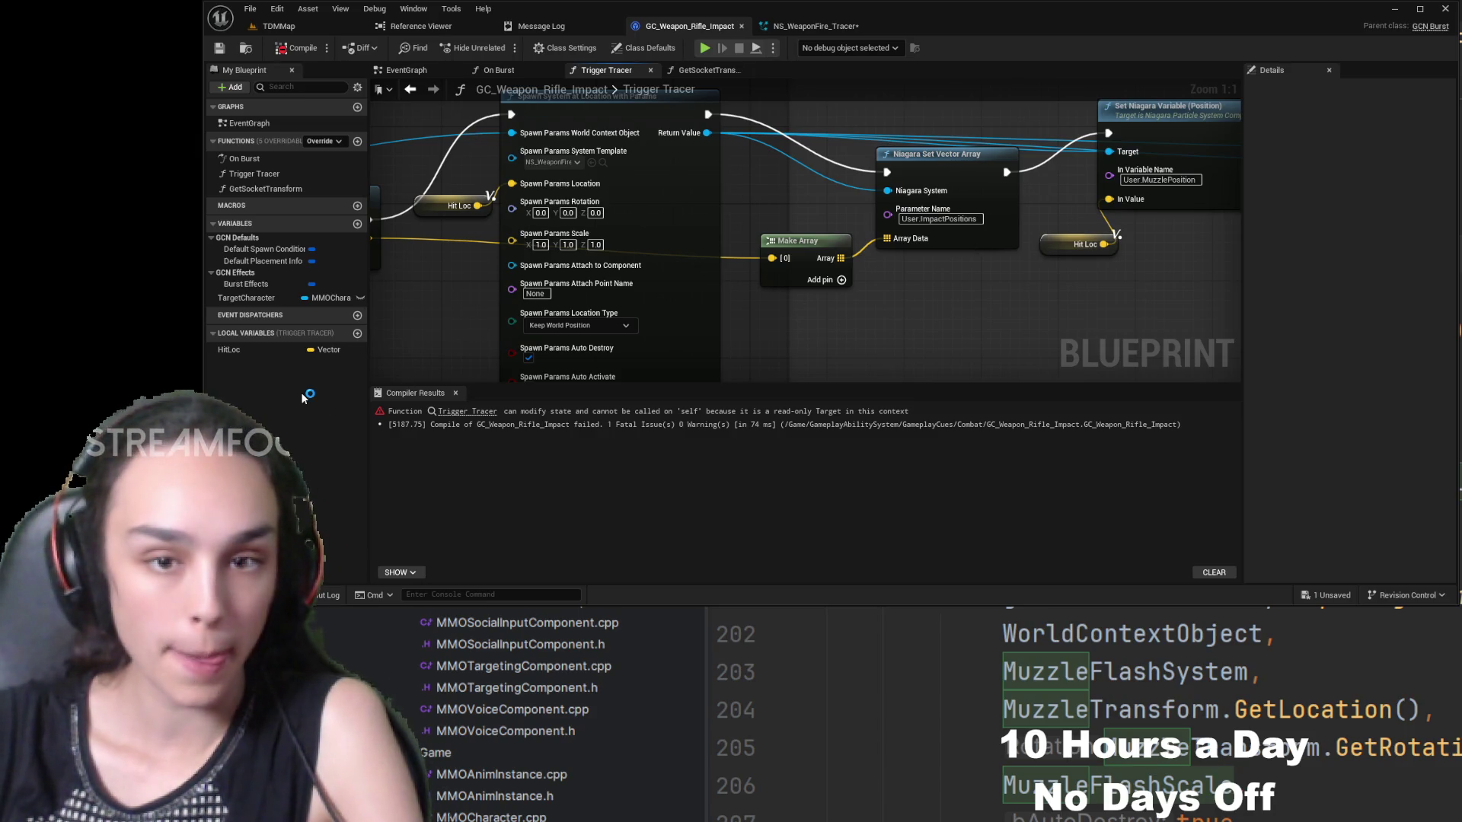
click(260, 296)
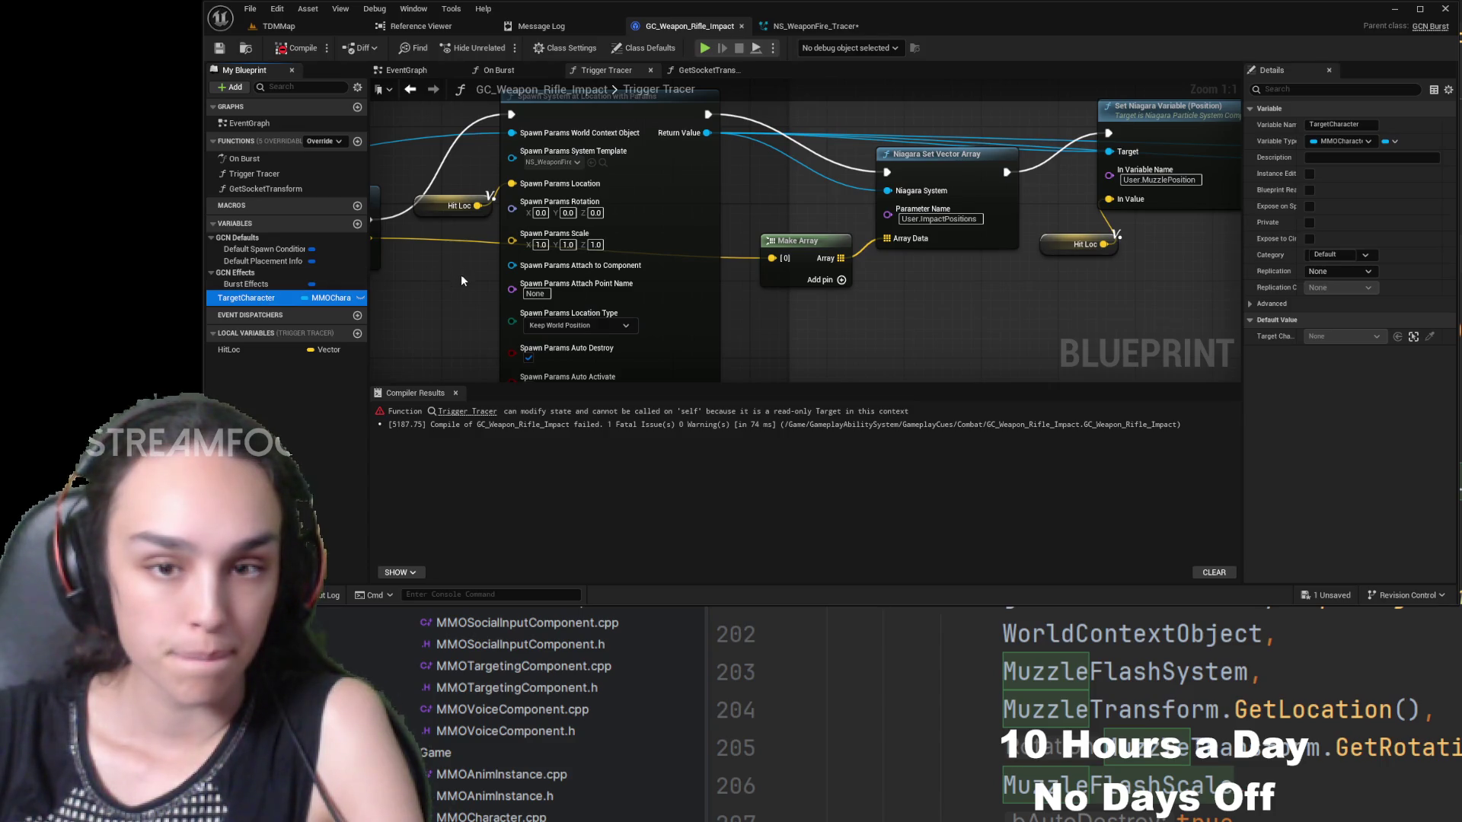
- Look over On Burst's entry, SET nodes and Trigger Tracer, then open GetSocketTransform
click(595, 73)
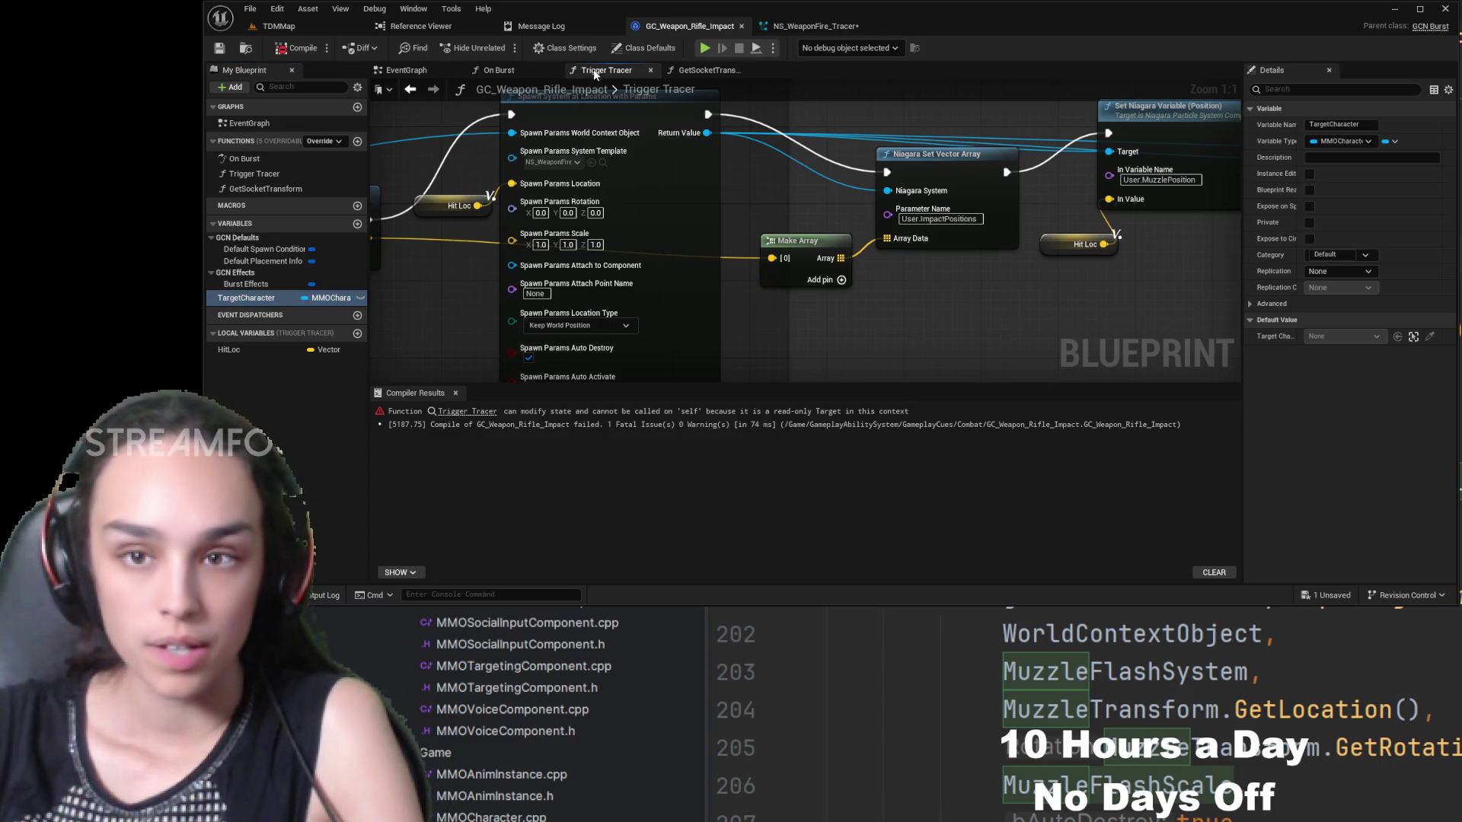
click(510, 72)
scroll(674, 280, up, 3)
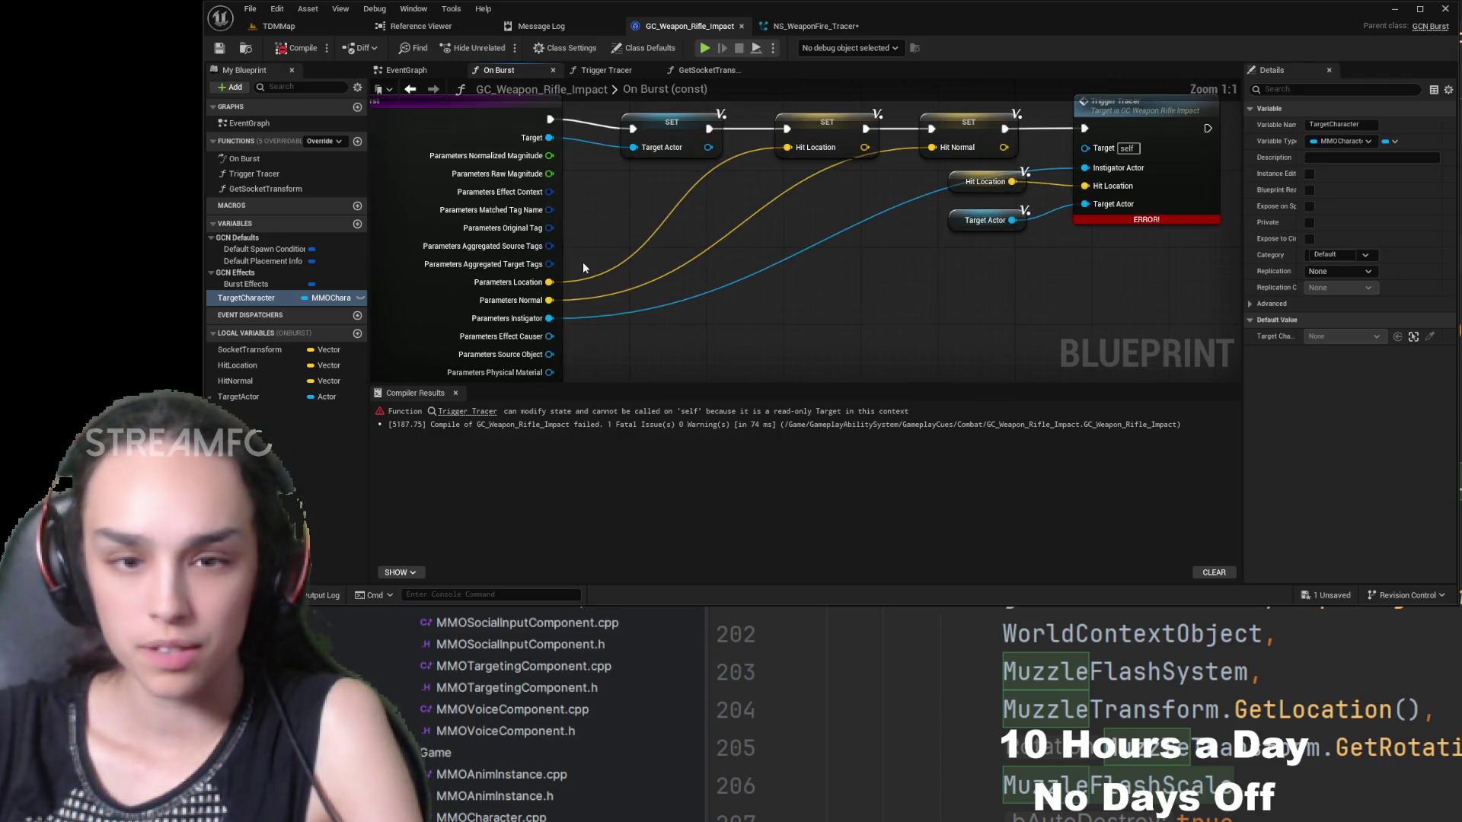
mouse_move(571, 259)
mouse_down()
mouse_move(716, 297)
mouse_move(963, 290)
mouse_move(783, 287)
mouse_up()
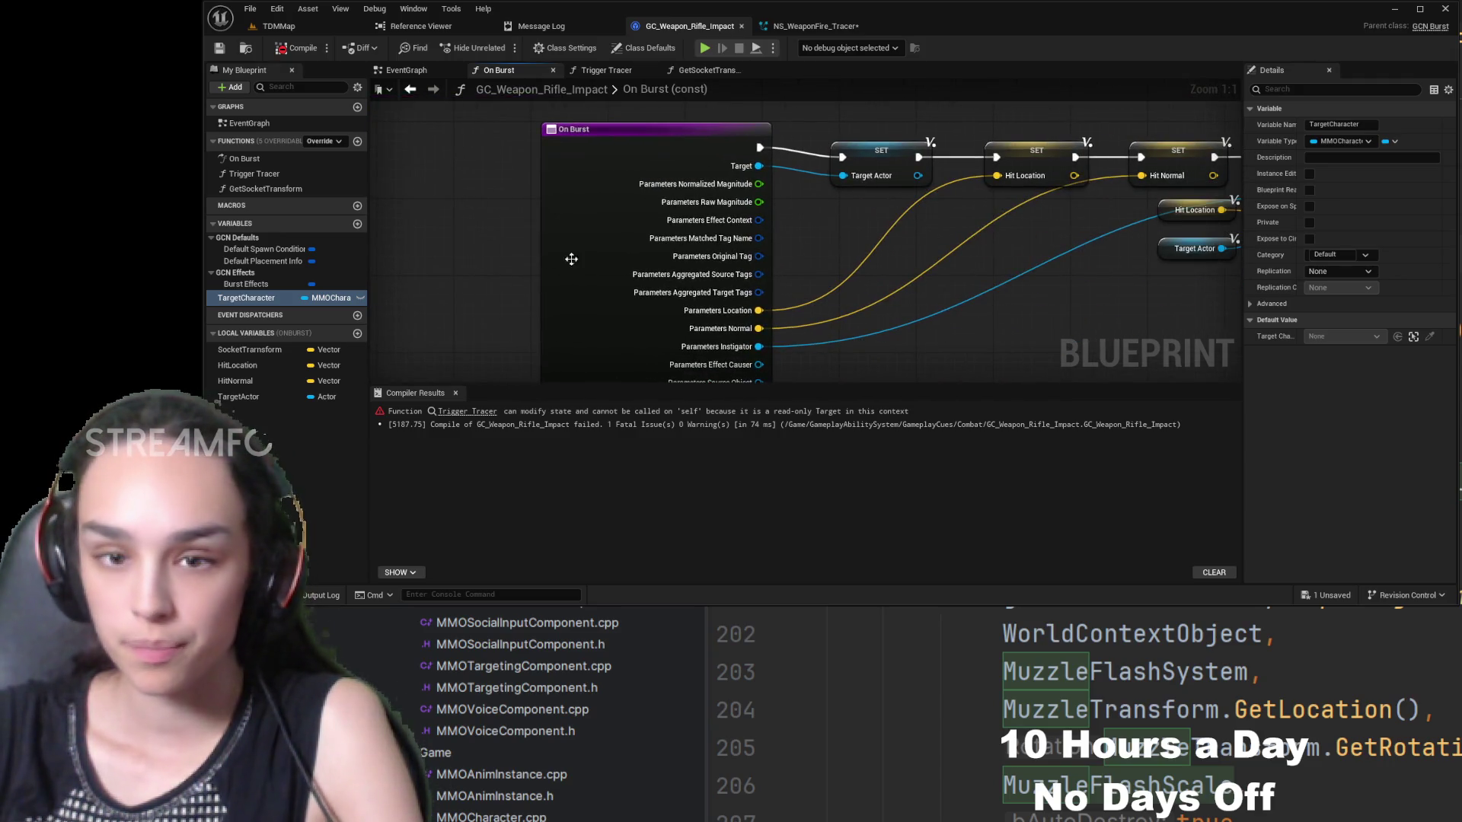
mouse_move(985, 255)
mouse_down()
mouse_move(825, 280)
mouse_move(852, 170)
mouse_move(534, 112)
mouse_move(990, 175)
mouse_move(674, 144)
mouse_move(421, 215)
mouse_up()
scroll(787, 308, down, 4)
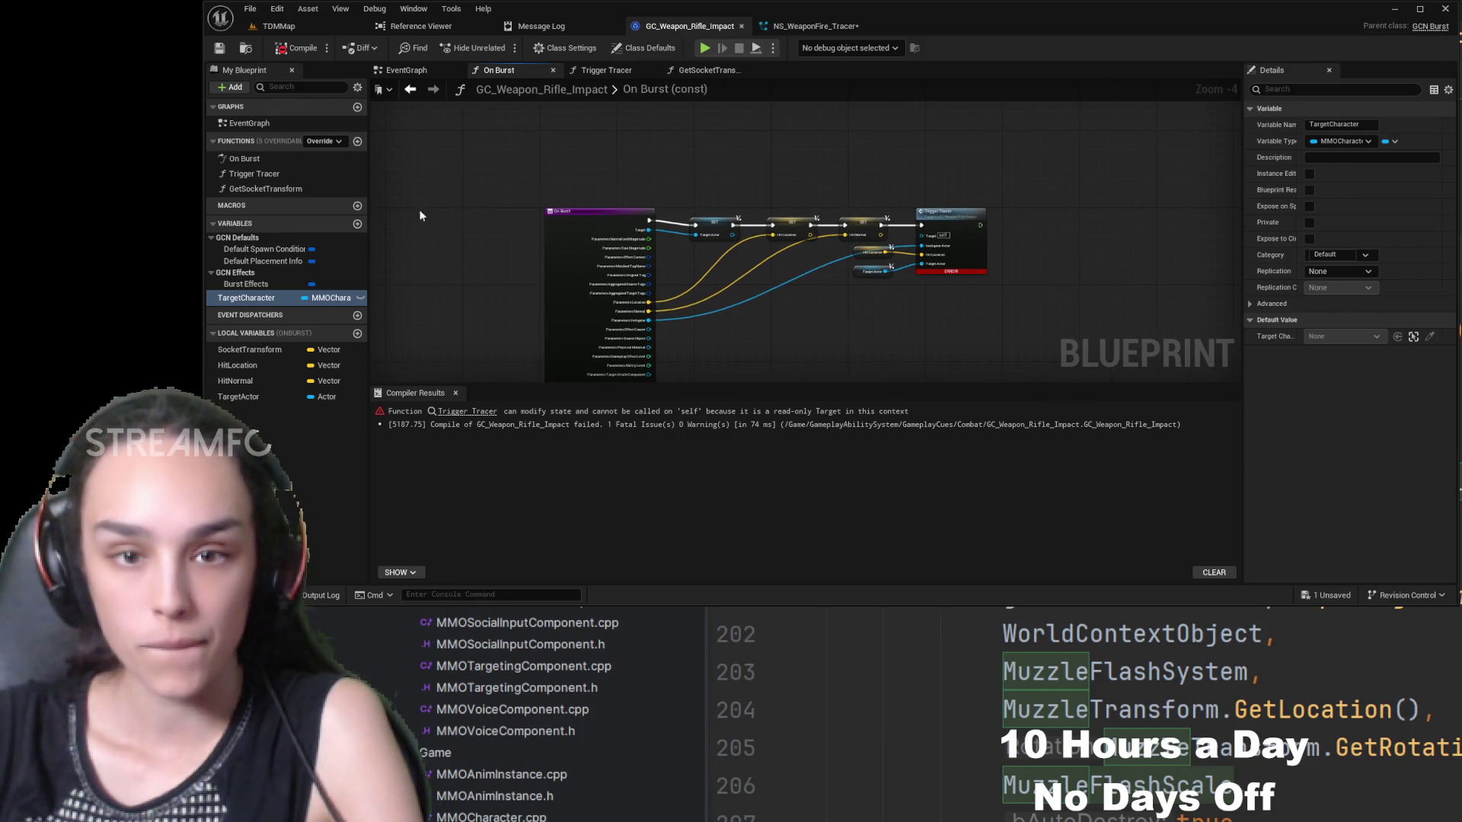
click(264, 300)
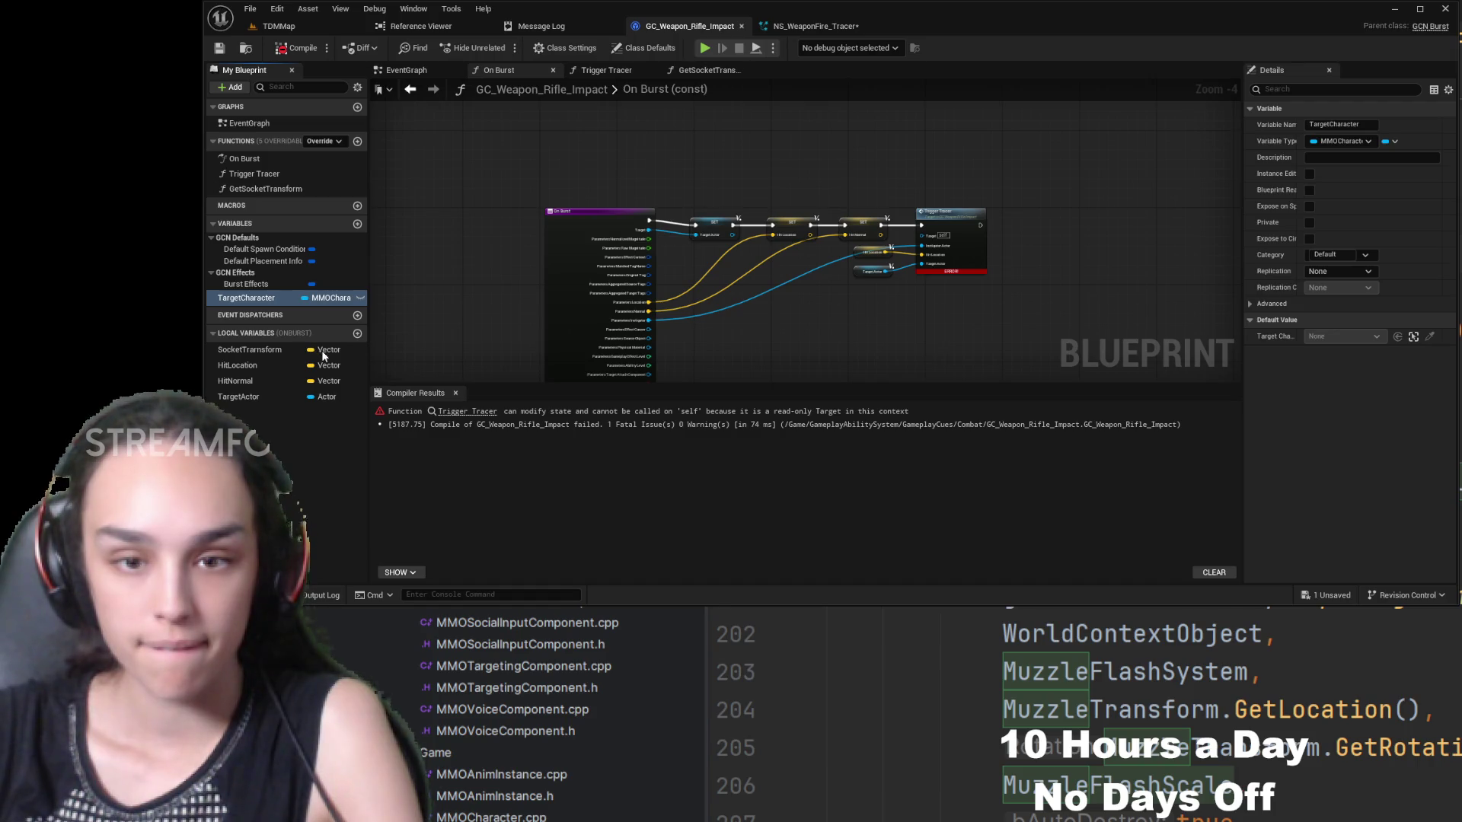
click(707, 69)
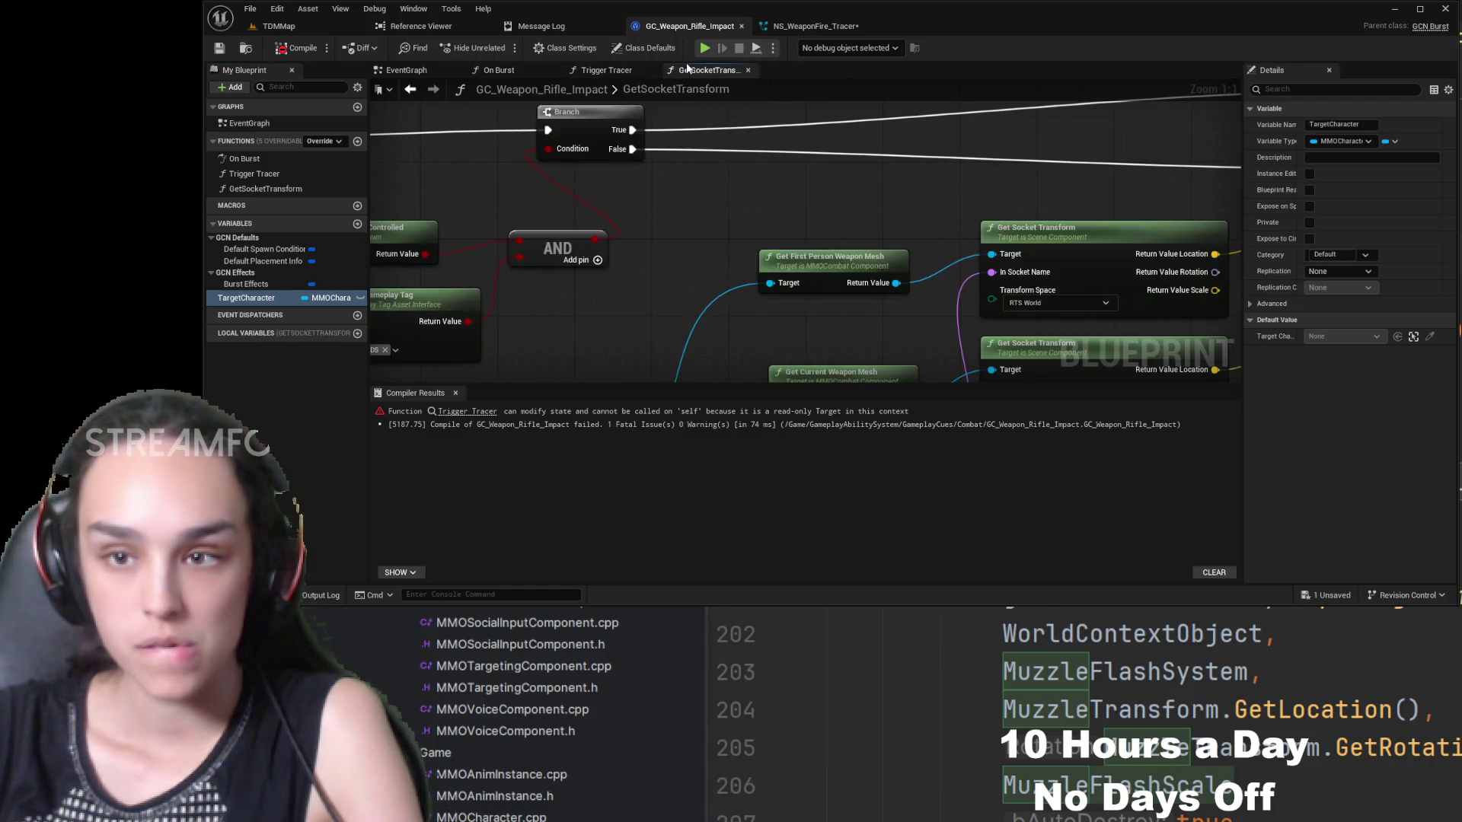
mouse_move(679, 303)
mouse_down()
mouse_move(974, 265)
mouse_move(939, 289)
mouse_move(1116, 217)
mouse_move(653, 281)
mouse_move(539, 183)
mouse_move(527, 141)
mouse_move(380, 214)
mouse_move(708, 368)
mouse_move(989, 320)
mouse_up()
click(607, 69)
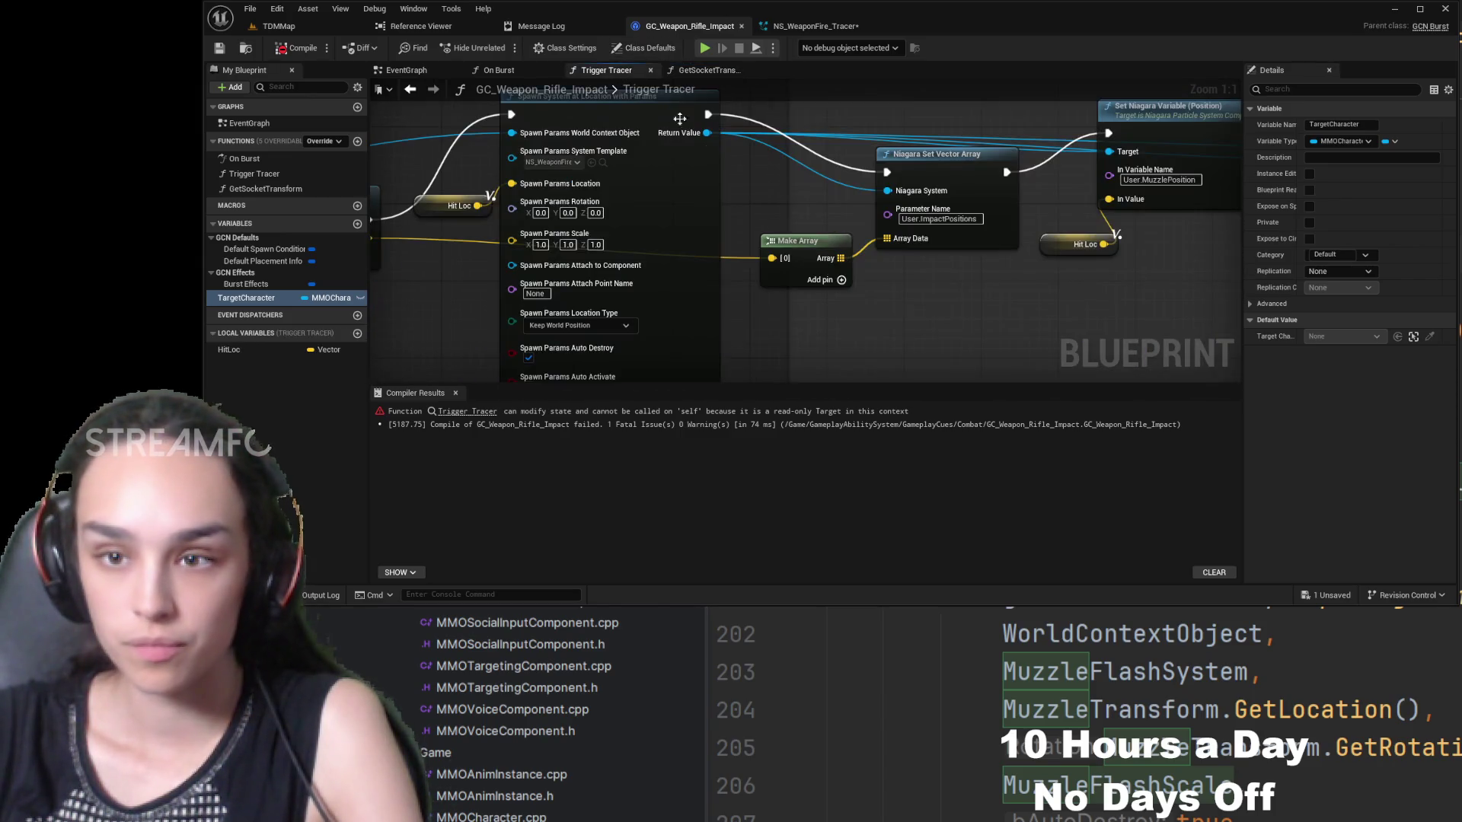
drag(1188, 213, 1213, 231)
mouse_move(482, 373)
mouse_down()
mouse_move(1008, 302)
mouse_move(760, 320)
mouse_up()
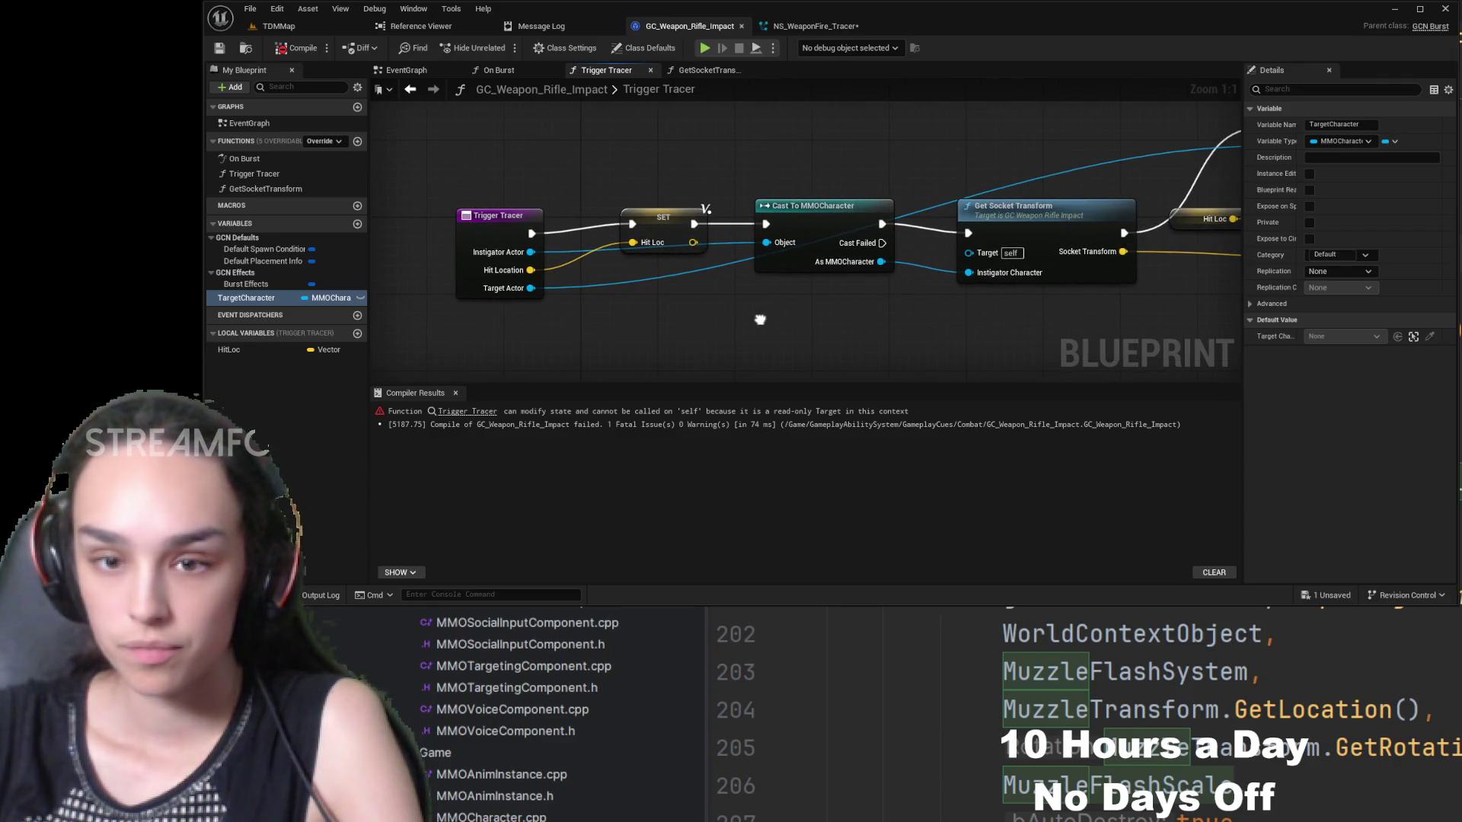
mouse_move(1166, 167)
mouse_down()
mouse_move(651, 212)
mouse_move(804, 174)
mouse_move(1129, 165)
mouse_up()
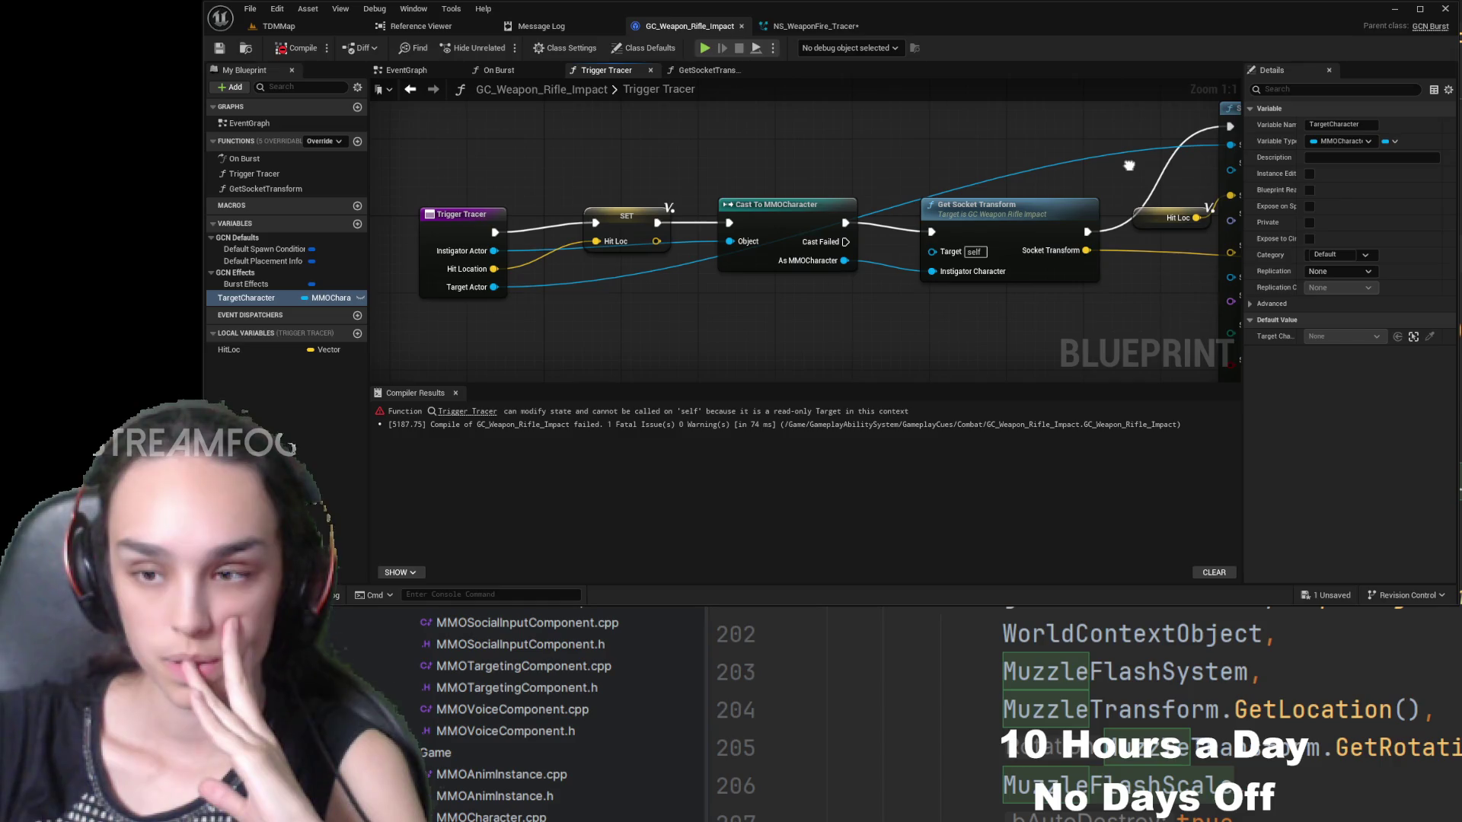
mouse_move(1129, 165)
mouse_down()
mouse_move(894, 190)
mouse_move(559, 193)
mouse_up()
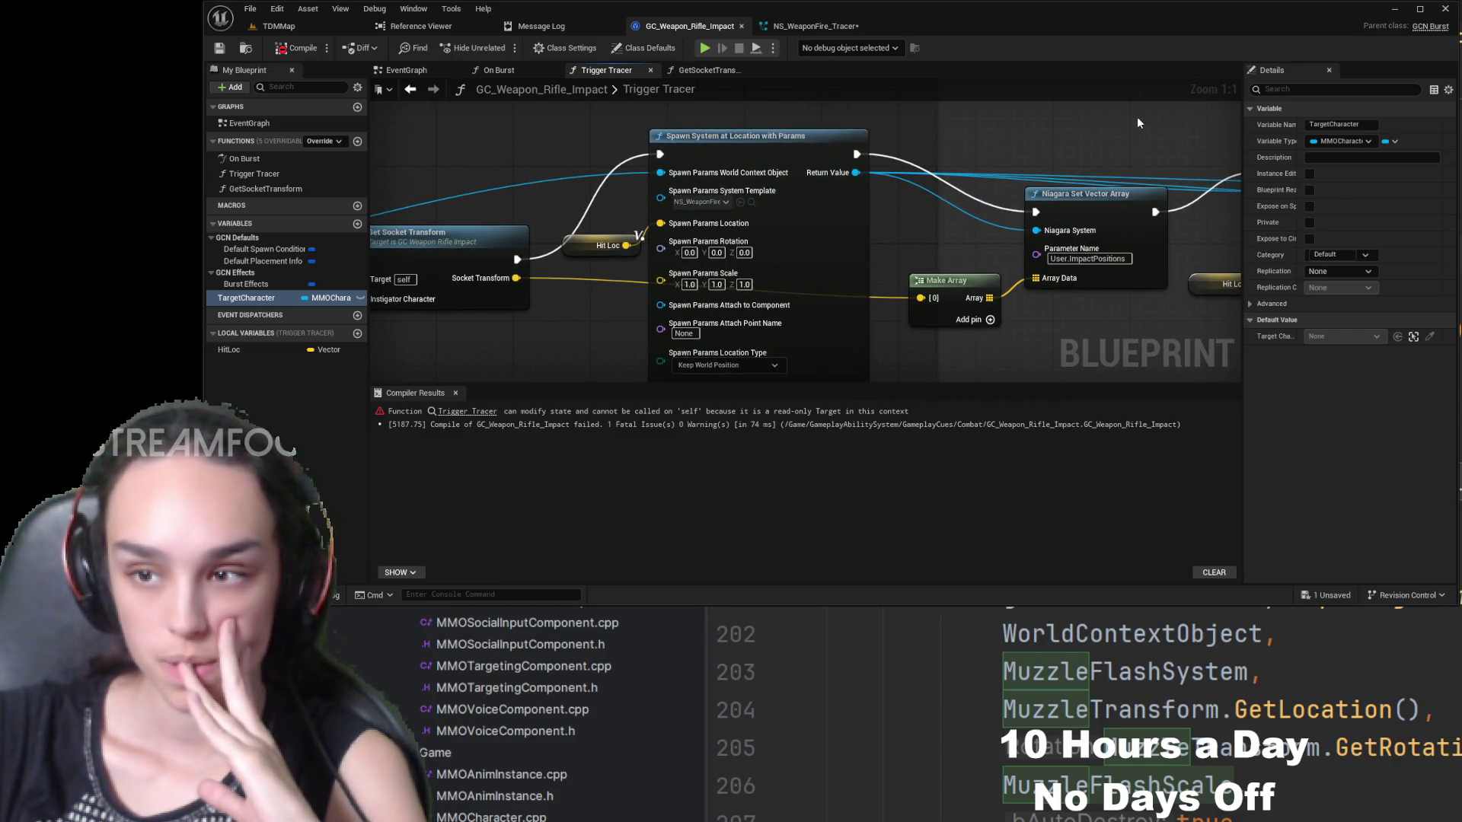
mouse_move(1138, 122)
mouse_down()
mouse_move(596, 111)
mouse_move(395, 154)
mouse_up()
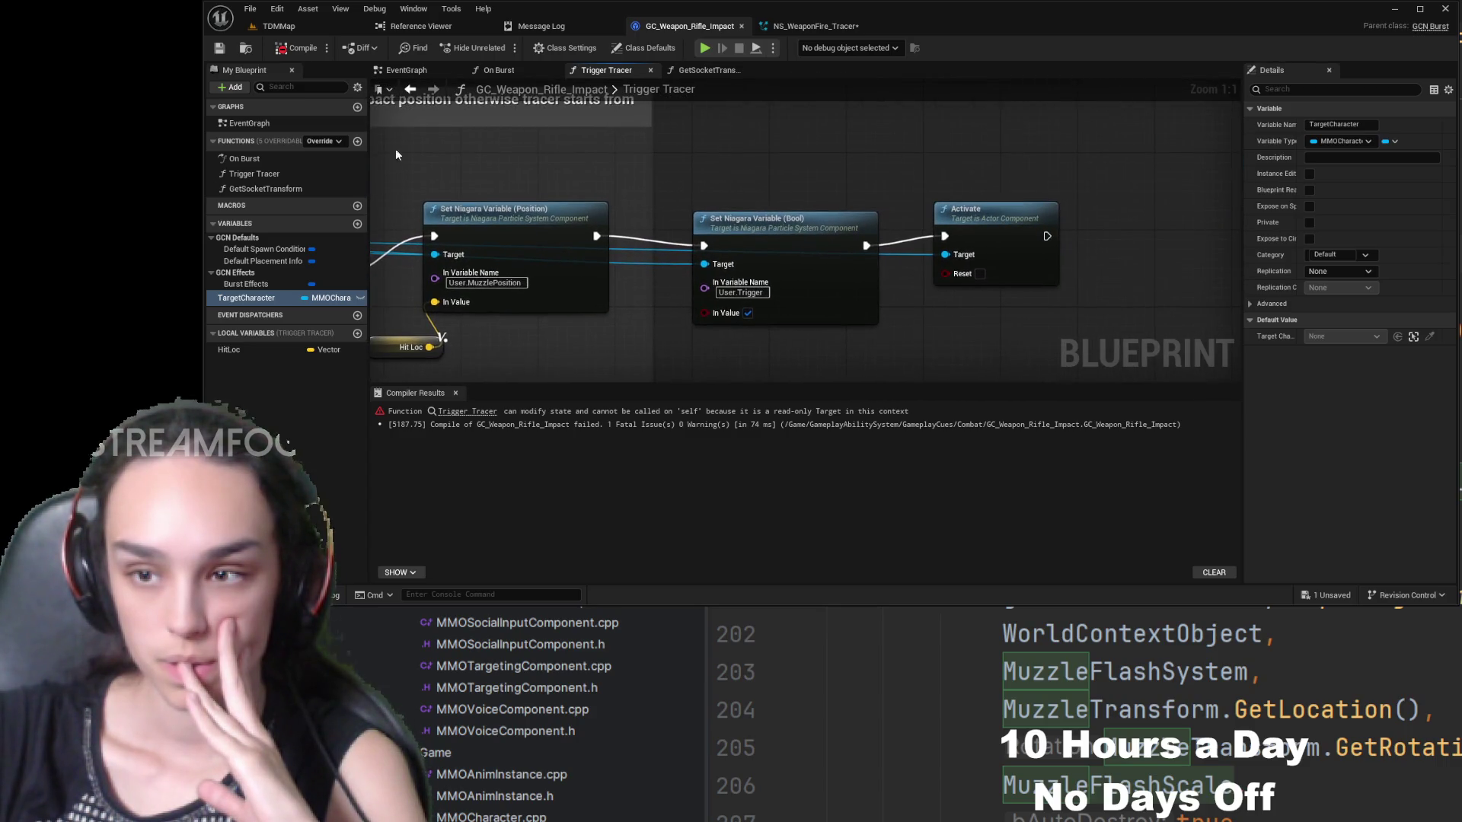
click(528, 70)
scroll(508, 271, up, 3)
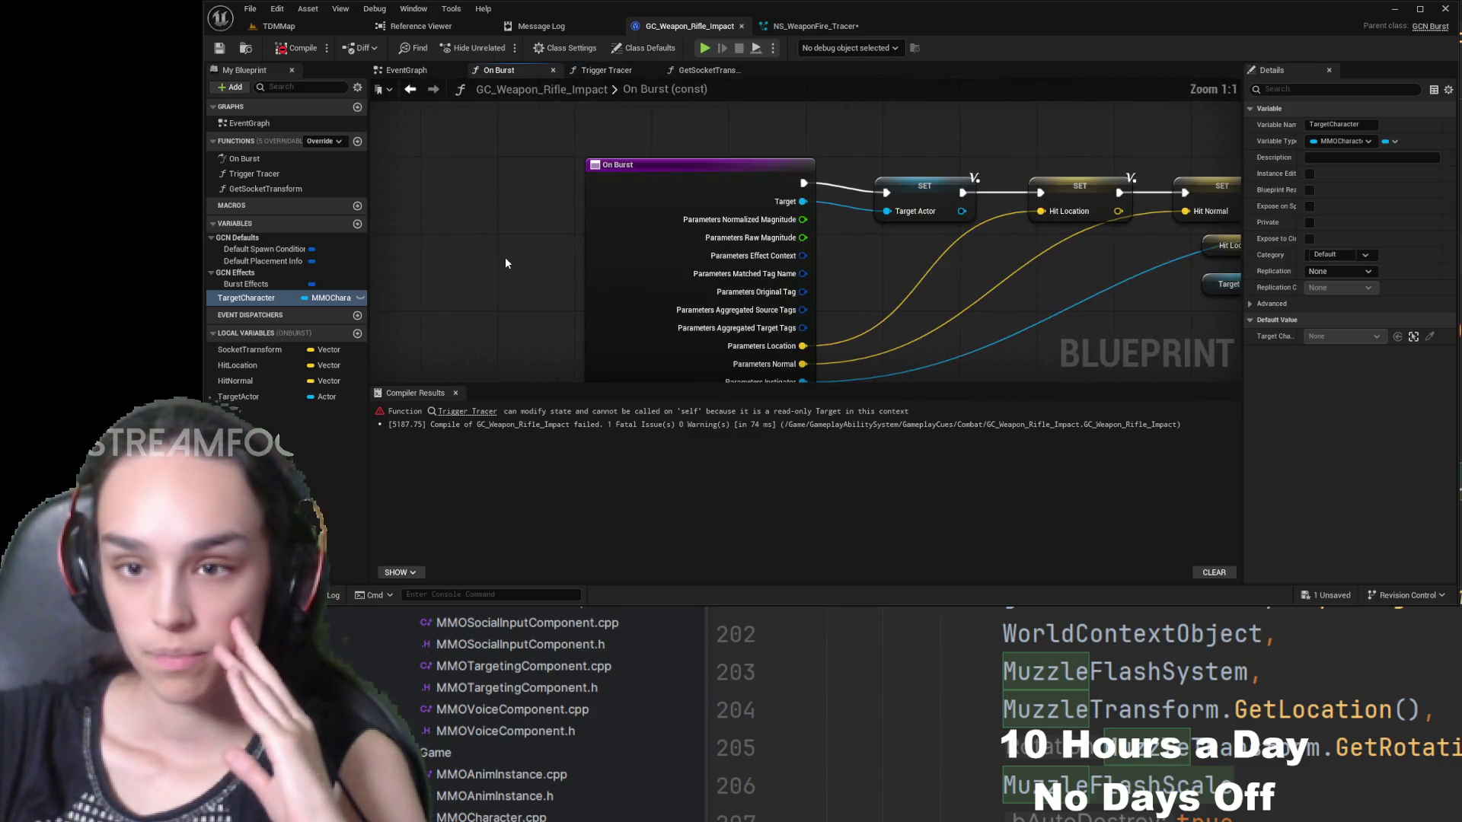
scroll(522, 261, down, 3)
drag(523, 260, 659, 139)
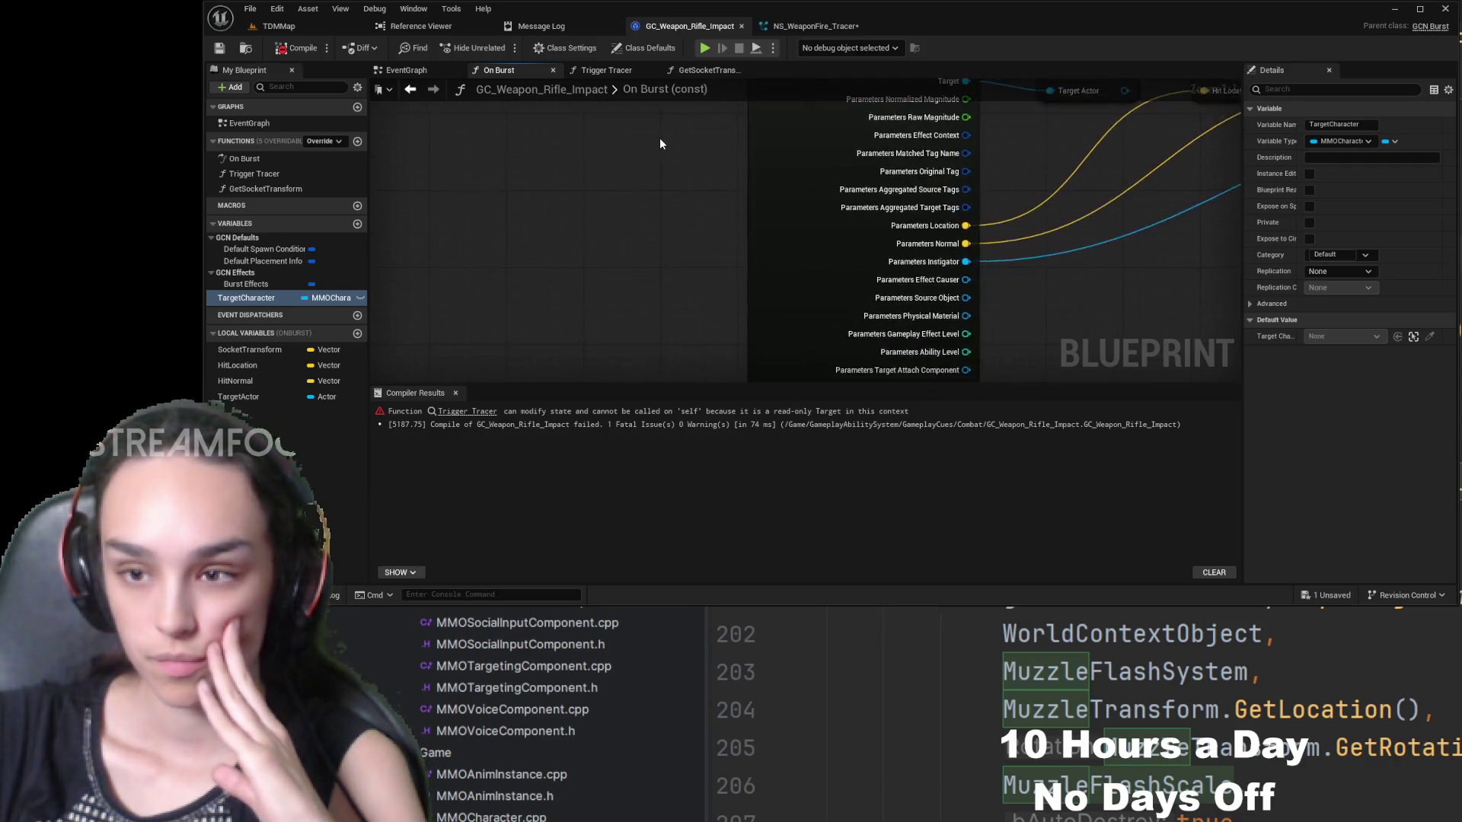
scroll(906, 181, up, 3)
mouse_move(906, 181)
mouse_down()
mouse_move(743, 296)
mouse_move(623, 293)
mouse_up()
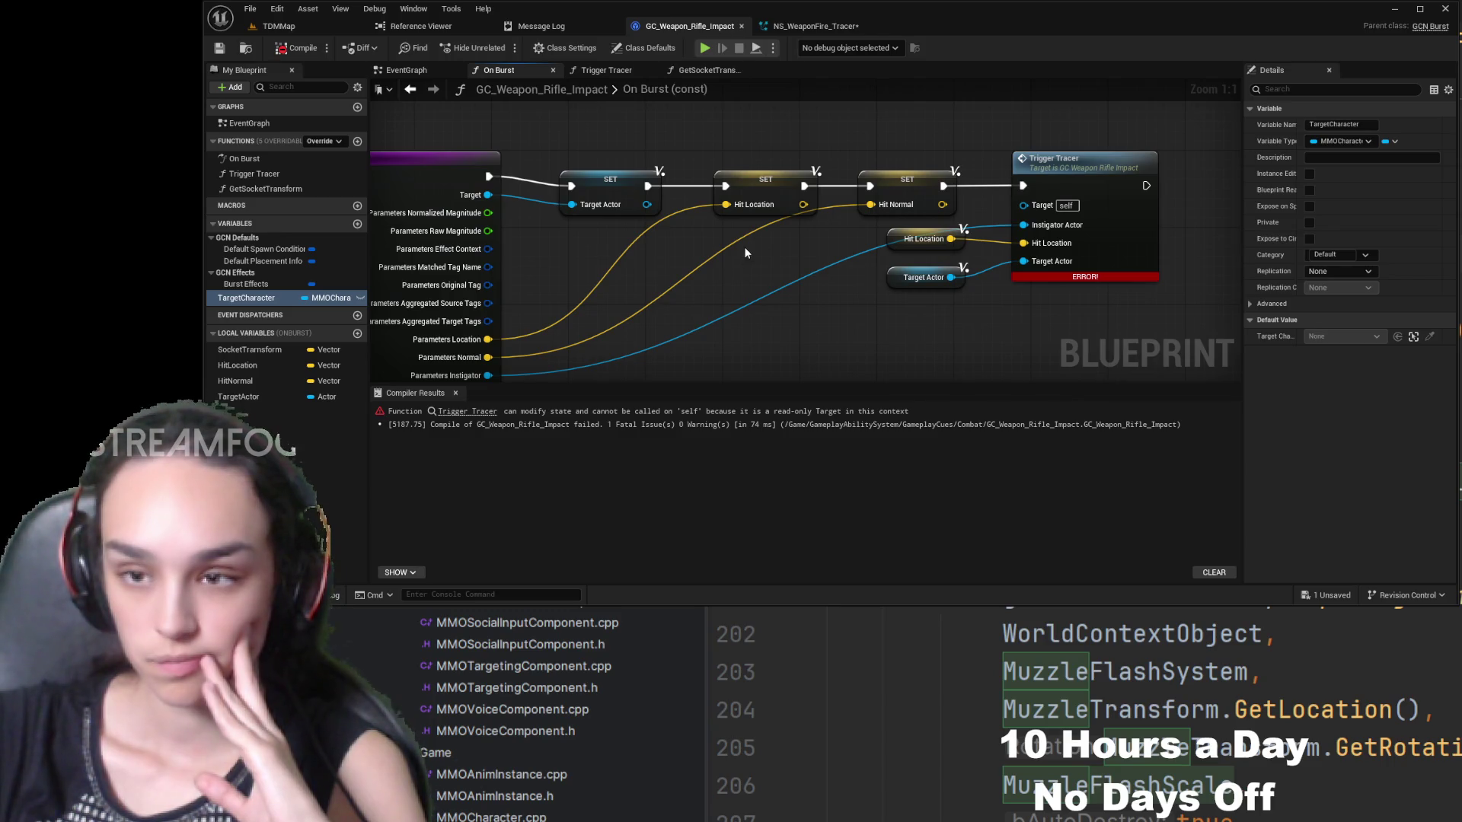
double_click(245, 298)
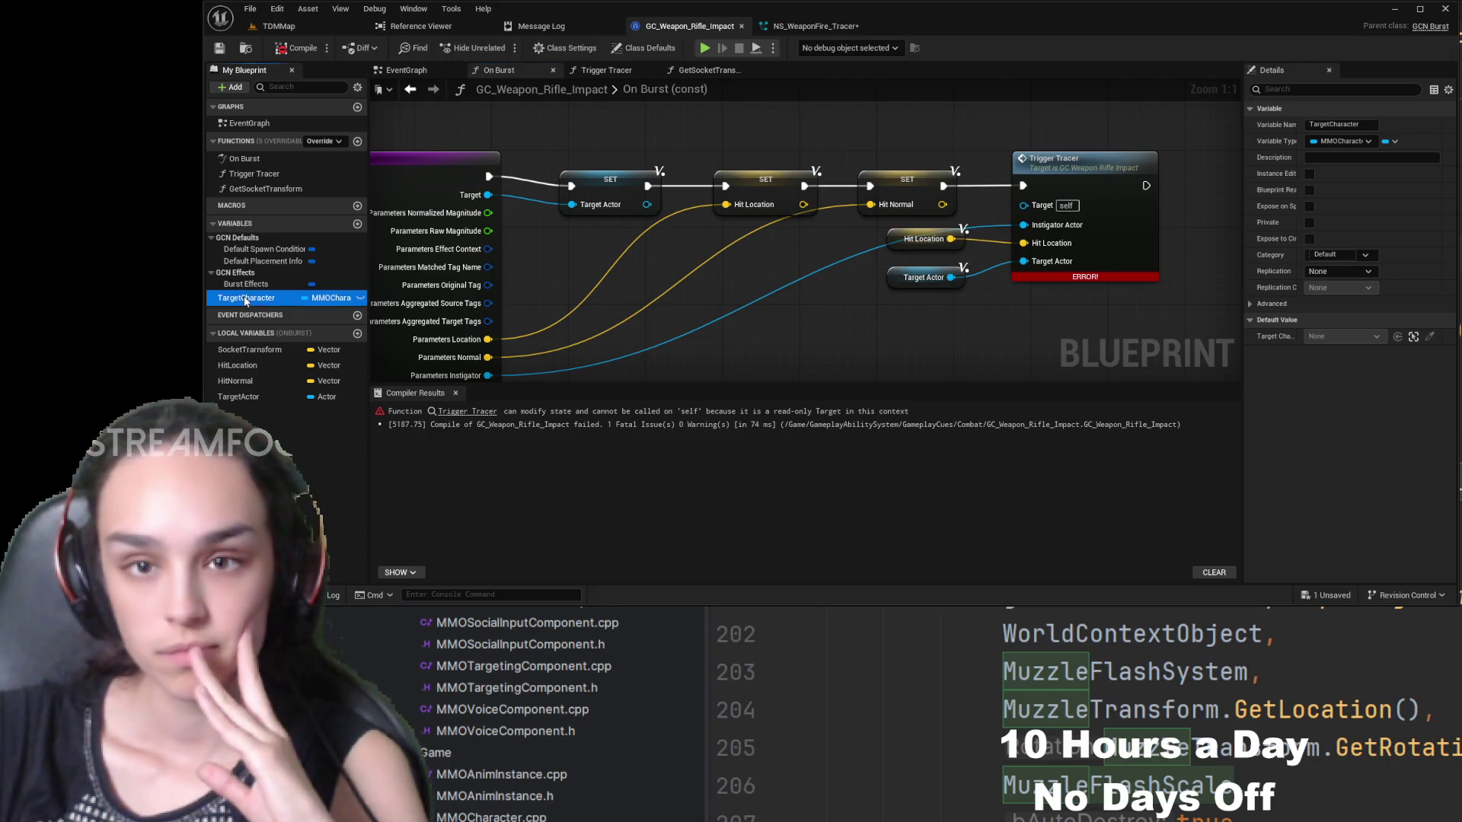
click(708, 272)
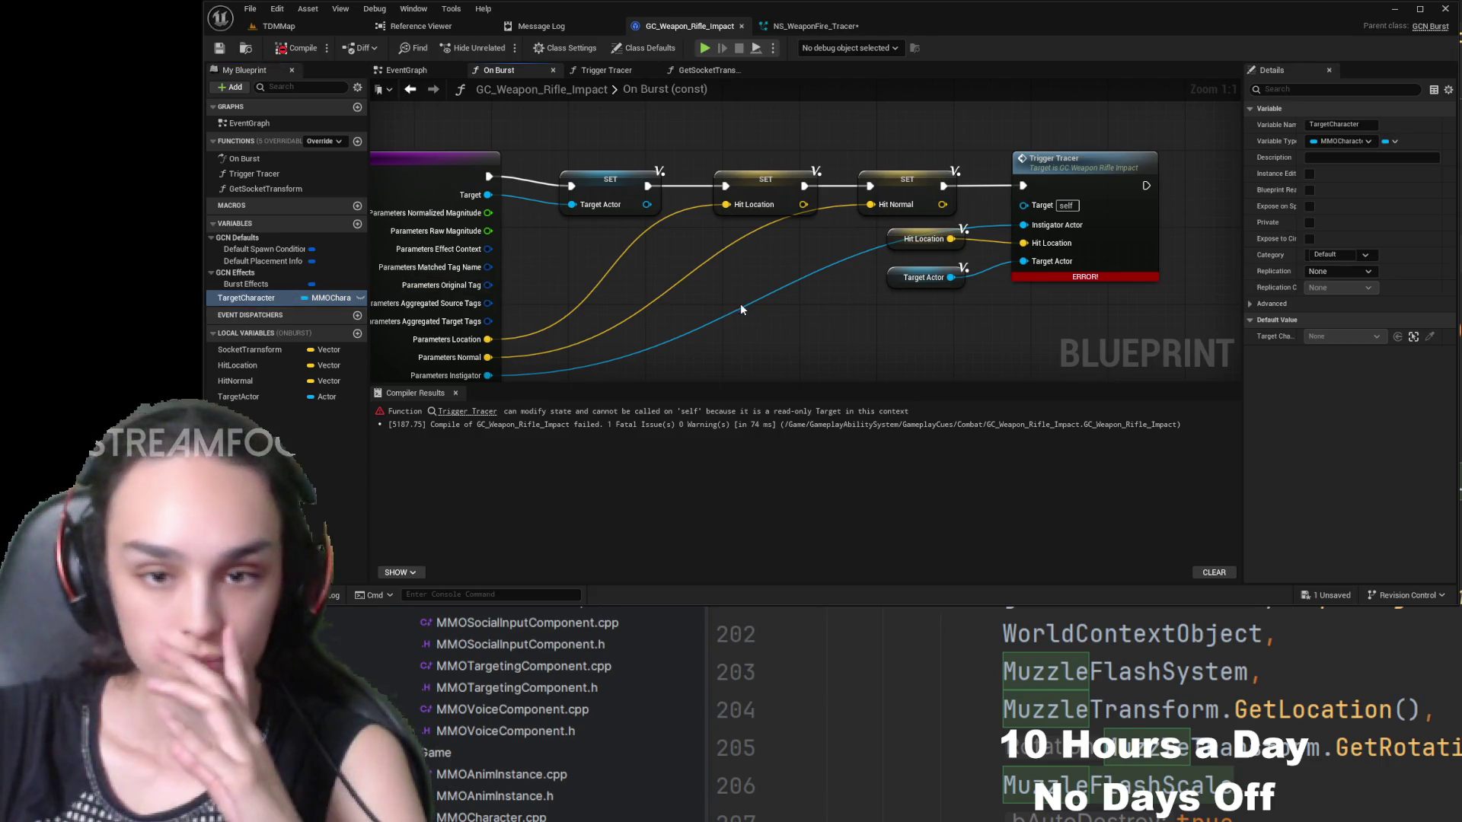
double_click(280, 299)
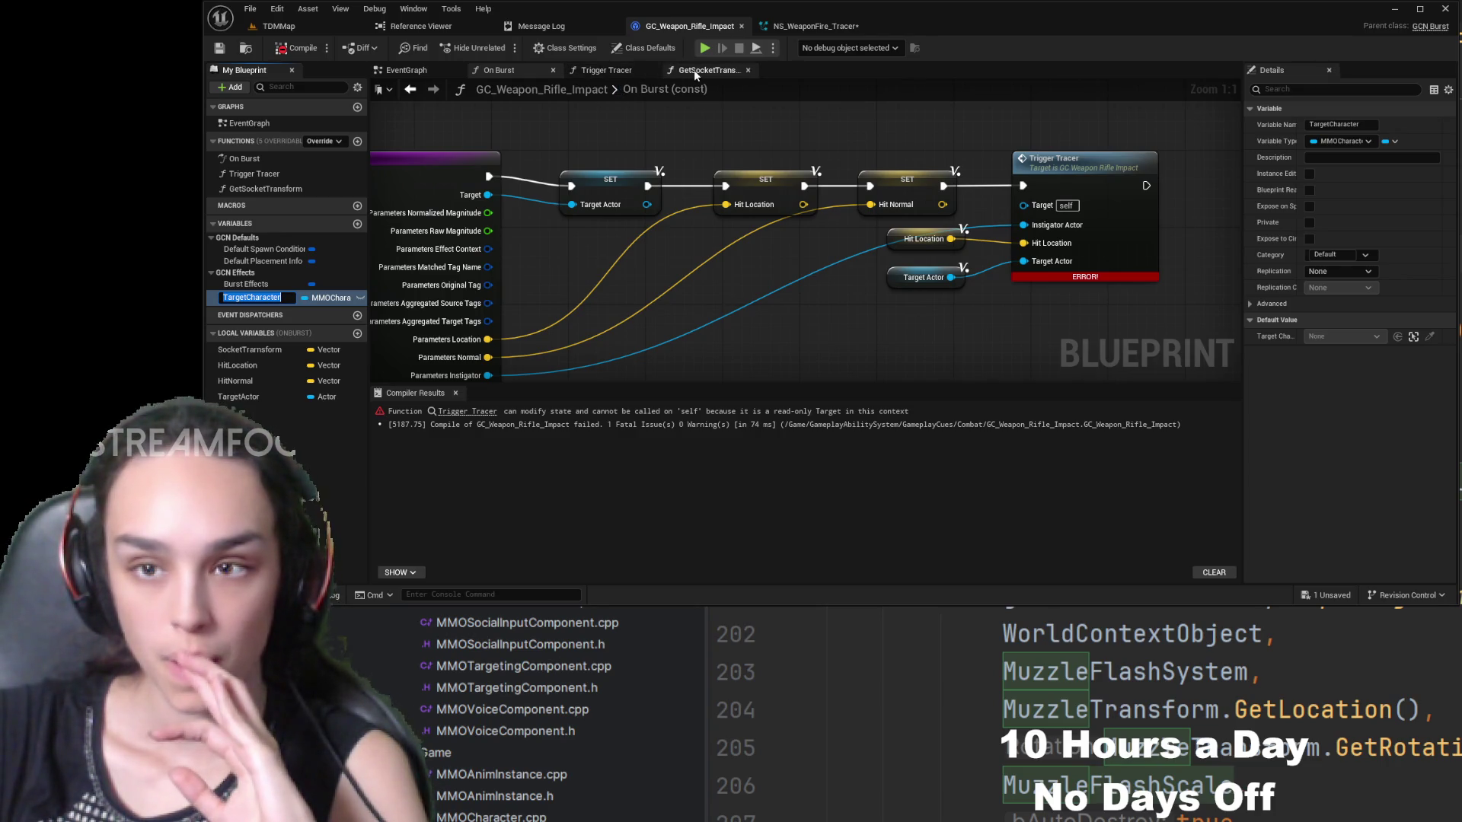
click(610, 70)
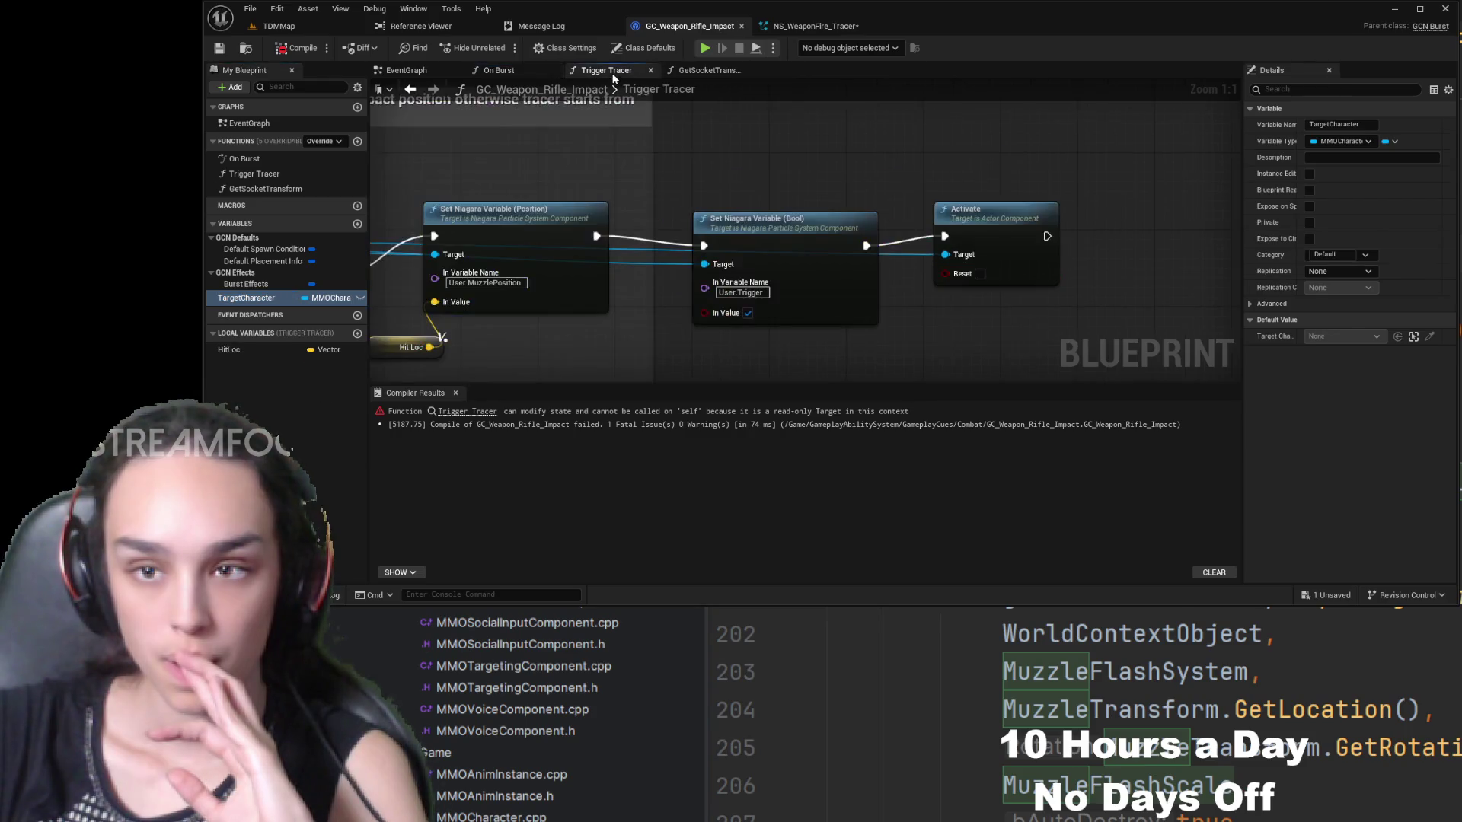
click(696, 70)
click(494, 146)
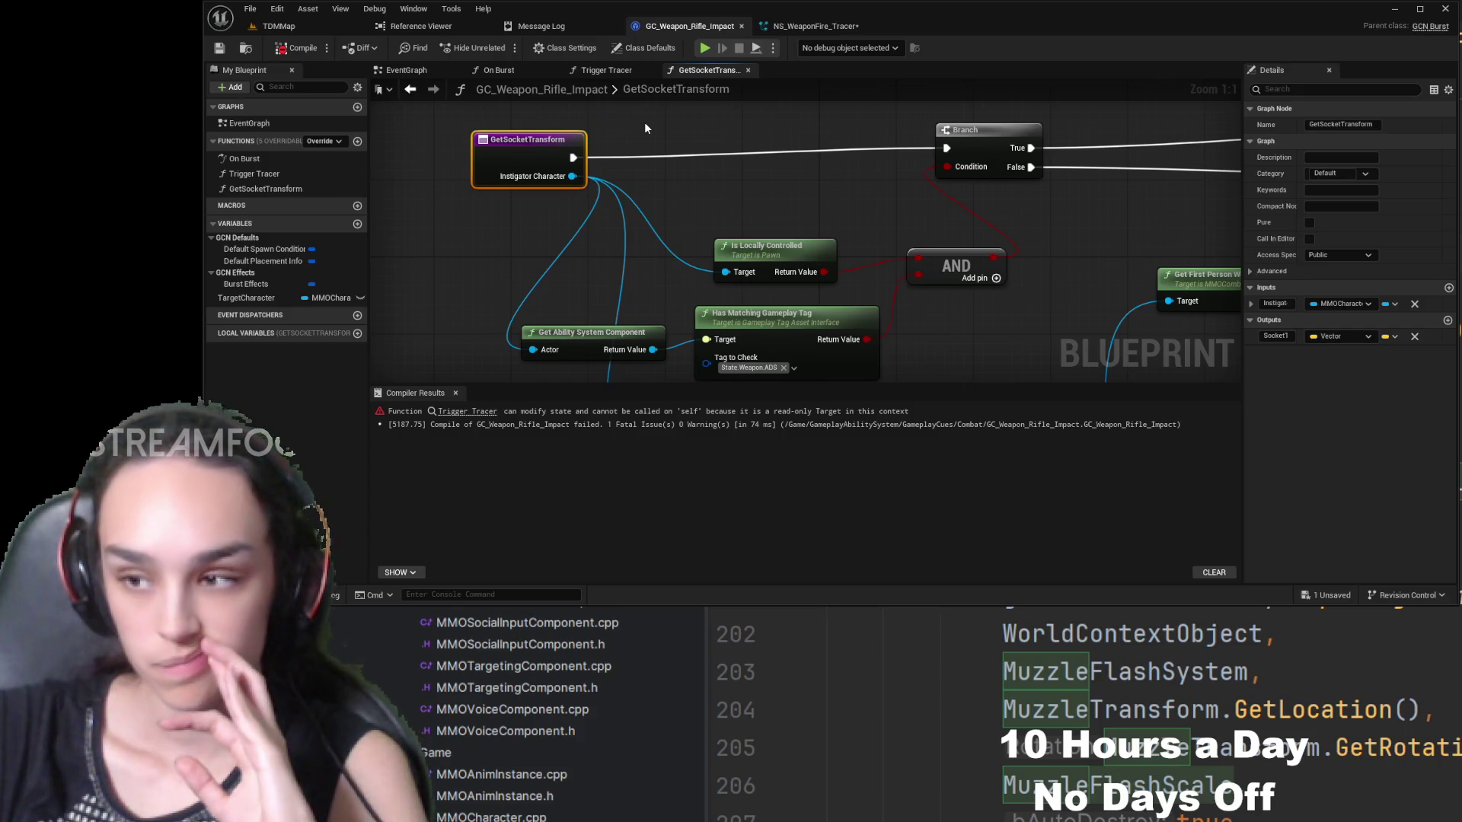
mouse_move(651, 137)
mouse_down()
mouse_move(998, 245)
mouse_move(1016, 195)
mouse_move(715, 190)
mouse_move(1047, 89)
mouse_move(1173, 114)
mouse_up()
drag(457, 153, 728, 171)
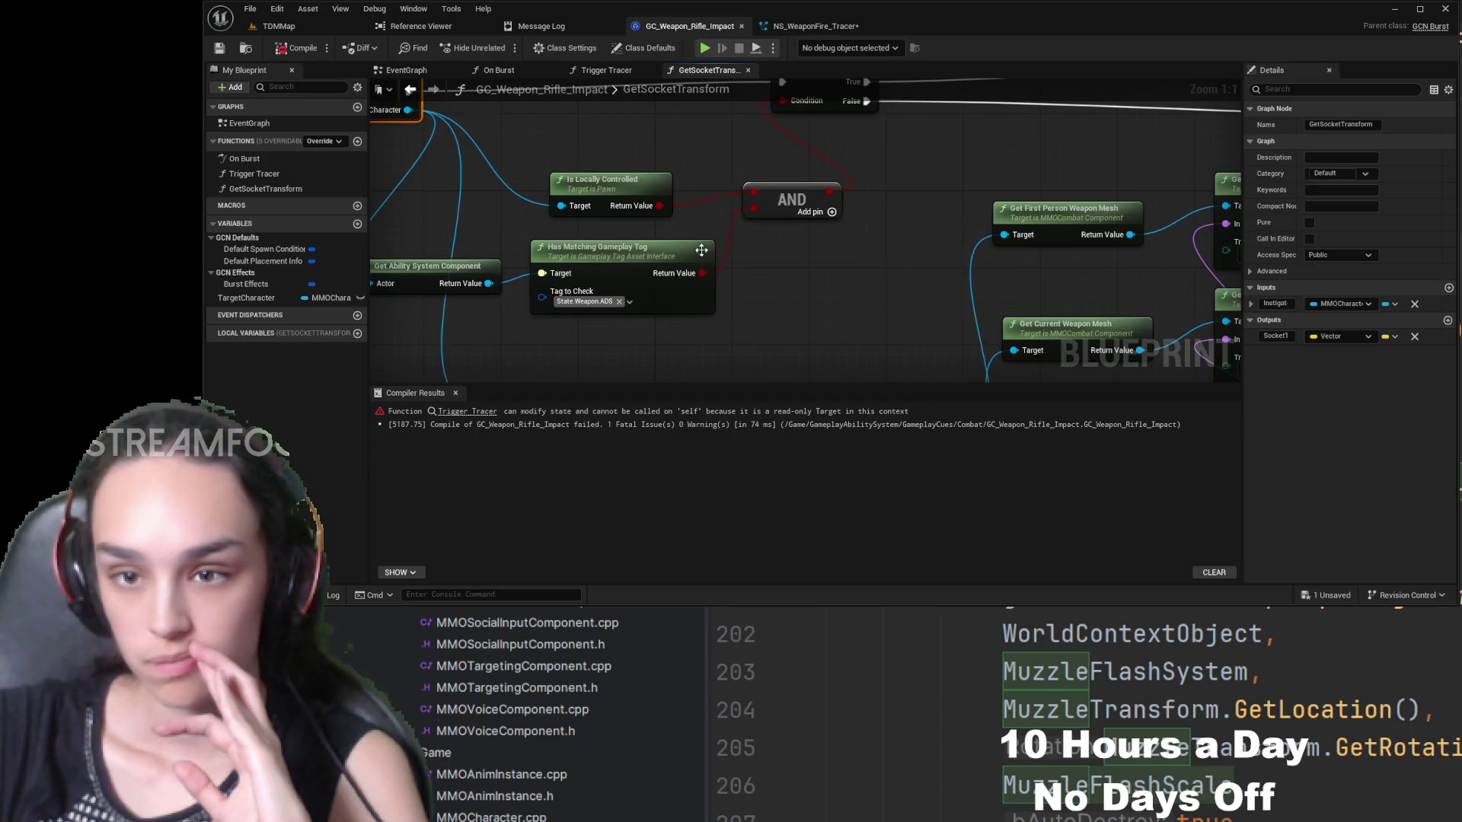
drag(470, 114, 705, 132)
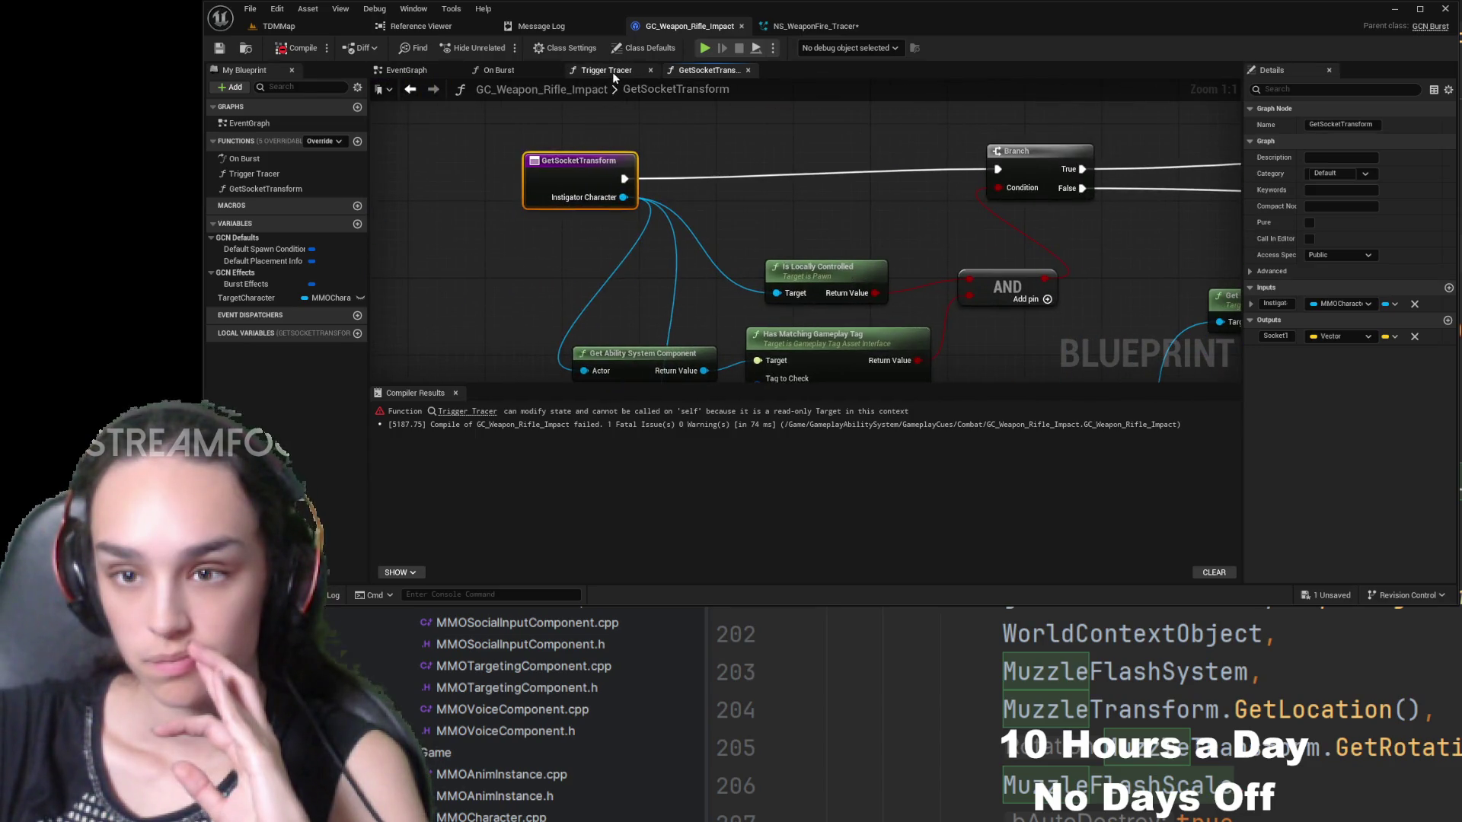
click(612, 72)
mouse_move(595, 183)
mouse_down()
mouse_move(978, 253)
mouse_move(1021, 234)
mouse_up()
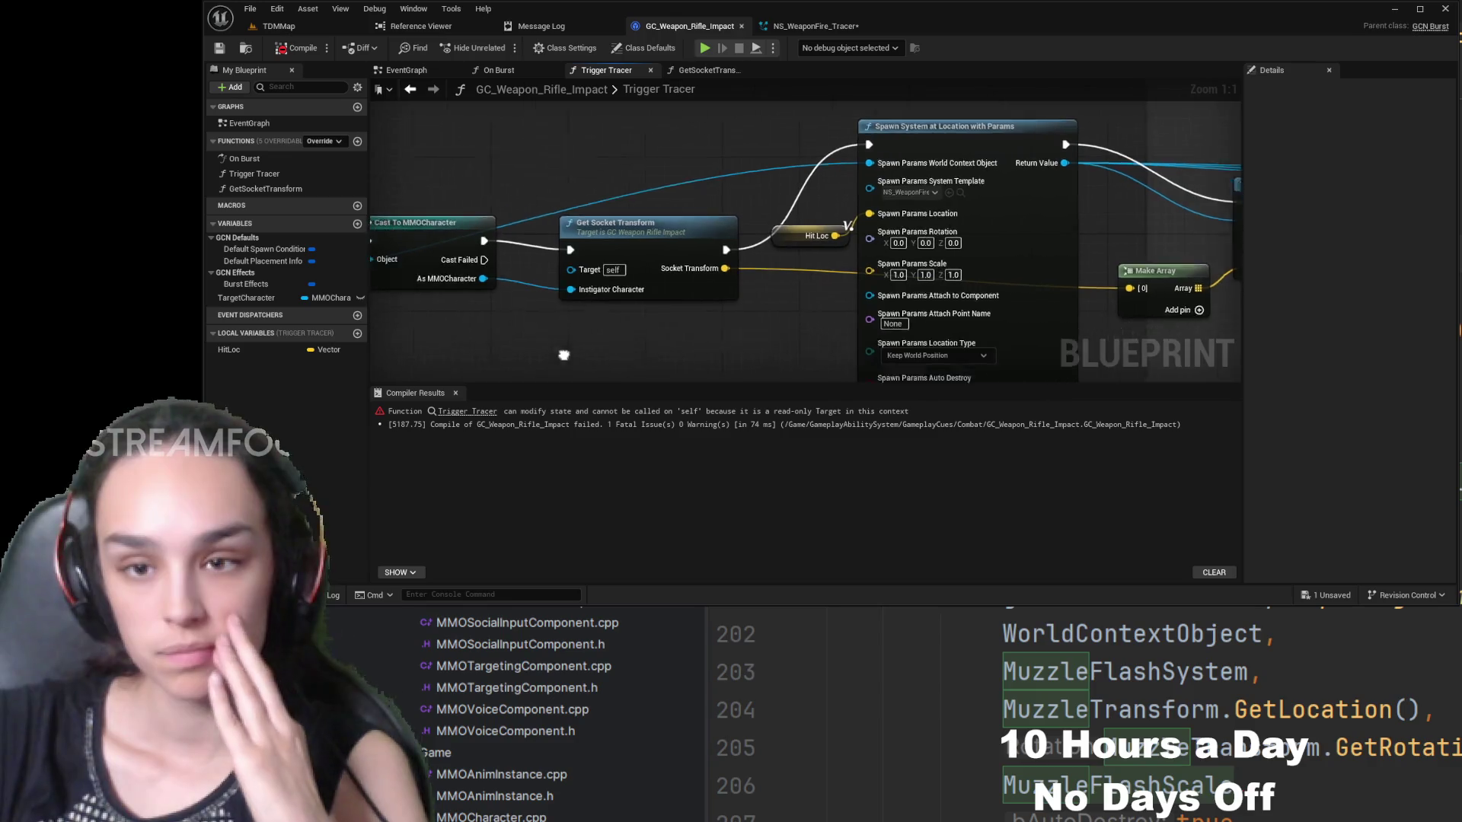
drag(411, 228, 521, 196)
drag(516, 343, 810, 312)
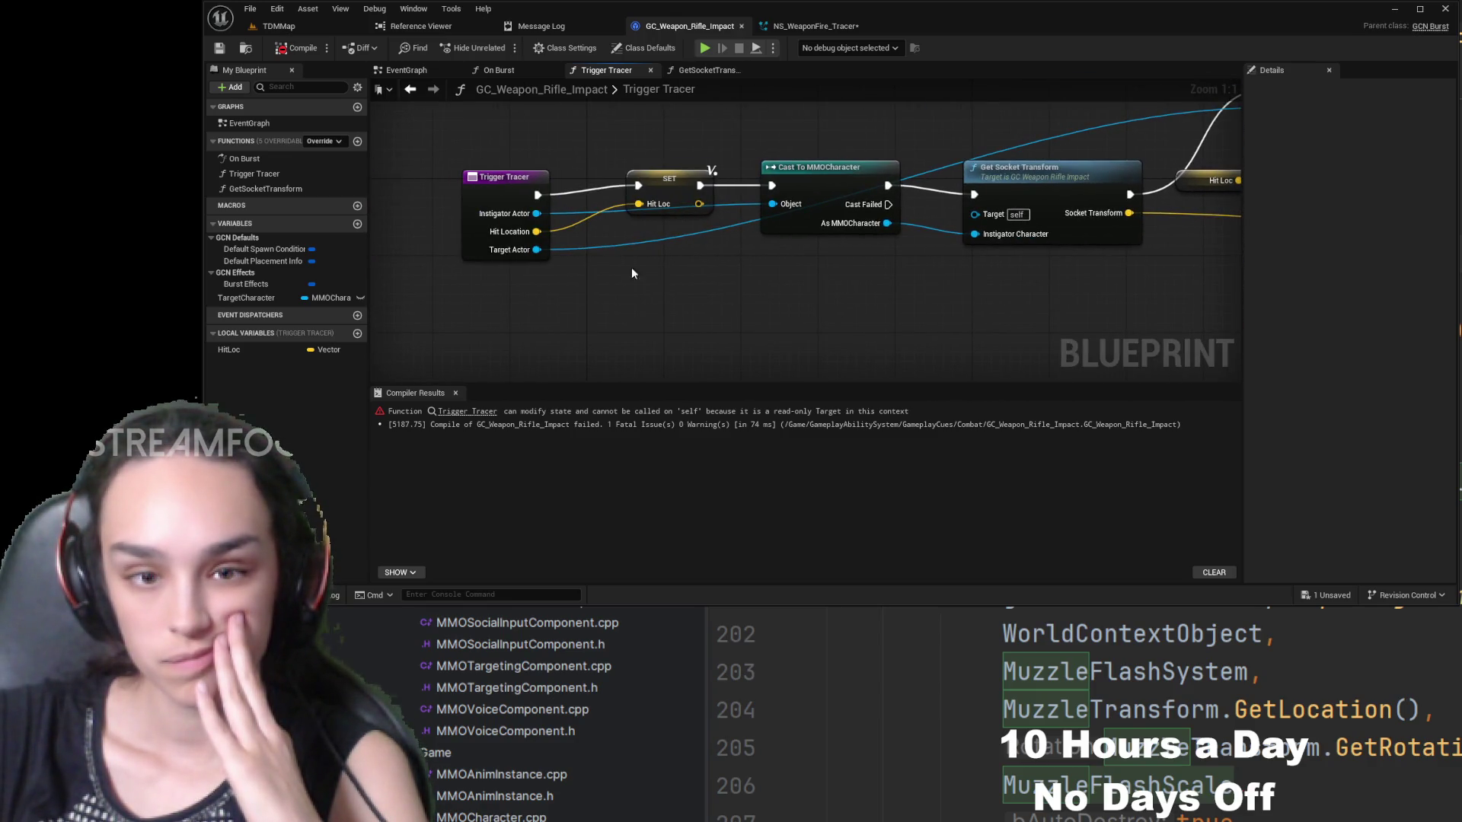
click(503, 70)
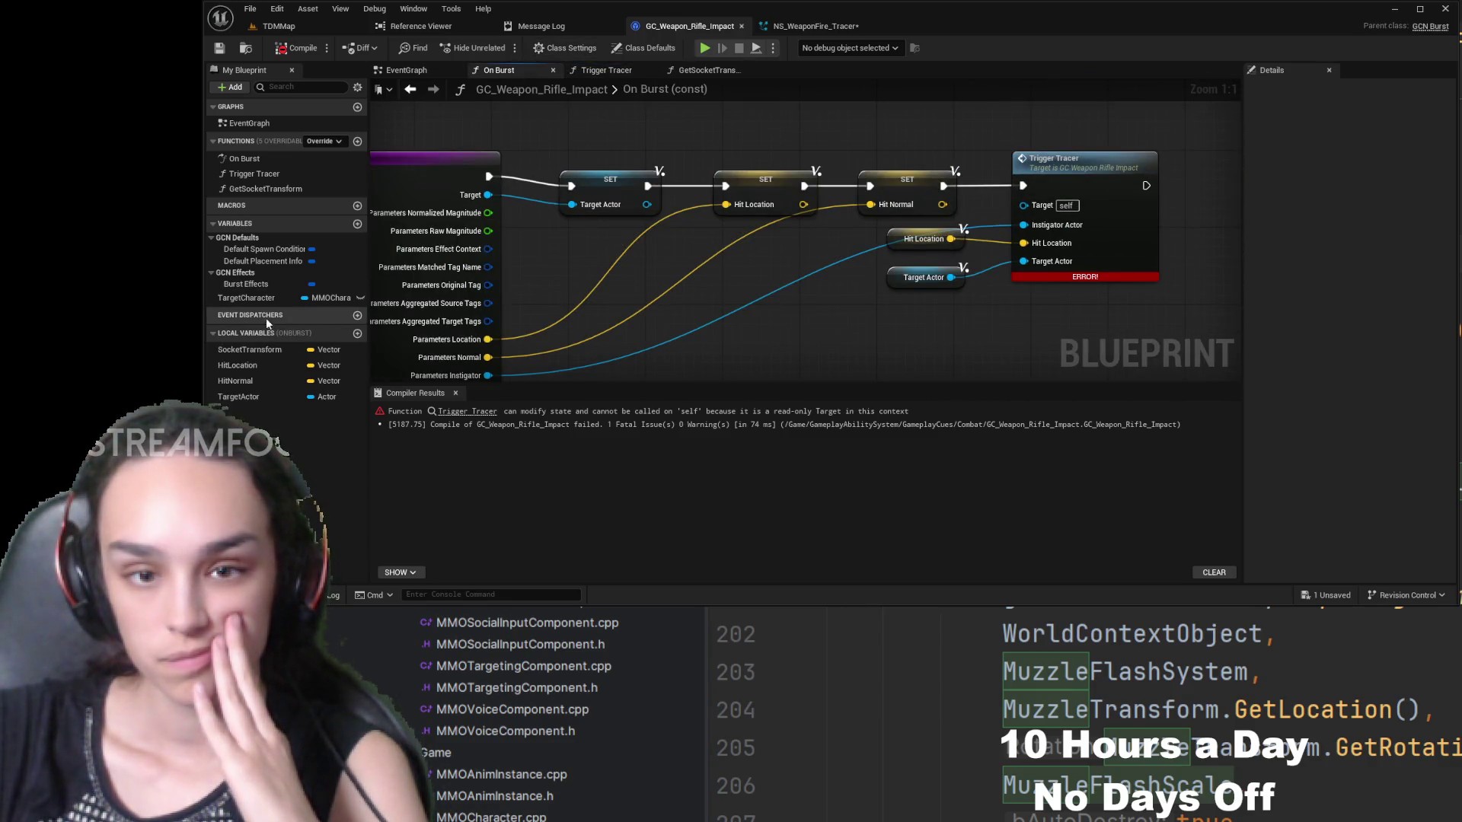
- Delete the TargetCharacter variable, then compile and save GC_Weapon_Rifle_Impact
click(258, 299)
key(Delete)
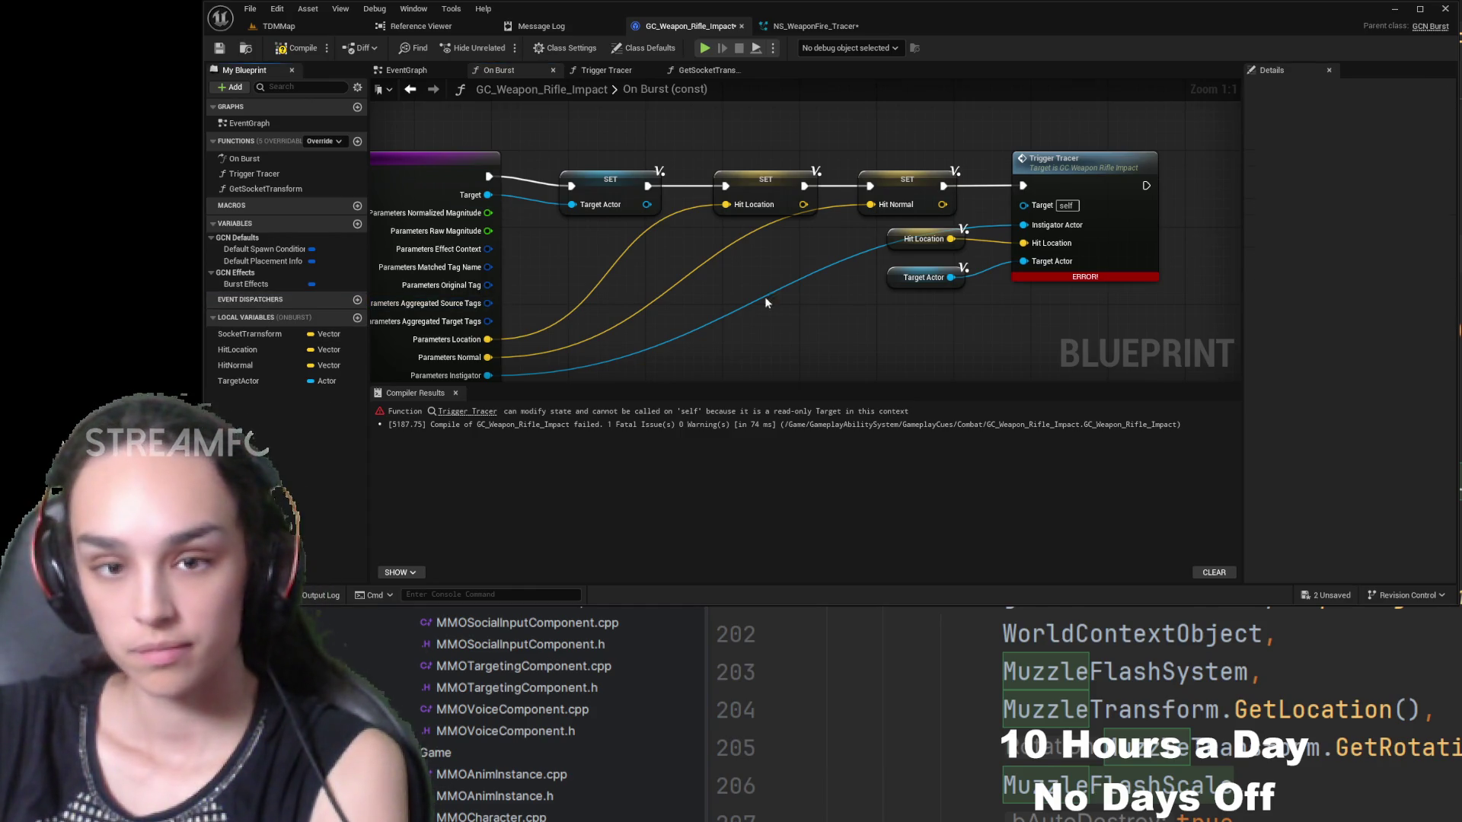
click(296, 48)
click(219, 48)
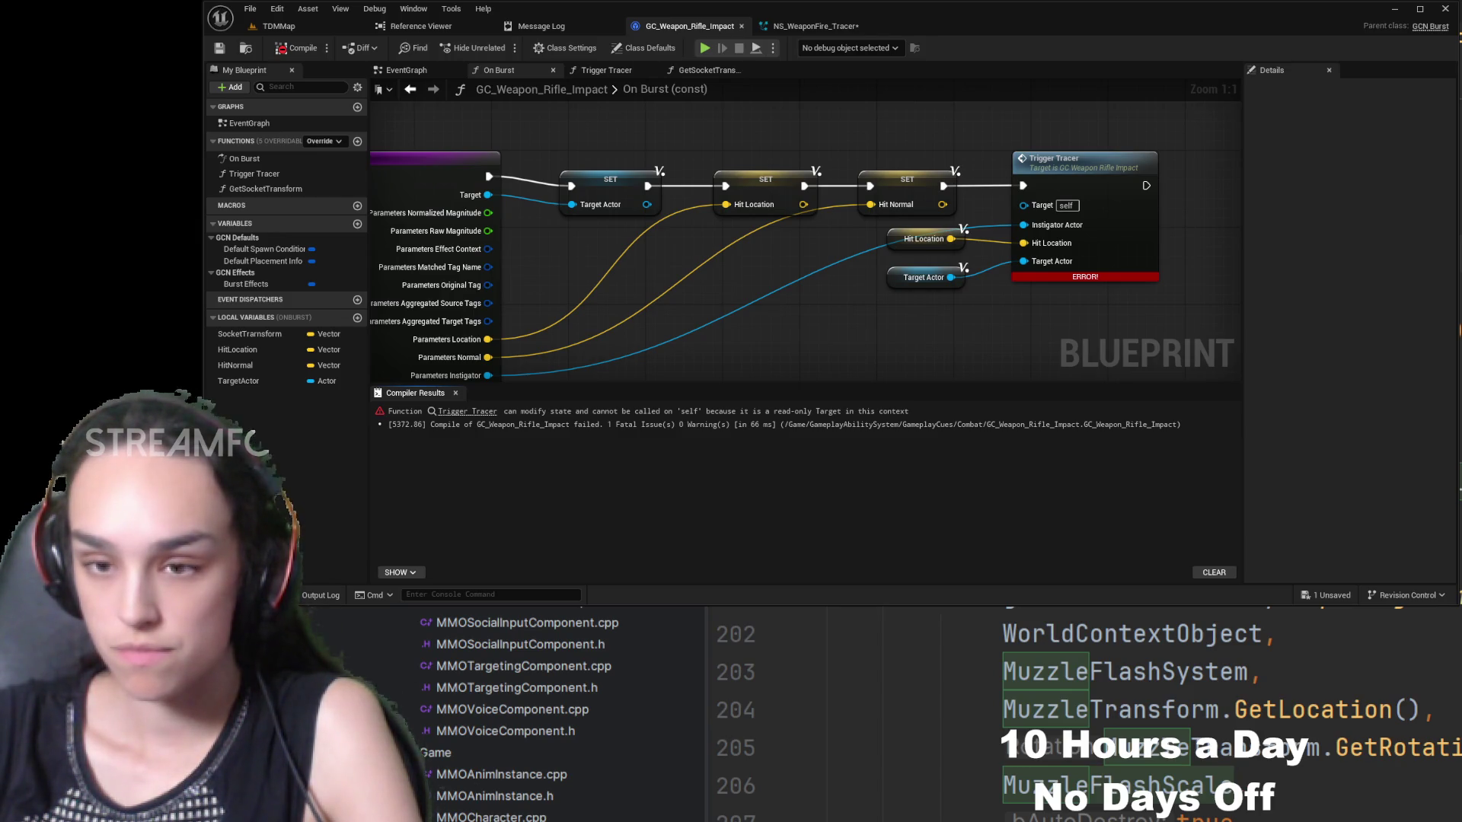
scroll(904, 309, down, 3)
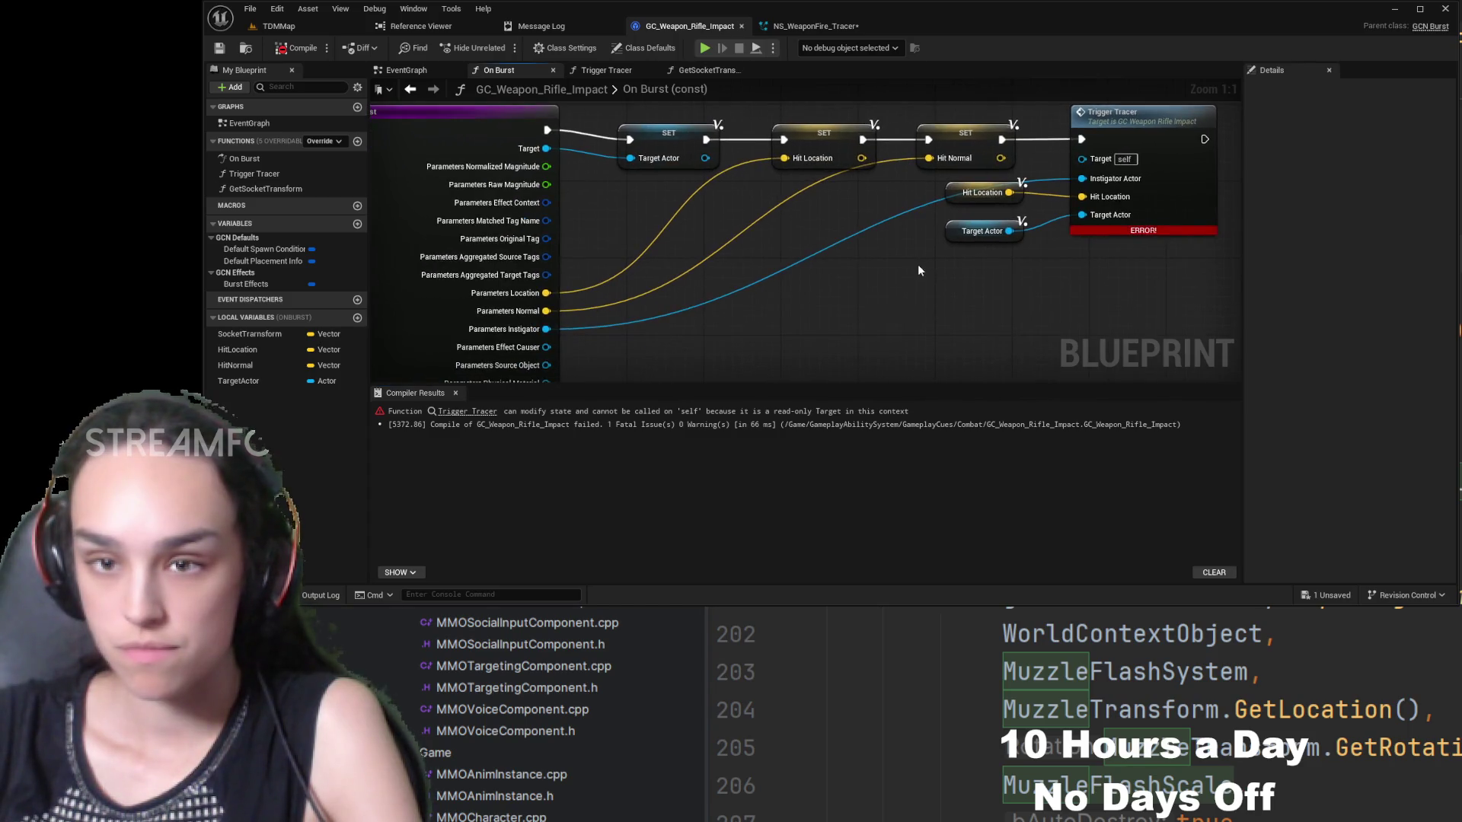
drag(917, 271, 853, 236)
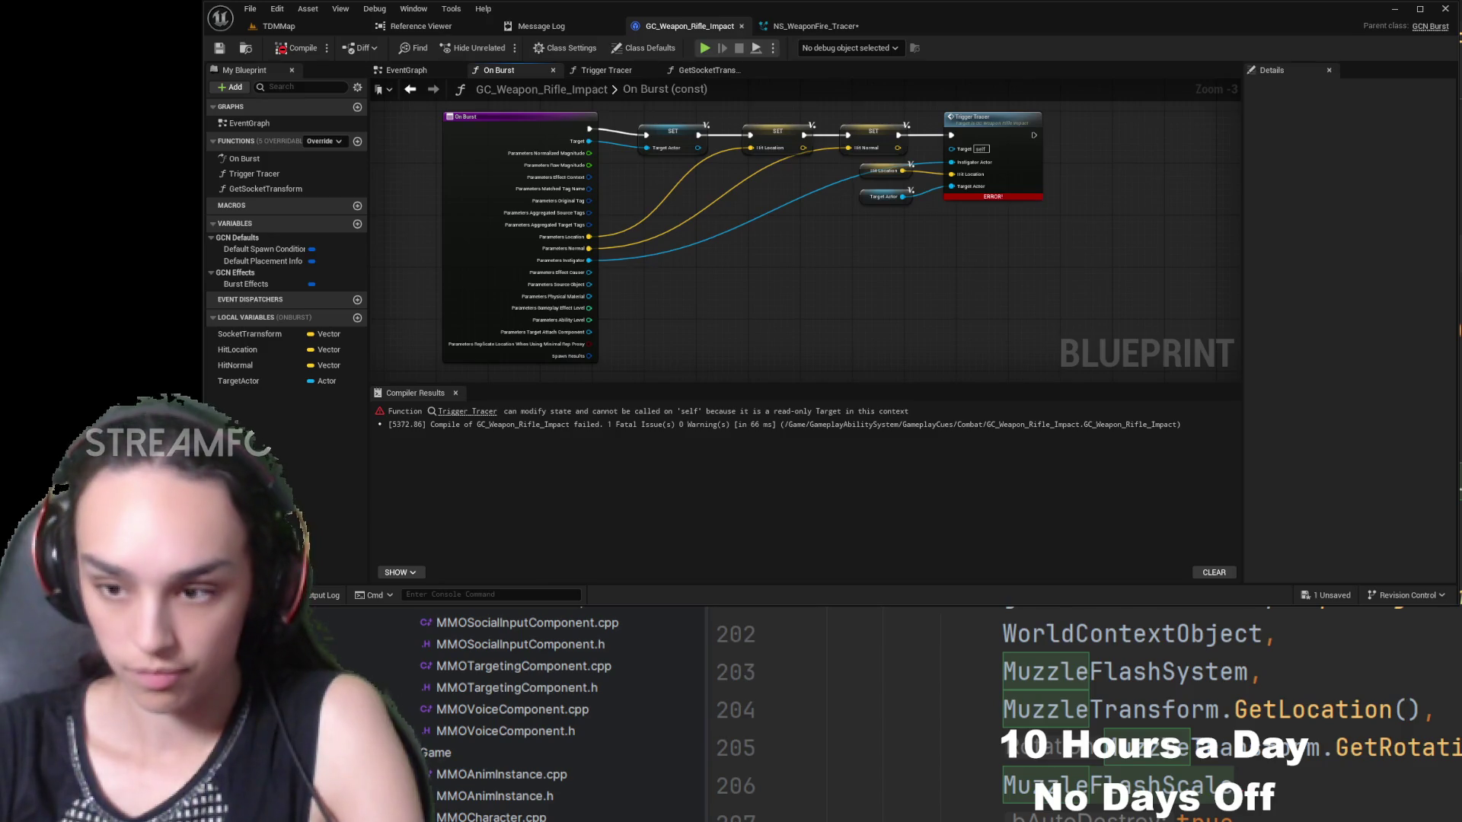
double_click(986, 169)
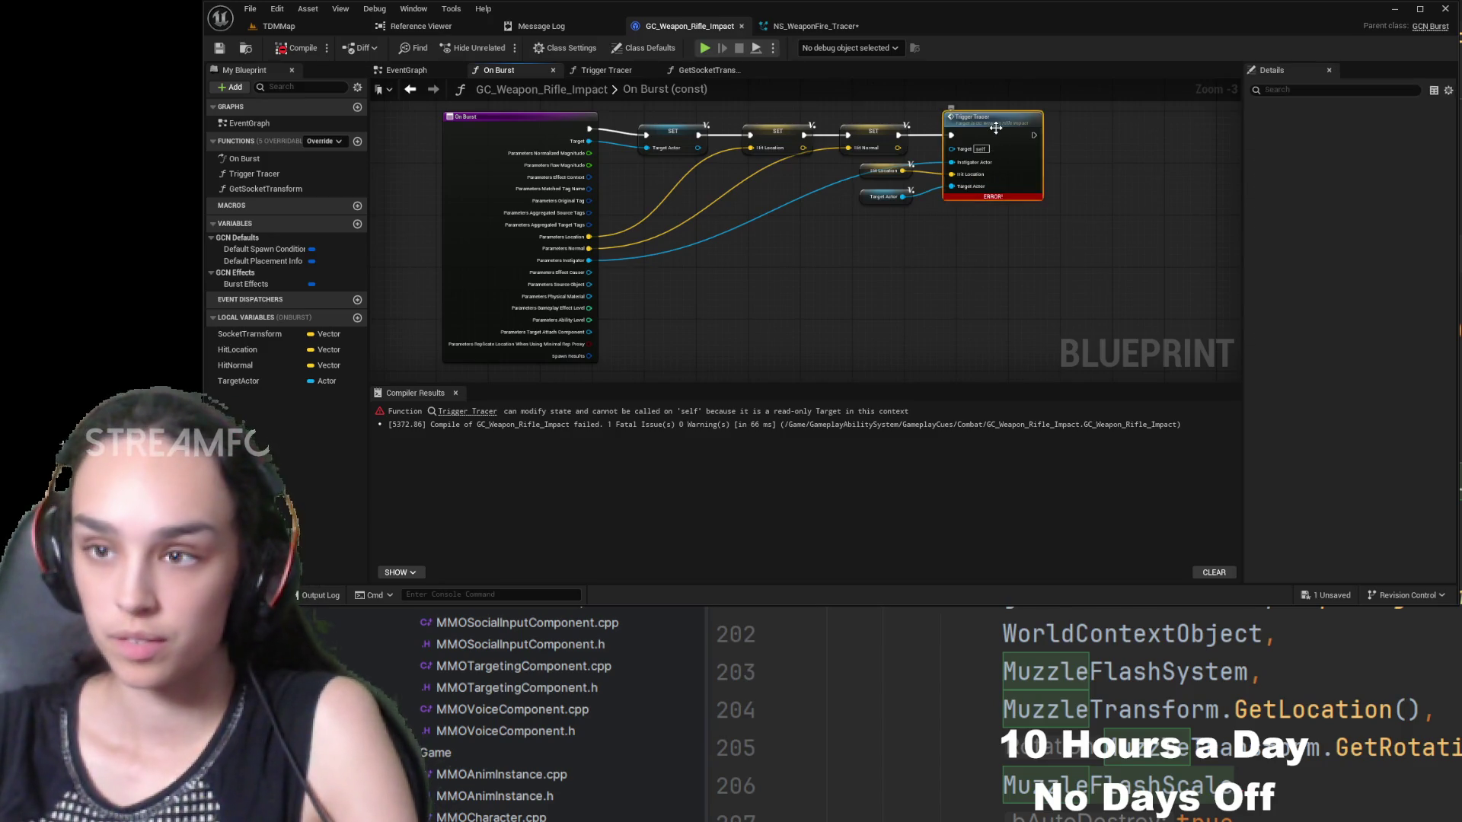
- Replace On Burst's old Trigger Tracer call with a freshly placed Trigger Tracer node
click(499, 69)
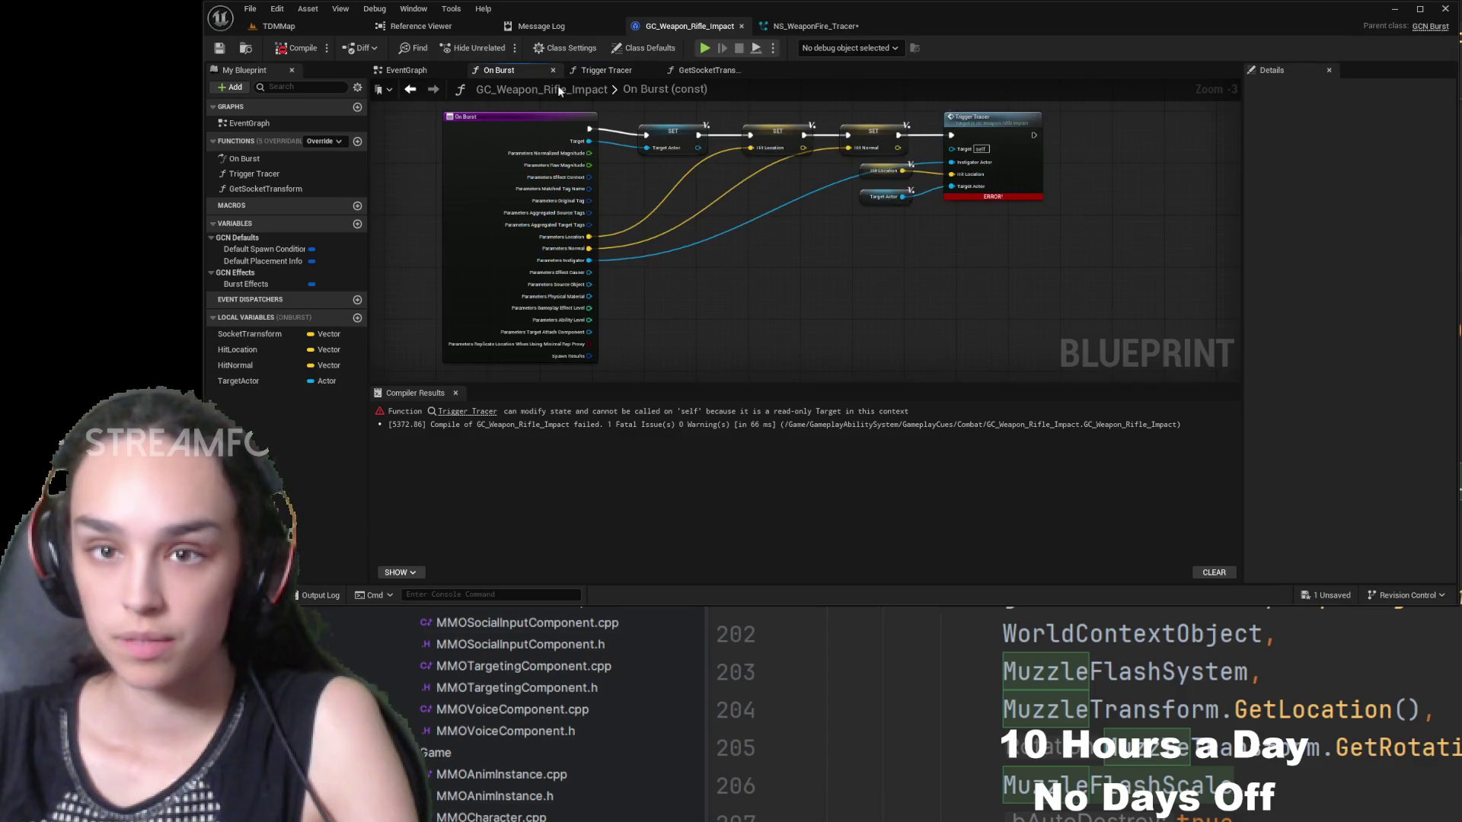
click(874, 213)
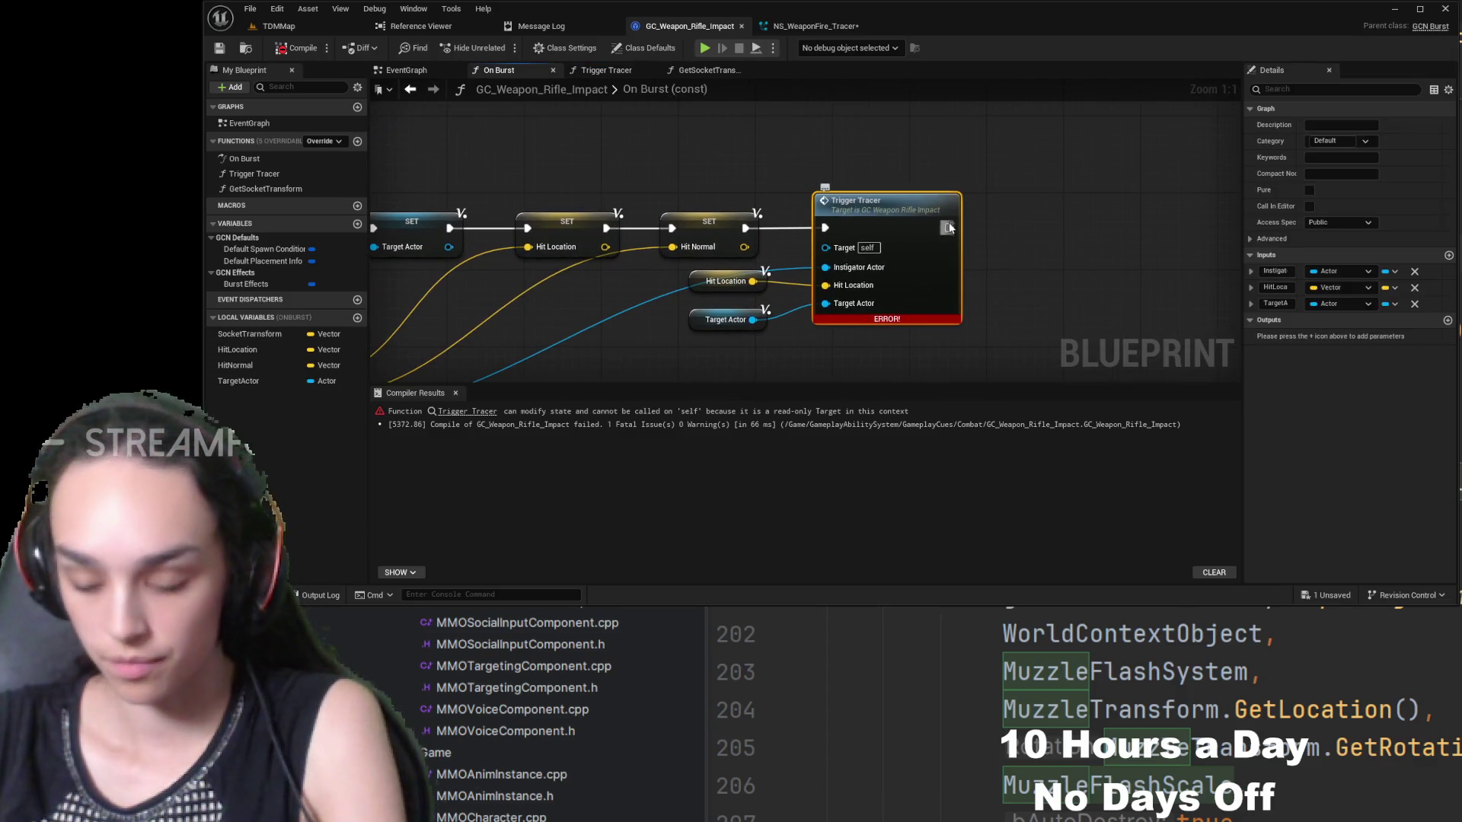
key(Delete)
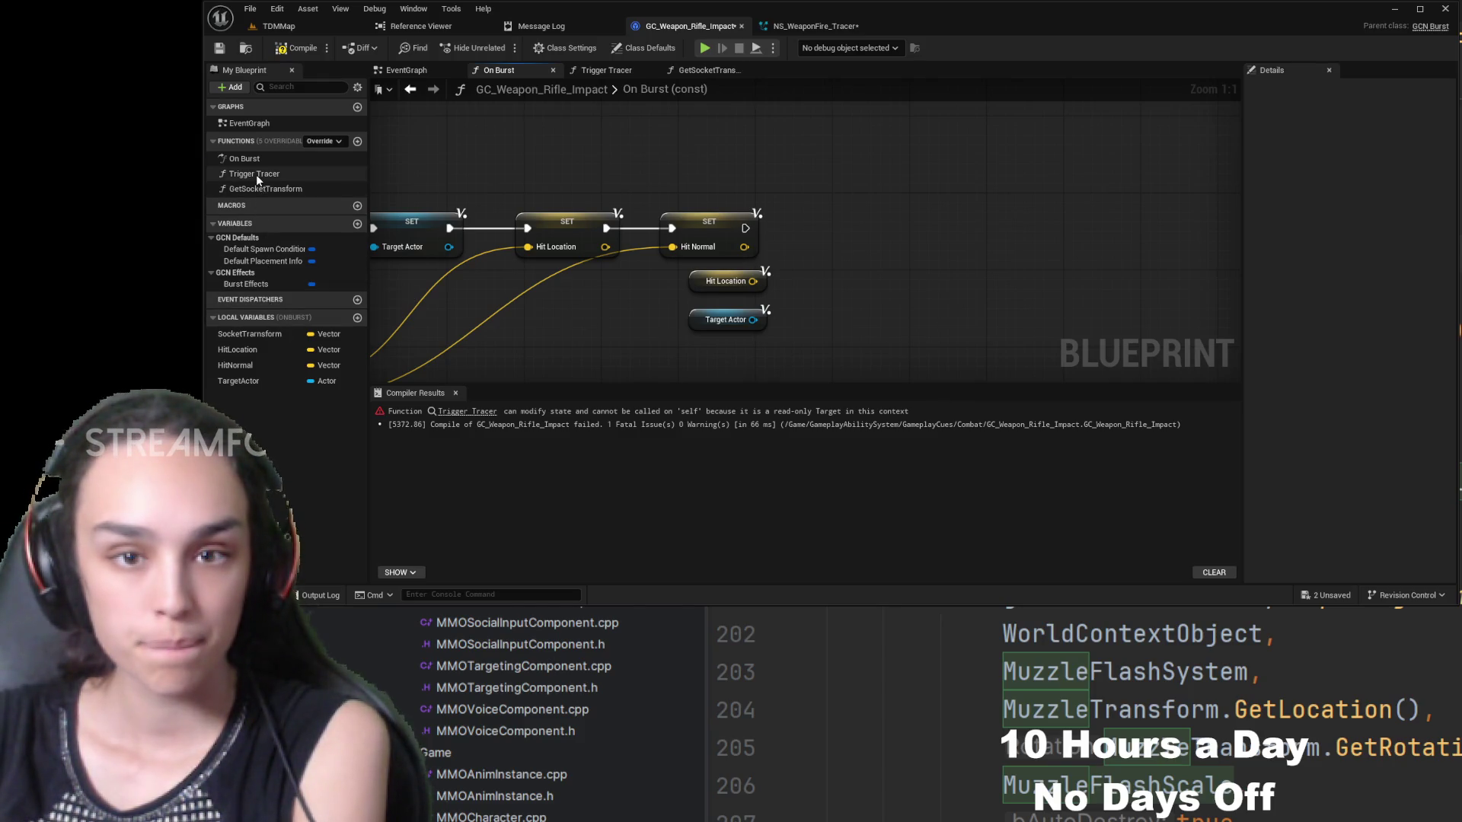
mouse_move(255, 175)
mouse_down()
mouse_move(878, 218)
mouse_move(883, 201)
mouse_up()
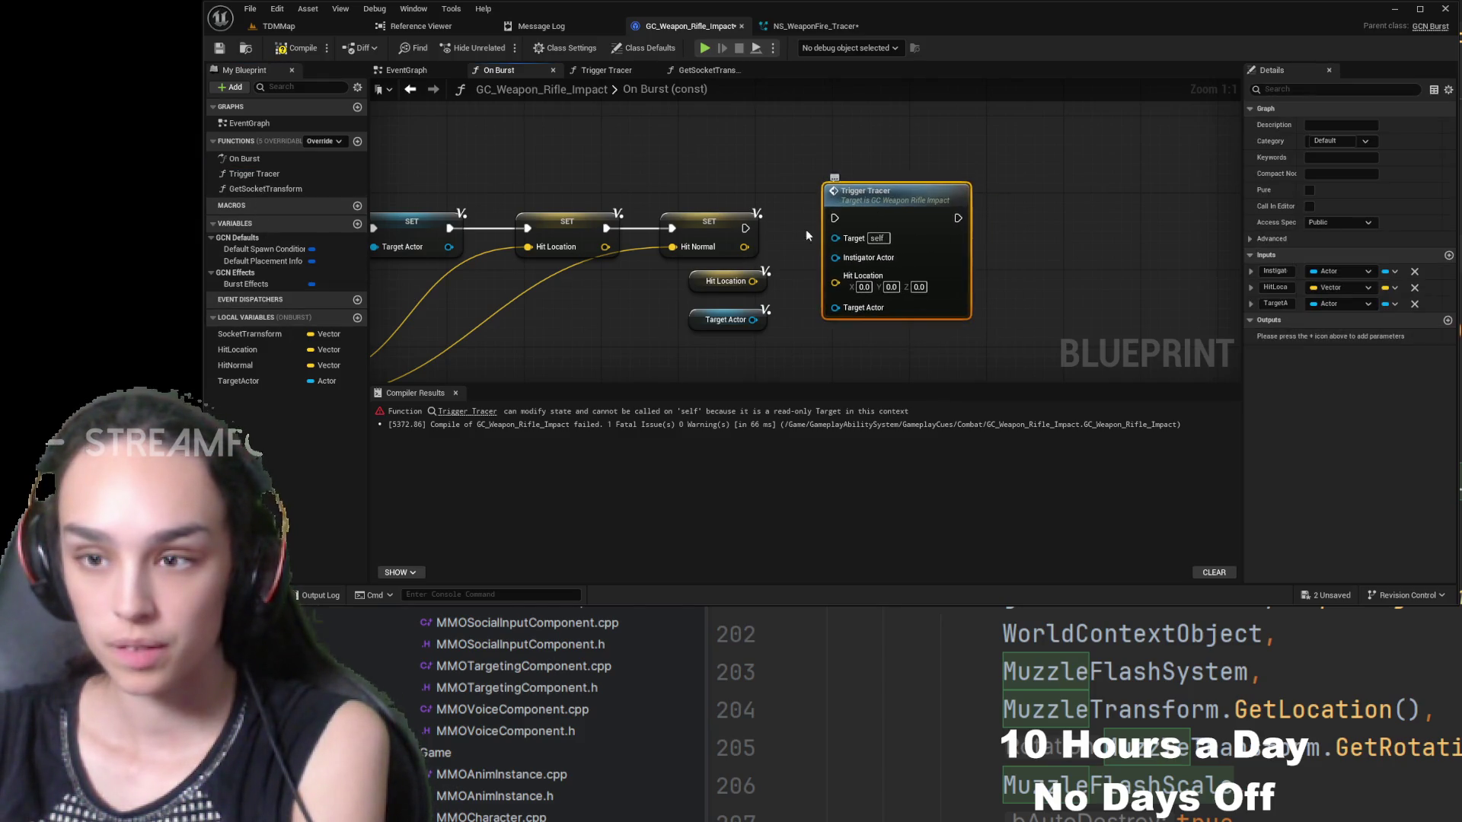
- Wire execution, Hit Location and Target Actor into the new Trigger Tracer, then compile and save
drag(746, 227, 834, 218)
drag(764, 281, 920, 262)
drag(837, 305, 919, 283)
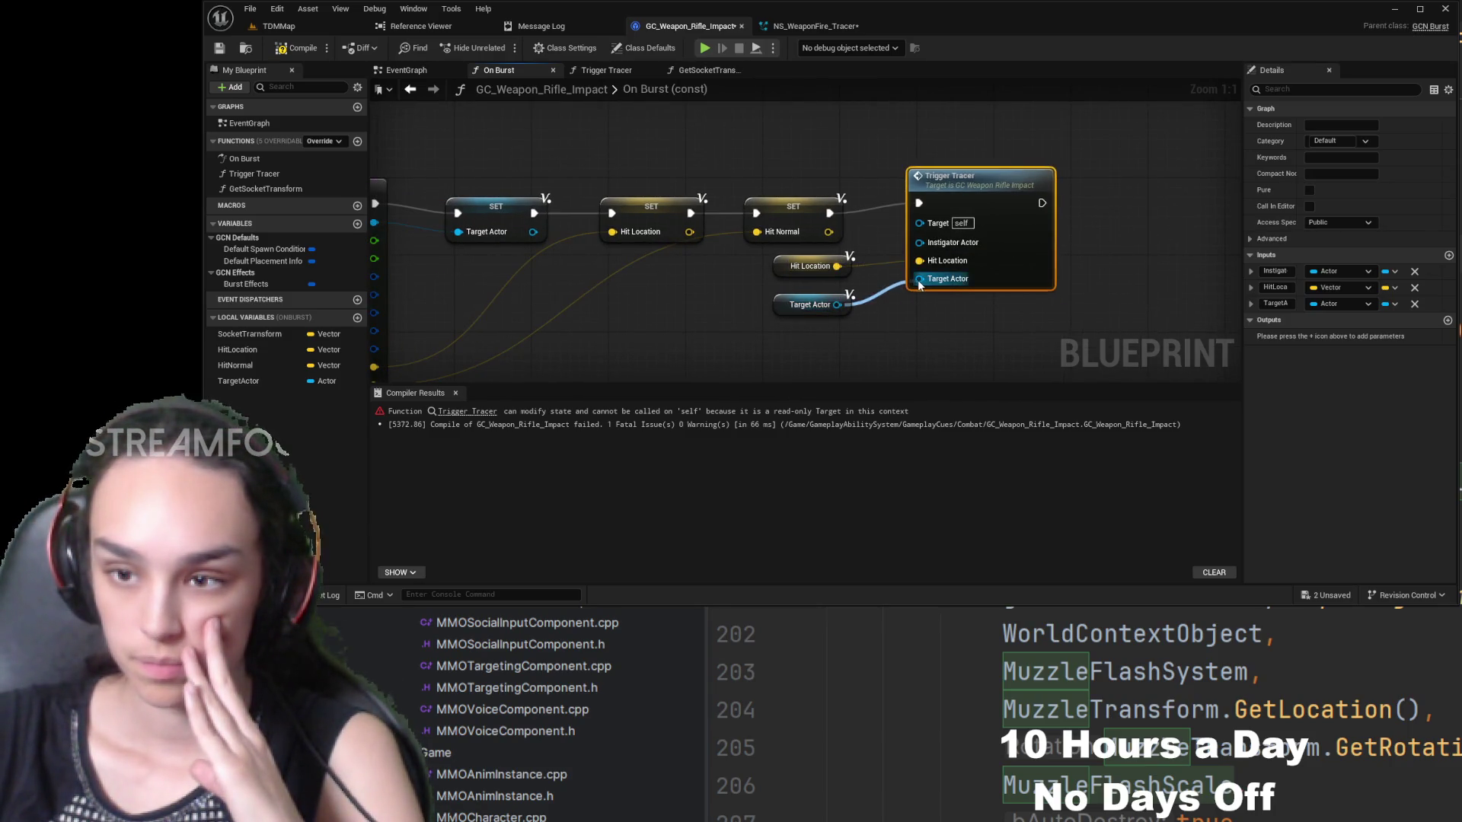
mouse_move(665, 290)
mouse_down()
mouse_move(923, 267)
mouse_move(923, 137)
mouse_up()
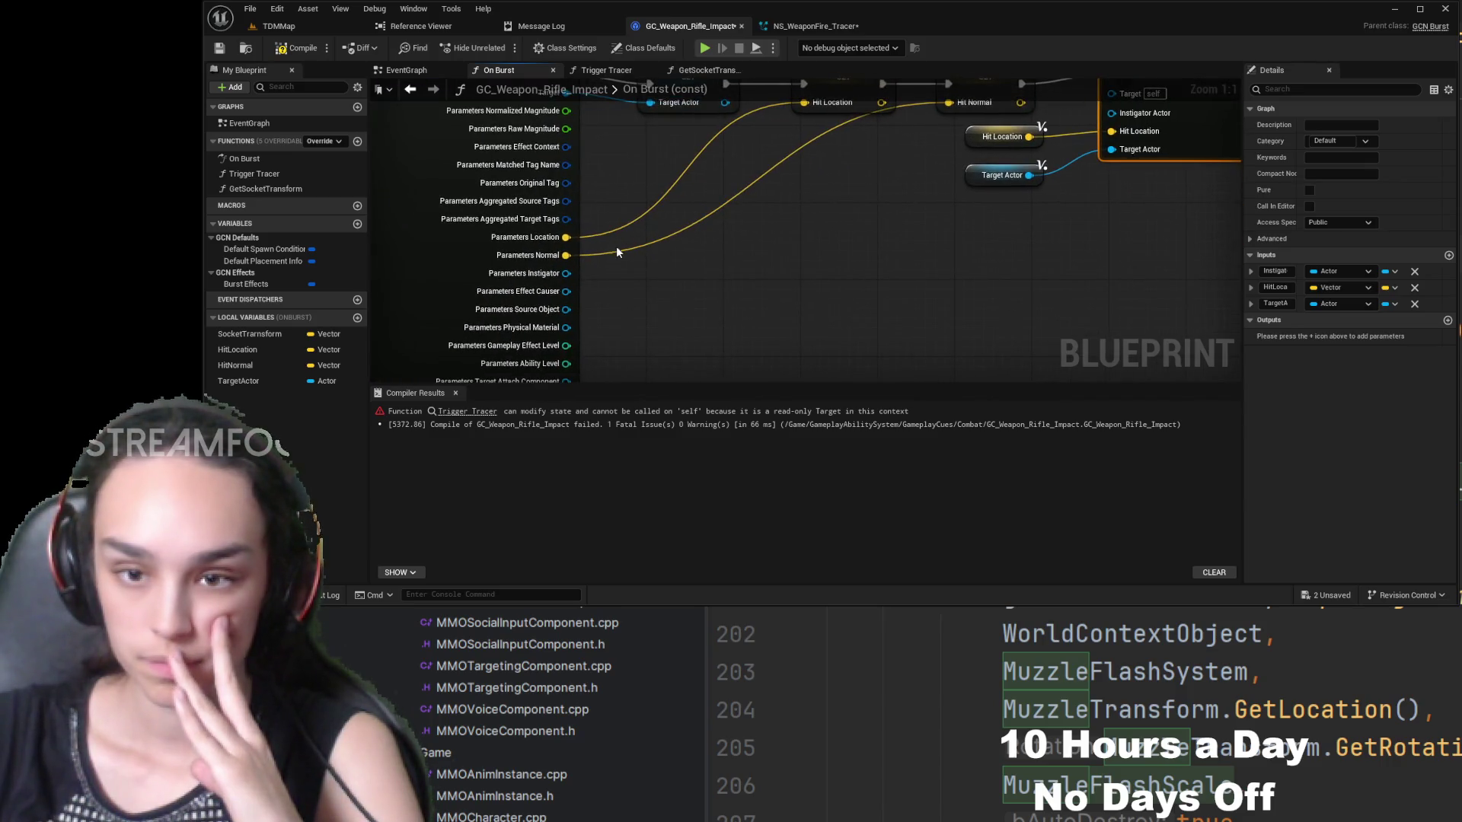
mouse_move(911, 235)
mouse_down()
mouse_move(792, 334)
mouse_move(875, 248)
mouse_up()
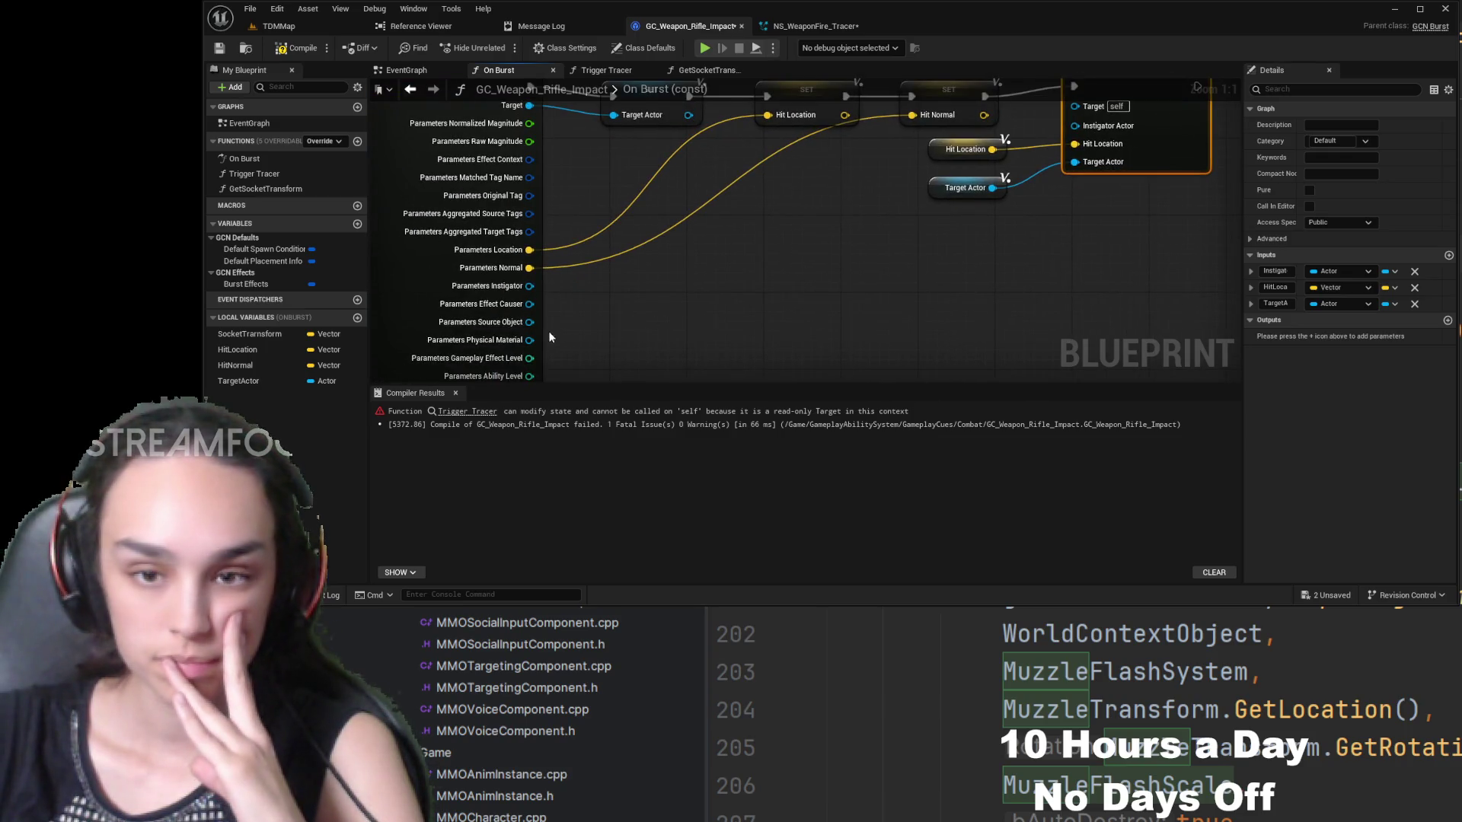
mouse_move(529, 287)
mouse_down()
mouse_move(1046, 162)
mouse_move(1075, 276)
mouse_up()
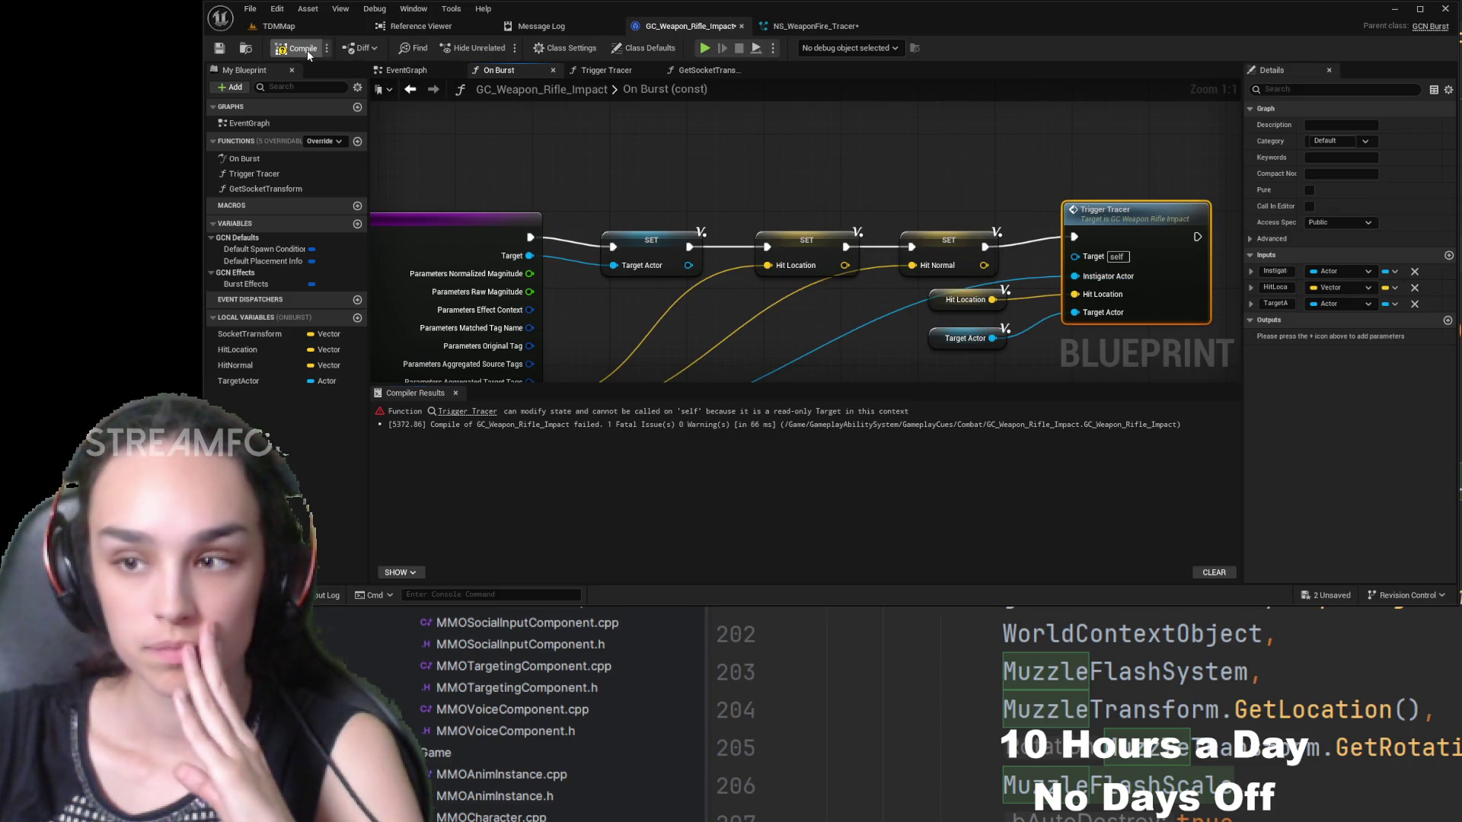
click(306, 54)
click(219, 50)
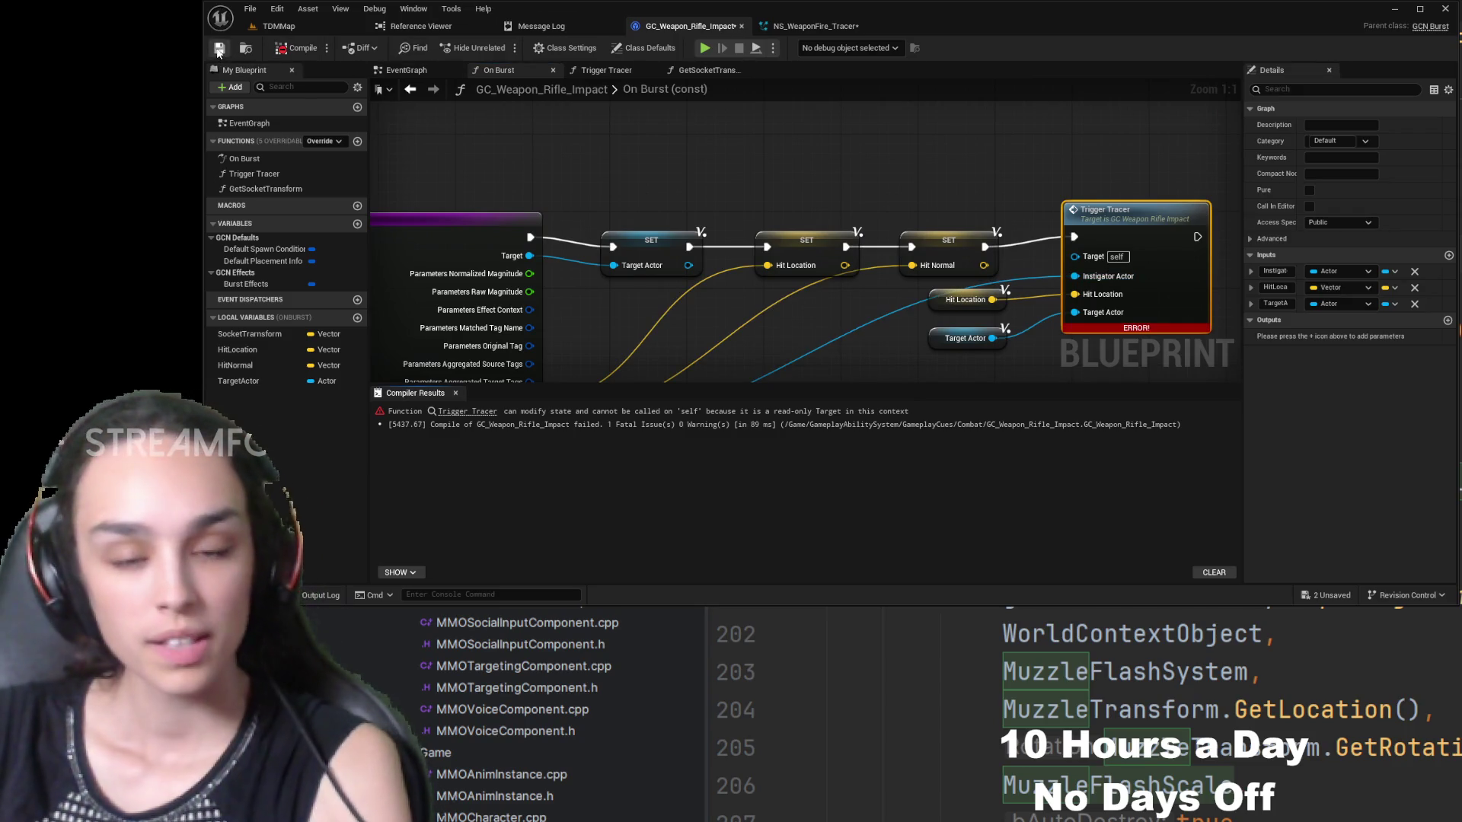
- Open the Trigger Tracer graph with Details hidden and select its Hit Loc SET node
double_click(1136, 217)
click(1329, 70)
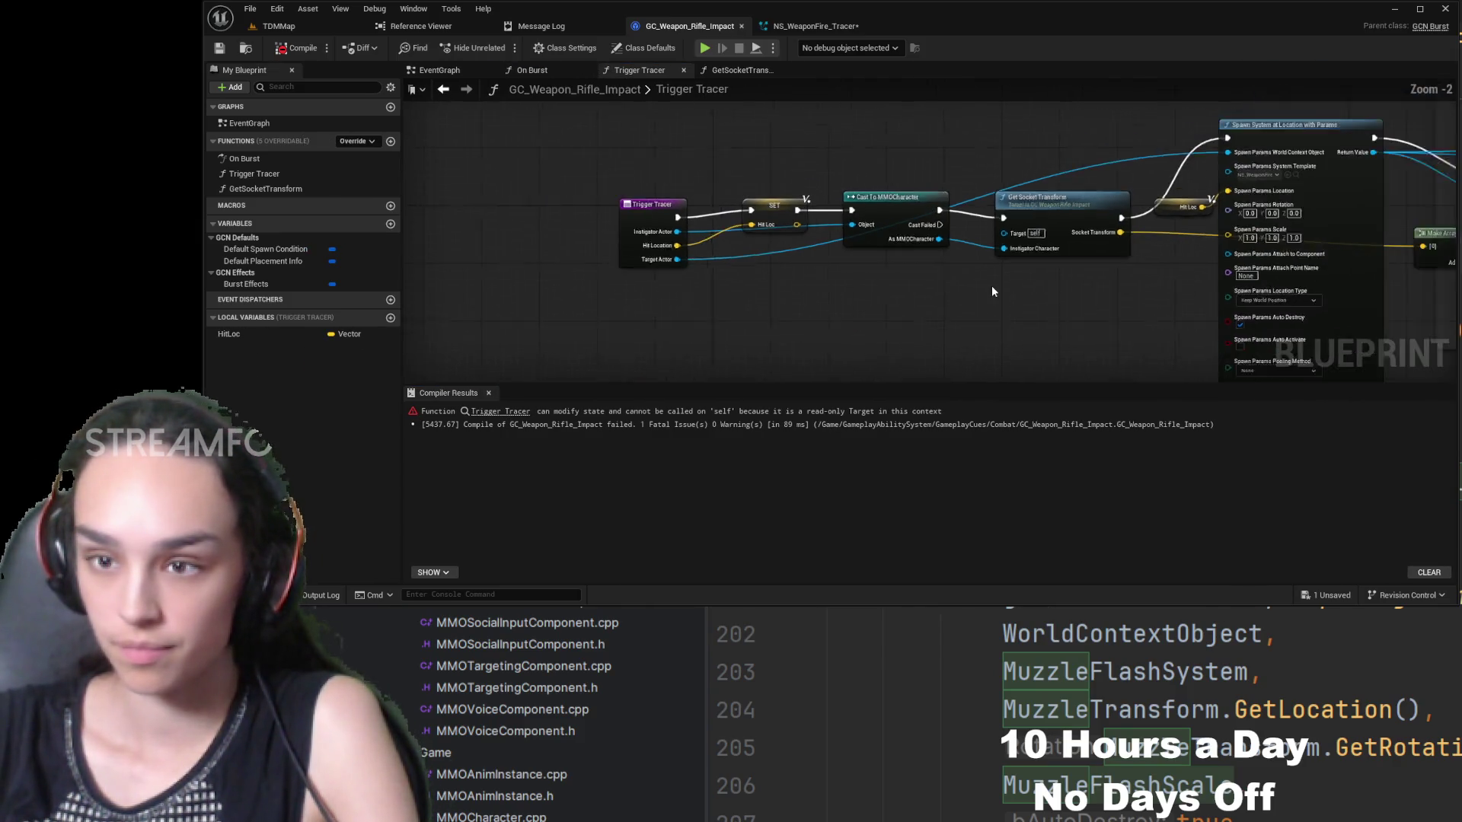
scroll(991, 285, down, 5)
drag(1113, 312, 1034, 328)
scroll(681, 332, down, 1)
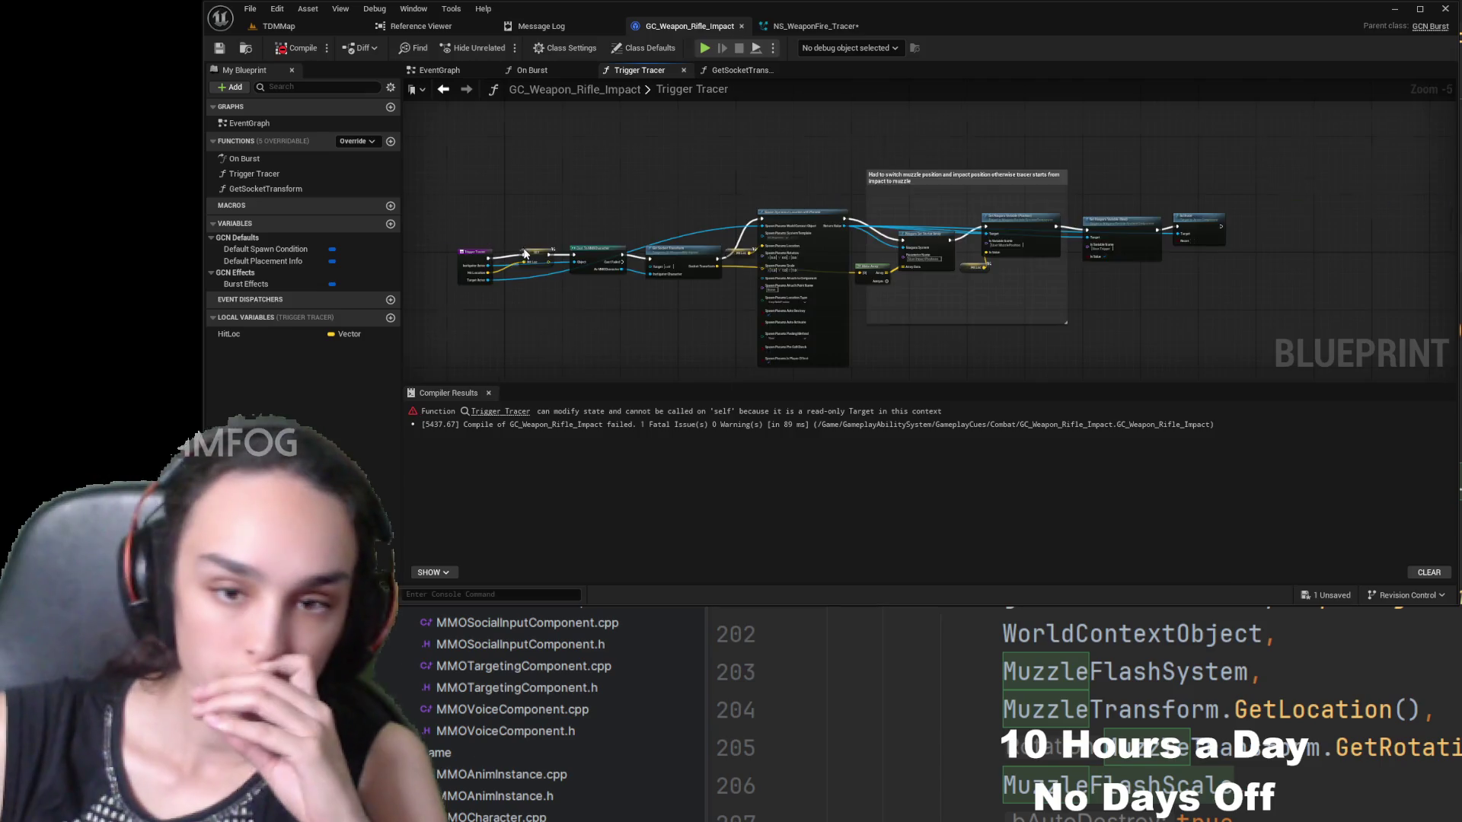
scroll(525, 253, up, 3)
scroll(706, 204, up, 1)
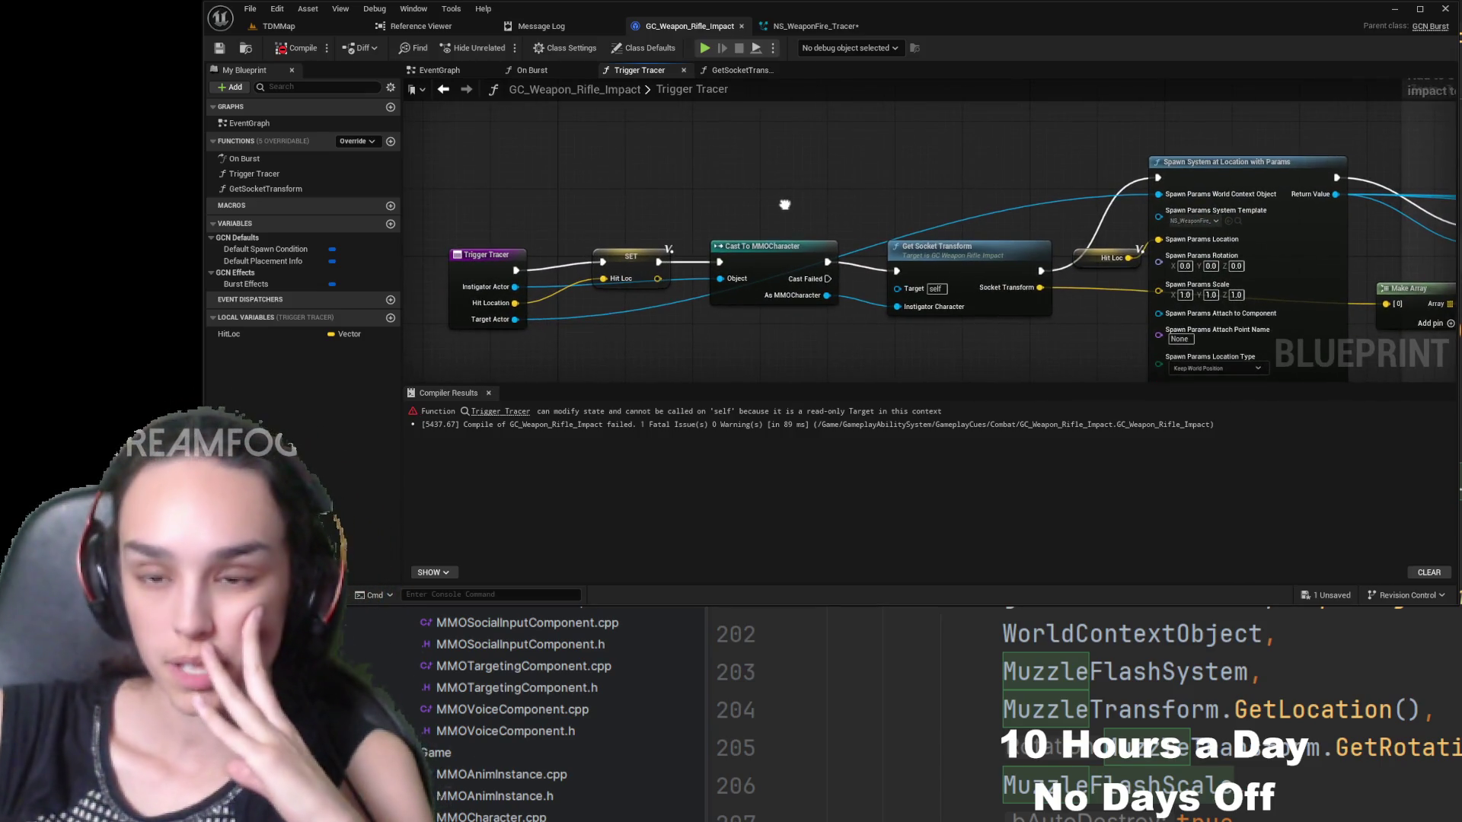
scroll(664, 348, up, 1)
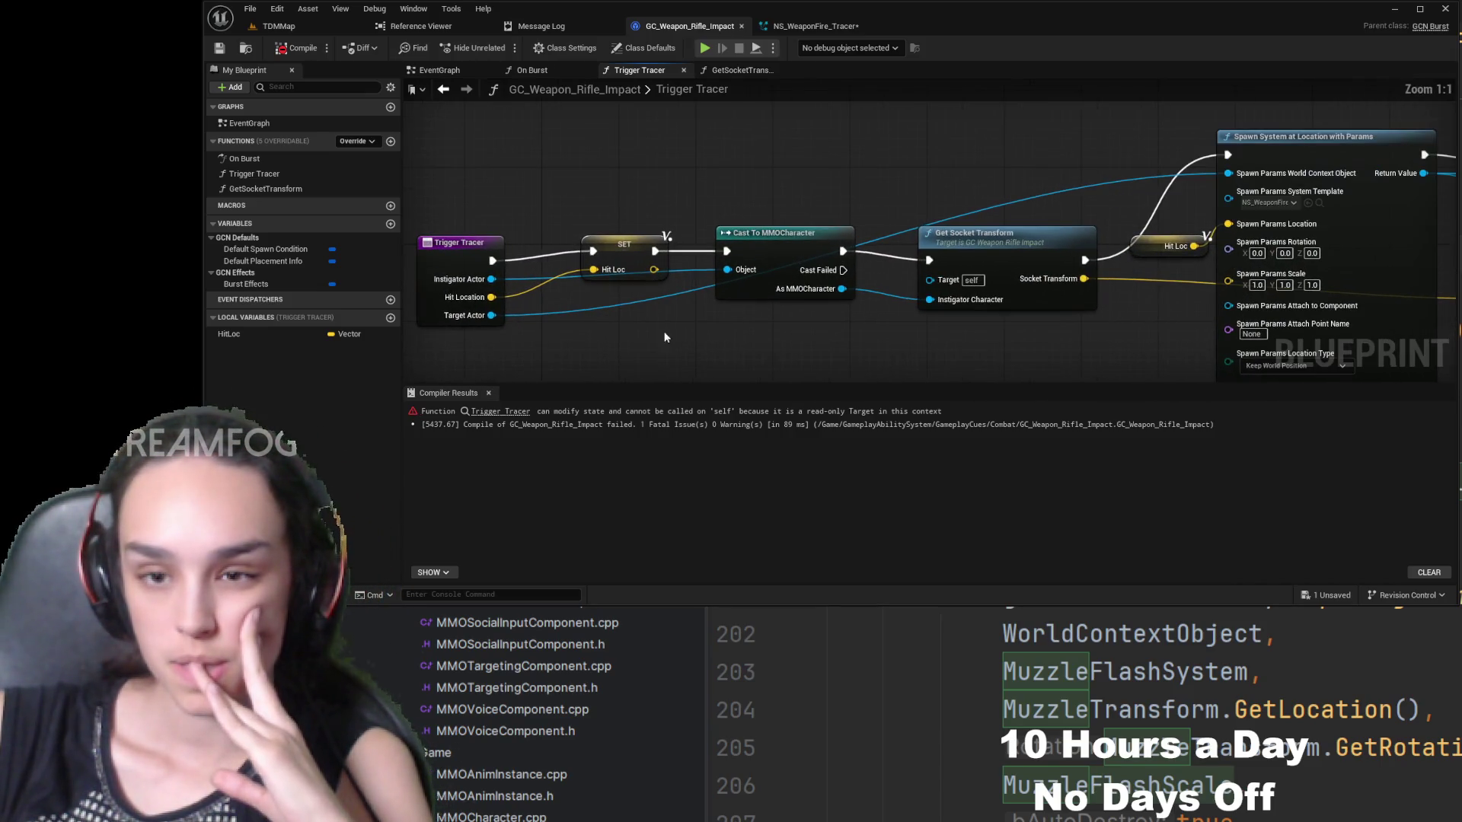
mouse_move(631, 254)
mouse_down()
mouse_move(601, 265)
mouse_move(613, 242)
mouse_move(621, 254)
mouse_up()
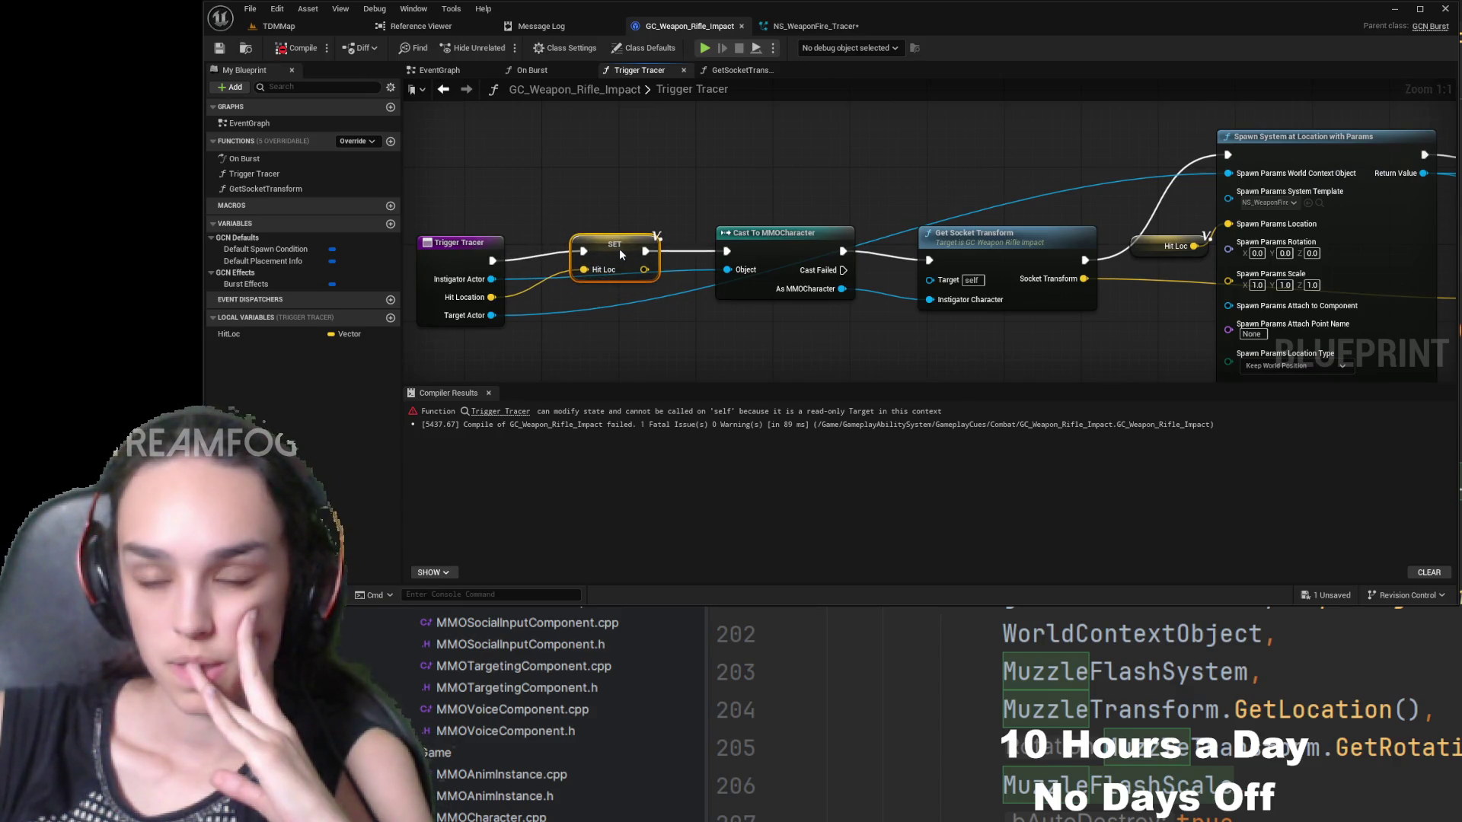
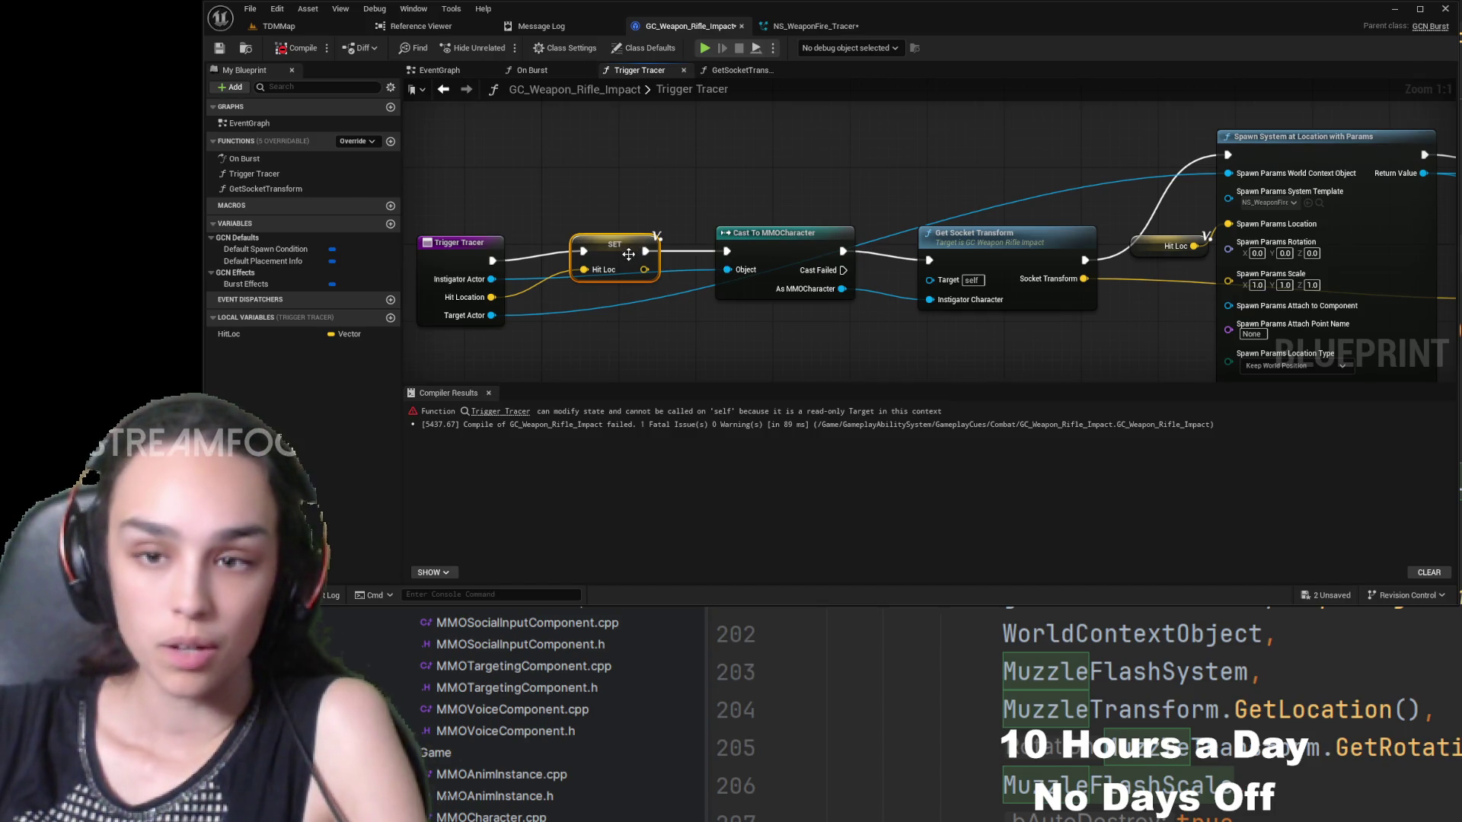
- Try deleting the HitLoc local variable, undo it, and pan to the Niagara spawn nodes
click(264, 332)
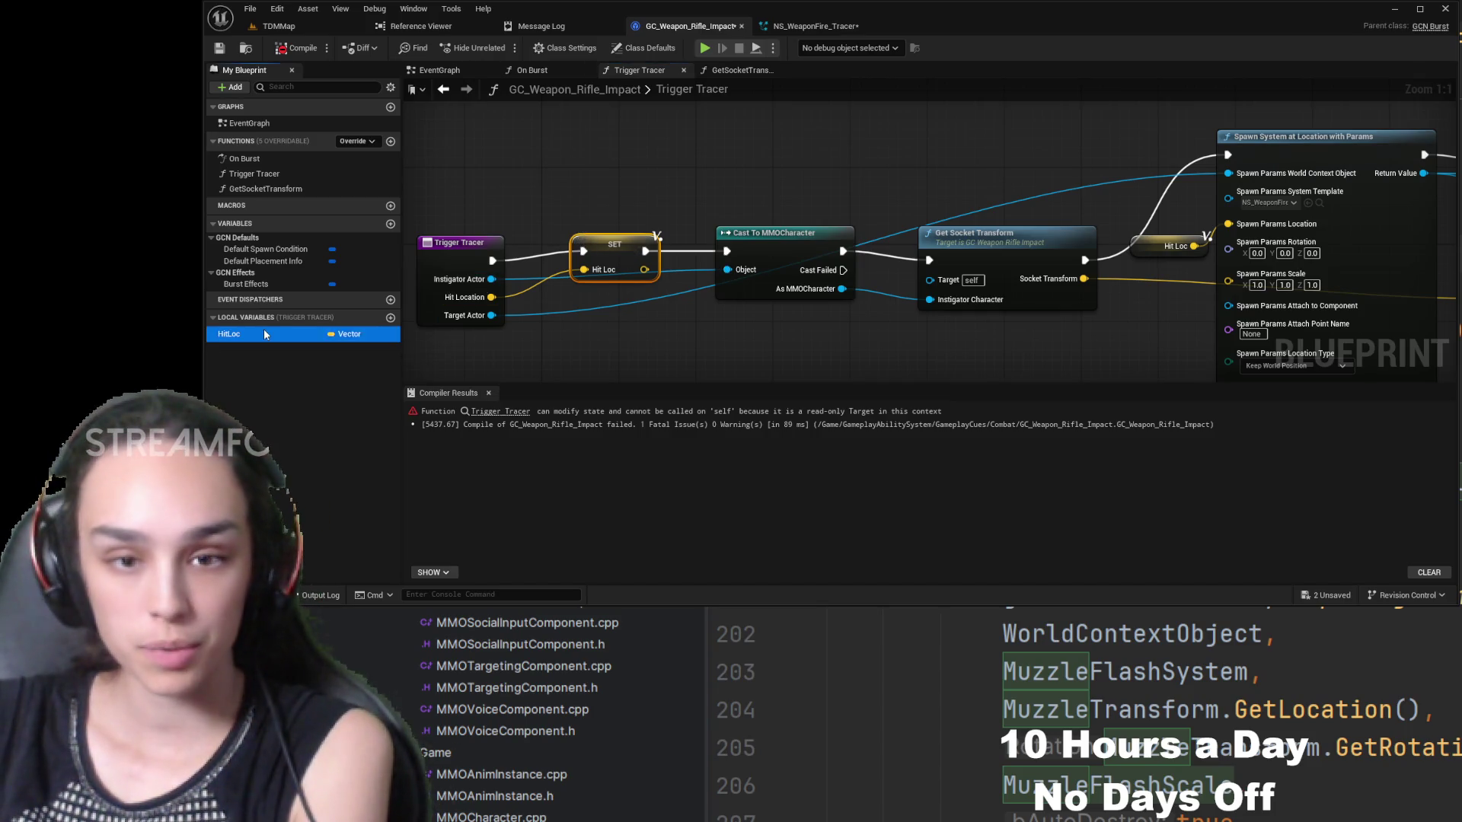
key(Delete)
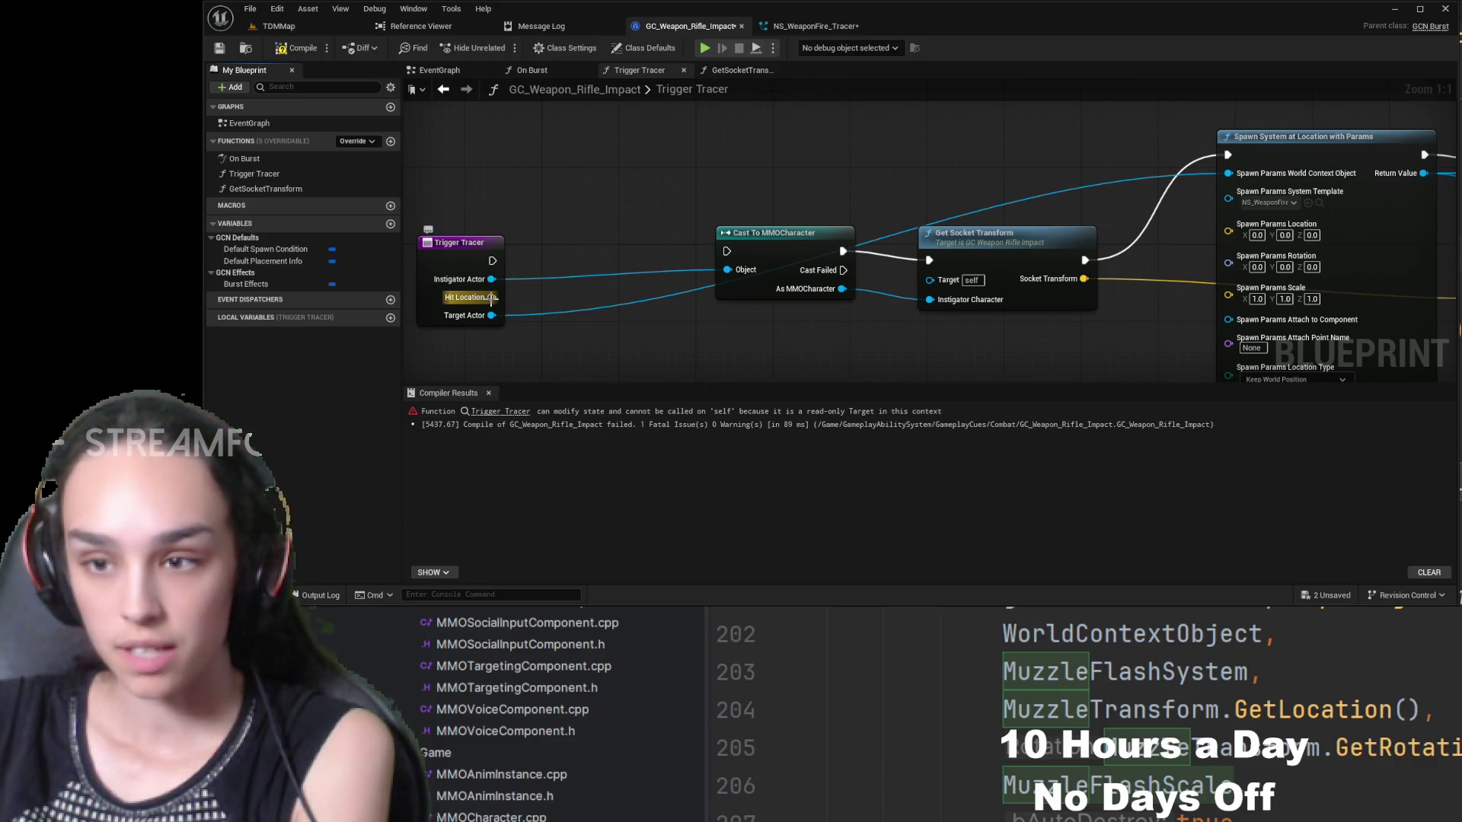
key(ctrl+z)
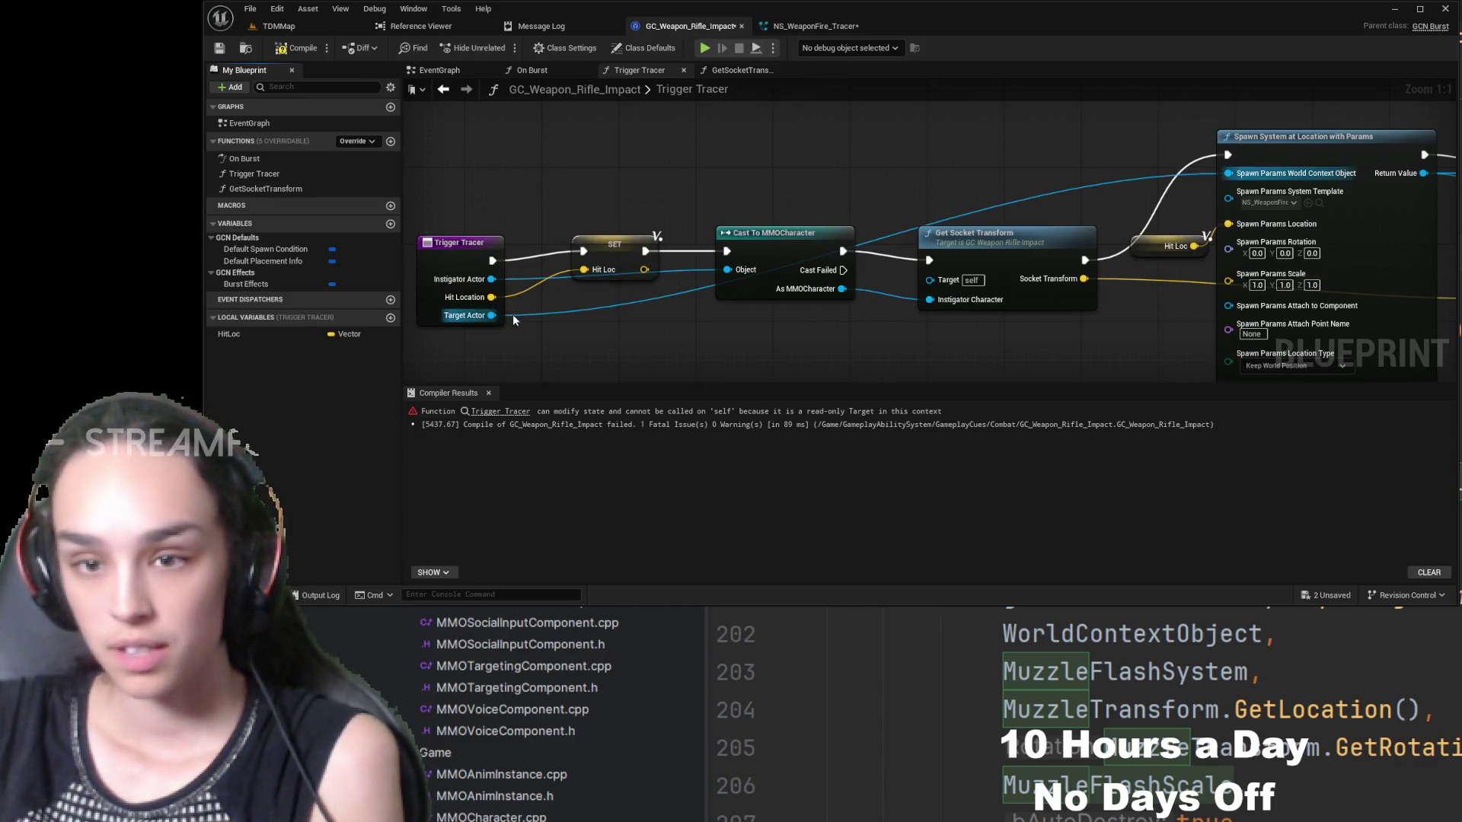
mouse_move(1270, 221)
mouse_down()
mouse_move(771, 251)
mouse_move(803, 166)
mouse_up()
scroll(717, 312, down, 3)
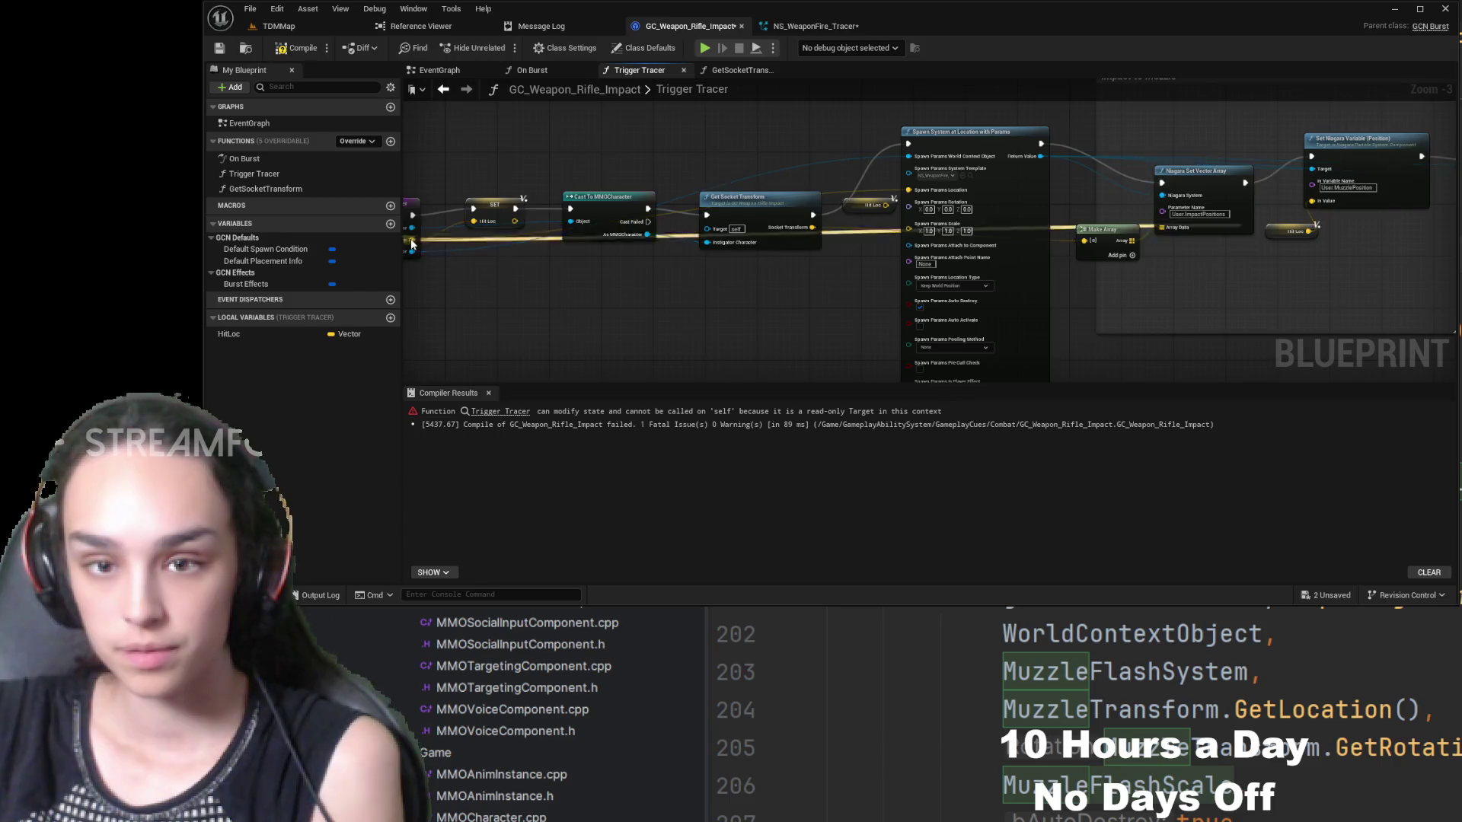
drag(1051, 228, 1081, 228)
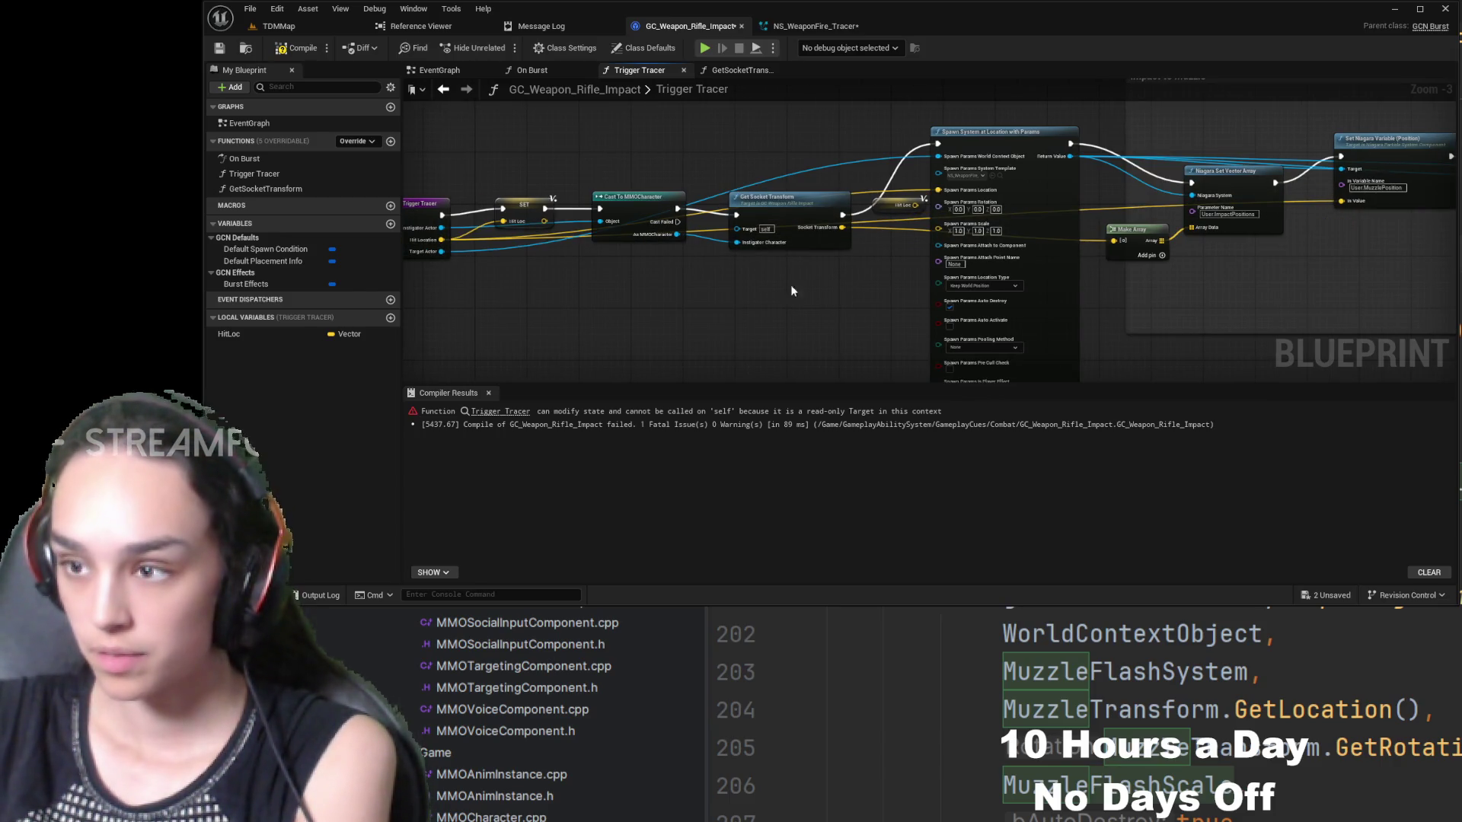
scroll(739, 246, up, 3)
- Delete the SET Hit Loc node, the Hit Loc getter and the HitLoc variable, then recompile
click(729, 204)
key(Delete)
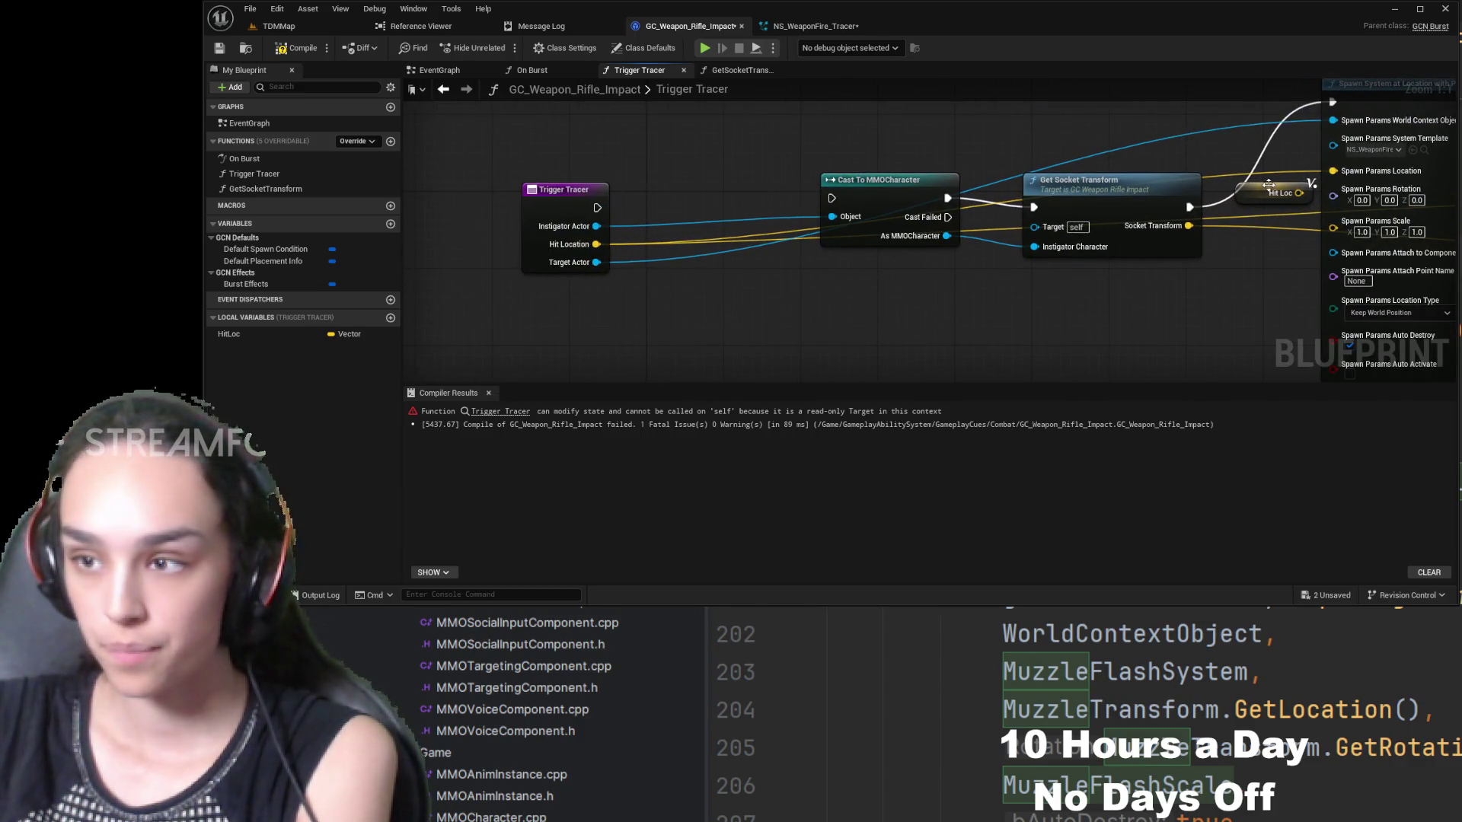
click(1271, 191)
key(Delete)
click(228, 334)
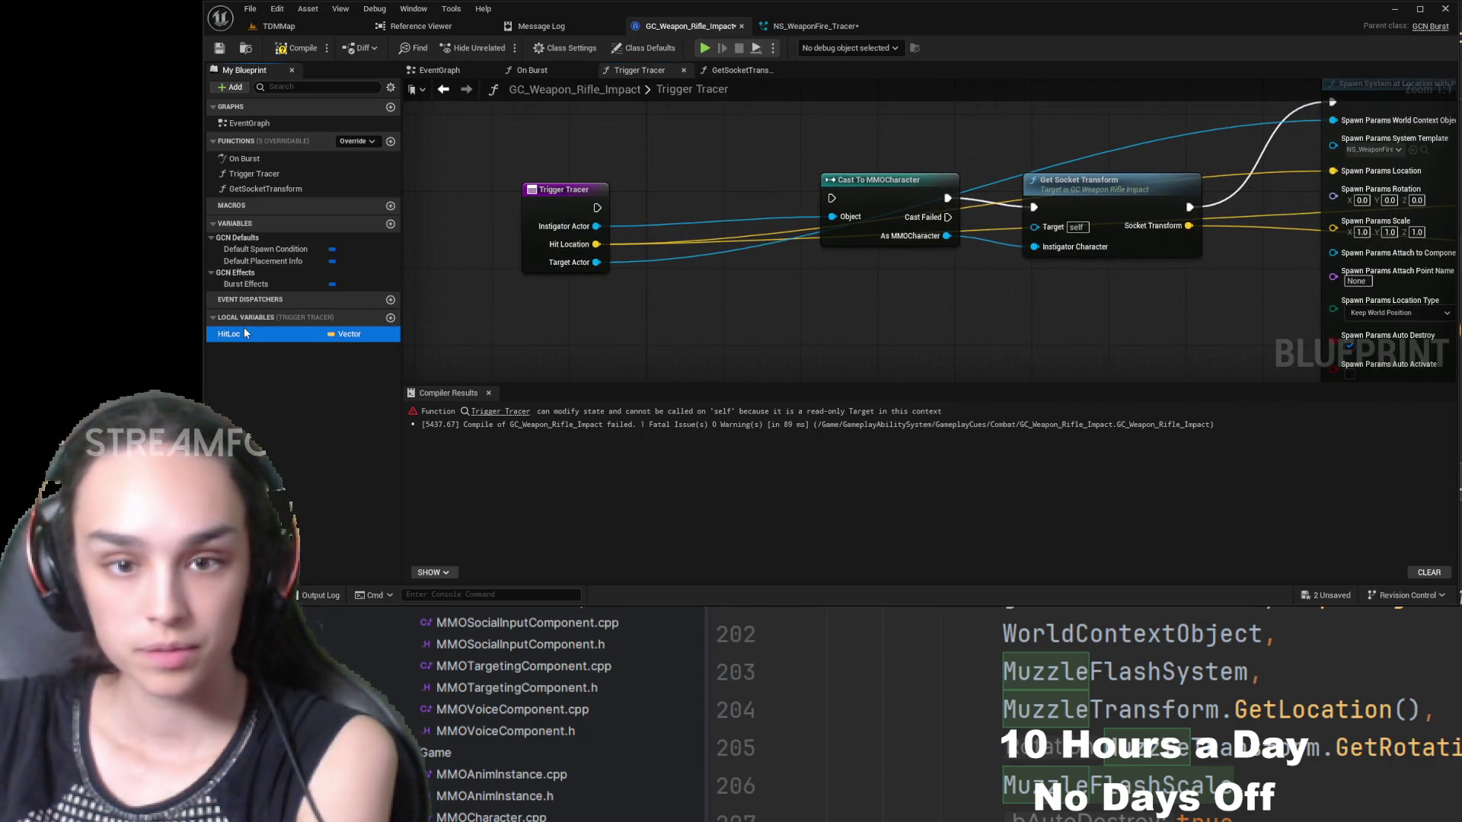
key(Delete)
click(298, 48)
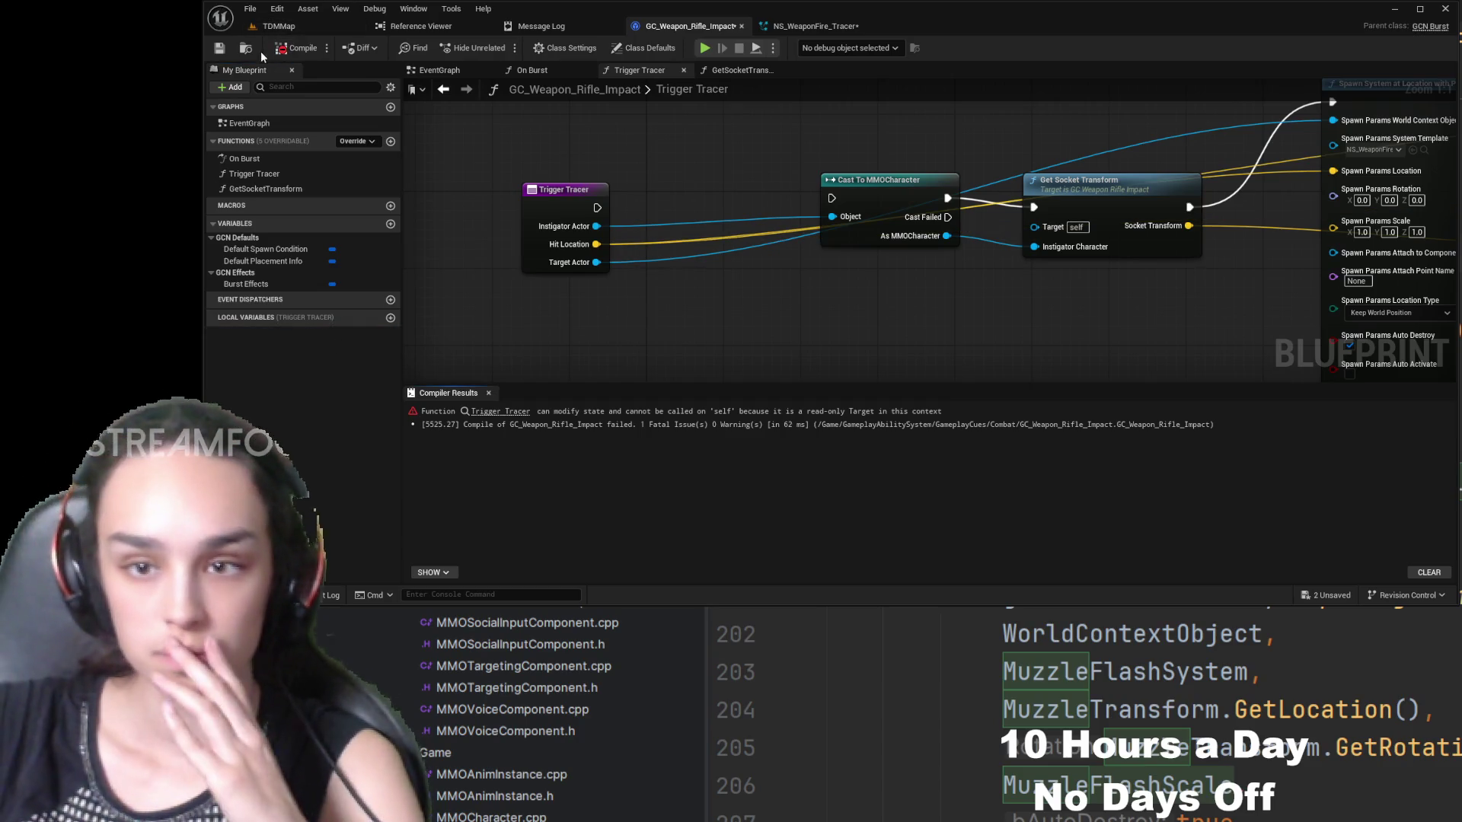
- Connect Trigger Tracer's entry exec directly to Cast To MMOCharacter and recompile, then move to On Burst
mouse_move(598, 207)
mouse_down()
mouse_move(854, 198)
mouse_move(832, 198)
mouse_up()
click(282, 50)
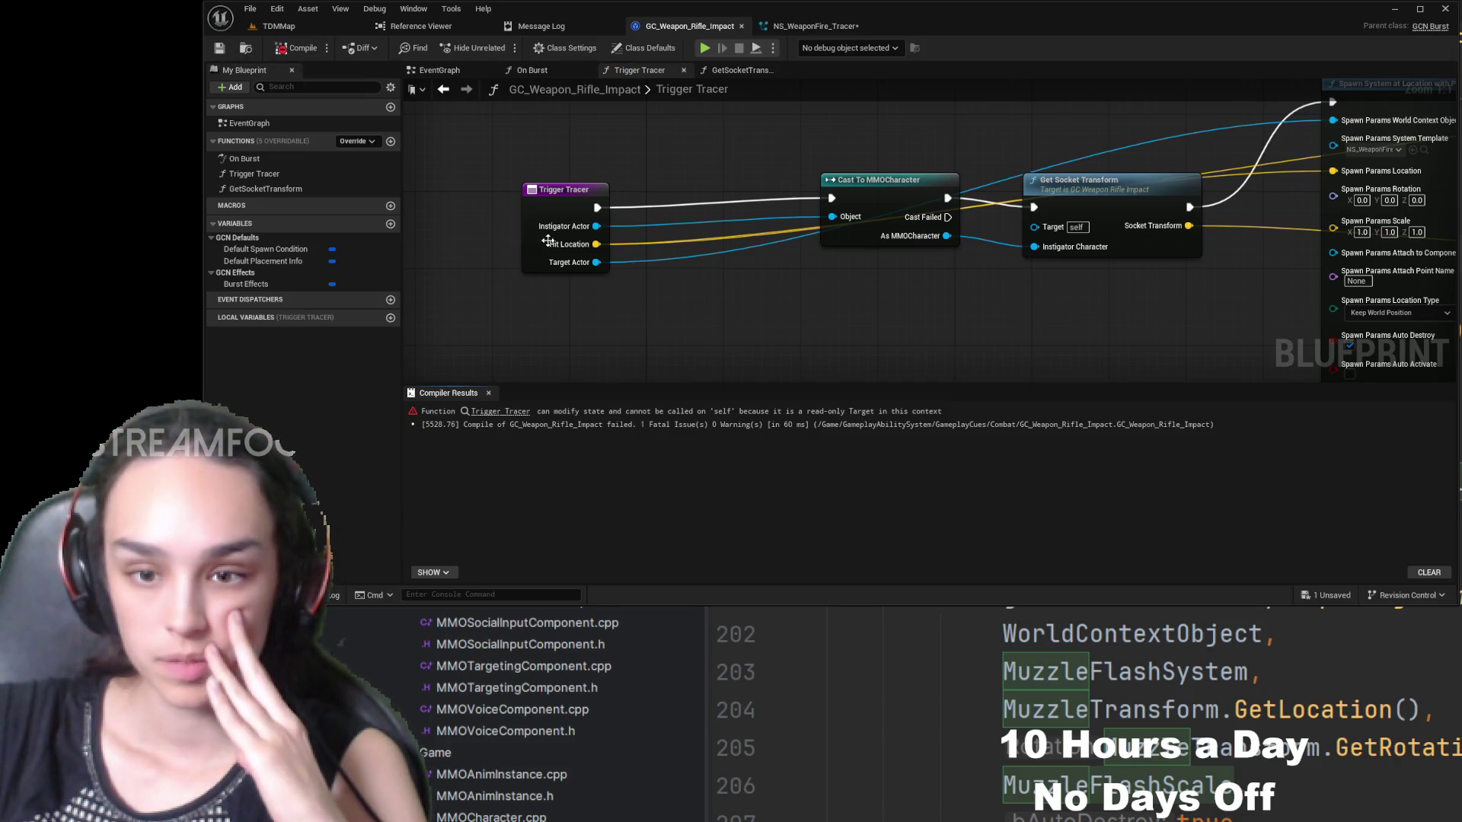
drag(1039, 269, 988, 276)
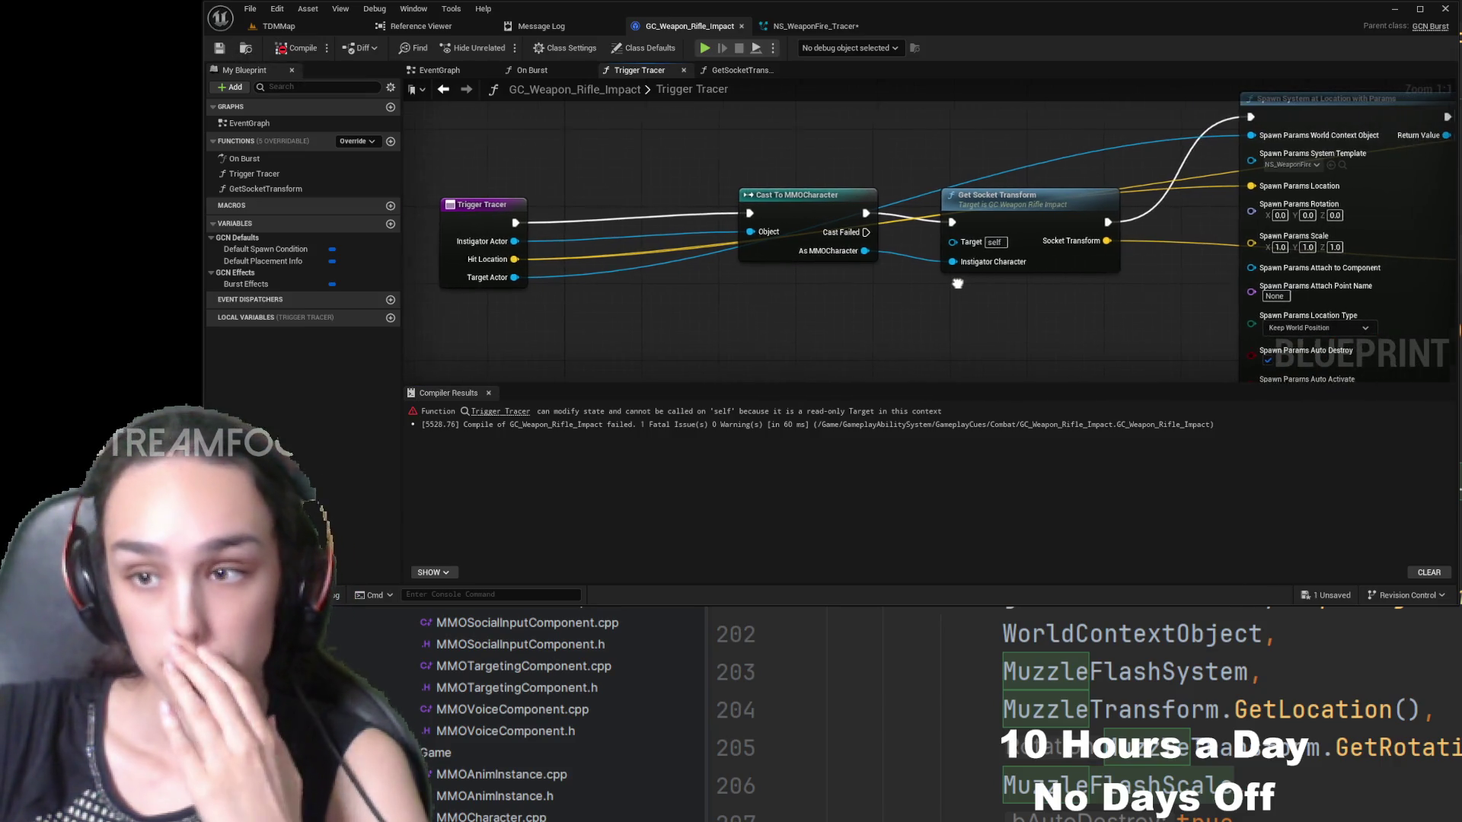
mouse_move(1447, 252)
mouse_down()
mouse_move(1007, 254)
mouse_move(780, 237)
mouse_up()
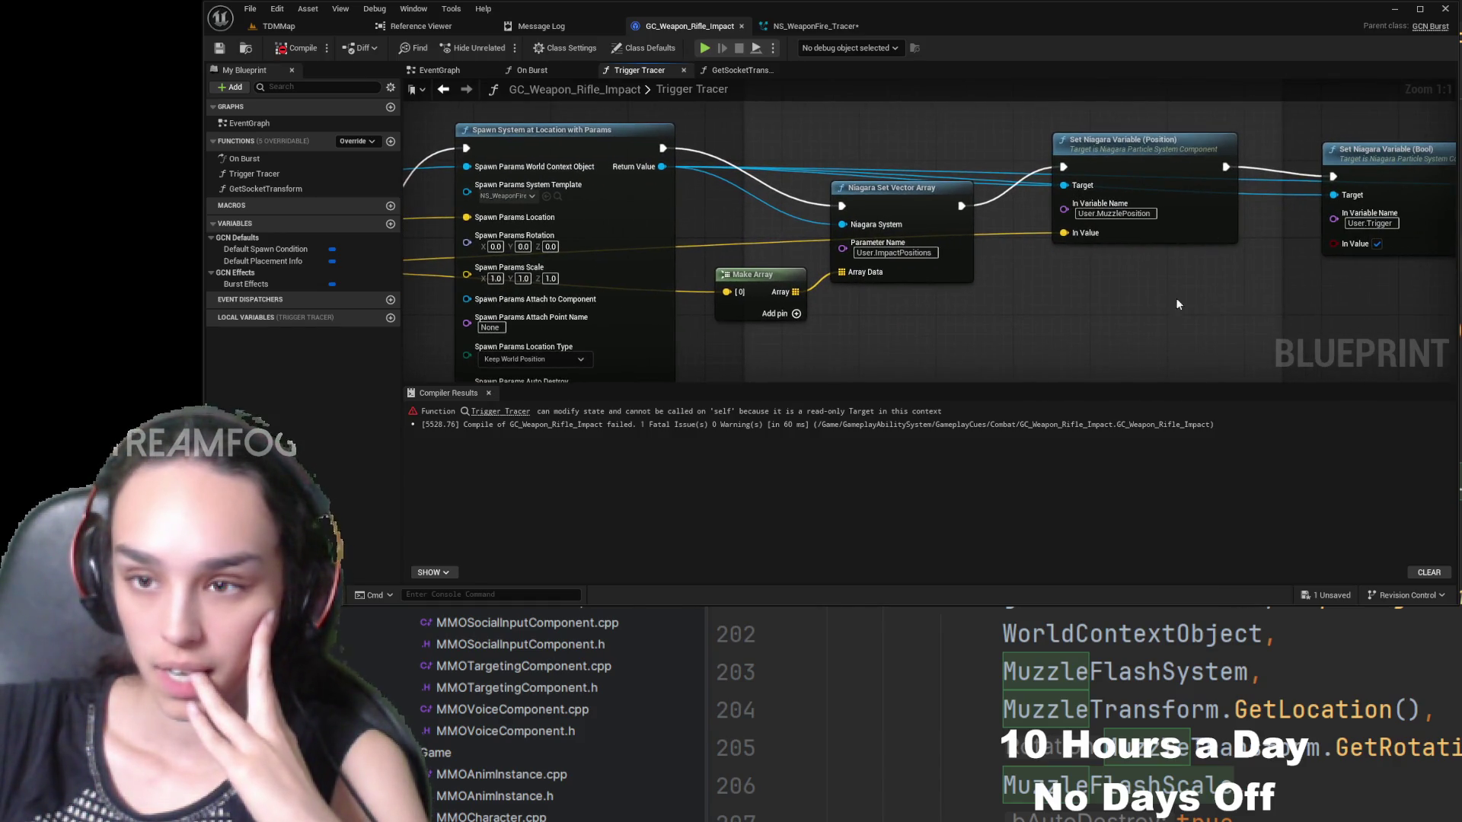
mouse_move(1177, 304)
mouse_down()
mouse_move(868, 306)
mouse_move(1303, 304)
mouse_up()
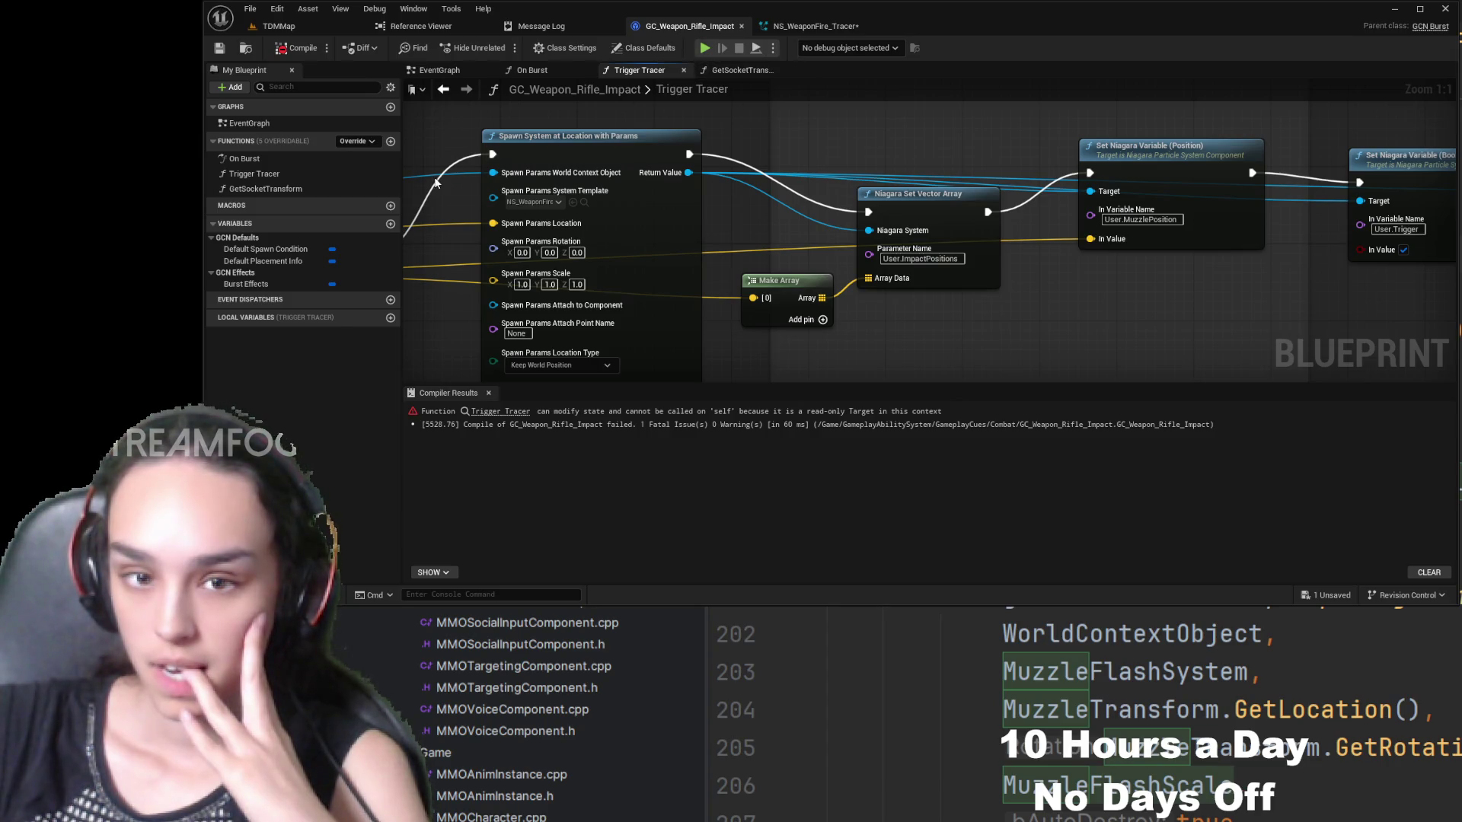
click(518, 70)
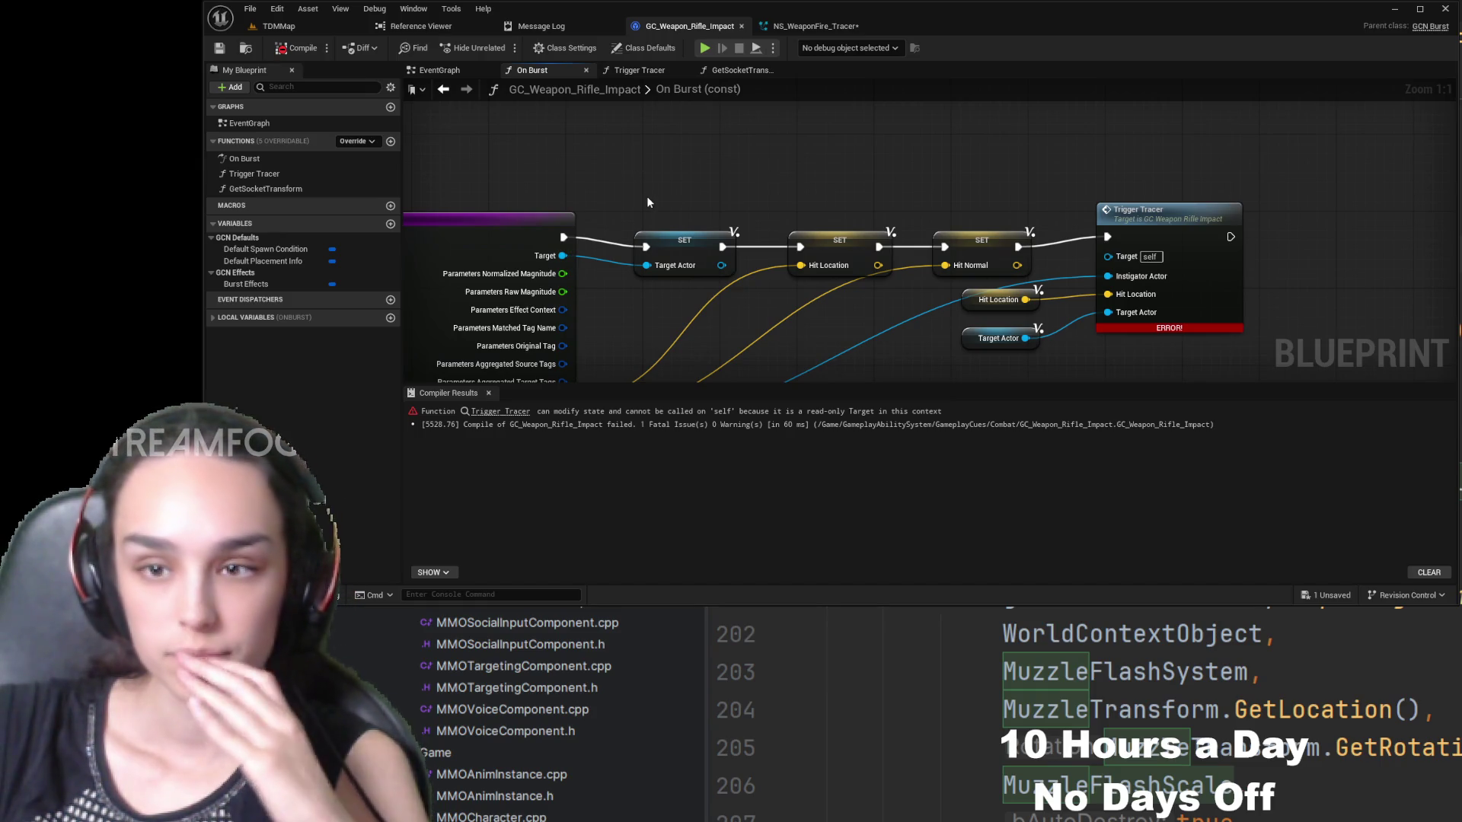
- Review Class Settings, Class Defaults and Trigger Tracer's function properties, then return to On Burst
drag(482, 221, 785, 211)
click(290, 172)
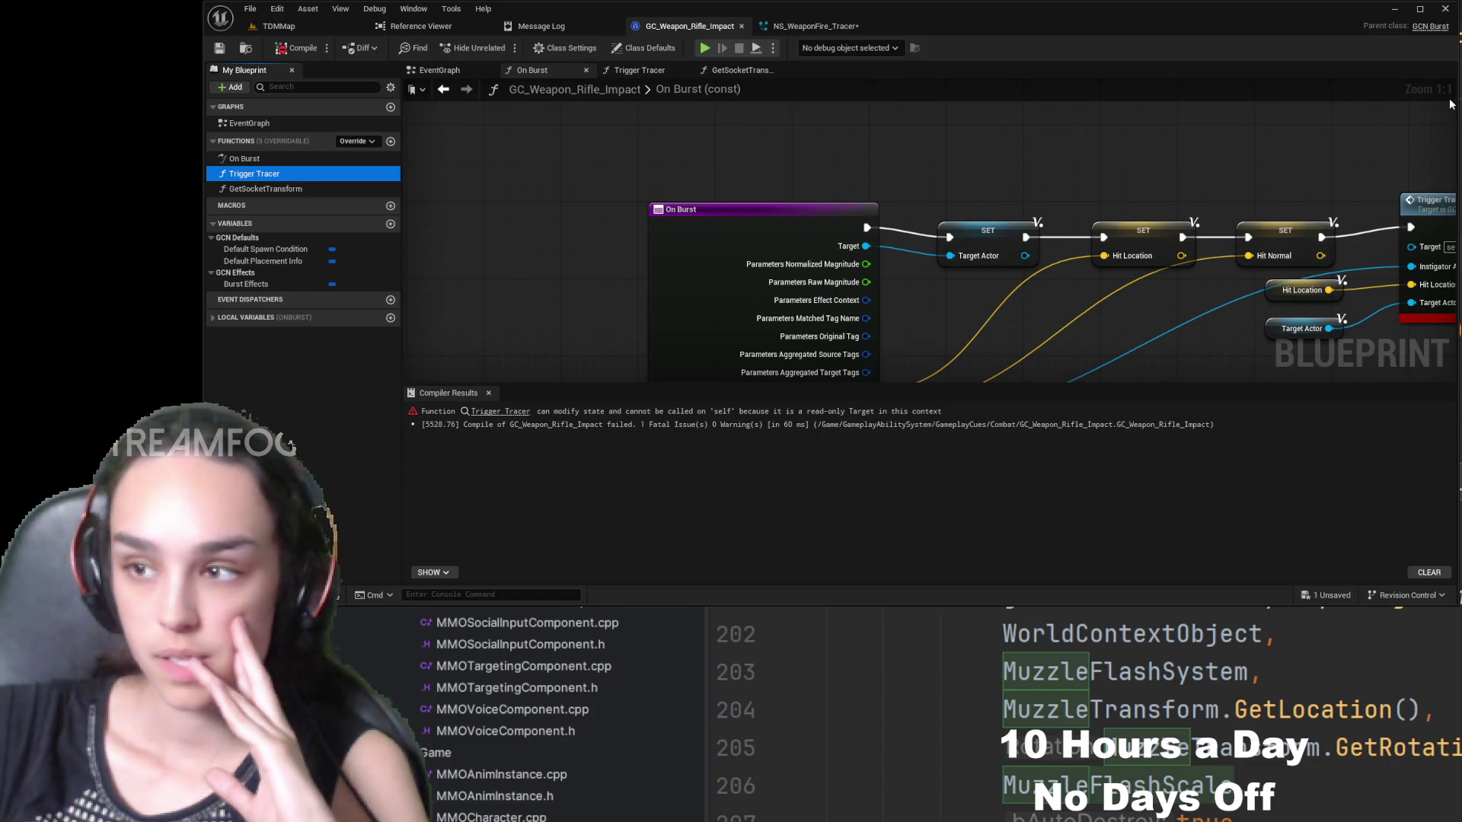
mouse_move(1454, 103)
mouse_down()
mouse_move(1382, 107)
mouse_move(1455, 108)
mouse_up()
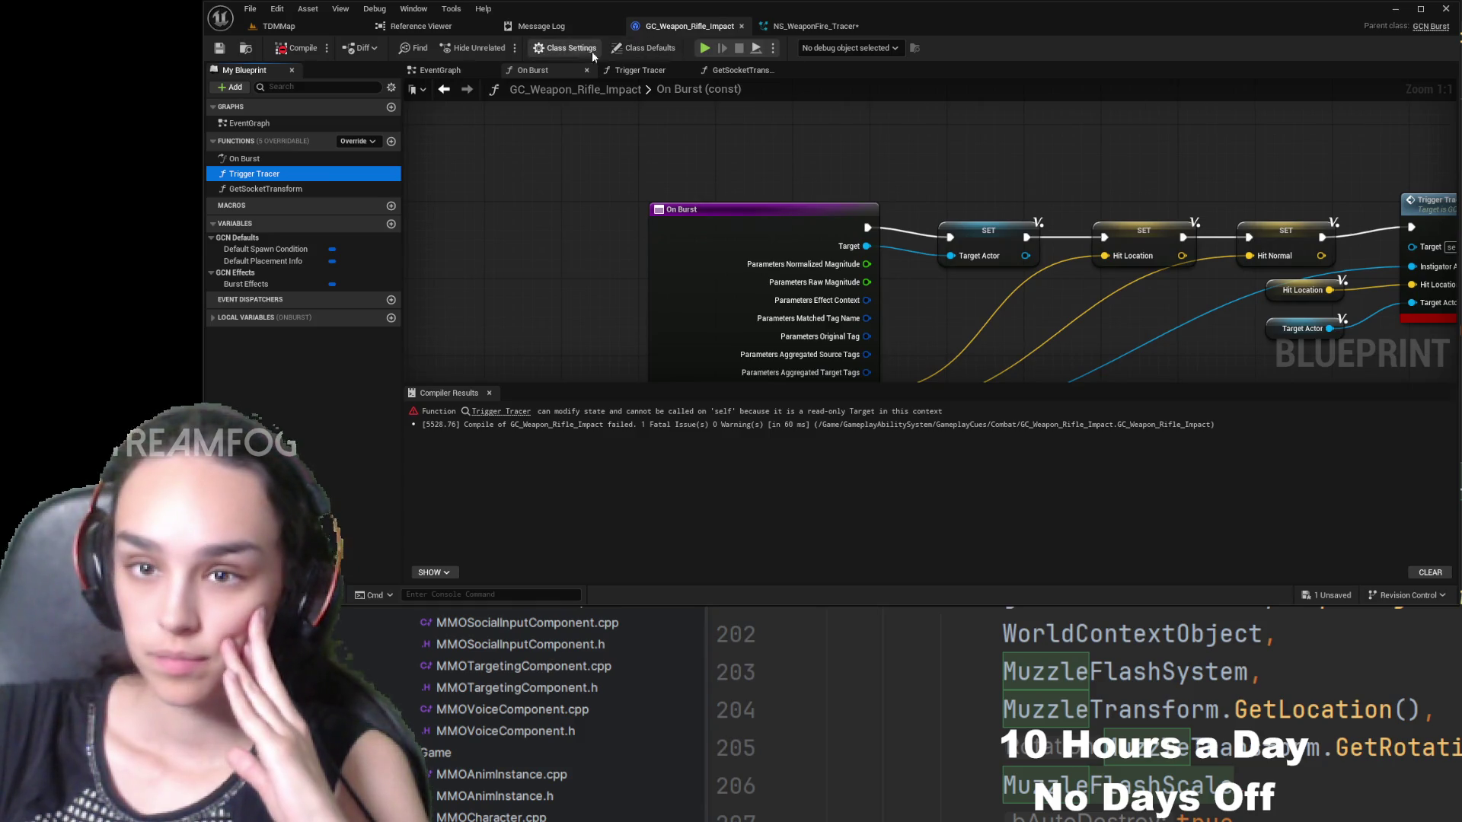
click(566, 50)
click(643, 48)
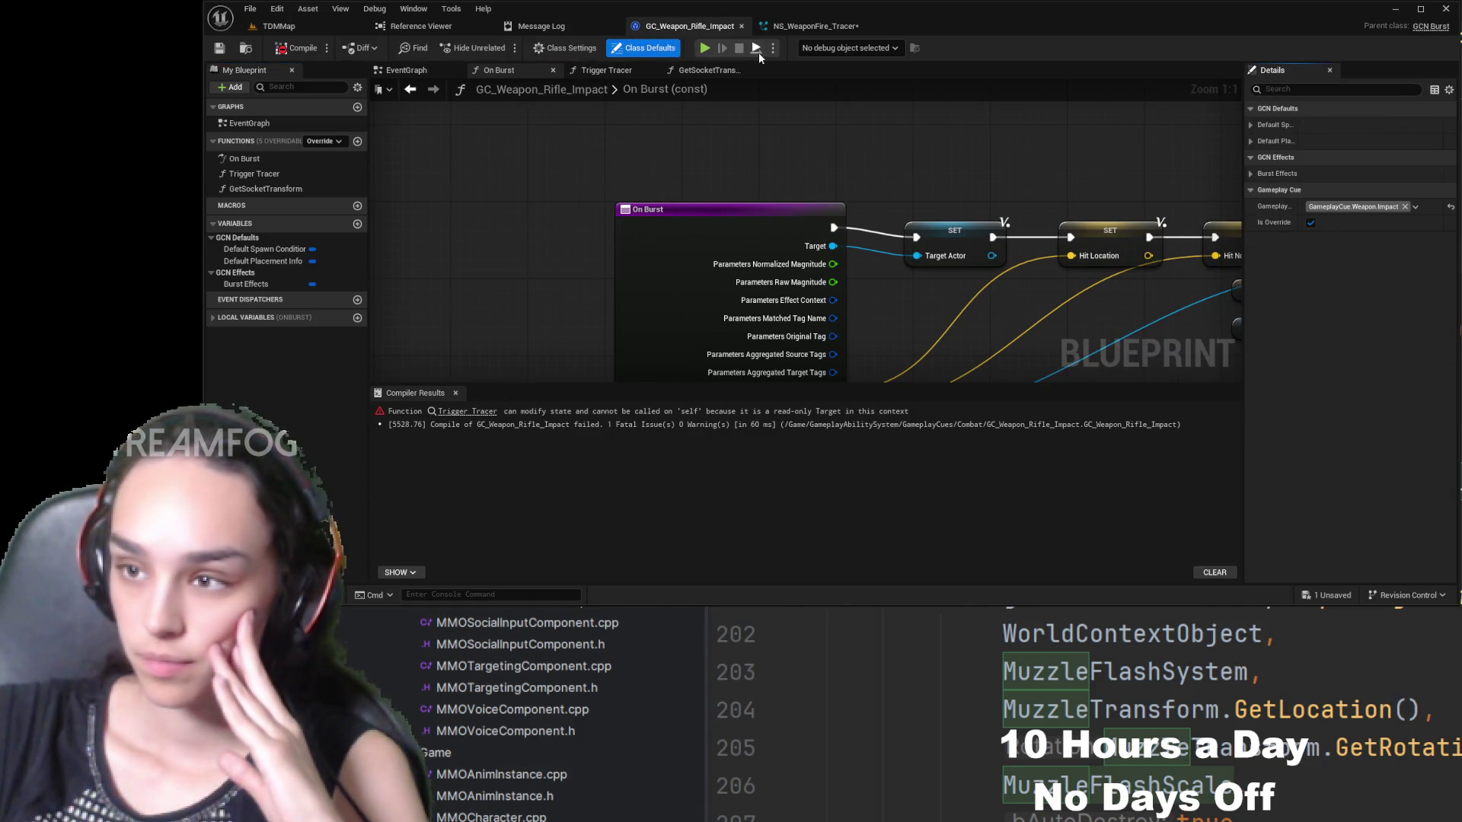
double_click(295, 172)
click(292, 174)
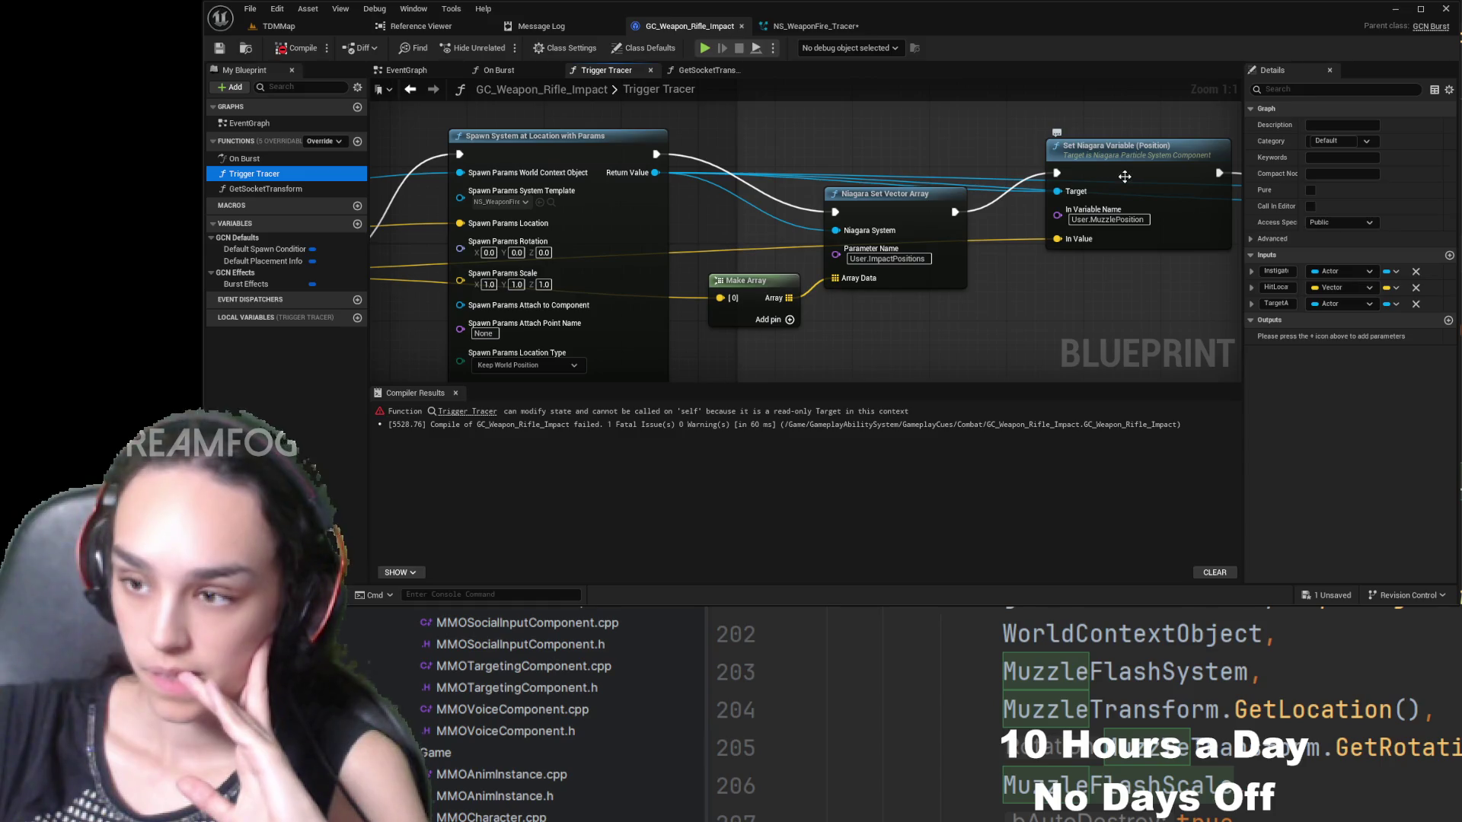
scroll(1012, 276, down, 3)
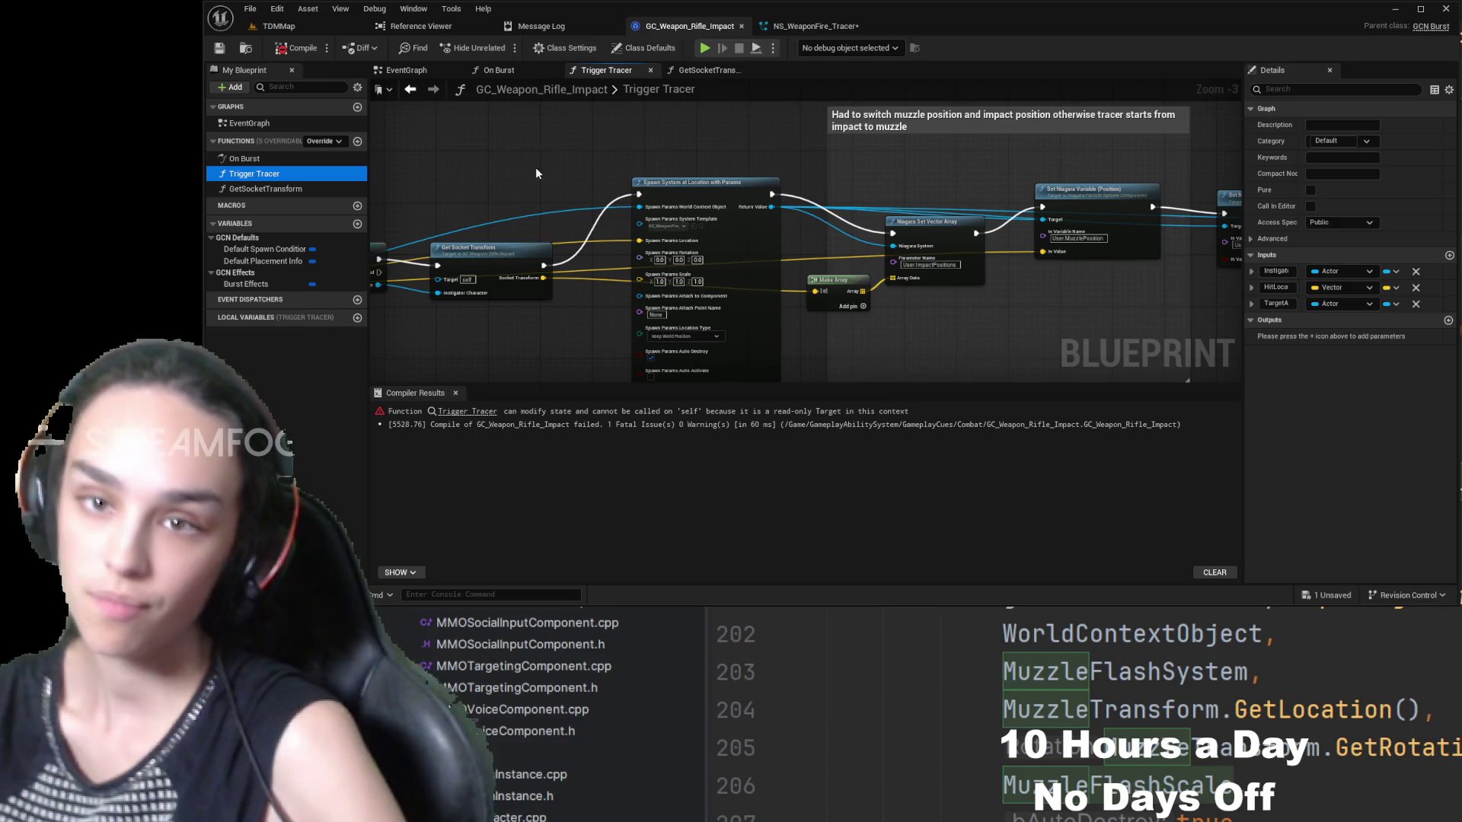
click(502, 70)
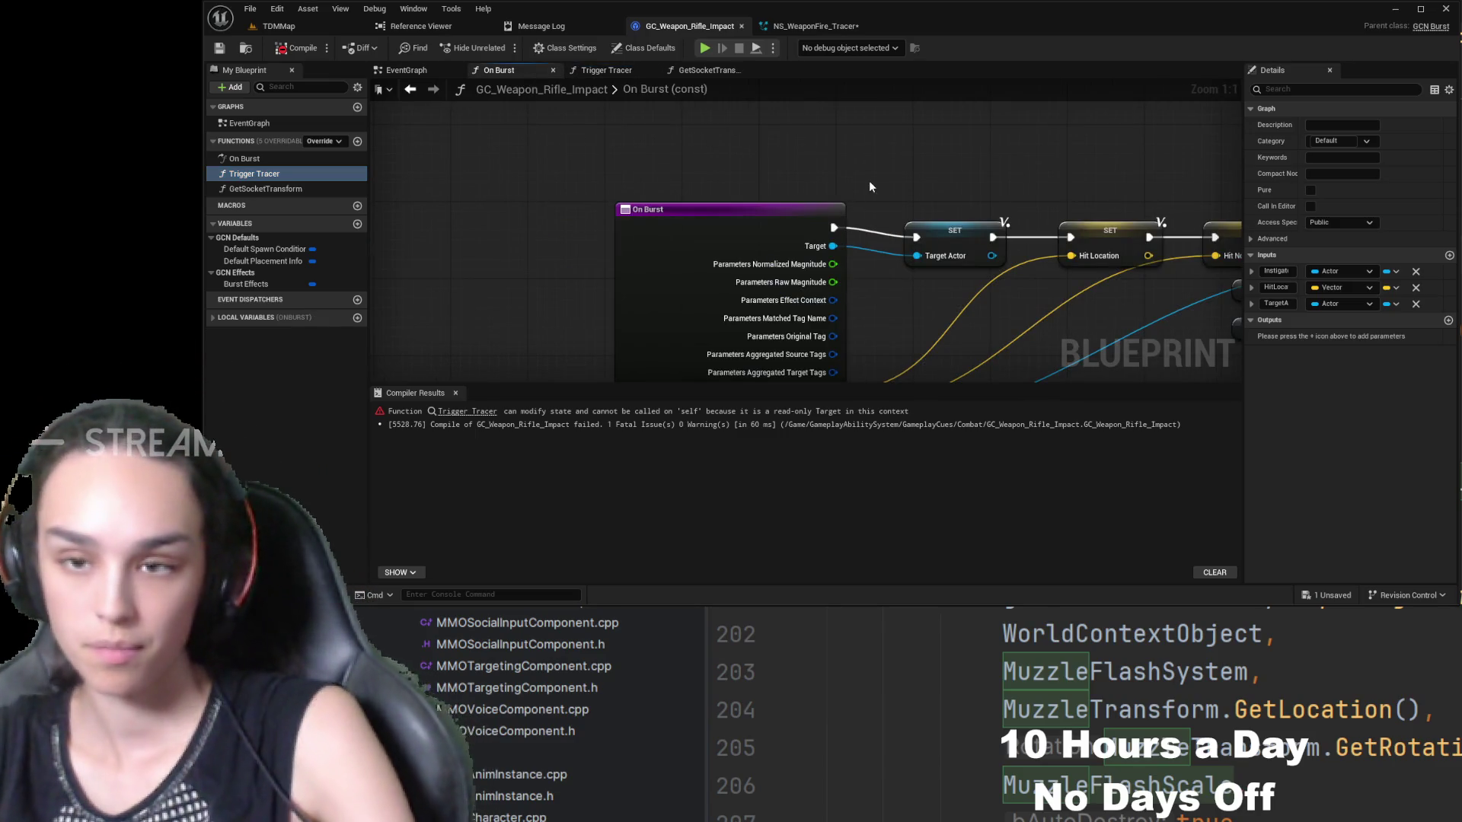
- Recompile and locate the erroring Trigger Tracer call in the On Burst graph
scroll(891, 181, down, 3)
drag(898, 182, 763, 210)
scroll(763, 209, up, 3)
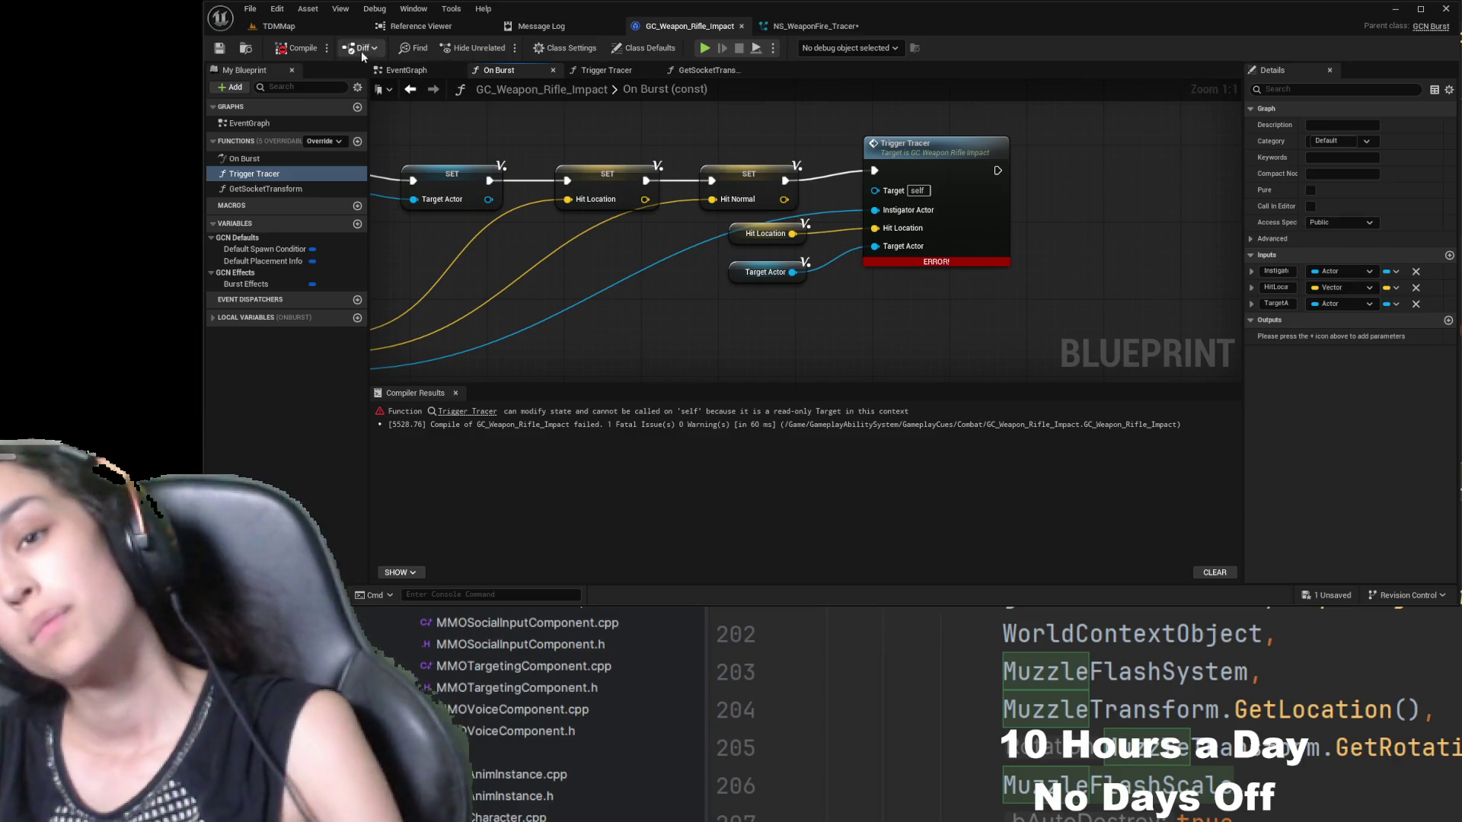
click(297, 48)
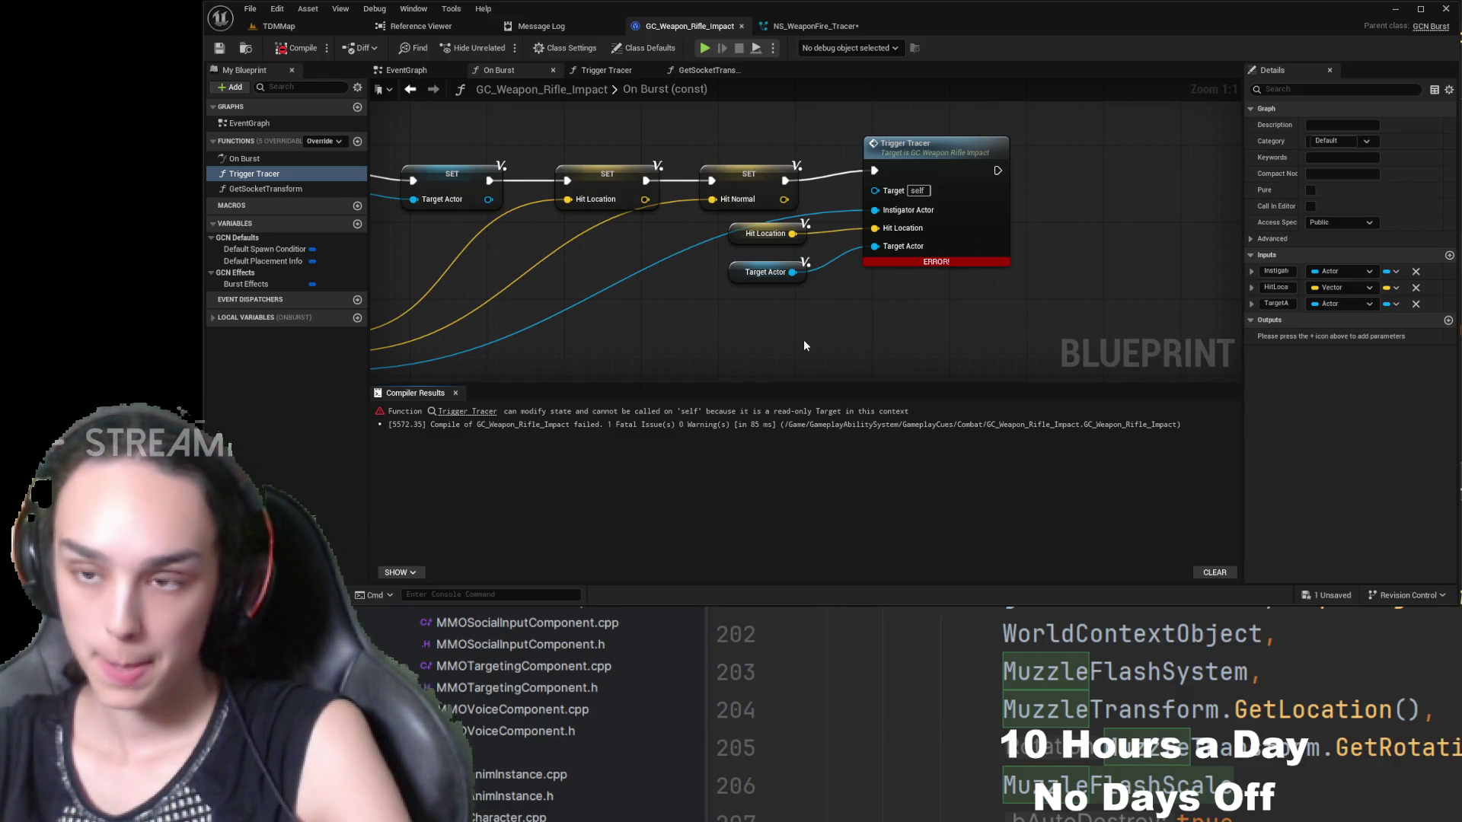
click(933, 150)
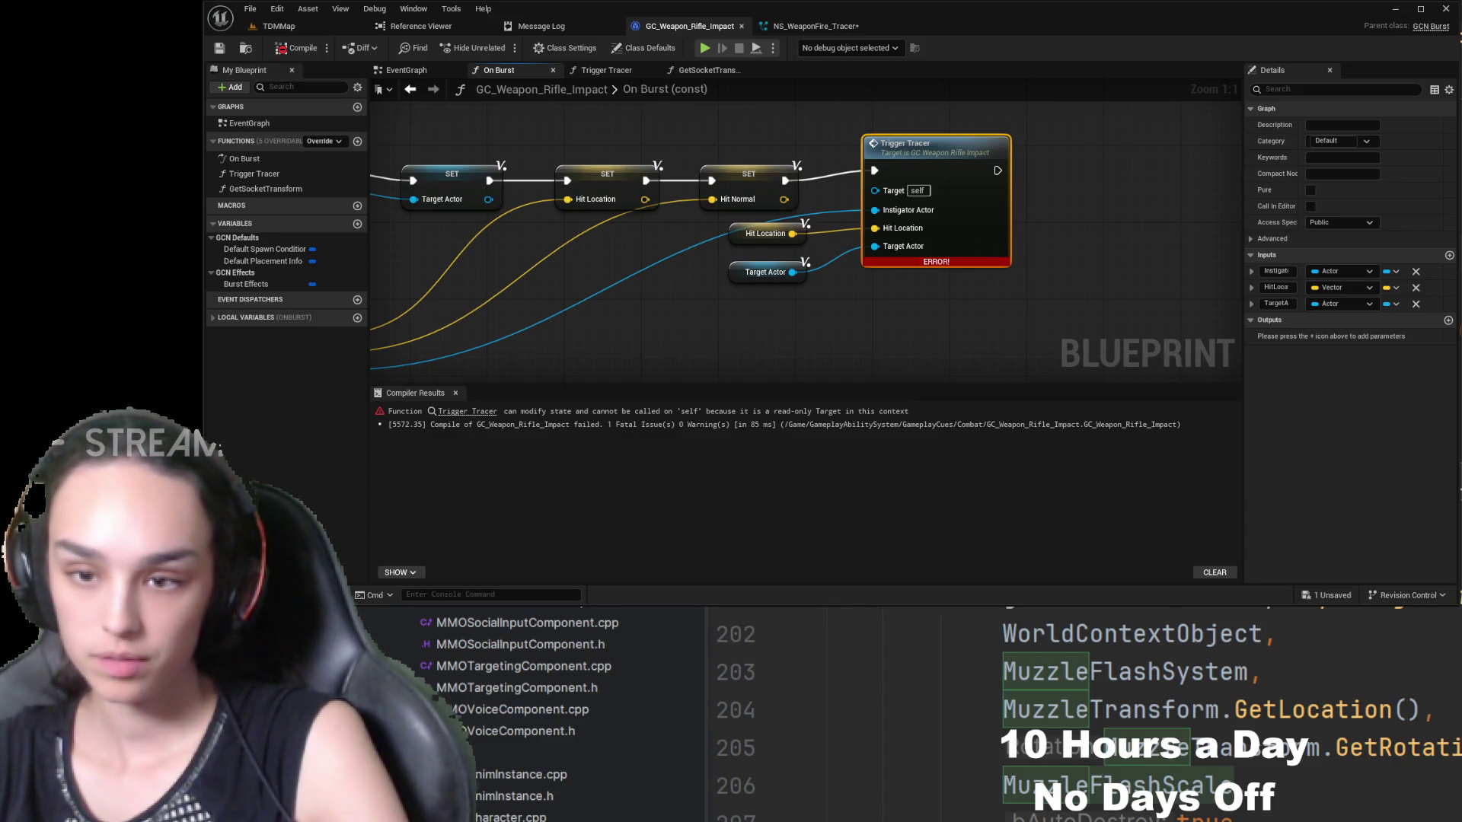
- Replace the getters by wiring On Burst's Target and Parameters Location into Trigger Tracer, and recompile
drag(709, 352, 782, 318)
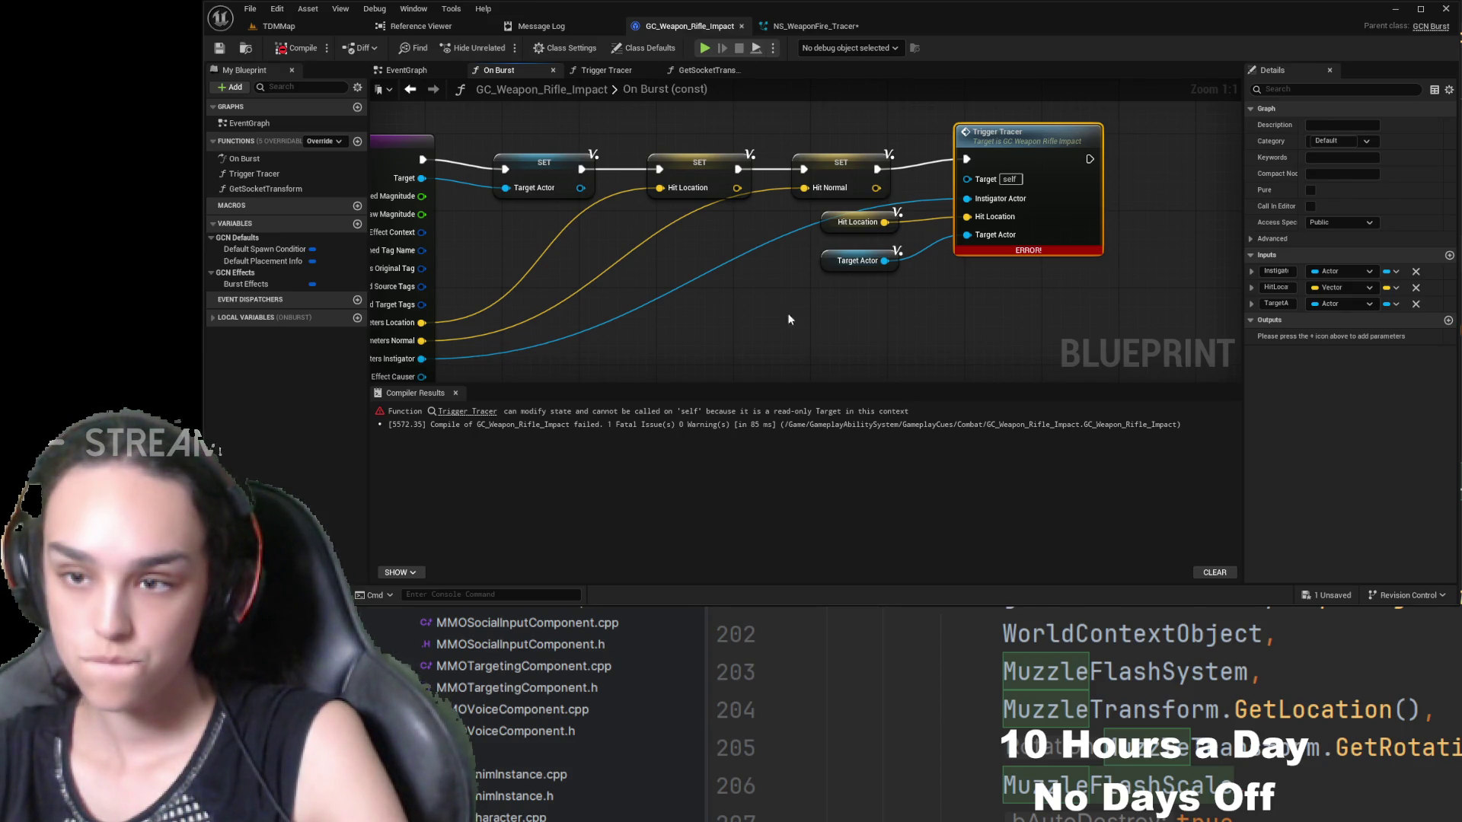
click(857, 222)
ctrl+click(868, 261)
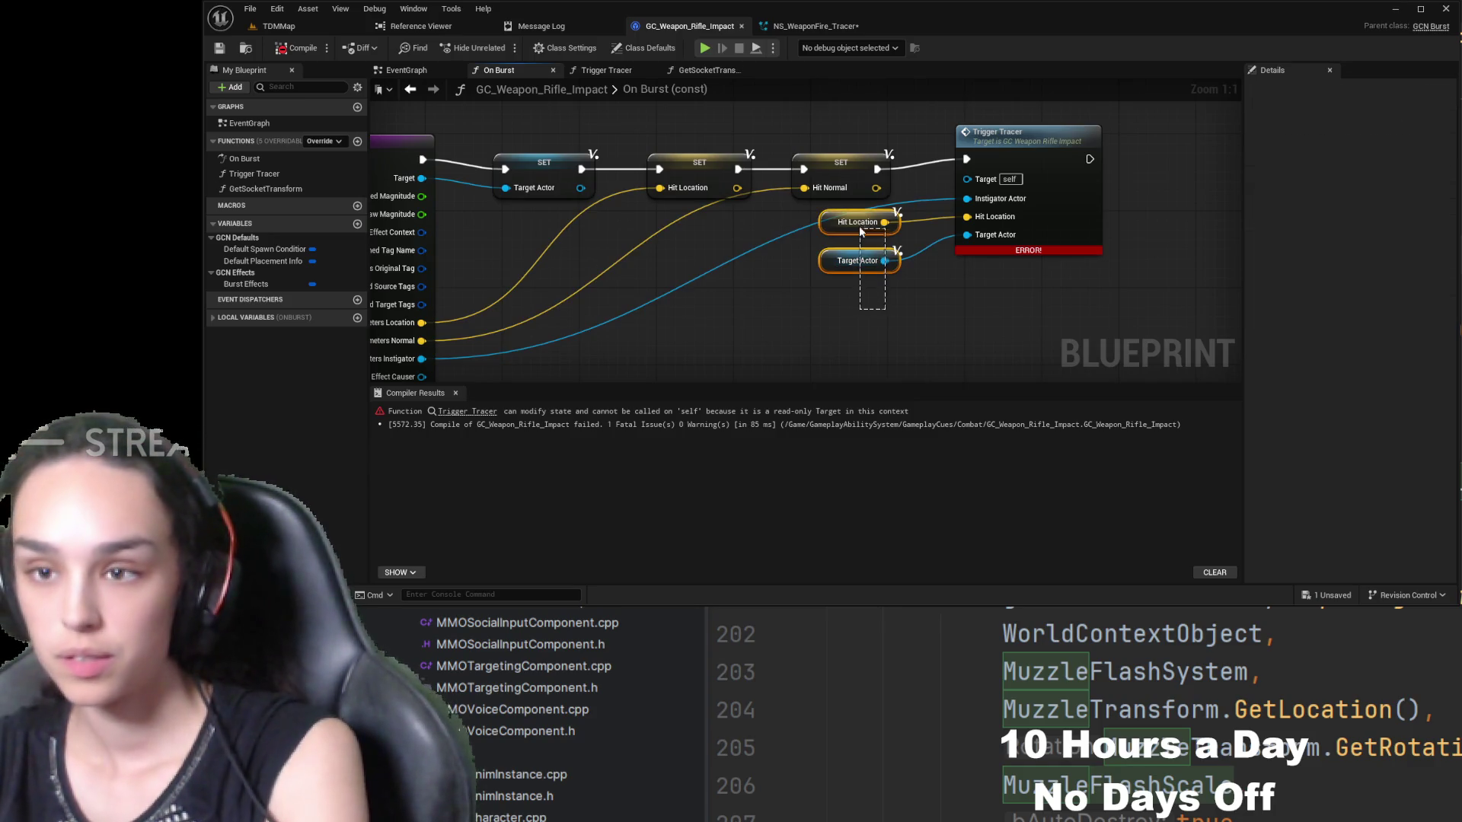
key(Delete)
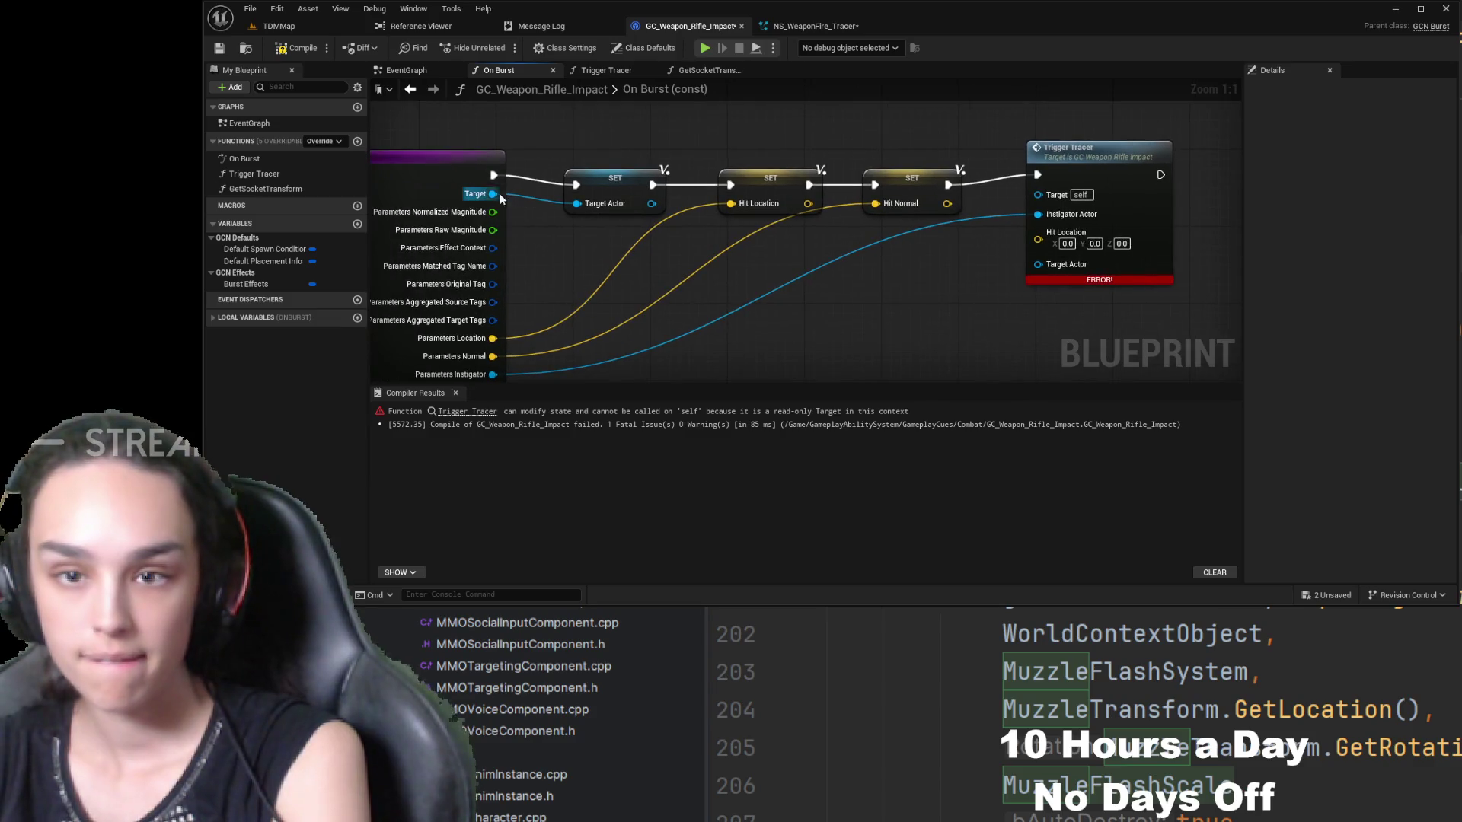
mouse_move(493, 193)
mouse_down()
mouse_move(930, 288)
mouse_move(1037, 264)
mouse_up()
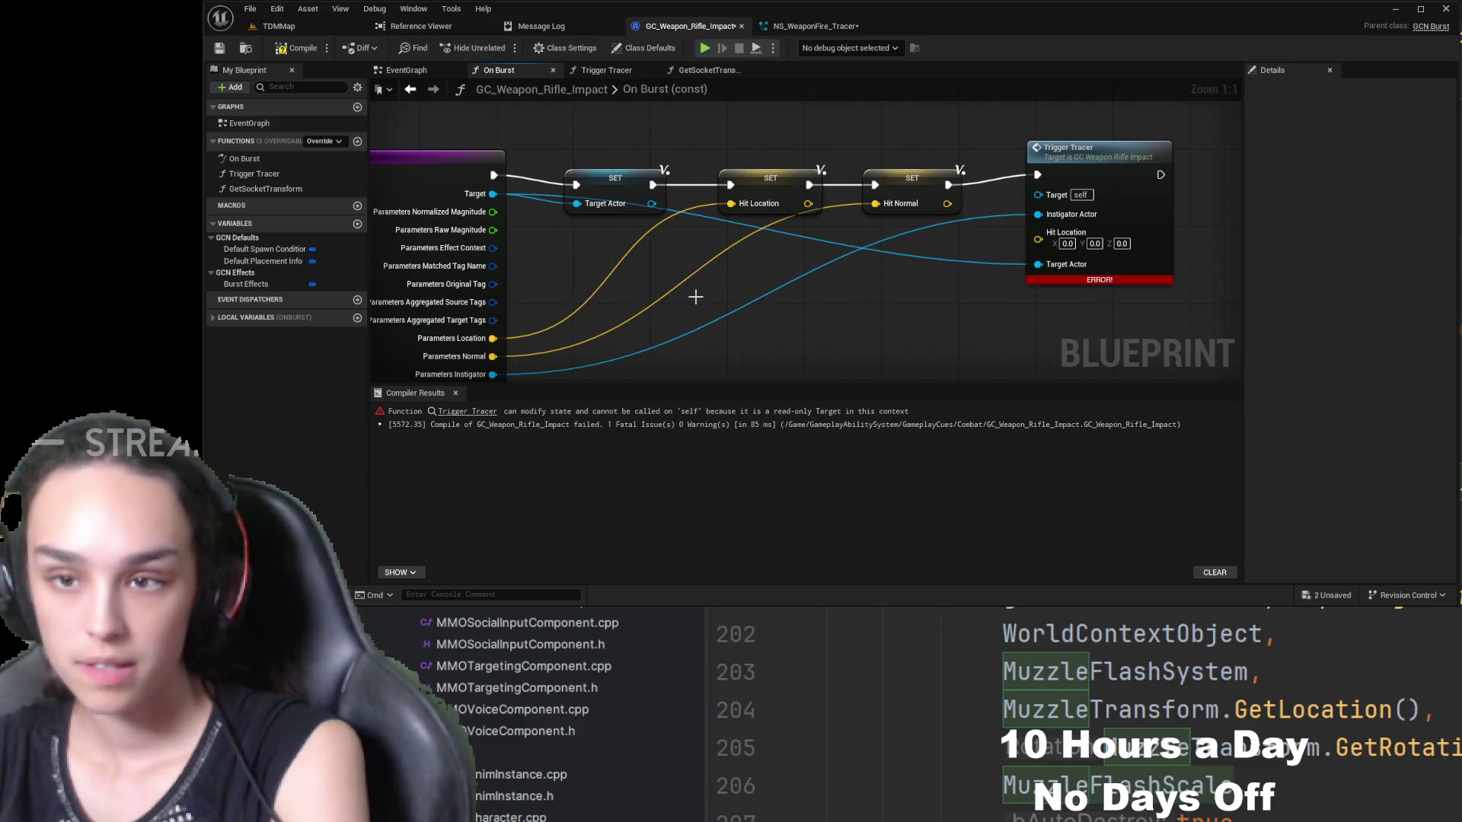
drag(955, 232, 1038, 239)
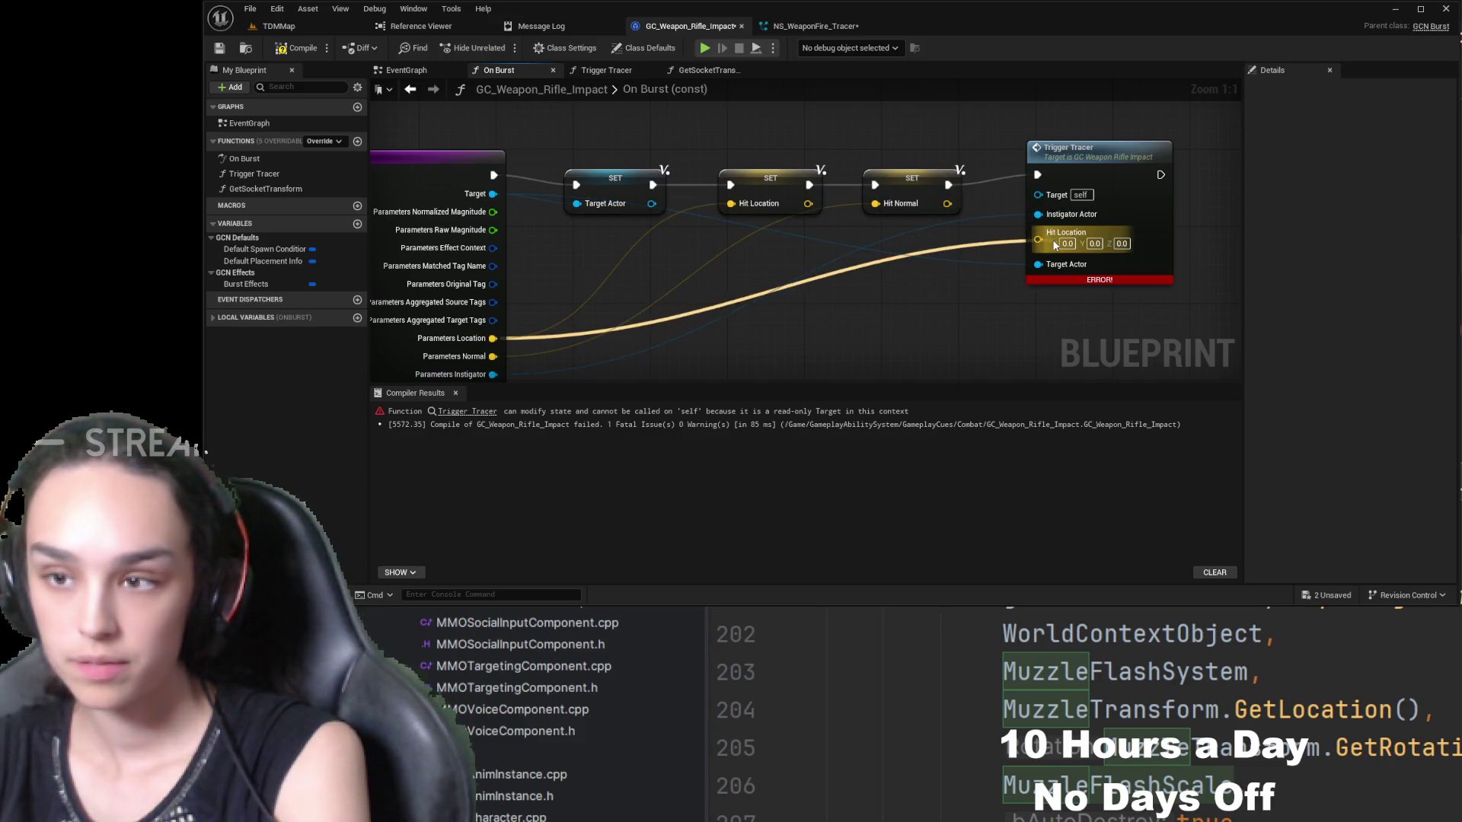
click(315, 51)
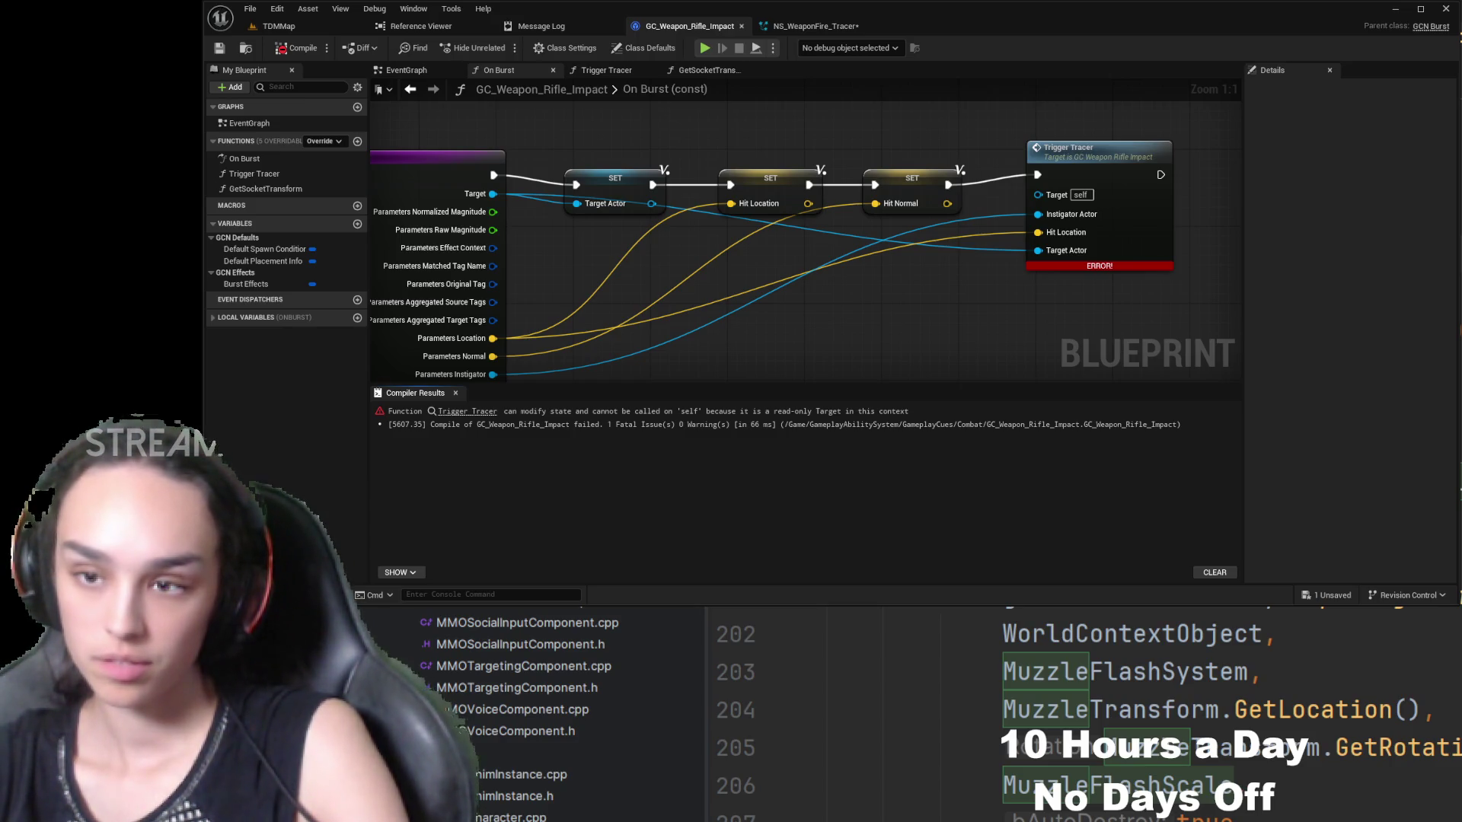
click(1086, 170)
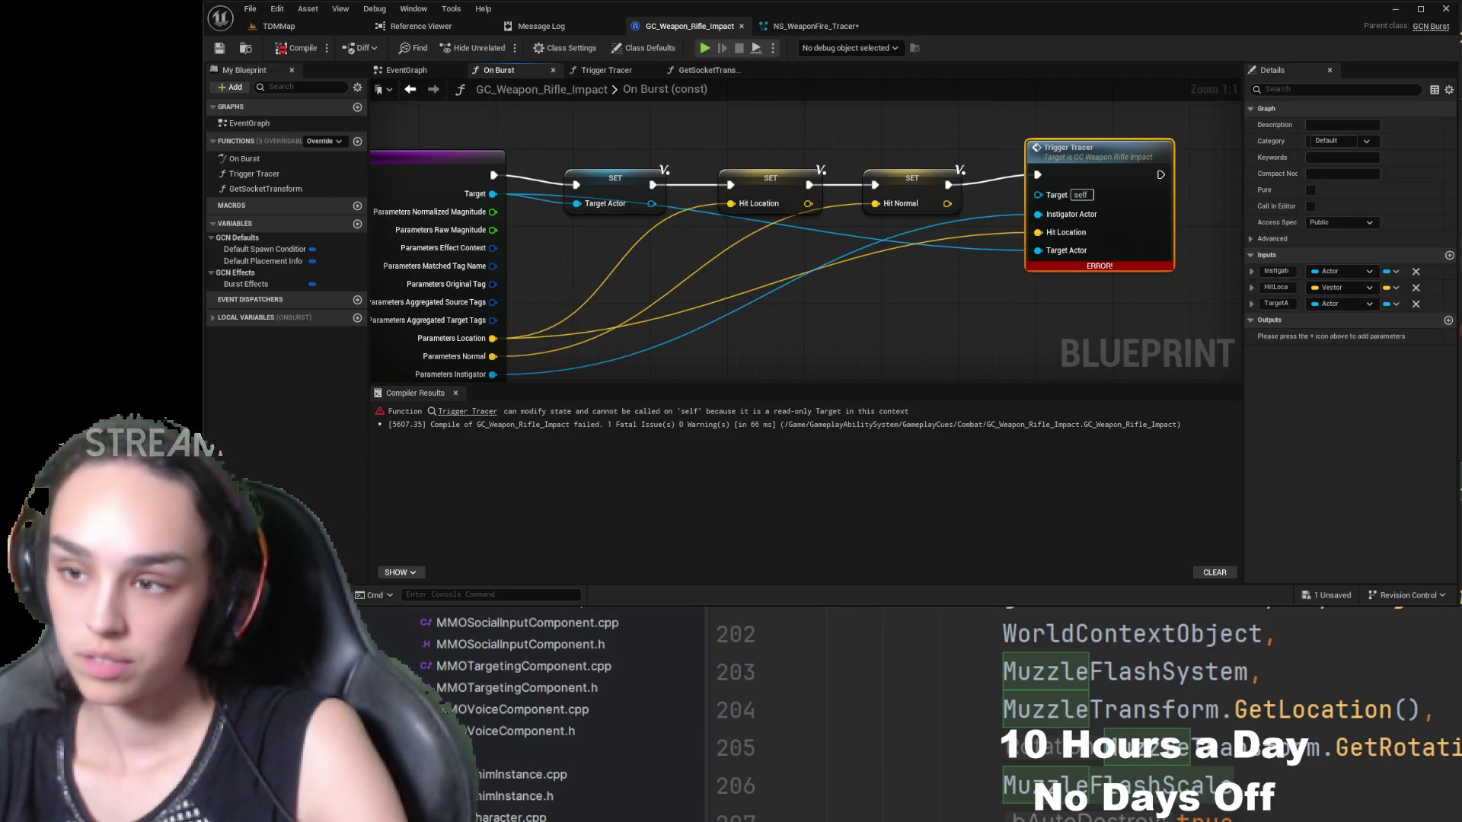
double_click(1090, 165)
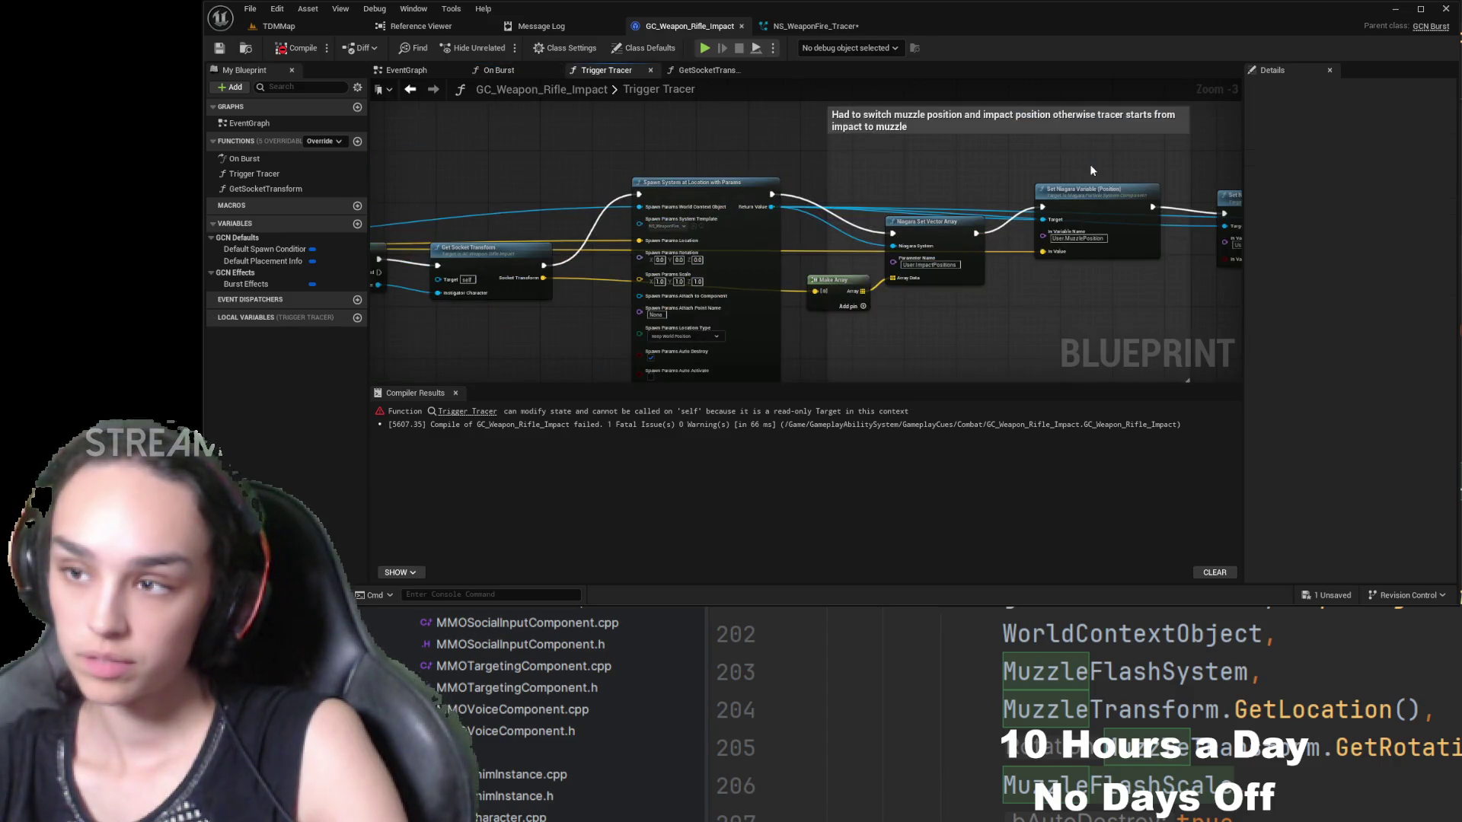
- Tick Const under Advanced in Trigger Tracer's Details and recompile
scroll(683, 204, down, 3)
click(613, 252)
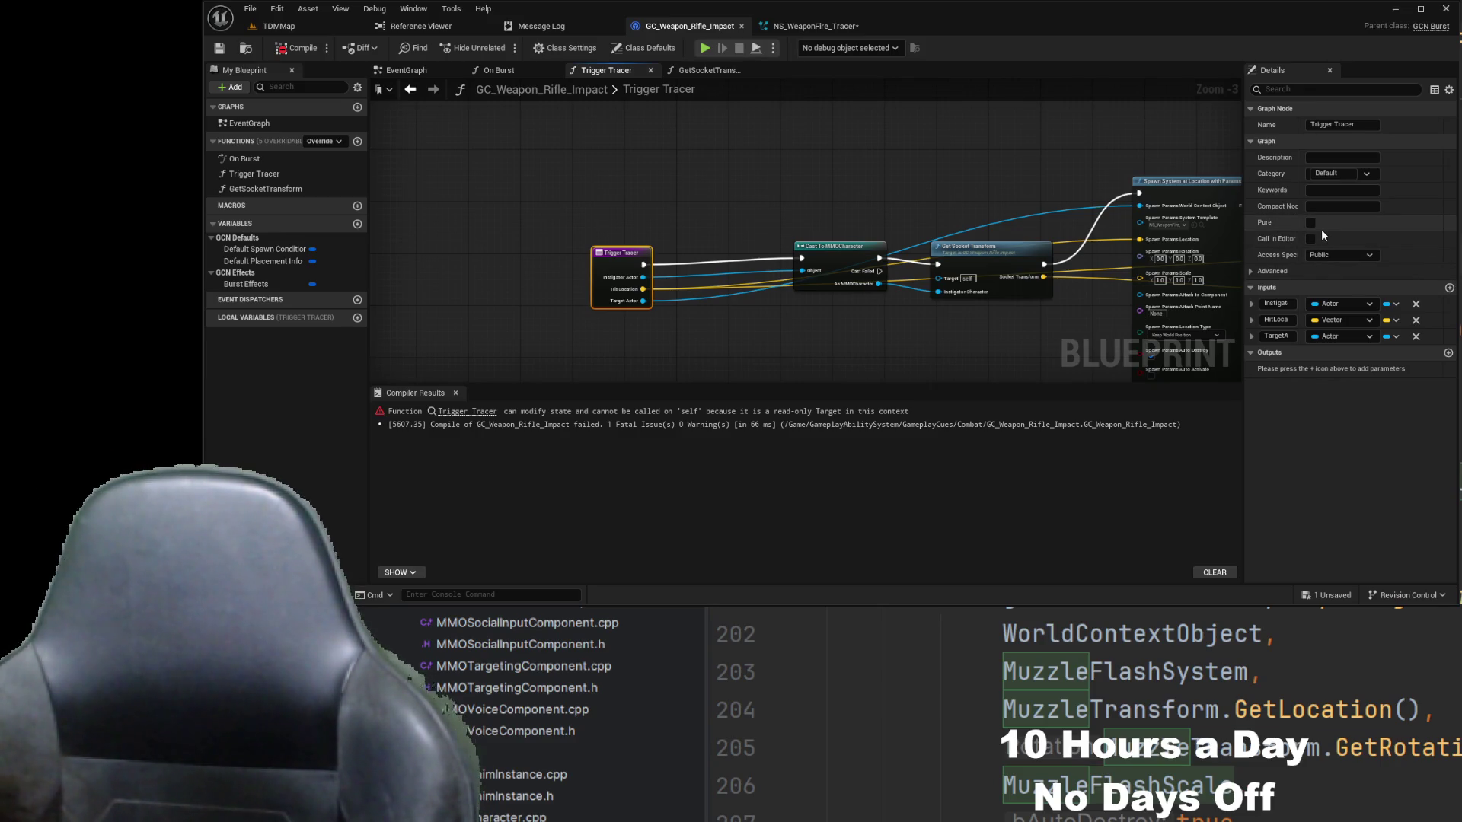
click(1250, 272)
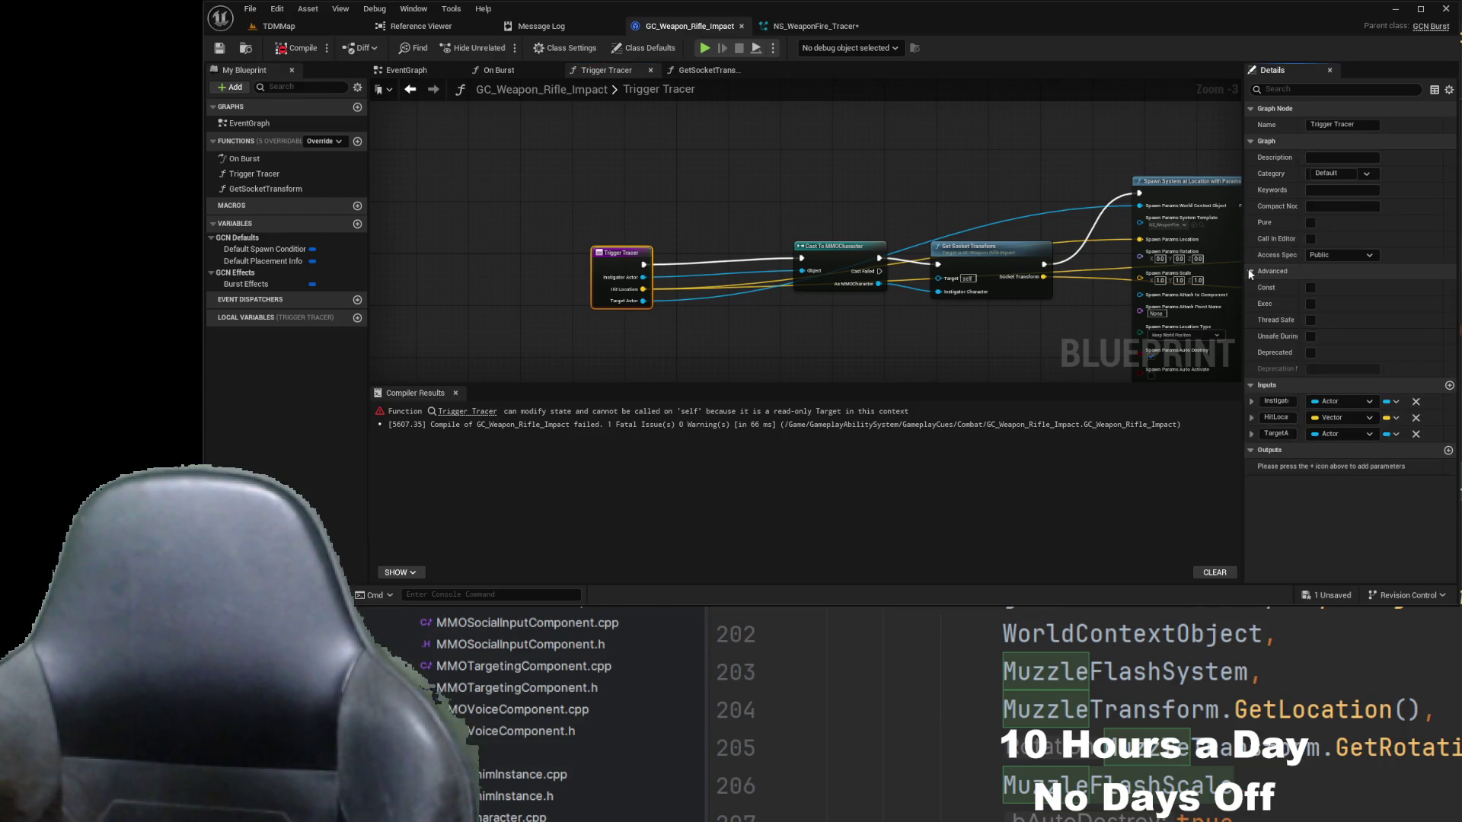
click(1310, 289)
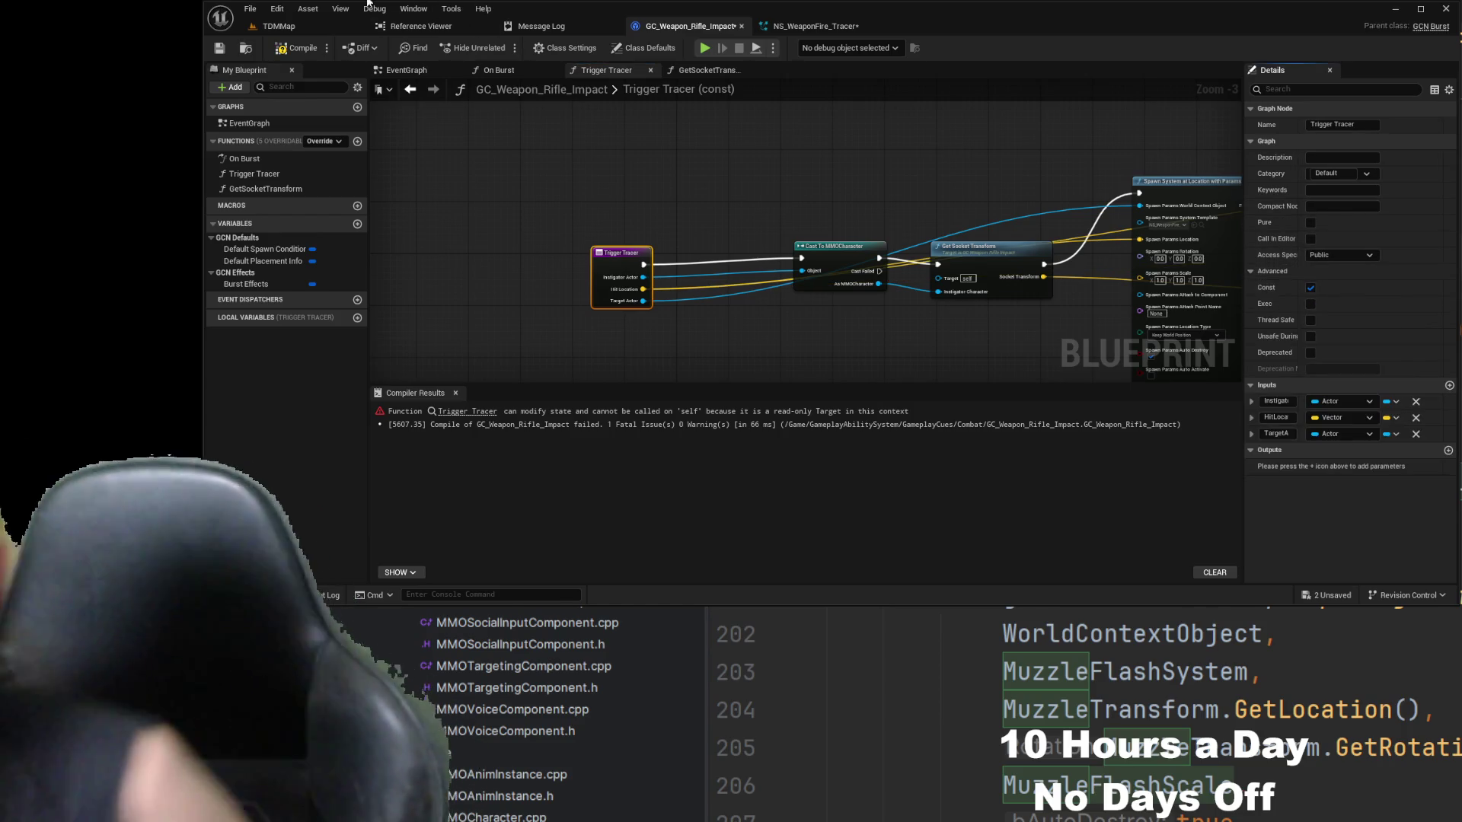
click(285, 50)
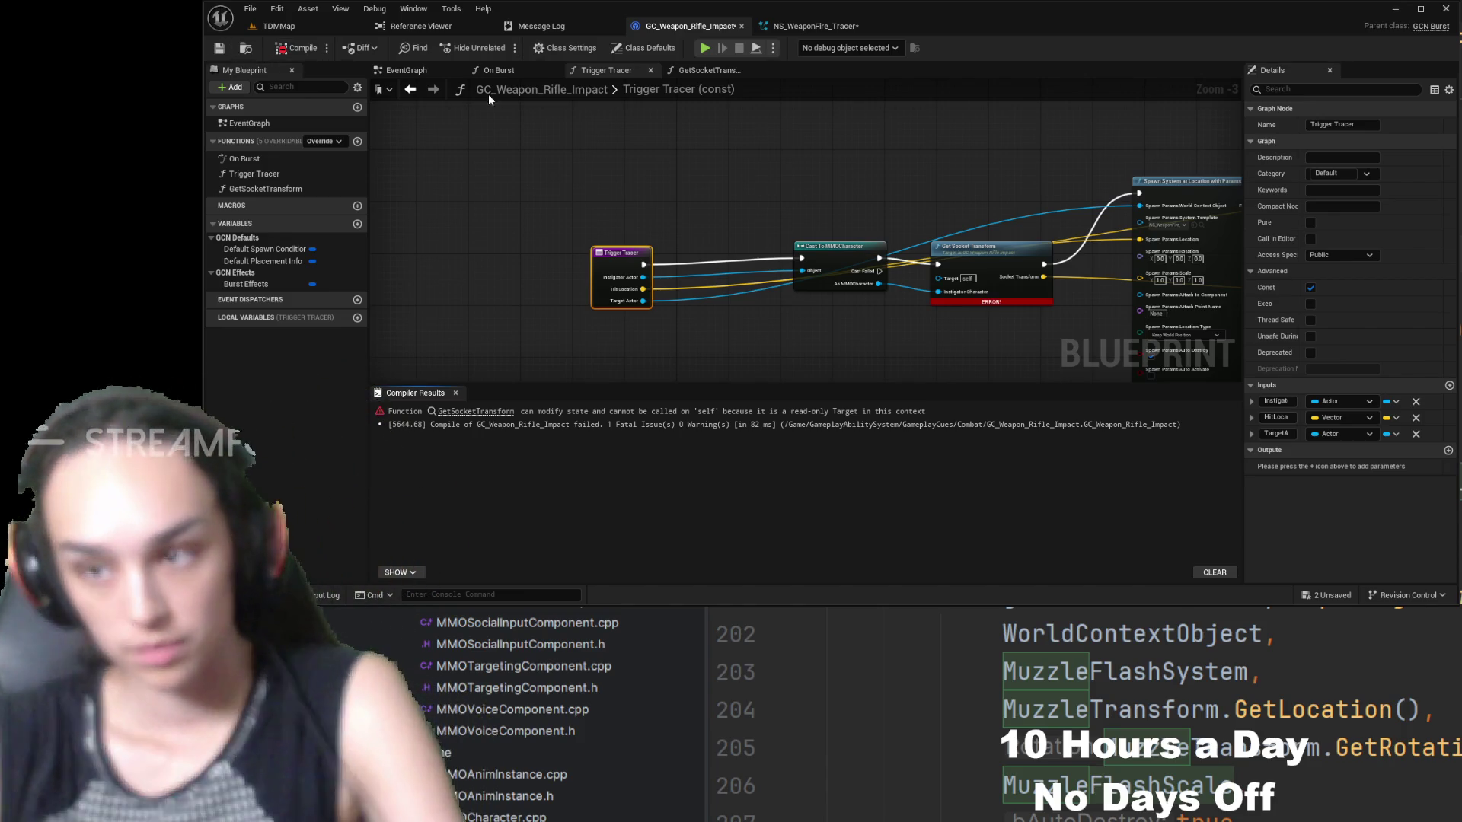
scroll(980, 357, up, 3)
- Pan through the Trigger Tracer graph to locate the Get Socket Transform node
drag(908, 345, 845, 340)
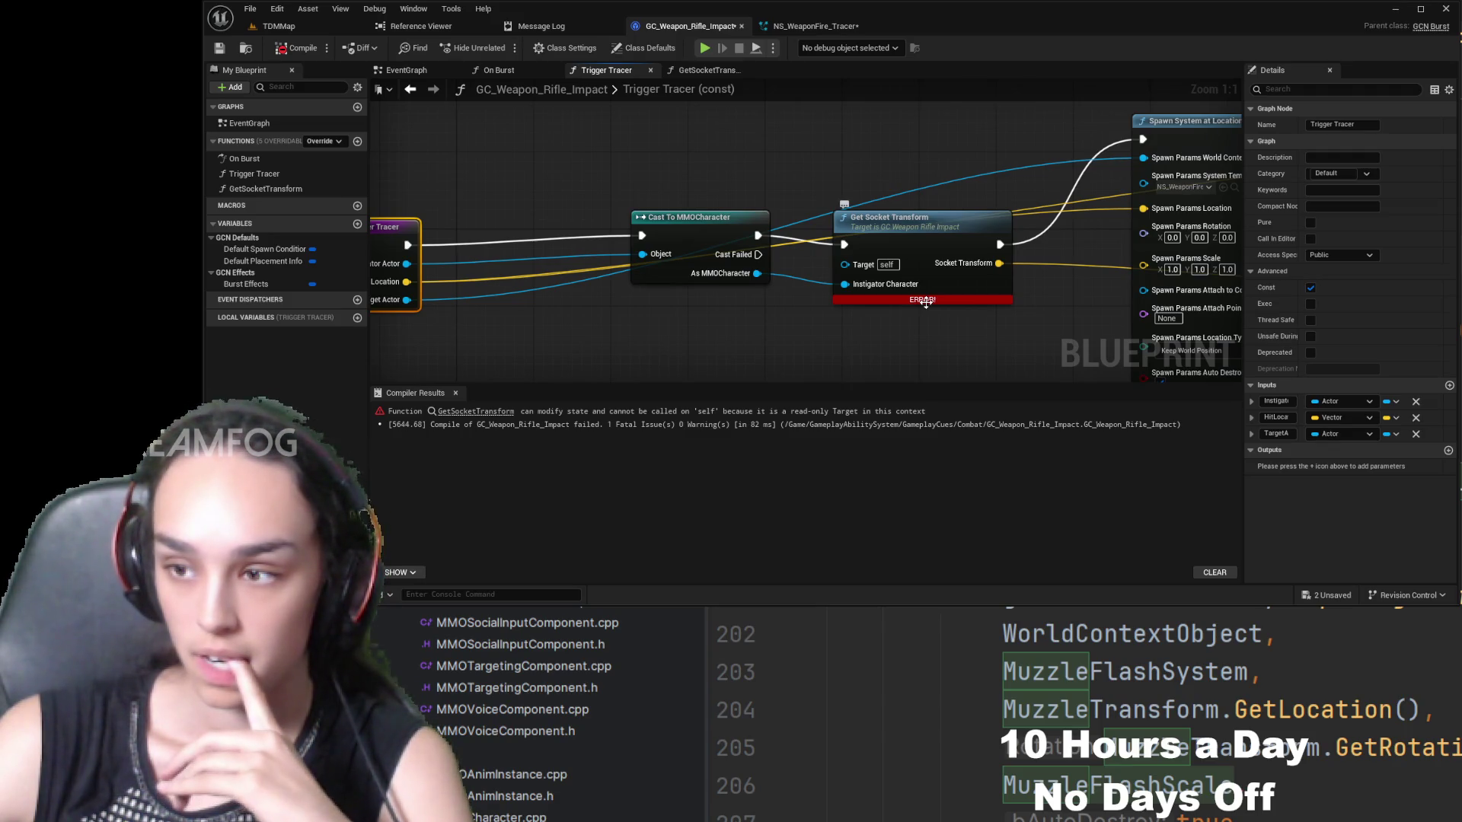
scroll(925, 302, down, 6)
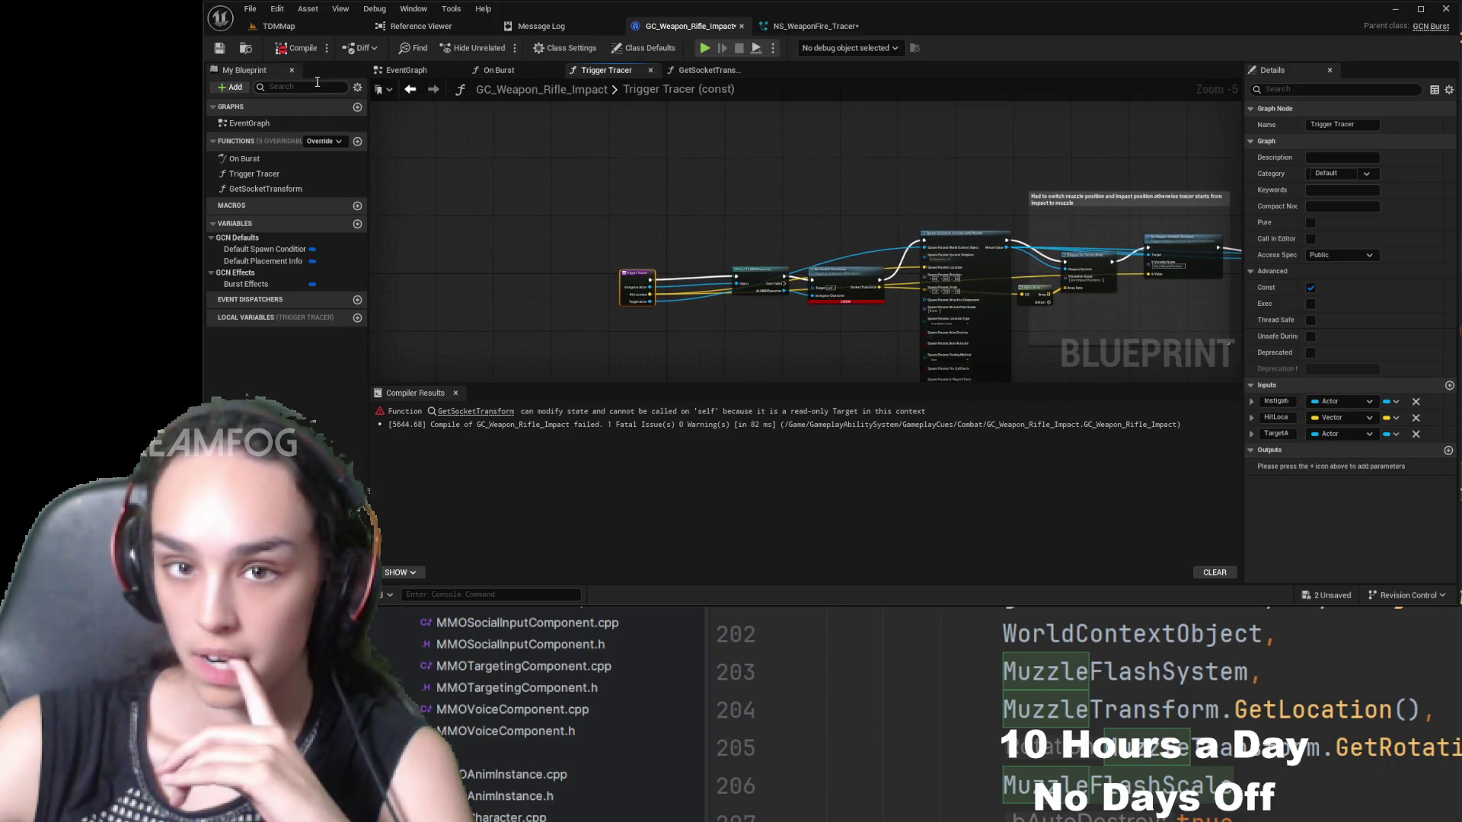
scroll(819, 242, up, 5)
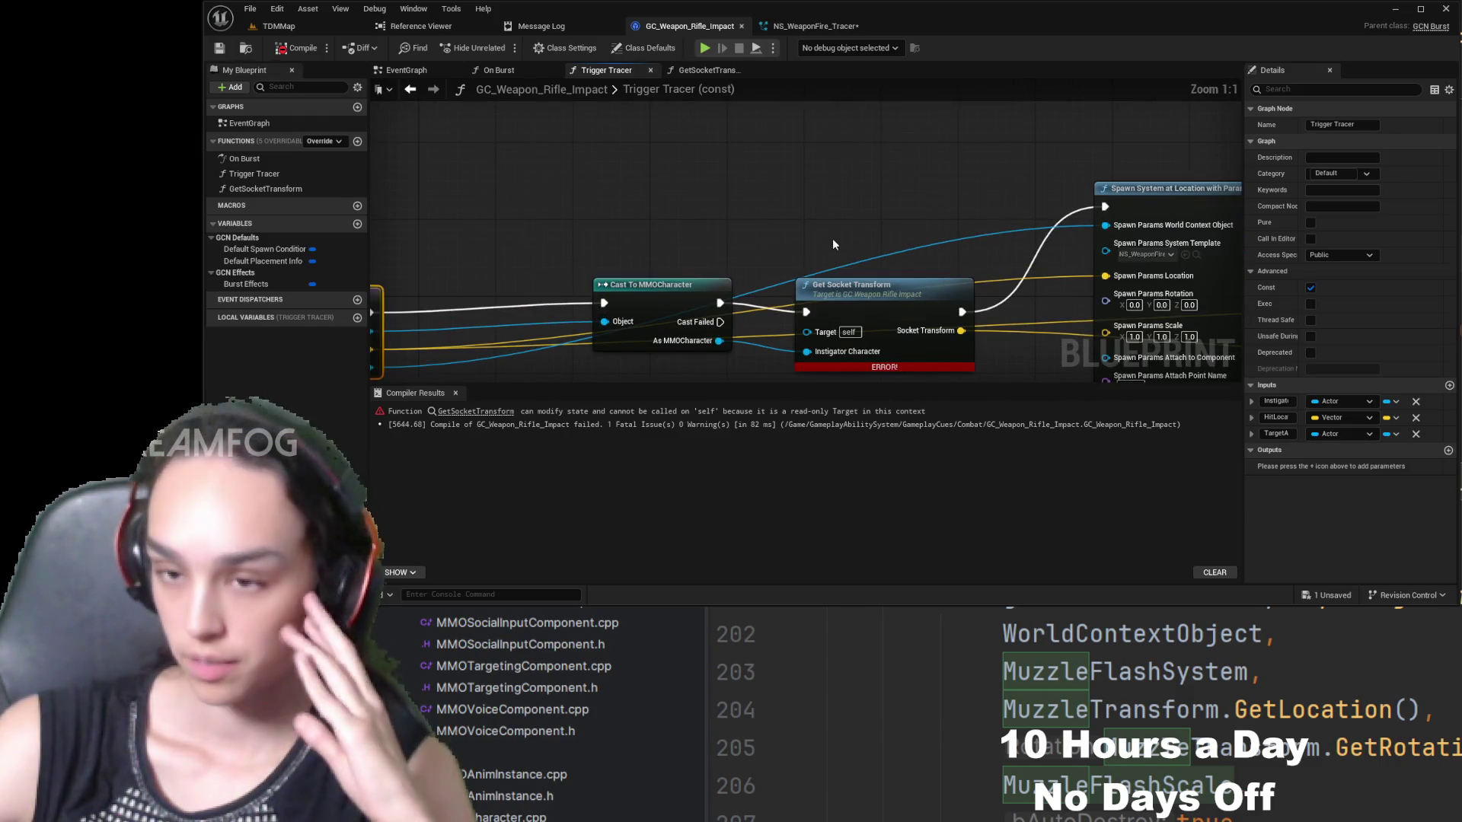
mouse_move(845, 200)
mouse_down()
mouse_move(845, 158)
mouse_move(798, 188)
mouse_move(846, 187)
mouse_up()
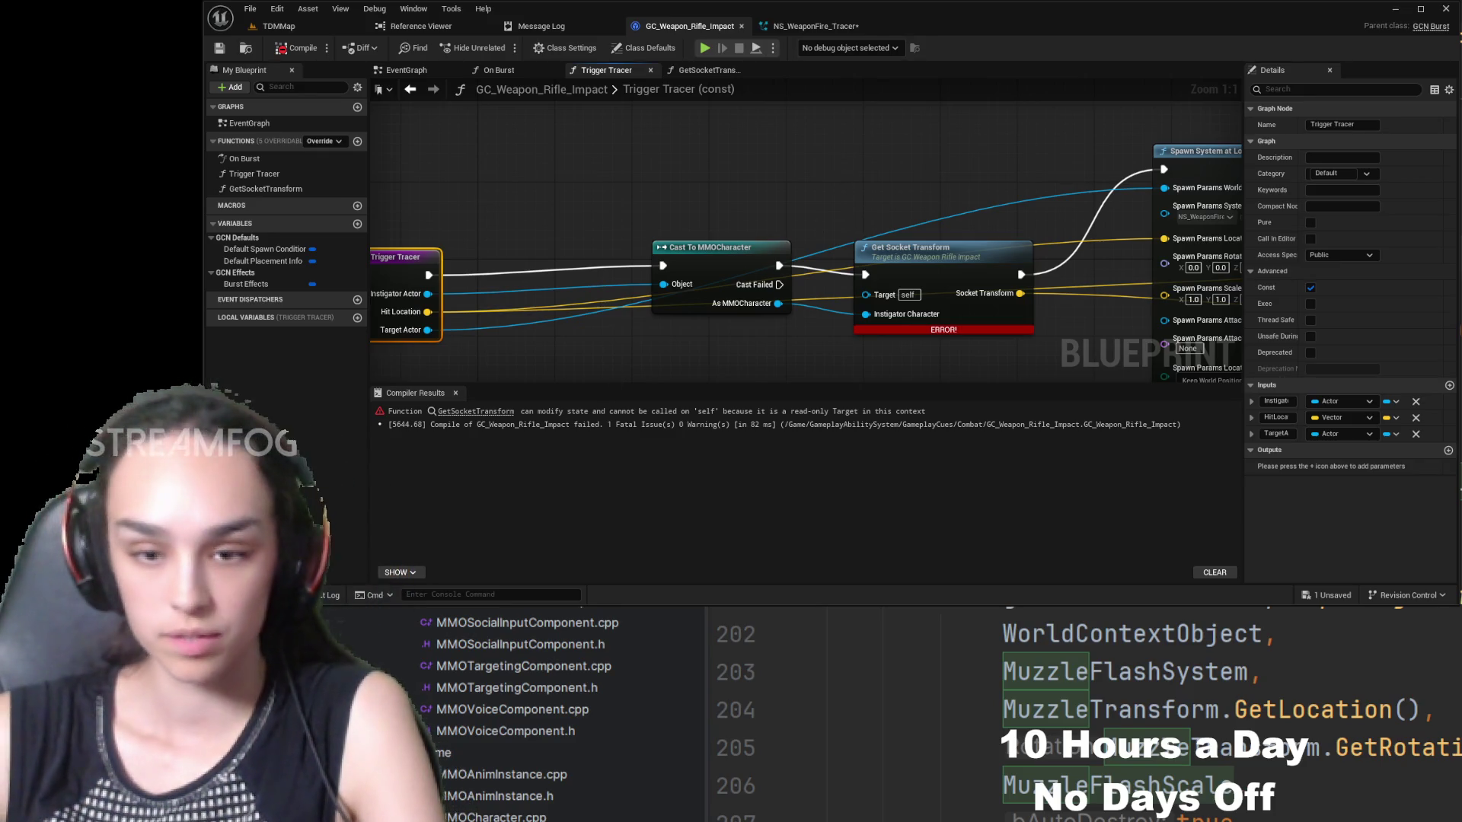
scroll(434, 282, down, 3)
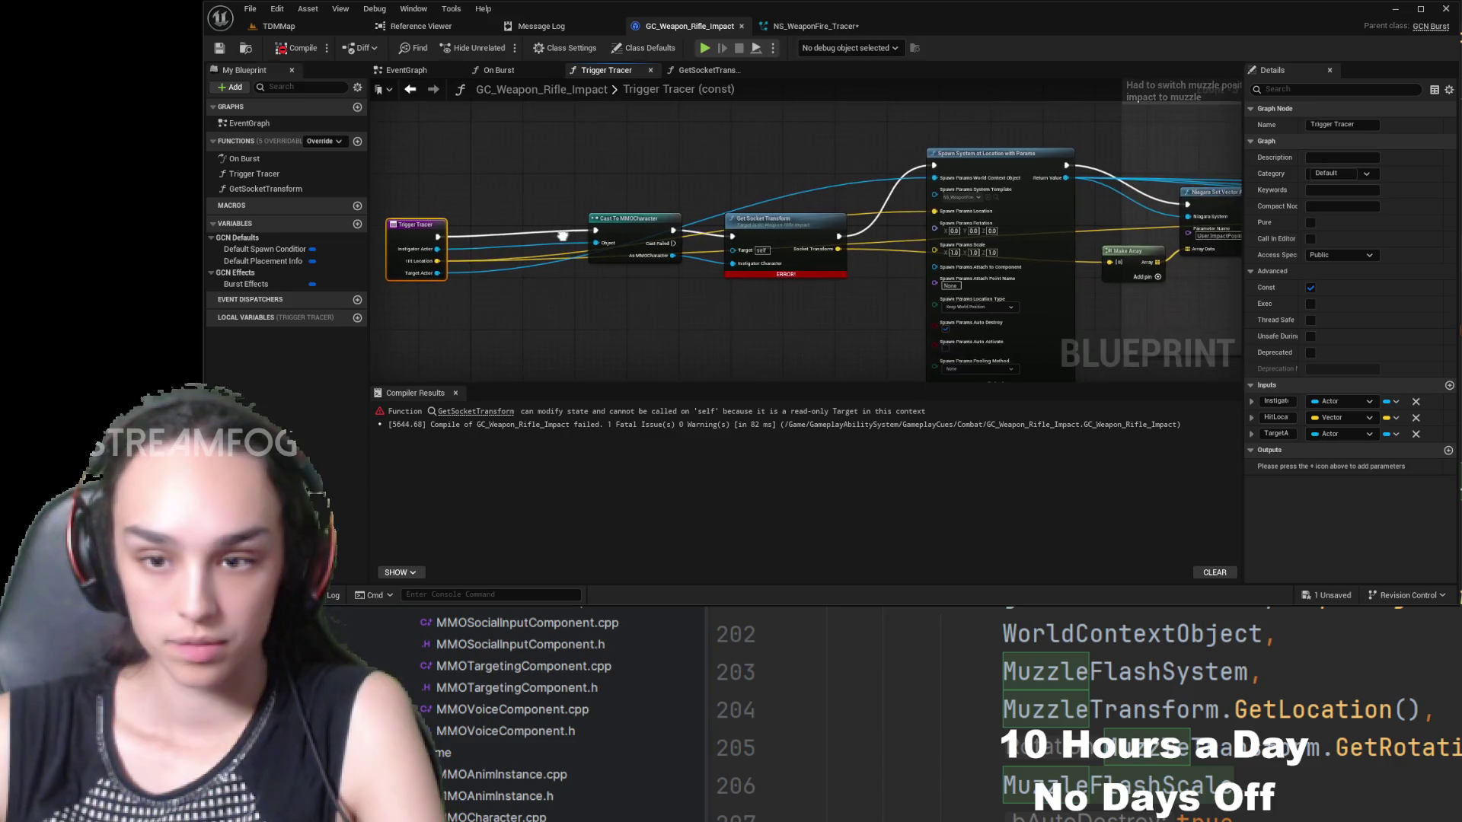
drag(579, 399, 546, 346)
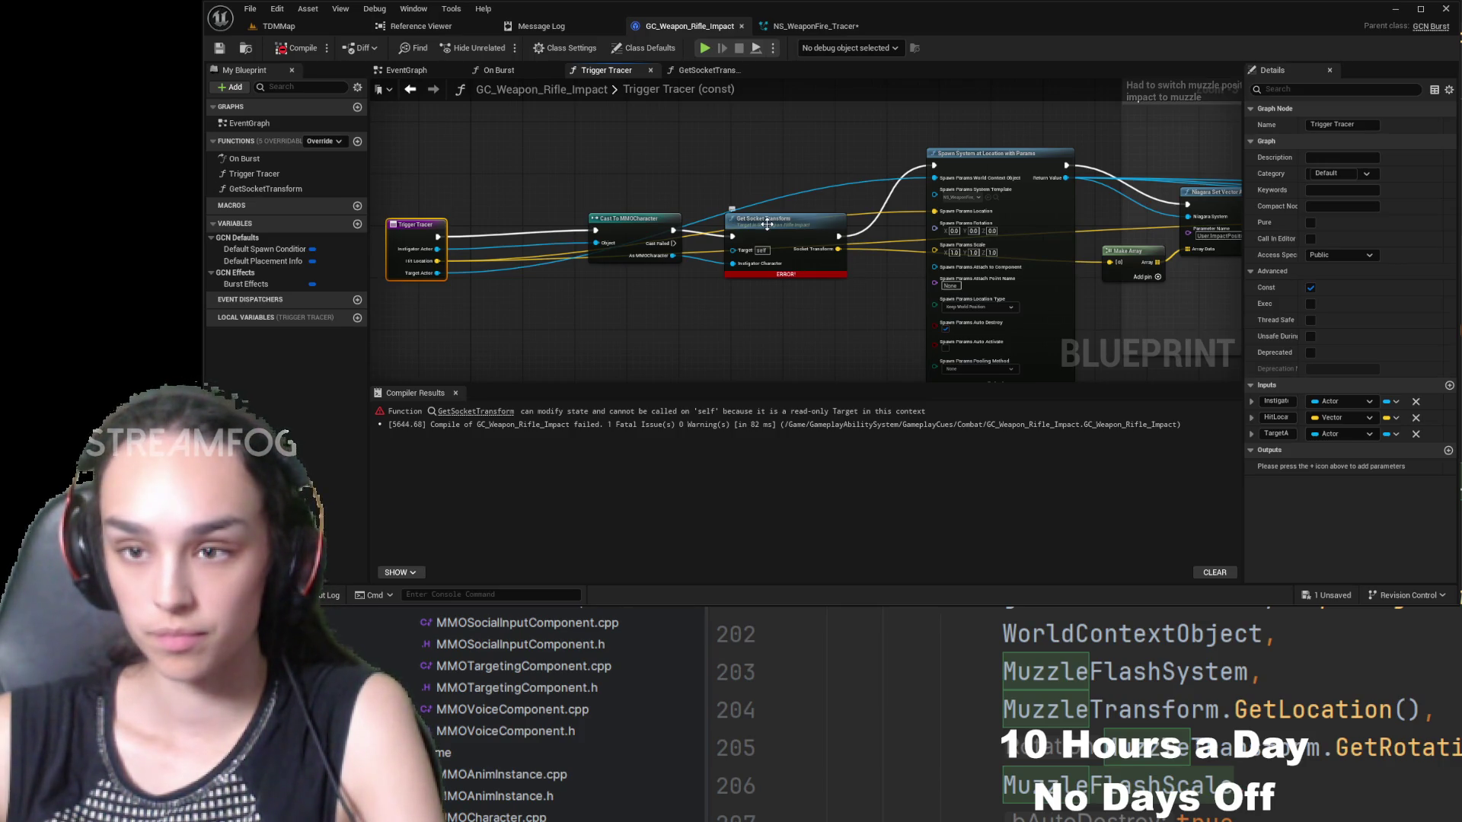
- Mark GetSocketTransform as Const, then recompile and save the blueprint
double_click(792, 236)
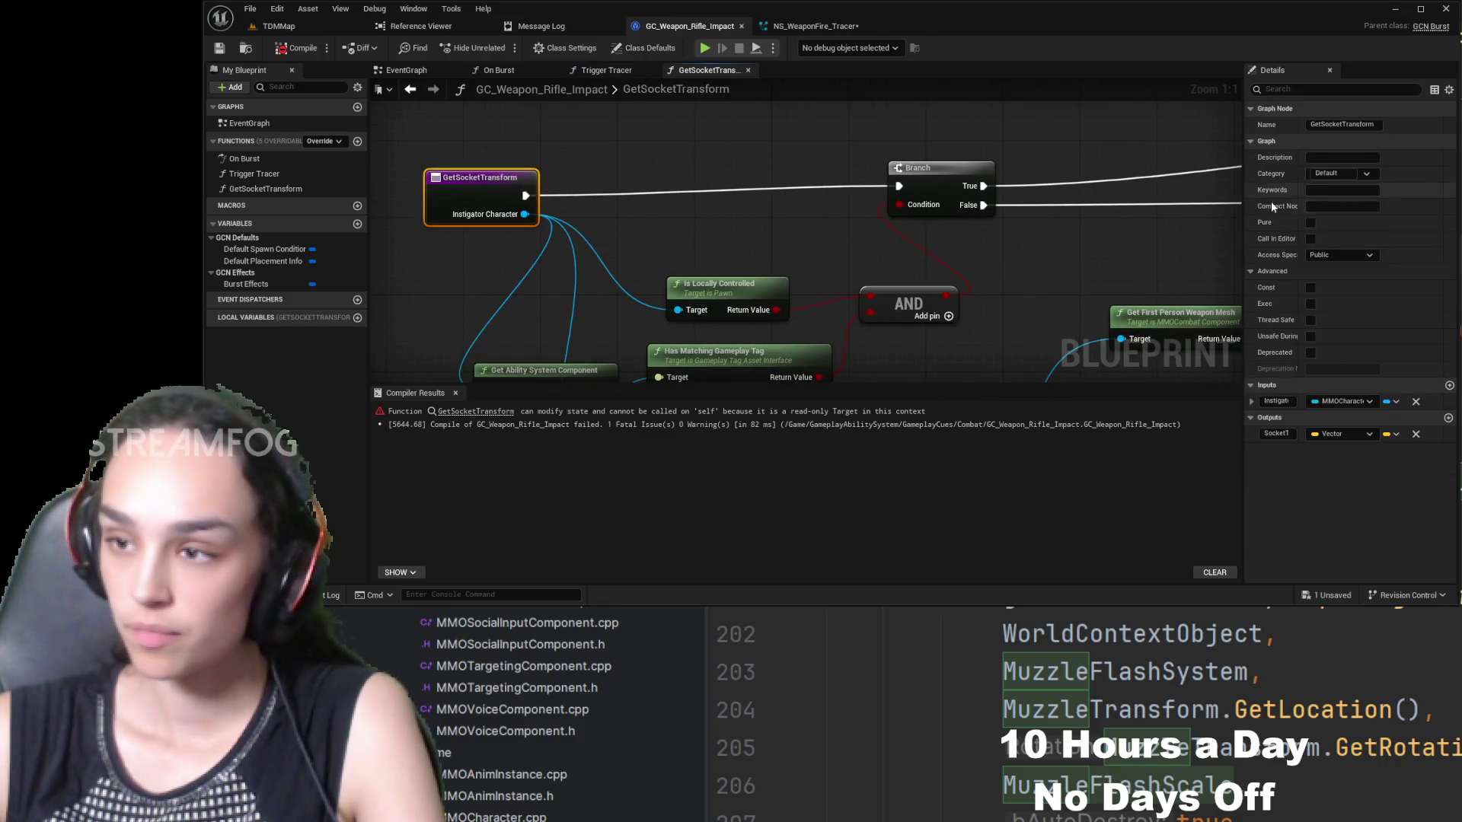
click(1311, 288)
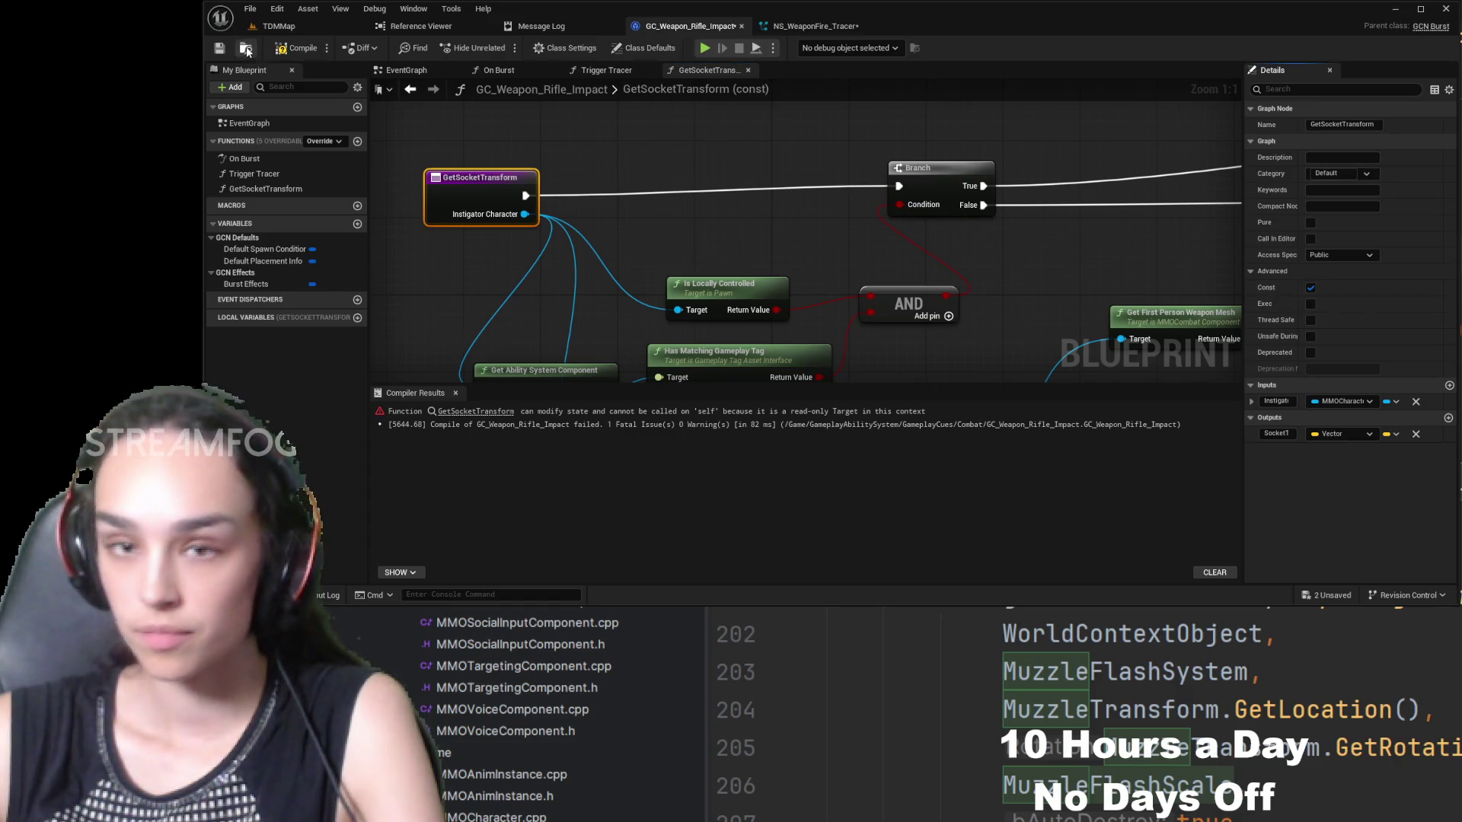
click(283, 52)
click(219, 48)
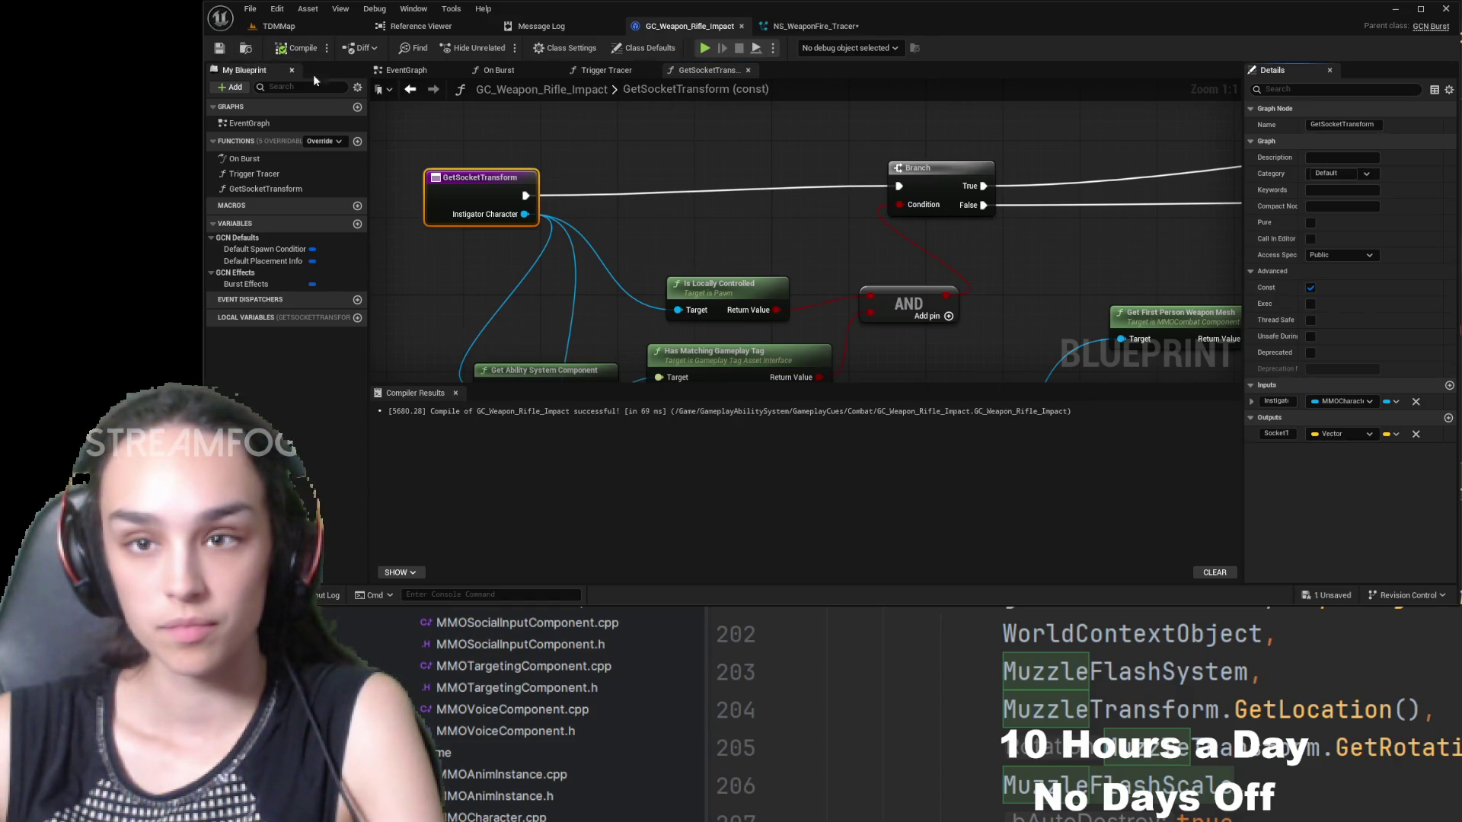
drag(886, 209, 586, 184)
scroll(891, 213, down, 4)
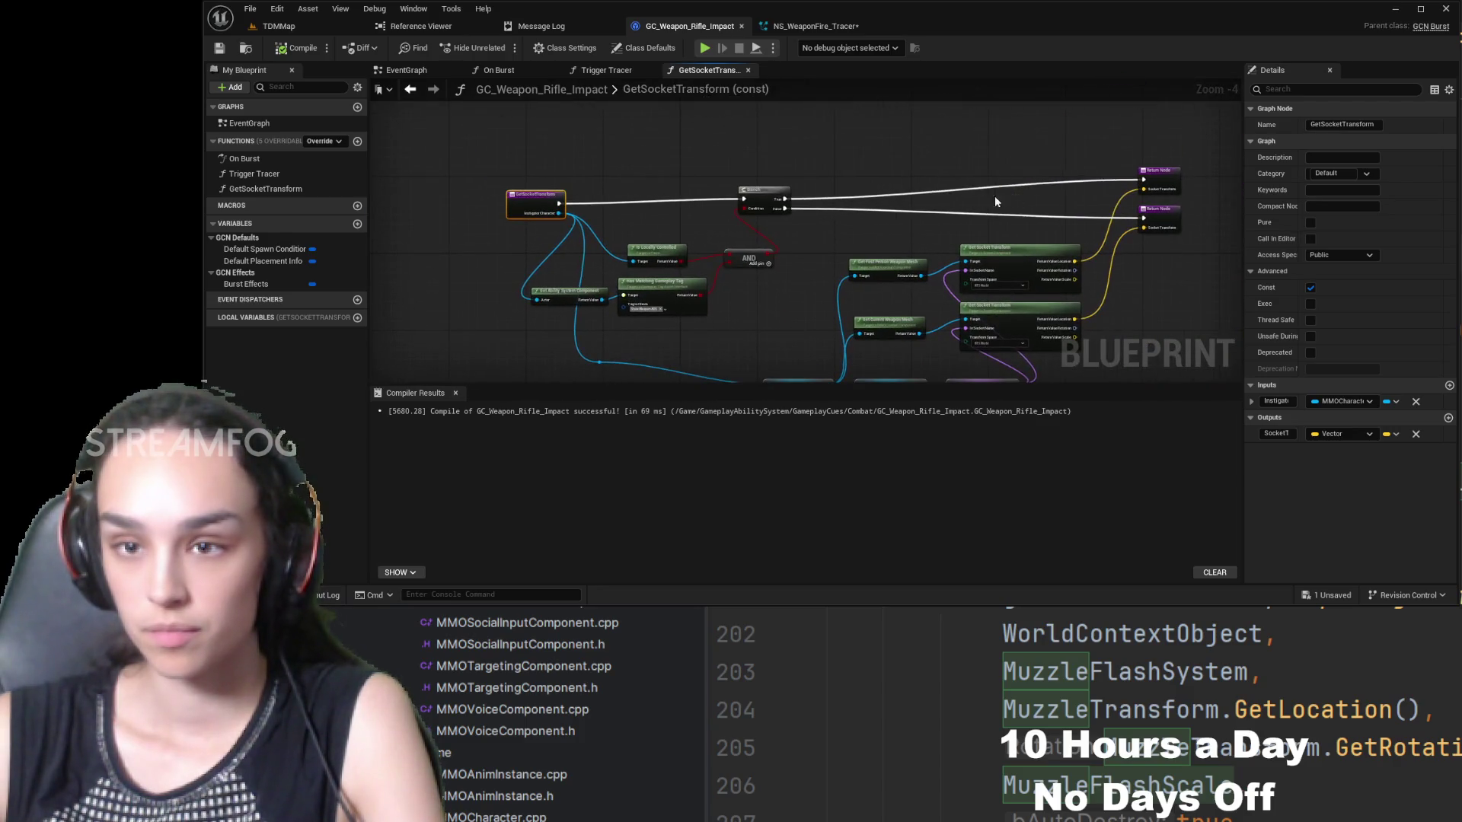
click(607, 70)
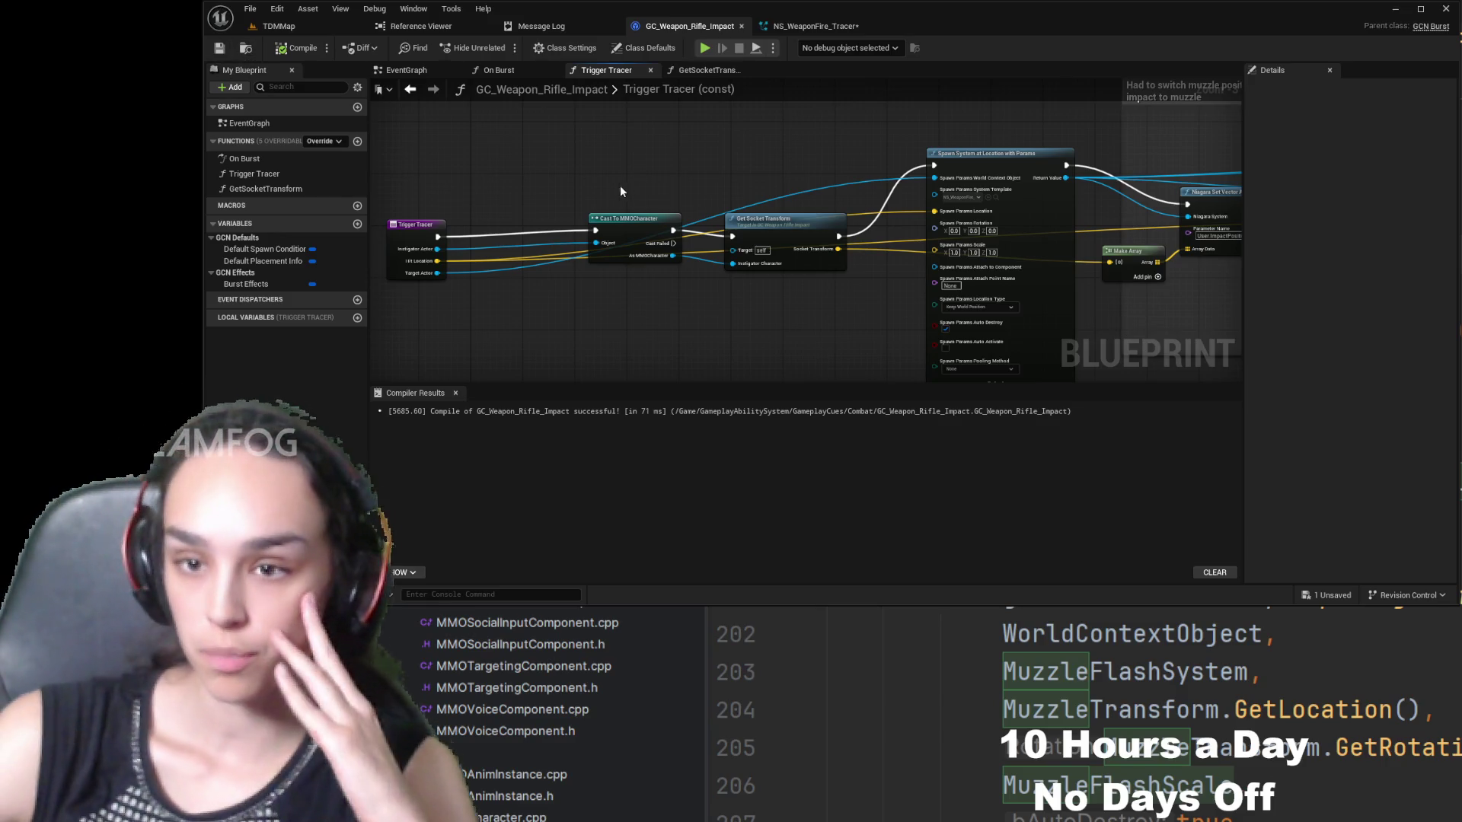
- In On Burst, expand Local Variables and break the wire into Trigger Tracer's Hit Location
drag(620, 185, 782, 178)
click(512, 71)
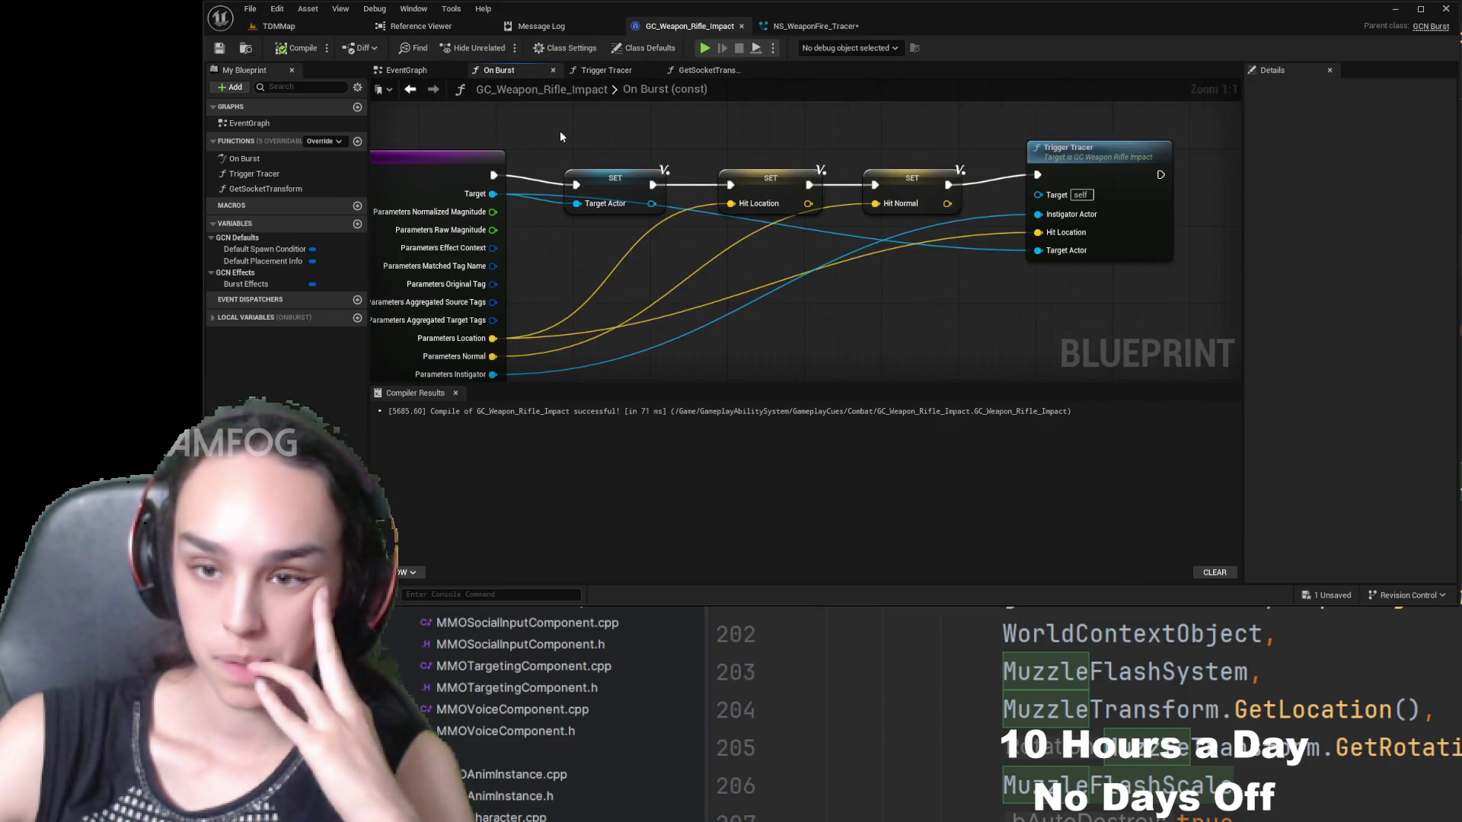
drag(839, 259, 622, 259)
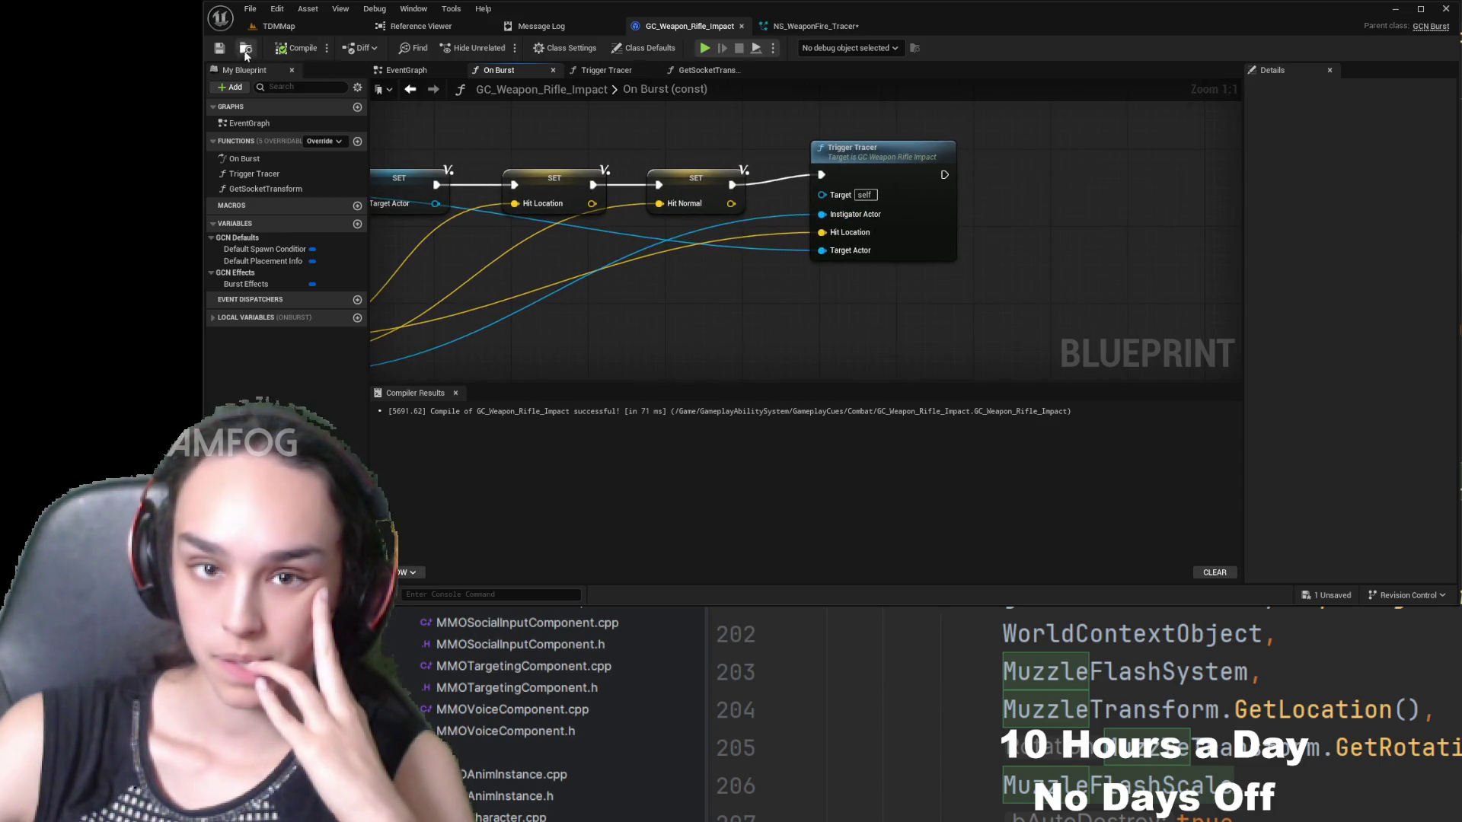
scroll(884, 221, down, 4)
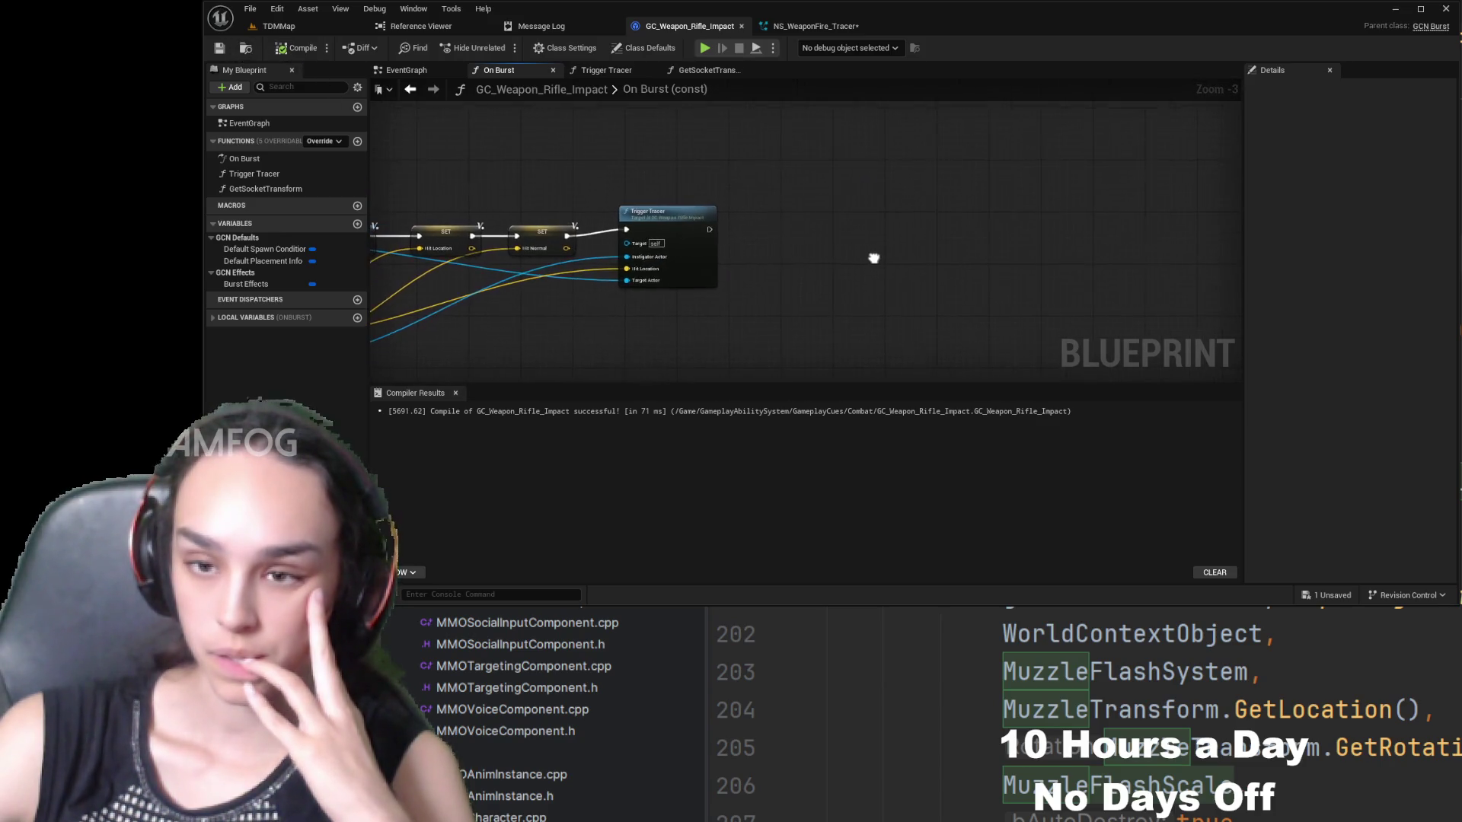
scroll(917, 226, down, 2)
scroll(918, 226, up, 6)
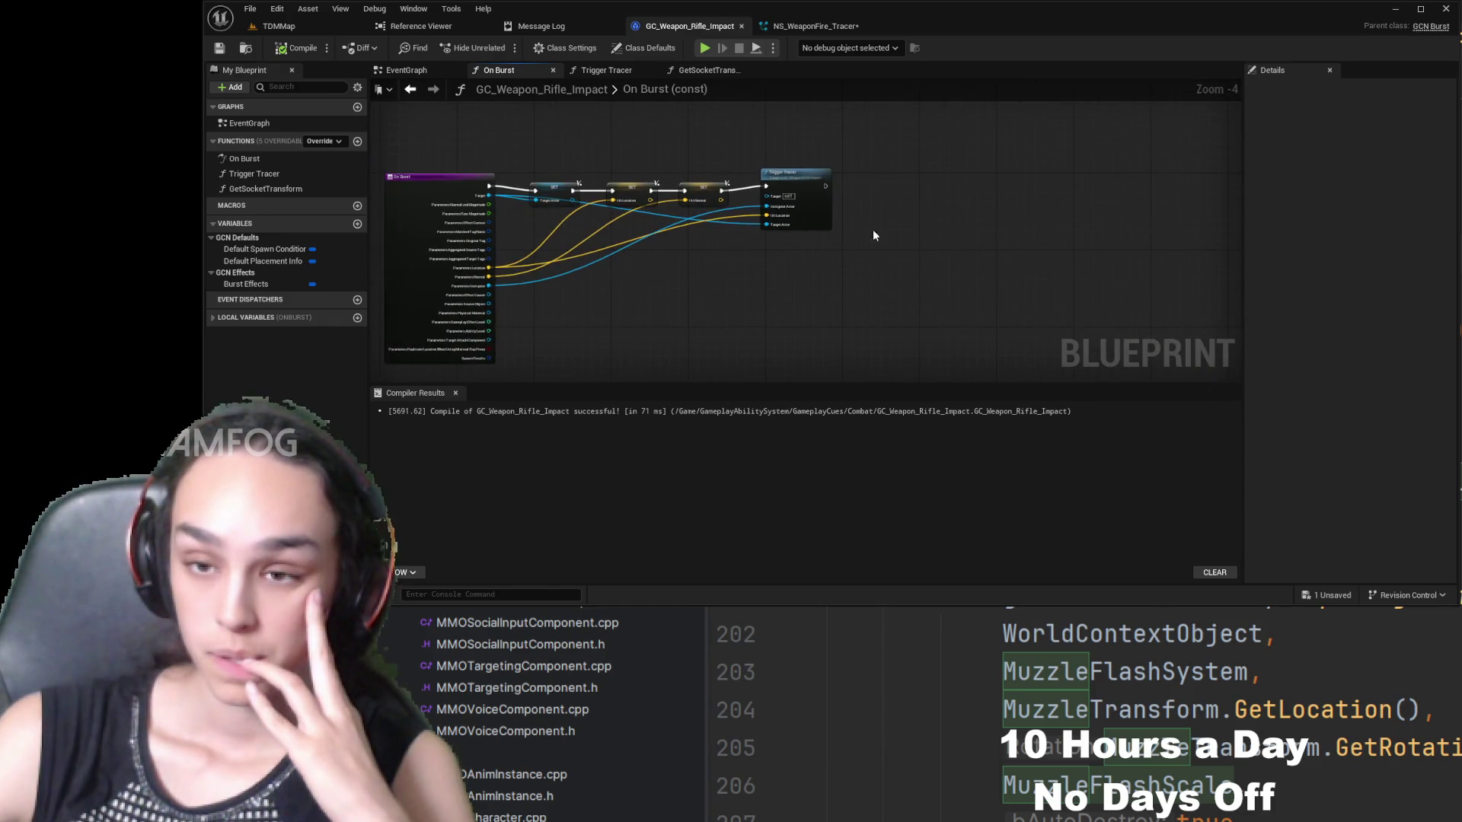
mouse_move(492, 234)
mouse_down()
mouse_move(709, 257)
mouse_move(776, 291)
mouse_up()
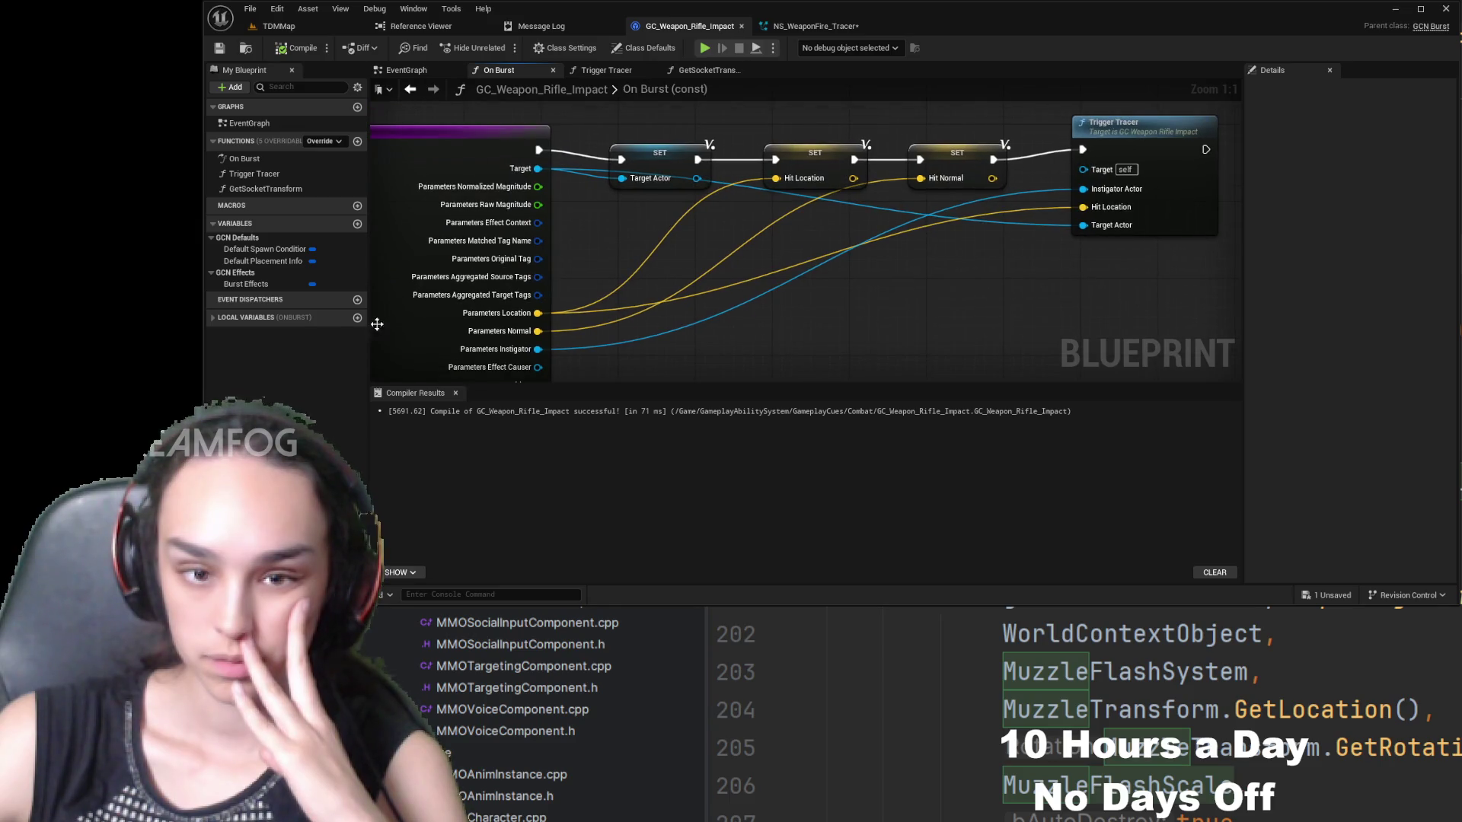
click(214, 316)
drag(976, 244, 868, 293)
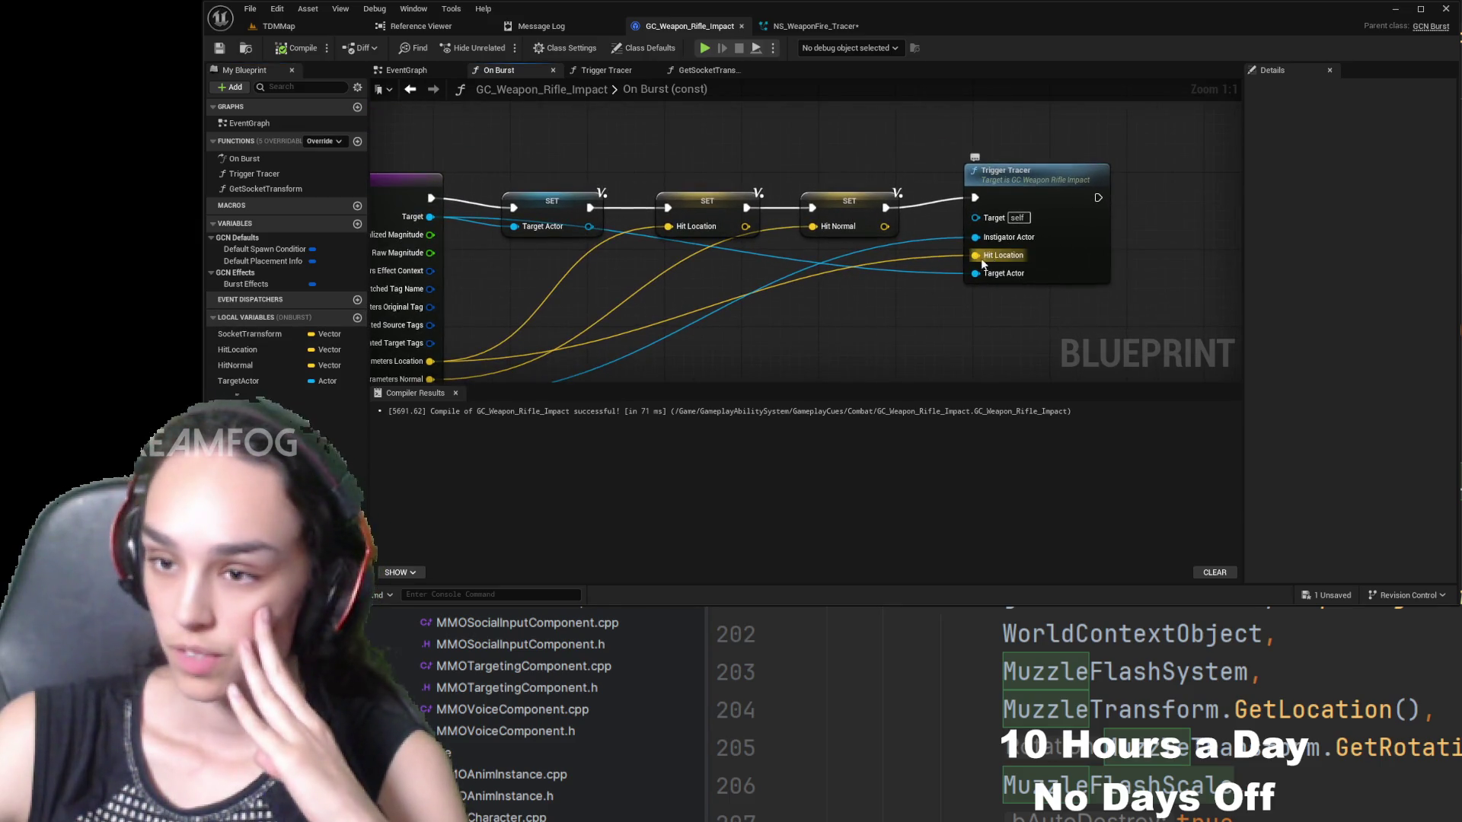
click(971, 255)
alt+click(975, 255)
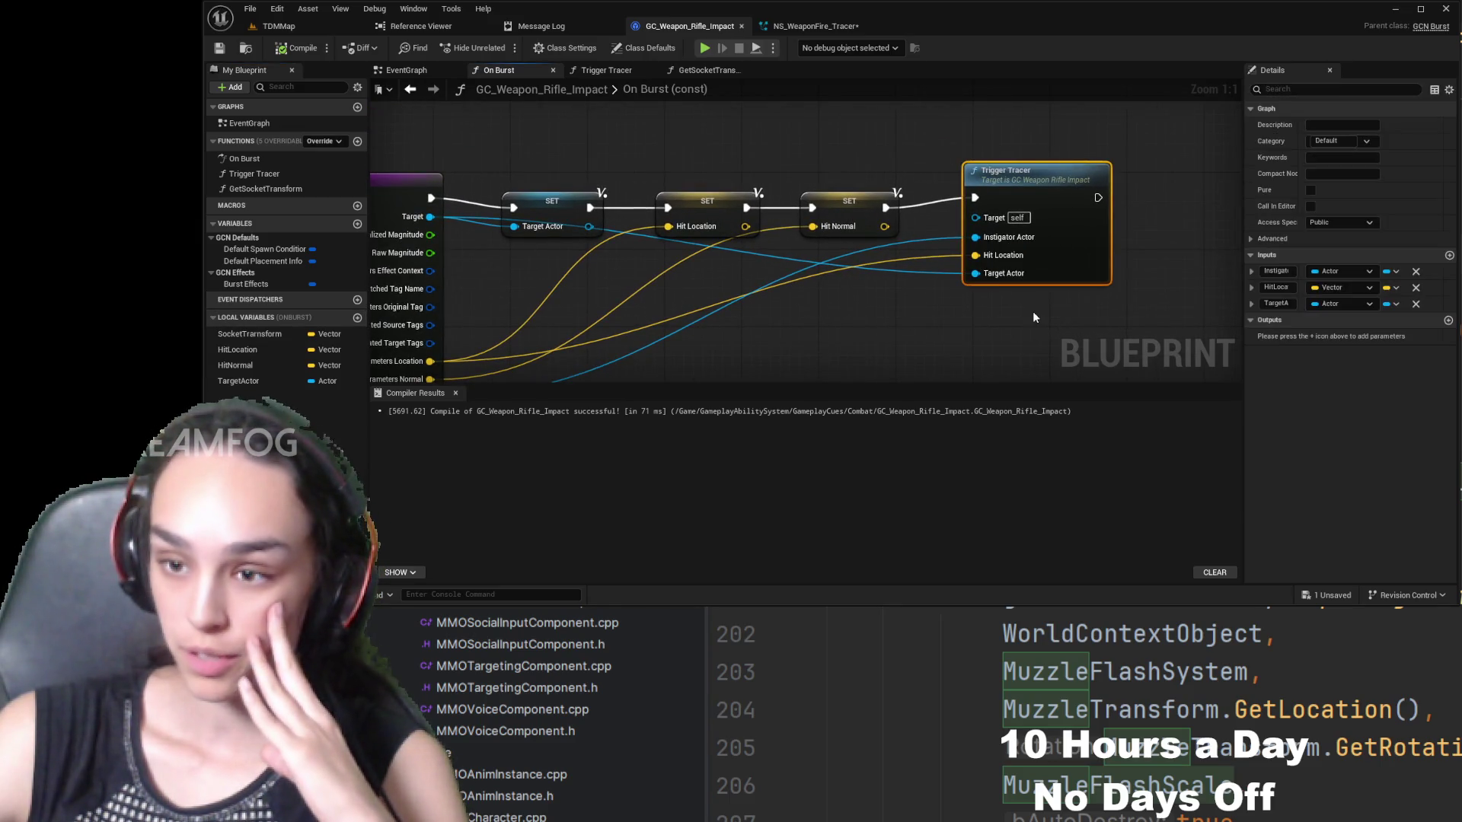
- Feed HitLocation and TargetActor getters into Trigger Tracer's pins, then compile and save
click(243, 350)
drag(237, 349, 990, 271)
click(975, 277)
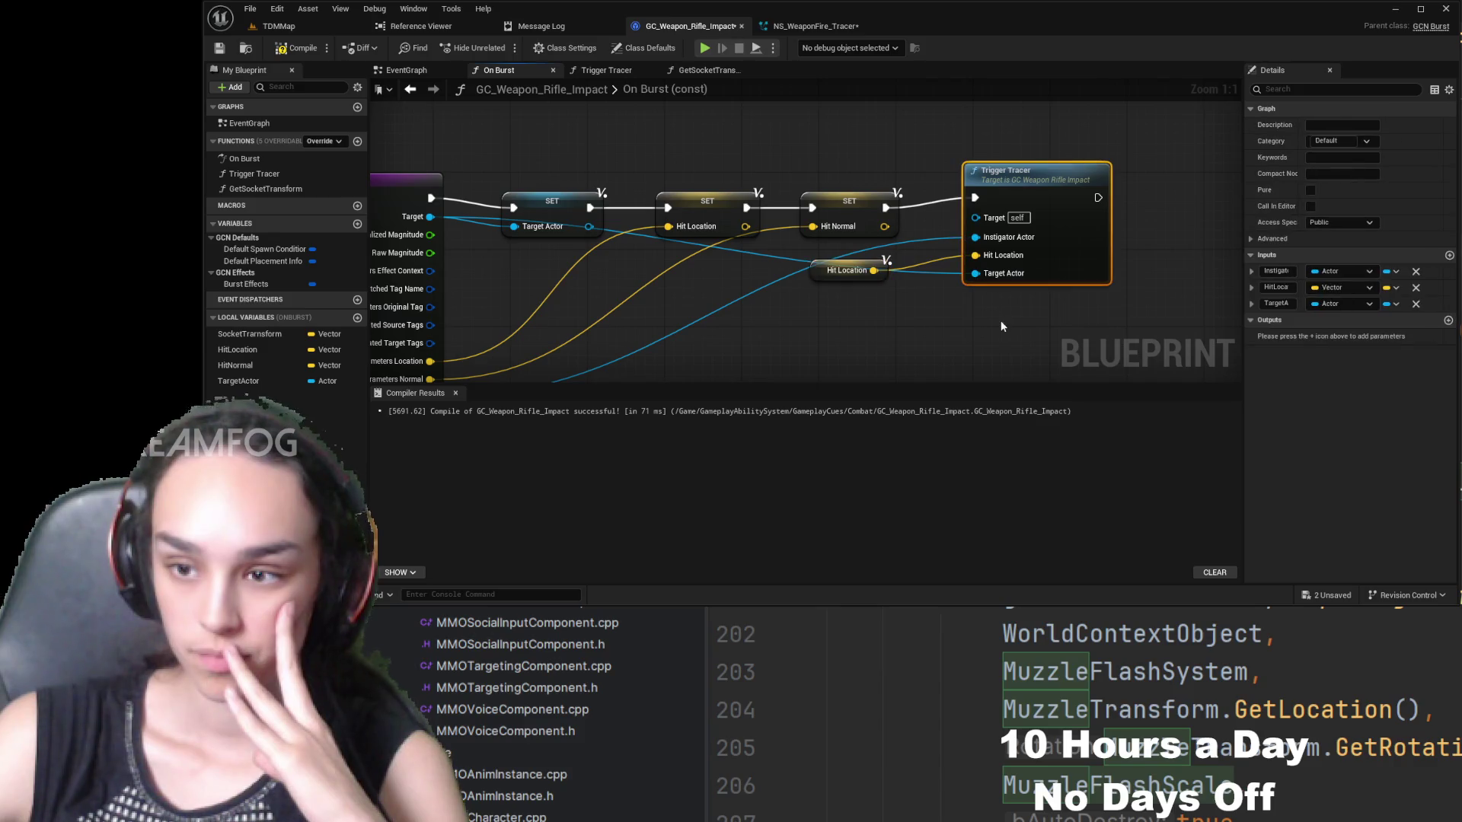
drag(230, 381, 976, 273)
drag(866, 308, 924, 266)
click(296, 47)
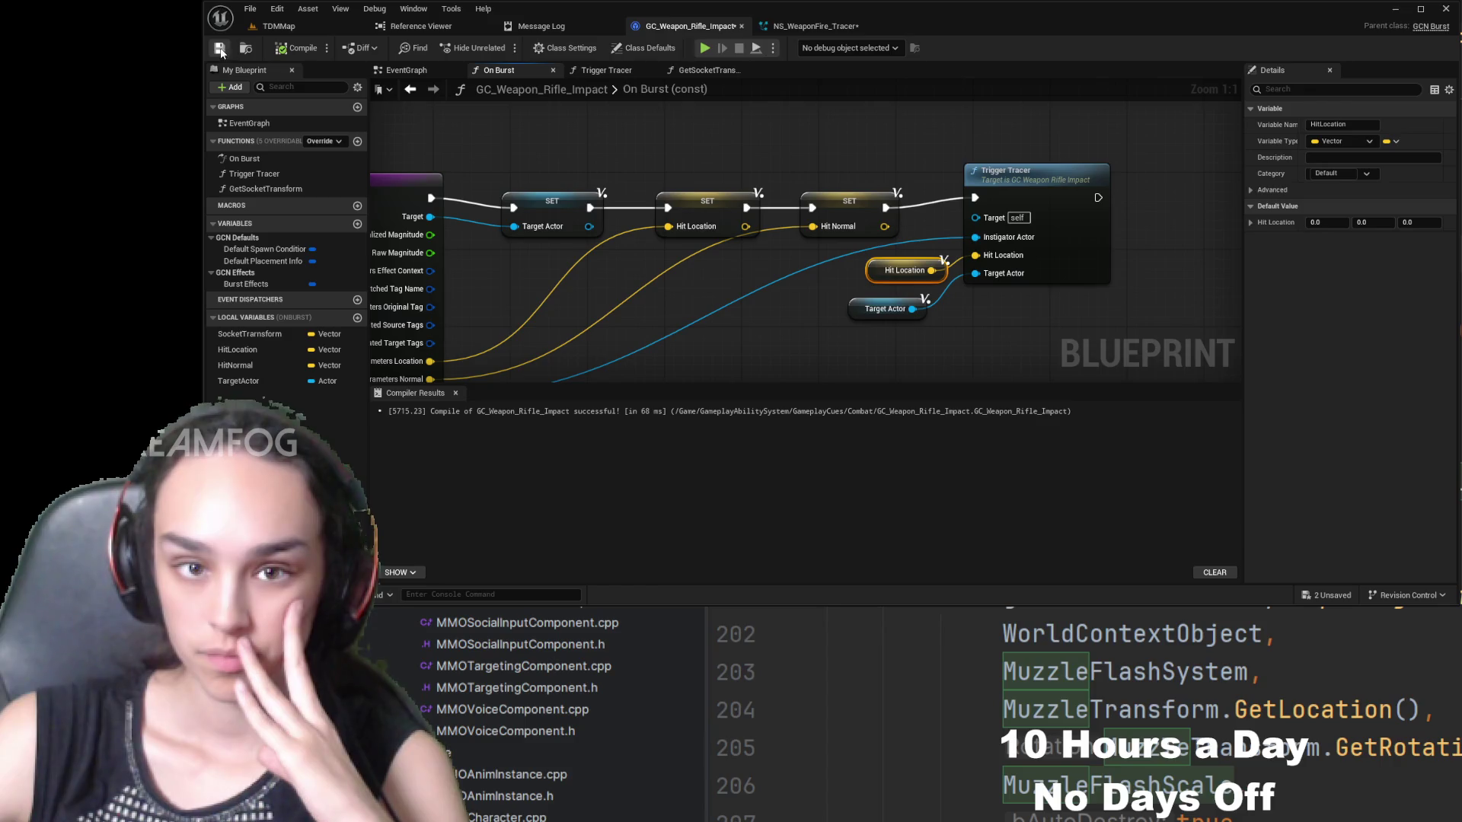
click(219, 47)
double_click(1009, 174)
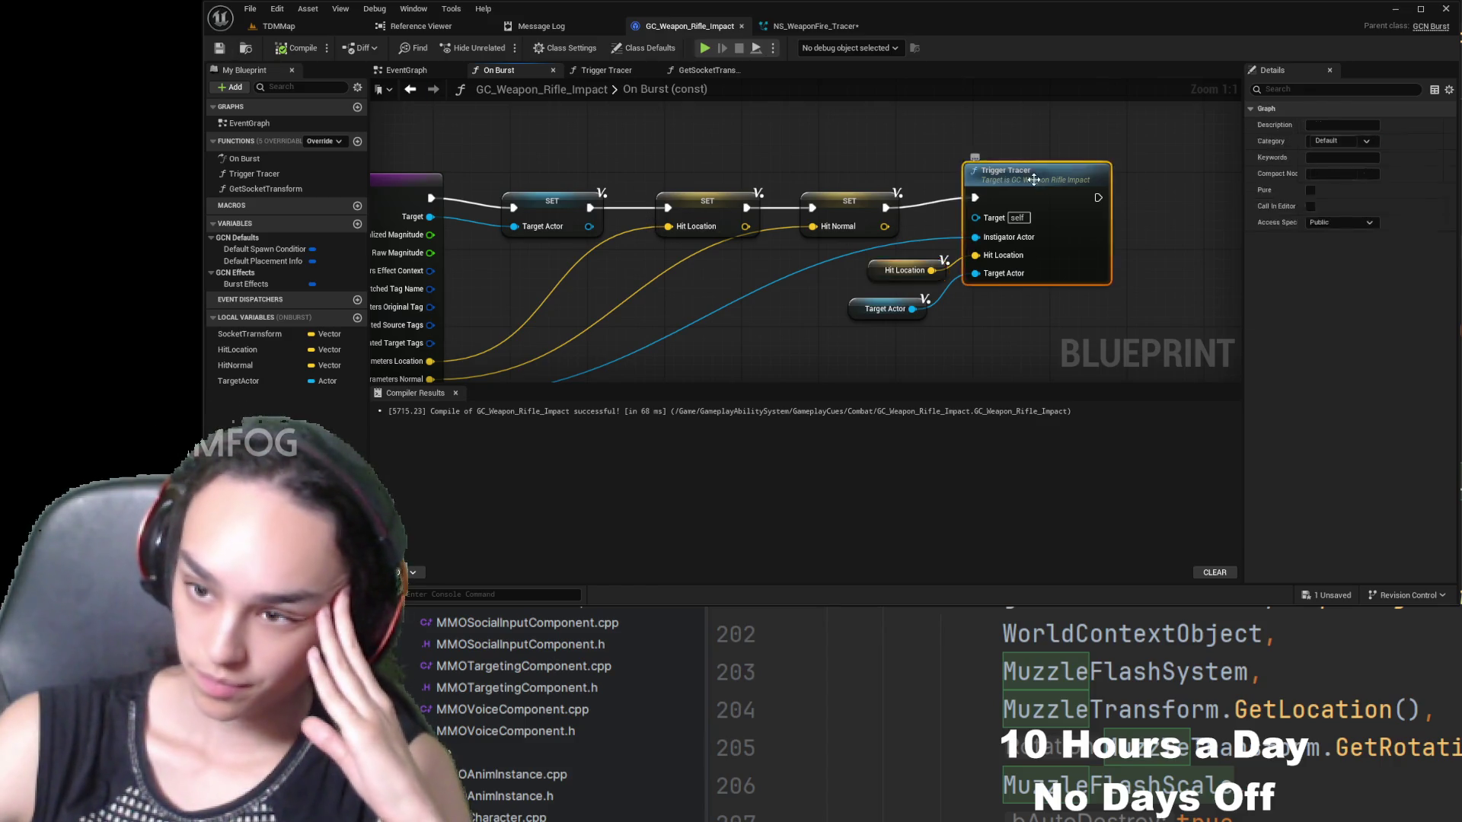
scroll(868, 274, up, 3)
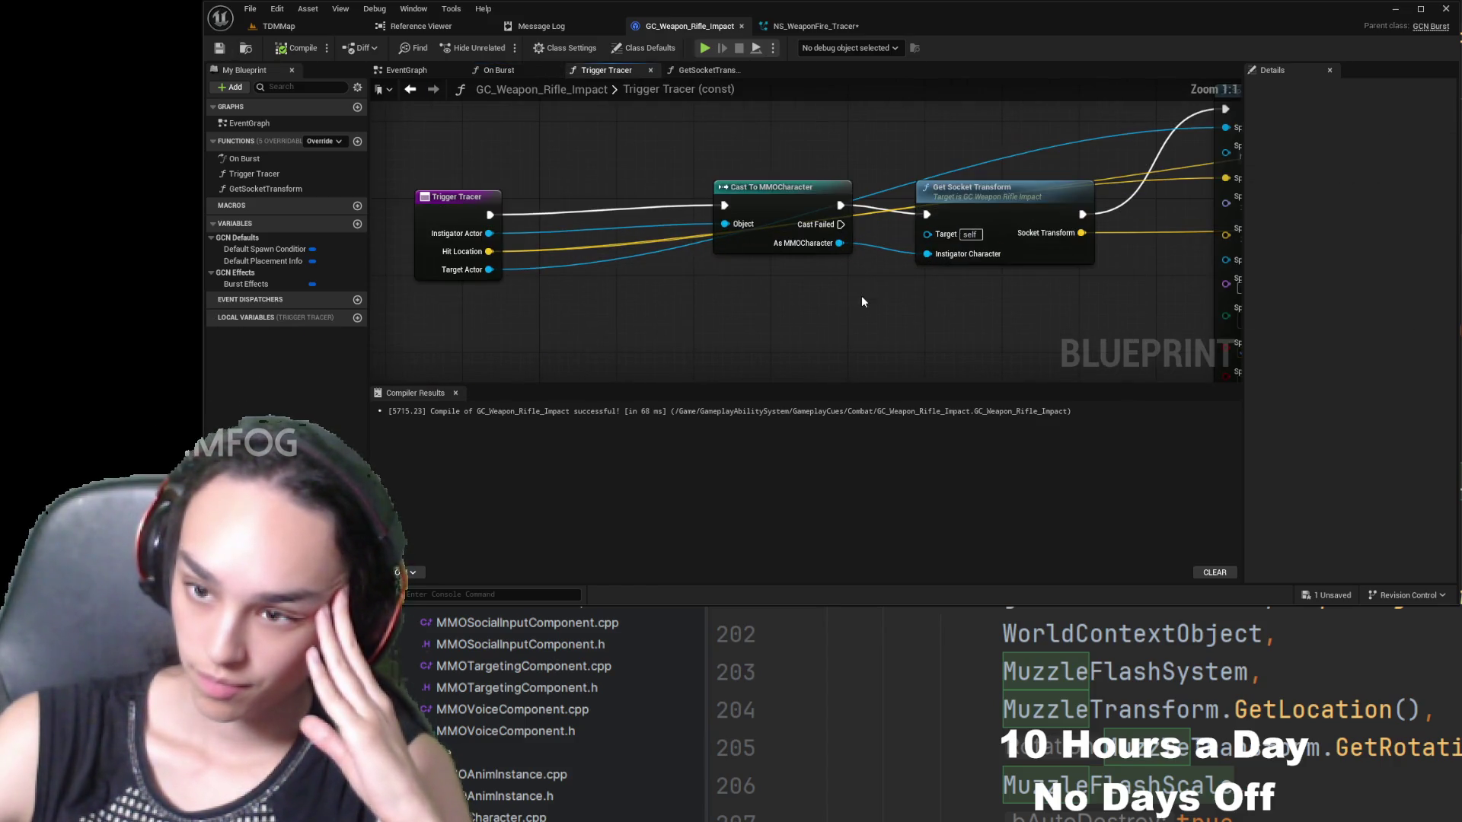
- Create a HitLoc local variable and set it from Hit Location right after the entry
click(358, 317)
text(HitL)
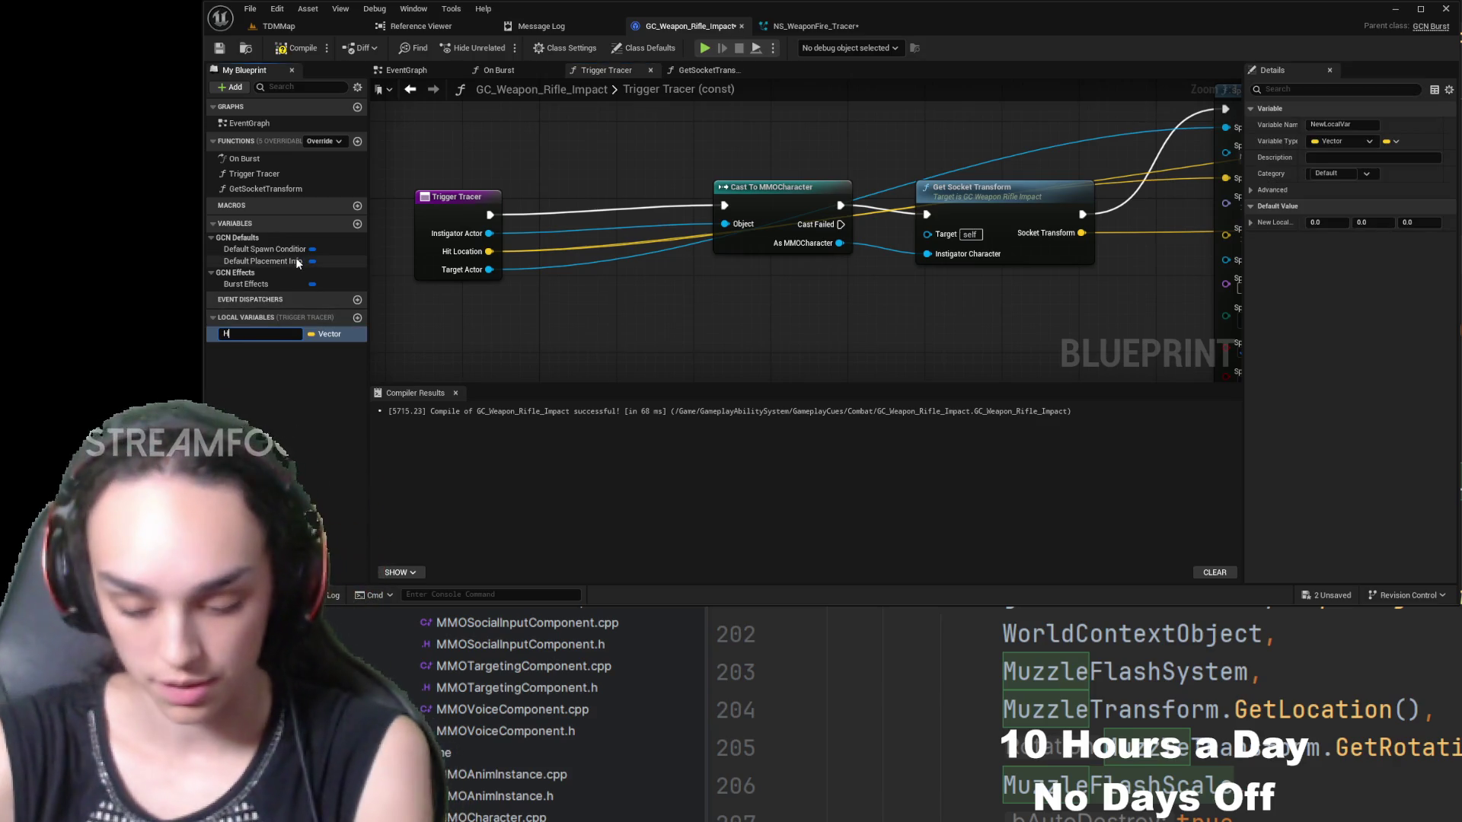
text(oc)
key(Return)
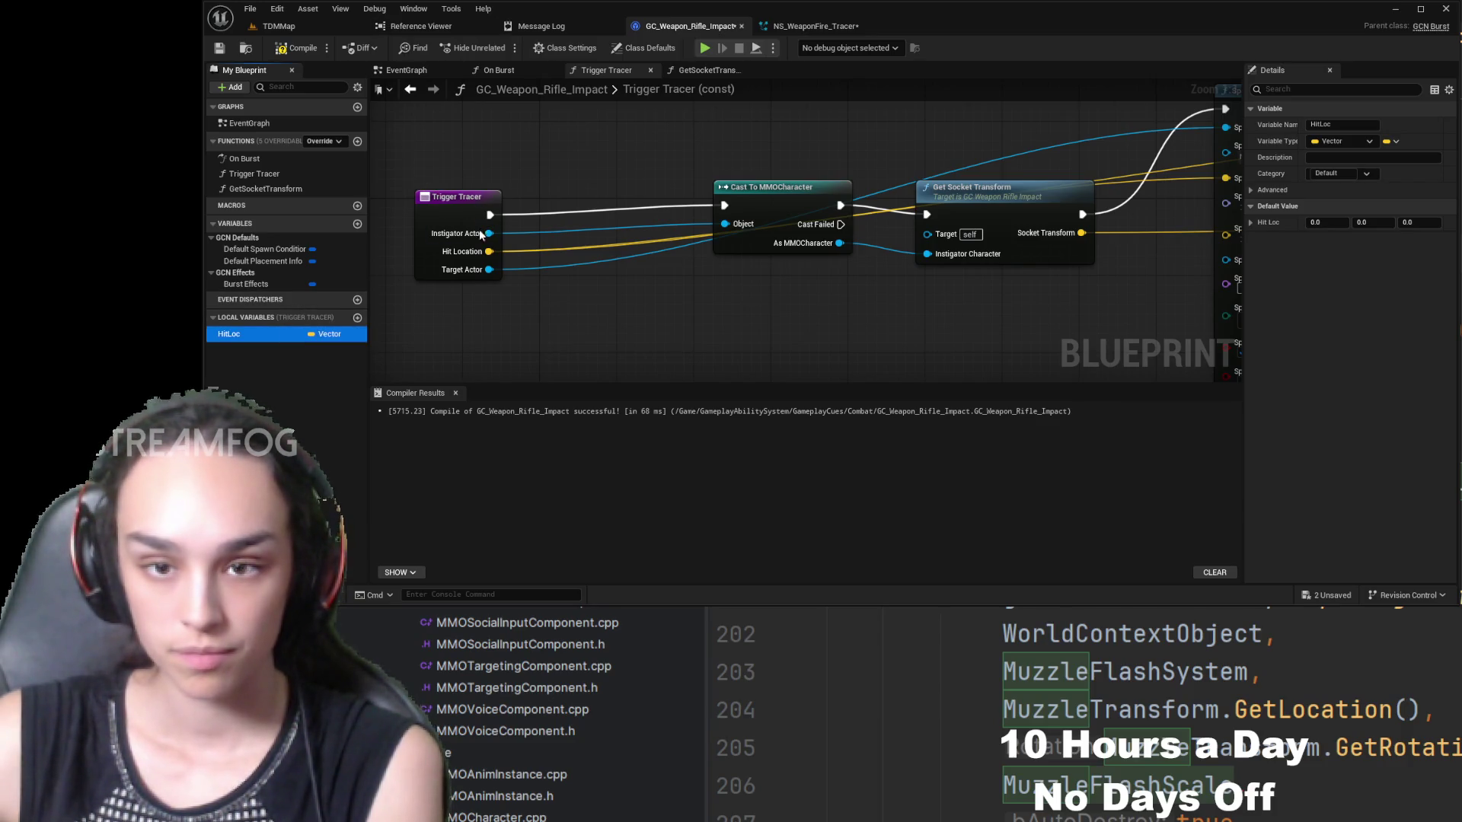
mouse_move(550, 172)
mouse_down()
mouse_move(556, 198)
mouse_move(542, 167)
mouse_up()
drag(664, 167, 727, 204)
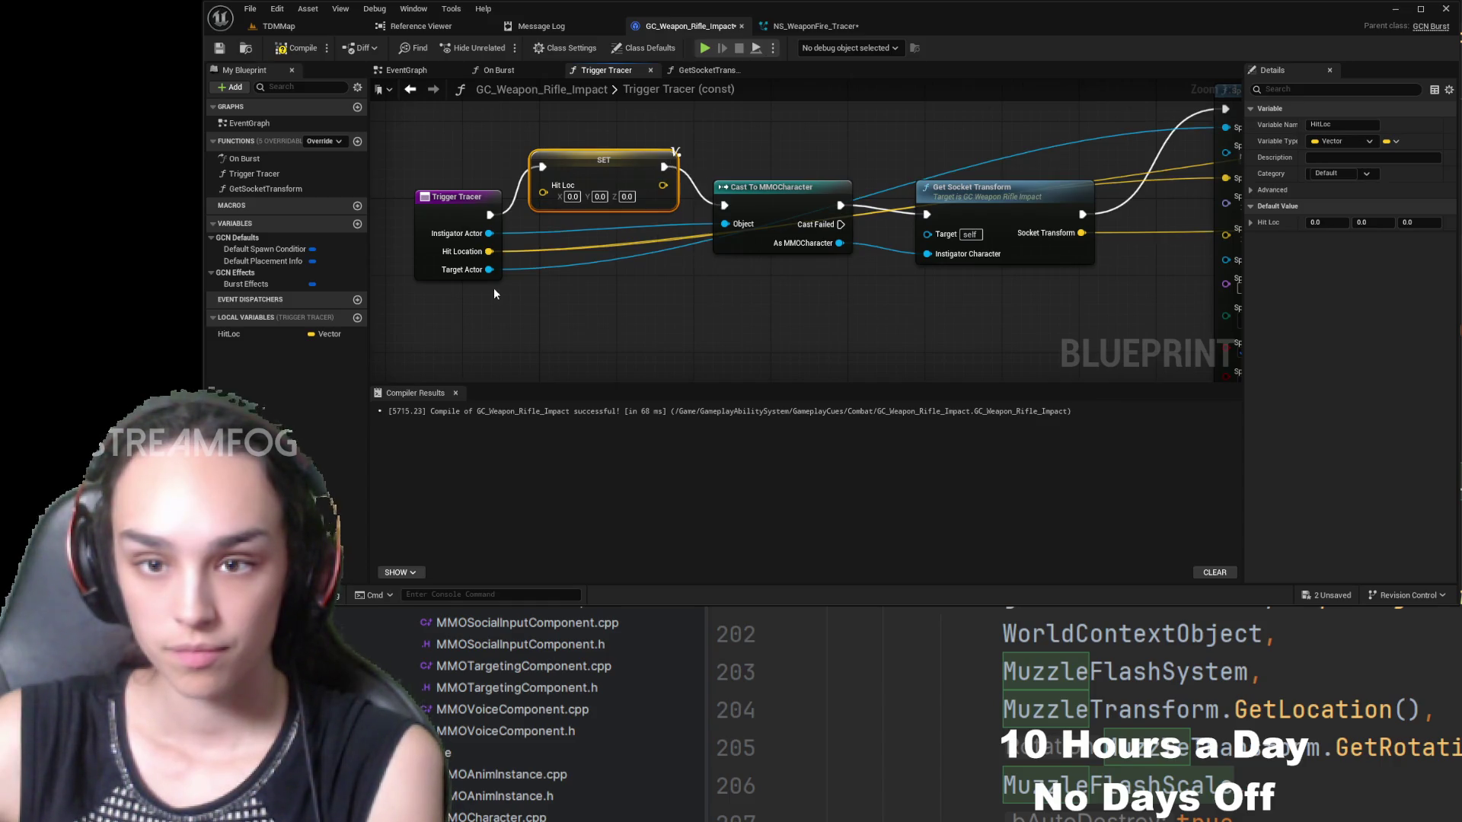
mouse_move(488, 251)
mouse_down()
mouse_move(543, 193)
mouse_move(595, 183)
mouse_up()
- Replace the spawn location and muzzle Position inputs with HitLoc getters
drag(1224, 177, 851, 204)
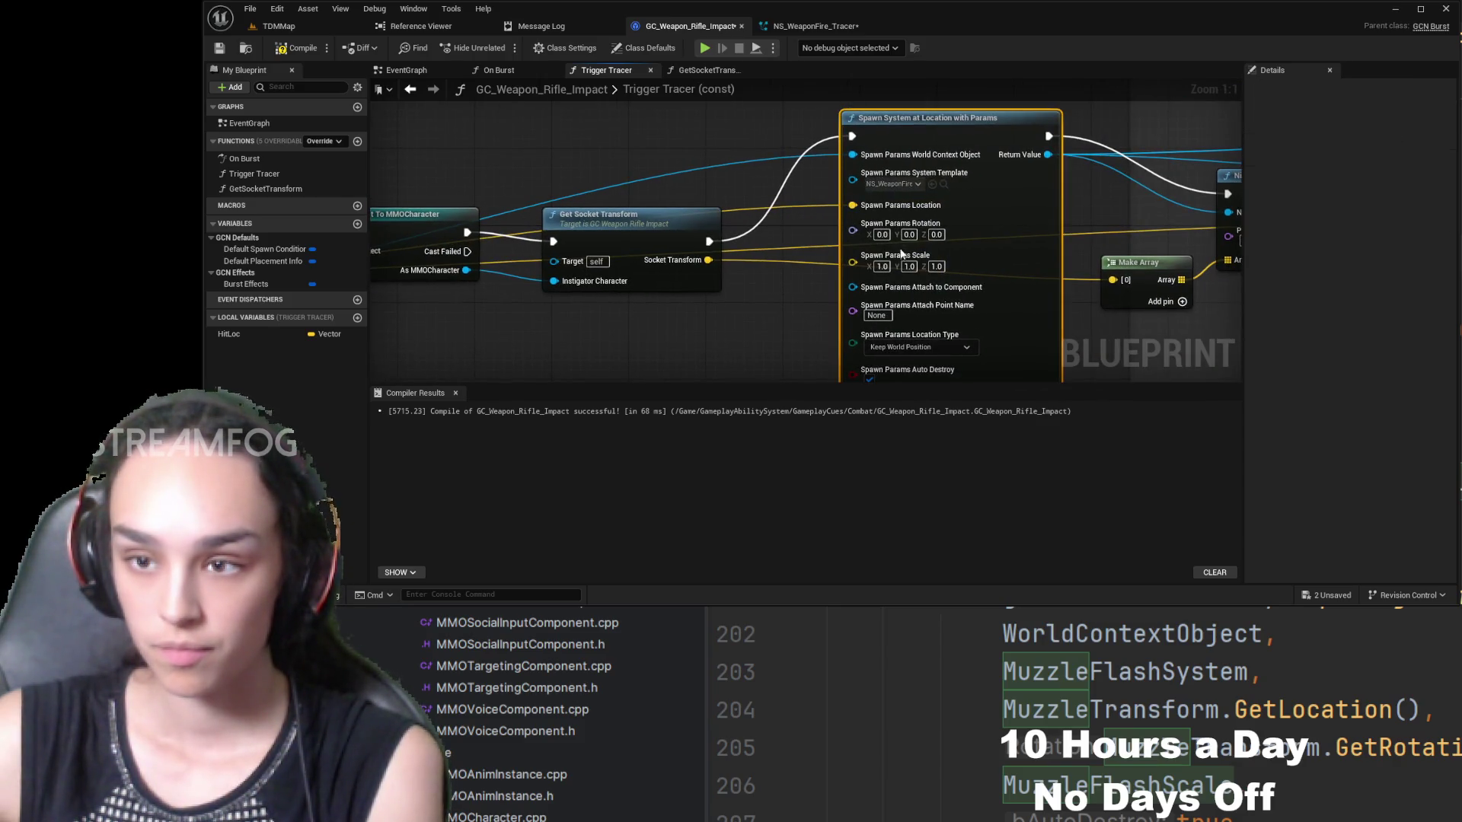
click(240, 331)
mouse_move(228, 333)
mouse_down()
mouse_move(796, 207)
mouse_move(808, 189)
mouse_move(758, 209)
mouse_move(853, 205)
mouse_up()
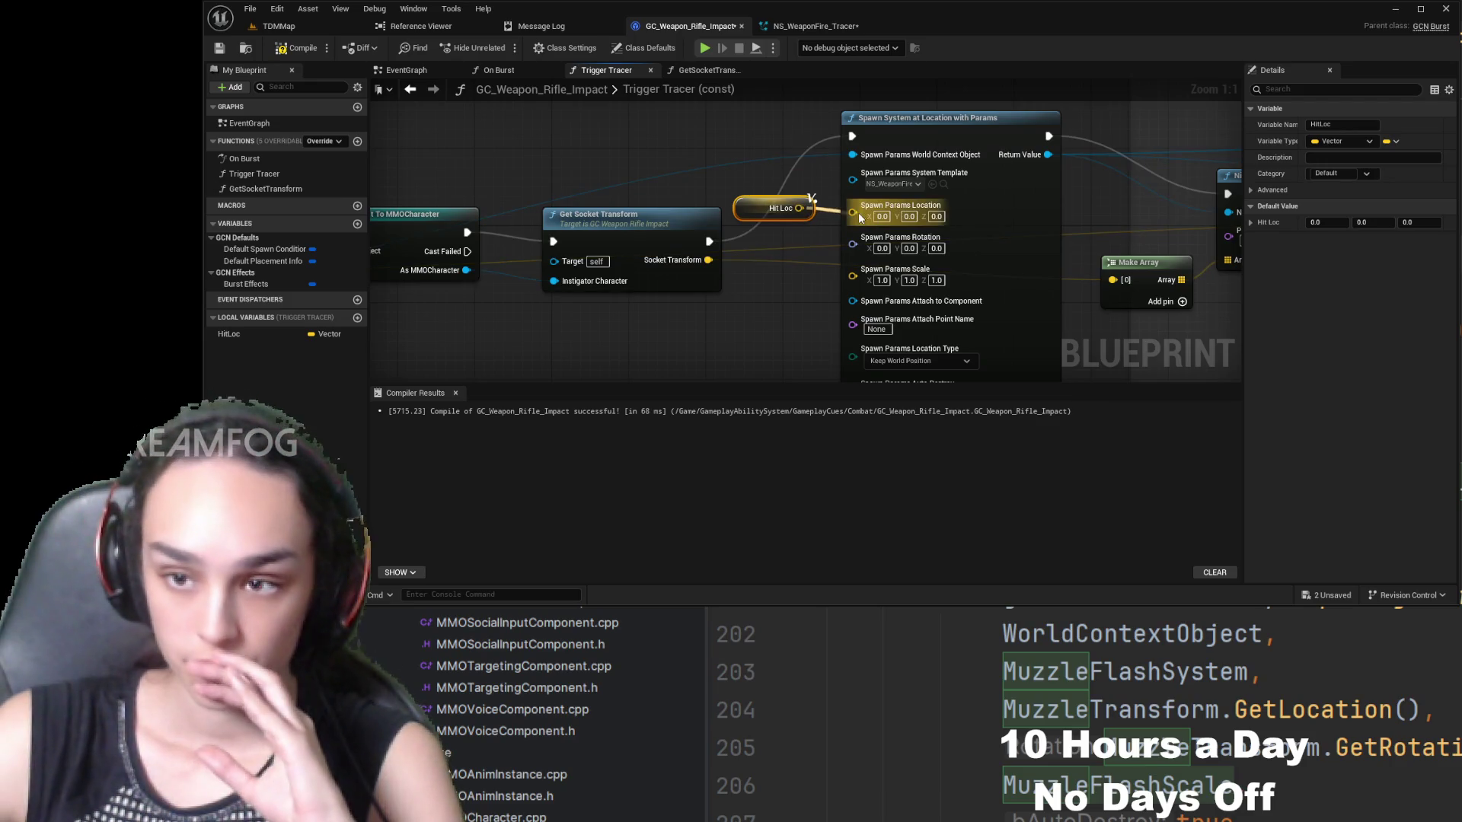
drag(1121, 201, 761, 239)
drag(1032, 287, 719, 294)
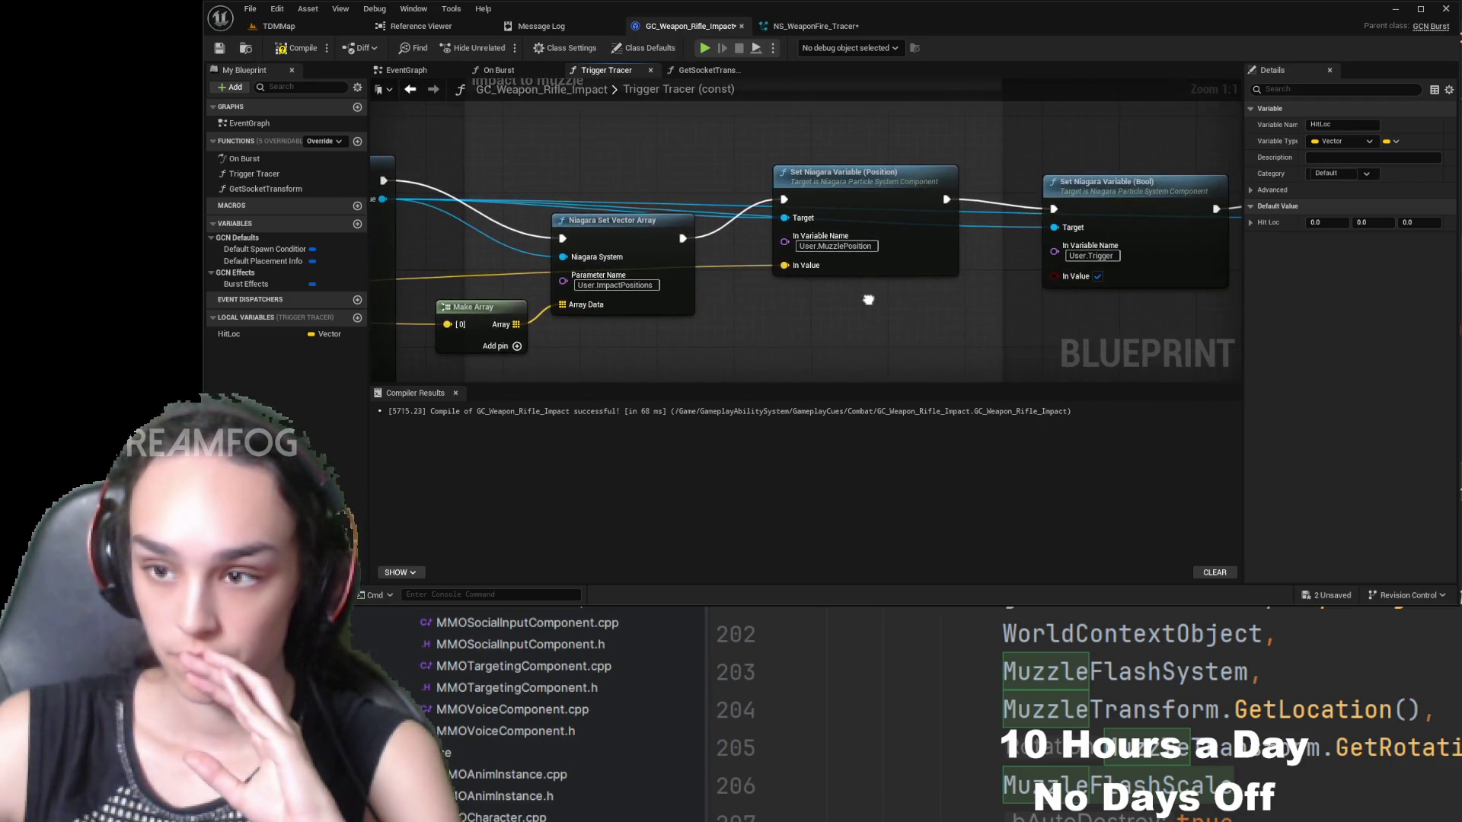
mouse_move(833, 291)
mouse_down()
mouse_move(784, 263)
mouse_move(823, 293)
mouse_up()
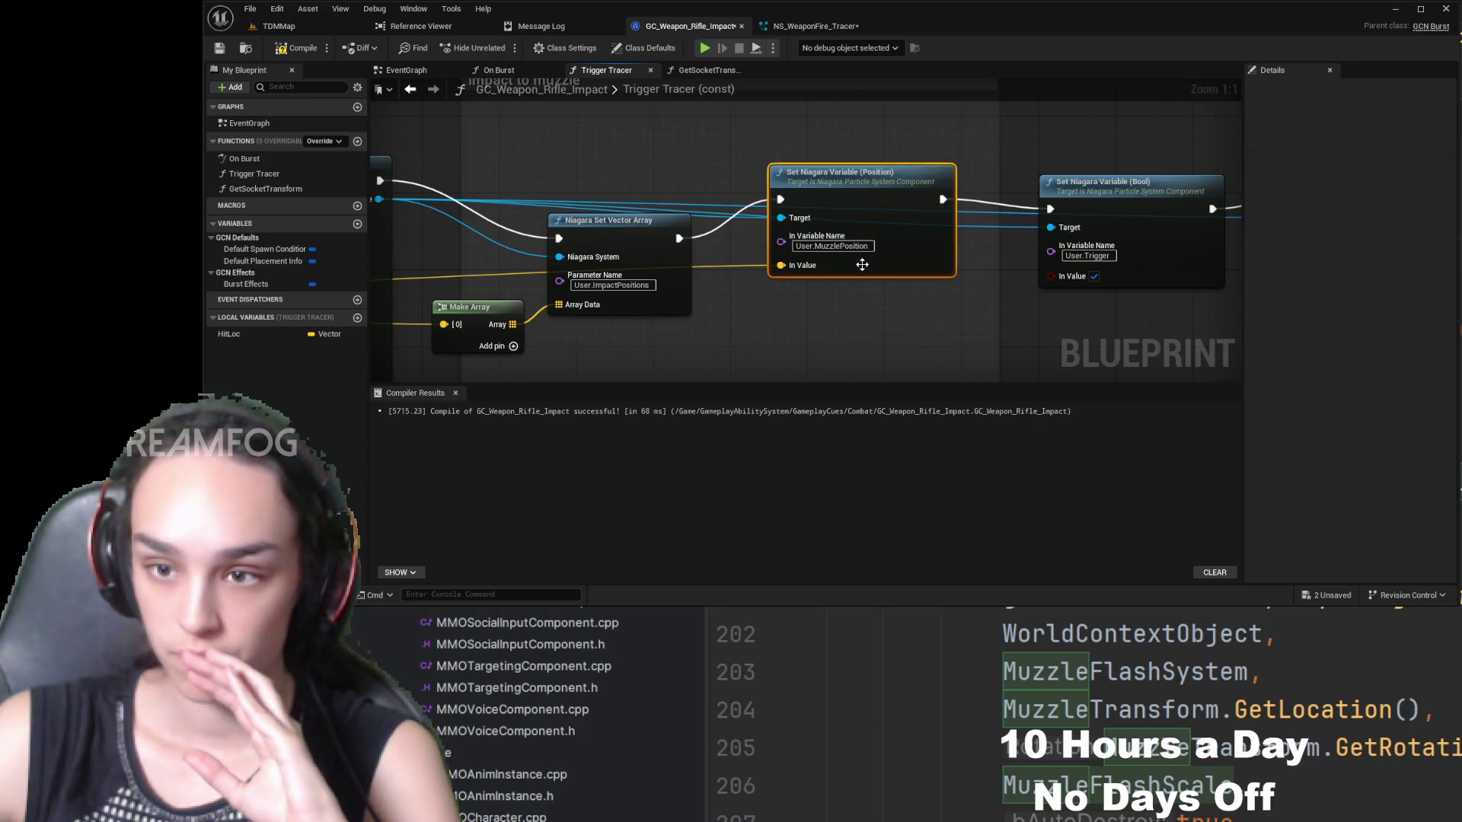
alt+click(782, 265)
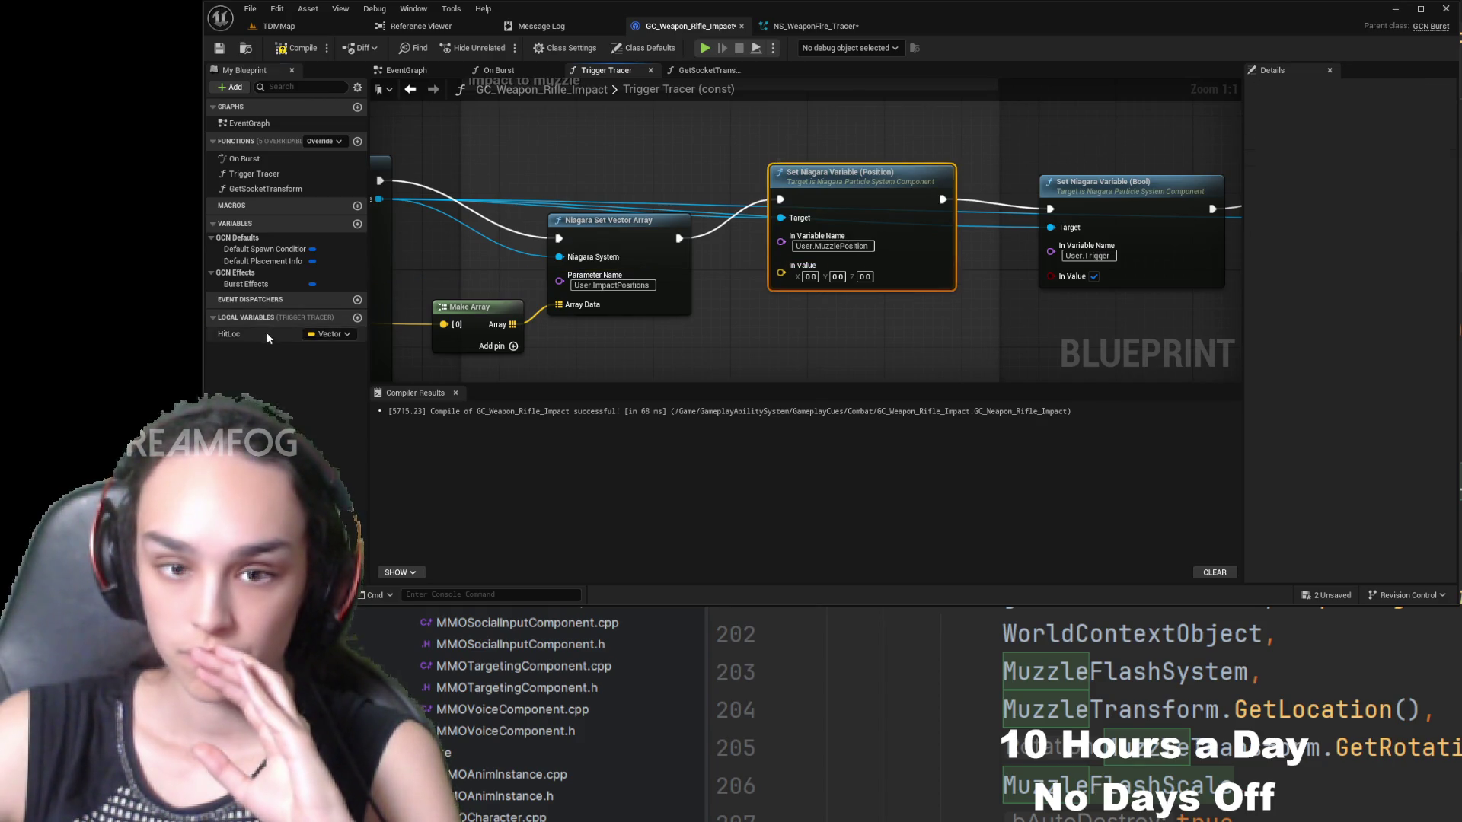
mouse_move(267, 338)
mouse_down()
mouse_move(697, 286)
mouse_move(761, 315)
mouse_move(792, 302)
mouse_move(781, 265)
mouse_up()
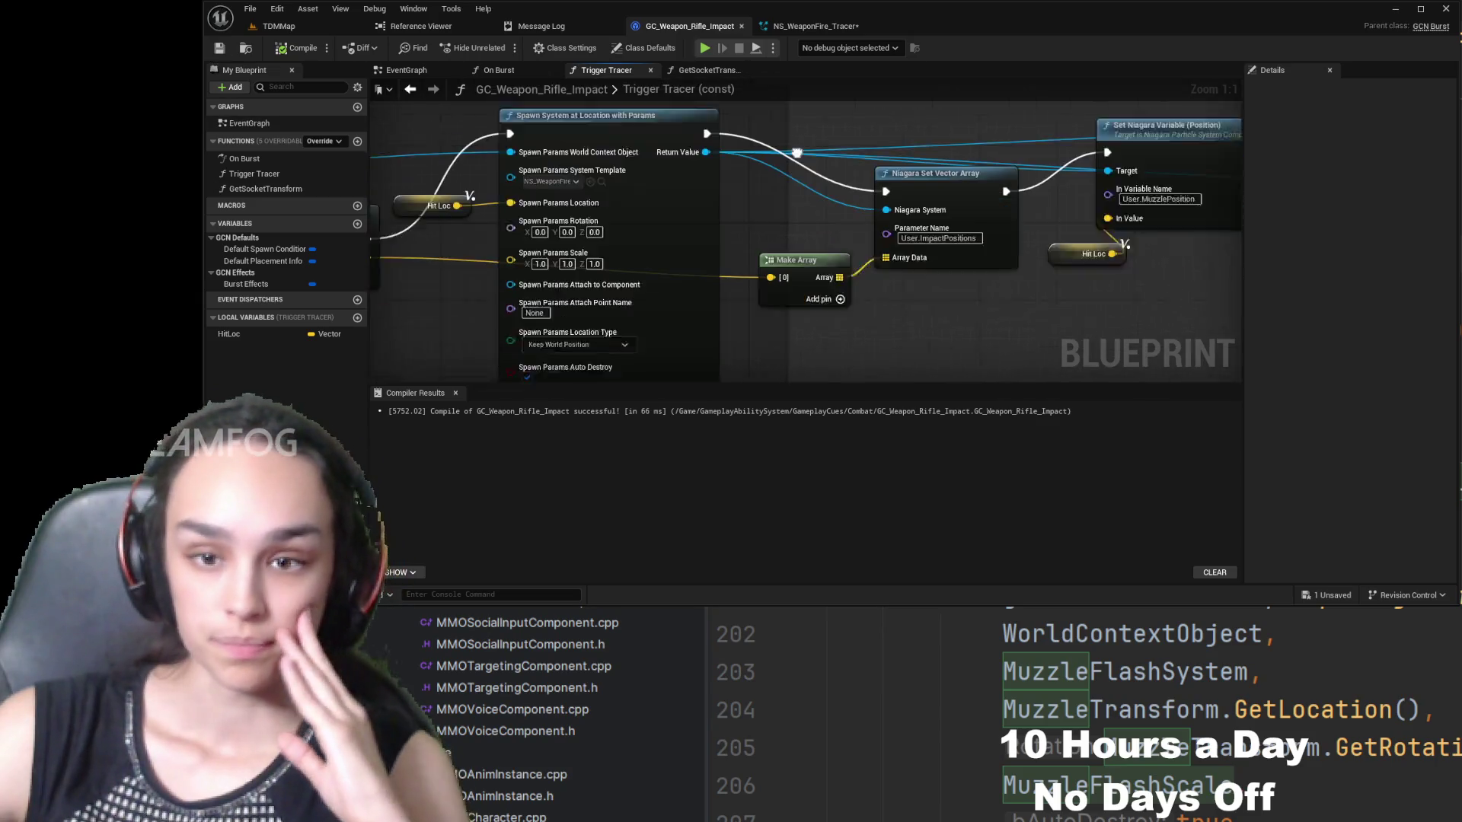
- Tidy the layout of the Trigger Tracer entry, SET HitLoc and Cast To MMOCharacter nodes
mouse_move(796, 152)
mouse_down()
mouse_move(820, 320)
mouse_move(985, 333)
mouse_move(977, 360)
mouse_up()
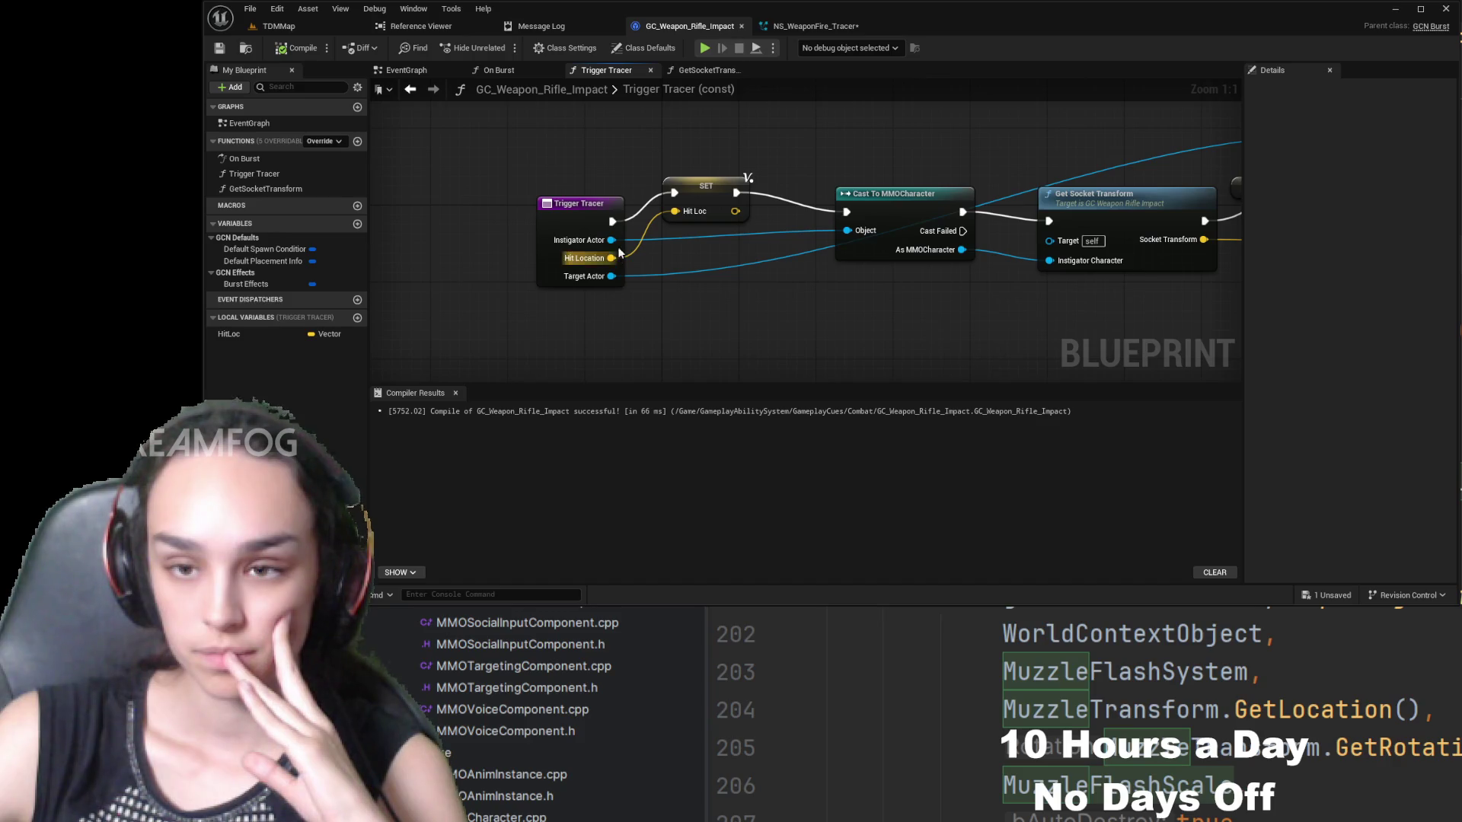
mouse_move(578, 210)
mouse_down()
mouse_move(538, 179)
mouse_move(549, 170)
mouse_up()
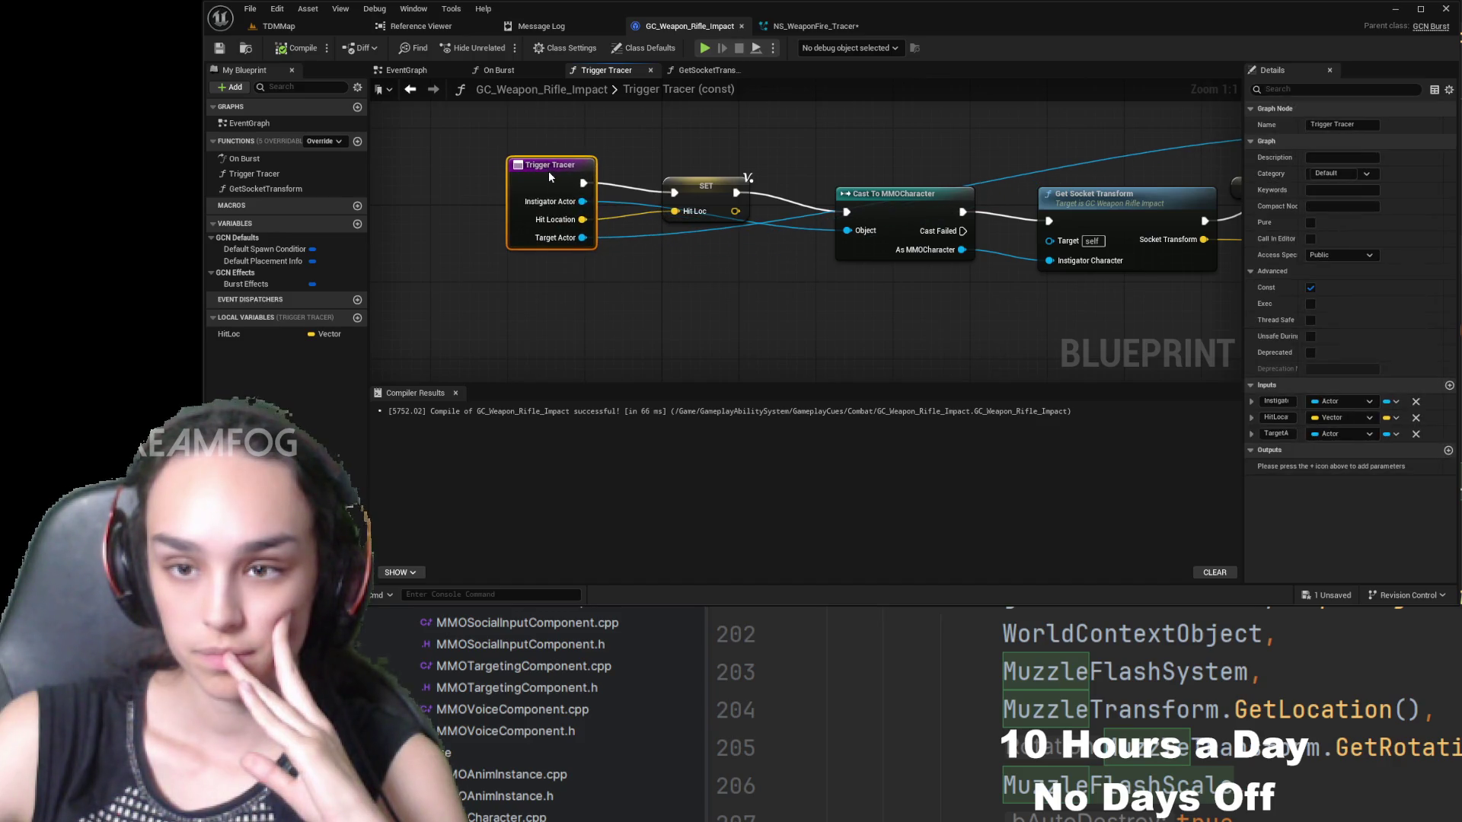
click(712, 186)
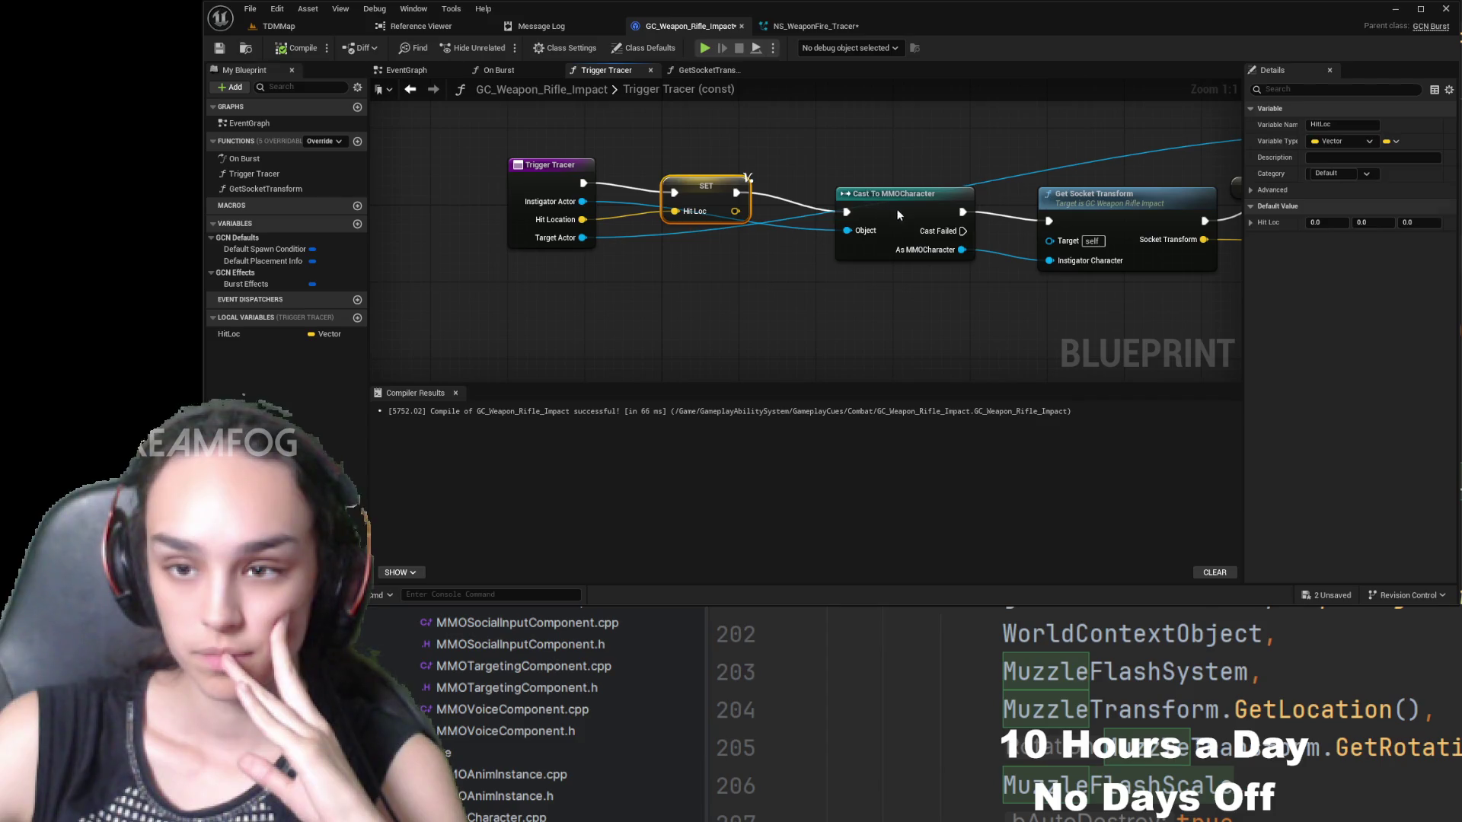
drag(897, 210, 879, 181)
drag(910, 243, 652, 300)
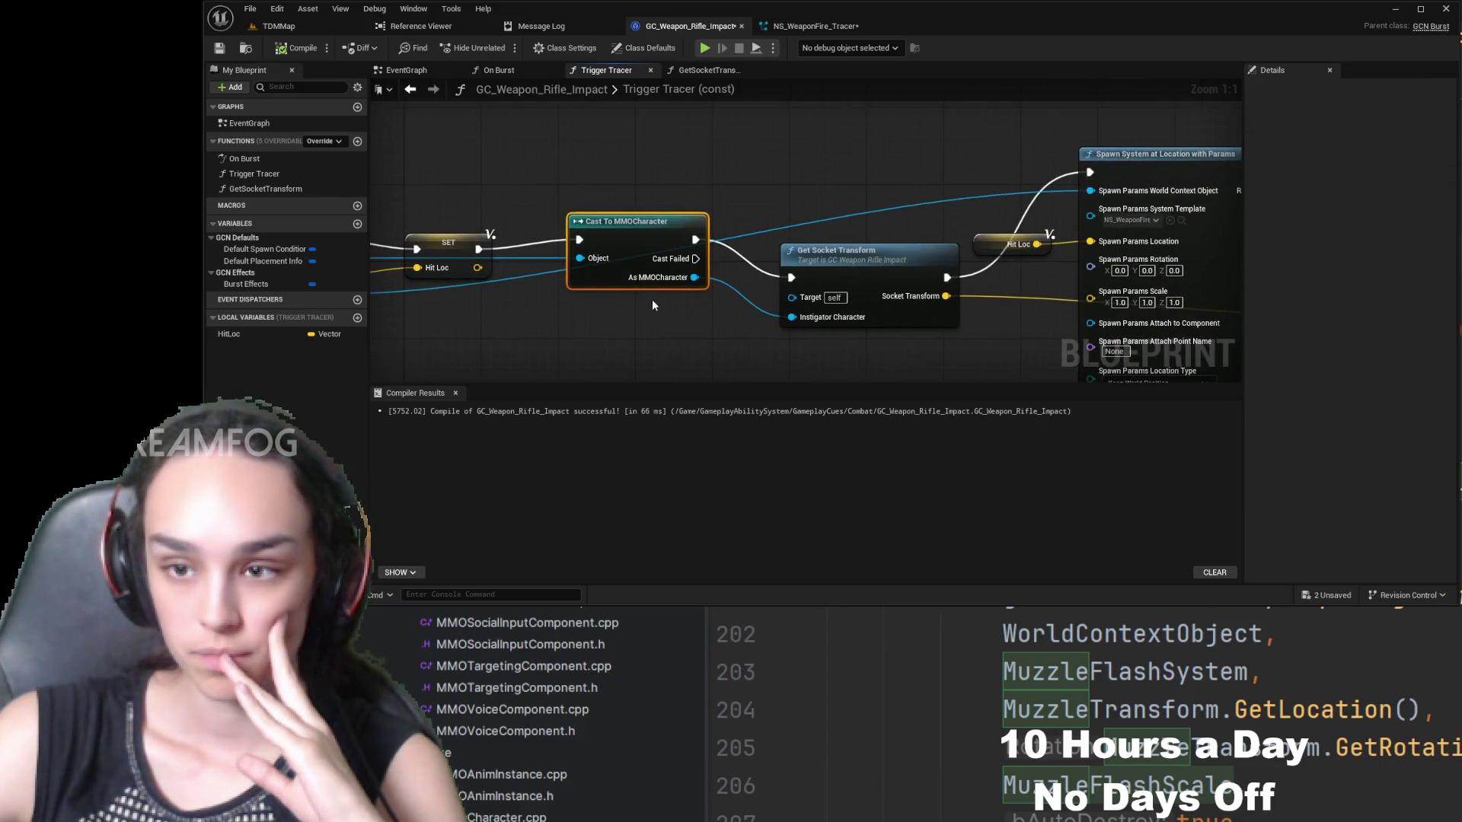
- Inspect the Get Socket Transform and Niagara Set Vector Array nodes in Trigger Tracer
click(834, 259)
scroll(836, 229, down, 3)
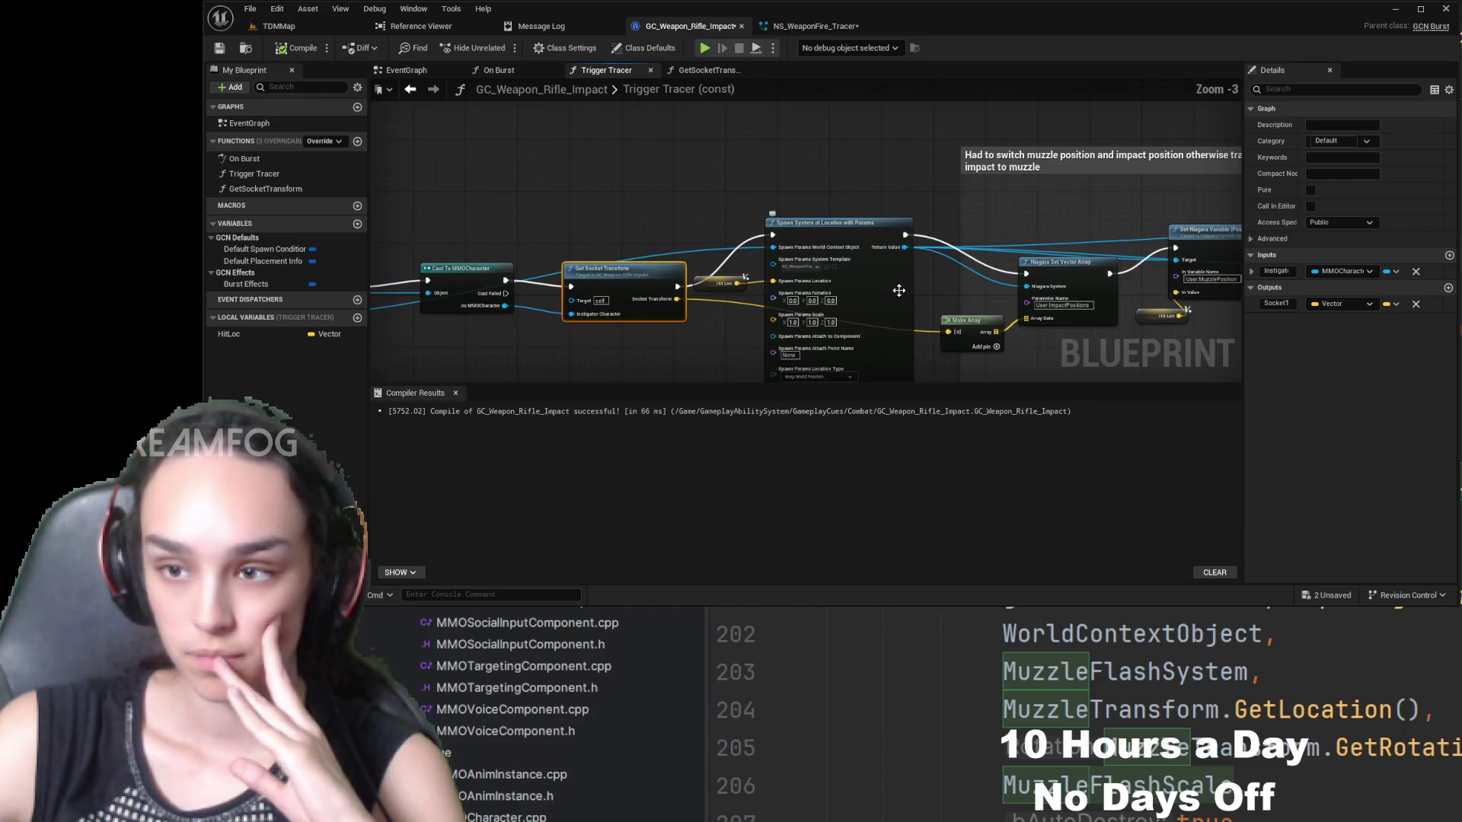
scroll(689, 356, up, 3)
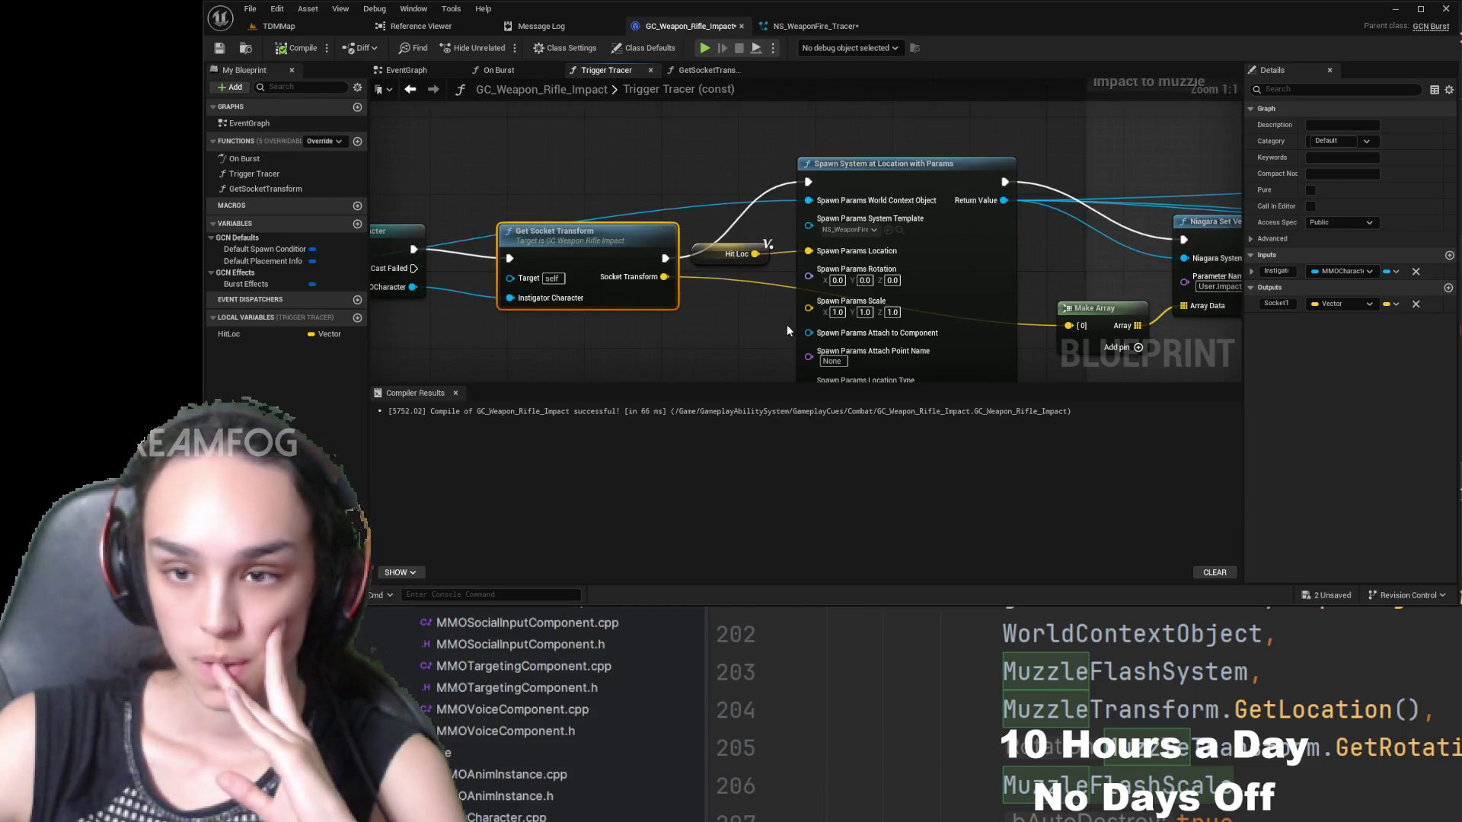
drag(775, 335, 580, 301)
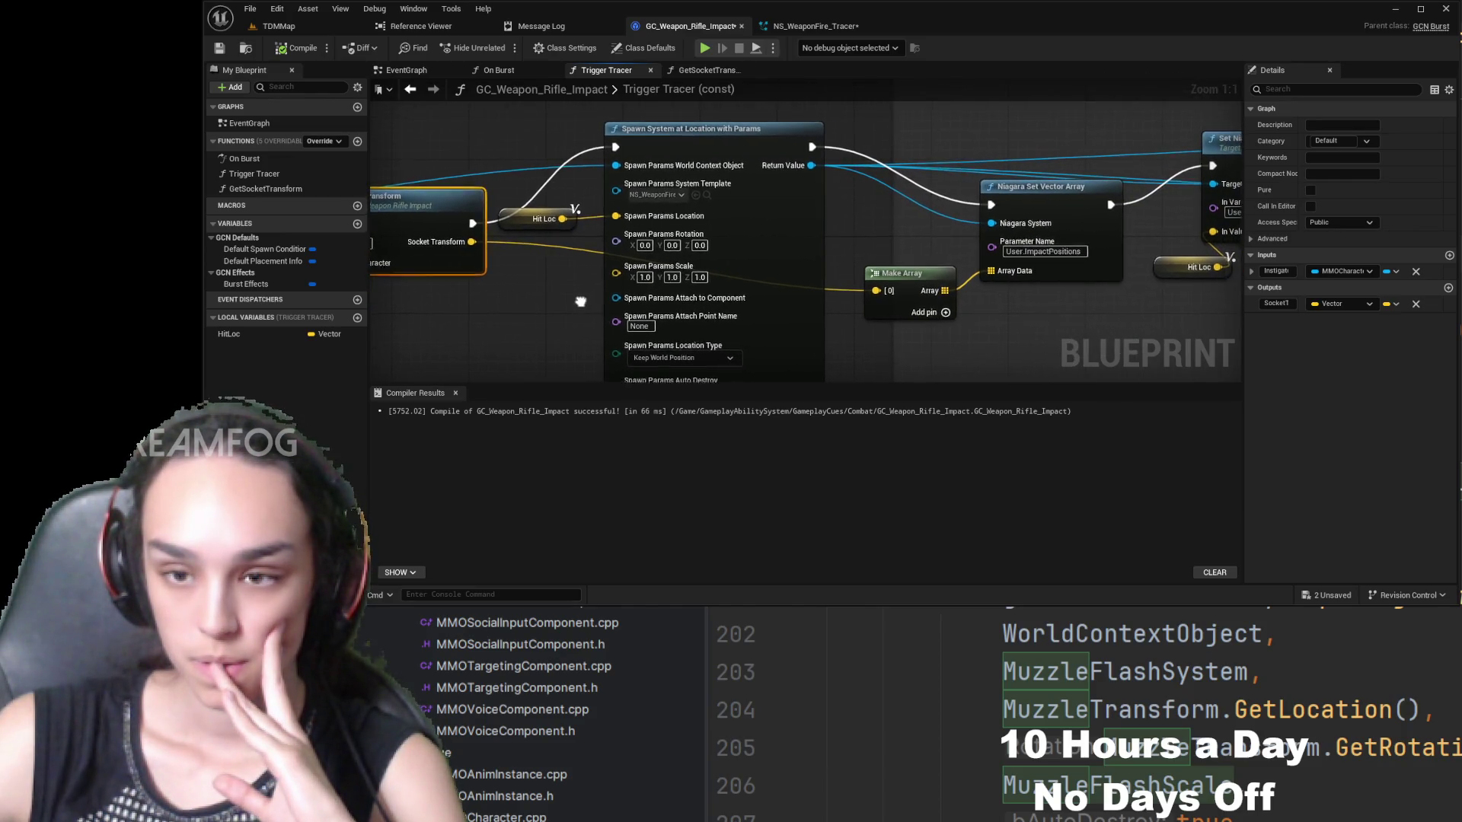
scroll(581, 302, down, 3)
scroll(1053, 291, up, 3)
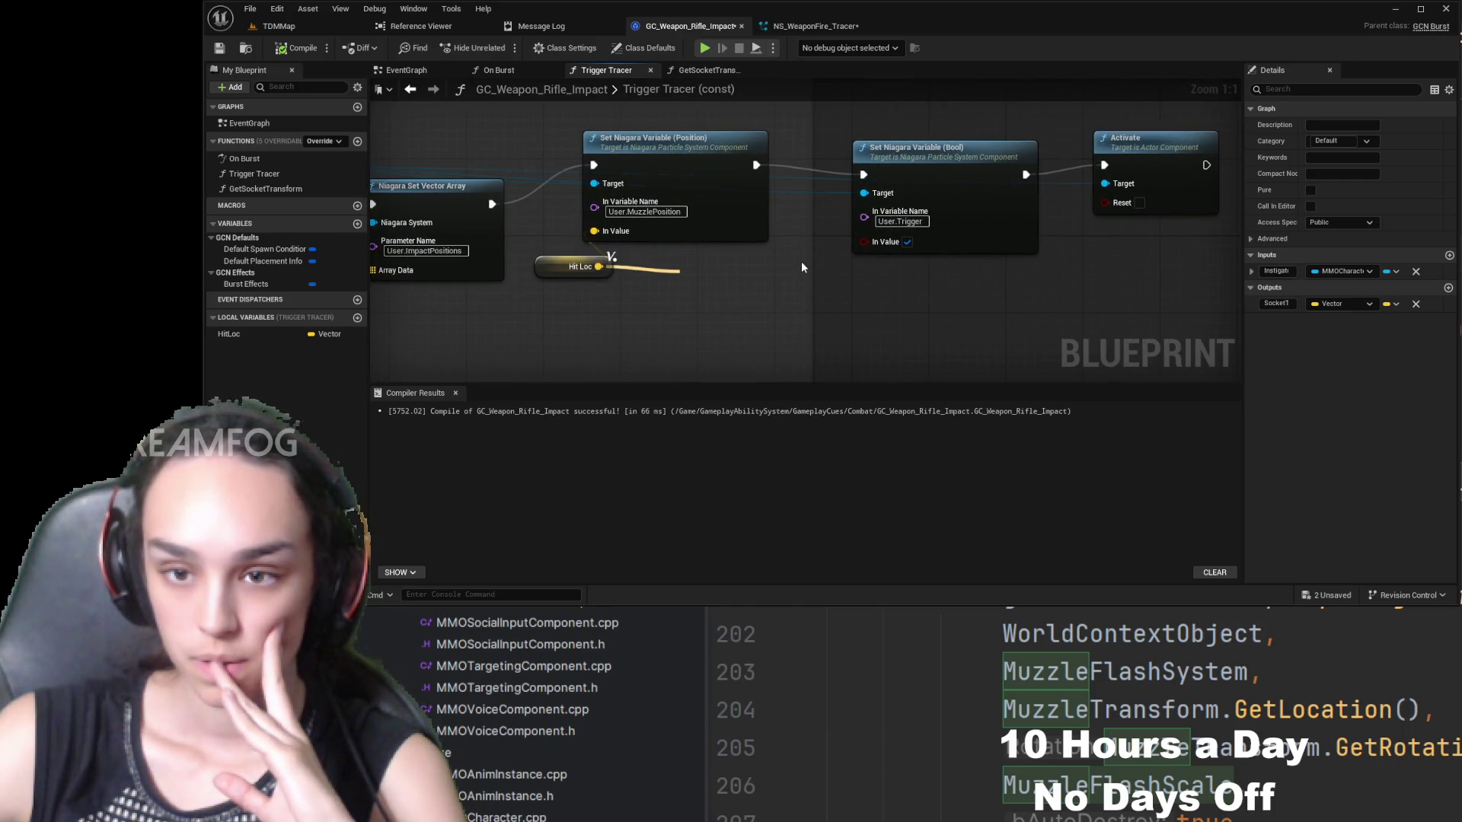
click(912, 273)
drag(911, 273, 982, 282)
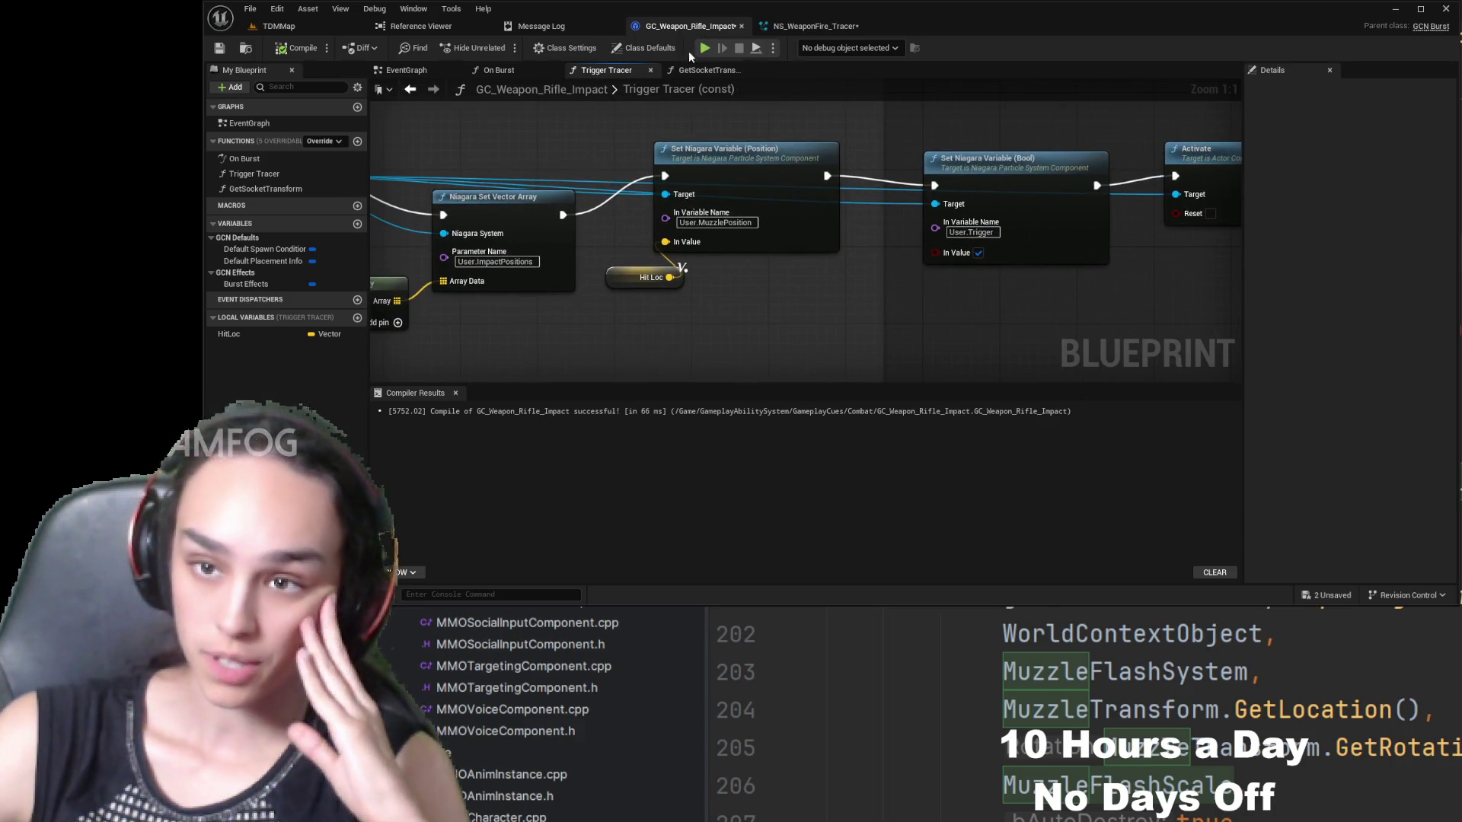
- Switch to On Burst and zoom around its Spawn System at Location node chain
click(523, 71)
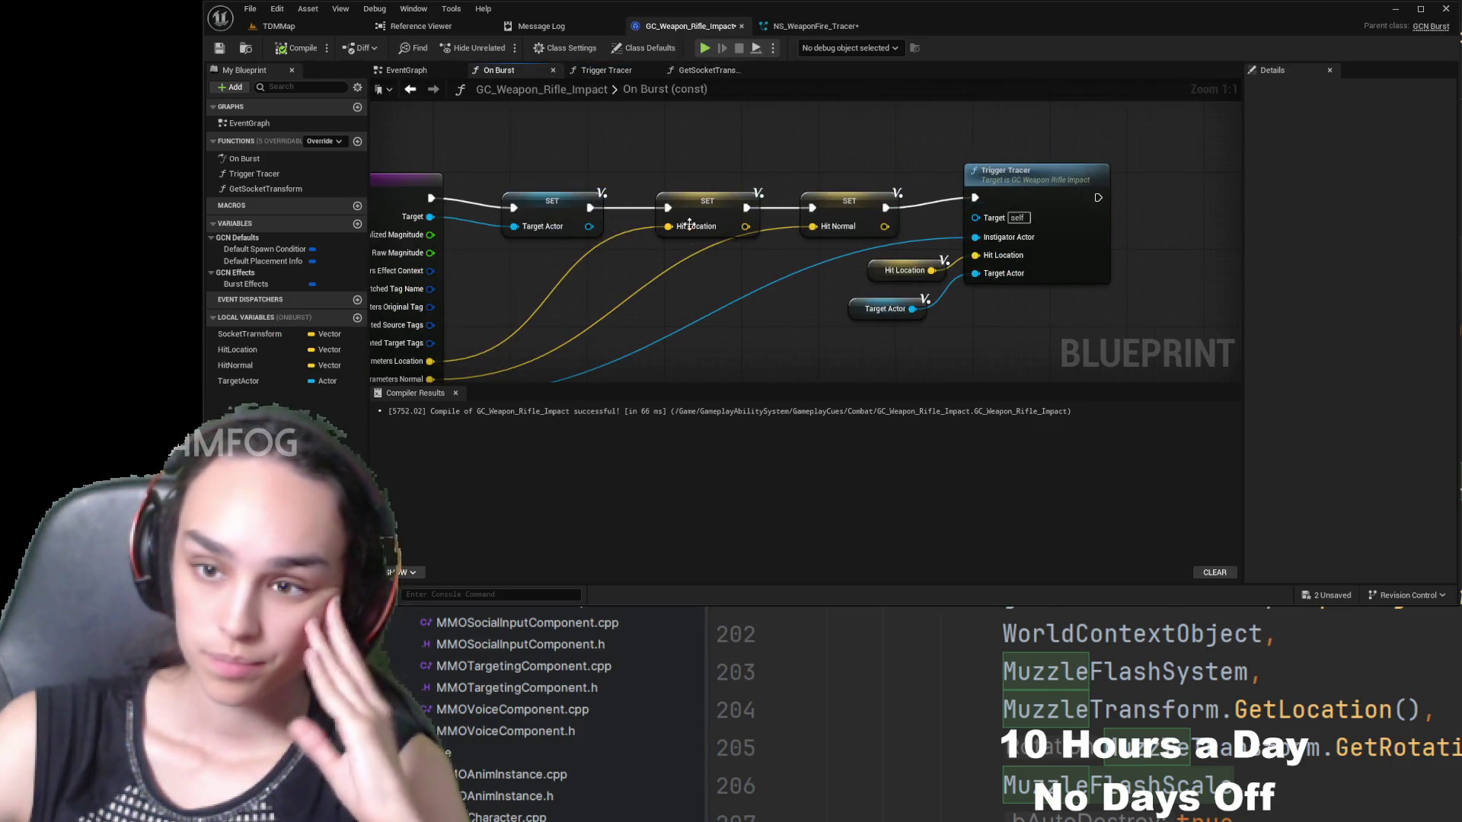
mouse_move(1088, 256)
mouse_down()
mouse_move(751, 257)
mouse_move(864, 252)
mouse_up()
scroll(867, 253, down, 10)
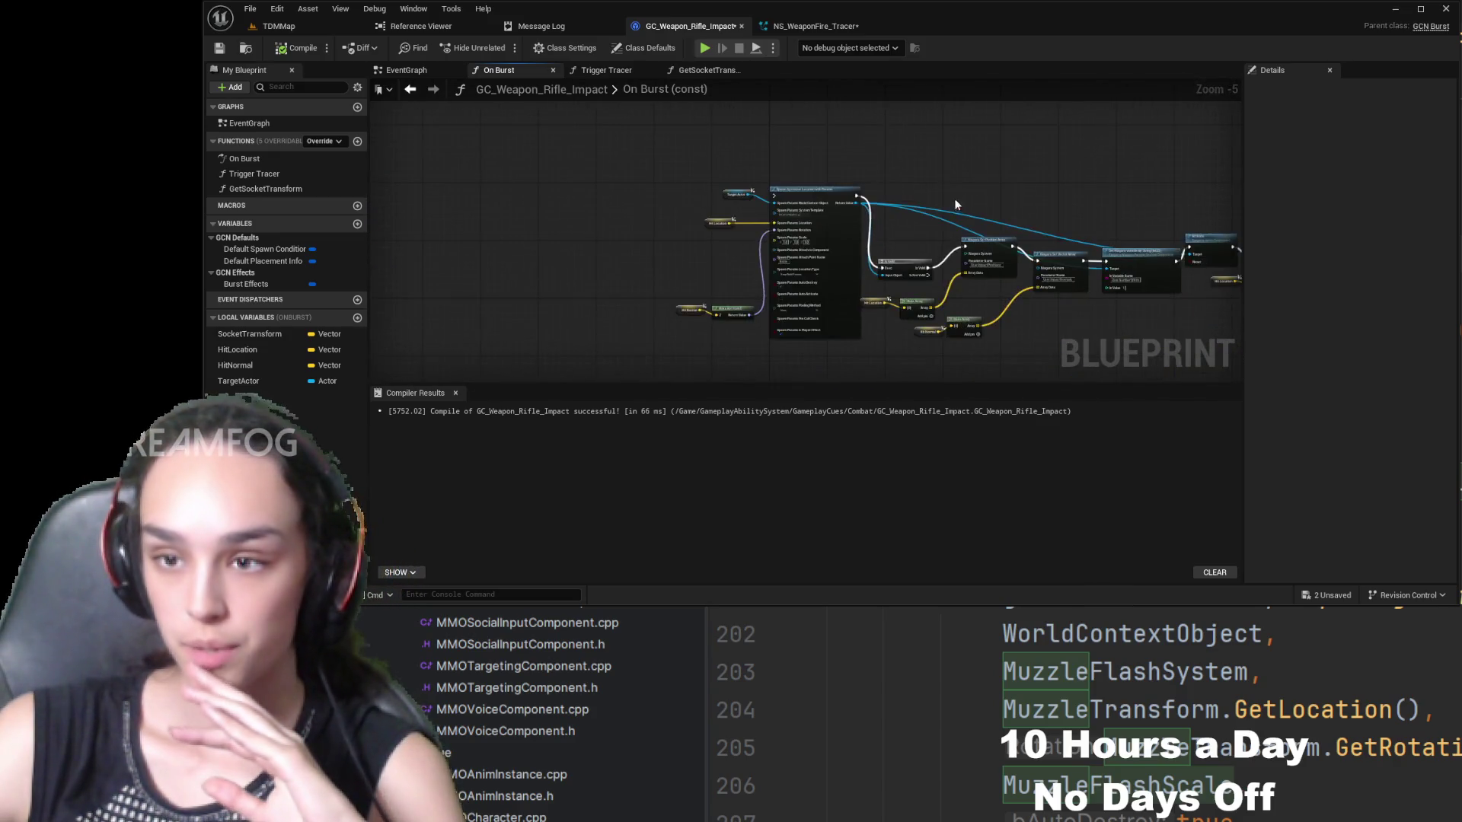
mouse_move(1060, 297)
mouse_down()
mouse_move(1080, 212)
mouse_move(695, 359)
mouse_move(838, 294)
mouse_move(678, 234)
mouse_up()
scroll(678, 234, up, 7)
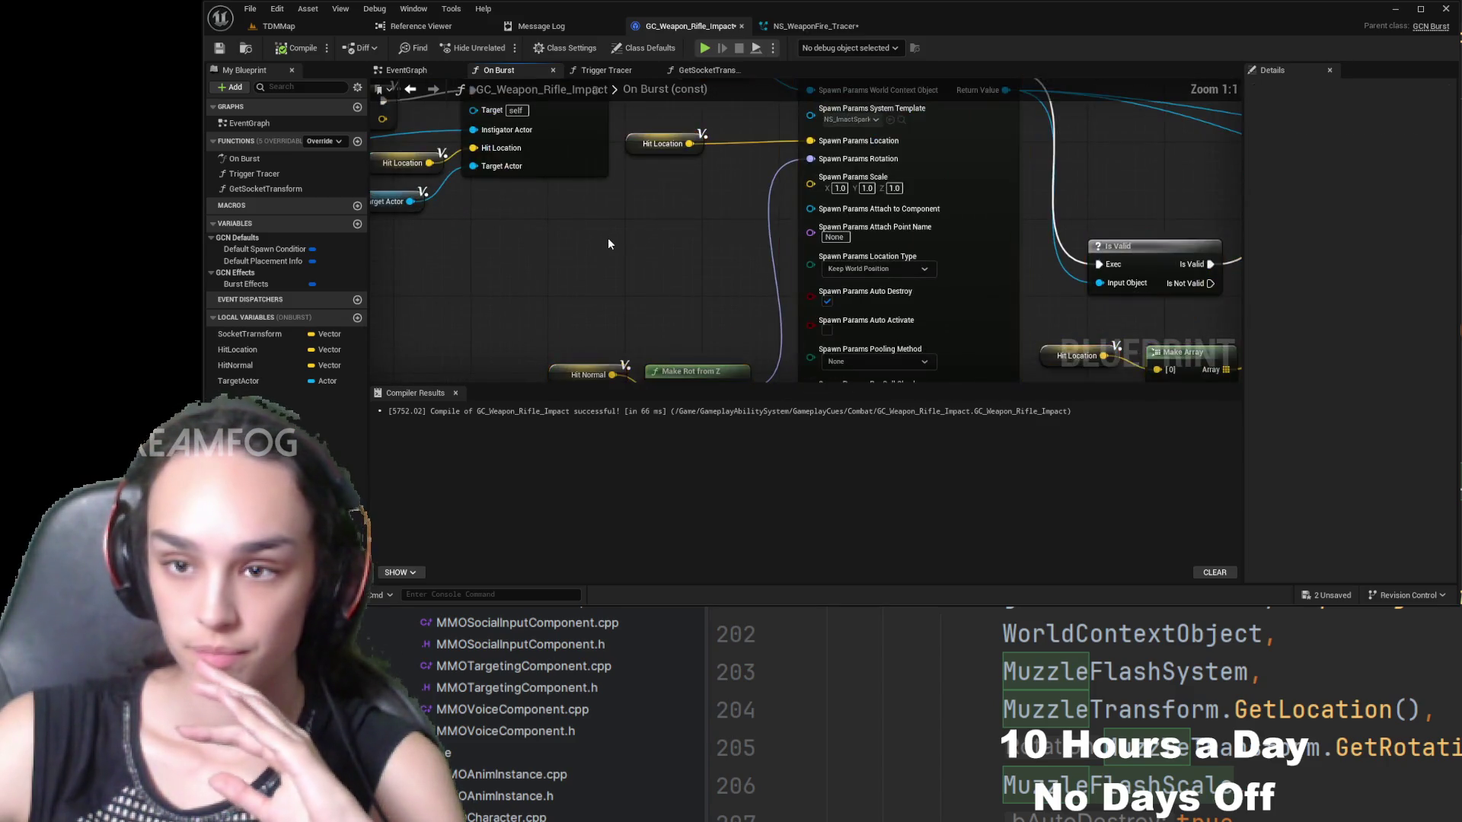
scroll(623, 246, down, 7)
scroll(830, 262, up, 4)
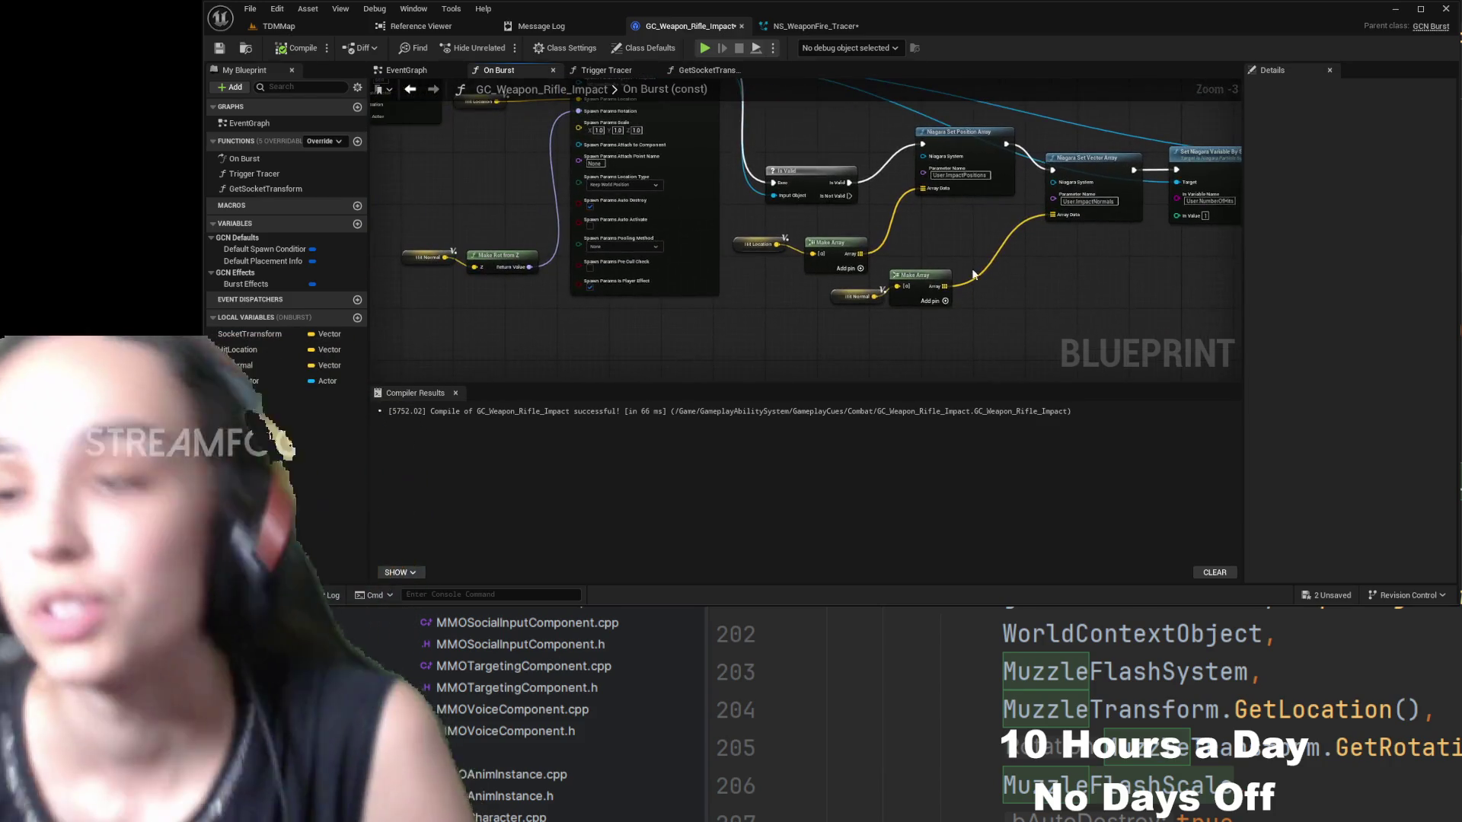
scroll(767, 236, down, 1)
scroll(737, 222, up, 2)
drag(762, 162, 848, 252)
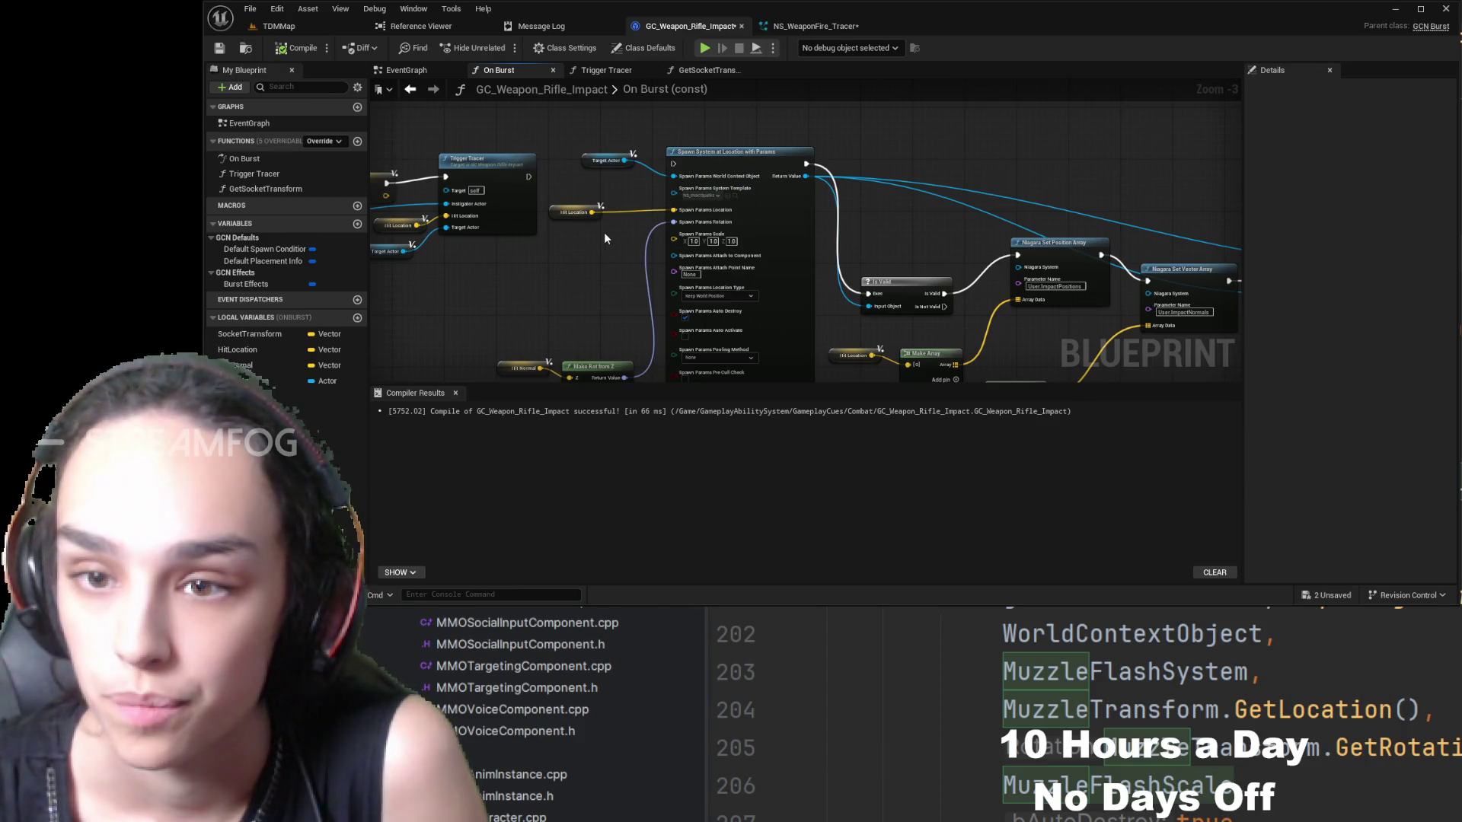
scroll(595, 238, up, 3)
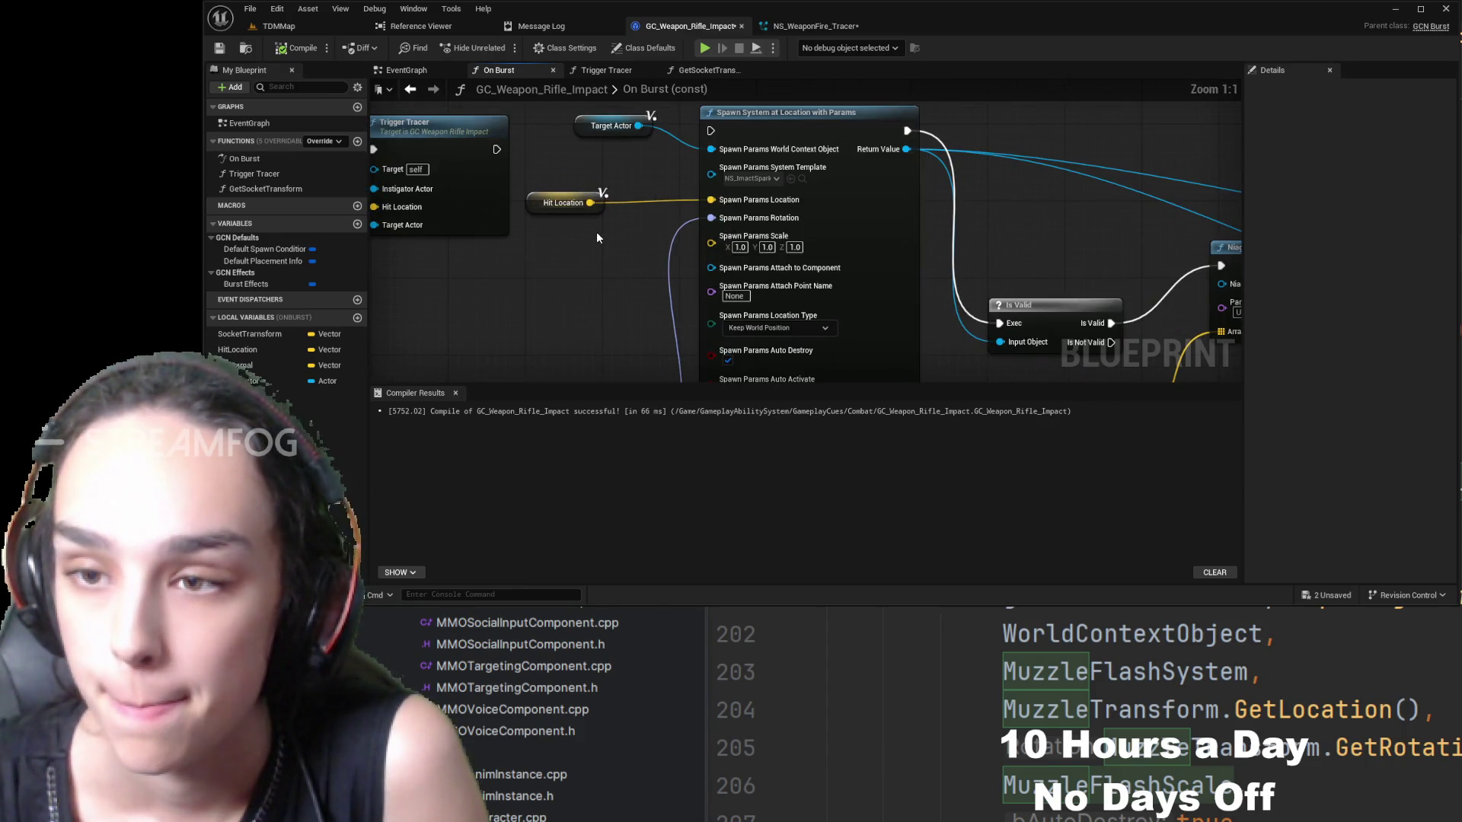
scroll(596, 237, down, 4)
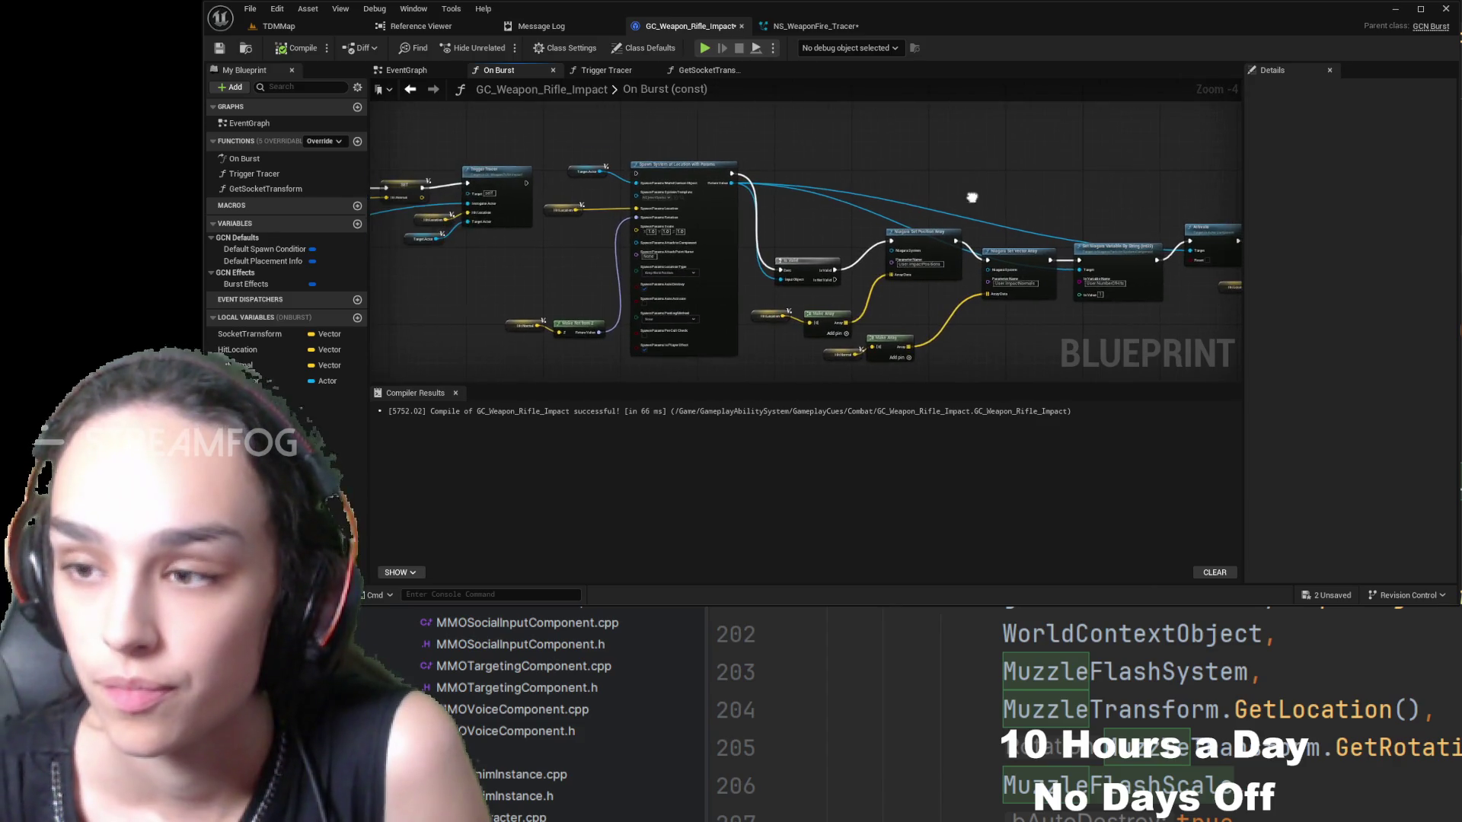
- Add a function named TriggerImpactParticles and close the GetSocketTransform and Trigger Tracer graphs
click(357, 141)
text(TriggerImpa)
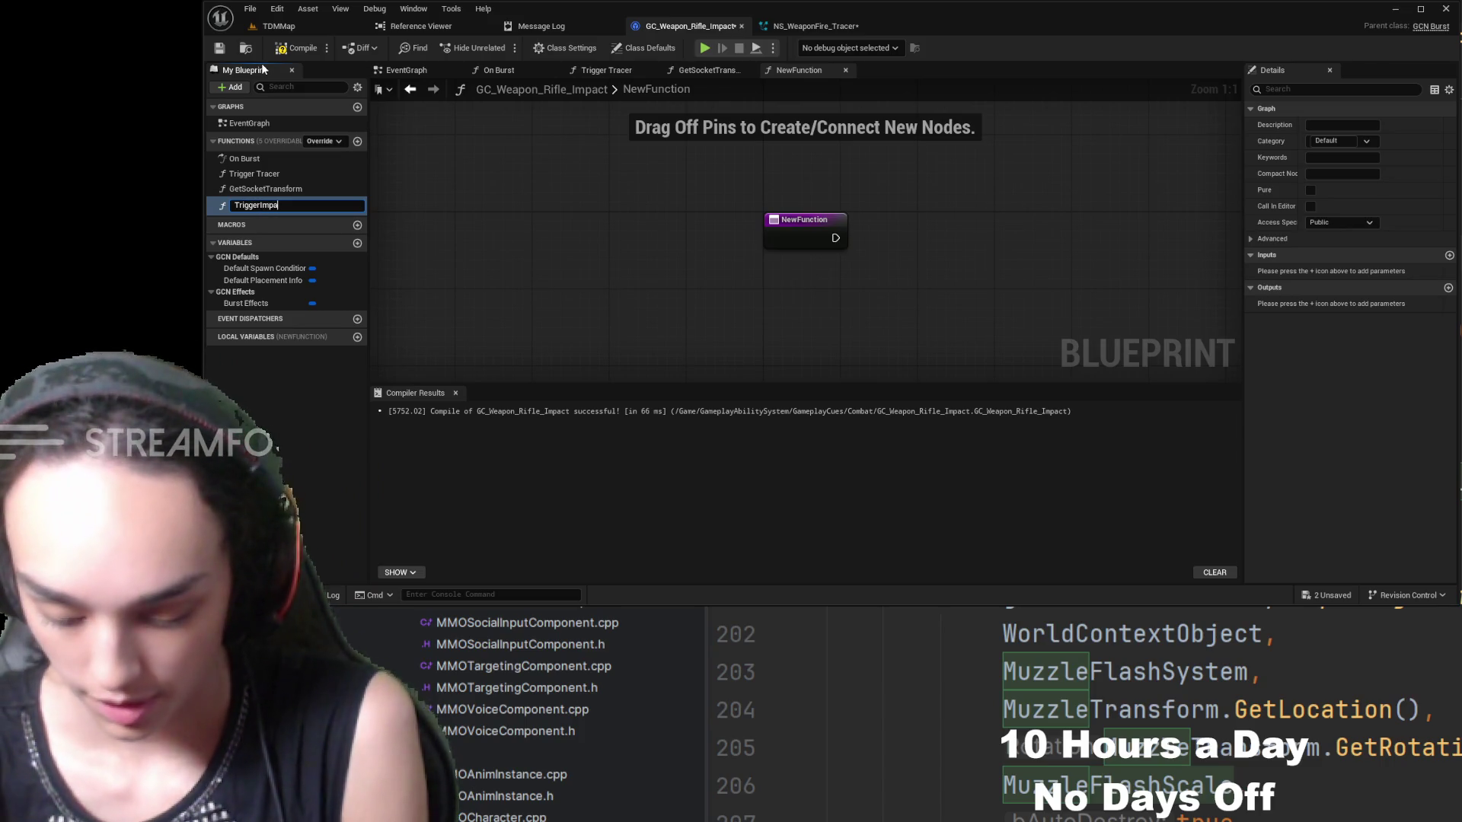
text(s)
key(Return)
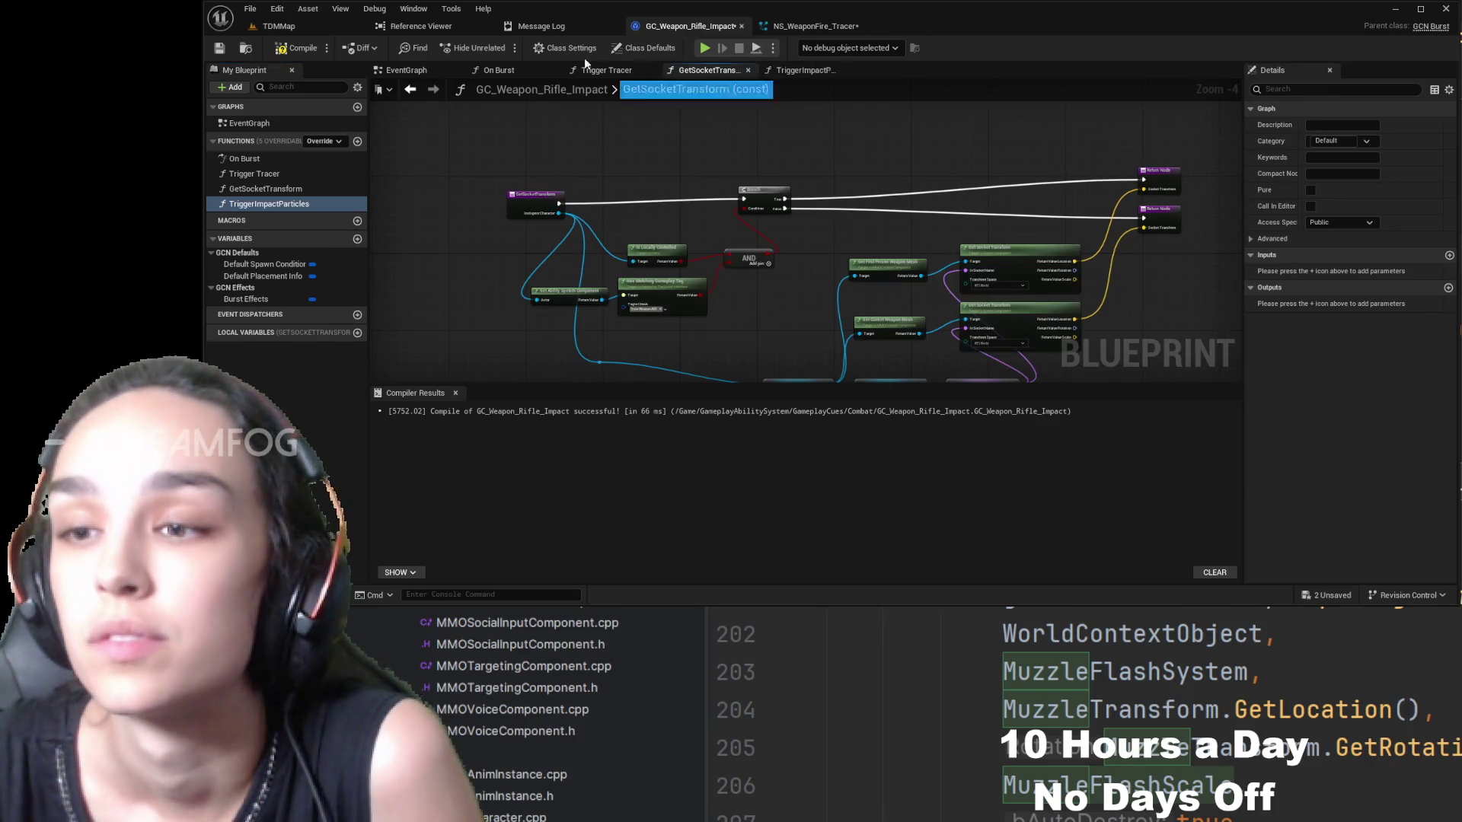
click(748, 70)
click(649, 70)
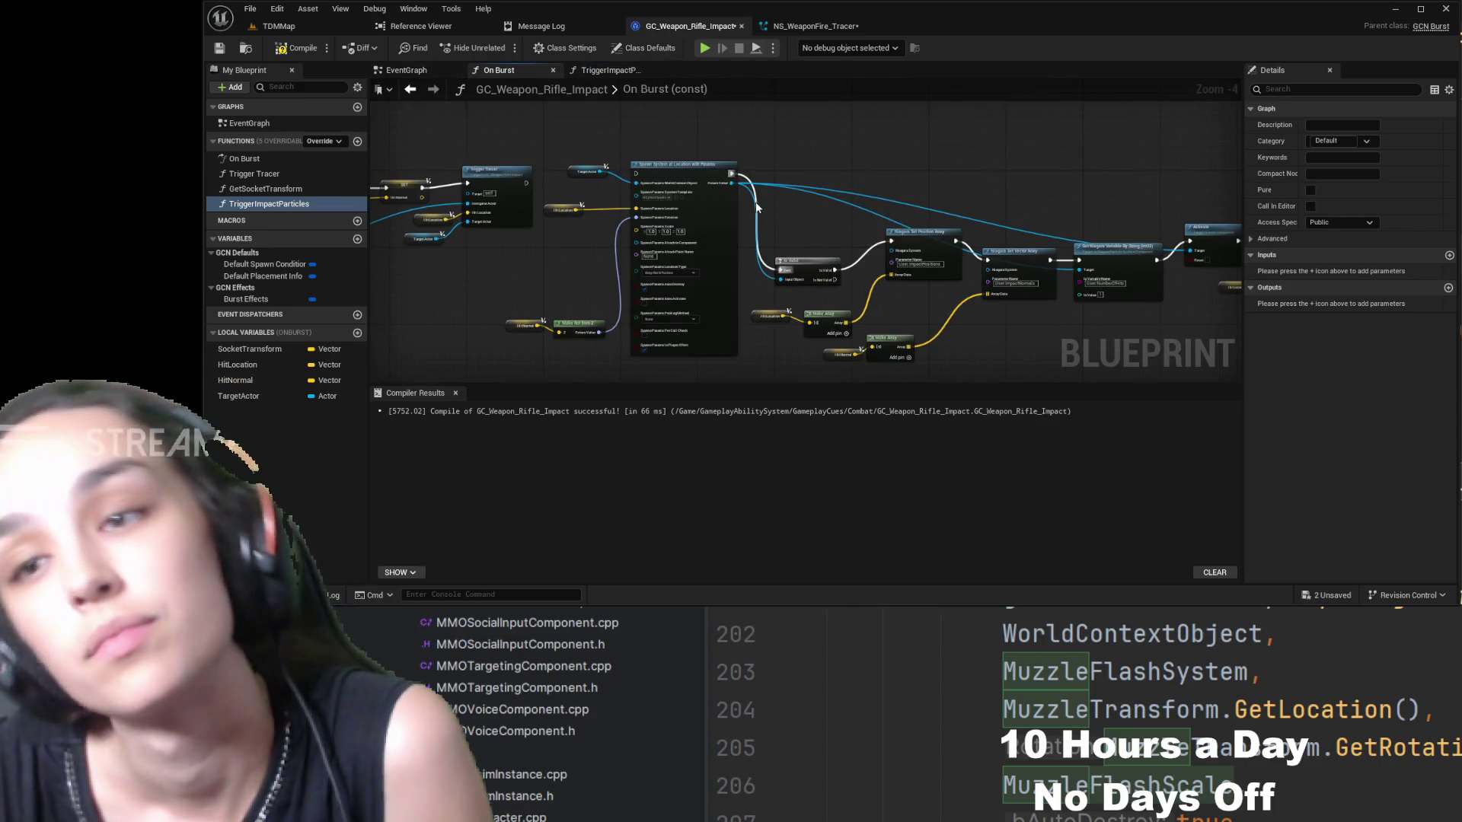
- Marquee-select the particle-spawning nodes in On Burst for copying
mouse_move(722, 185)
mouse_down()
mouse_move(1064, 138)
mouse_move(1035, 167)
mouse_up()
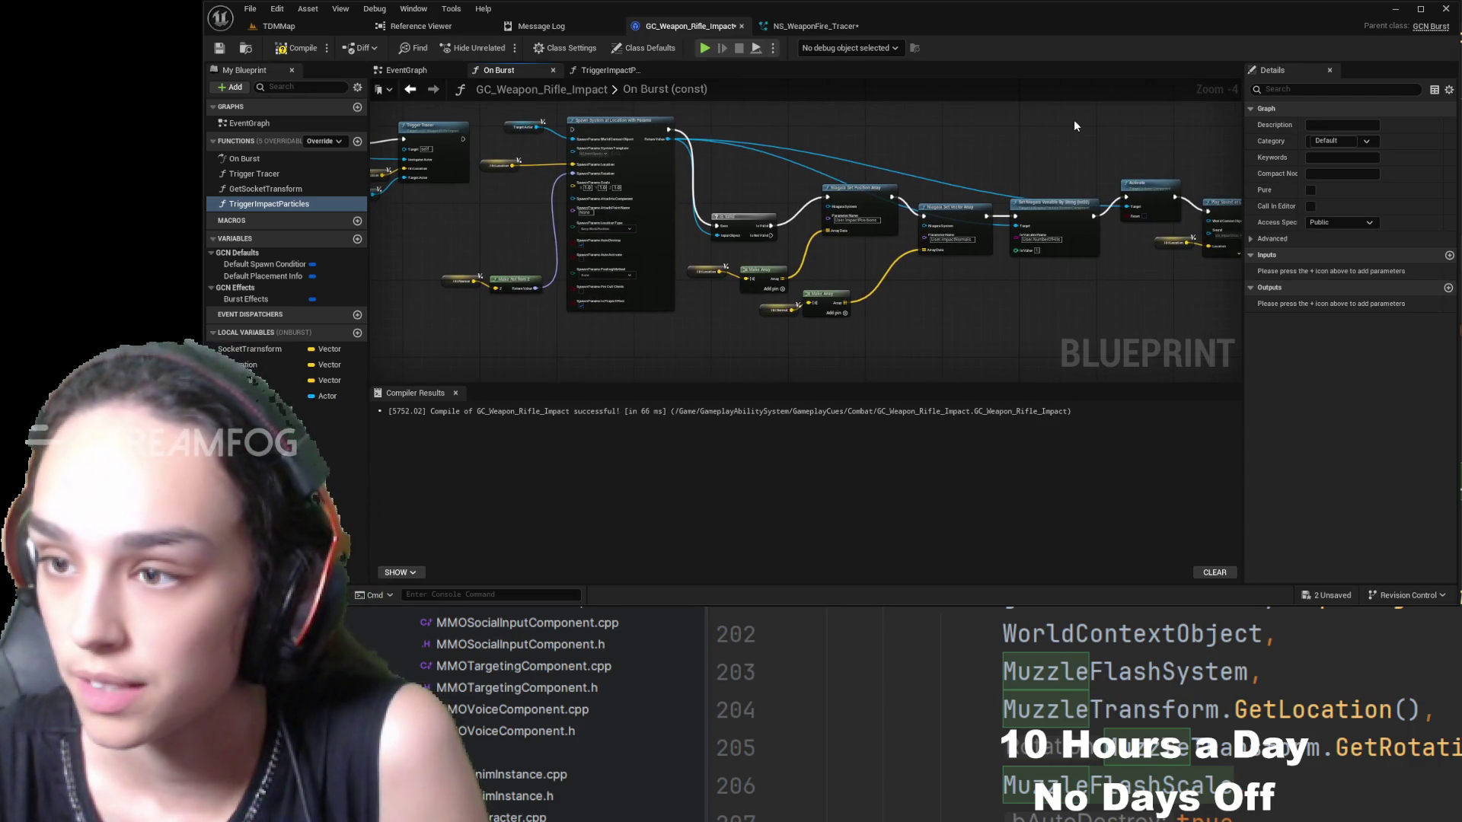
mouse_move(1074, 120)
mouse_down()
mouse_move(1090, 172)
mouse_move(1122, 139)
mouse_move(1058, 218)
mouse_move(610, 289)
mouse_move(649, 291)
mouse_up()
scroll(1122, 139, down, 1)
scroll(653, 271, up, 5)
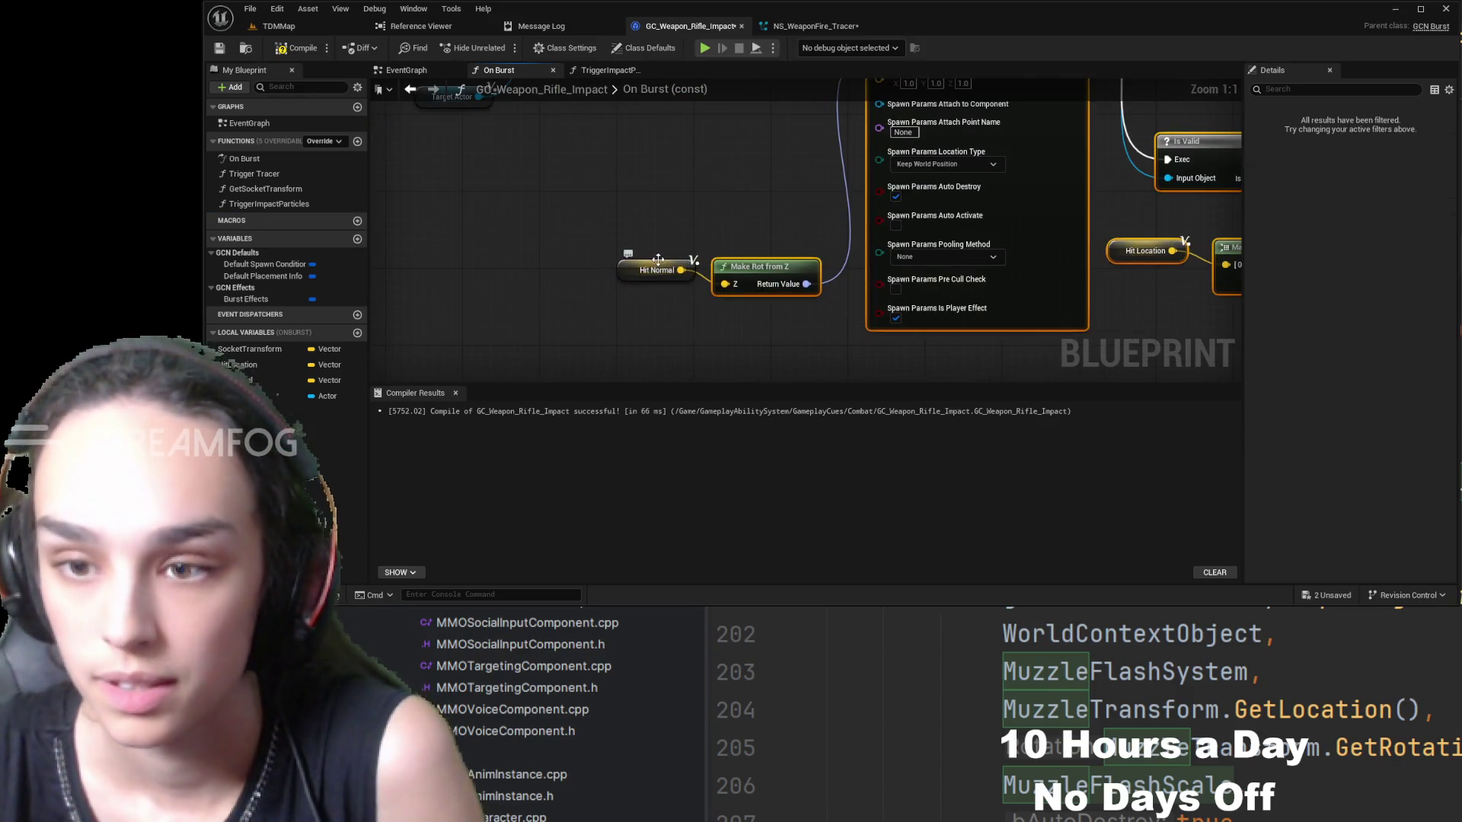
click(595, 71)
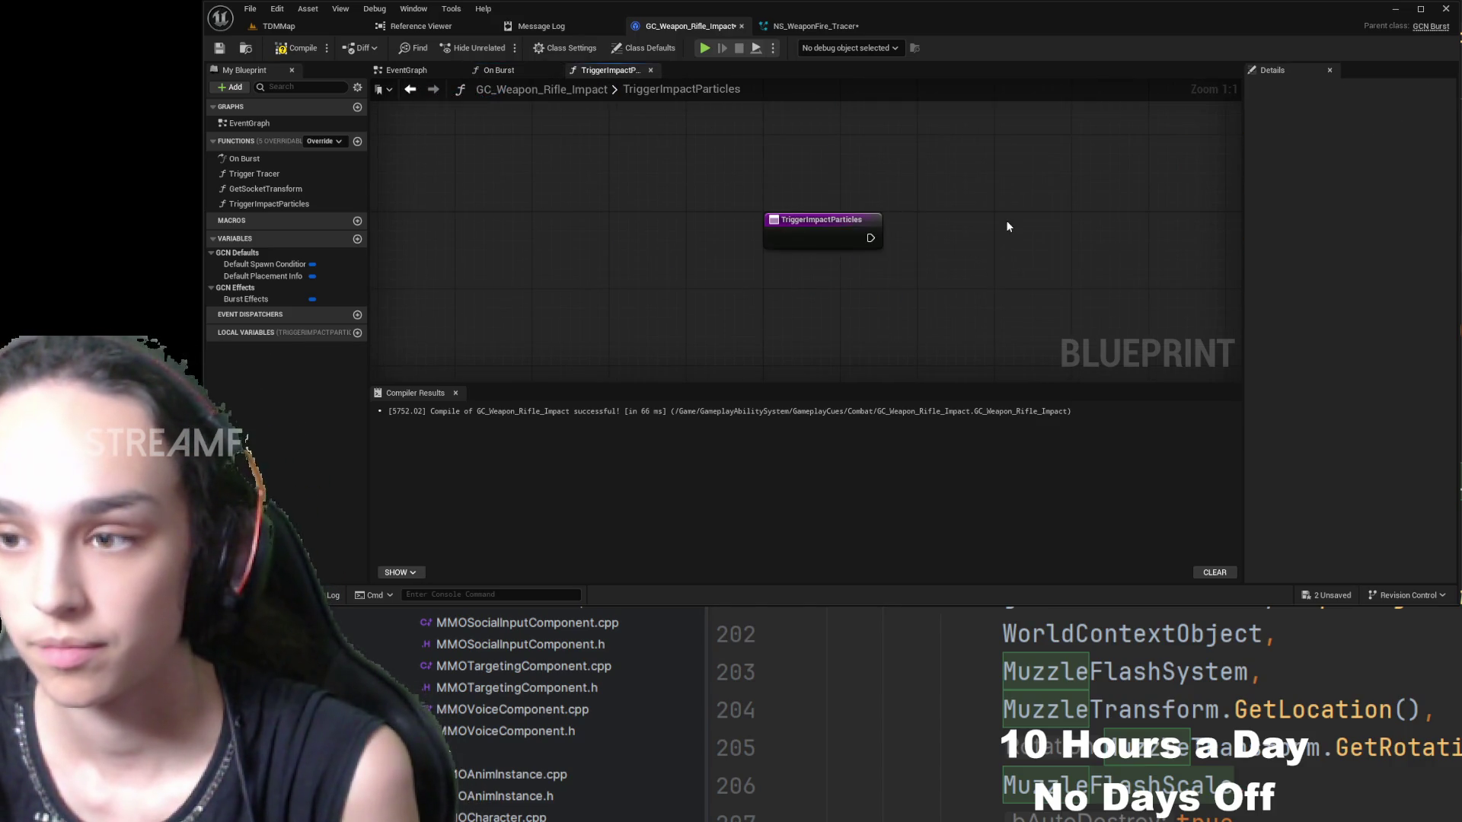
- Paste On Burst's Spawn System and Niagara array nodes, set them right of the entry node, and add a vector local
key(ctrl+v)
scroll(966, 258, down, 5)
drag(770, 209, 902, 234)
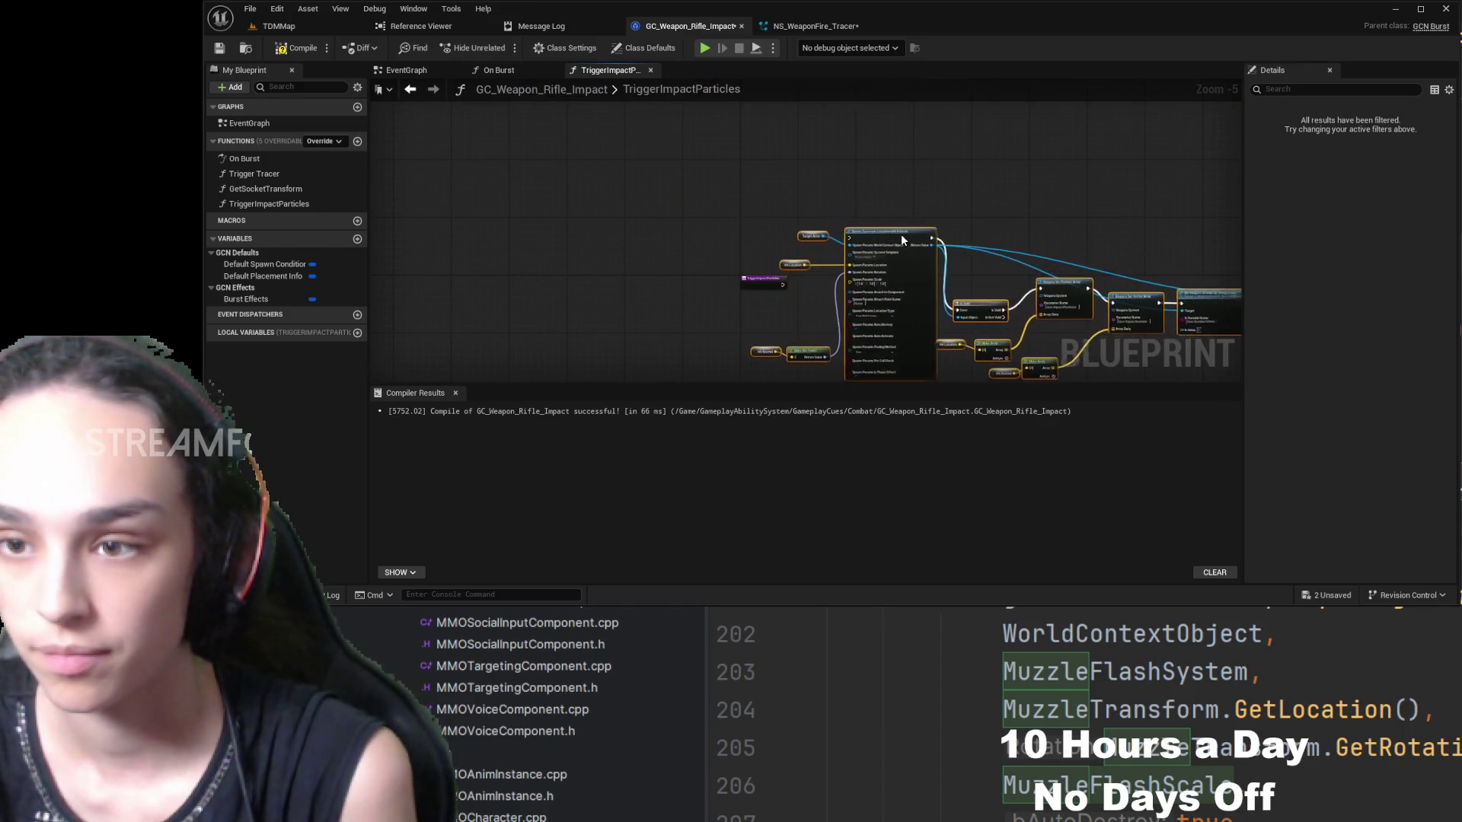
click(889, 194)
scroll(788, 300, up, 3)
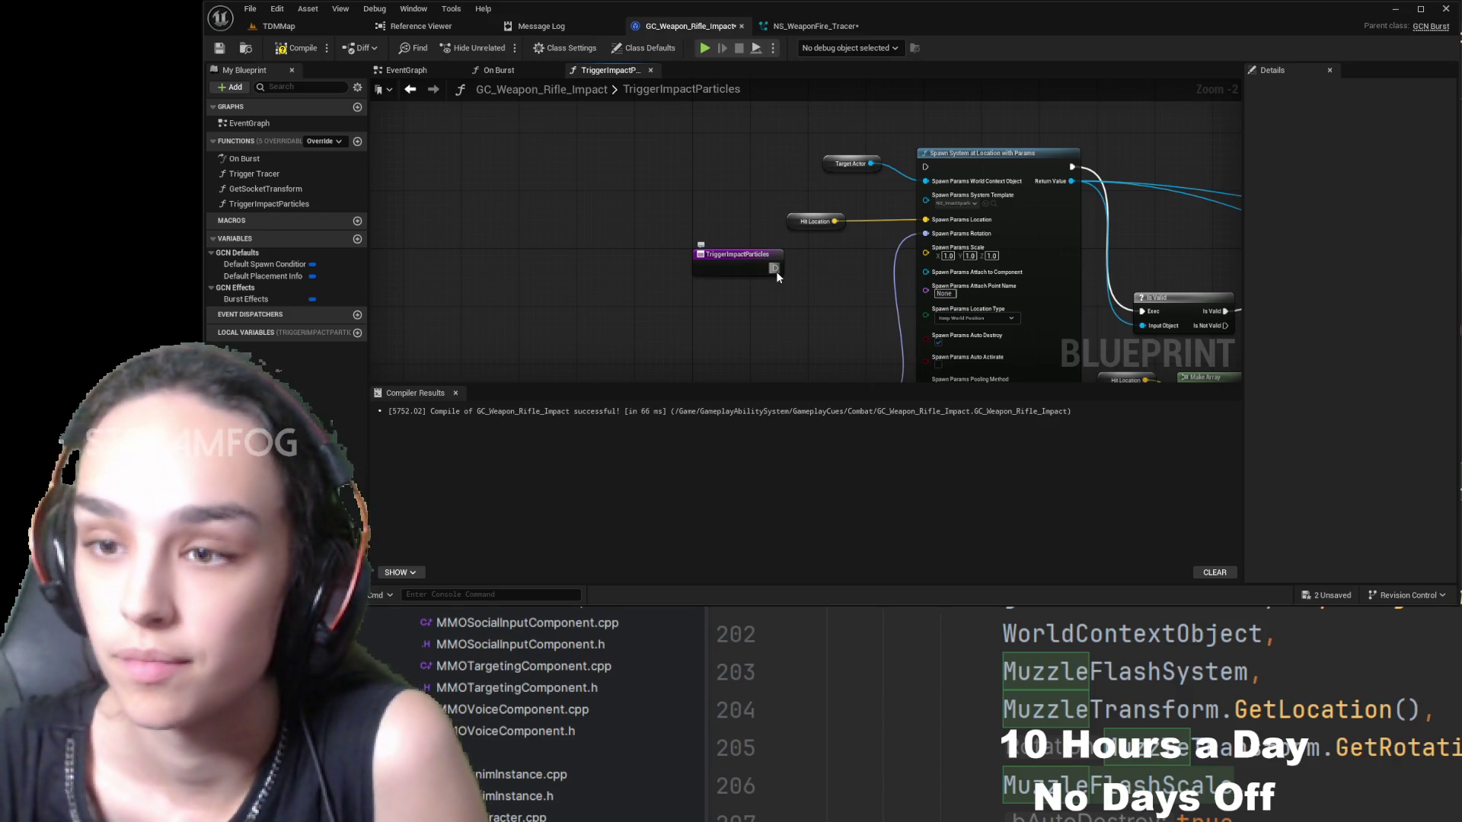
mouse_move(814, 290)
mouse_down()
mouse_move(790, 180)
mouse_move(799, 135)
mouse_move(802, 217)
mouse_move(605, 185)
mouse_move(653, 203)
mouse_move(722, 268)
mouse_up()
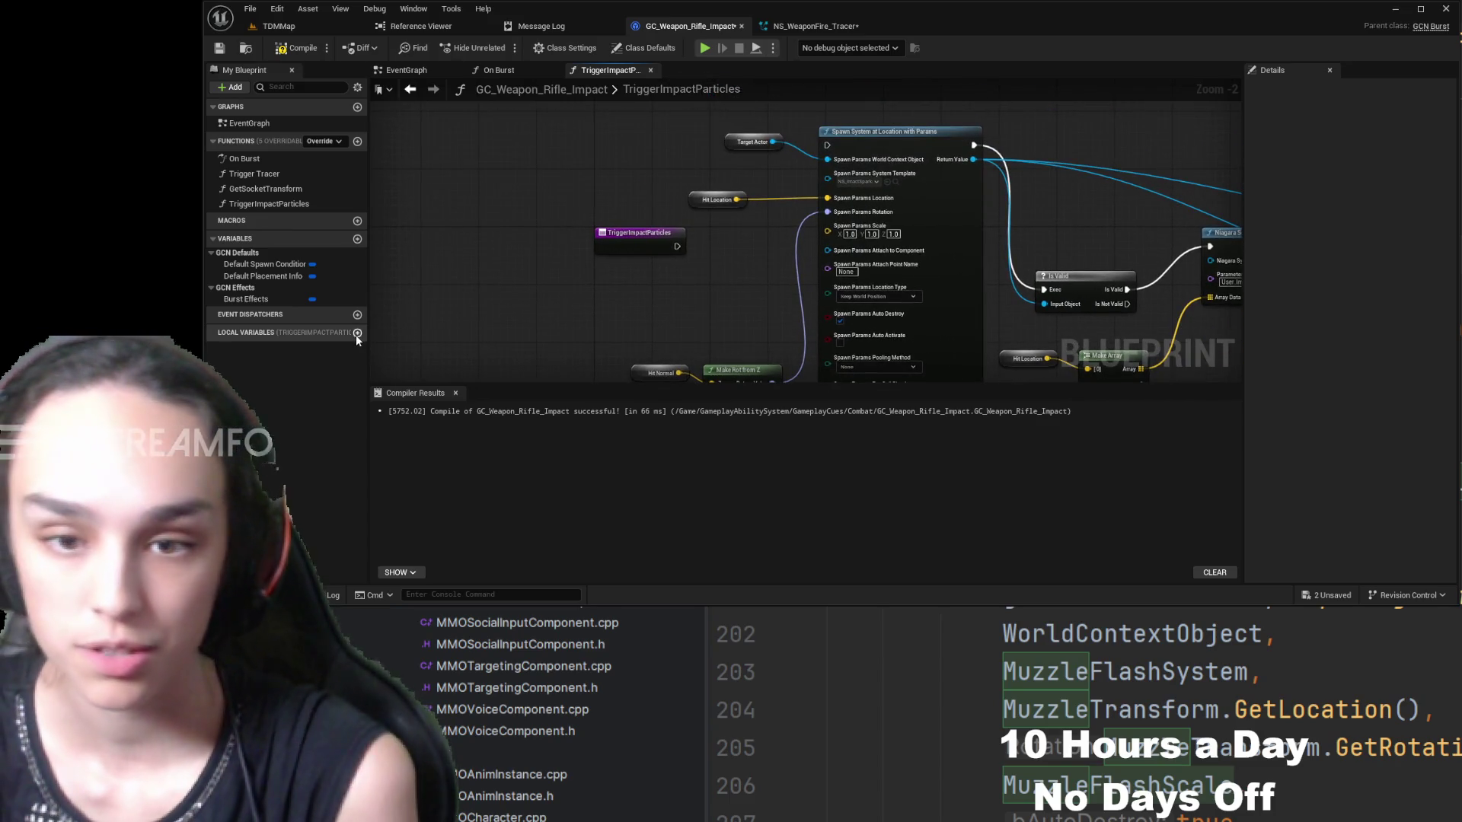
mouse_move(641, 239)
mouse_down()
mouse_move(432, 221)
mouse_move(532, 232)
mouse_move(416, 150)
mouse_move(724, 233)
mouse_move(882, 223)
mouse_move(887, 242)
mouse_up()
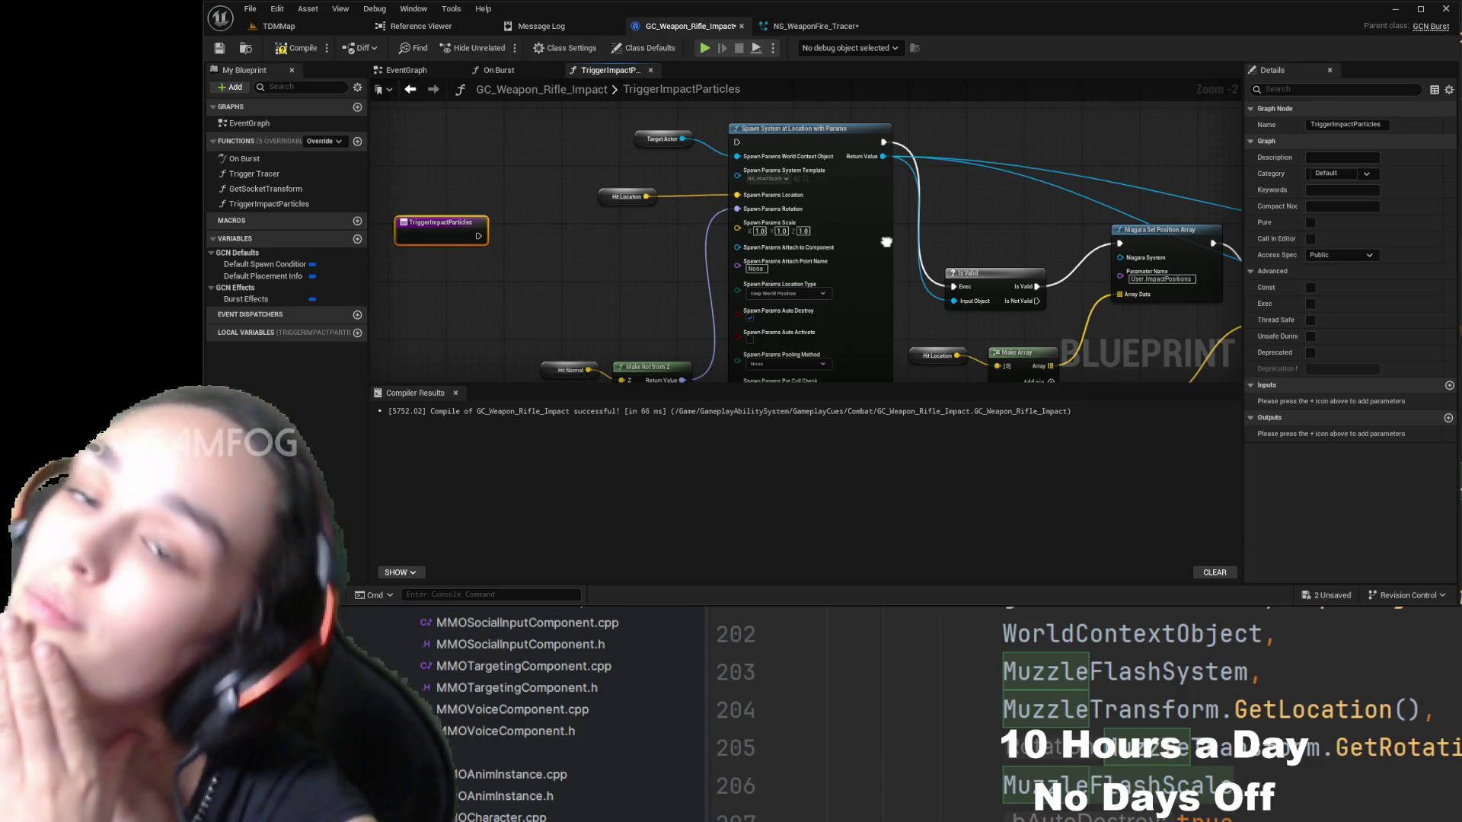
mouse_move(887, 242)
mouse_down()
mouse_move(909, 211)
mouse_move(662, 157)
mouse_move(870, 217)
mouse_up()
click(357, 332)
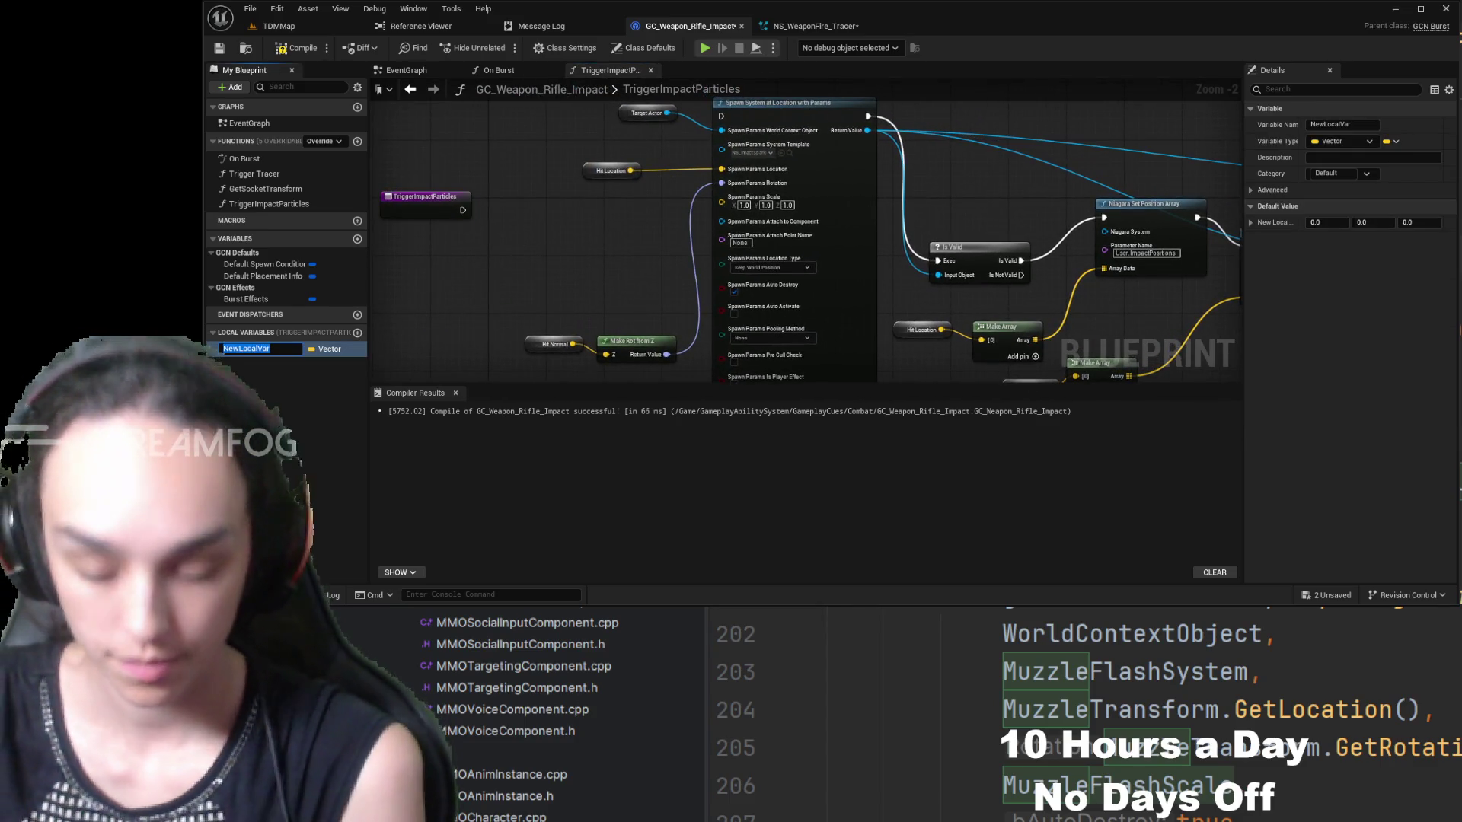
- Name the new vector locals HitLocation and HitNormal, fixing the HitNormal typo
text(HitLocation)
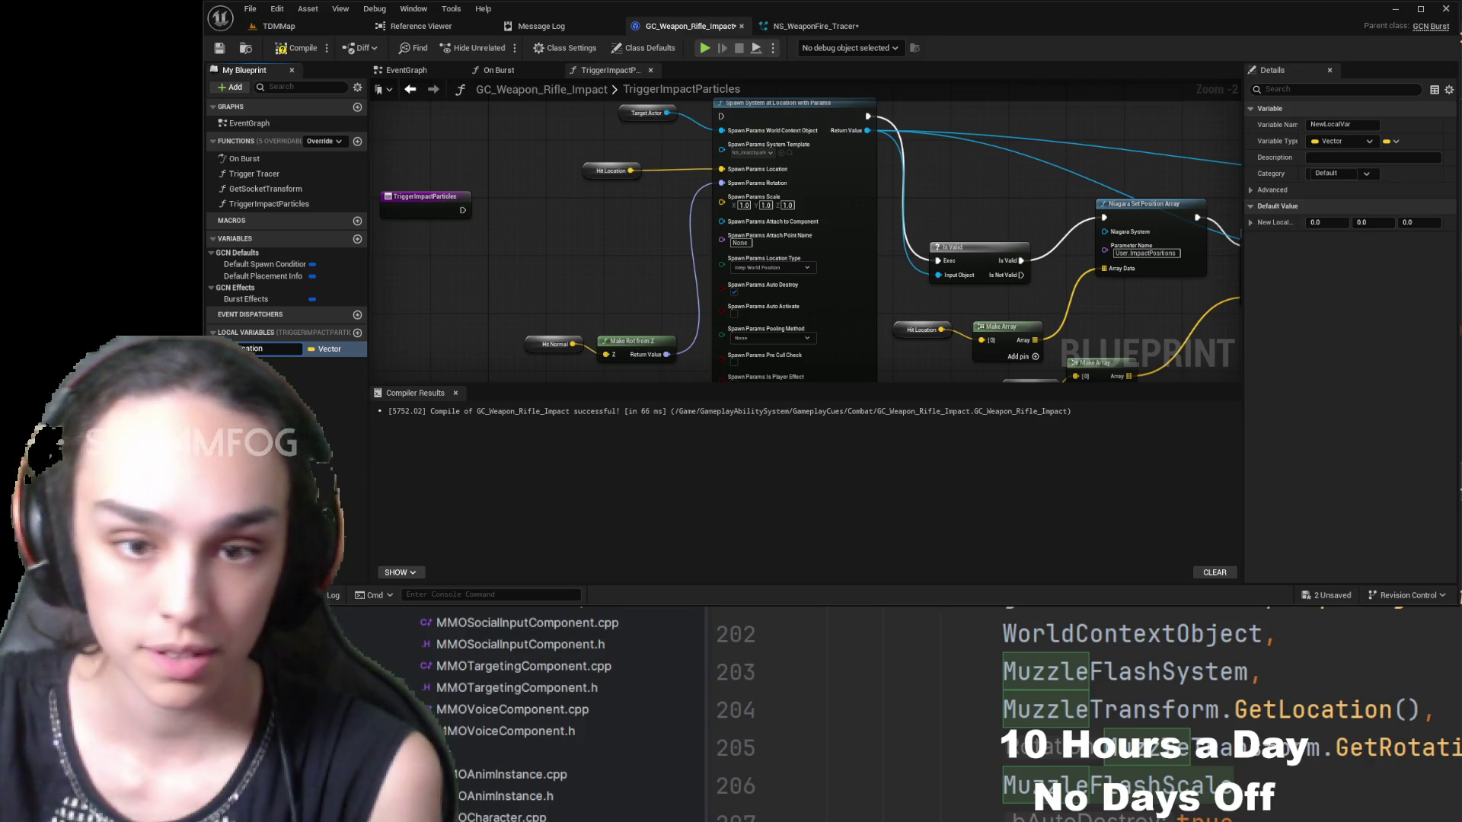
click(355, 334)
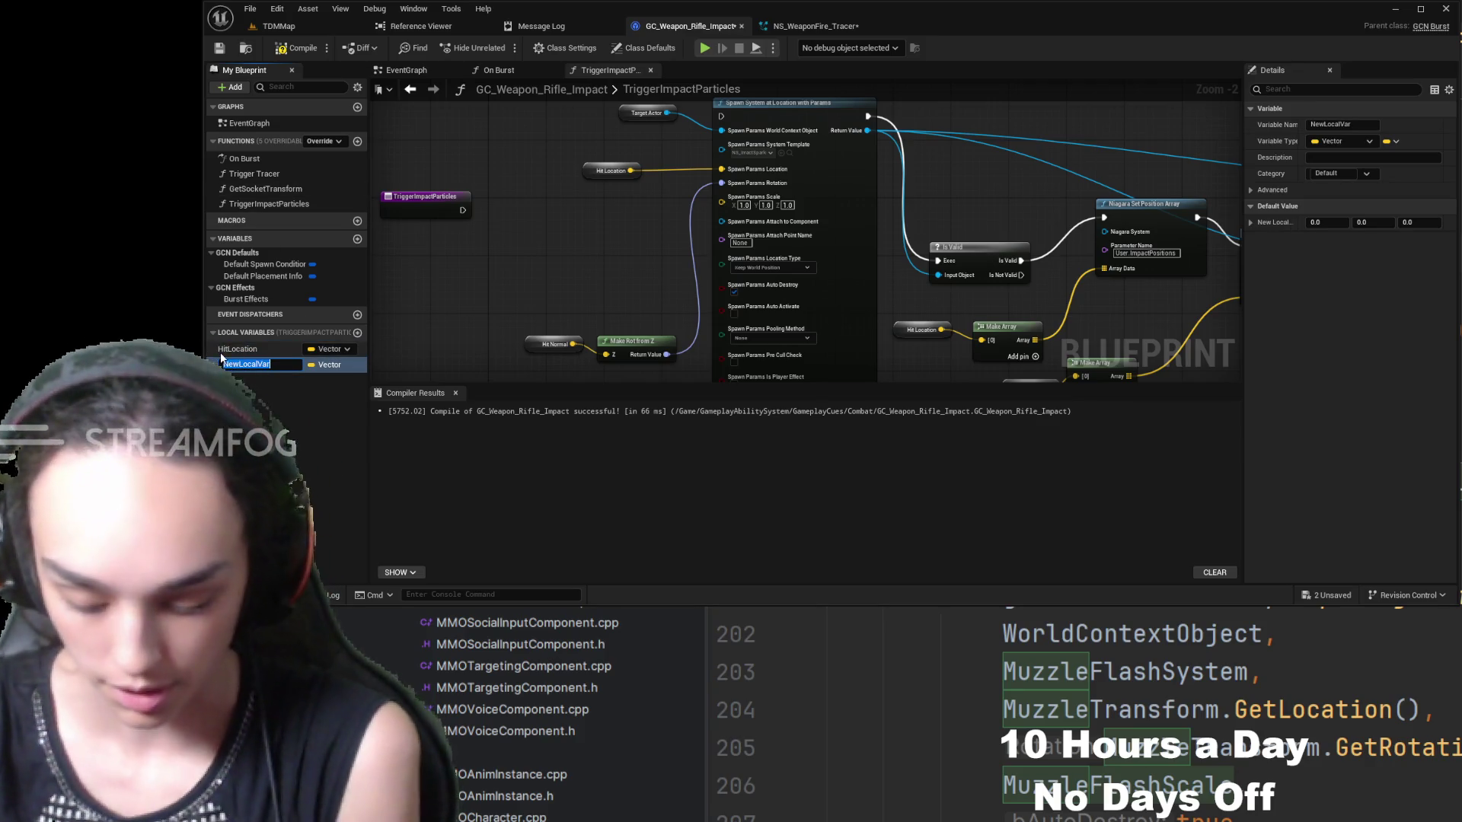
text(HitNormal)
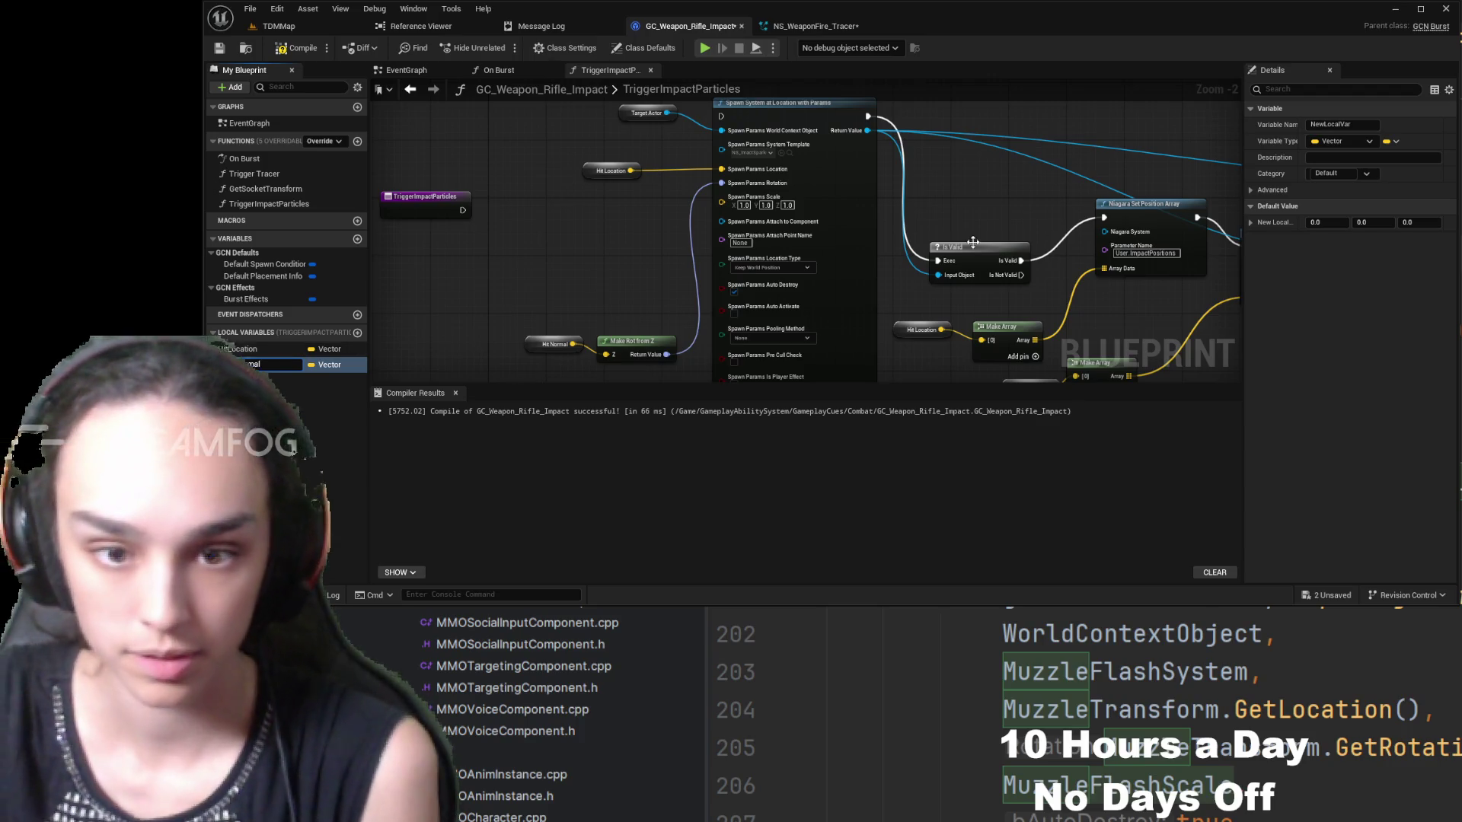
key(Return)
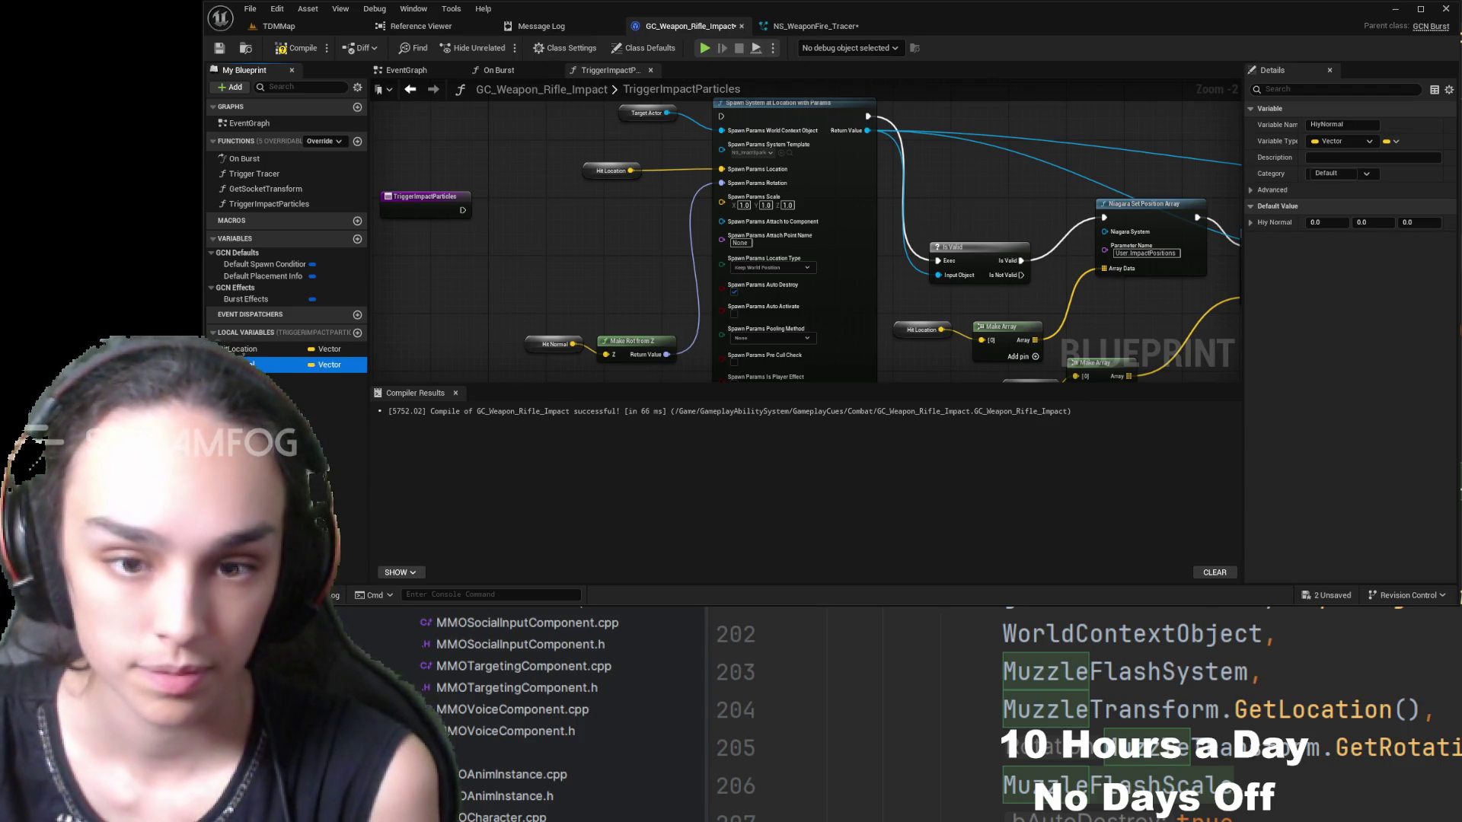
double_click(239, 365)
text(HitNormal)
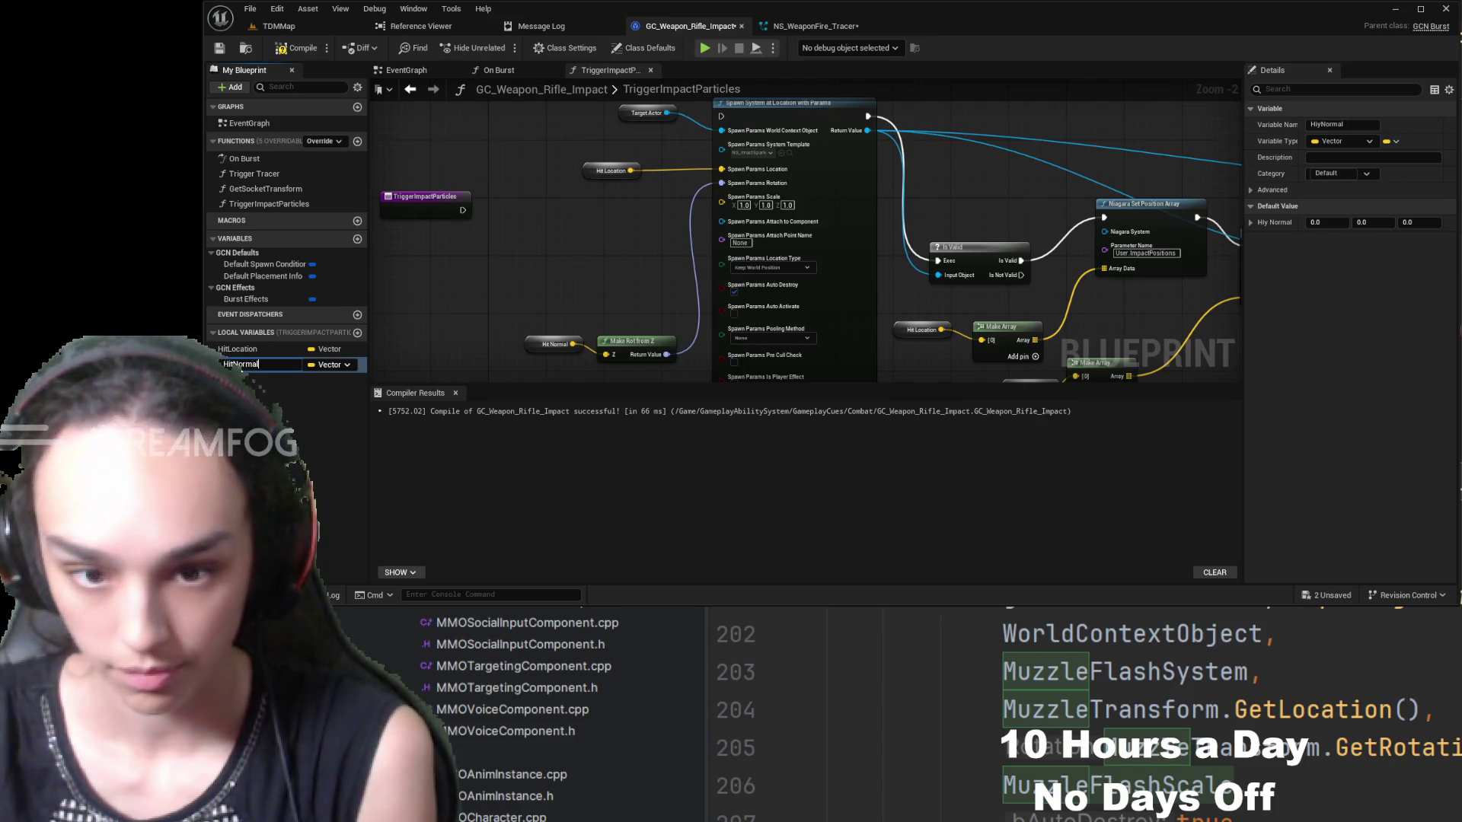
- Drop SET HitLocation and SET HitNormal nodes into the function graph
click(259, 349)
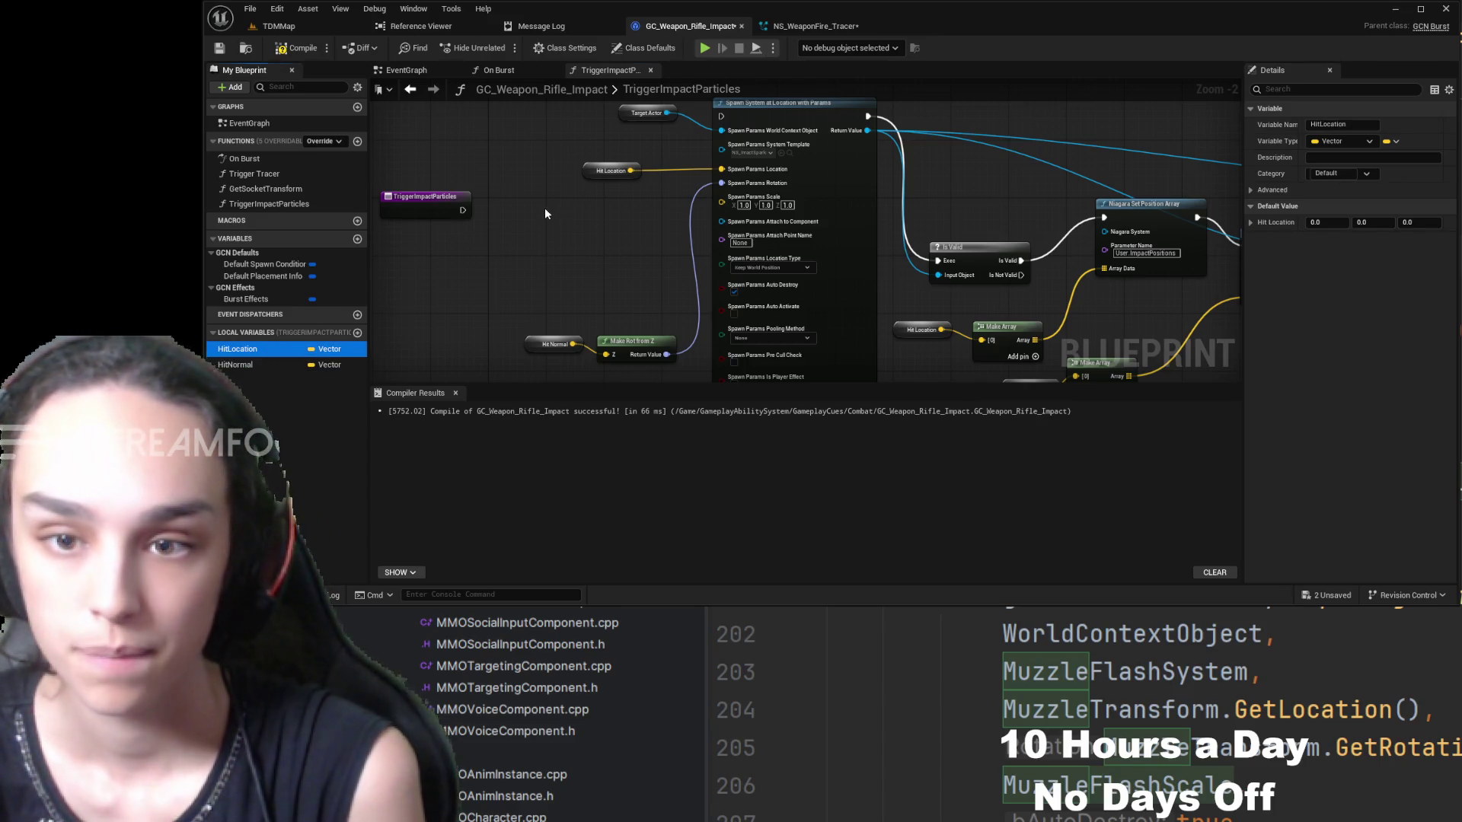
drag(237, 350, 542, 210)
click(251, 365)
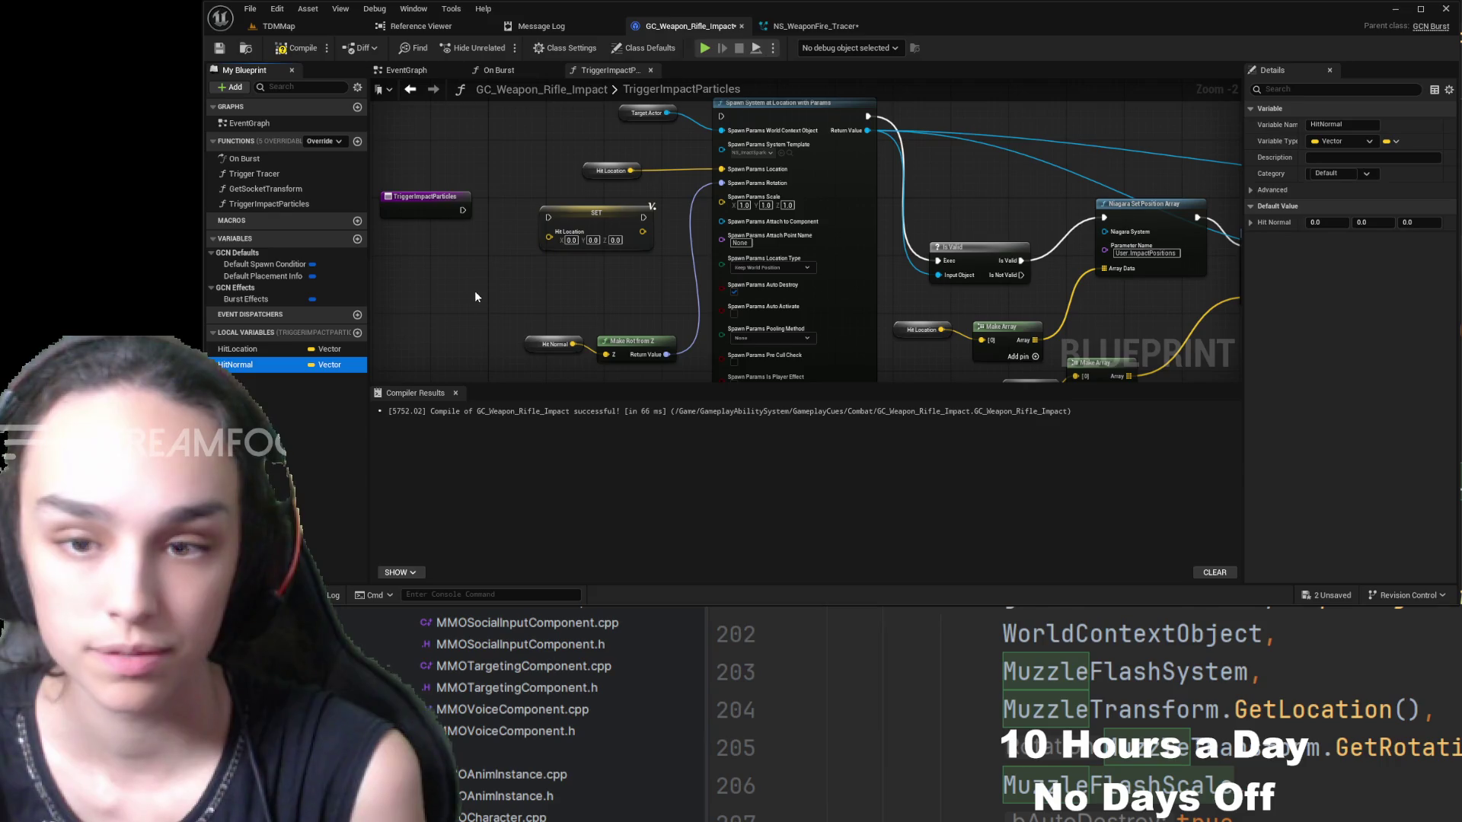
drag(475, 296, 475, 296)
- Line up the entry node with both SET nodes, then add another local variable
drag(605, 244, 438, 237)
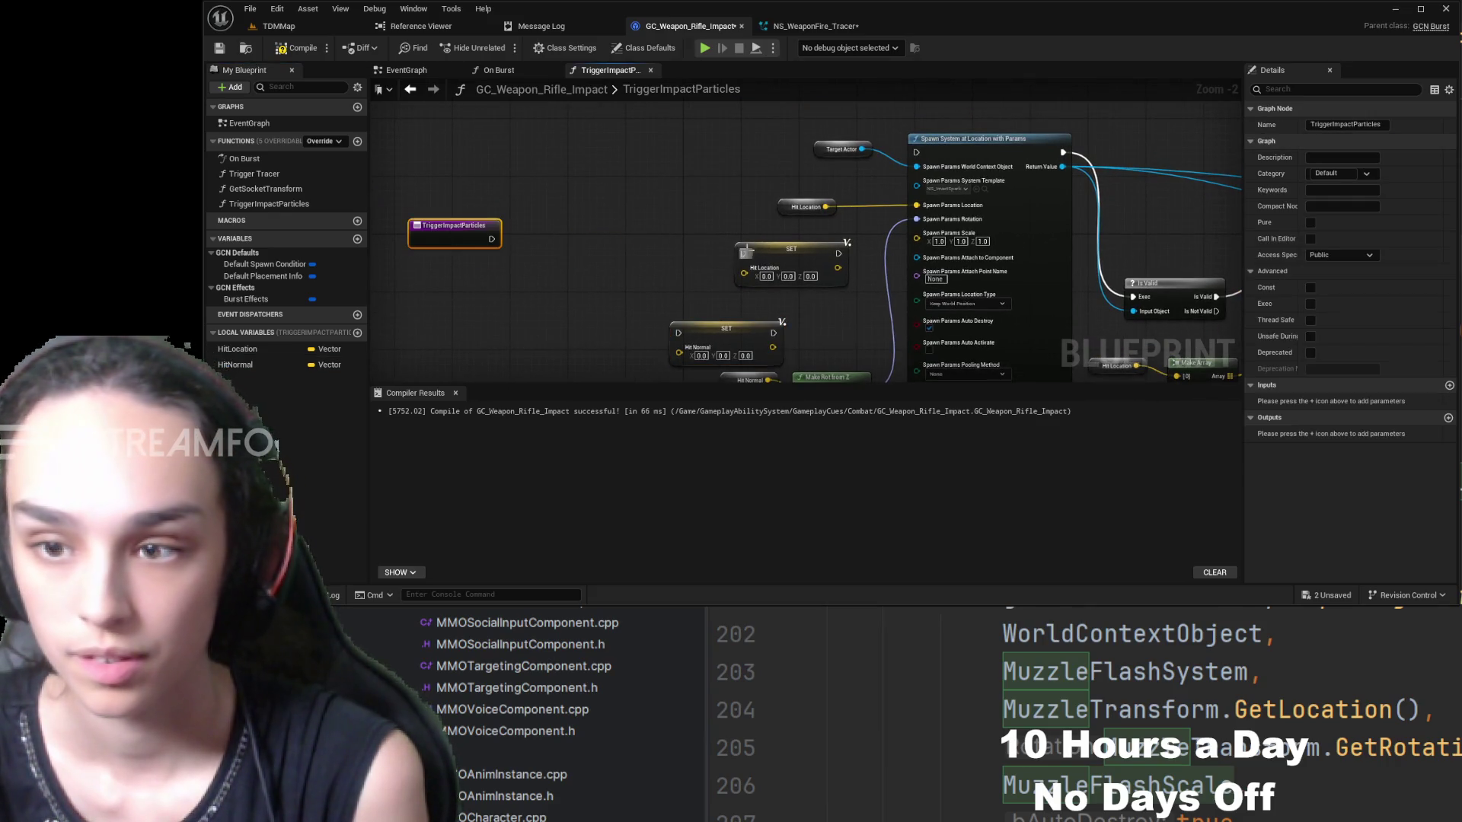
mouse_move(792, 251)
mouse_down()
mouse_move(723, 255)
mouse_move(603, 215)
mouse_up()
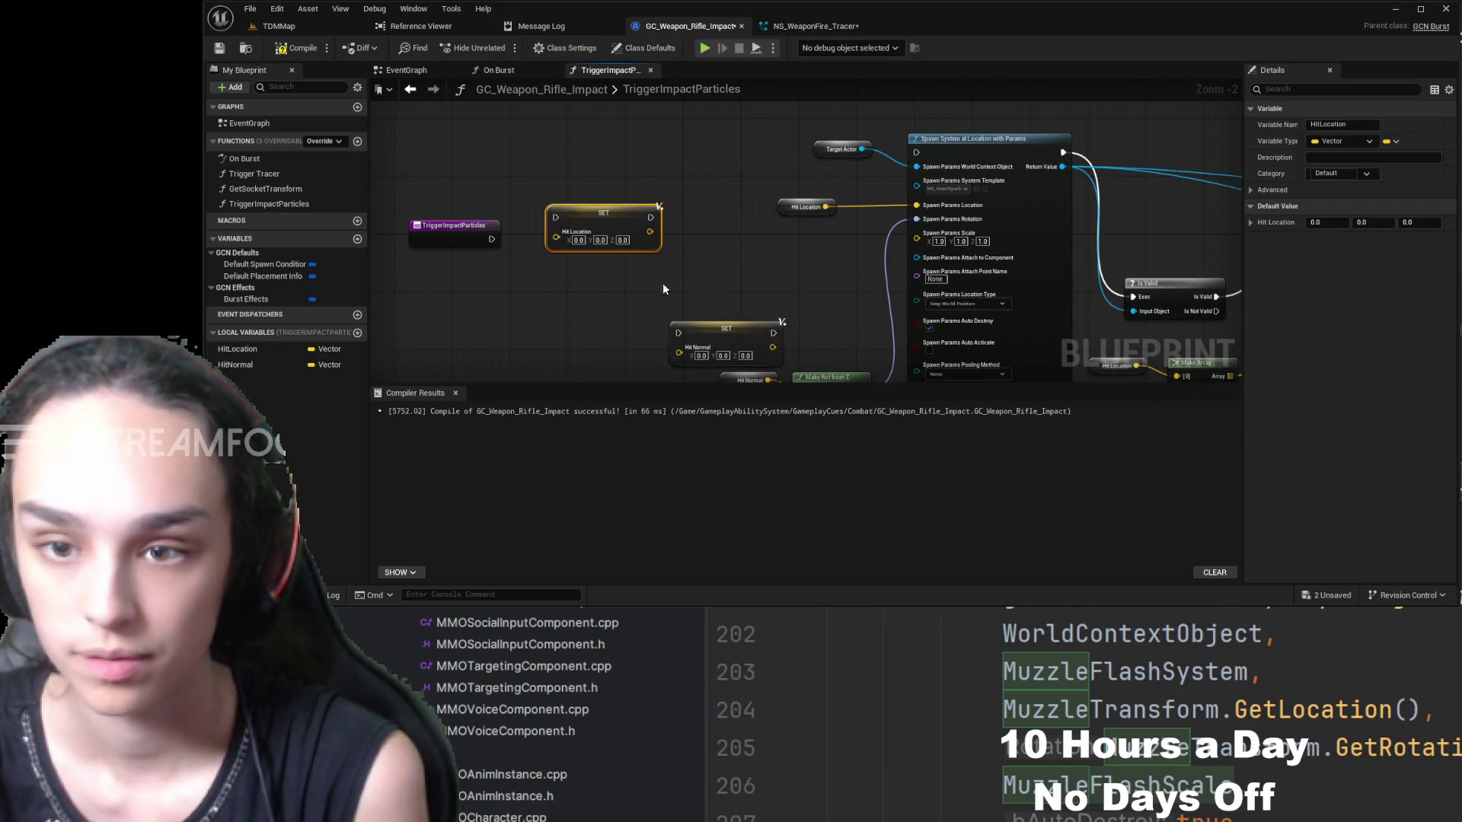
mouse_move(747, 328)
mouse_down()
mouse_move(747, 249)
mouse_move(725, 217)
mouse_move(719, 240)
mouse_up()
drag(807, 221, 444, 296)
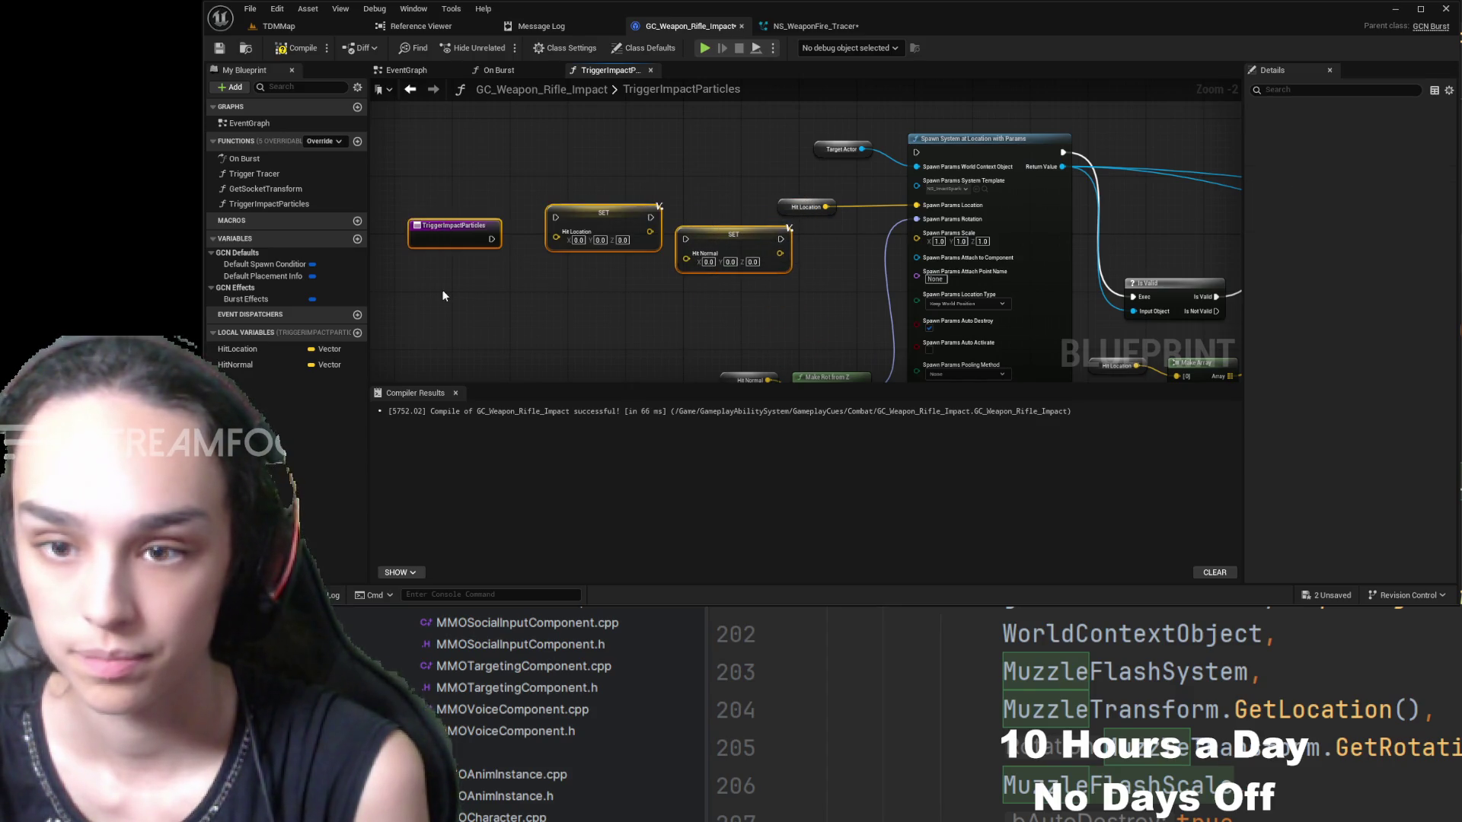
mouse_move(727, 239)
mouse_down()
mouse_move(649, 240)
mouse_move(649, 210)
mouse_up()
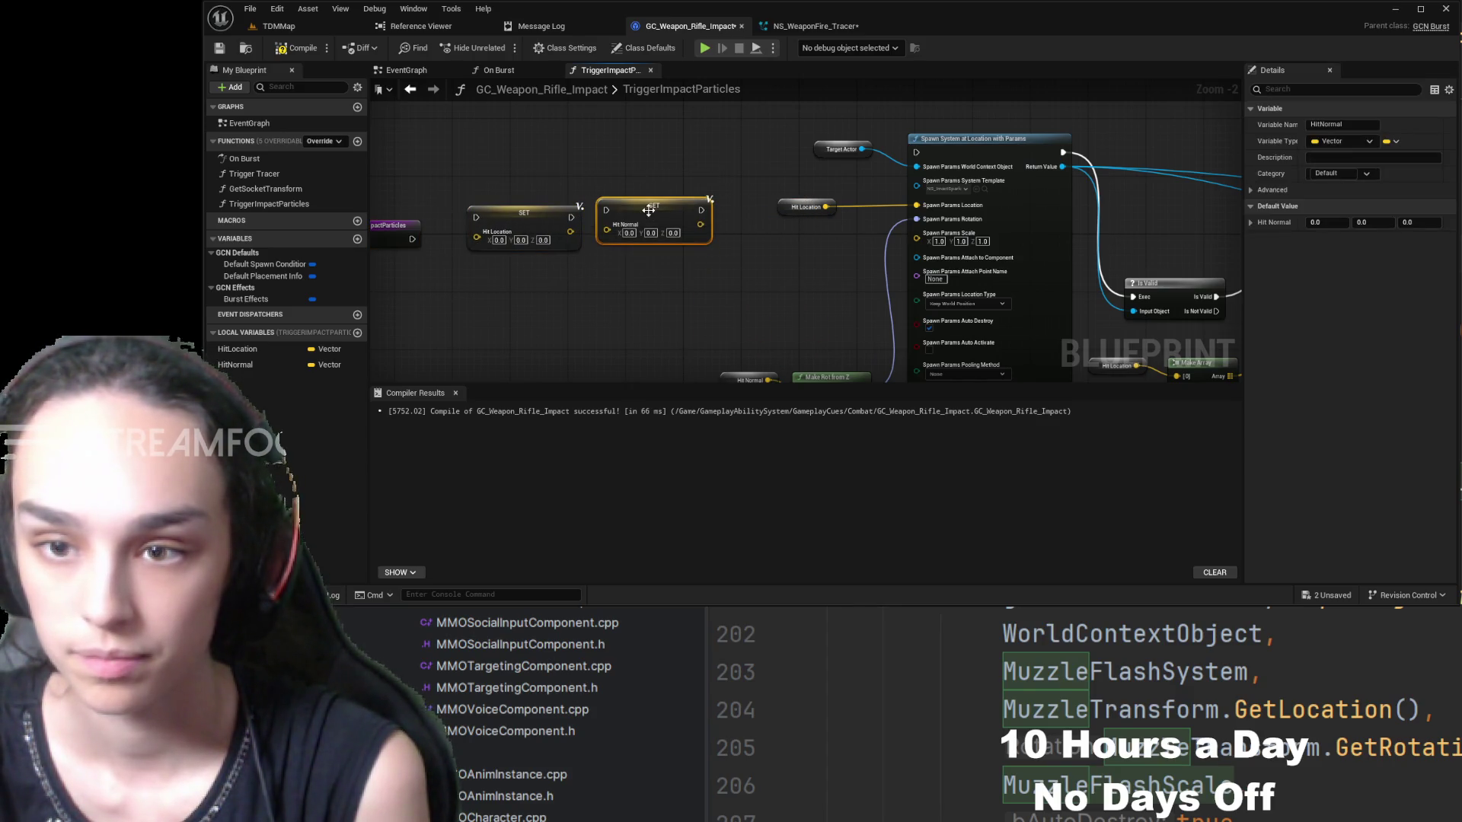
mouse_move(880, 289)
mouse_down()
mouse_move(554, 277)
mouse_move(917, 293)
mouse_up()
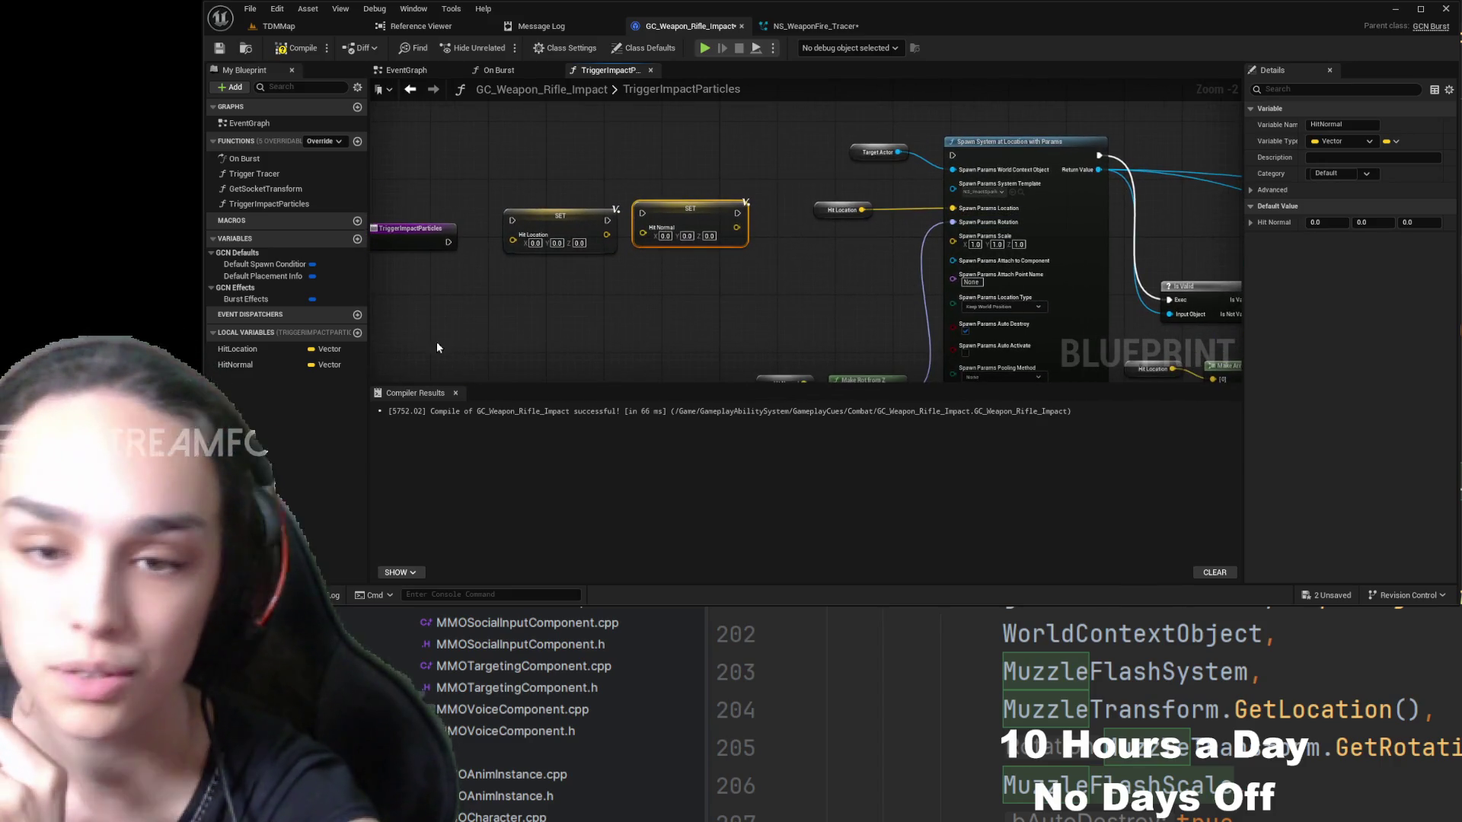
click(355, 334)
text(NiagaraComp)
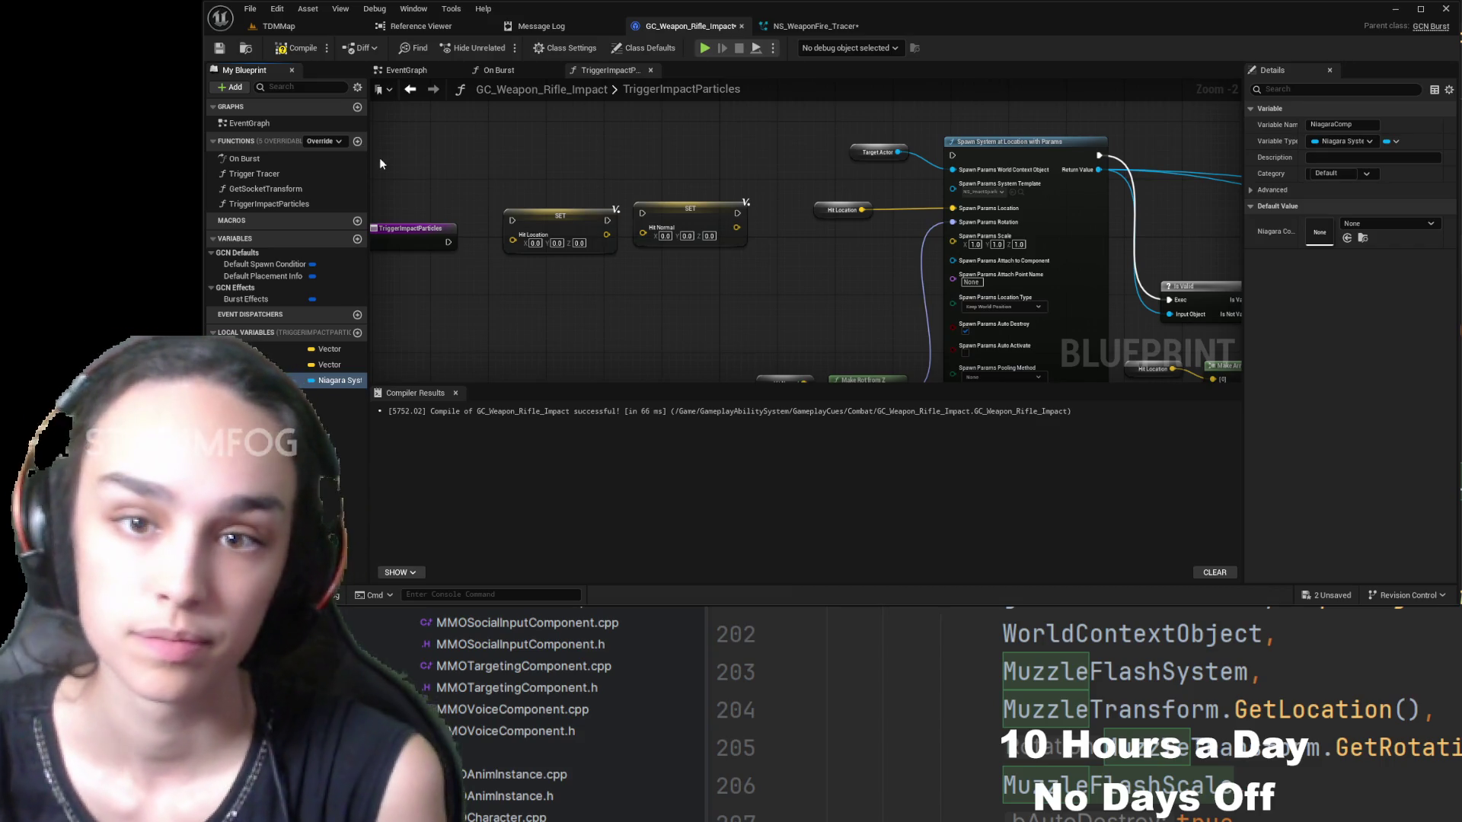
- Place a SET Niagara Comp node after Spawn System at Location and run its exec into Is Valid
drag(799, 264, 684, 275)
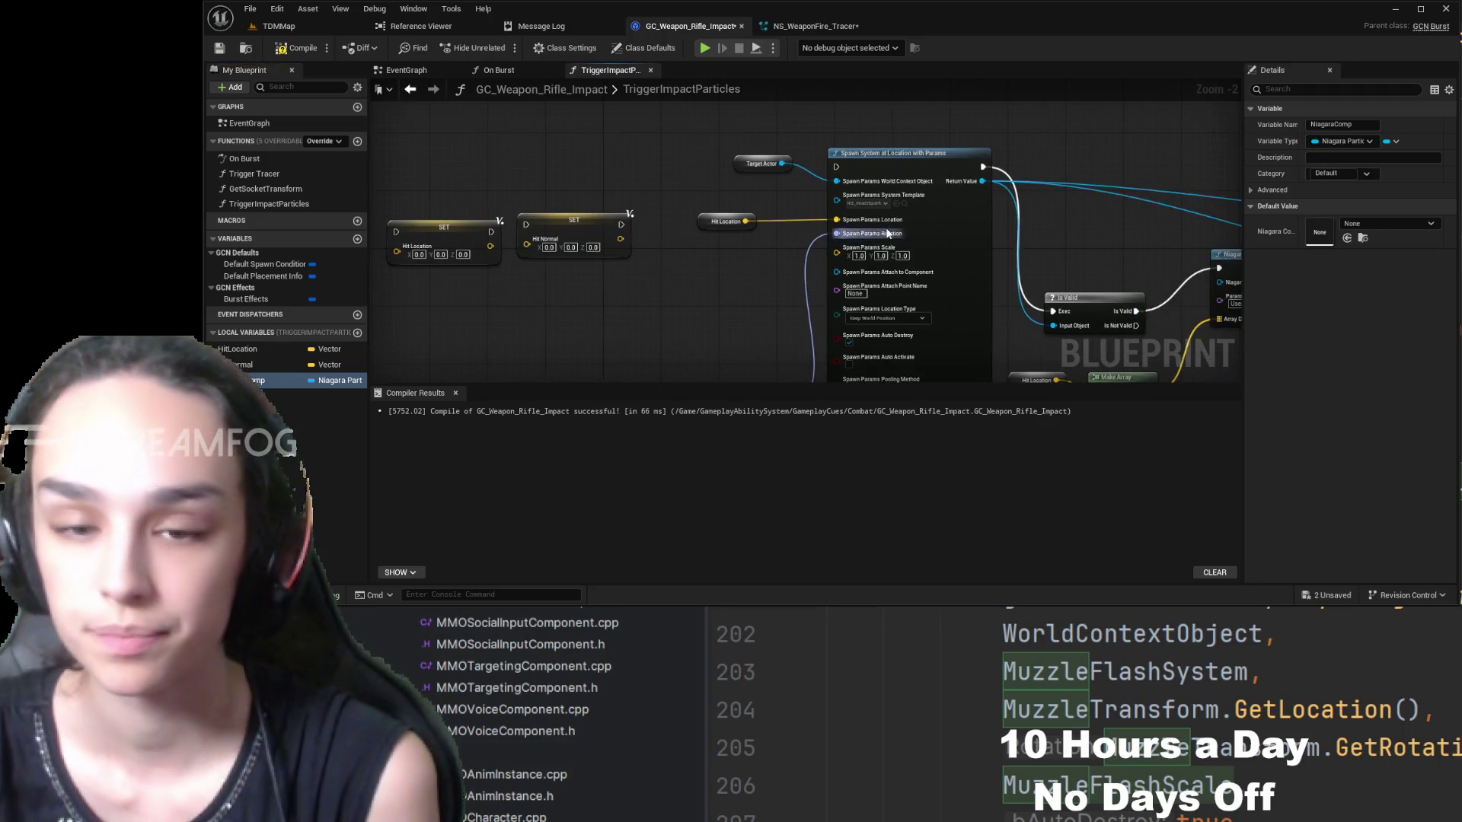
mouse_move(331, 386)
mouse_down()
mouse_move(1069, 136)
mouse_move(1094, 172)
mouse_up()
drag(1094, 172, 873, 241)
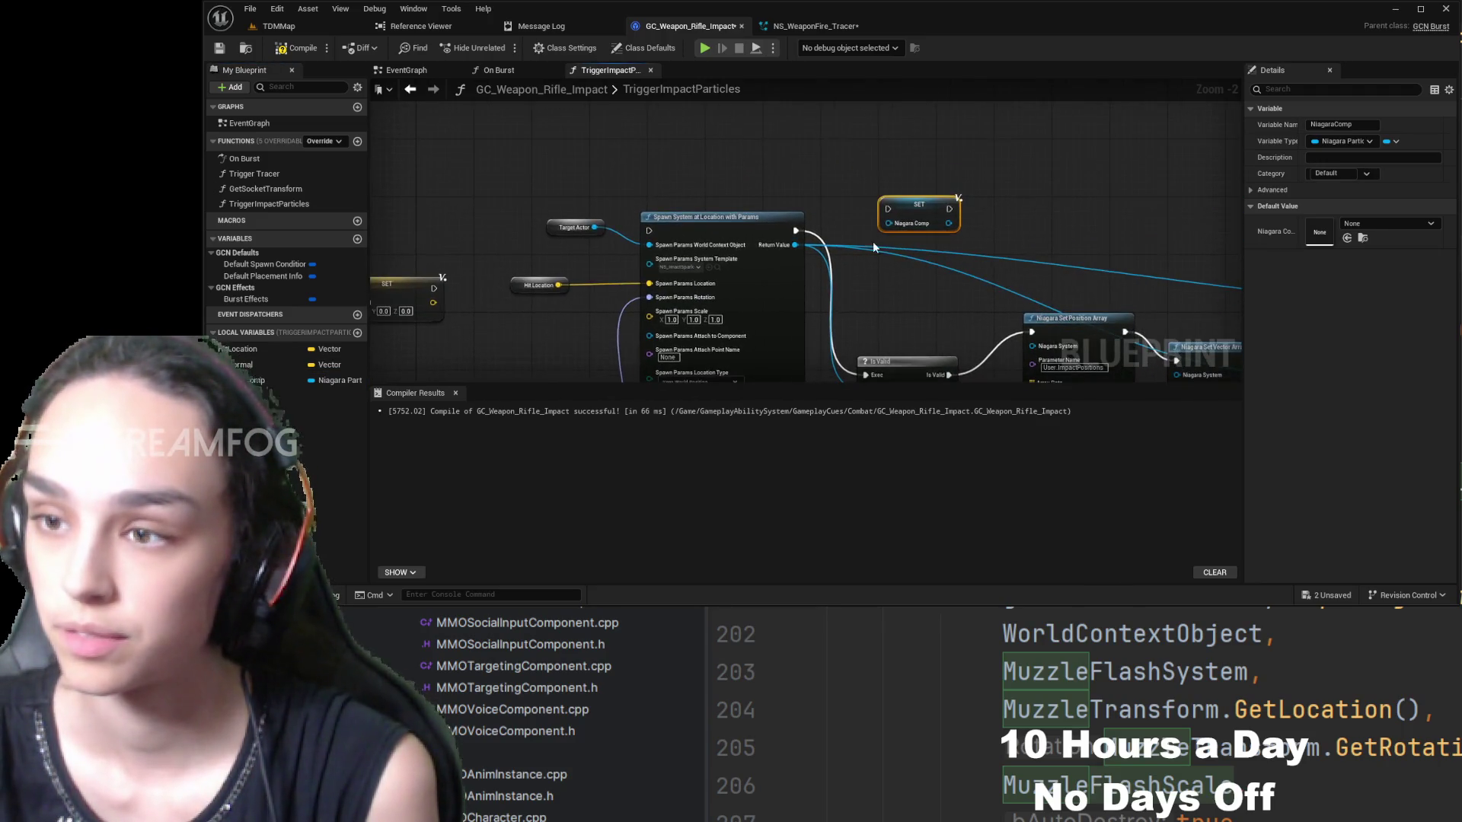
click(799, 231)
scroll(1143, 295, down, 2)
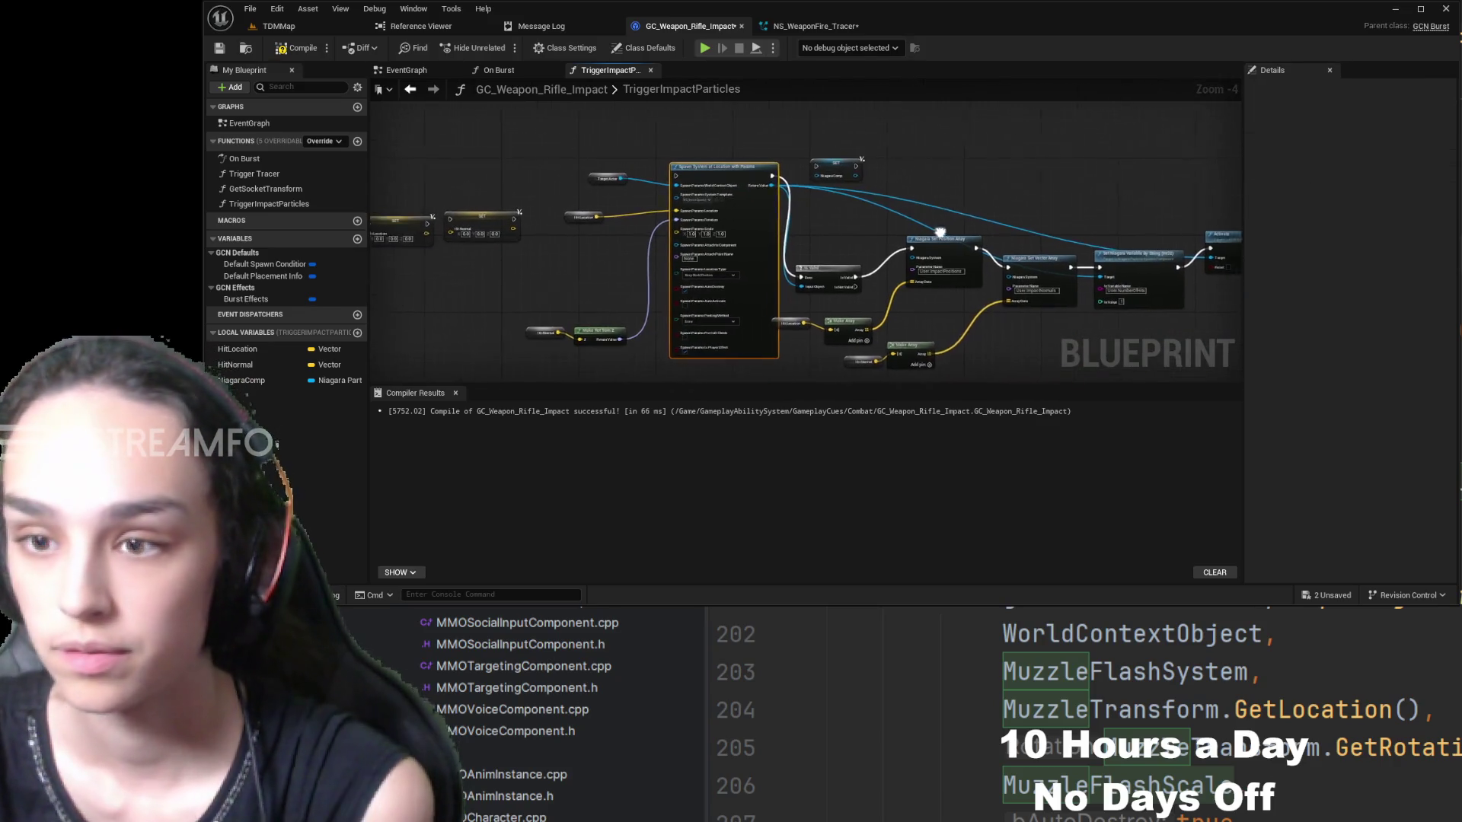
scroll(775, 152, up, 3)
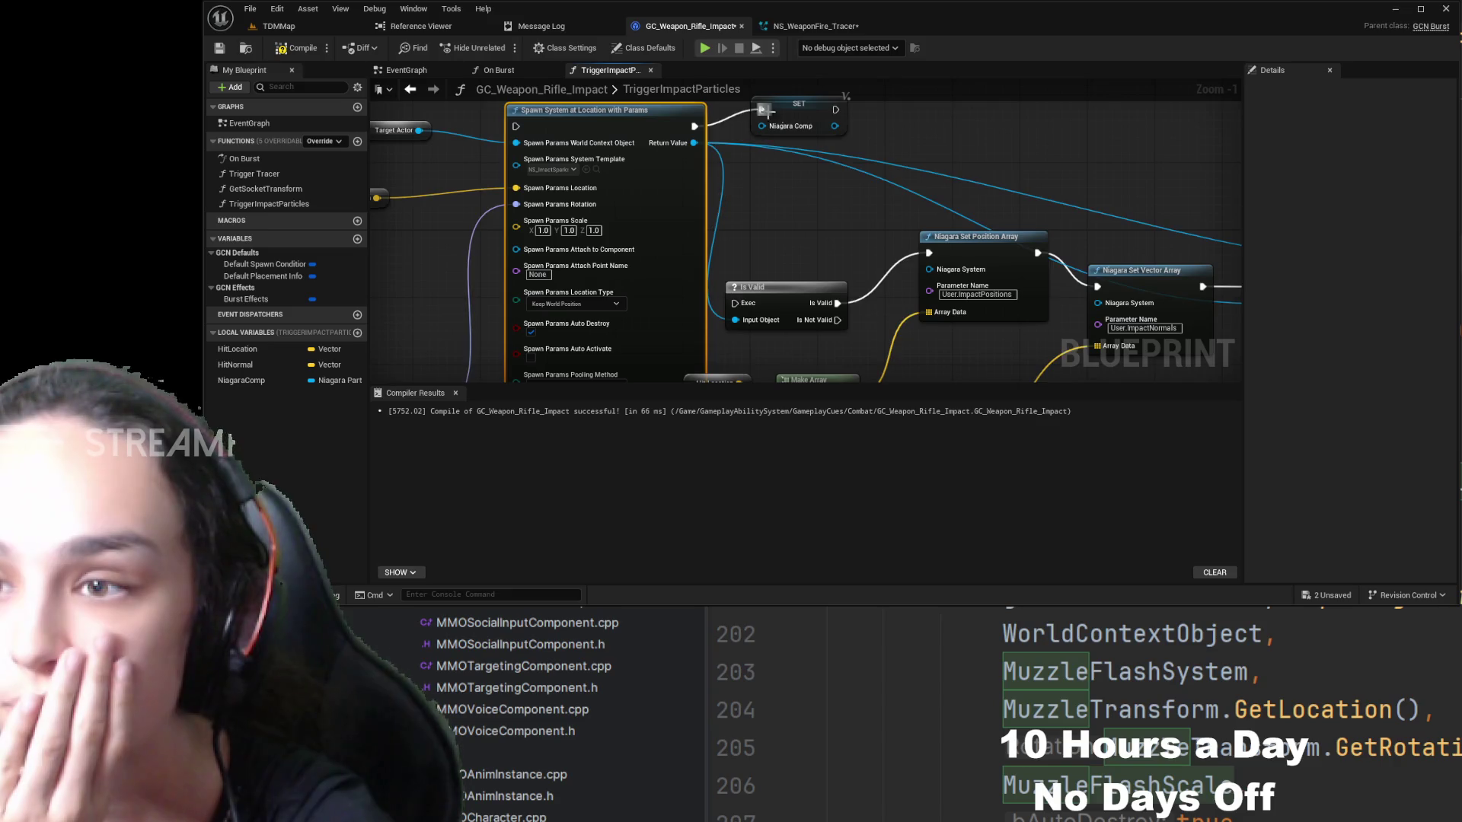
drag(749, 303, 736, 303)
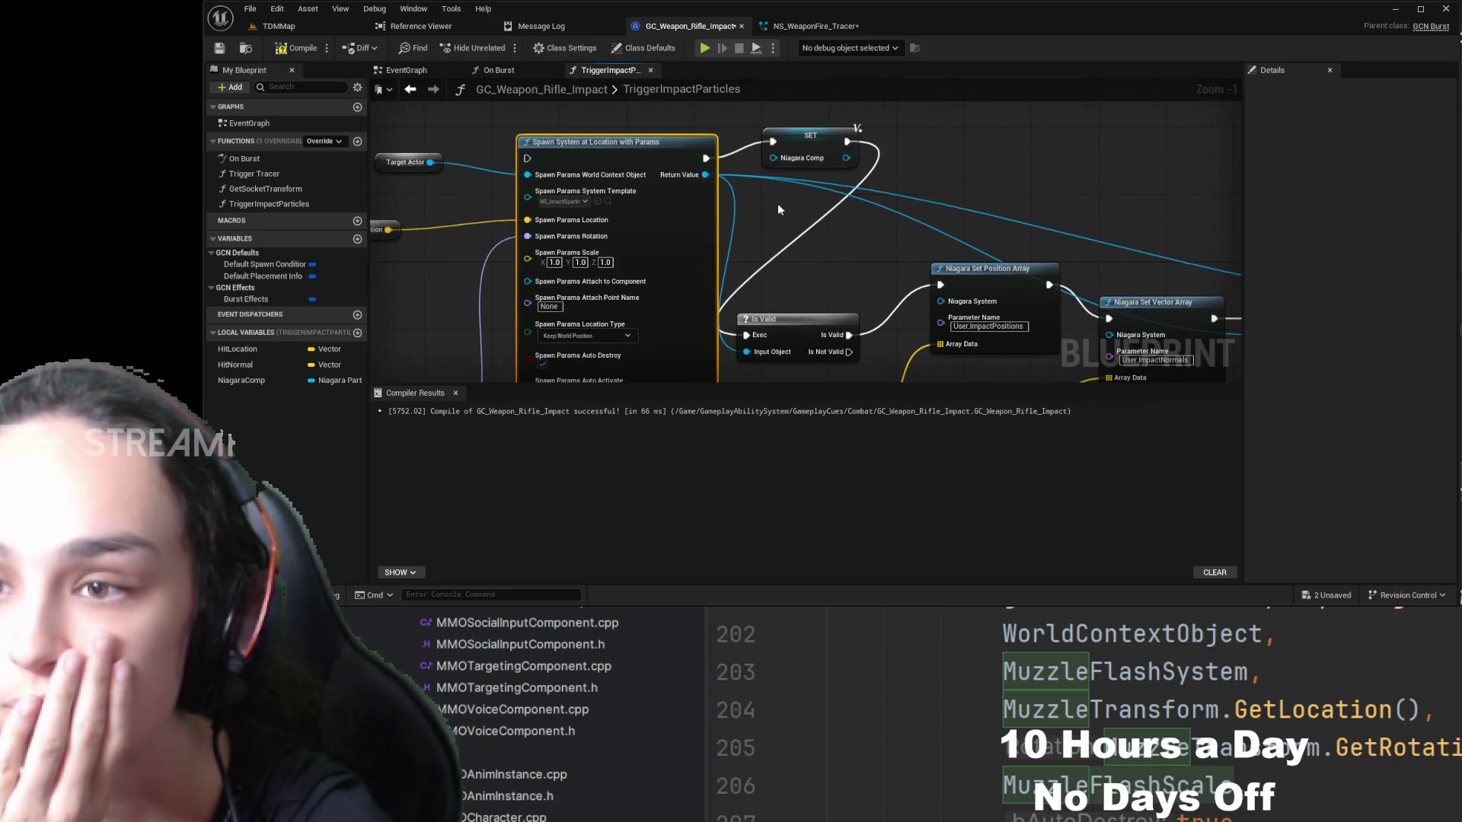
drag(900, 212, 760, 228)
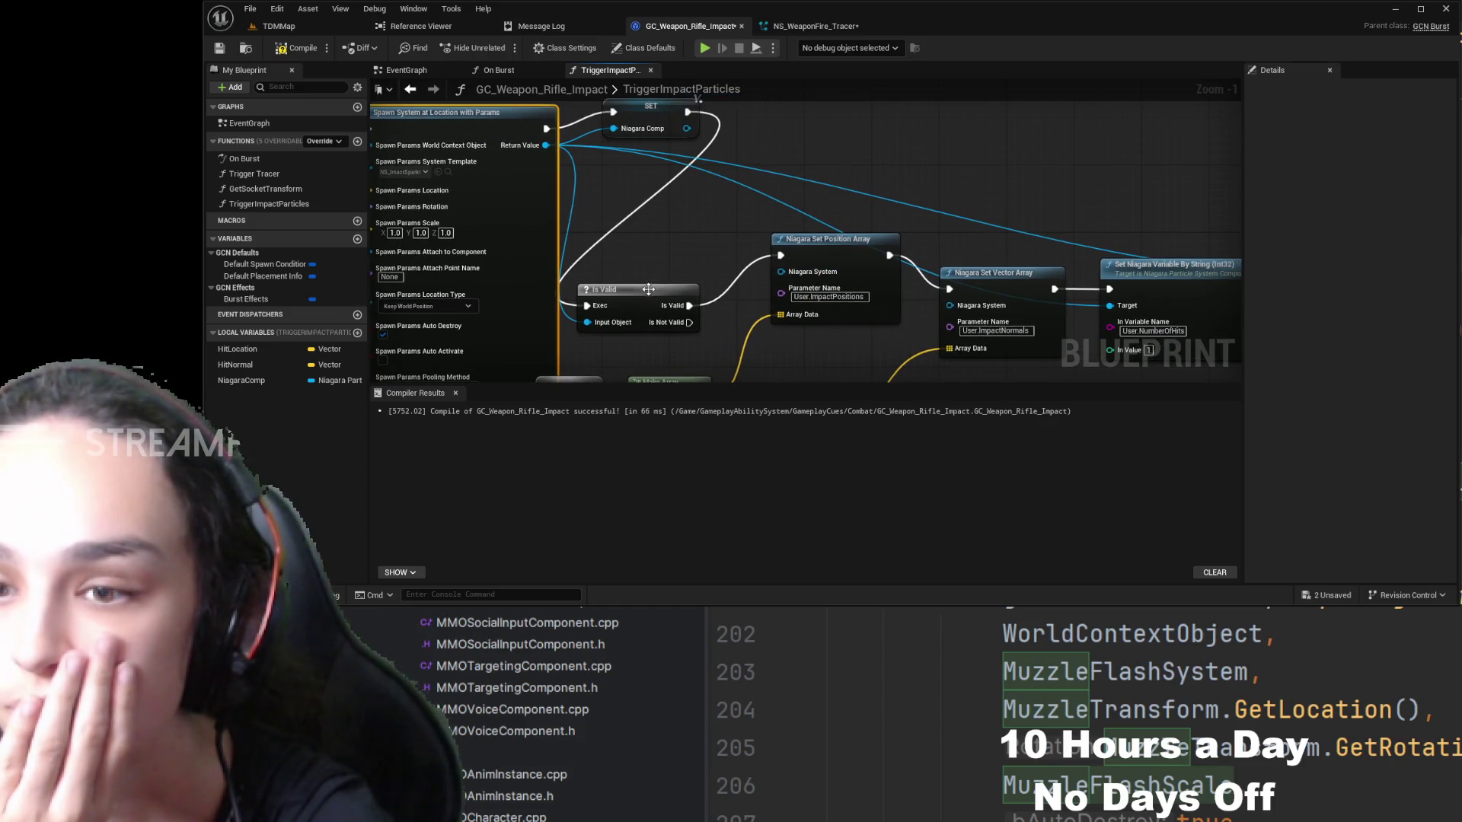
mouse_move(648, 290)
mouse_down()
mouse_move(678, 267)
mouse_move(697, 216)
mouse_up()
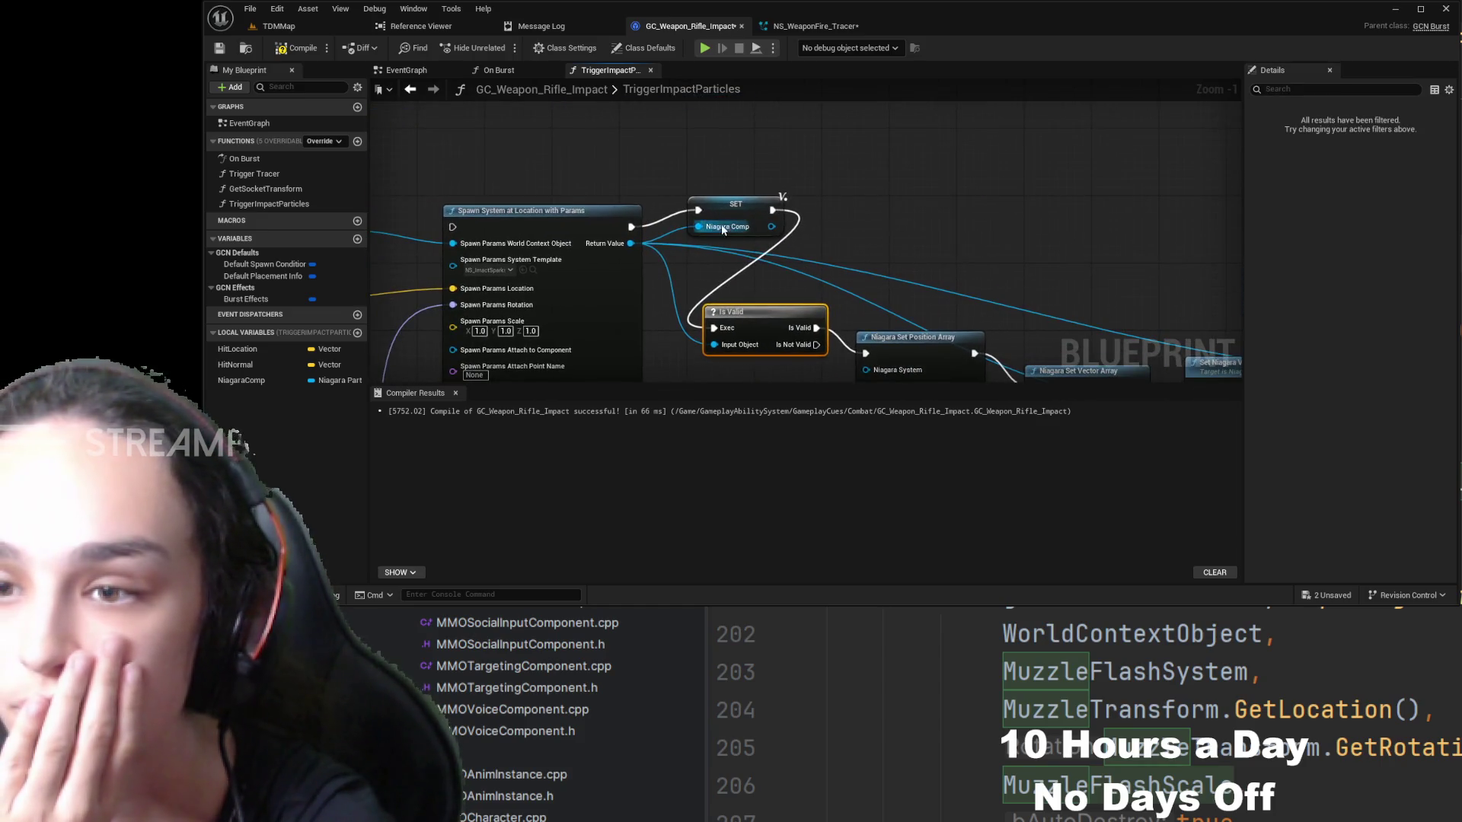
mouse_move(749, 312)
mouse_down()
mouse_move(881, 208)
mouse_move(738, 123)
mouse_up()
- Align Set Position Array, Set Vector Array and Set Niagara Variable in one row
click(719, 220)
mouse_move(693, 259)
mouse_down()
mouse_move(825, 185)
mouse_move(850, 137)
mouse_up()
drag(861, 286, 1030, 140)
mouse_move(1066, 271)
mouse_down()
mouse_move(1127, 228)
mouse_move(954, 70)
mouse_move(956, 137)
mouse_move(1080, 195)
mouse_up()
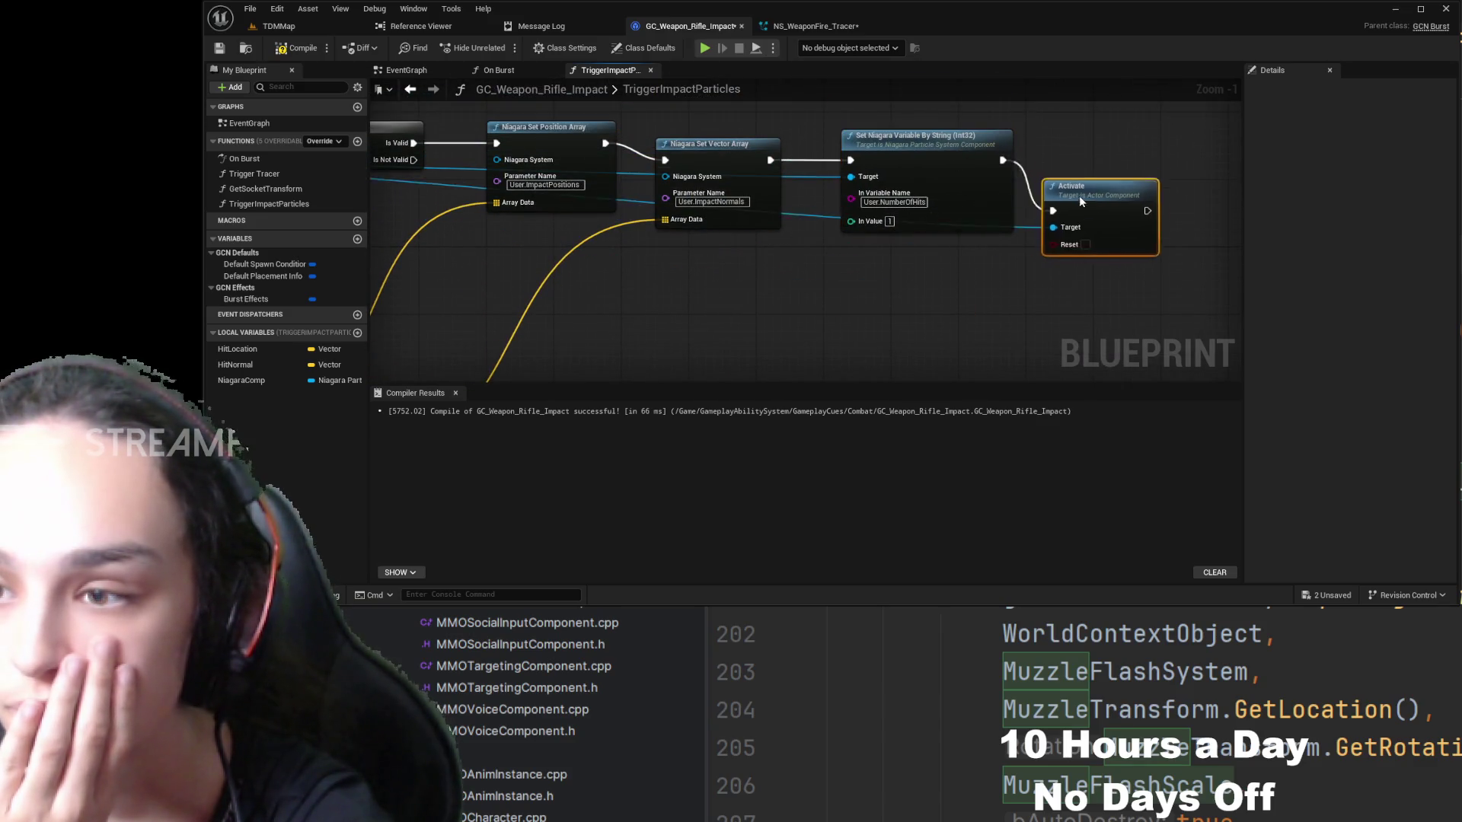
drag(793, 313, 882, 226)
scroll(883, 231, down, 1)
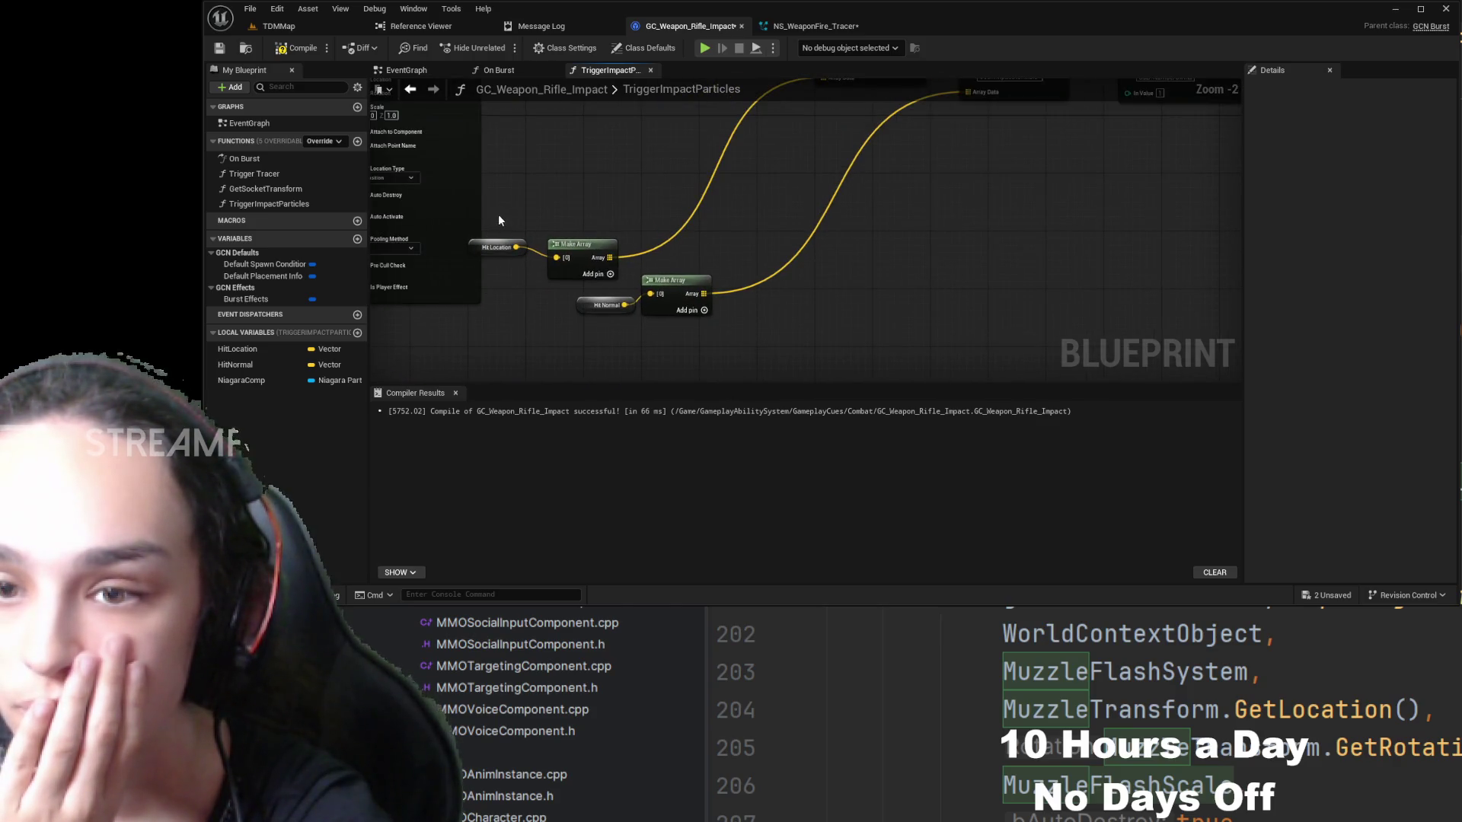
- Move the Hit getters and Make Array nodes up under the chain, then review the Activate end
drag(498, 220, 655, 313)
drag(567, 361, 861, 238)
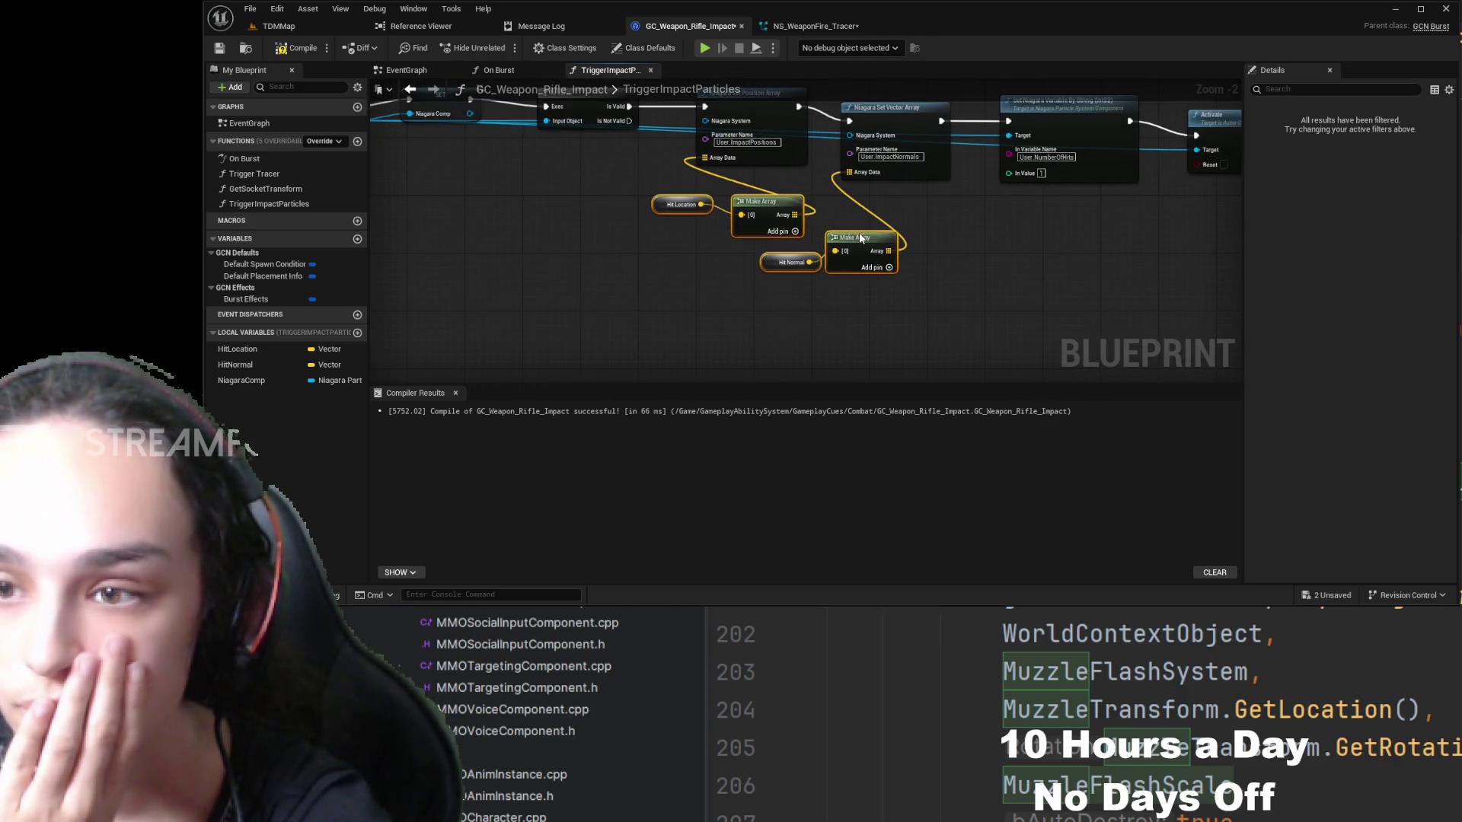
click(1028, 188)
drag(770, 281, 887, 394)
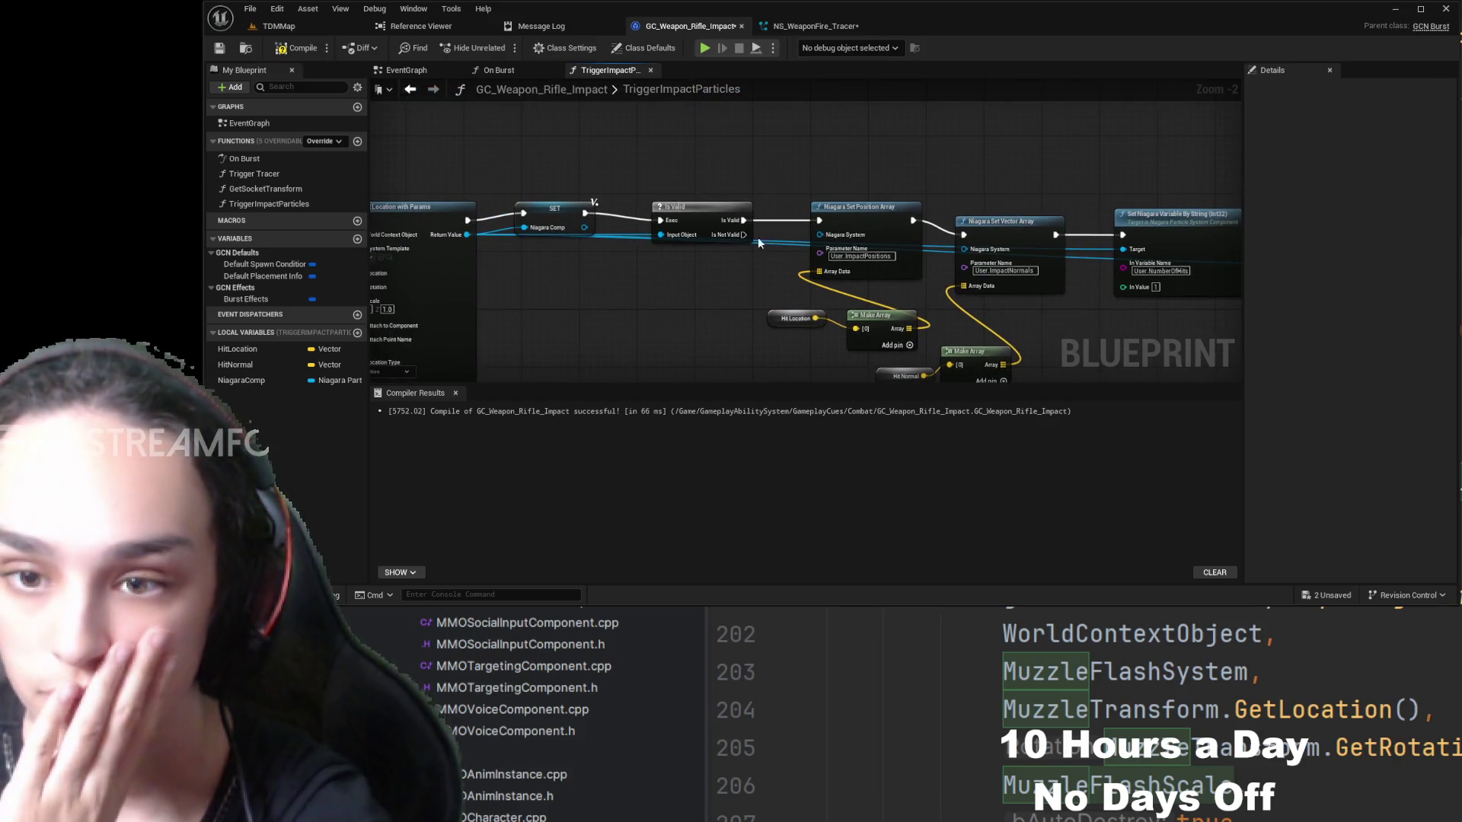
drag(770, 287, 777, 276)
scroll(812, 251, up, 2)
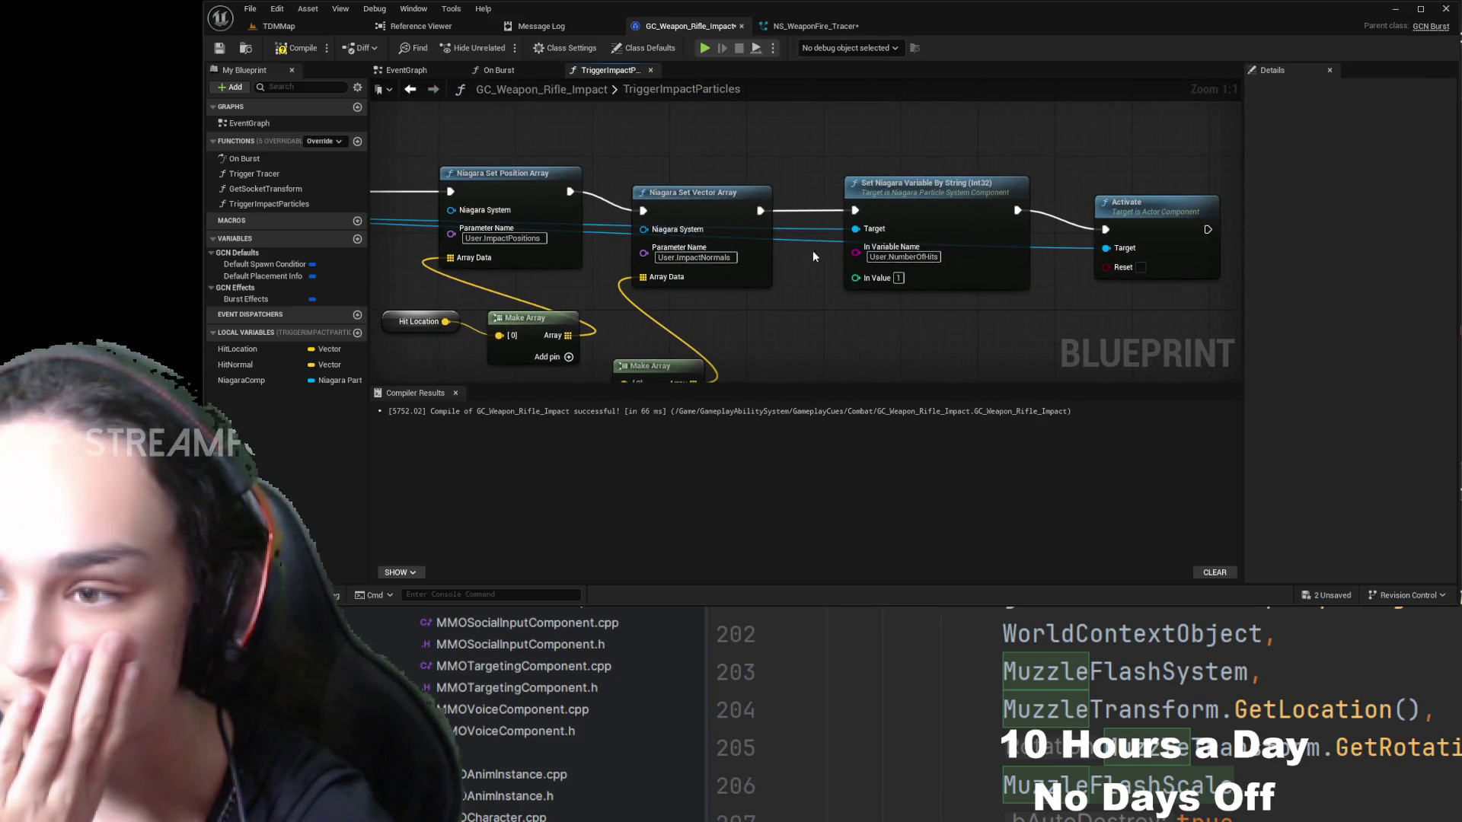
click(889, 272)
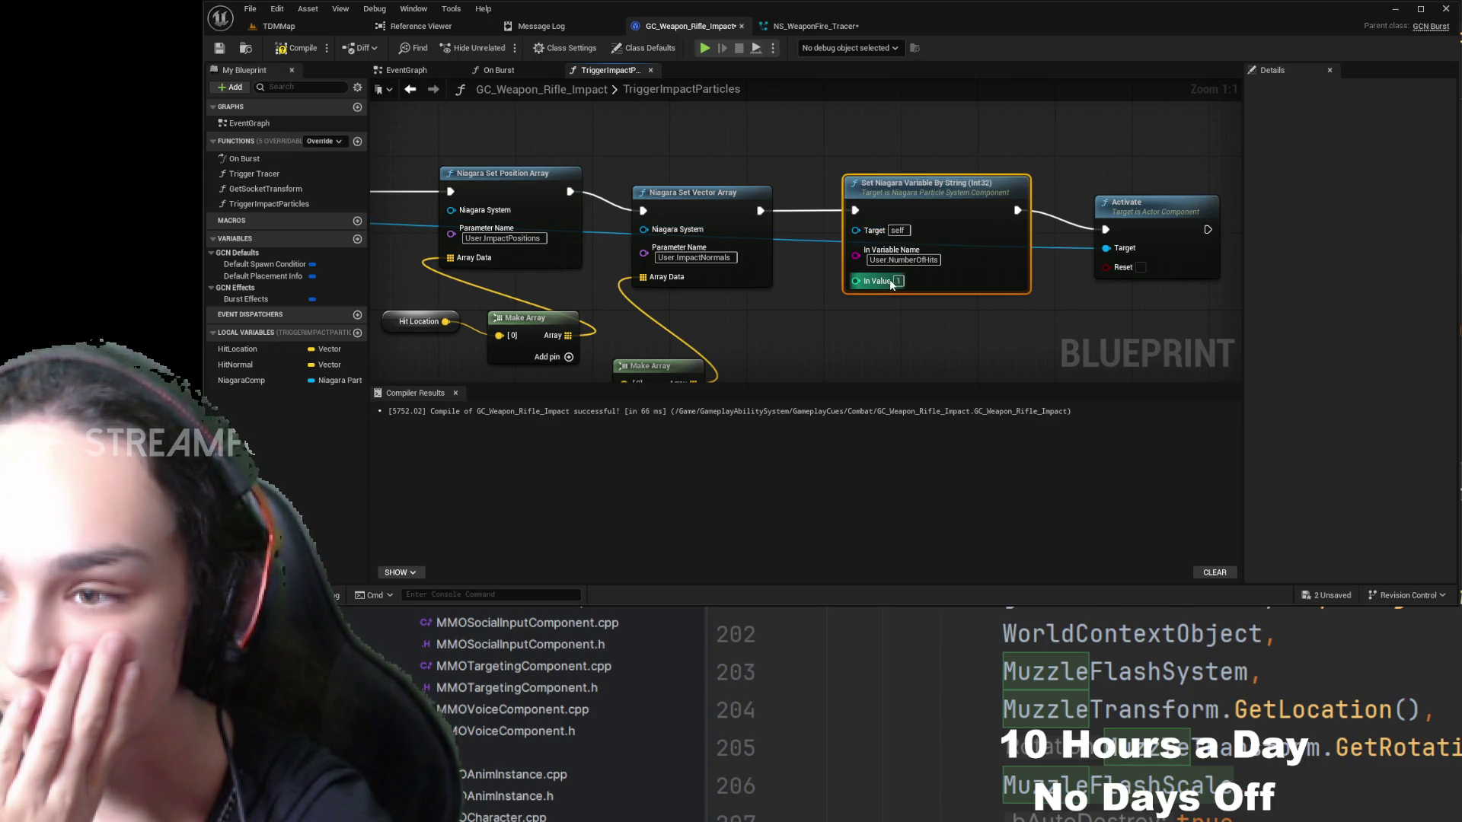
click(1125, 251)
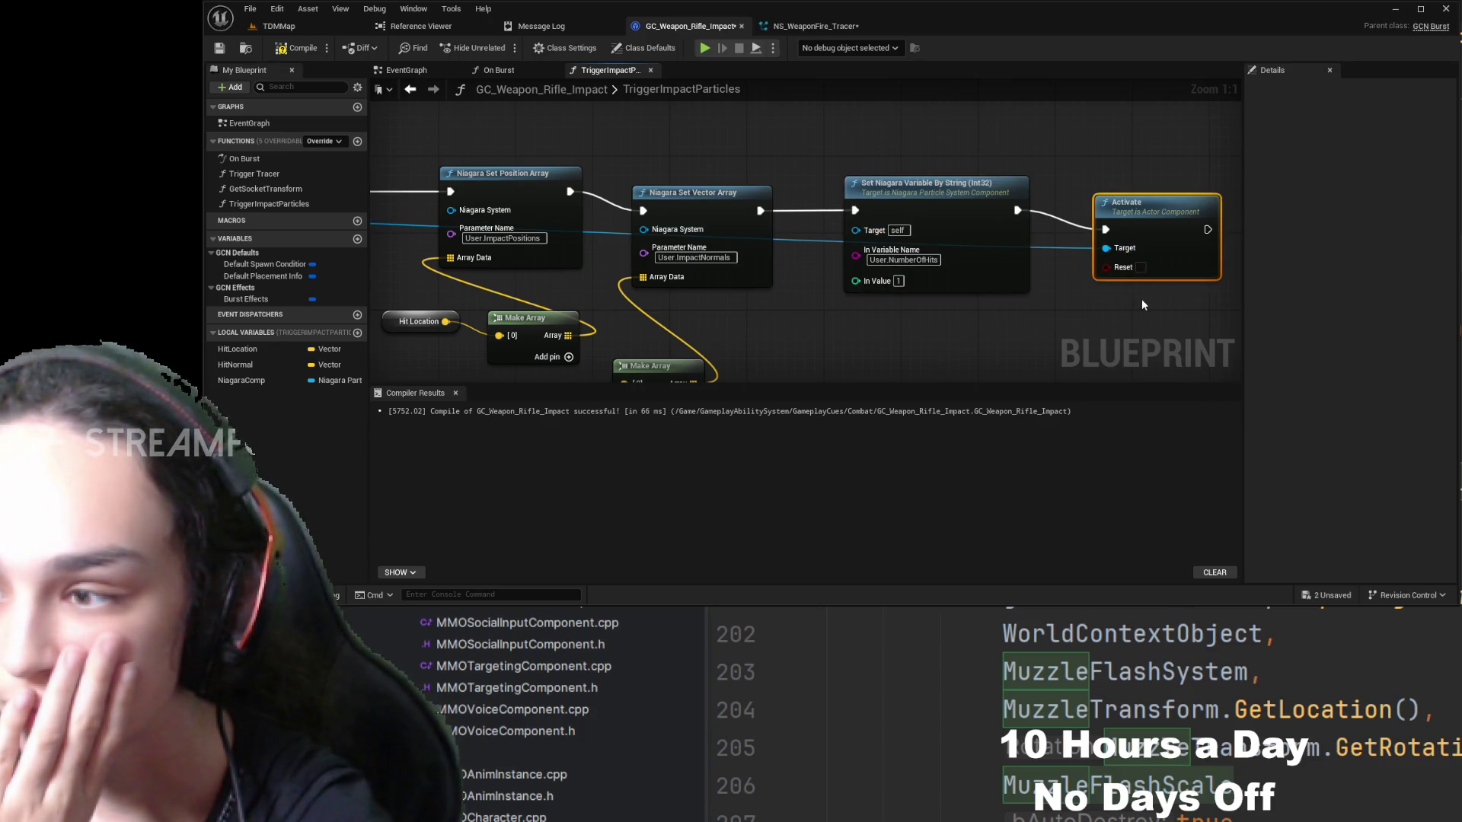
click(251, 380)
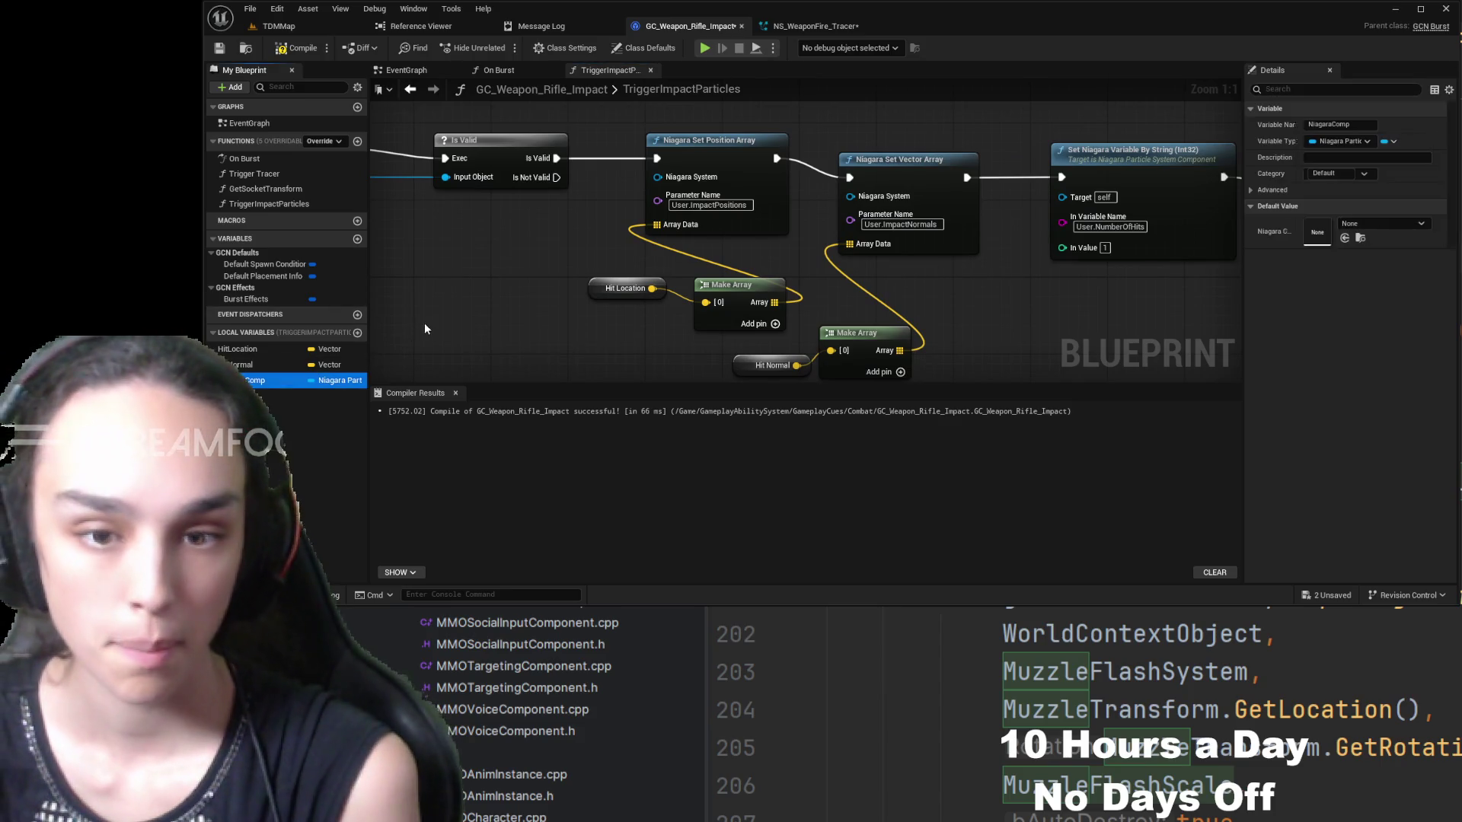
- Wire a Niagara Comp getter into Set Vector Array's Niagara System and realign the array nodes
mouse_move(425, 329)
mouse_down()
mouse_move(487, 308)
mouse_move(656, 176)
mouse_up()
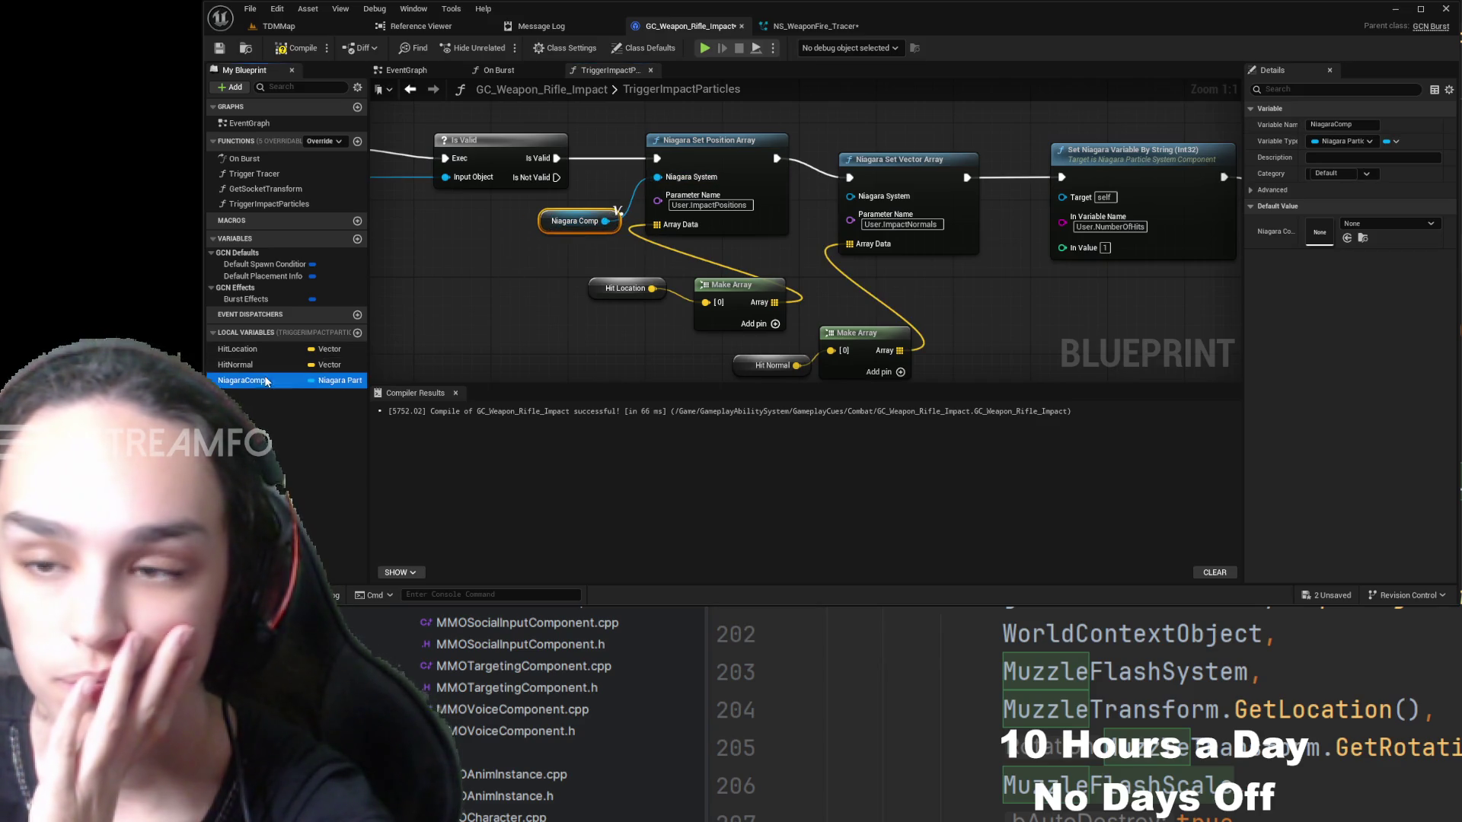
key(ctrl+v)
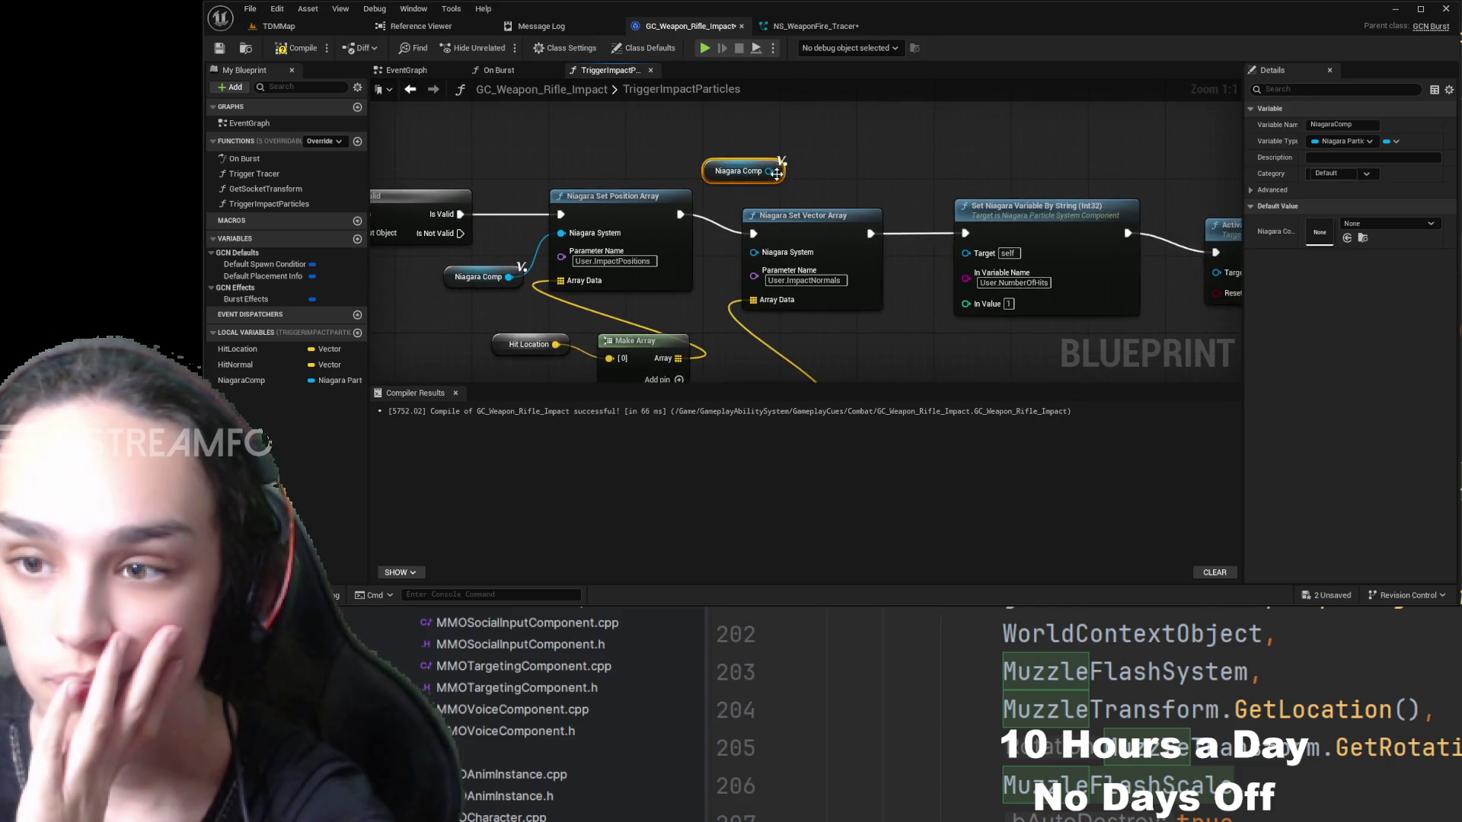
mouse_move(771, 171)
mouse_down()
mouse_move(746, 241)
mouse_move(765, 253)
mouse_up()
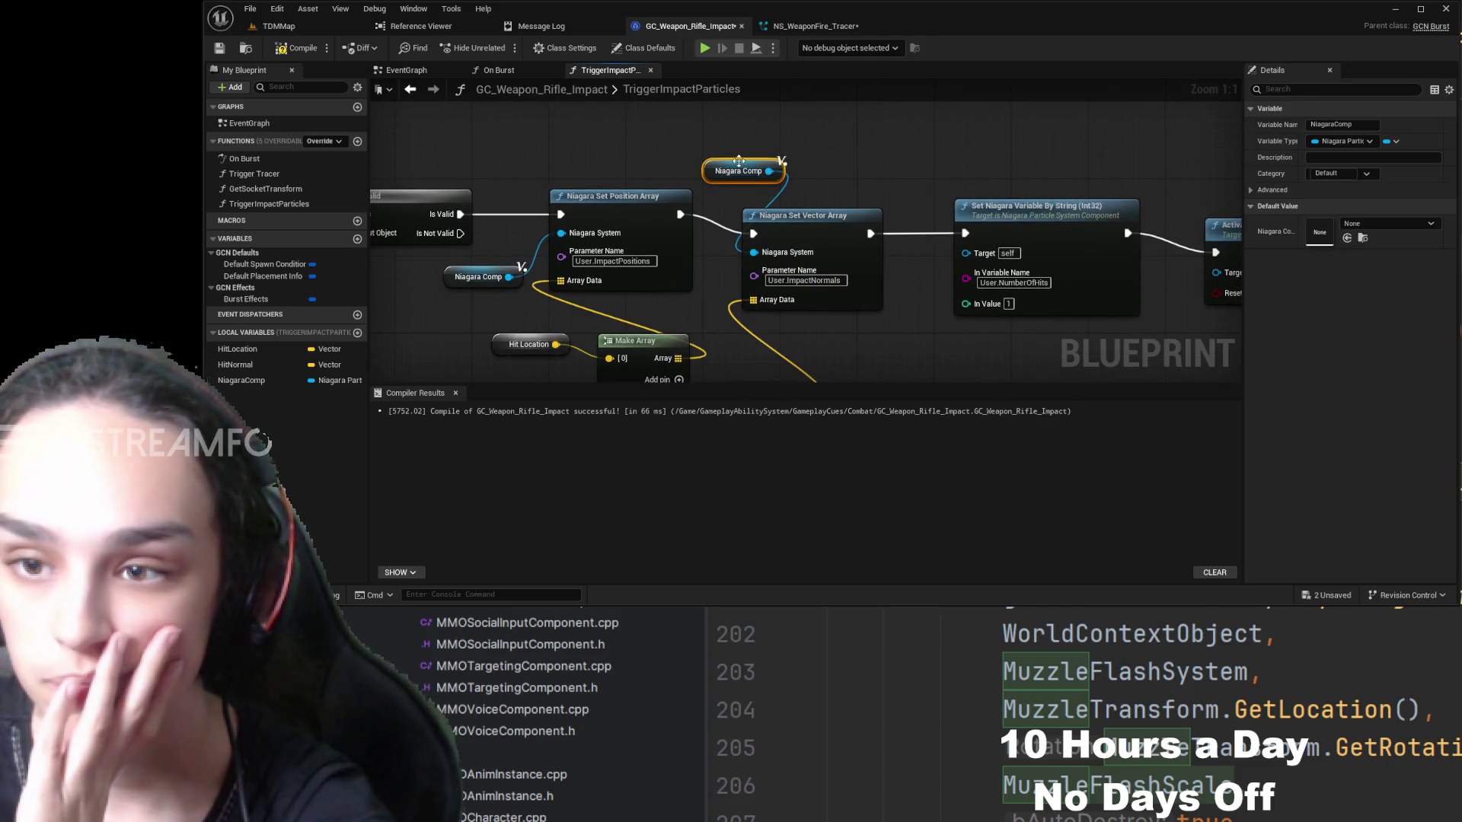
drag(738, 161, 719, 277)
drag(811, 216, 858, 168)
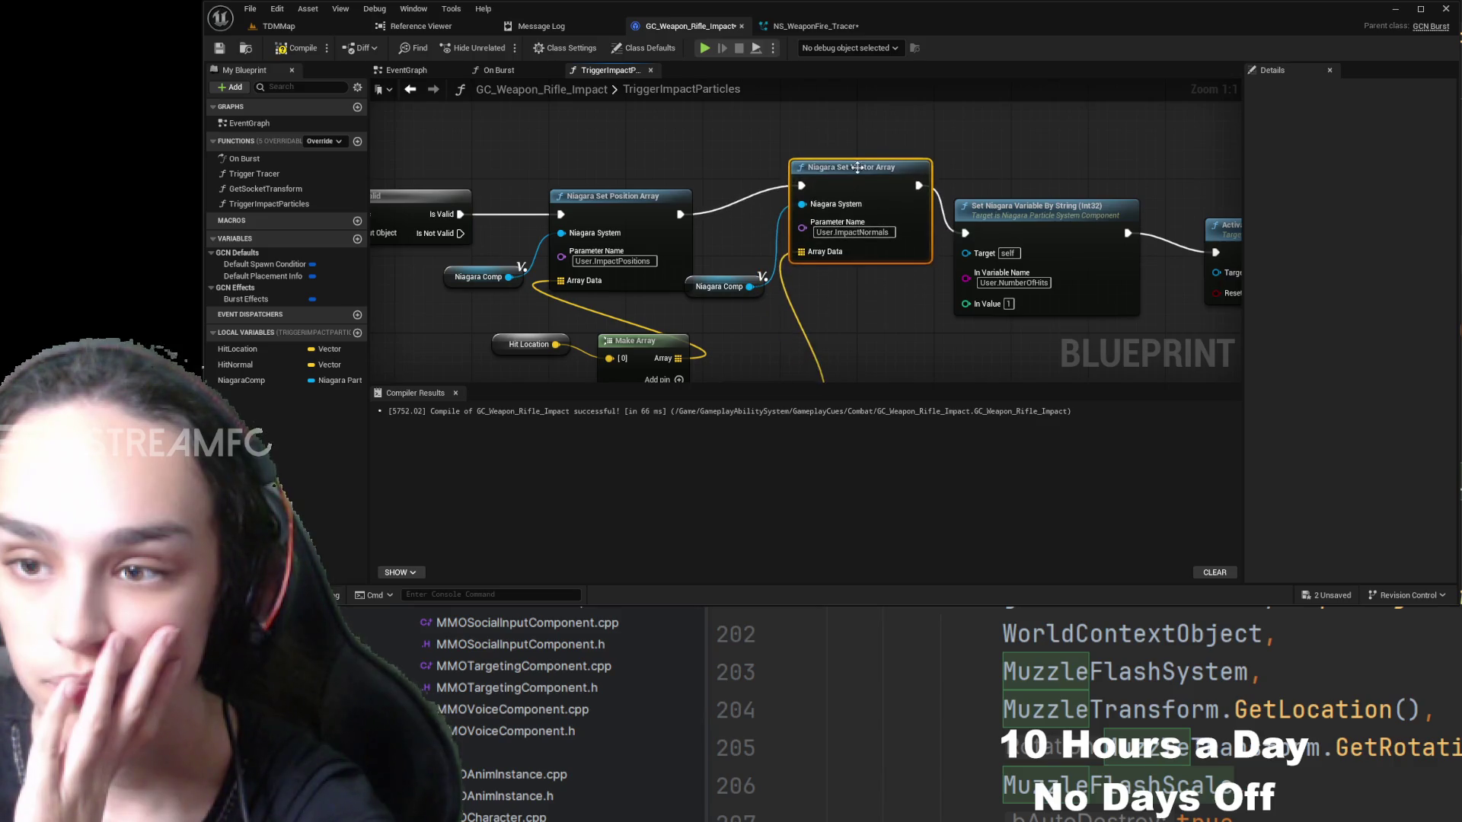
mouse_move(849, 233)
mouse_down()
mouse_move(908, 226)
mouse_move(967, 184)
mouse_up()
drag(1091, 259, 1211, 198)
drag(675, 201, 722, 219)
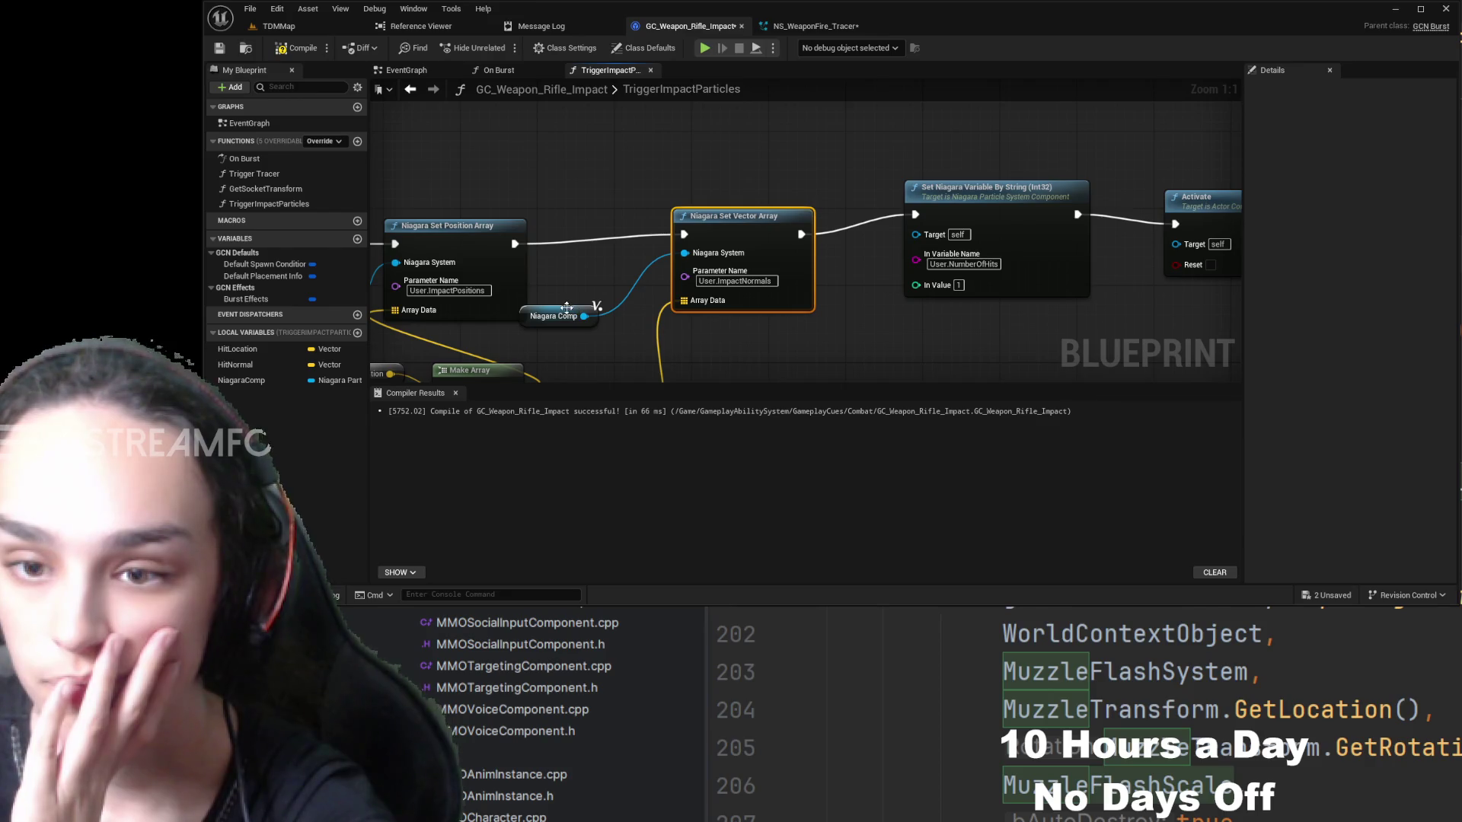
drag(567, 307, 618, 259)
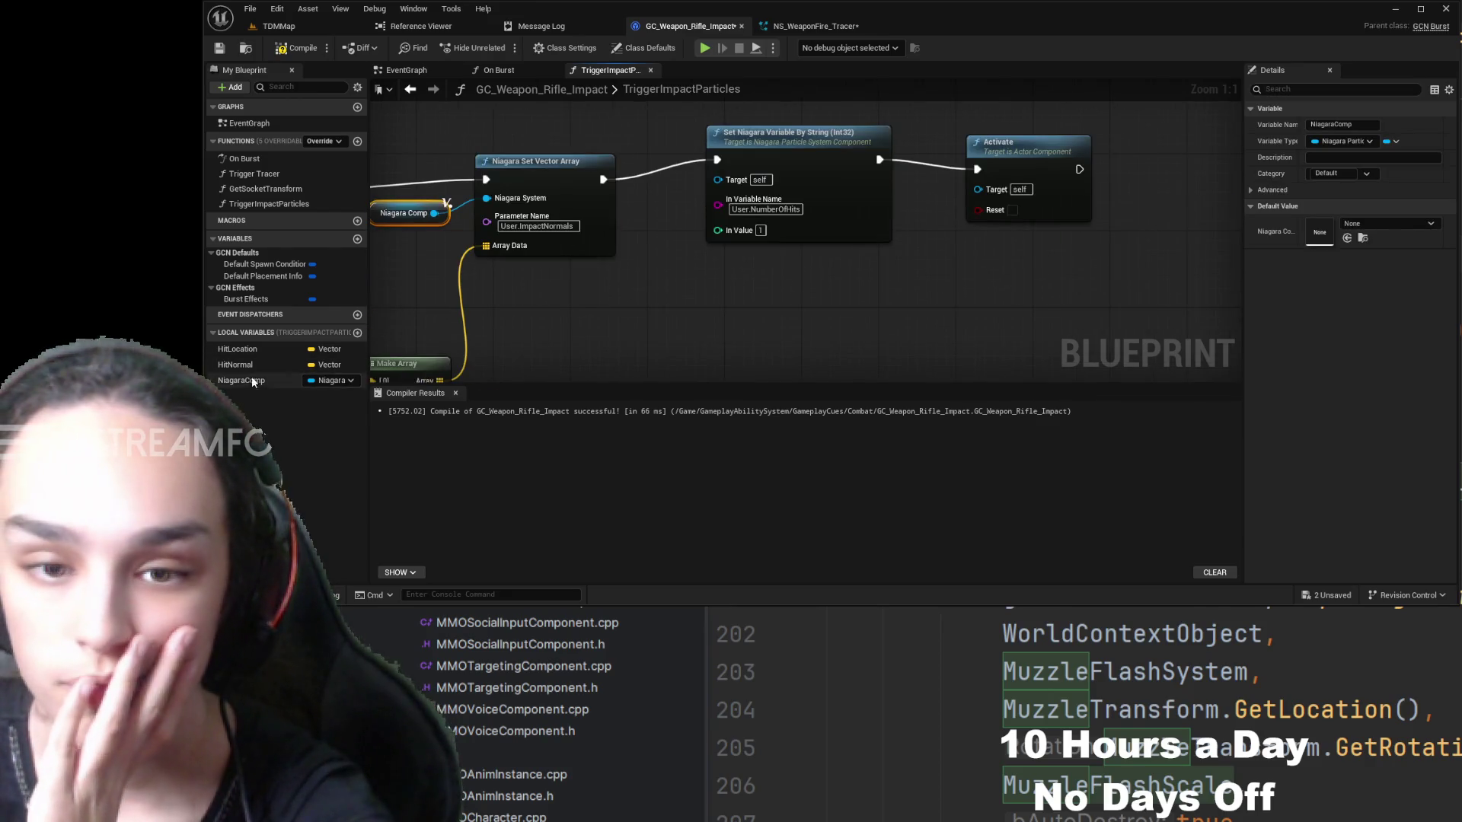
- Add more Niagara Comp getters, wiring one into Activate's Target, and line them up
mouse_move(253, 381)
mouse_down()
mouse_move(597, 280)
mouse_move(720, 181)
mouse_move(721, 204)
mouse_move(719, 179)
mouse_up()
click(629, 304)
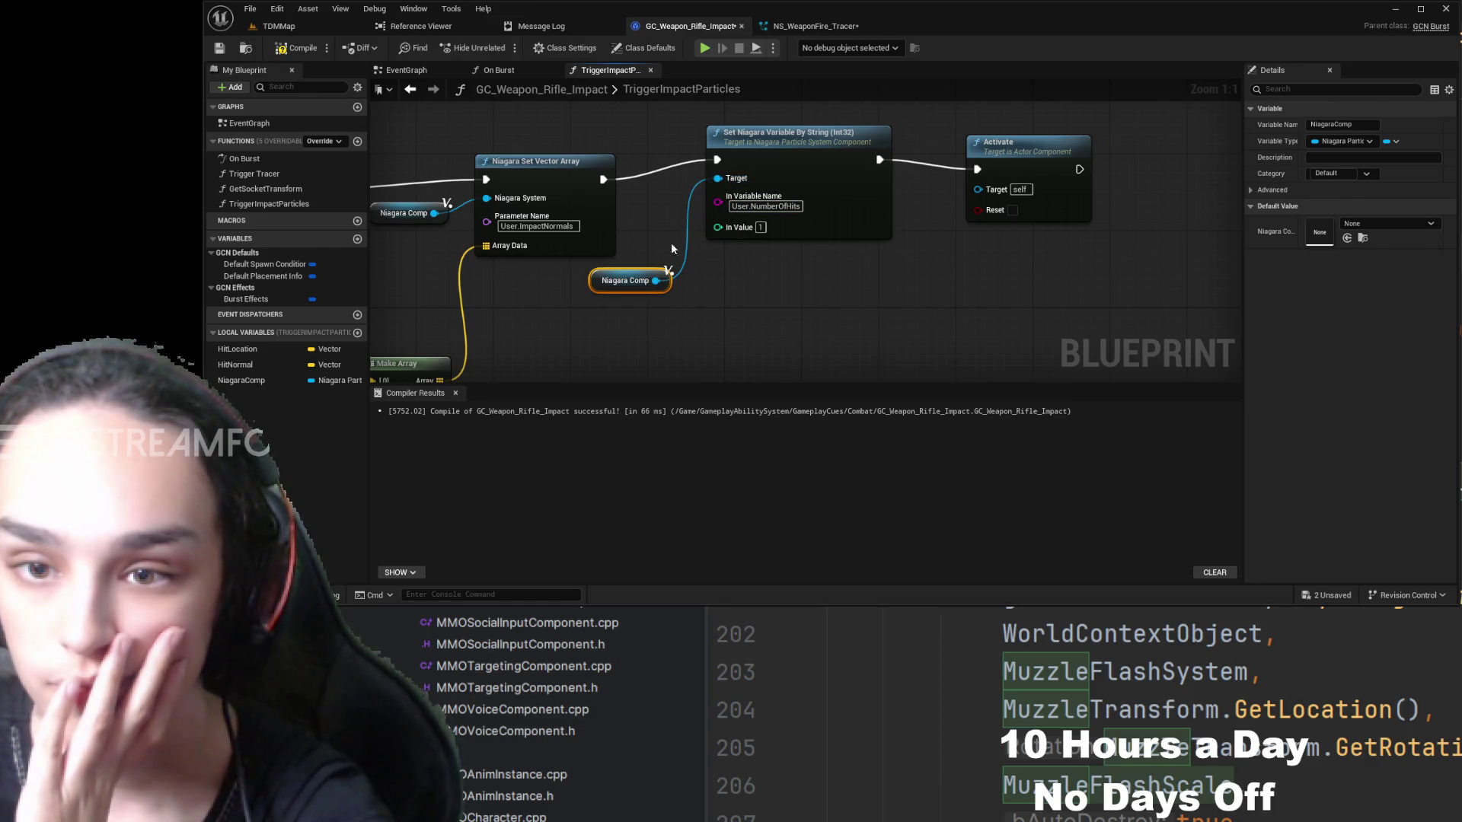
mouse_move(642, 273)
mouse_down()
mouse_move(670, 204)
mouse_move(533, 283)
mouse_up()
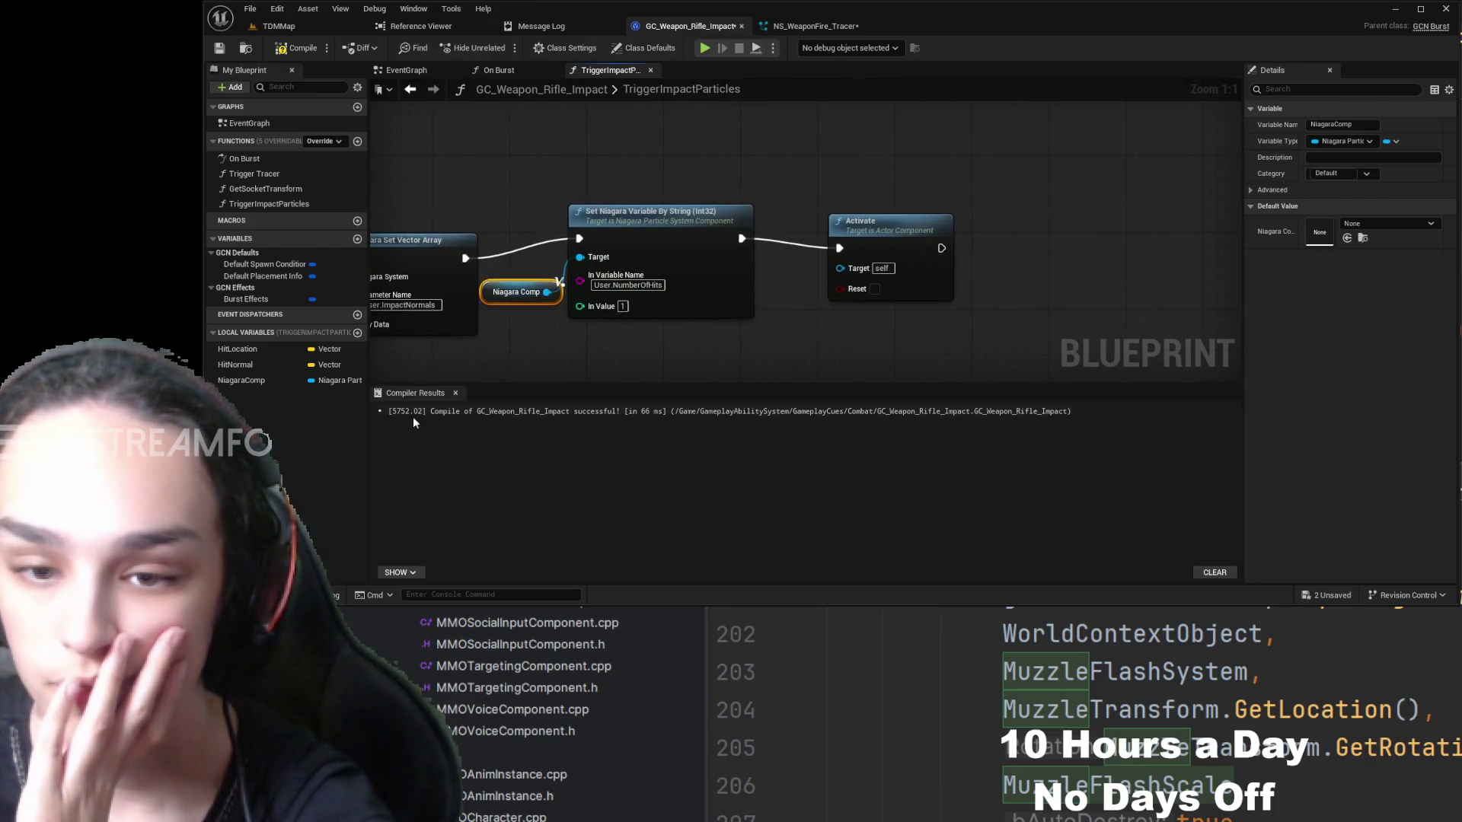
drag(271, 381, 756, 305)
click(788, 329)
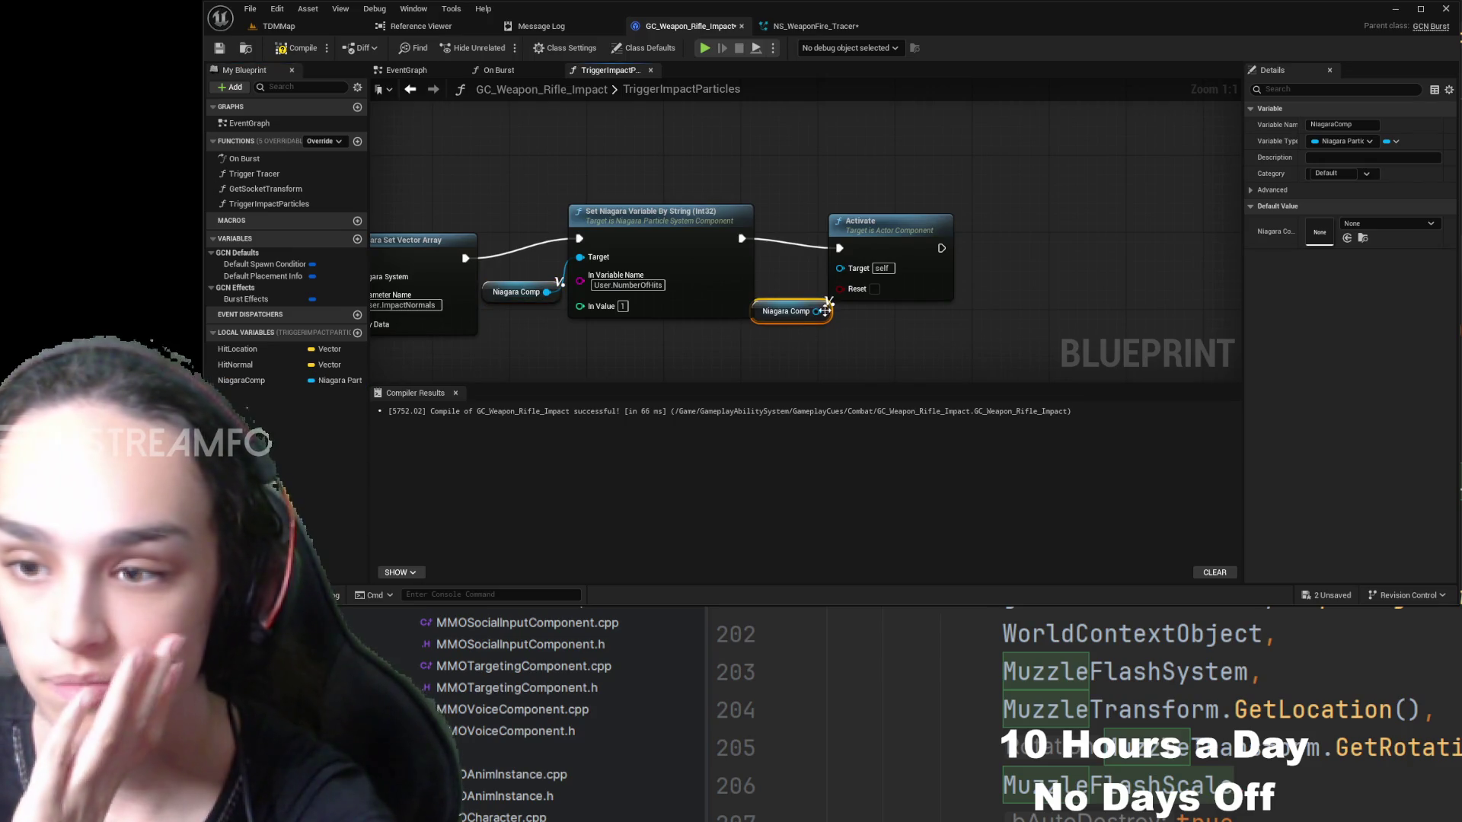
drag(865, 241, 977, 213)
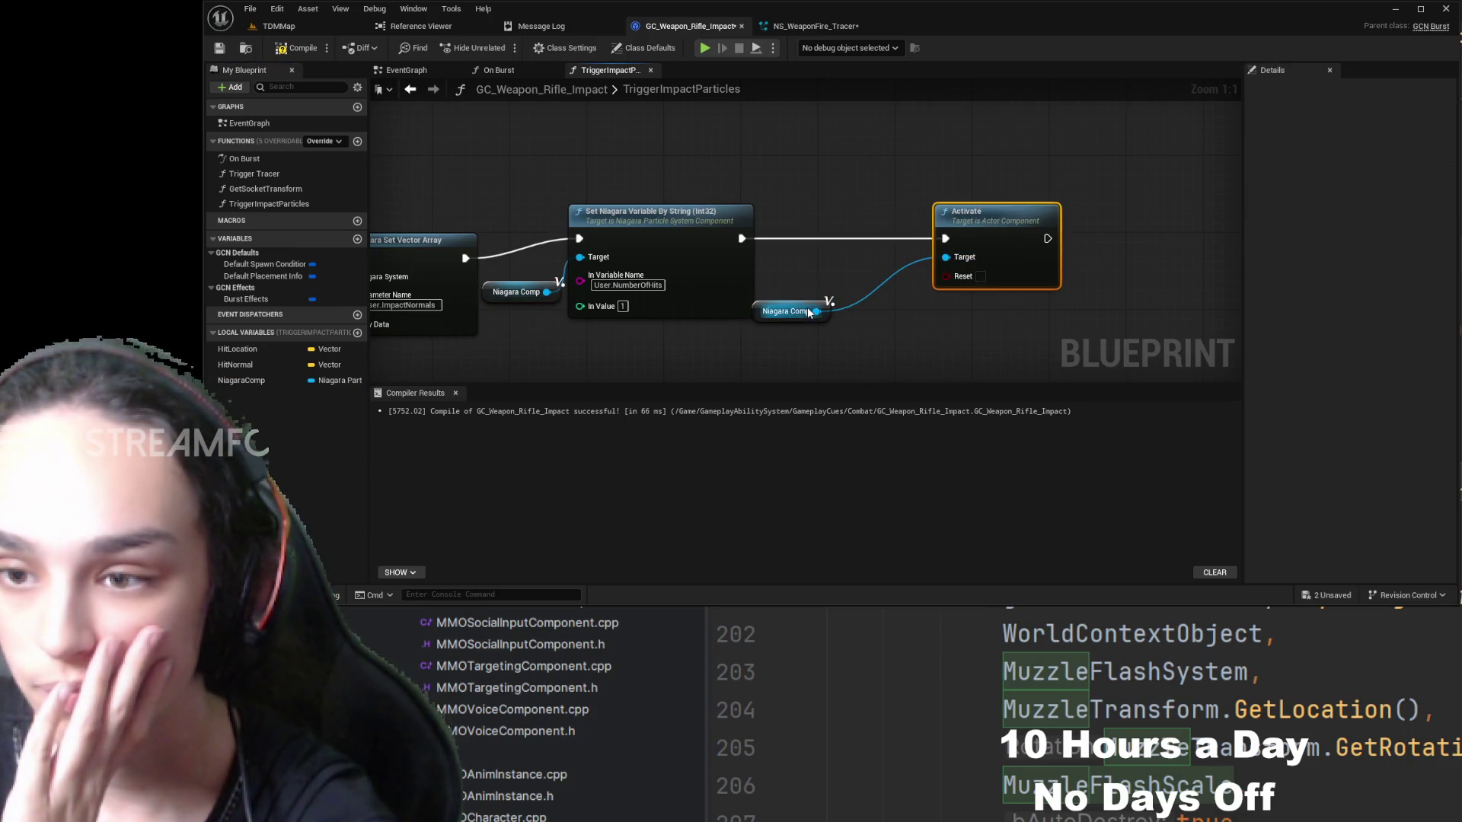
drag(809, 304, 888, 267)
drag(647, 221, 702, 230)
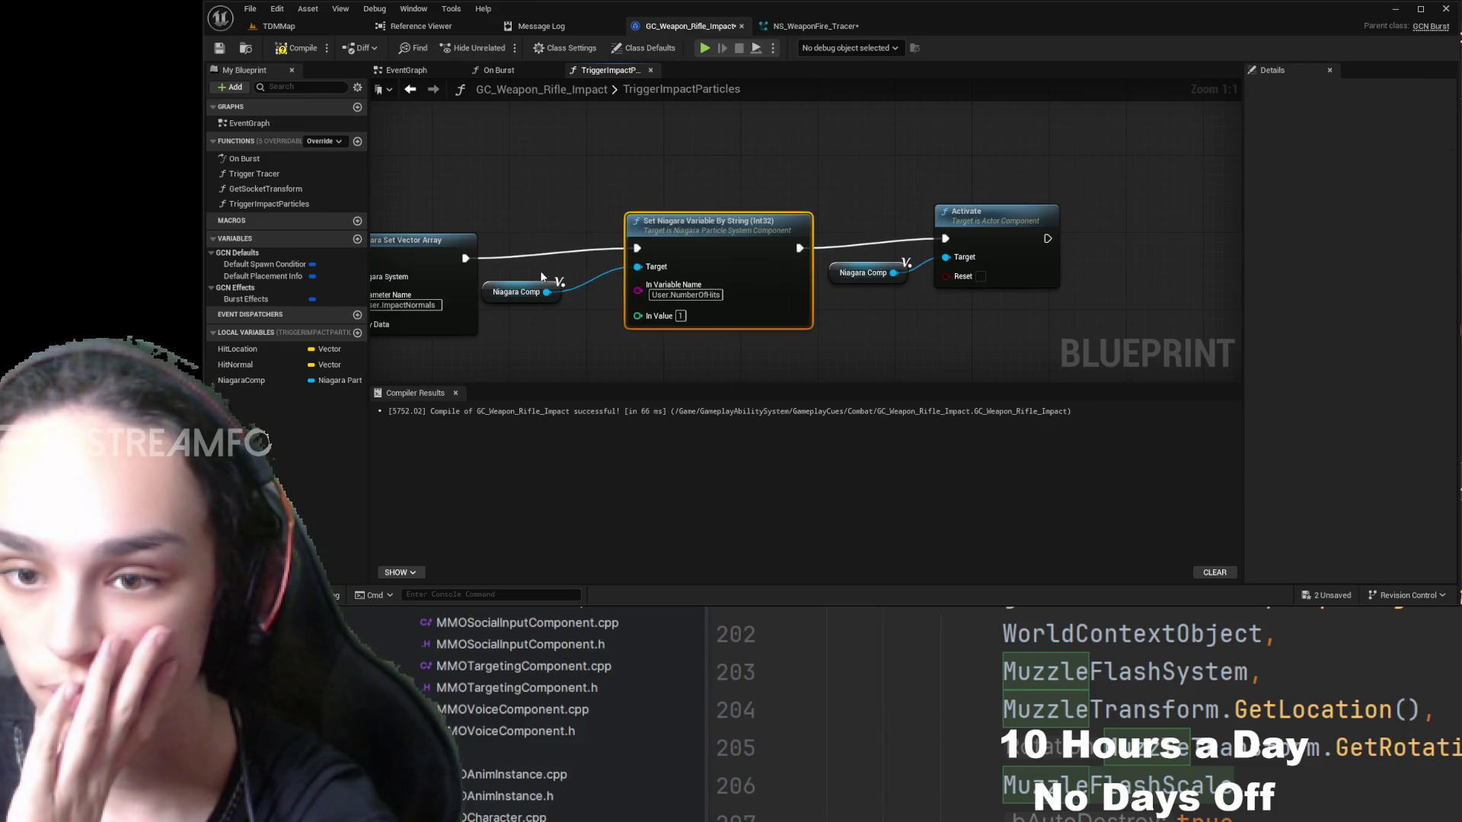
drag(537, 290, 581, 289)
- Tidy the Hit Location, Hit Normal and Make Array nodes, then compile the blueprint
drag(491, 275, 816, 235)
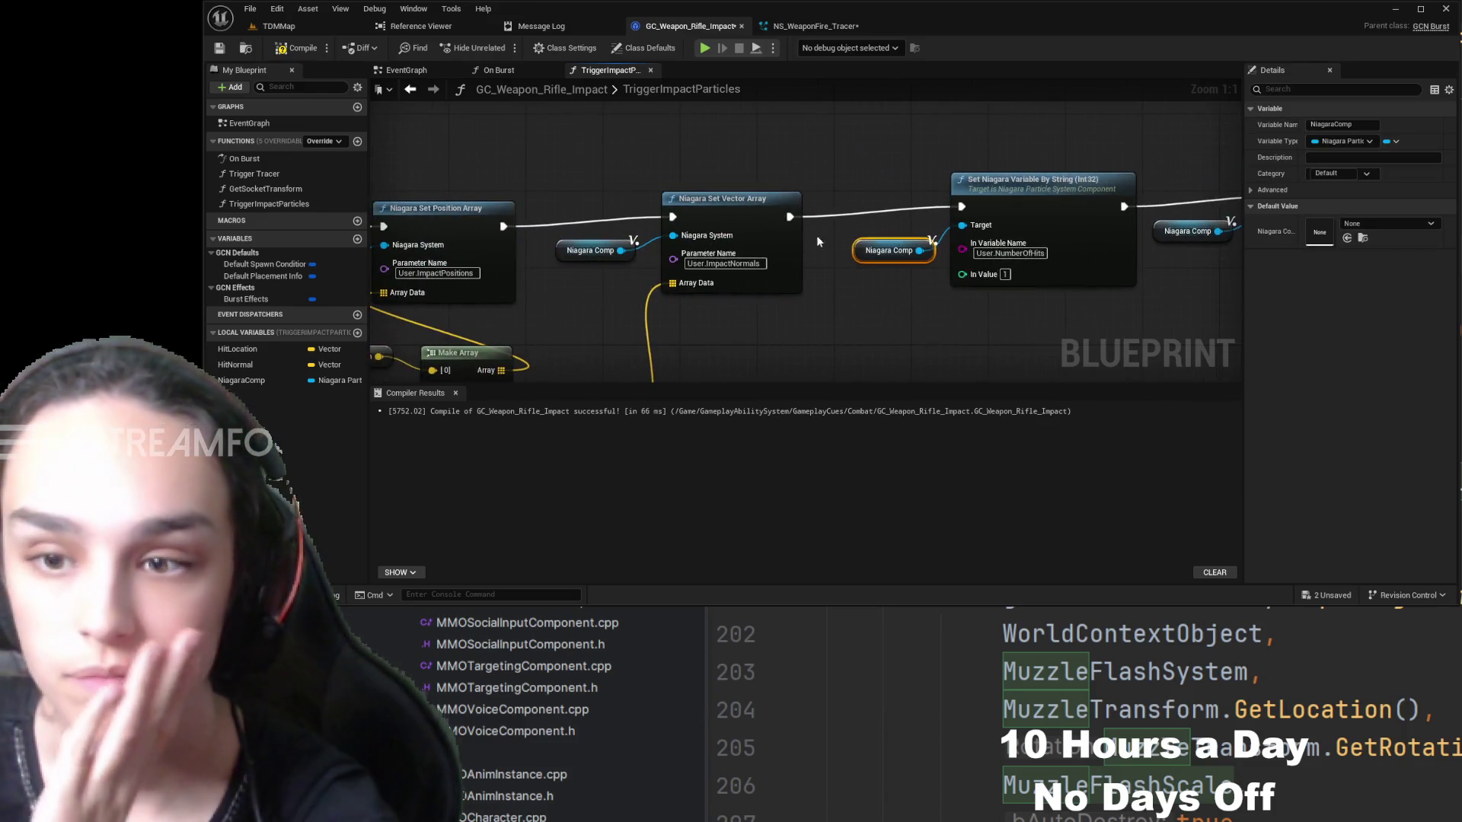
drag(678, 291, 788, 195)
drag(718, 271, 772, 208)
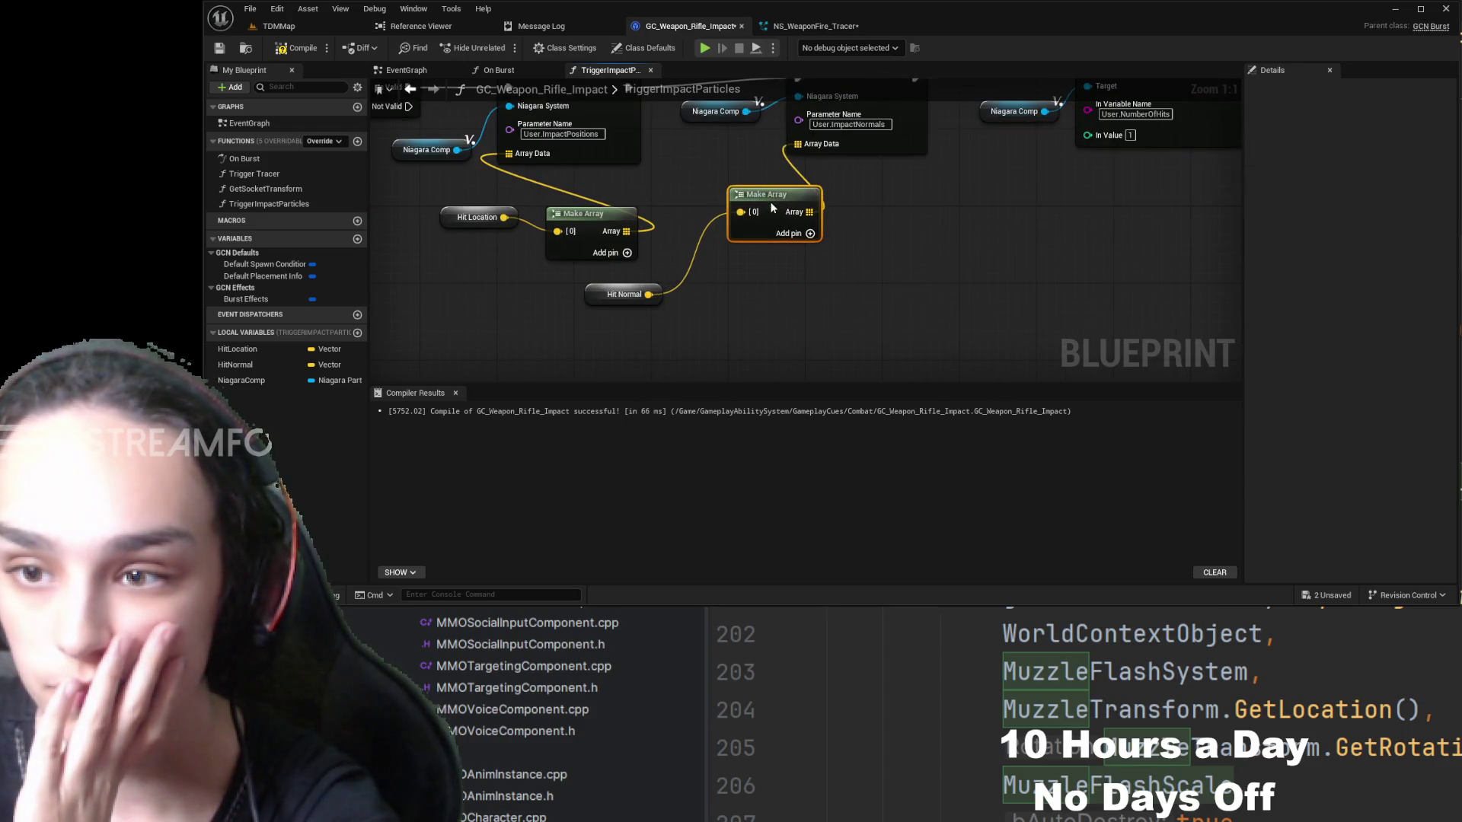
mouse_move(629, 287)
mouse_down()
mouse_move(698, 247)
mouse_move(797, 262)
mouse_move(727, 286)
mouse_up()
mouse_move(839, 294)
mouse_down()
mouse_move(682, 265)
mouse_move(847, 350)
mouse_up()
click(283, 45)
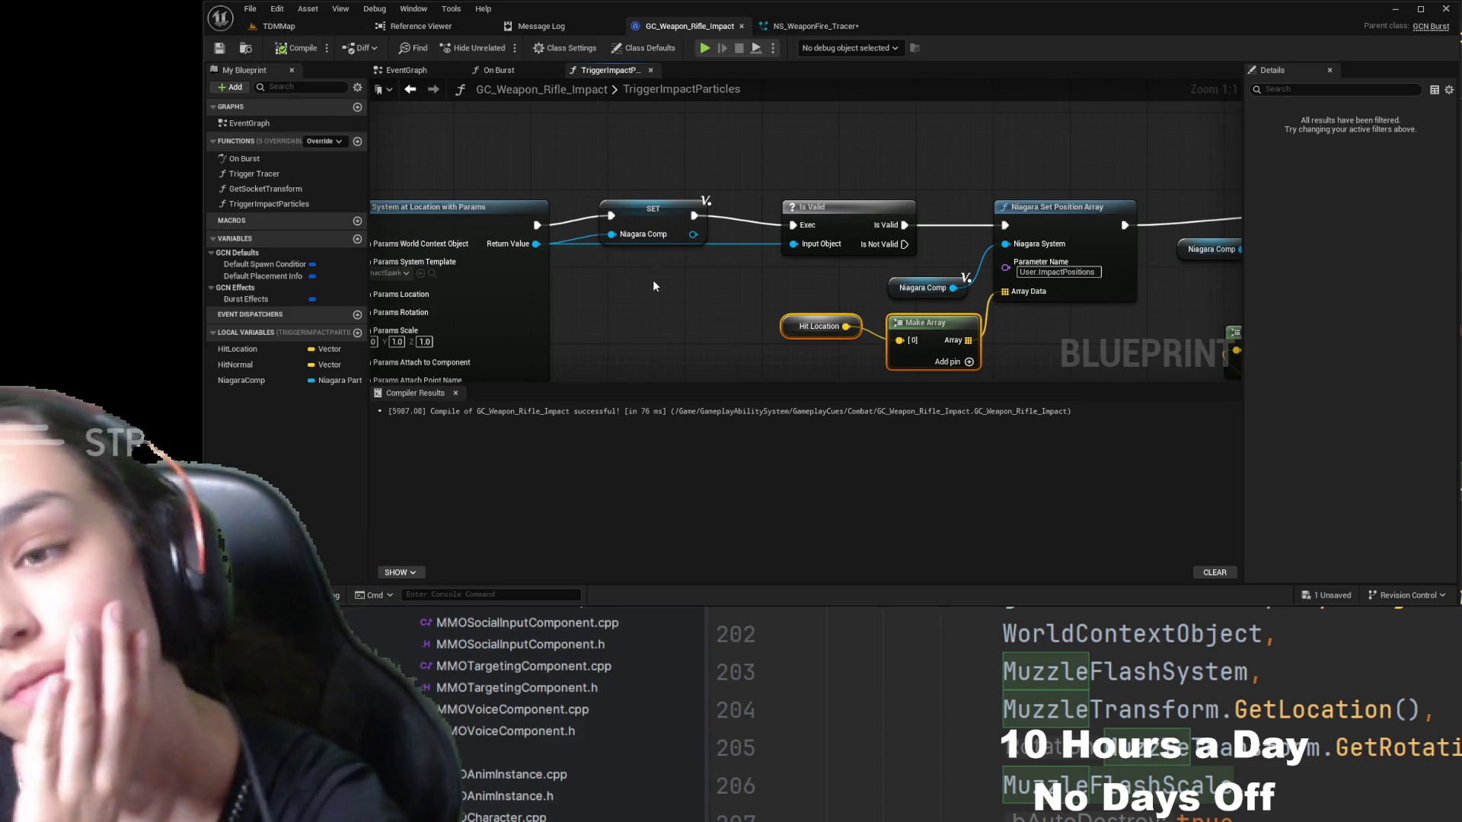
drag(653, 286, 611, 308)
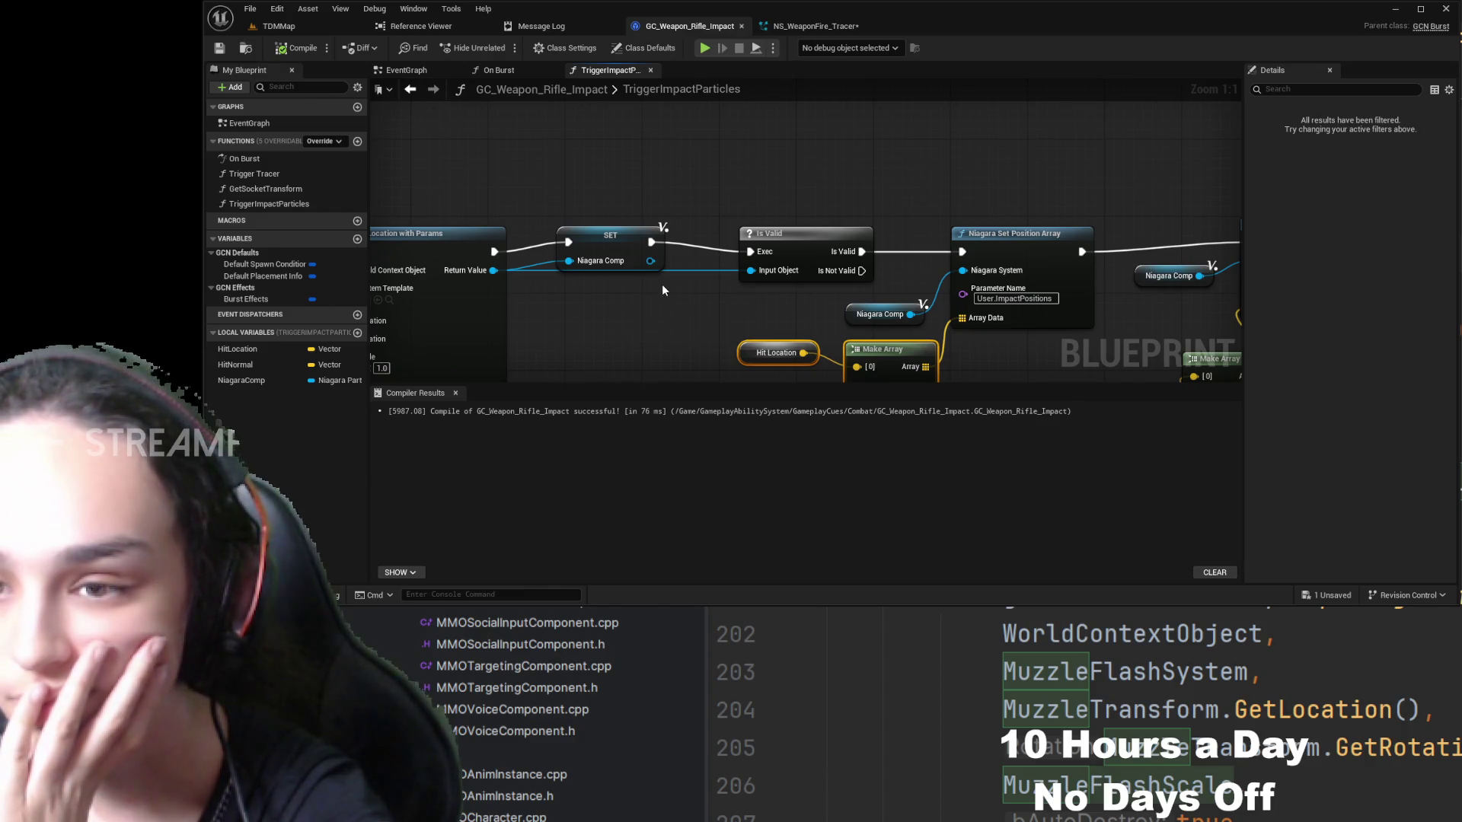
- Move SET Niagara Comp after Is Valid and wire its exec into Niagara Set Position Array
click(642, 240)
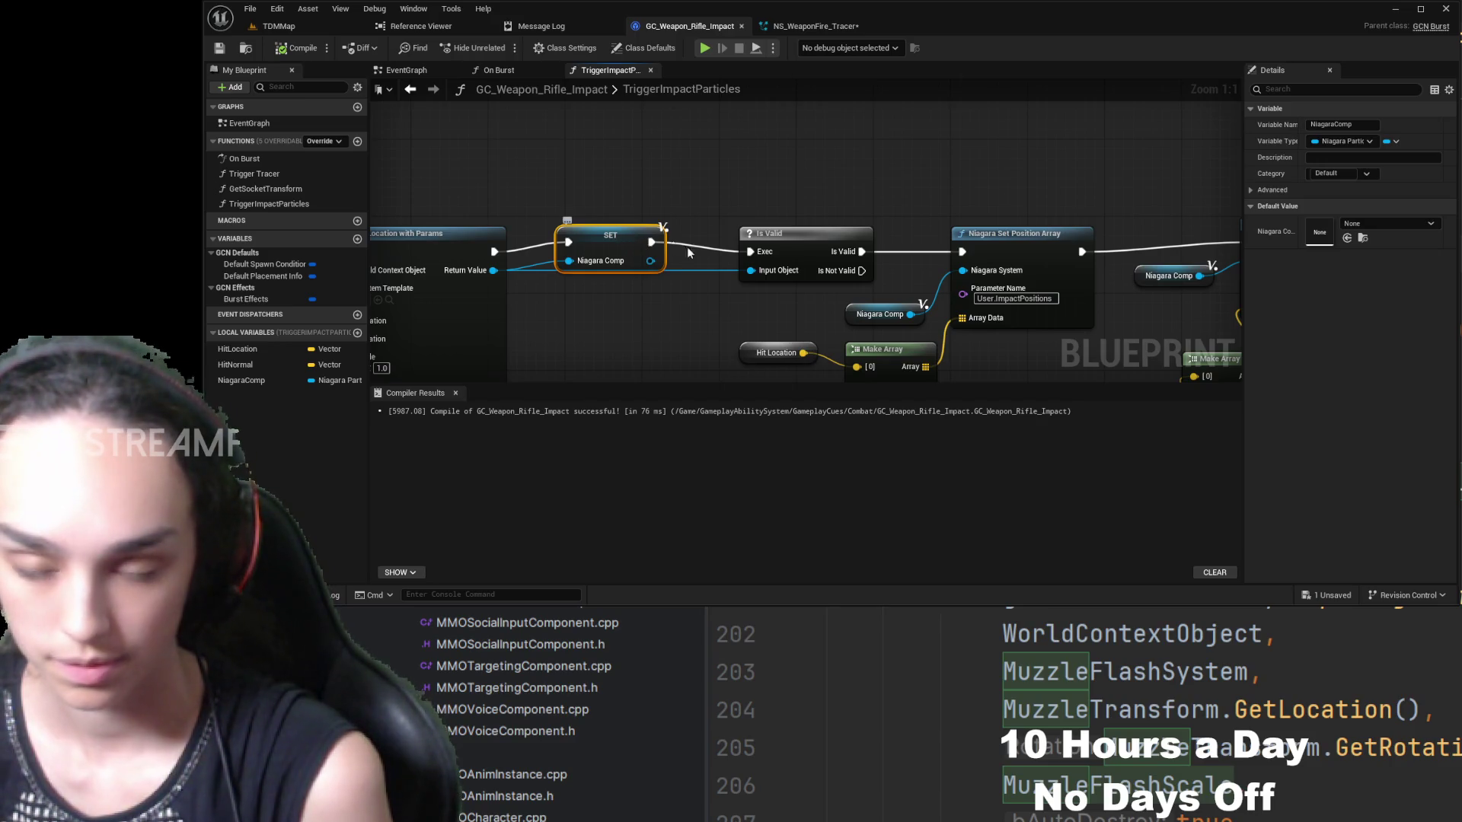
click(779, 279)
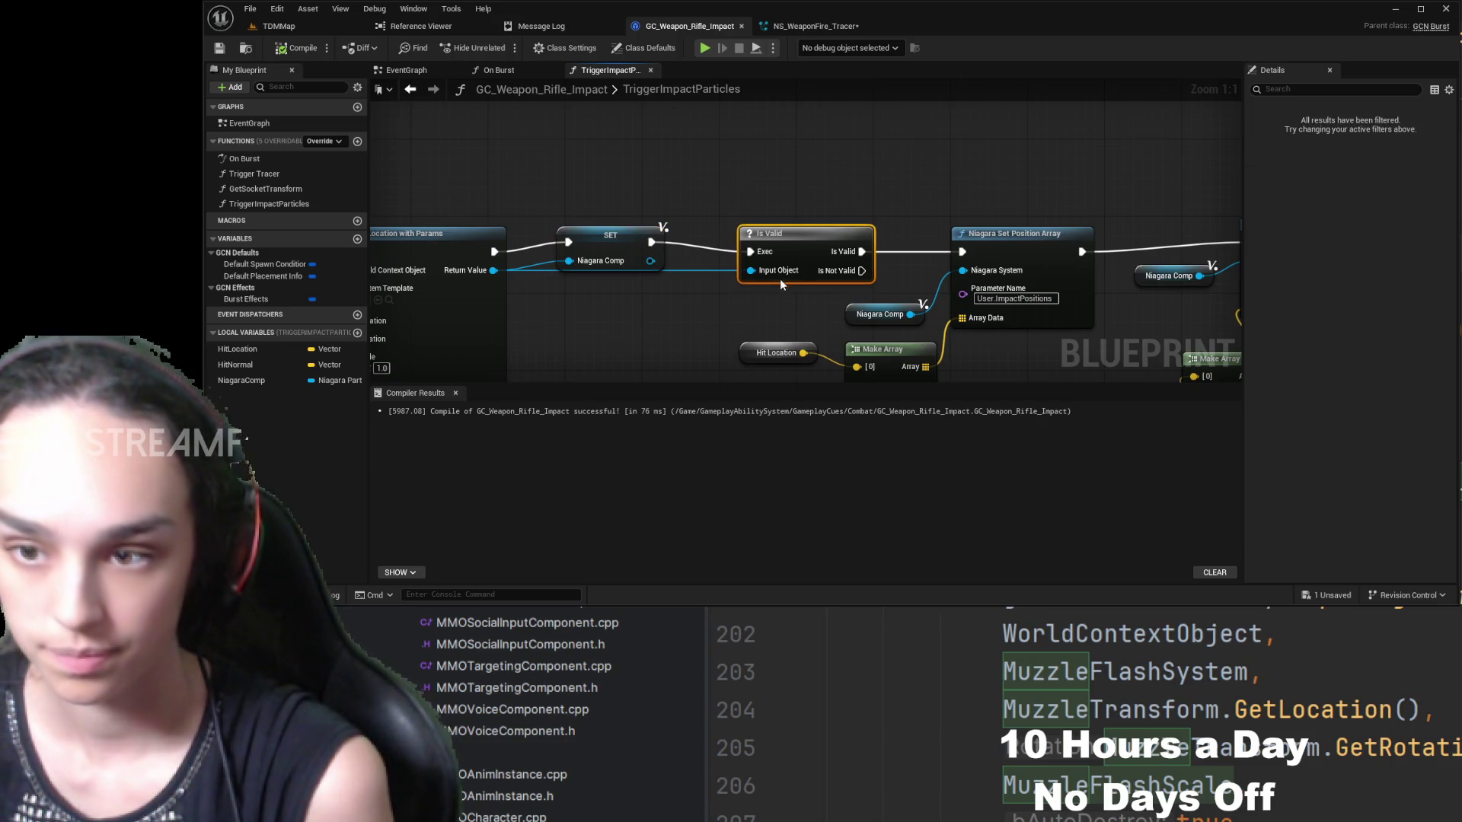
click(567, 248)
mouse_move(557, 278)
mouse_down()
mouse_move(791, 209)
mouse_move(818, 231)
mouse_move(664, 227)
mouse_move(796, 209)
mouse_up()
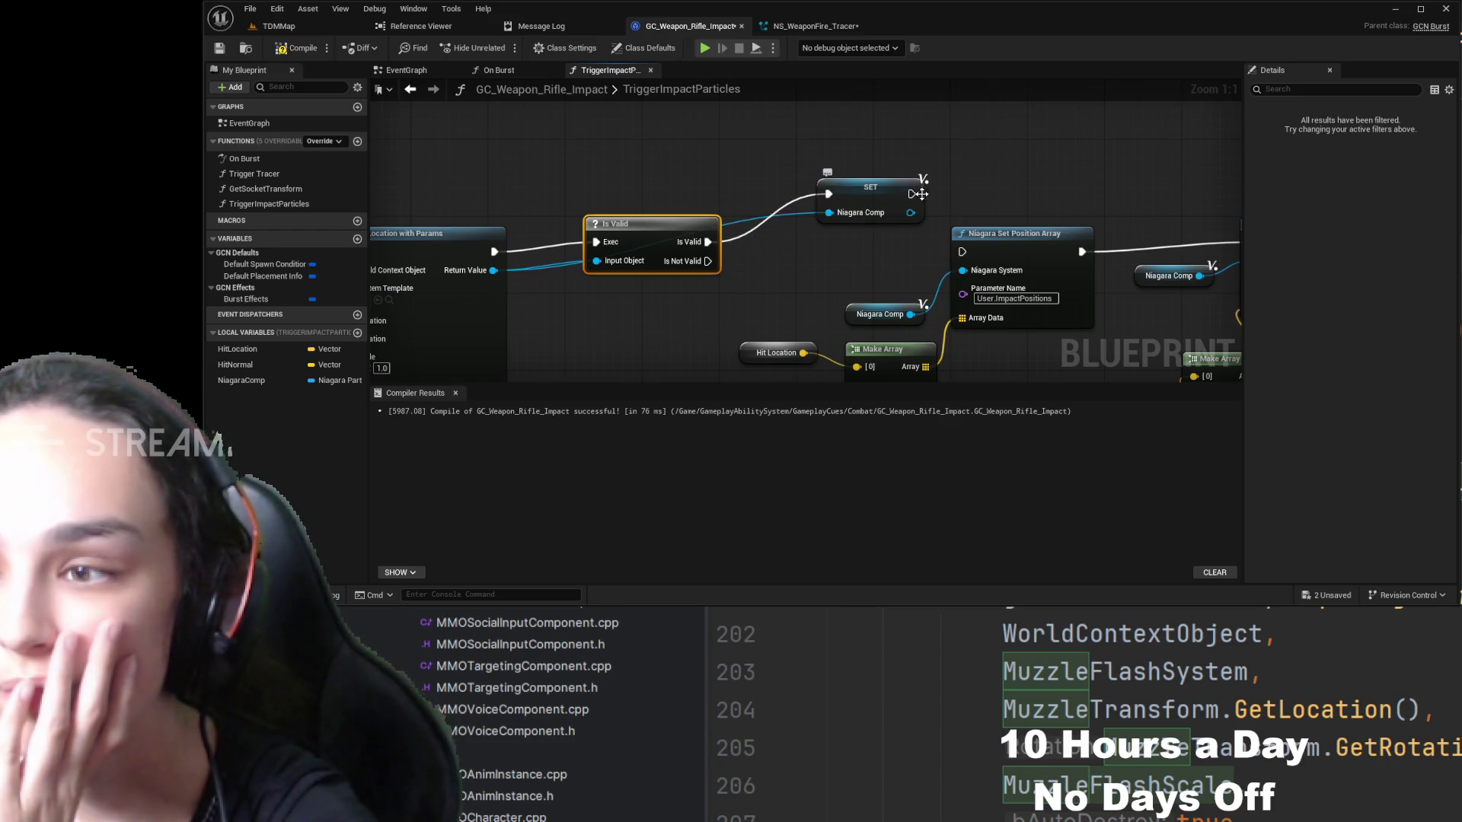
drag(969, 248, 963, 251)
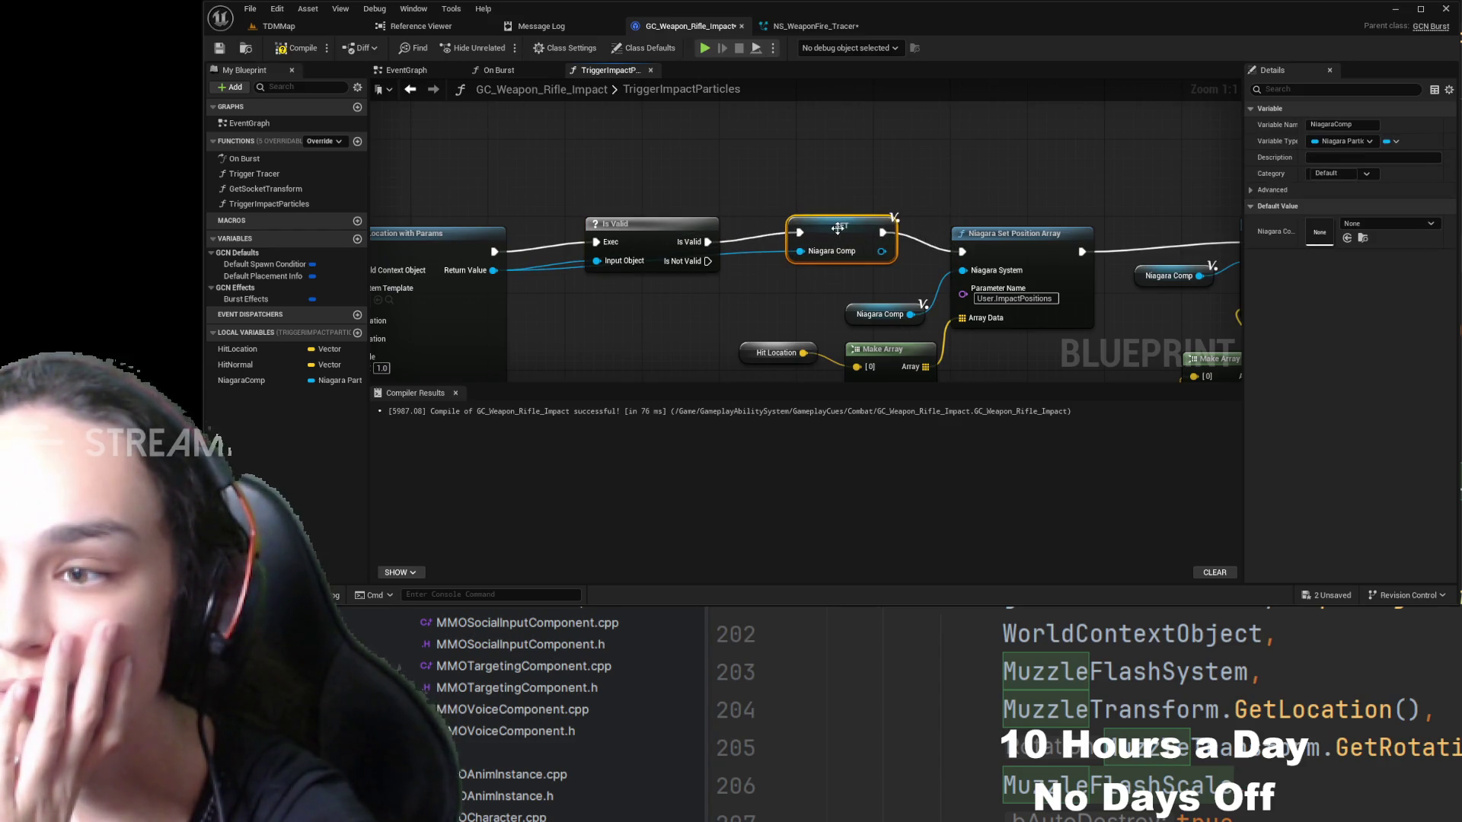
click(905, 163)
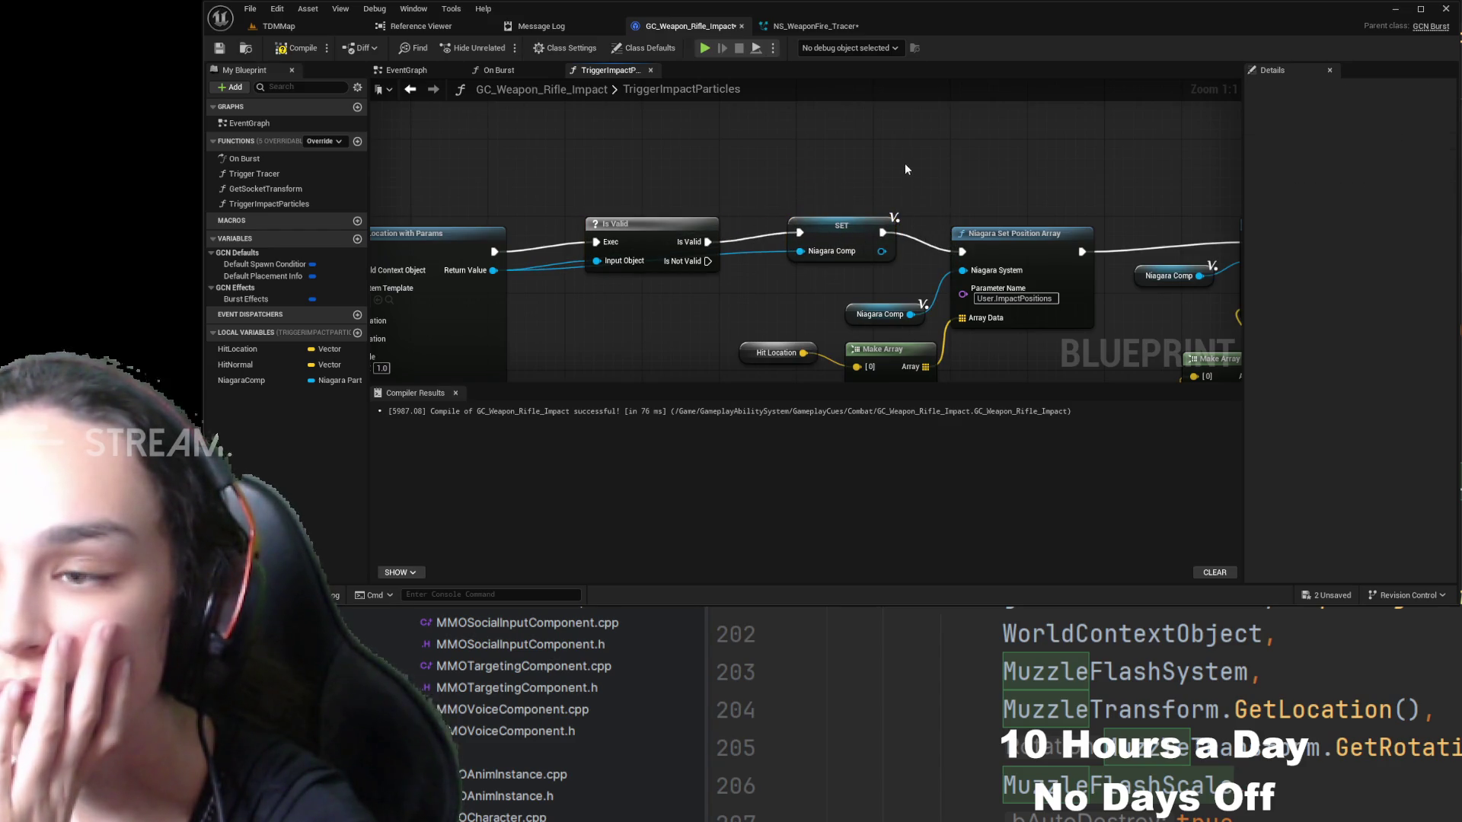
- Replace the old Niagara Comp getter with SET's output on Set Position Array's Niagara System
click(861, 301)
key(Delete)
mouse_move(859, 238)
mouse_down()
mouse_move(944, 275)
mouse_move(942, 258)
mouse_up()
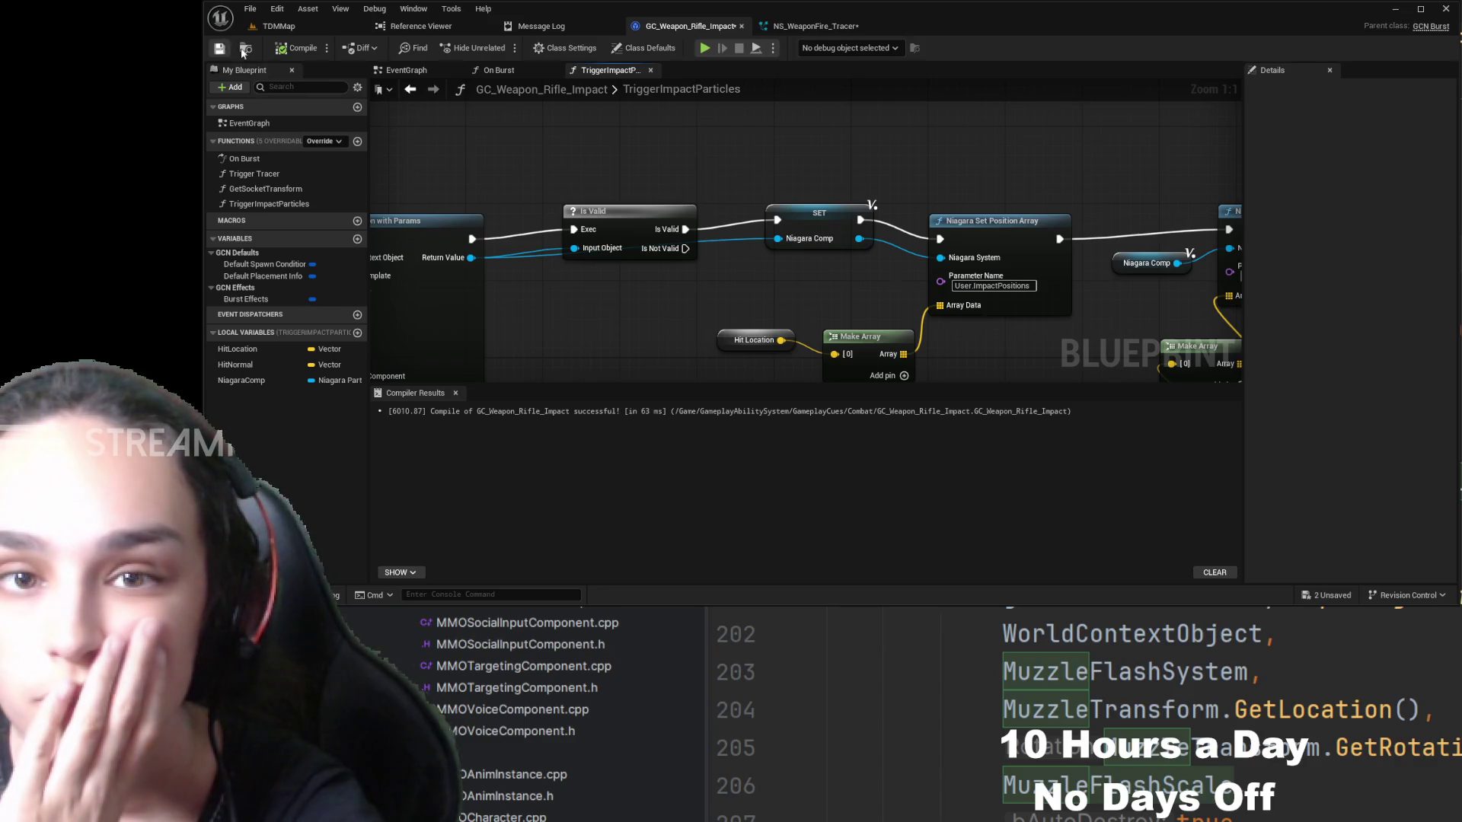
mouse_move(427, 335)
mouse_down()
mouse_move(702, 288)
mouse_move(806, 297)
mouse_up()
- Add two vector inputs named HitLoc and HitNorm to the TriggerImpactParticles entry node
click(481, 219)
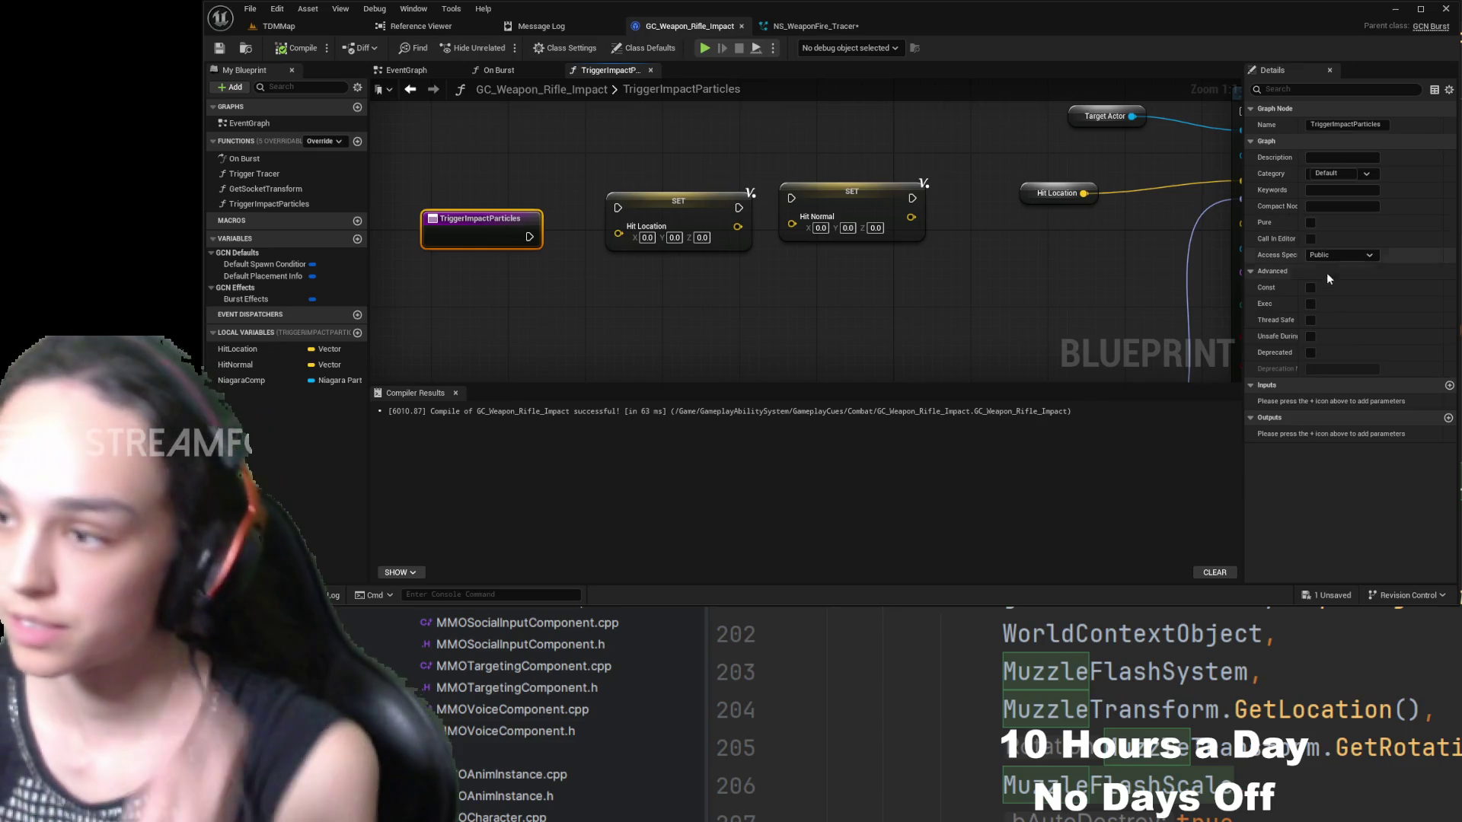
click(1449, 387)
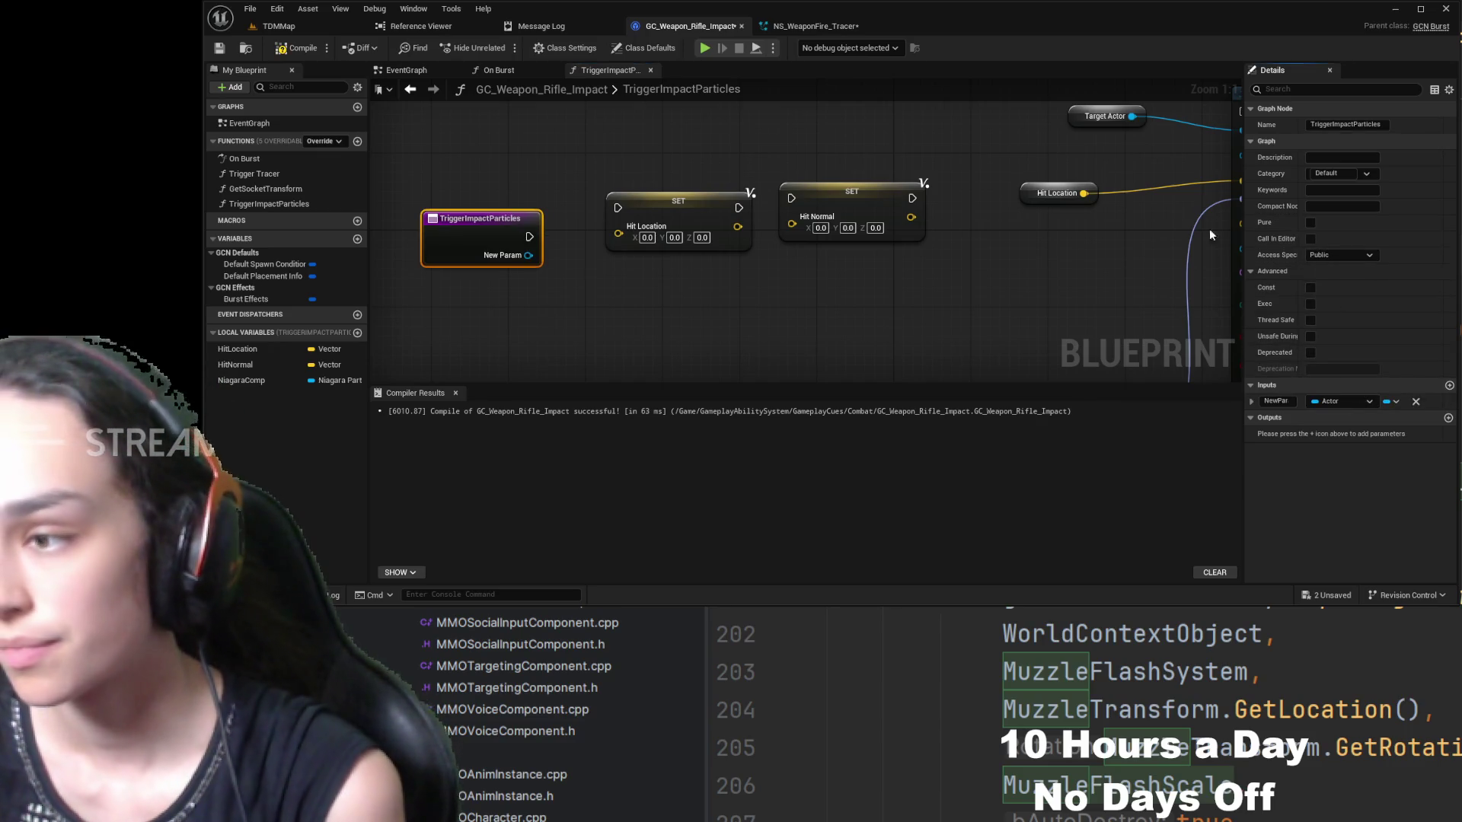
click(1274, 402)
text(HitLoc)
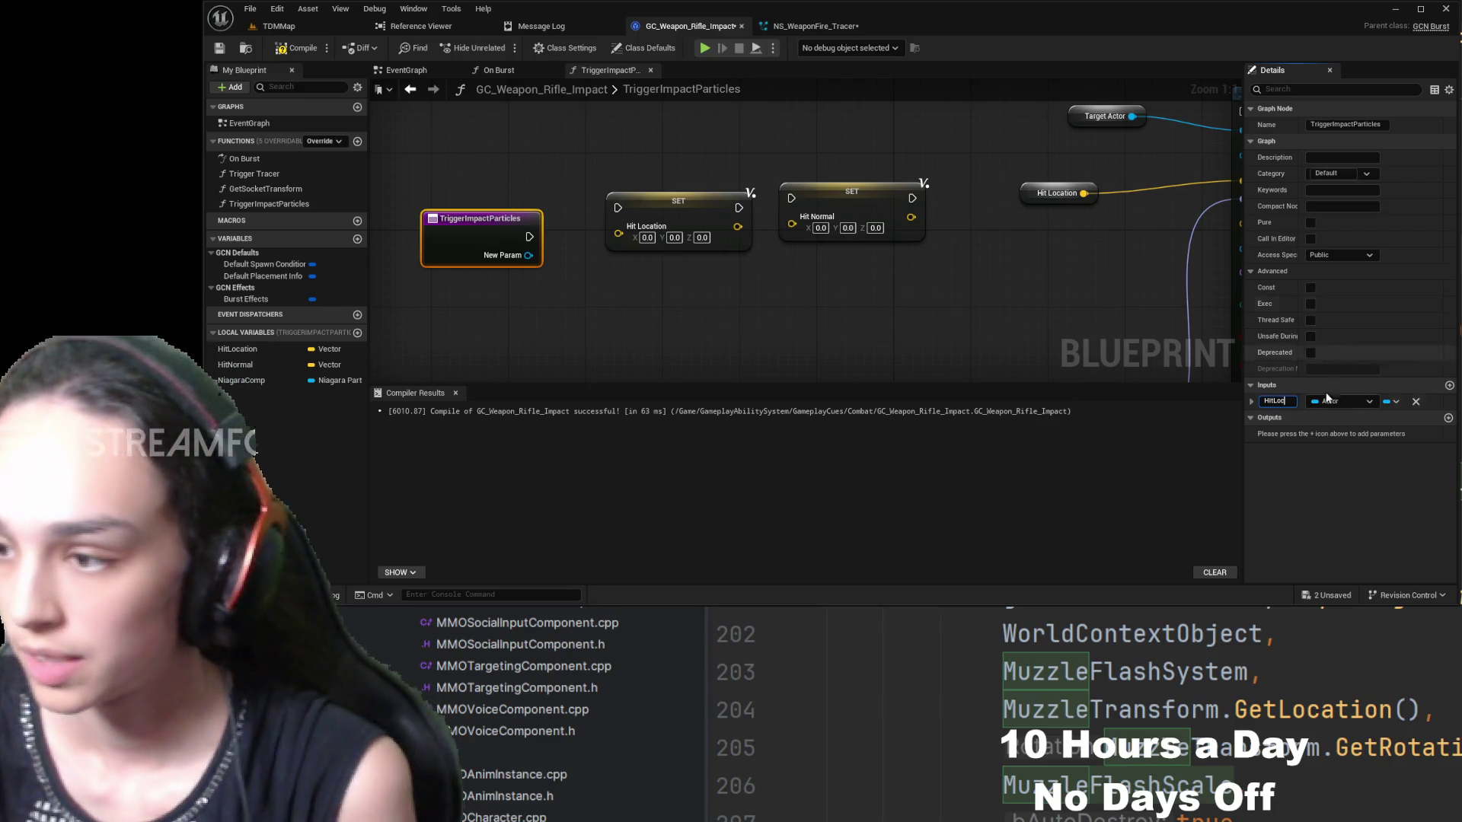
key(Return)
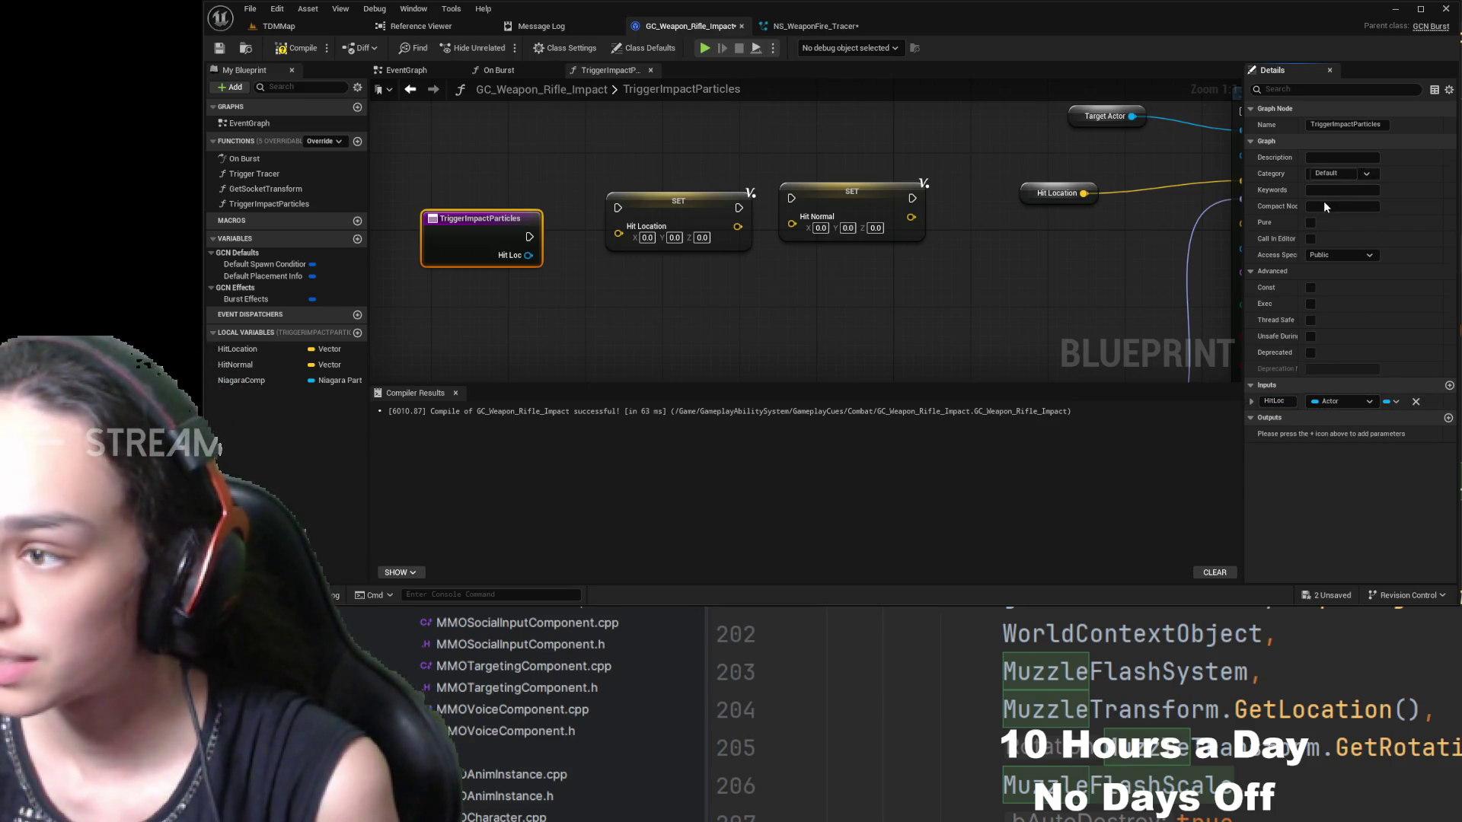
click(1450, 387)
click(1285, 416)
text(HitNorm)
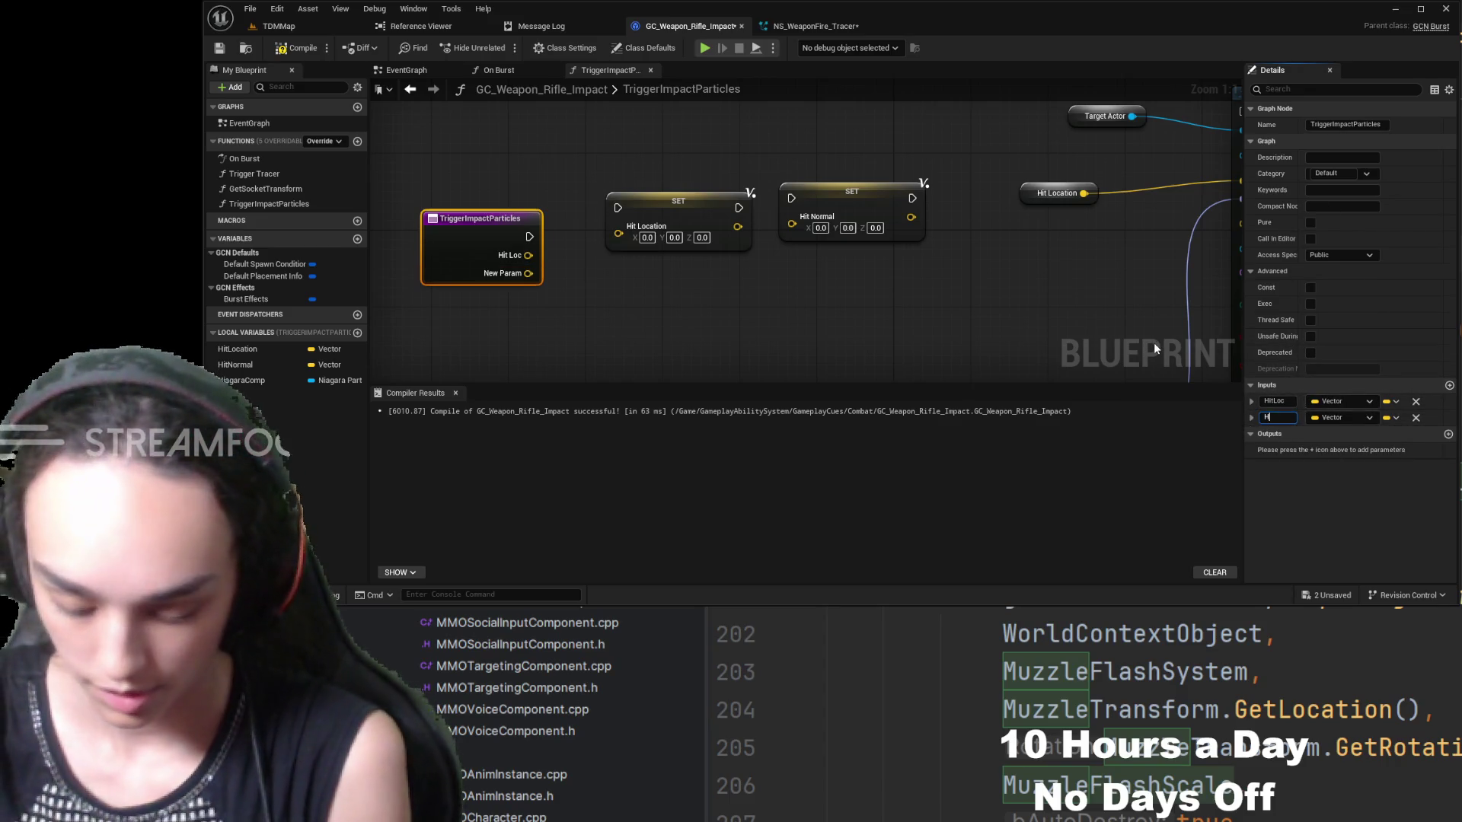
click(845, 326)
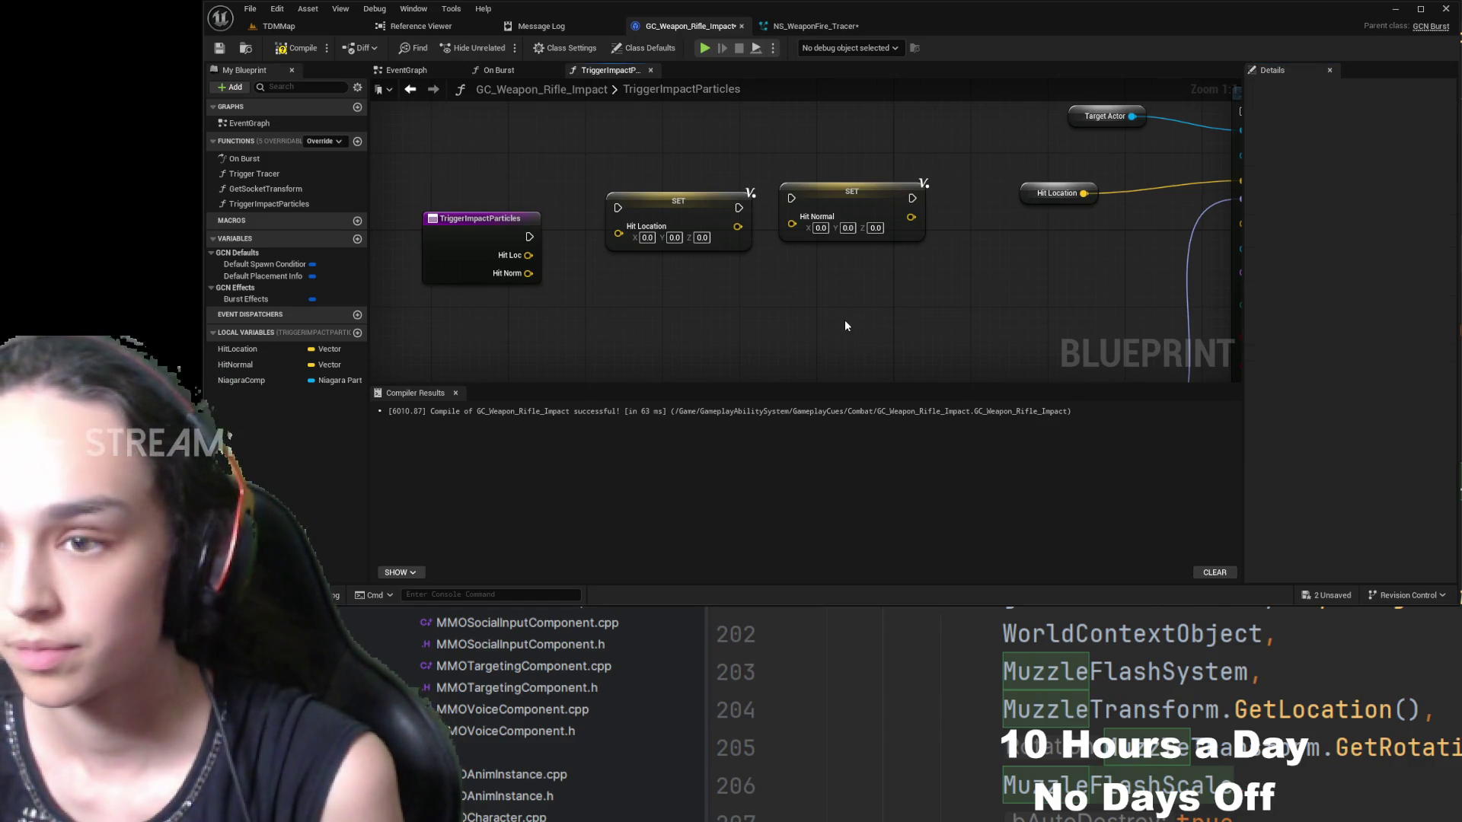
- Wire Hit Loc and Hit Norm into their SET nodes and run execution from the entry through them
drag(527, 256, 617, 226)
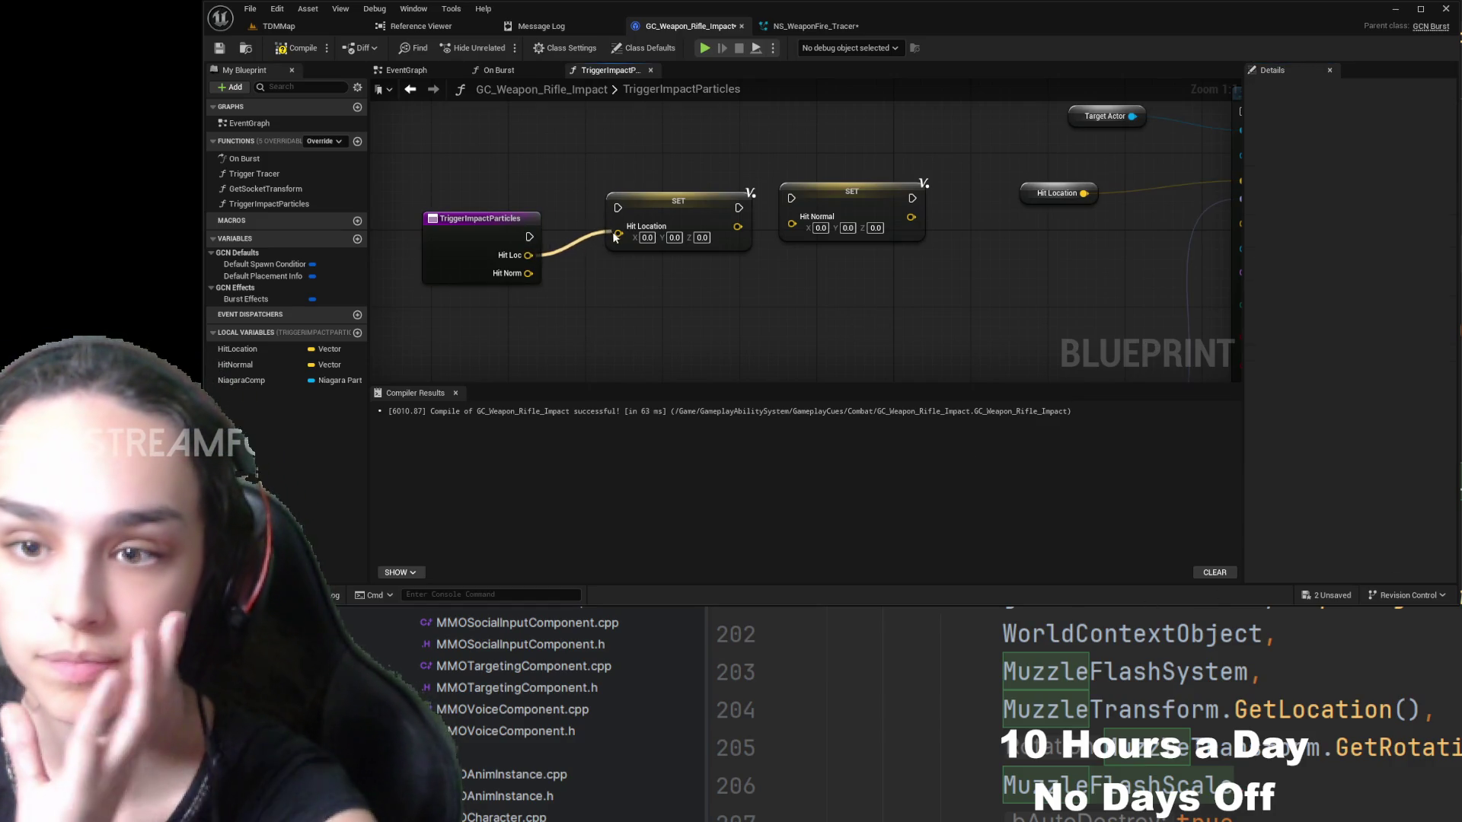
drag(528, 273, 792, 217)
mouse_move(529, 237)
mouse_down()
mouse_move(618, 208)
mouse_move(792, 198)
mouse_up()
drag(923, 212, 760, 247)
scroll(760, 246, down, 1)
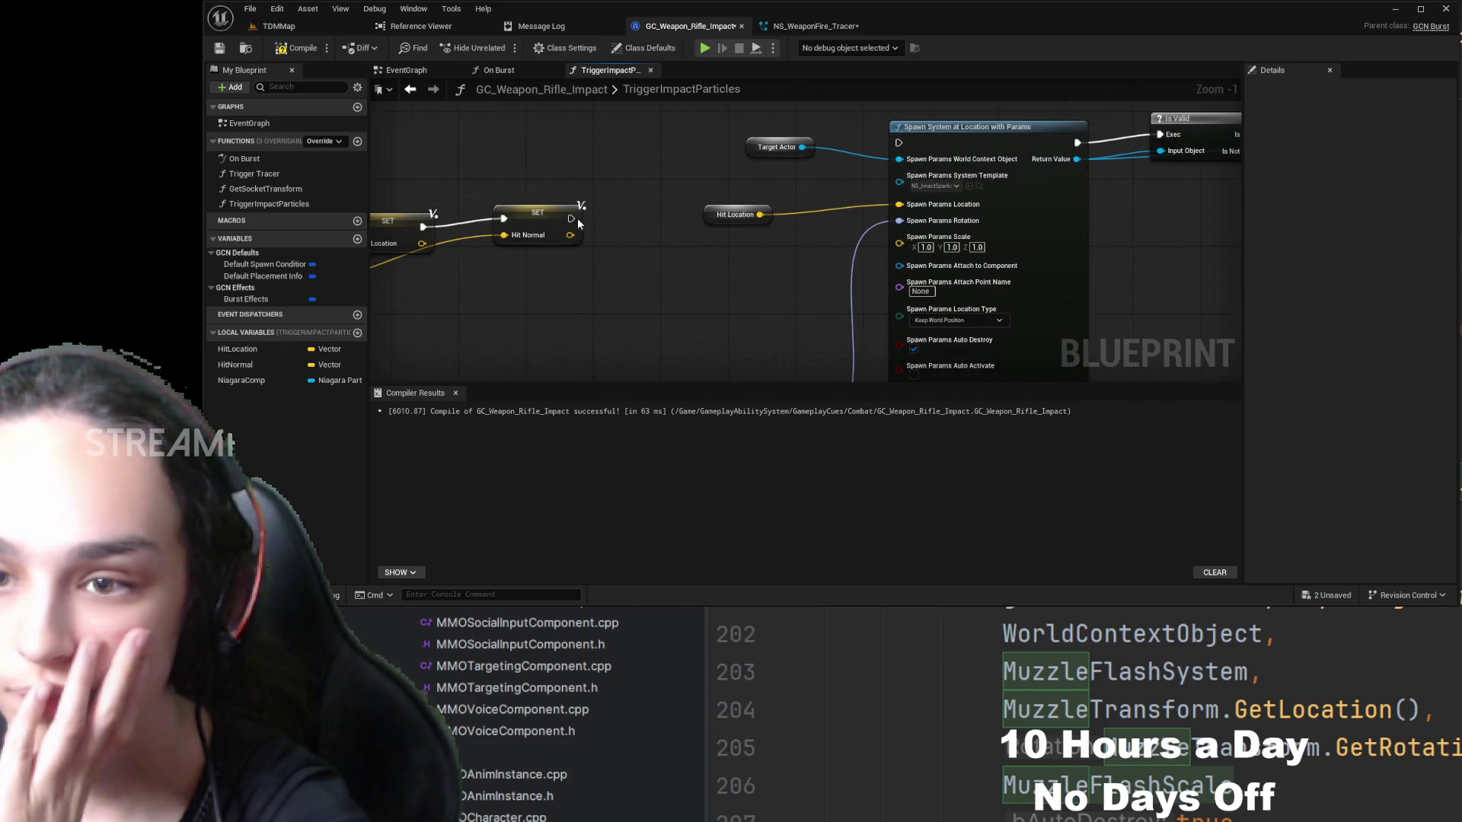
- Compile to surface errors, then add a third function input named TargetActor
mouse_move(580, 220)
mouse_down()
mouse_move(825, 178)
mouse_move(587, 217)
mouse_move(899, 143)
mouse_up()
click(290, 55)
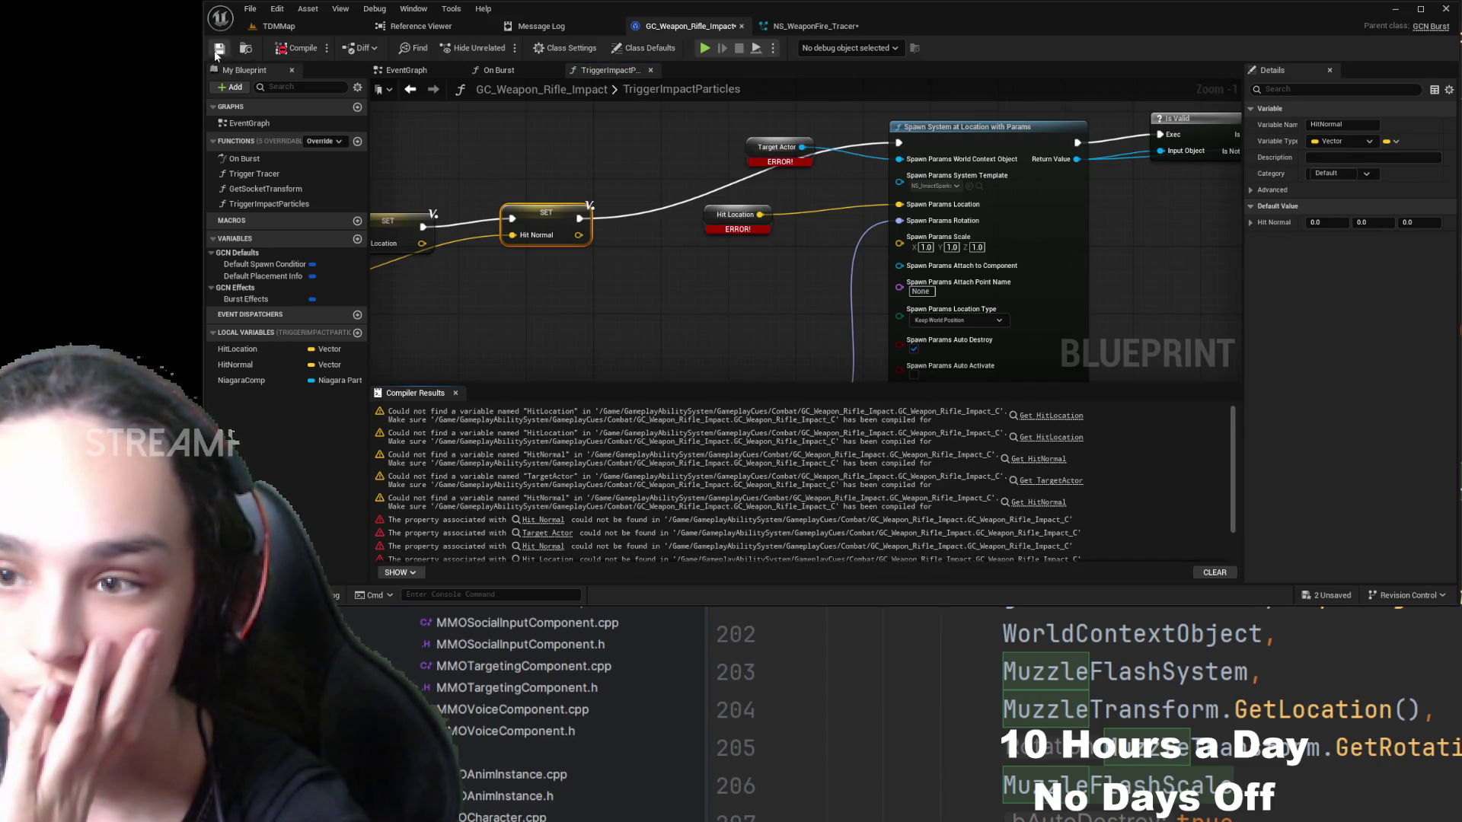
drag(760, 181, 1061, 200)
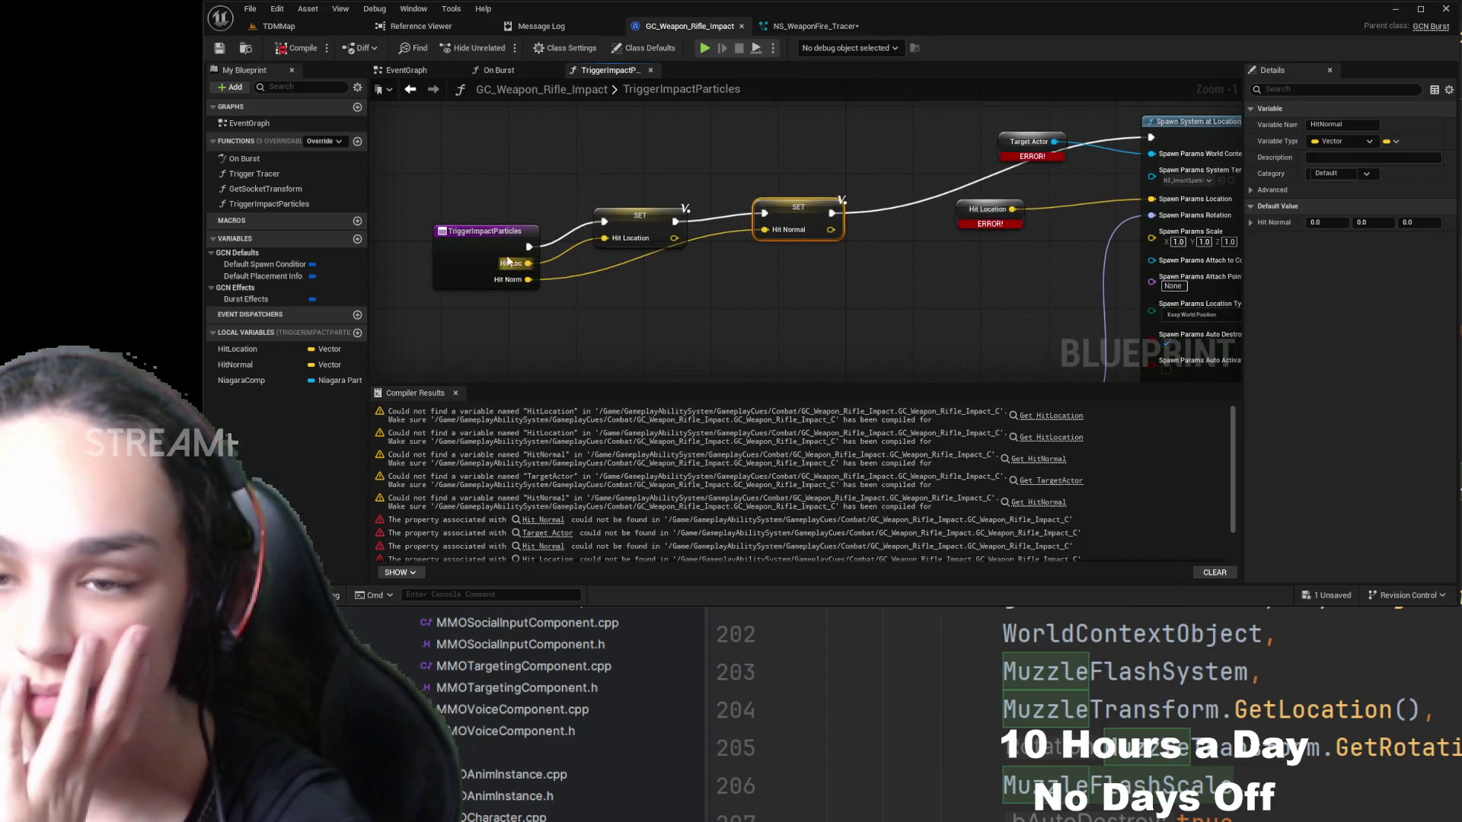
click(479, 249)
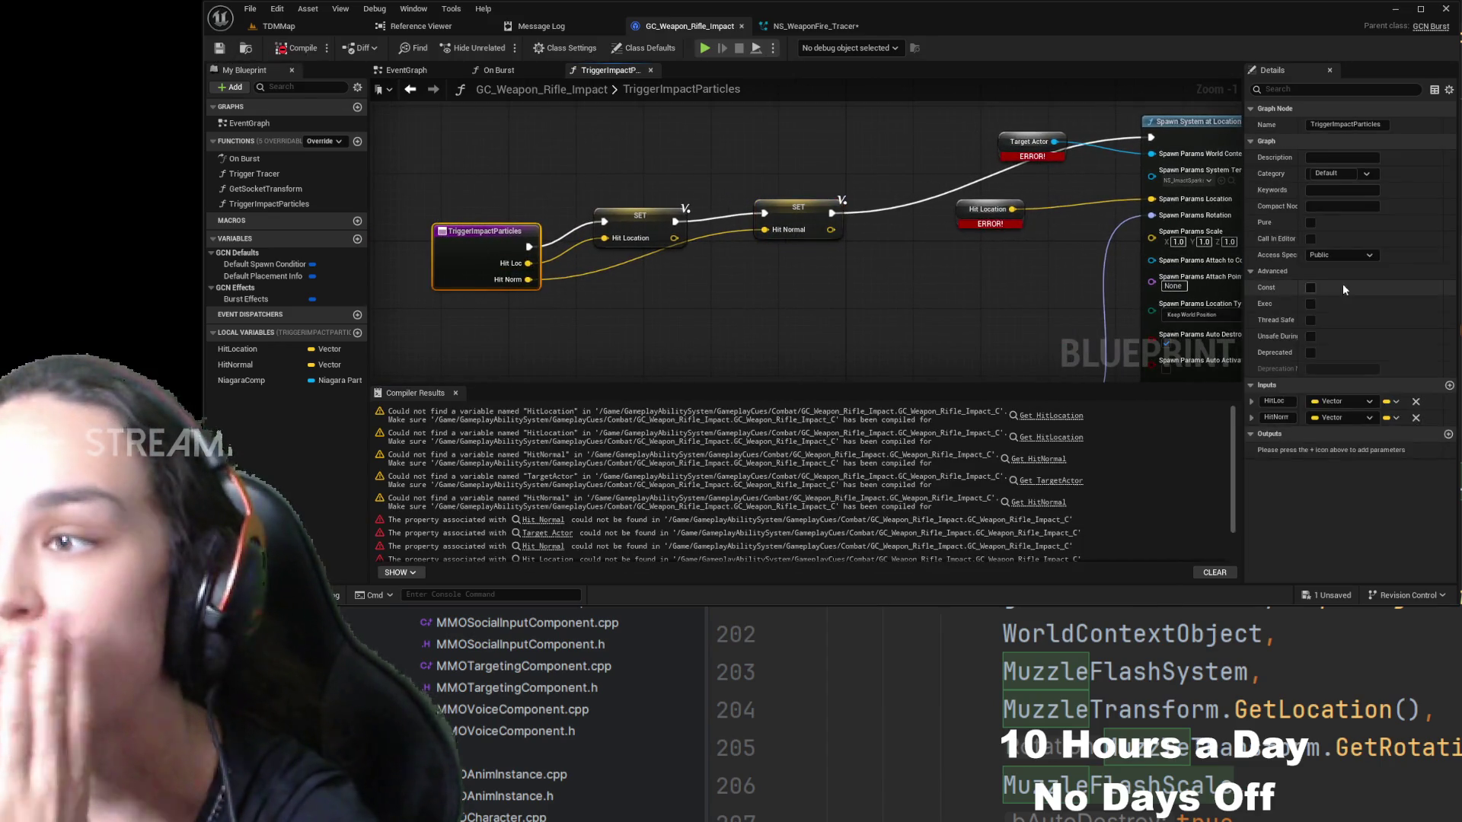
click(1449, 386)
click(1288, 433)
text(Tar)
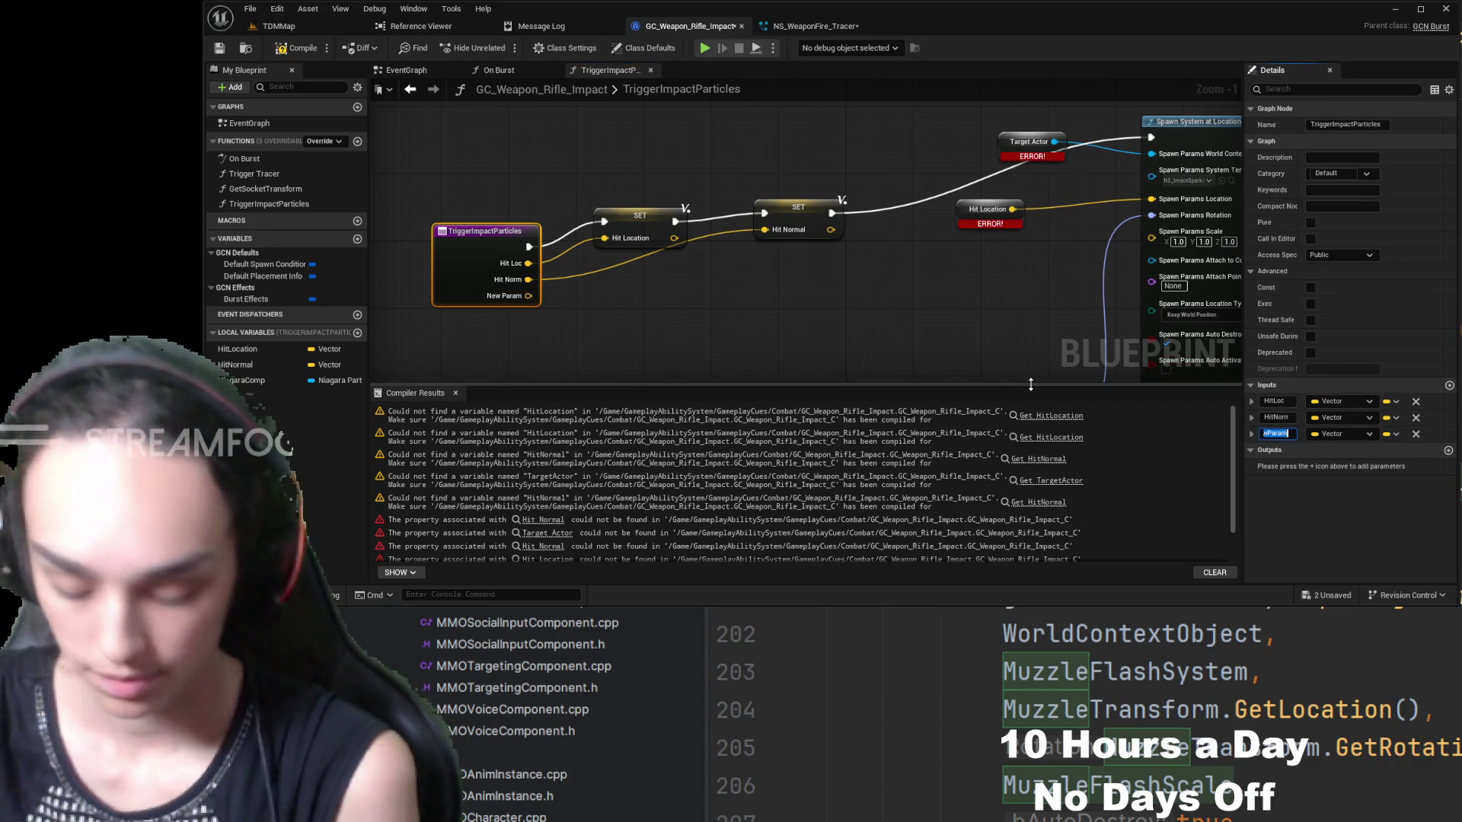
text(getActor)
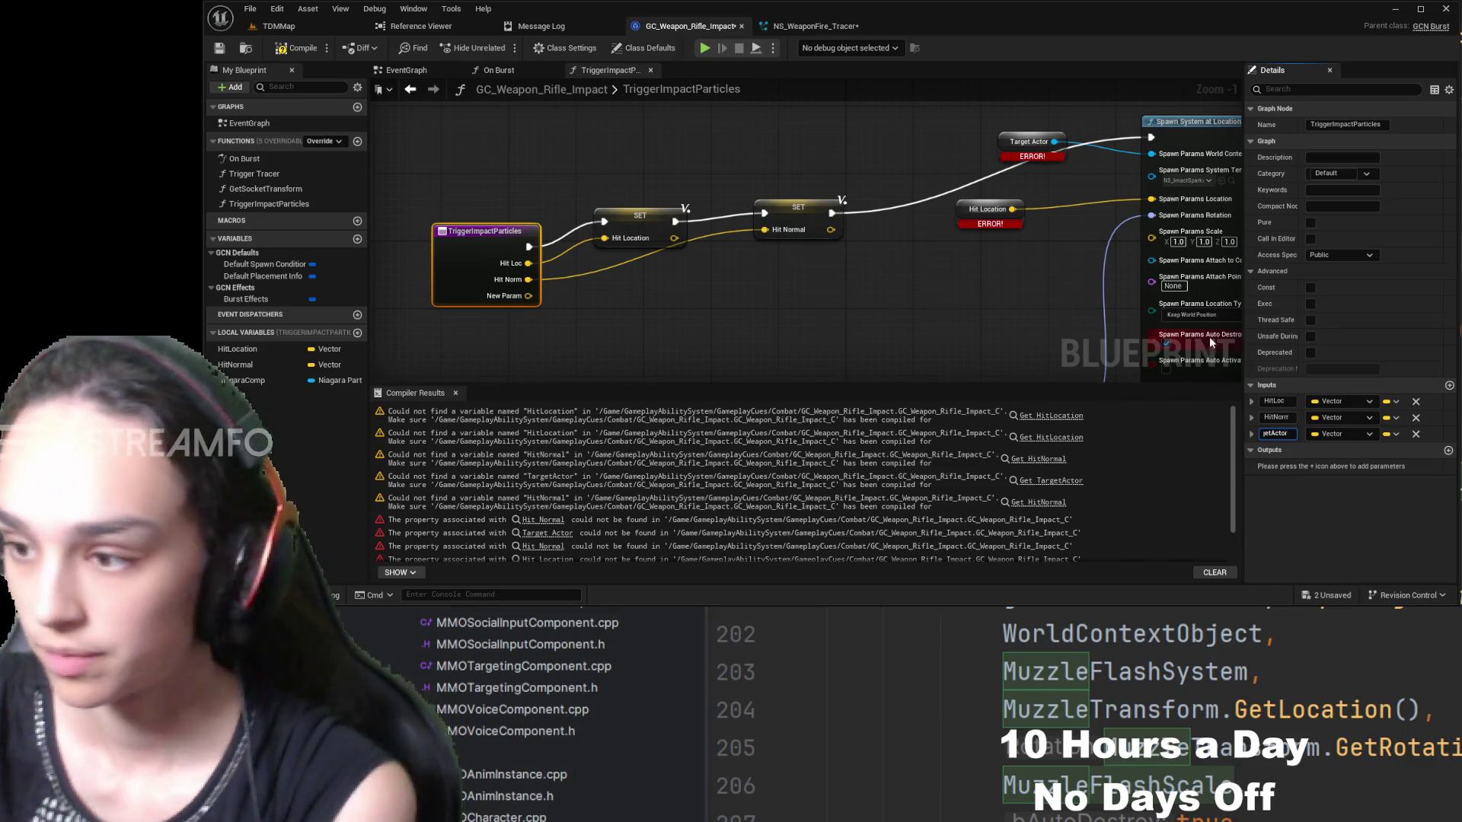
key(Return)
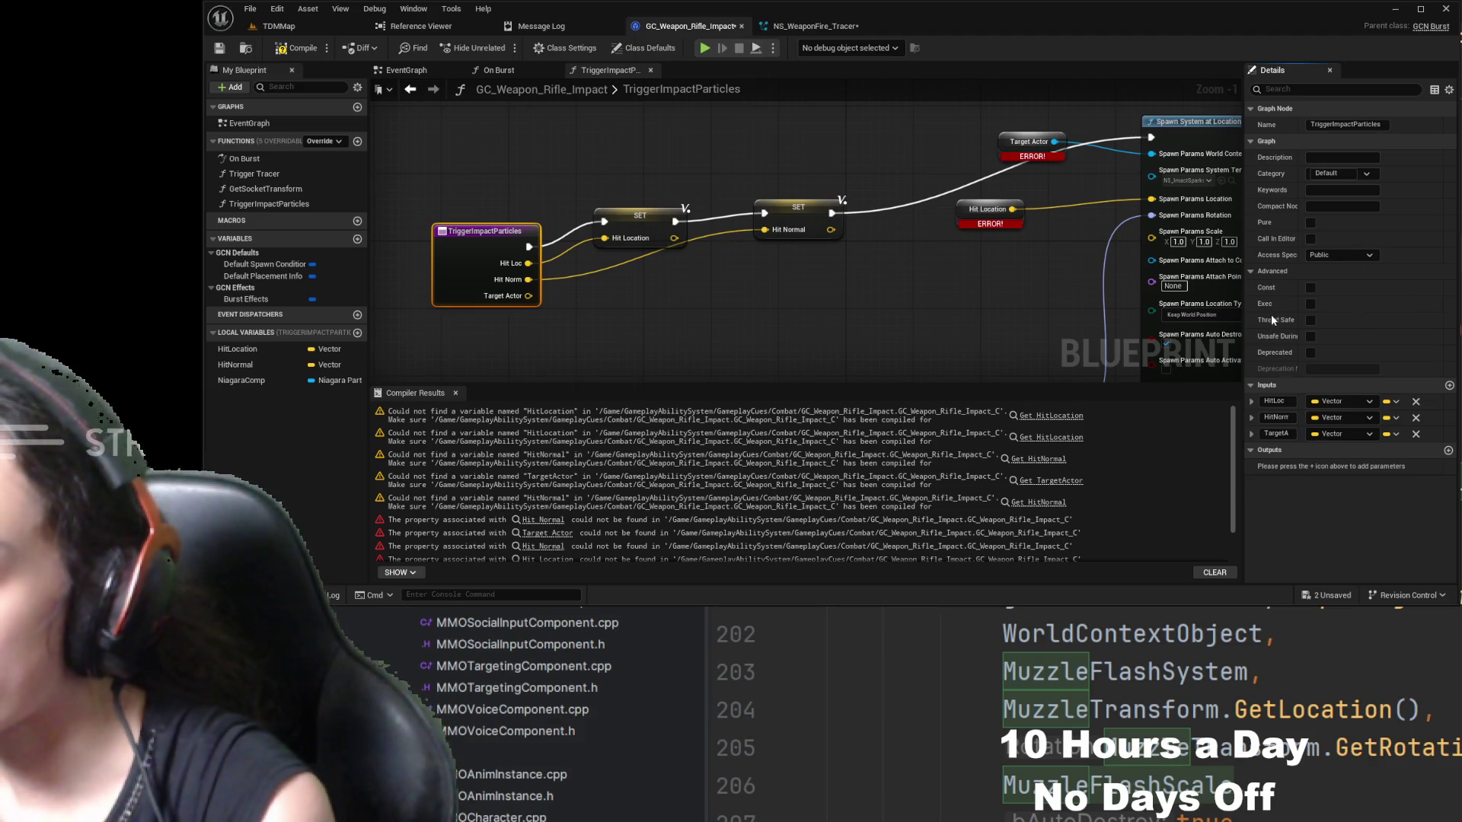
- Make TargetActor an Actor-type input and route its pin toward the Spawn System at Location node
key(ctrl+z)
mouse_move(814, 261)
mouse_down()
mouse_move(665, 303)
mouse_move(820, 256)
mouse_up()
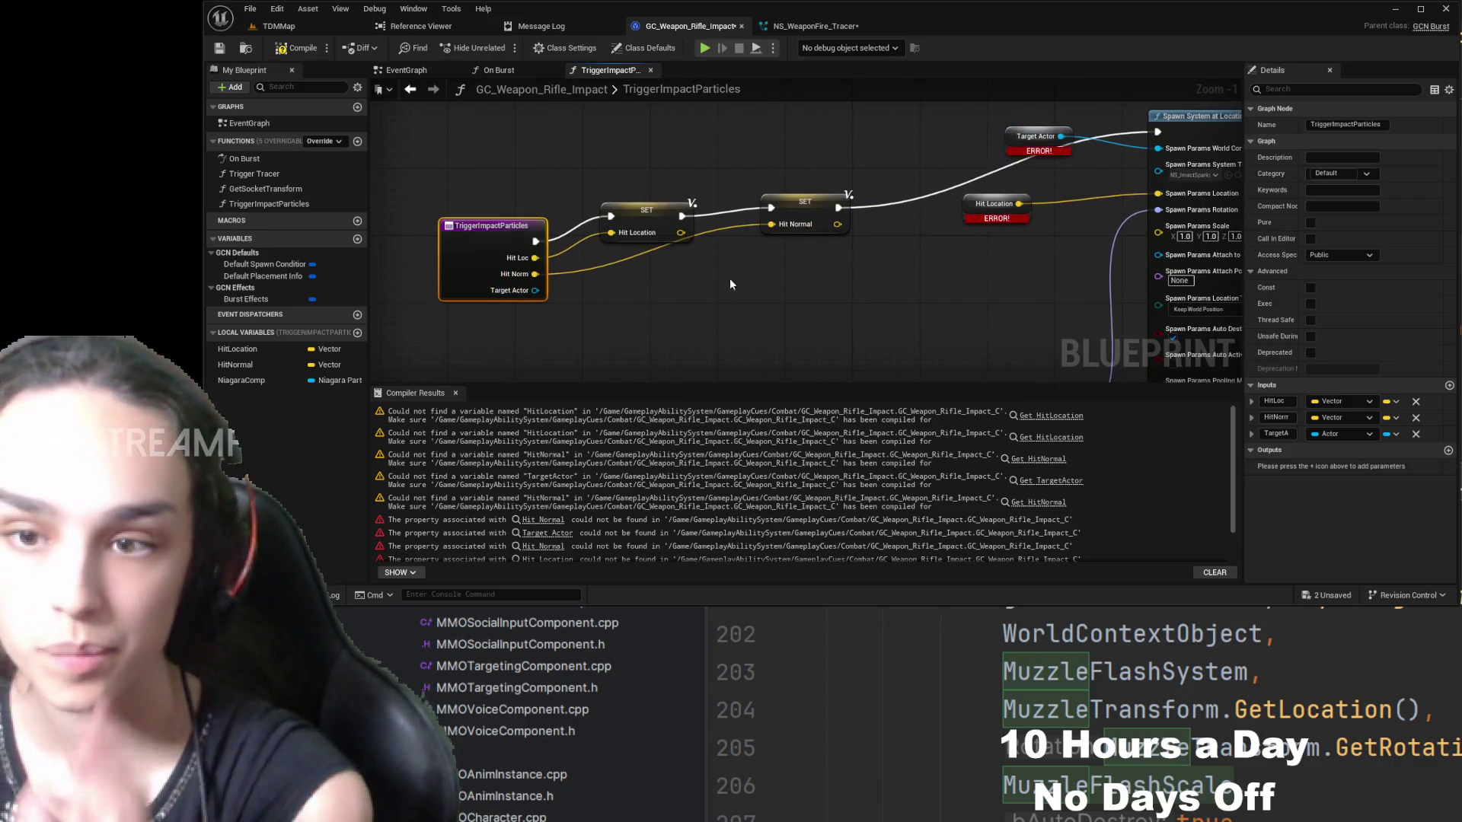
mouse_move(536, 291)
mouse_down()
mouse_move(697, 277)
mouse_move(1107, 161)
mouse_move(866, 176)
mouse_move(907, 147)
mouse_up()
click(803, 141)
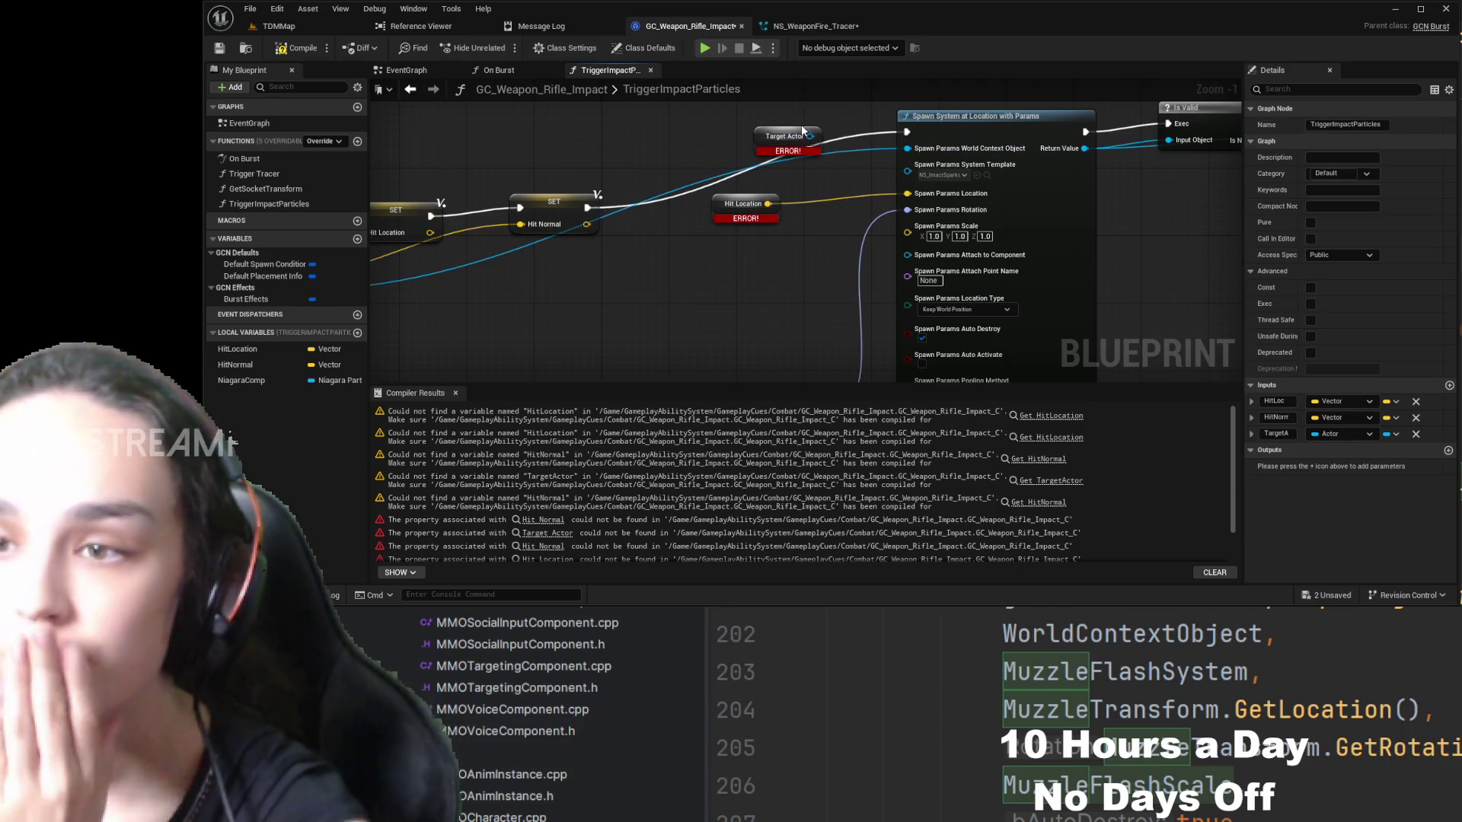
- Swap the broken Hit Location node for a local-variable getter wired into the spawn location
key(Delete)
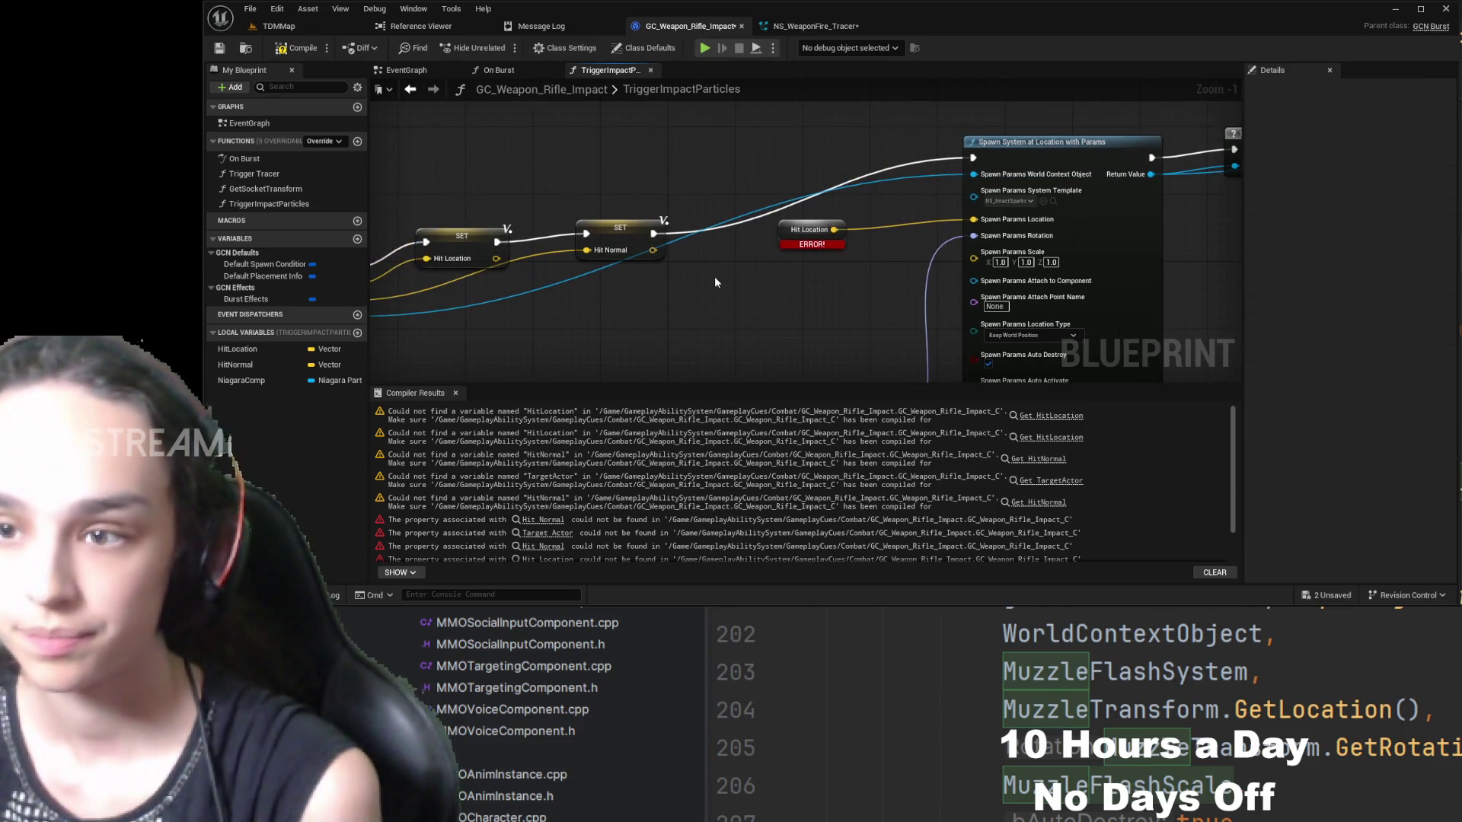
click(251, 348)
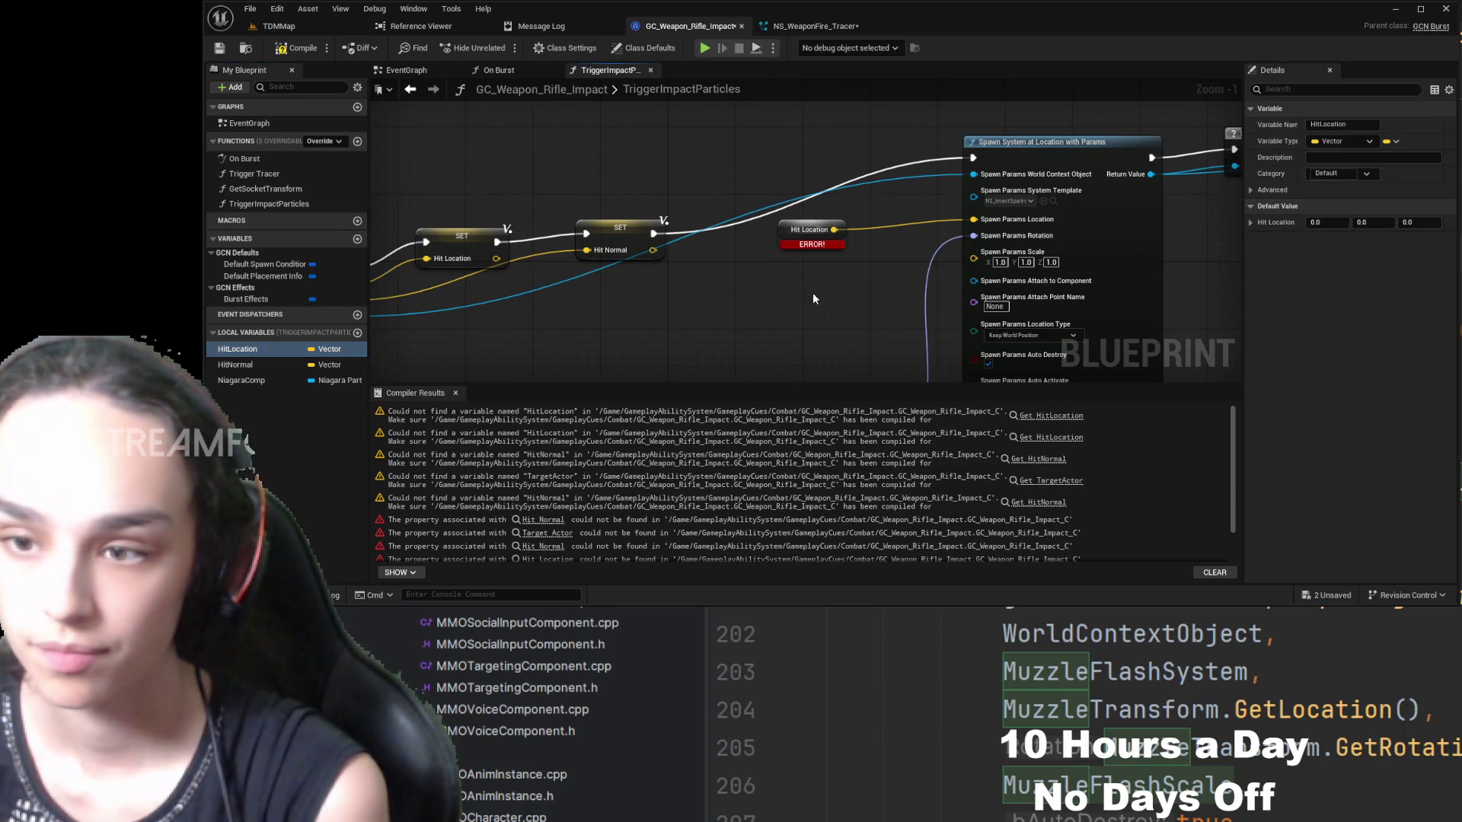
key(ctrl+v)
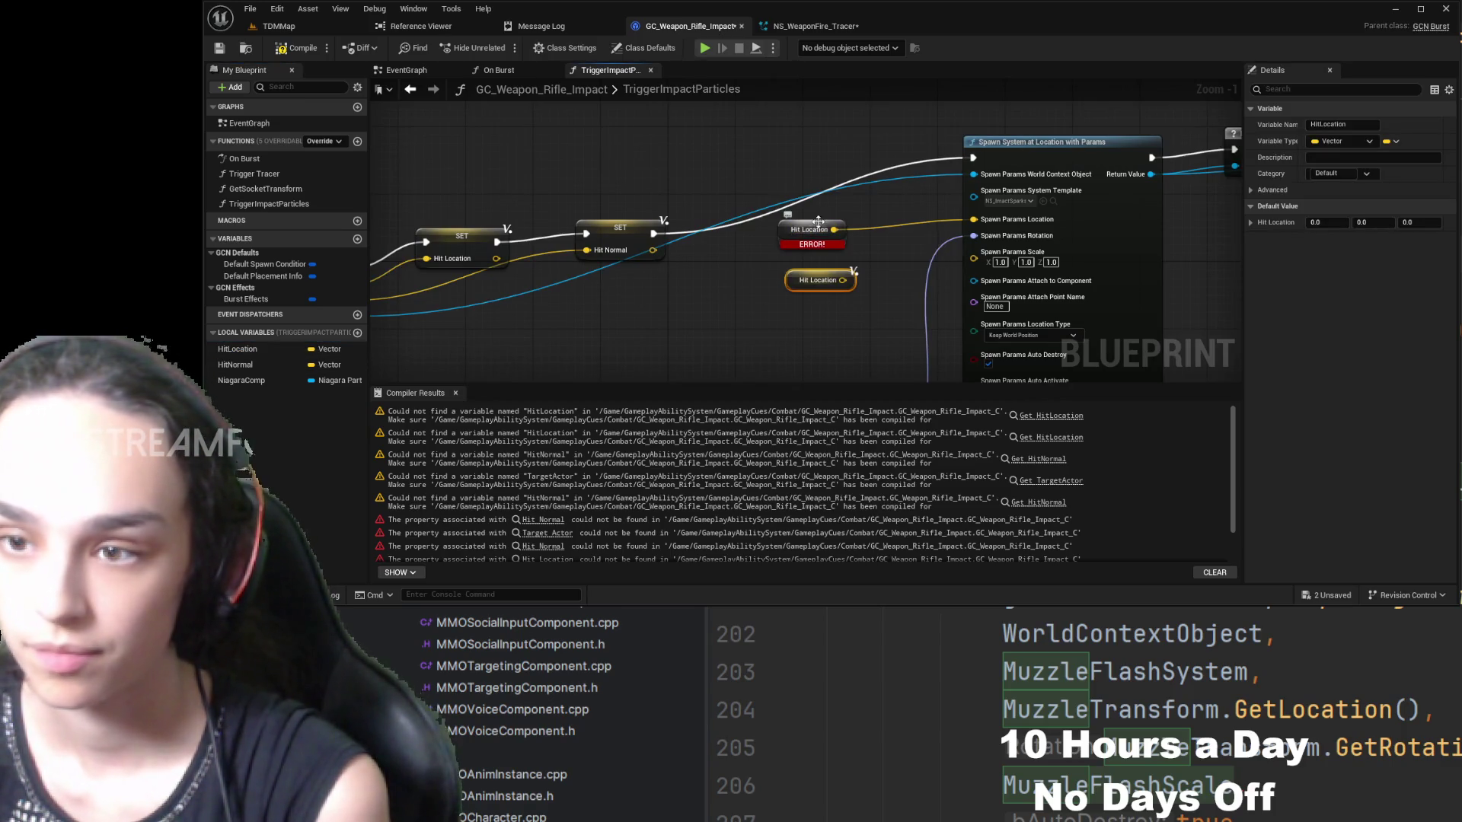
click(827, 232)
key(Delete)
drag(843, 280, 973, 220)
drag(820, 272, 883, 228)
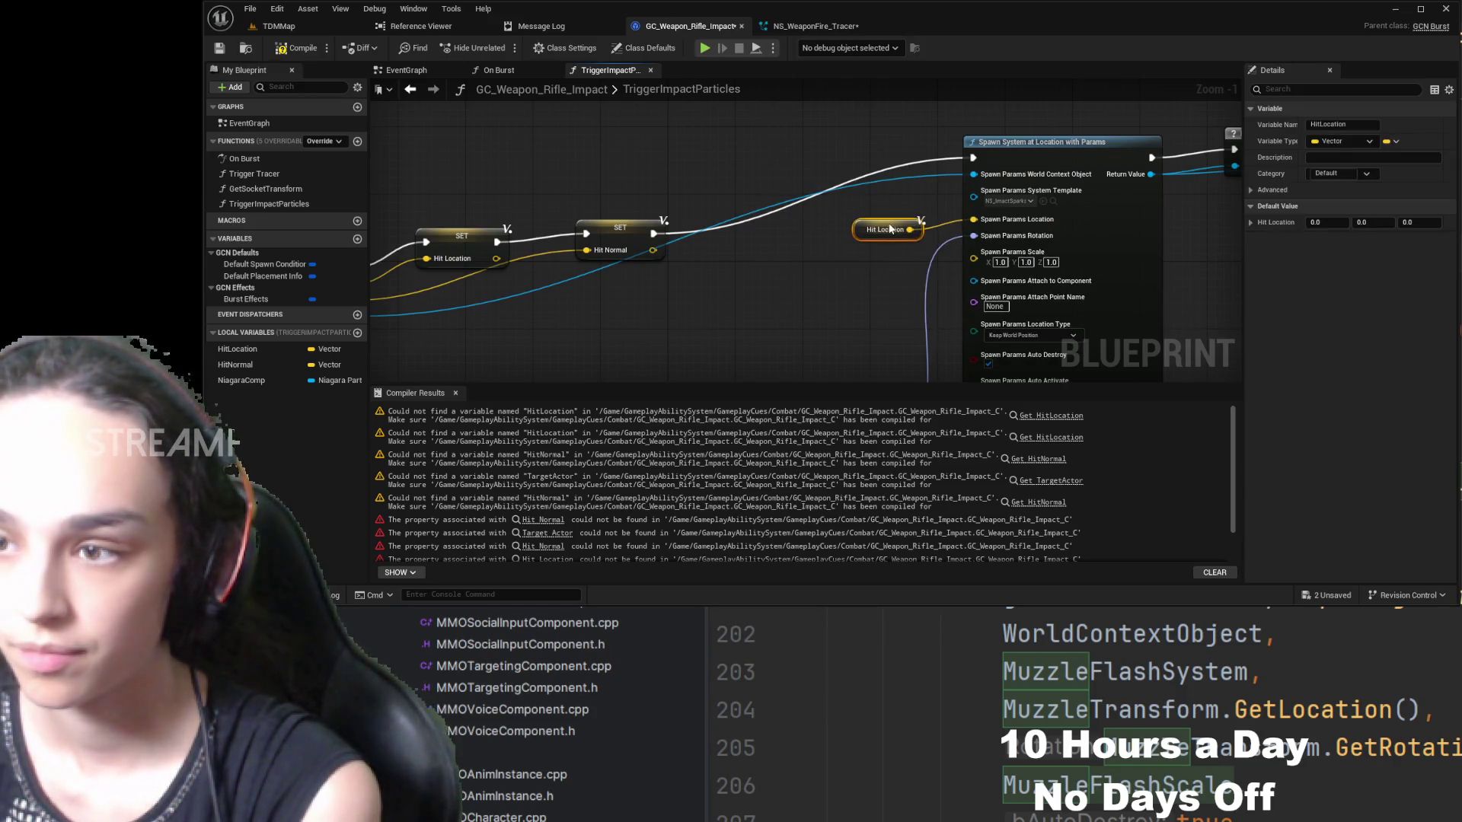
scroll(947, 225, down, 3)
scroll(946, 225, up, 4)
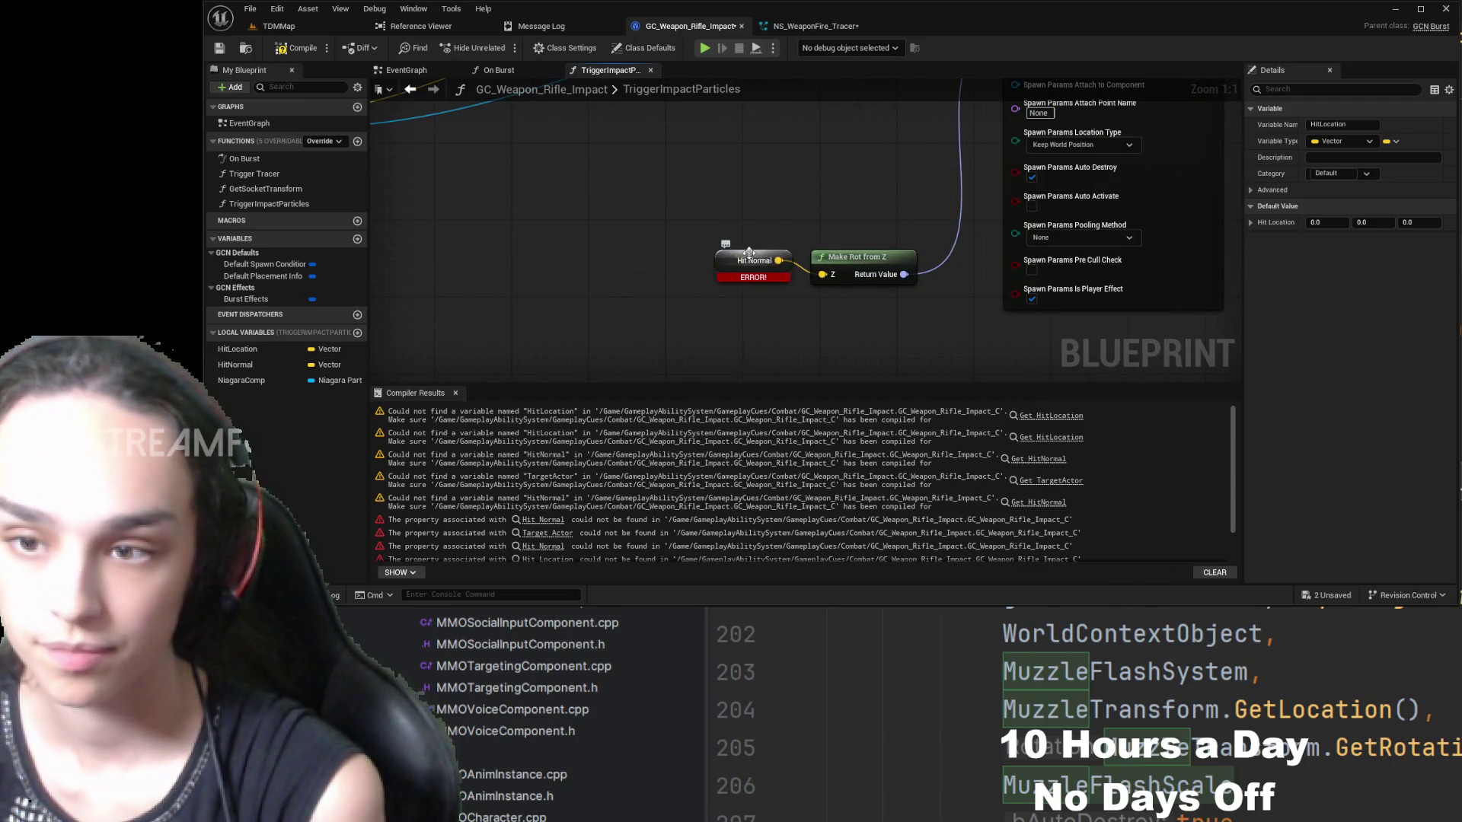
- Fix the remaining erroring Hit Location and Hit Normal getters and recompile GC_Weapon_Rifle_Impact cleanly
click(772, 278)
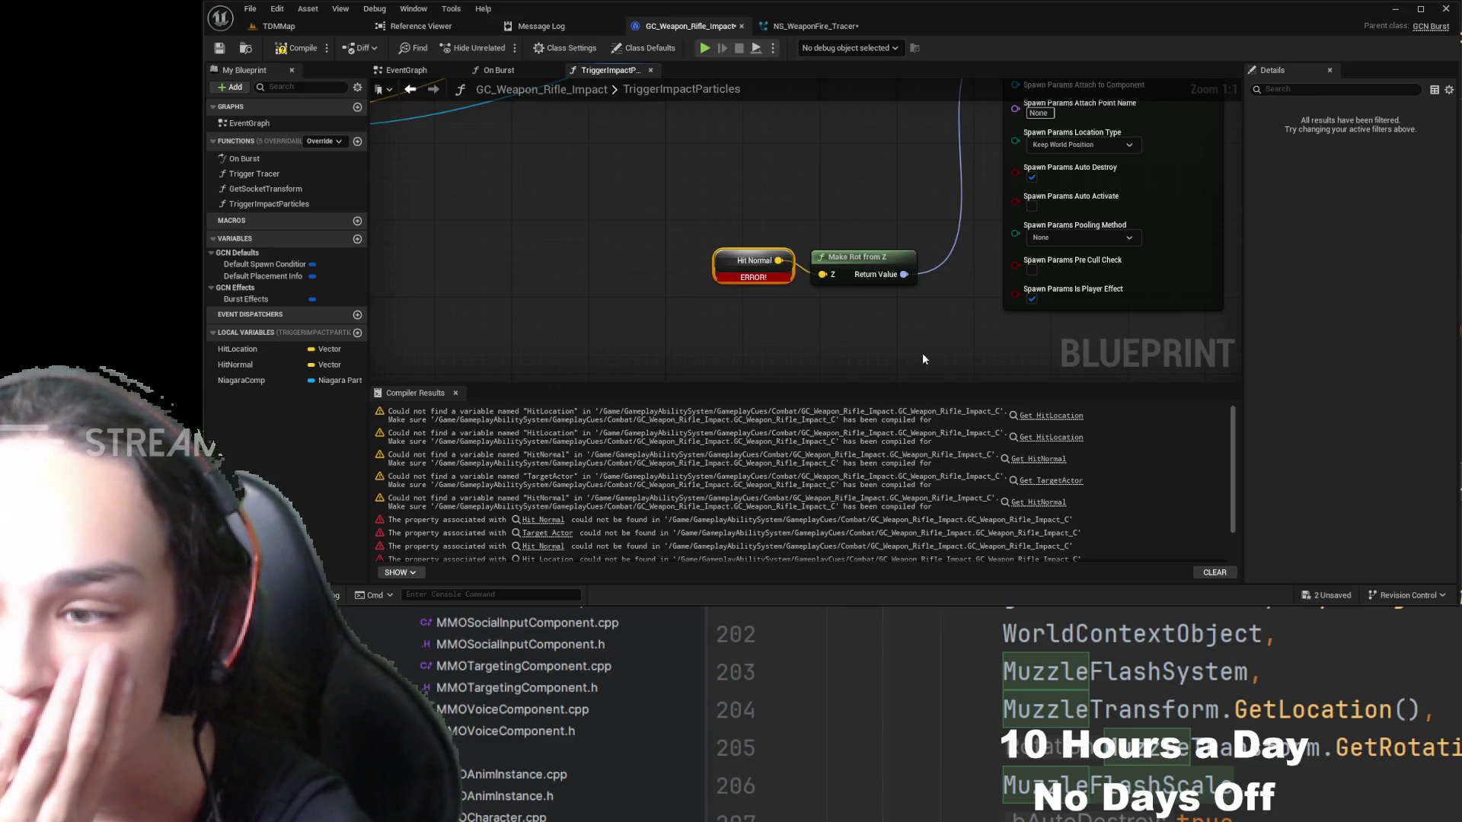
click(304, 49)
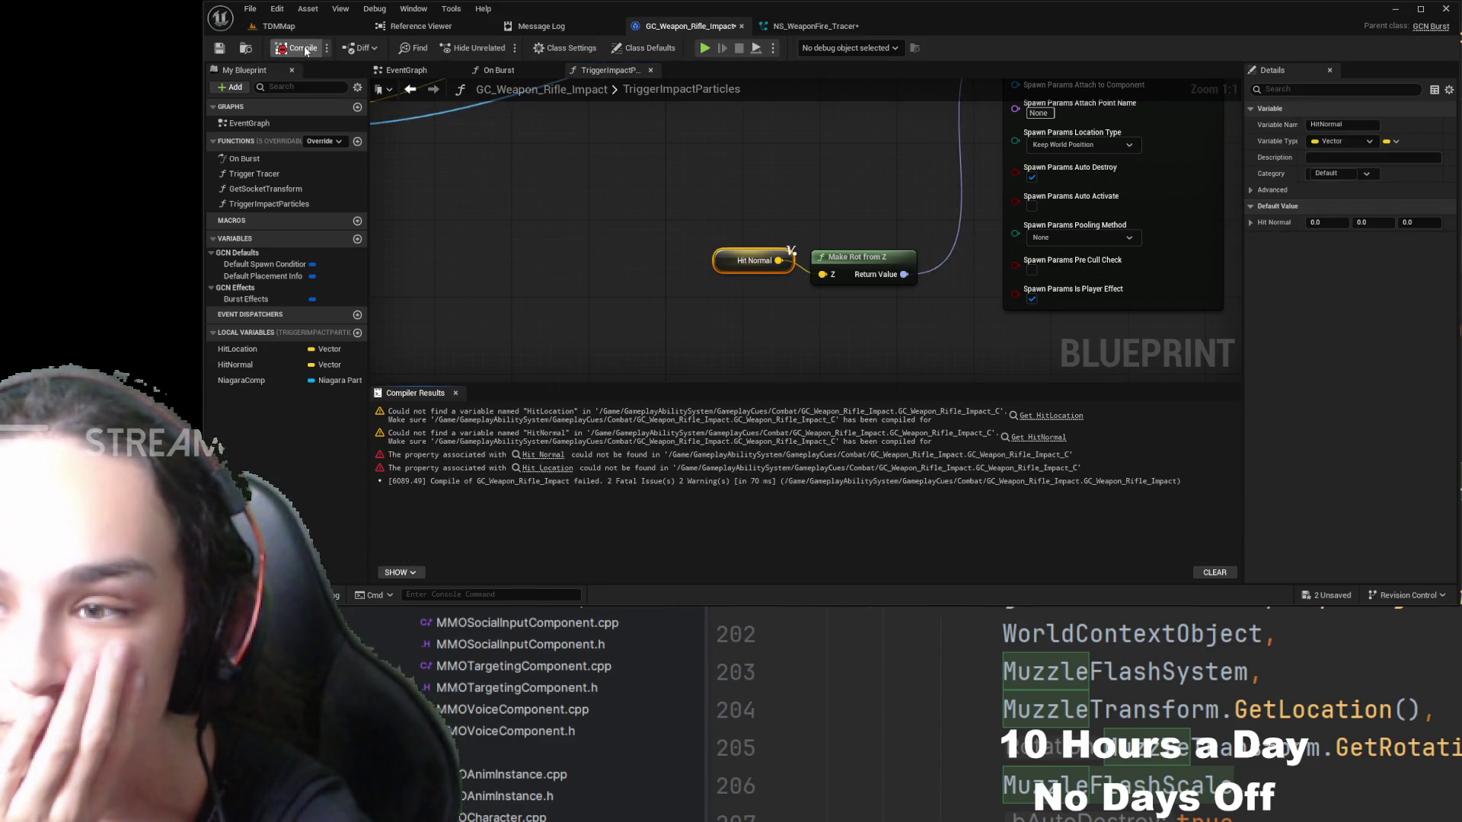
click(221, 48)
click(548, 468)
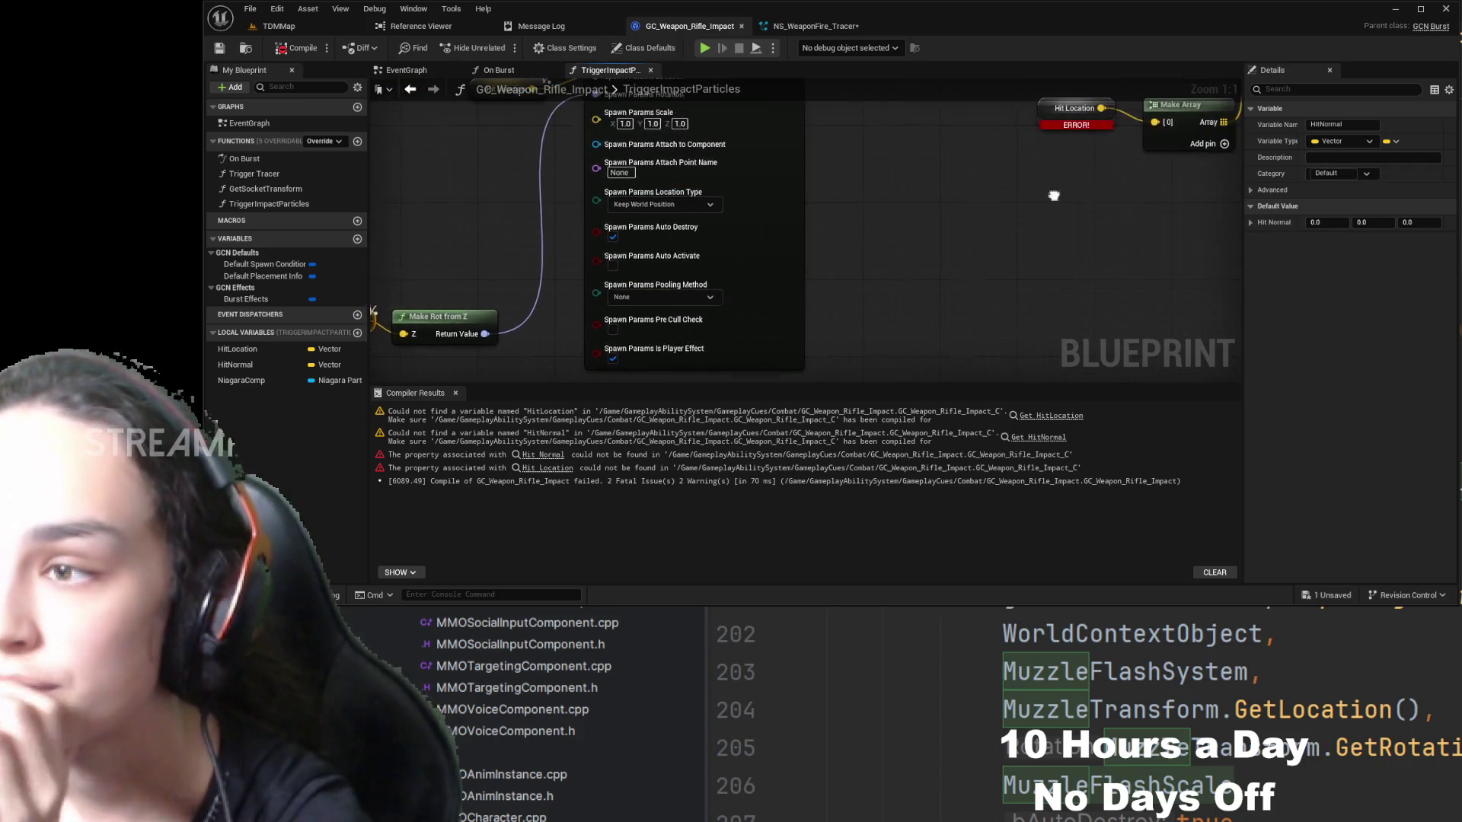
click(848, 197)
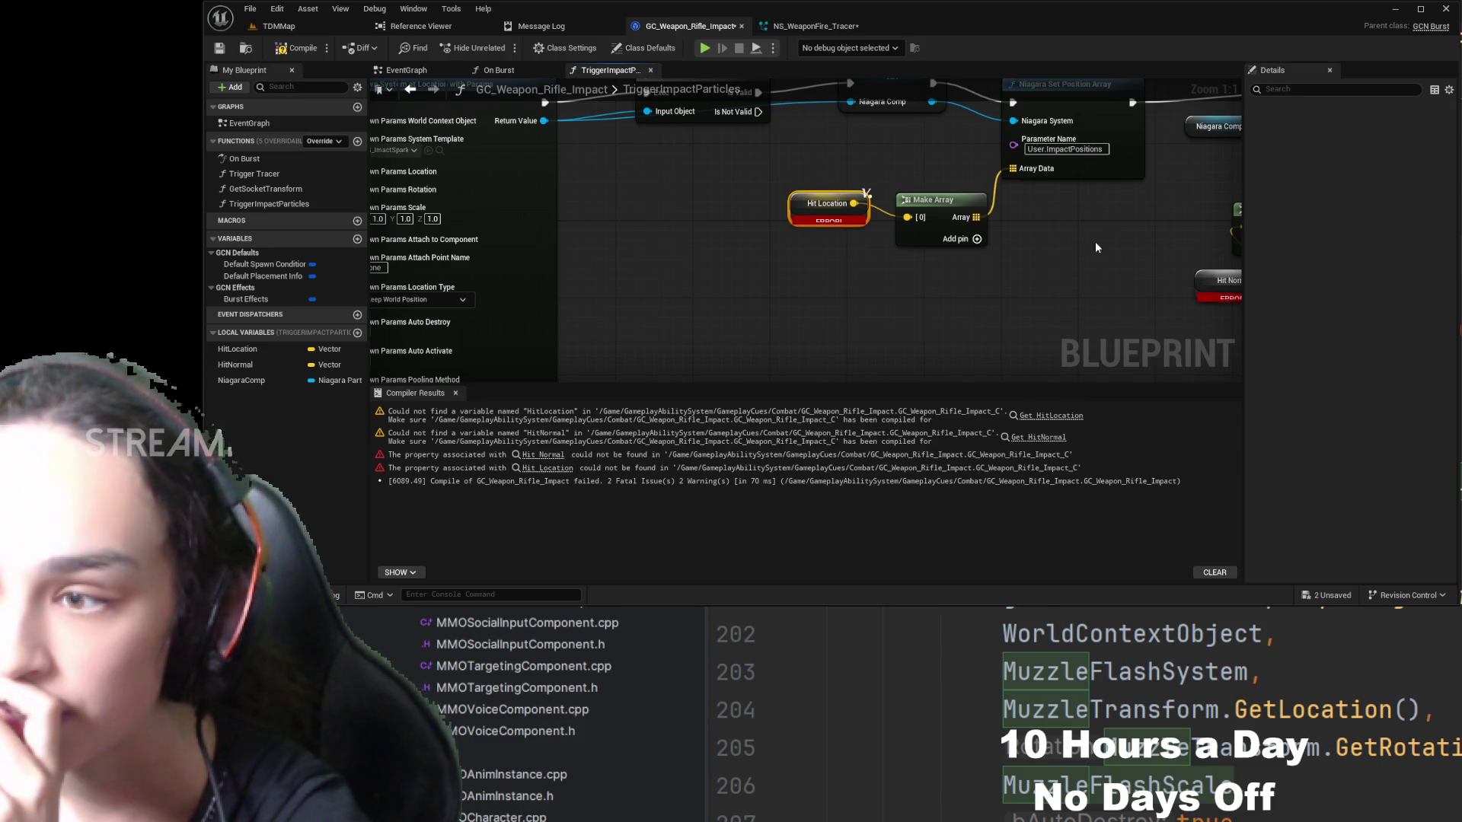
drag(1212, 274, 885, 288)
click(880, 294)
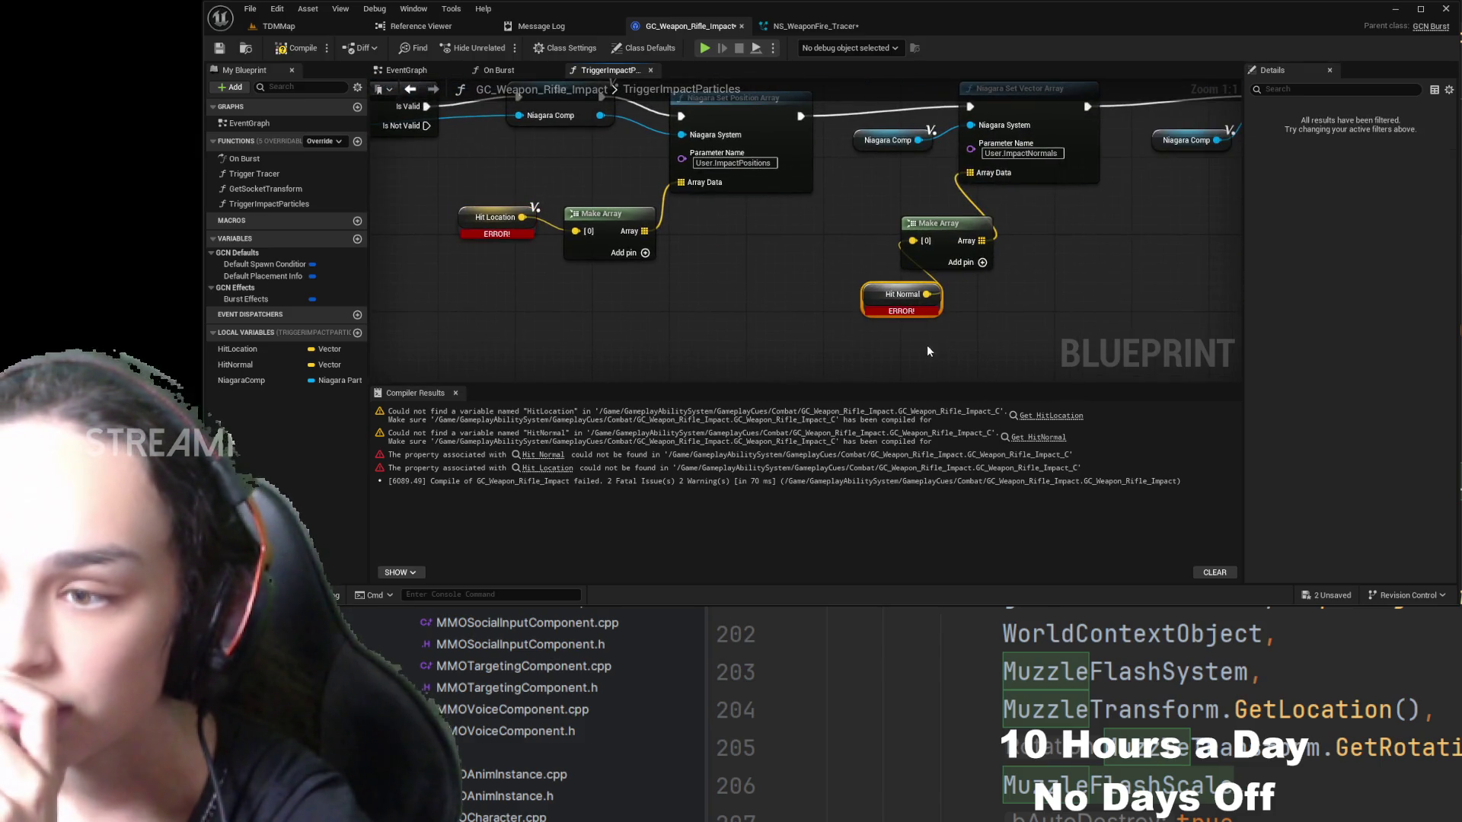
drag(1140, 245, 1146, 259)
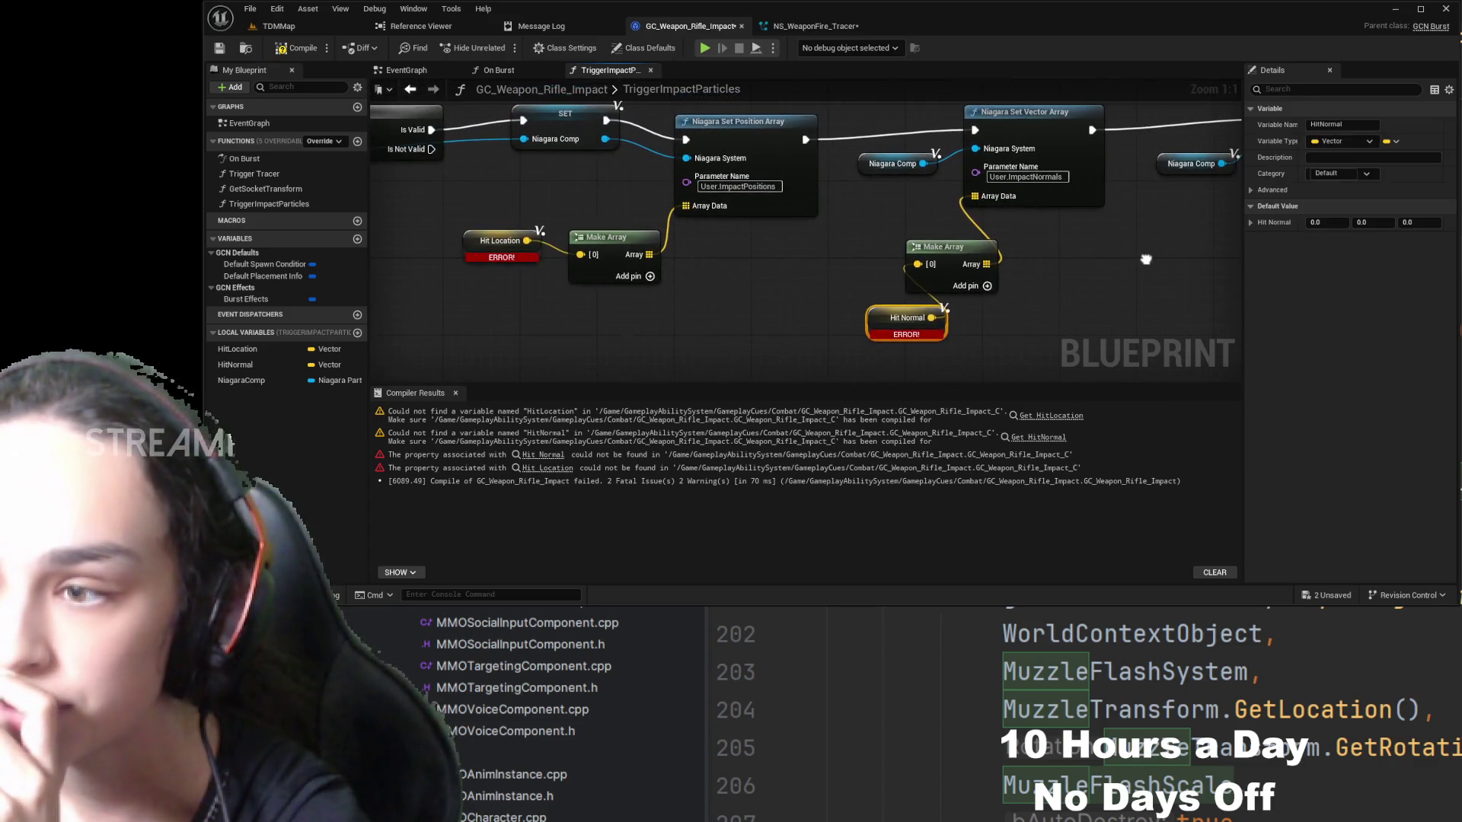
click(295, 48)
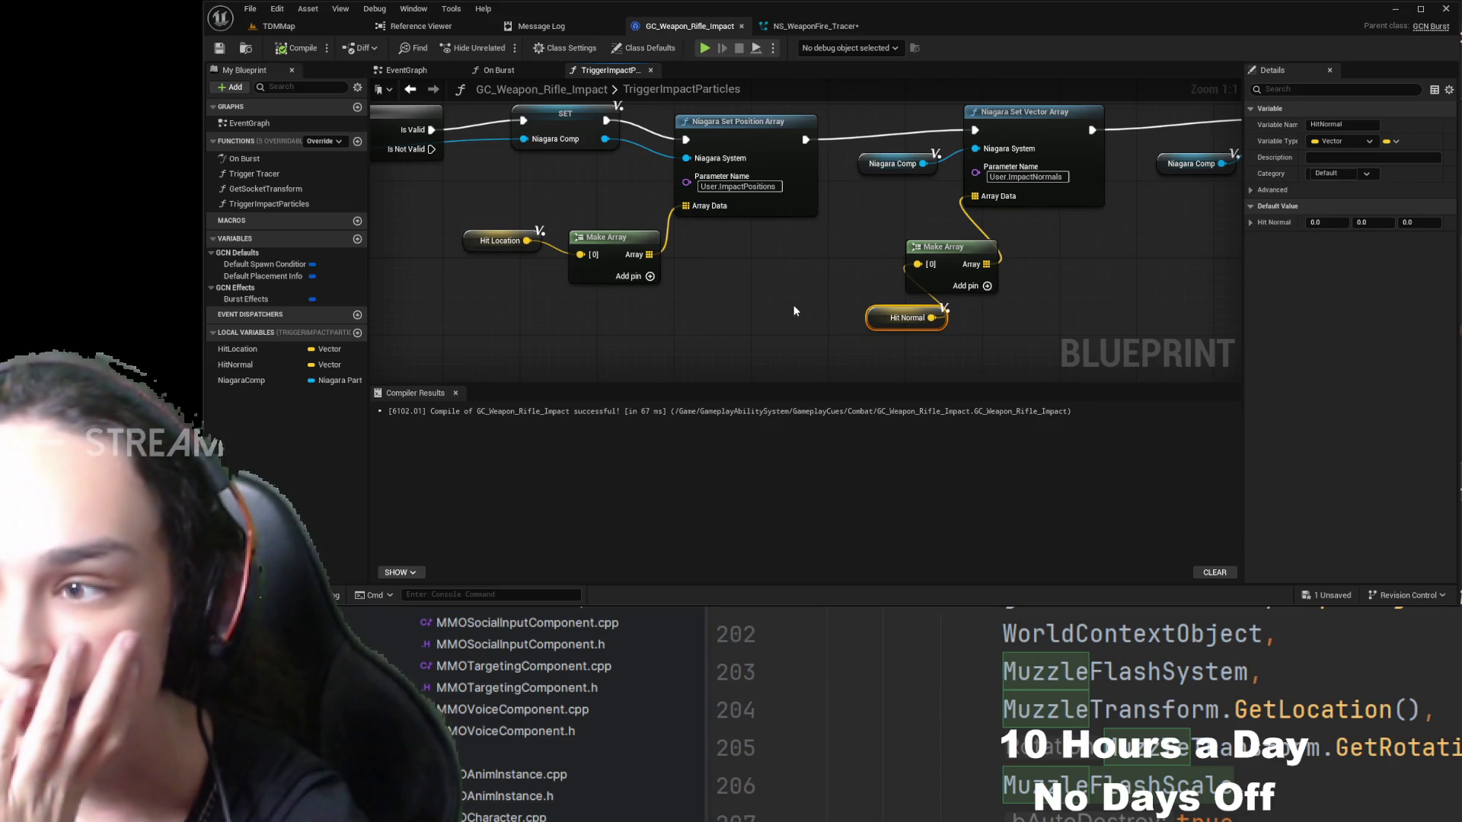
scroll(793, 305, down, 5)
- In the On Burst graph, add a TriggerImpactParticles call that runs right after Trigger Tracer
scroll(757, 259, up, 4)
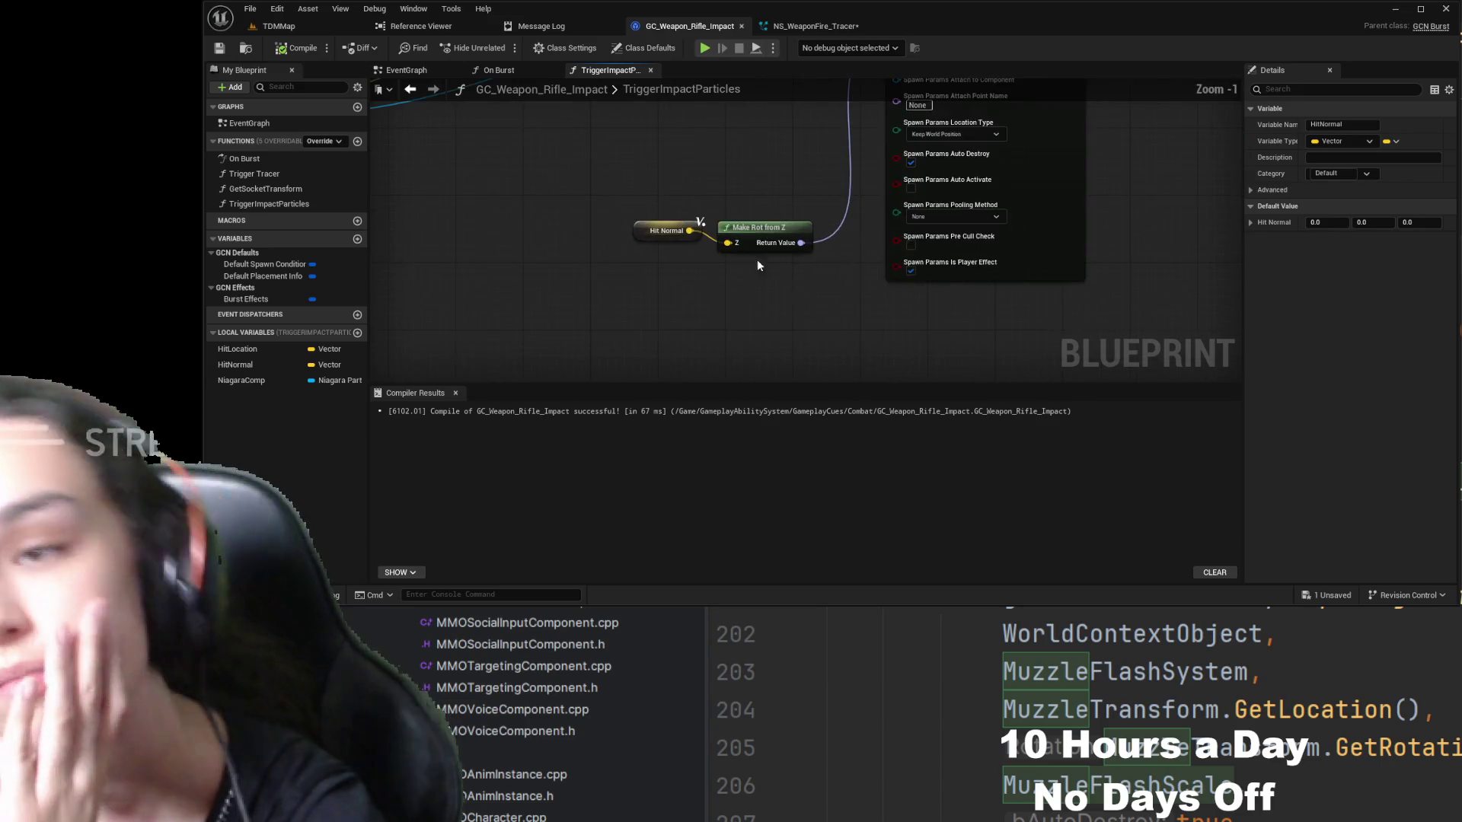
scroll(757, 259, down, 3)
scroll(643, 284, up, 3)
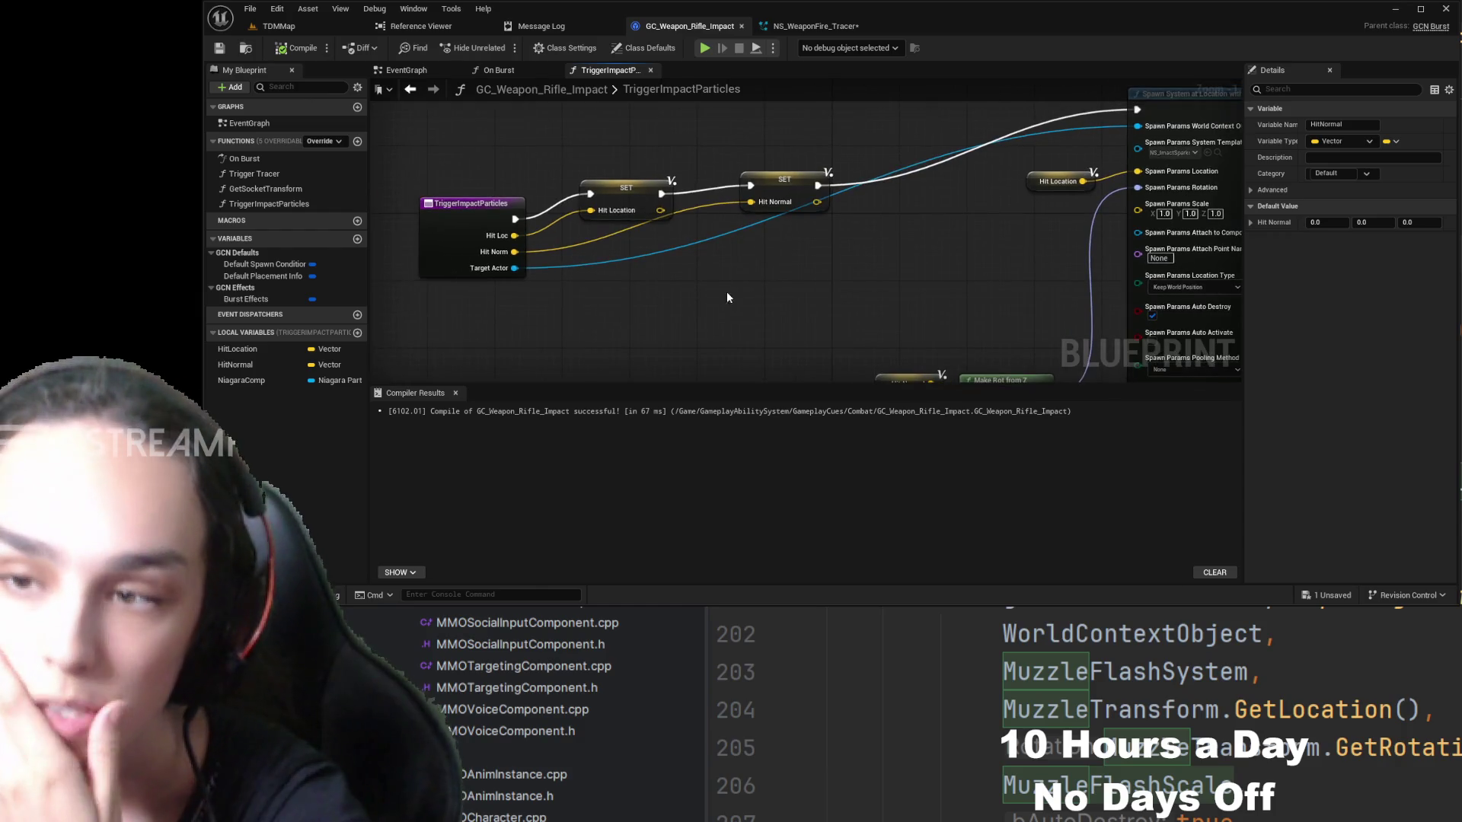
drag(852, 271, 801, 299)
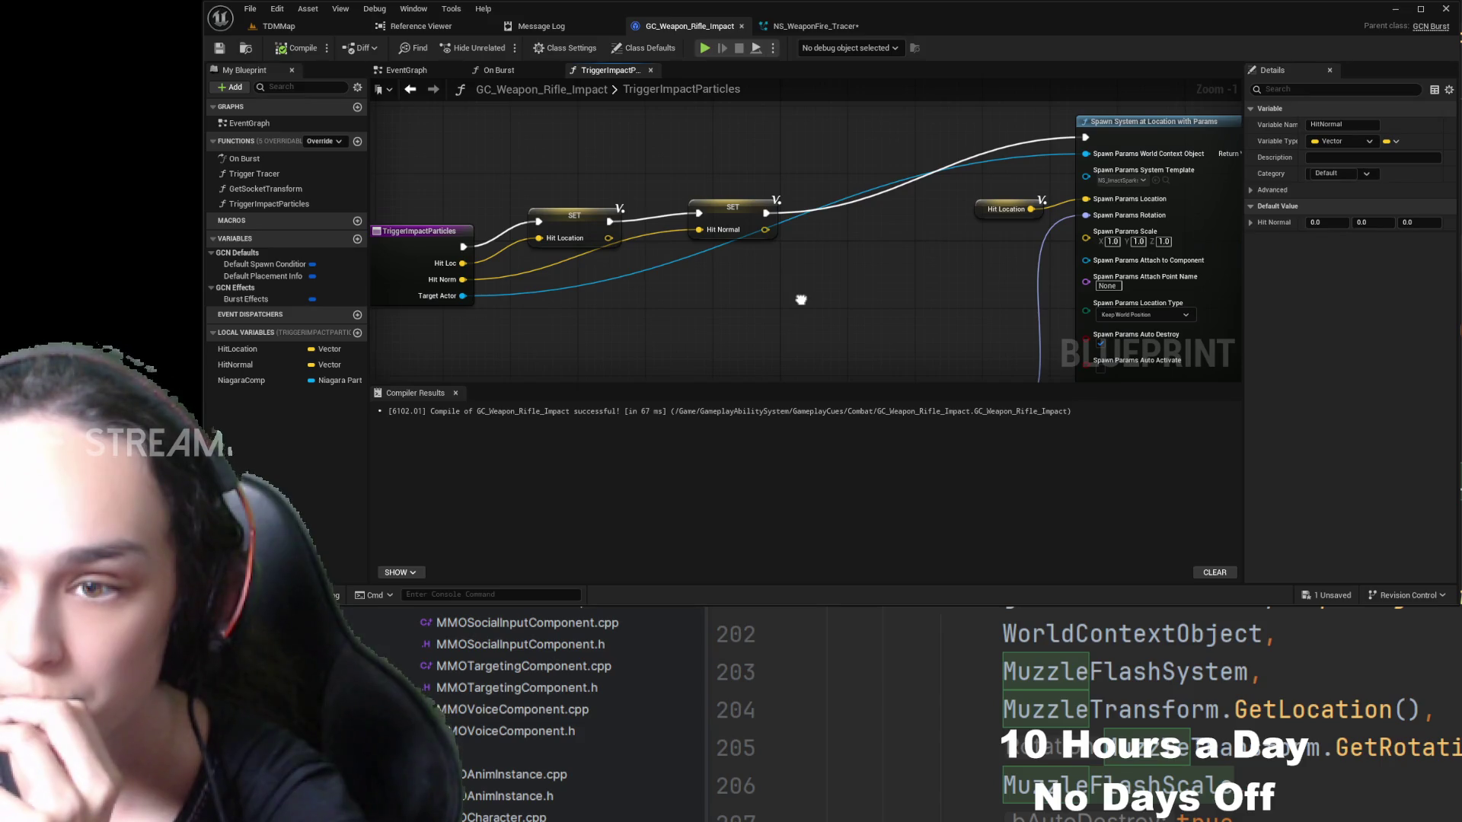
click(501, 69)
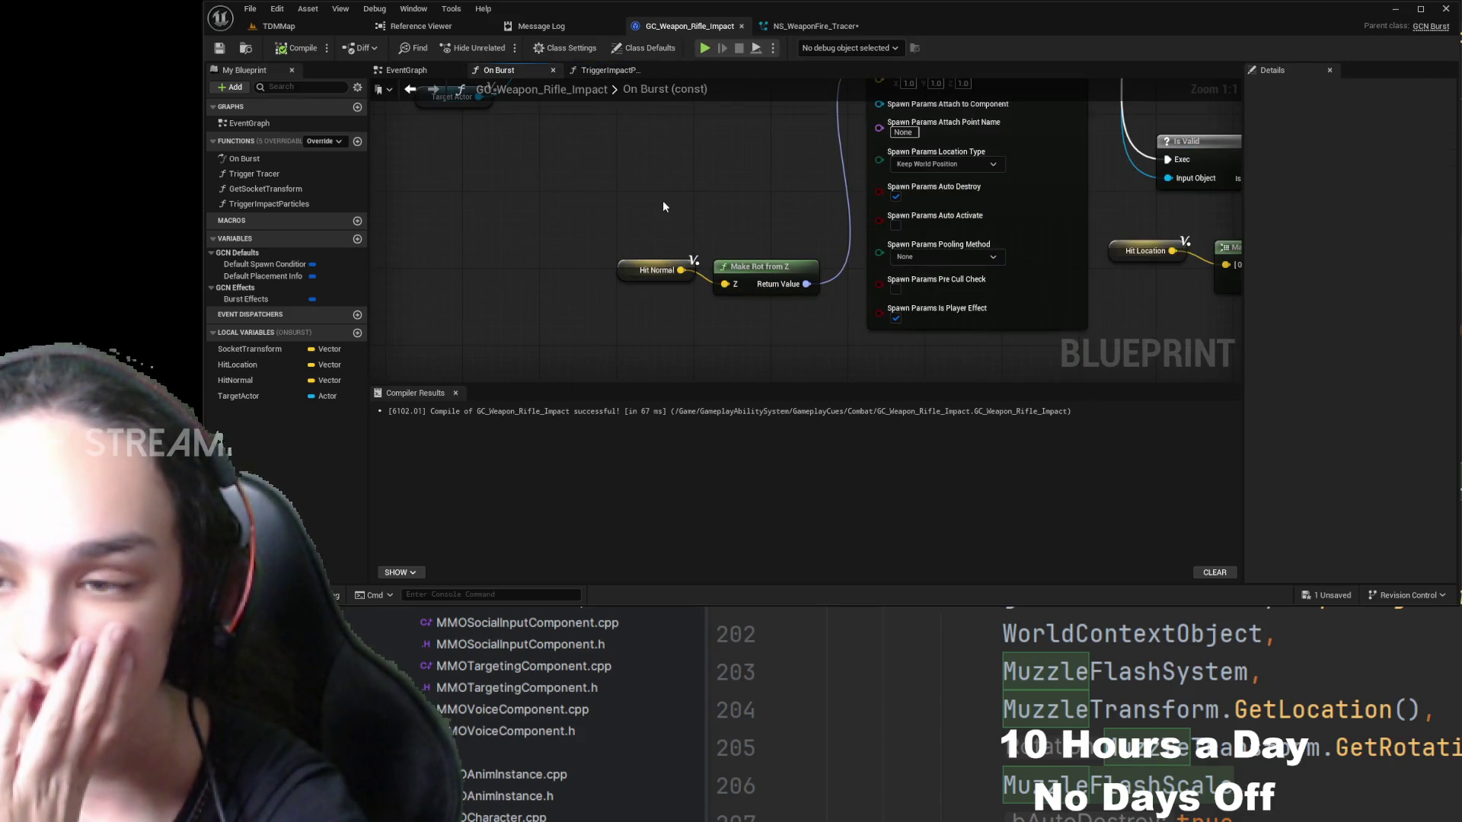
scroll(685, 210, down, 3)
drag(704, 215, 1092, 315)
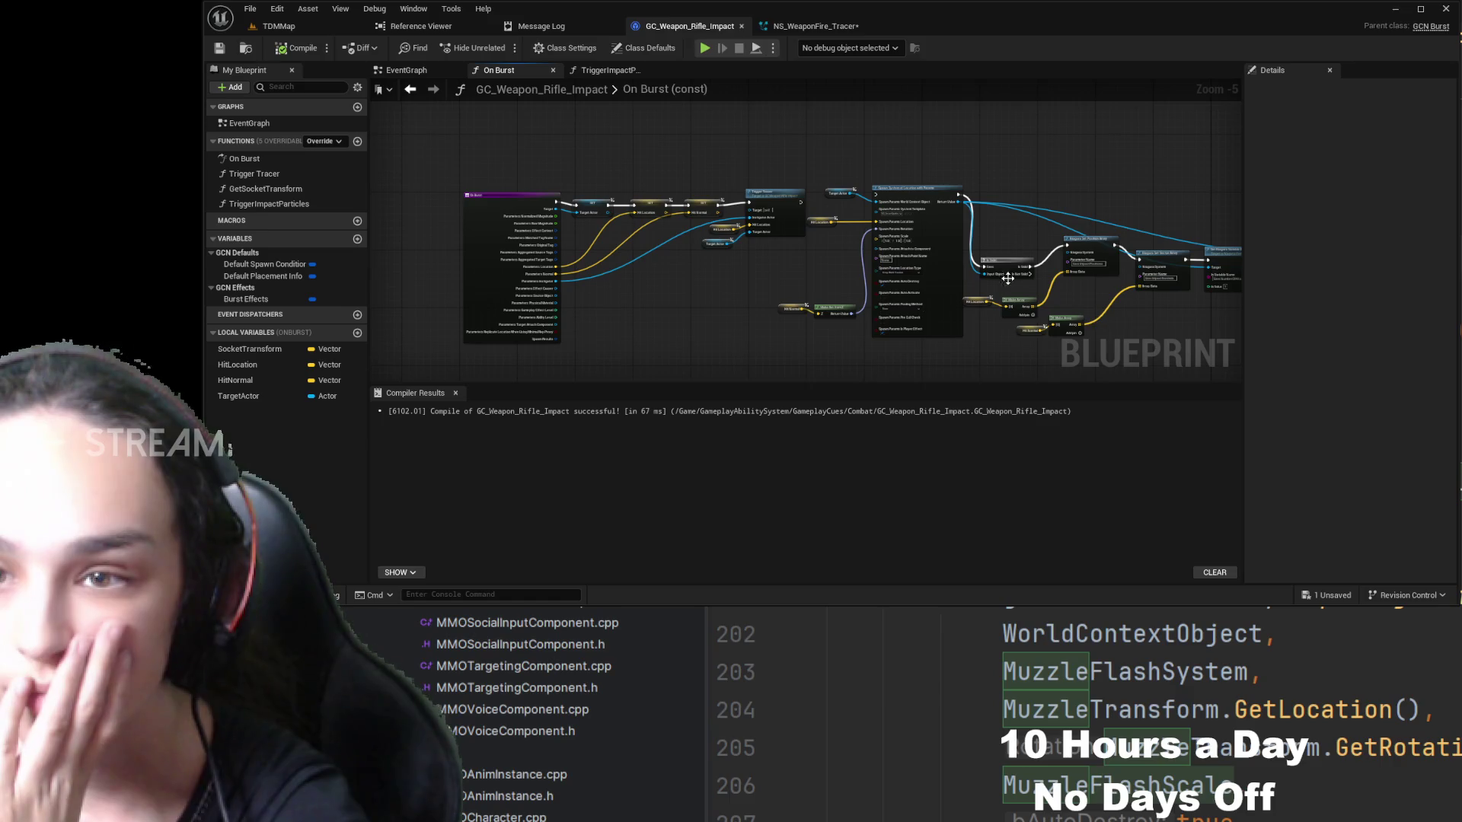
scroll(658, 201, up, 1)
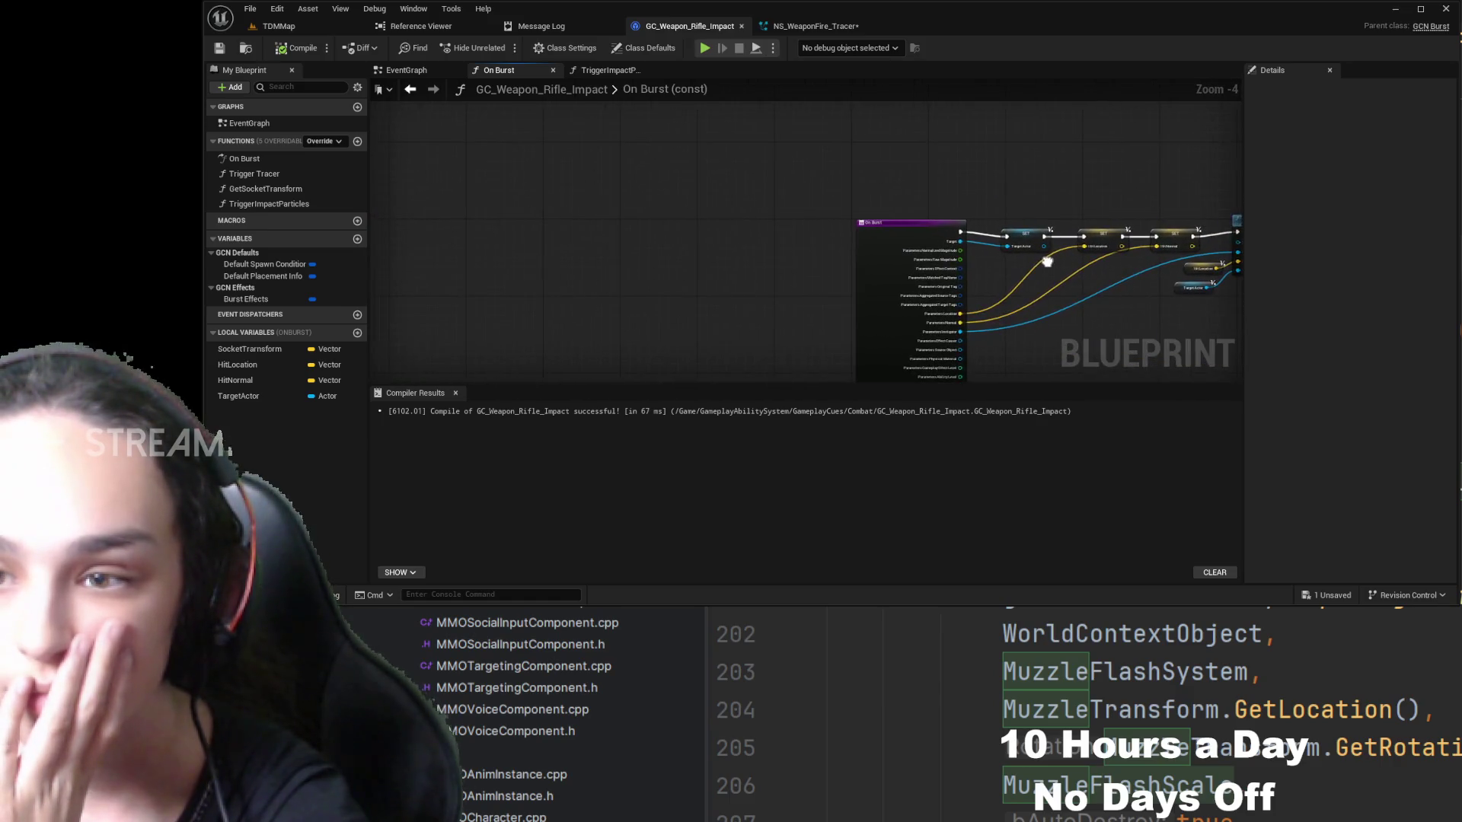
scroll(842, 196, up, 3)
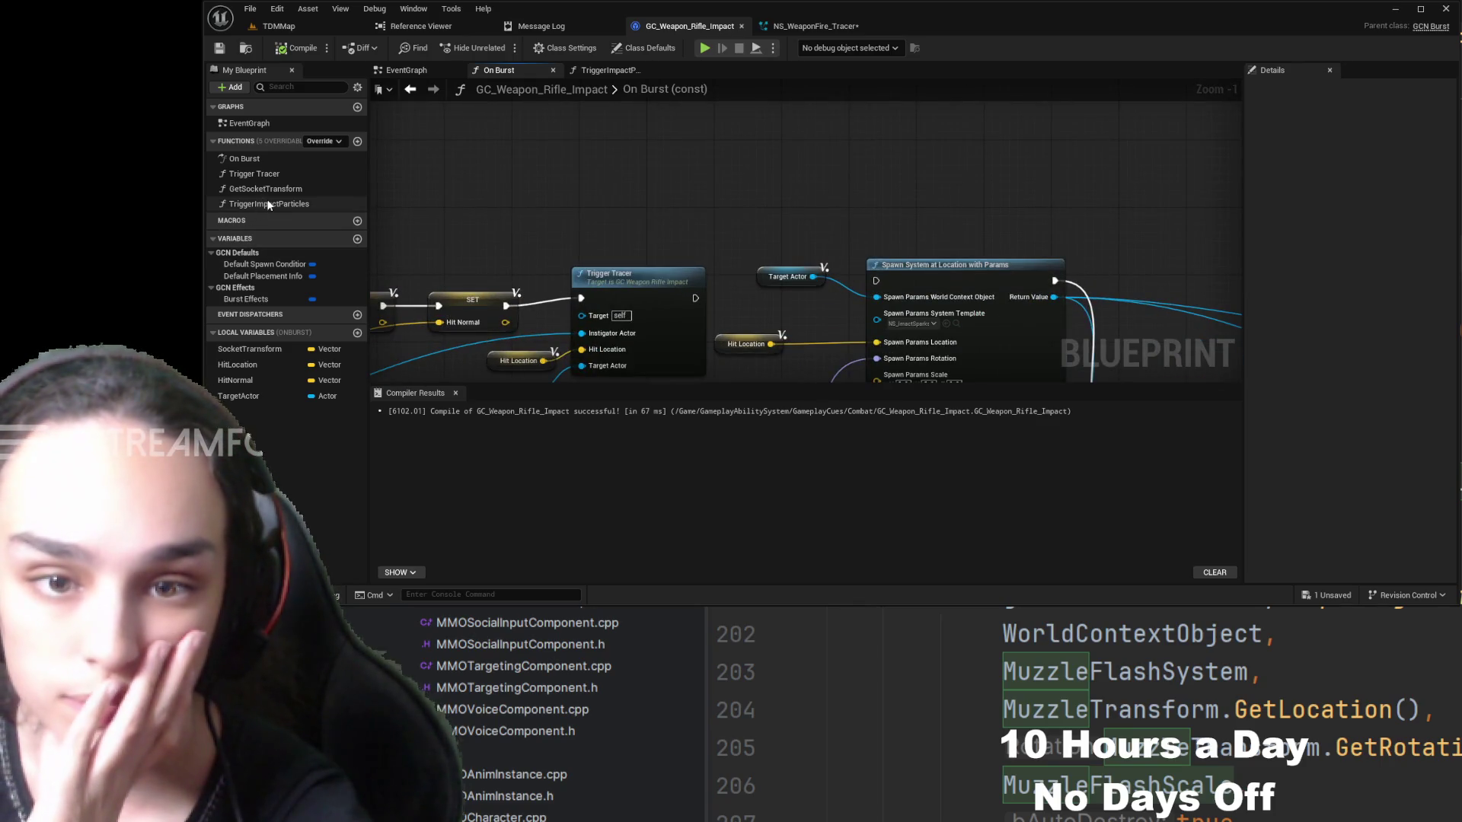
mouse_move(268, 204)
mouse_down()
mouse_move(778, 185)
mouse_move(813, 131)
mouse_up()
drag(695, 298, 767, 147)
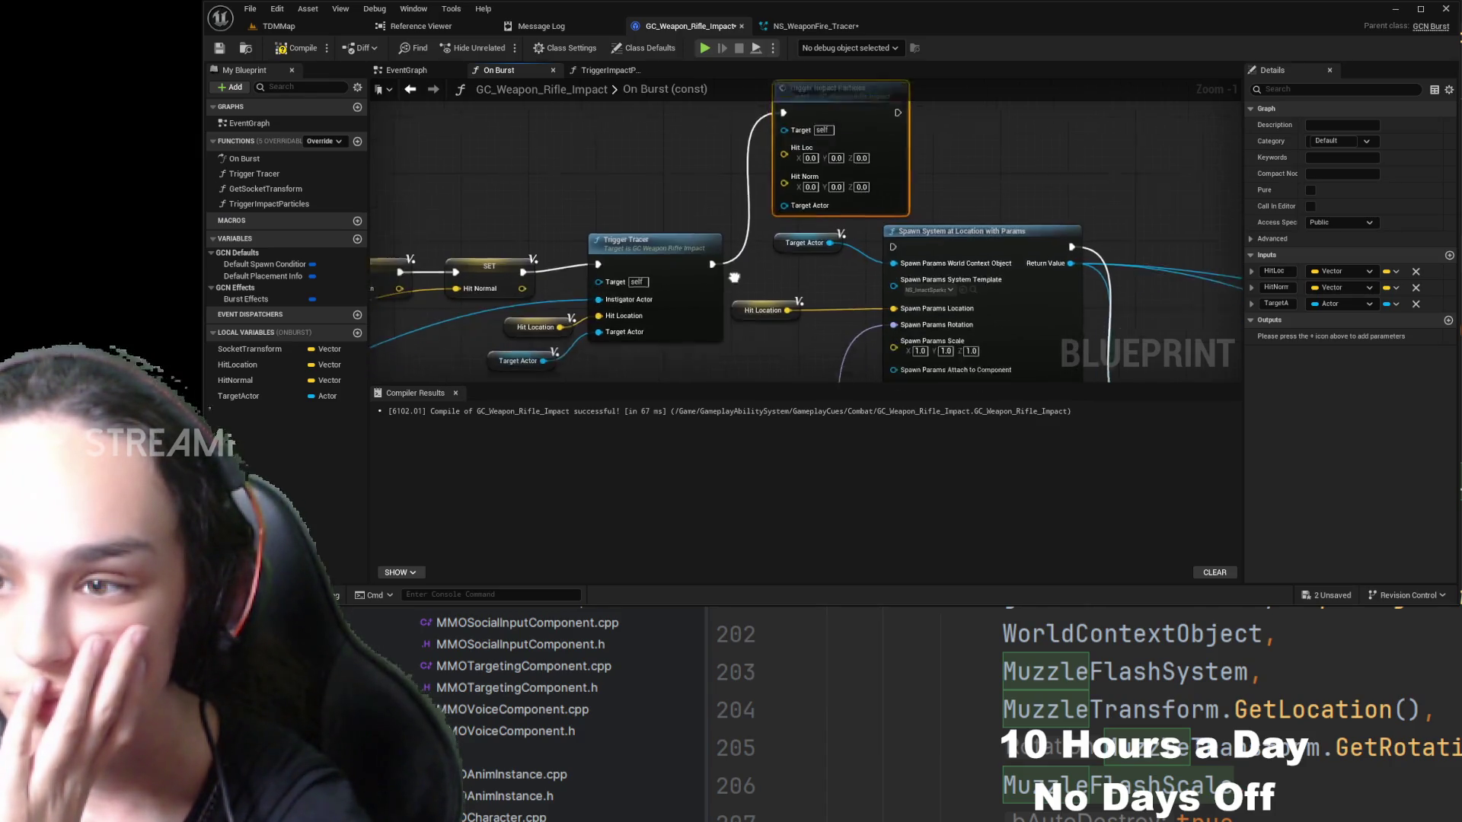
- Move the inline spawn nodes aside and place Trigger Impact Particles beside Trigger Tracer
scroll(813, 289, down, 1)
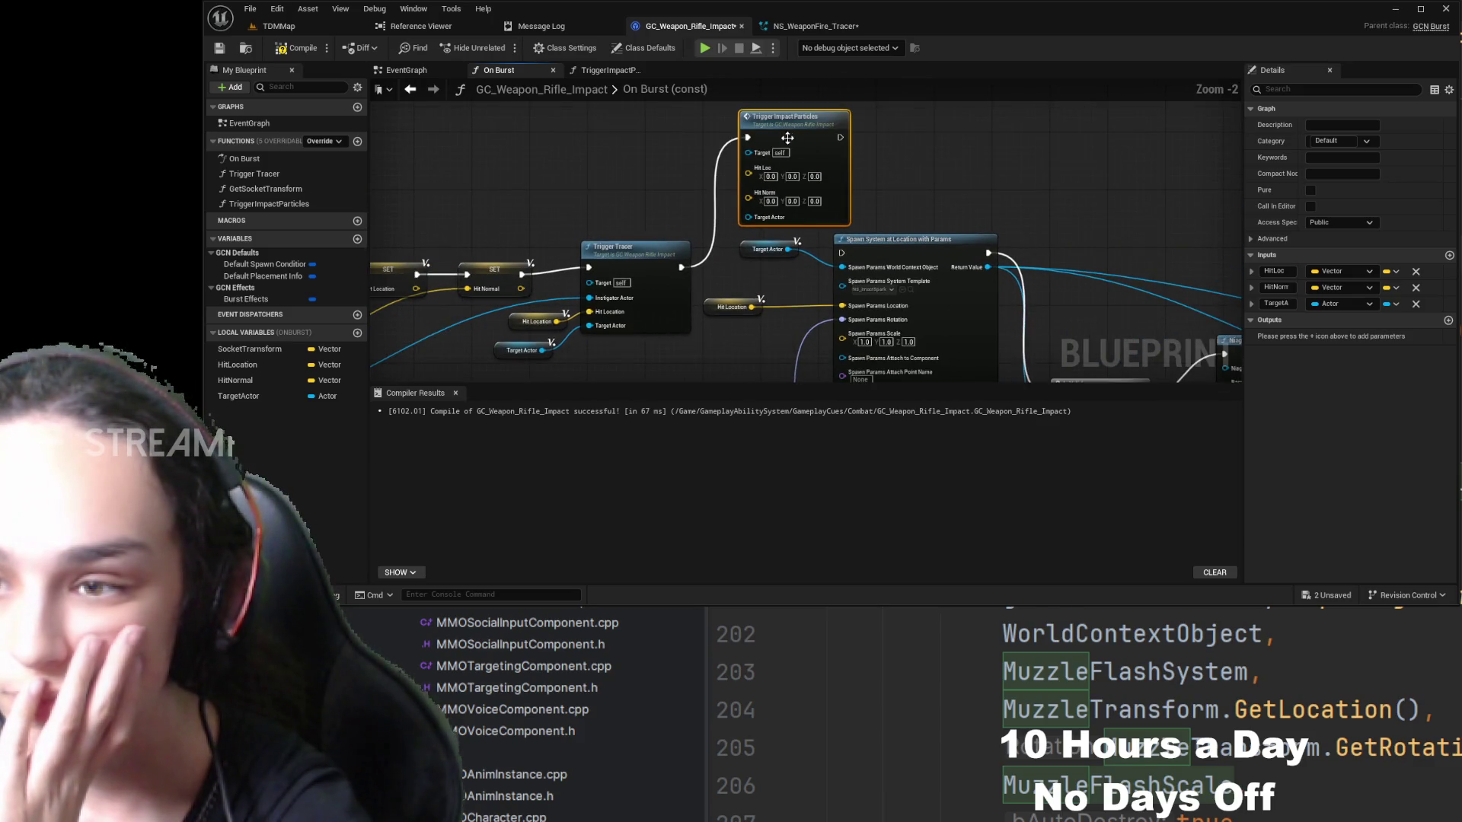
scroll(721, 88, down, 3)
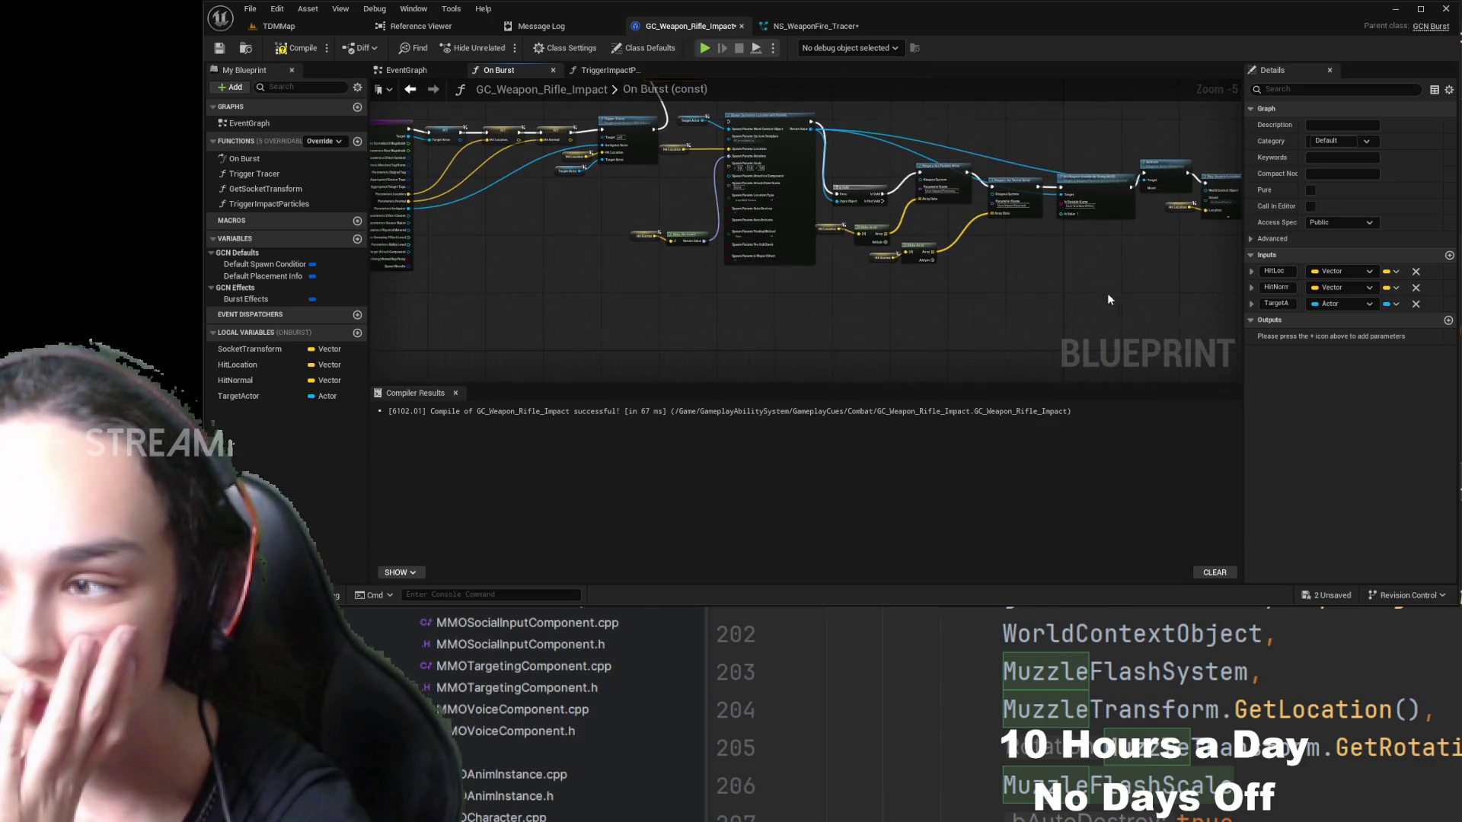
scroll(1108, 295, up, 5)
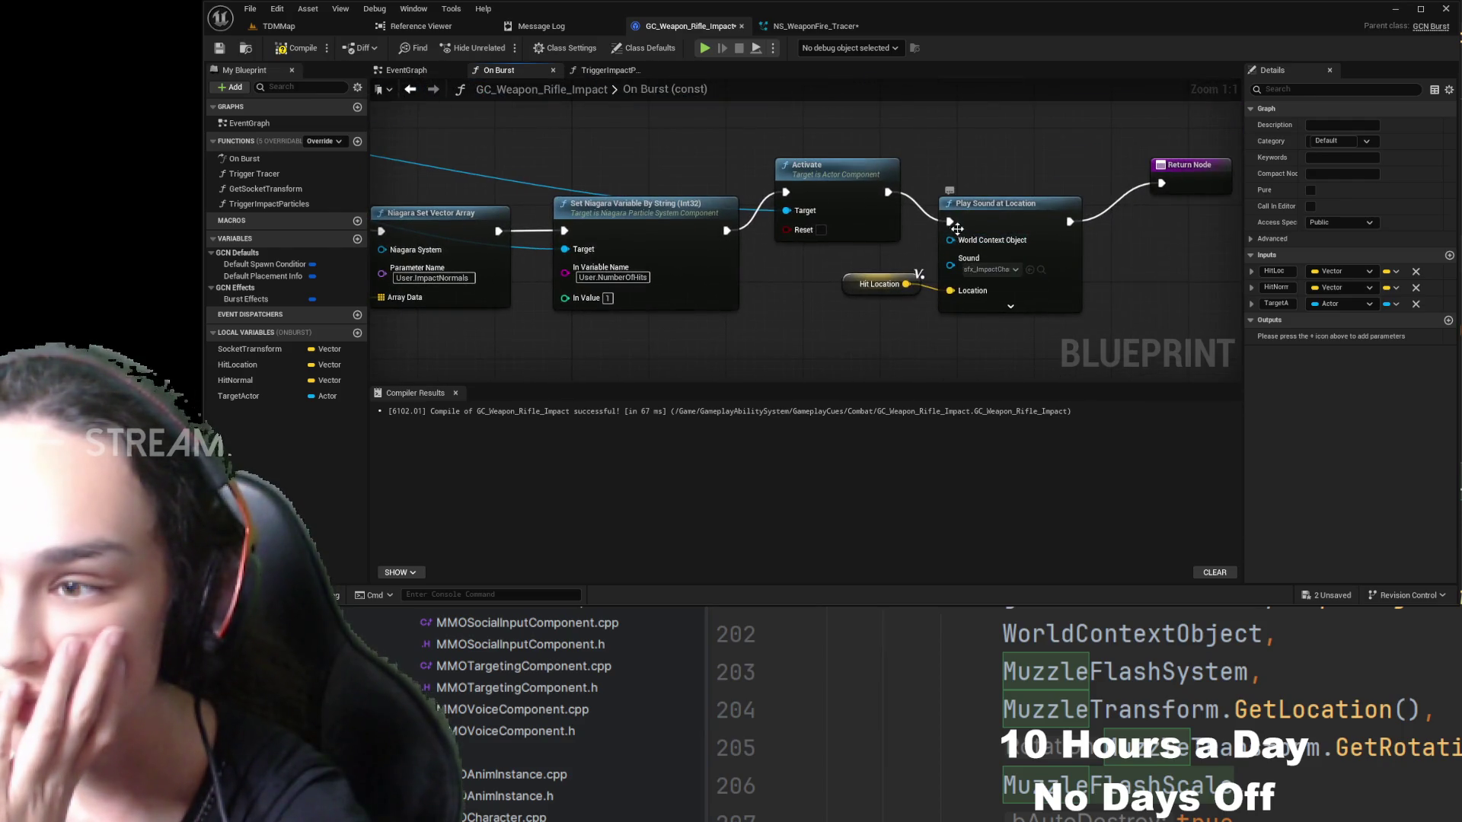
click(957, 228)
scroll(993, 260, down, 4)
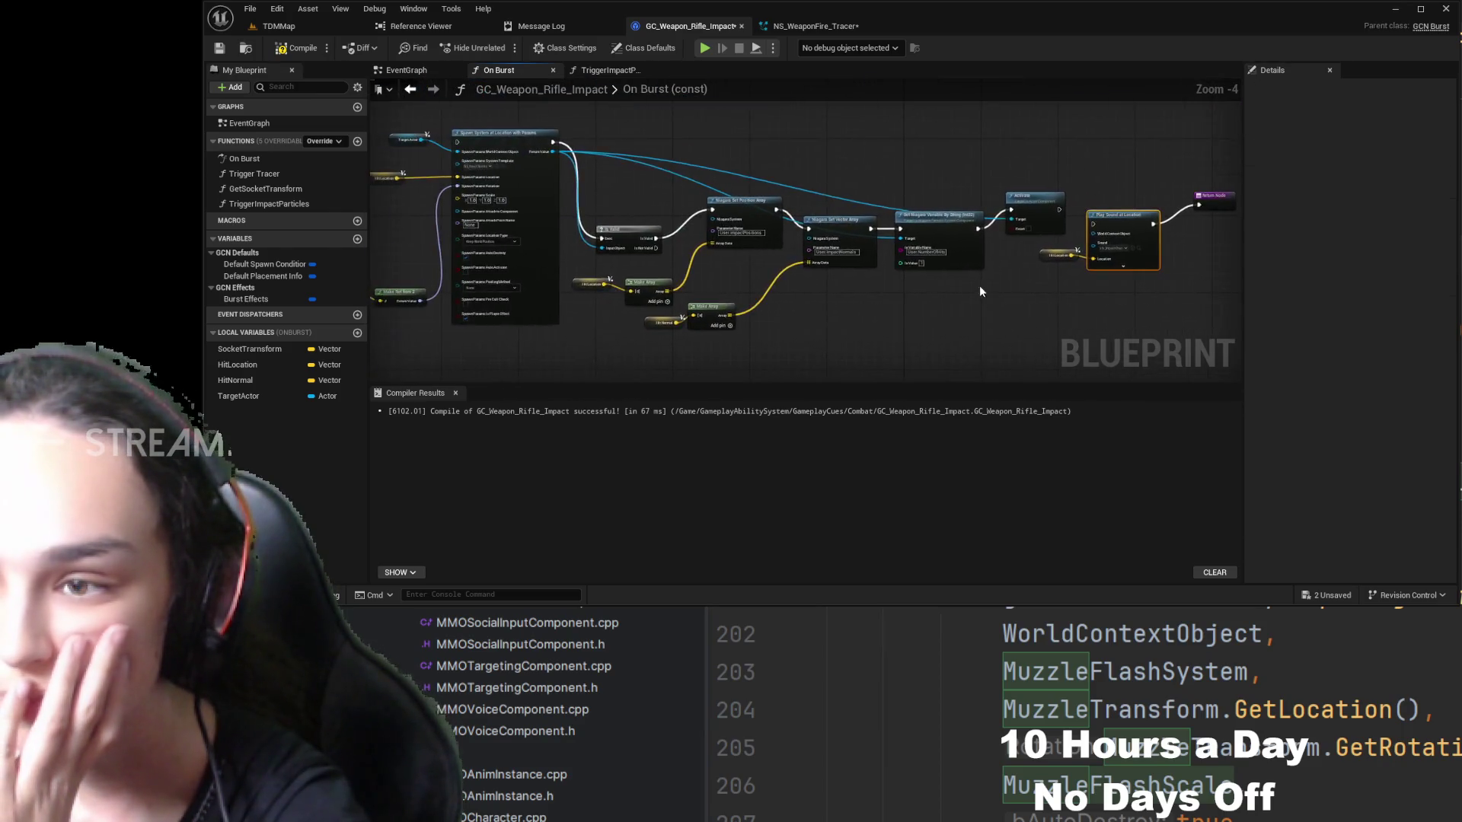
scroll(948, 193, down, 2)
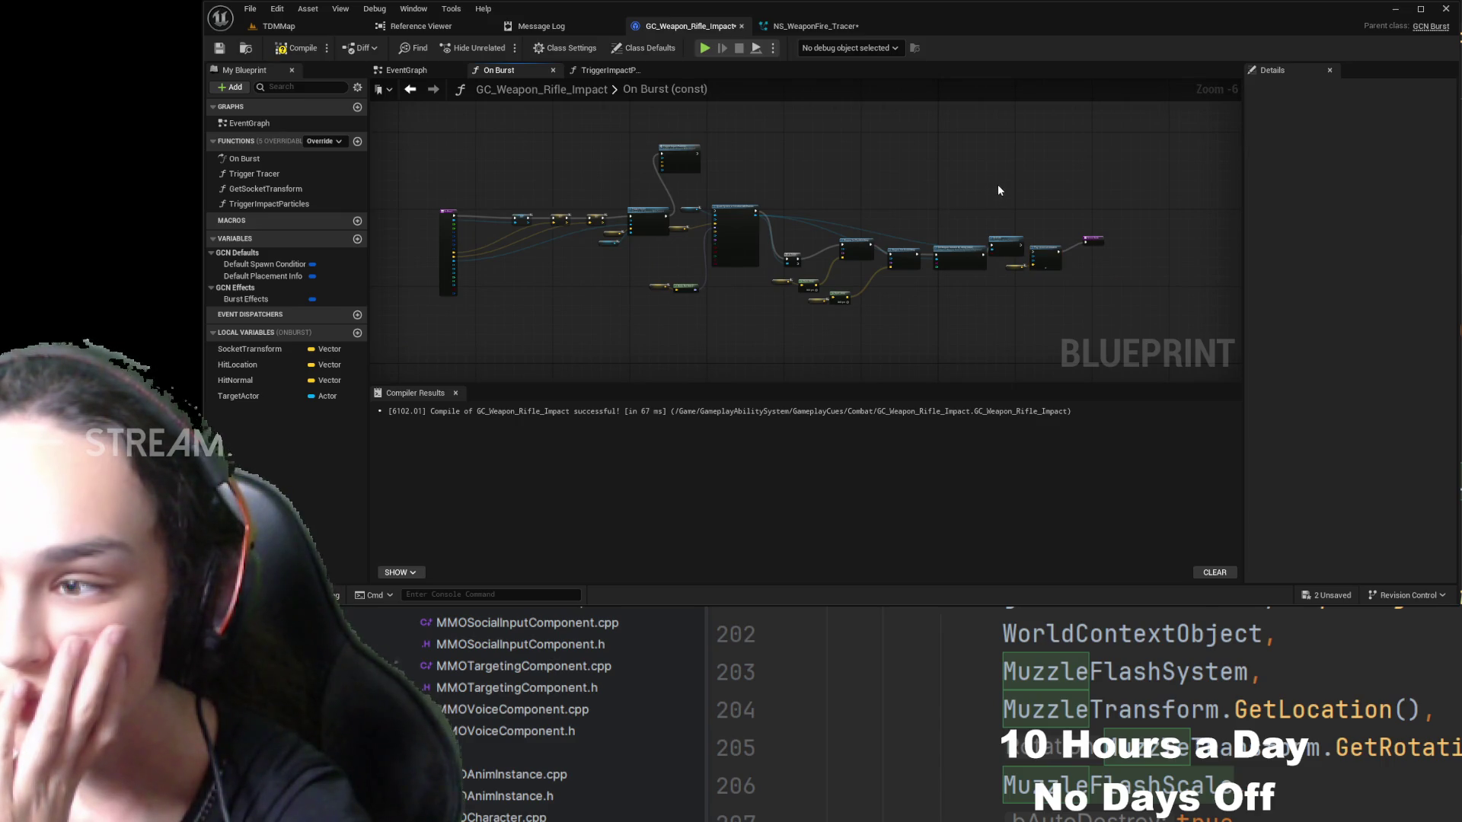
mouse_move(1000, 191)
mouse_down()
mouse_move(840, 287)
mouse_move(686, 336)
mouse_up()
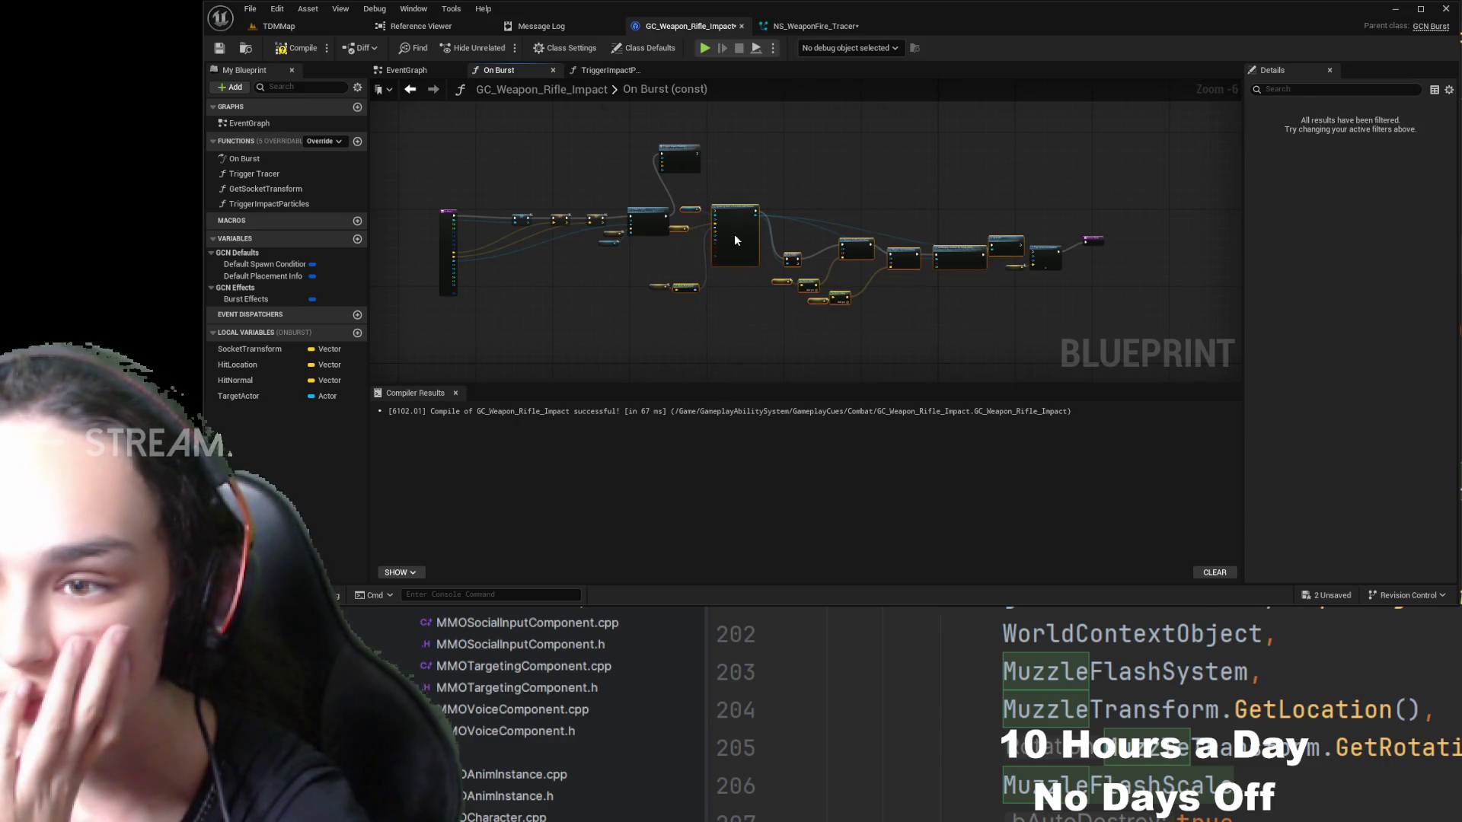
drag(735, 240, 865, 138)
click(671, 329)
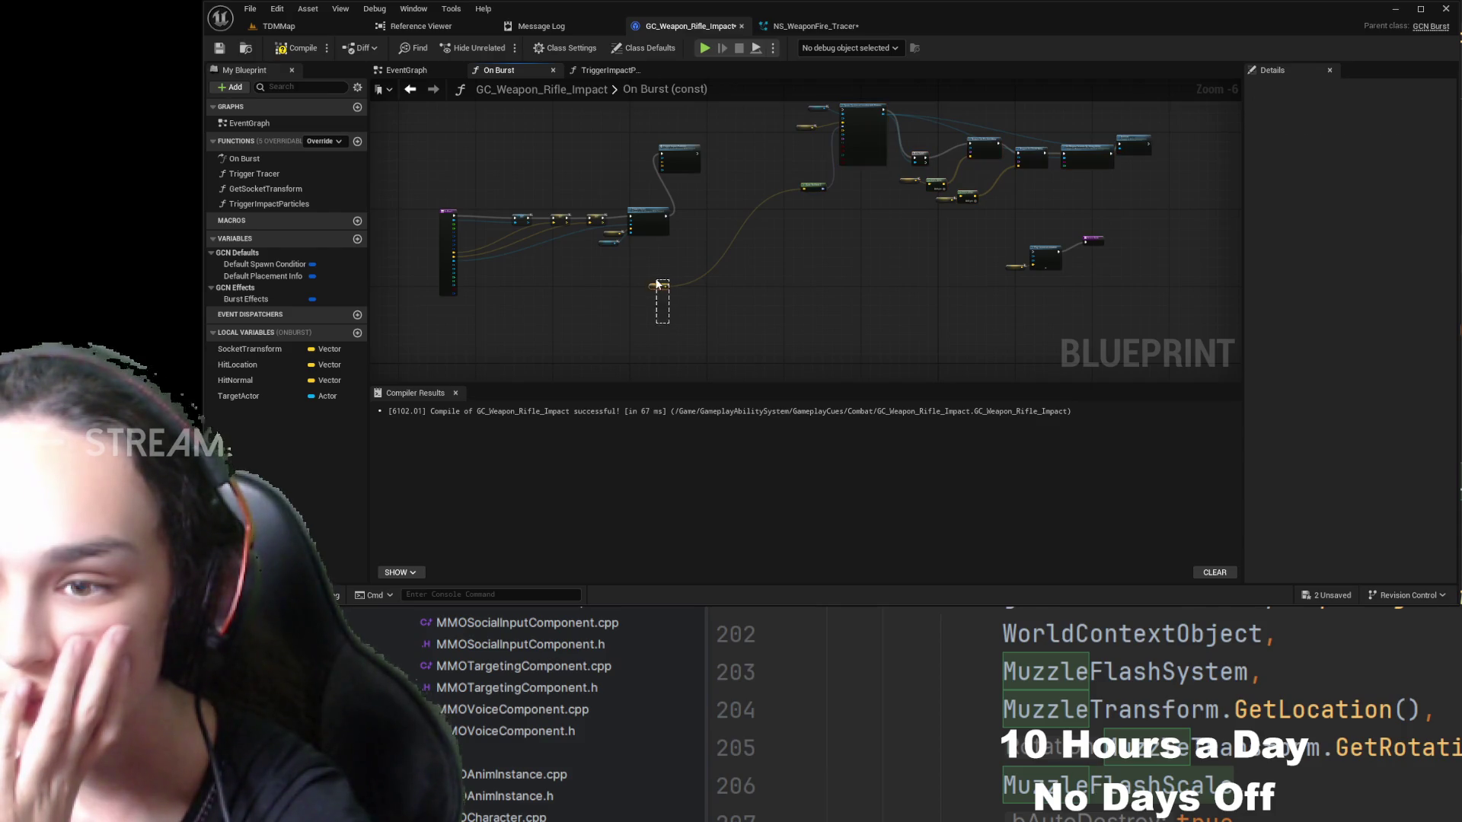
drag(656, 283, 657, 287)
scroll(708, 207, up, 5)
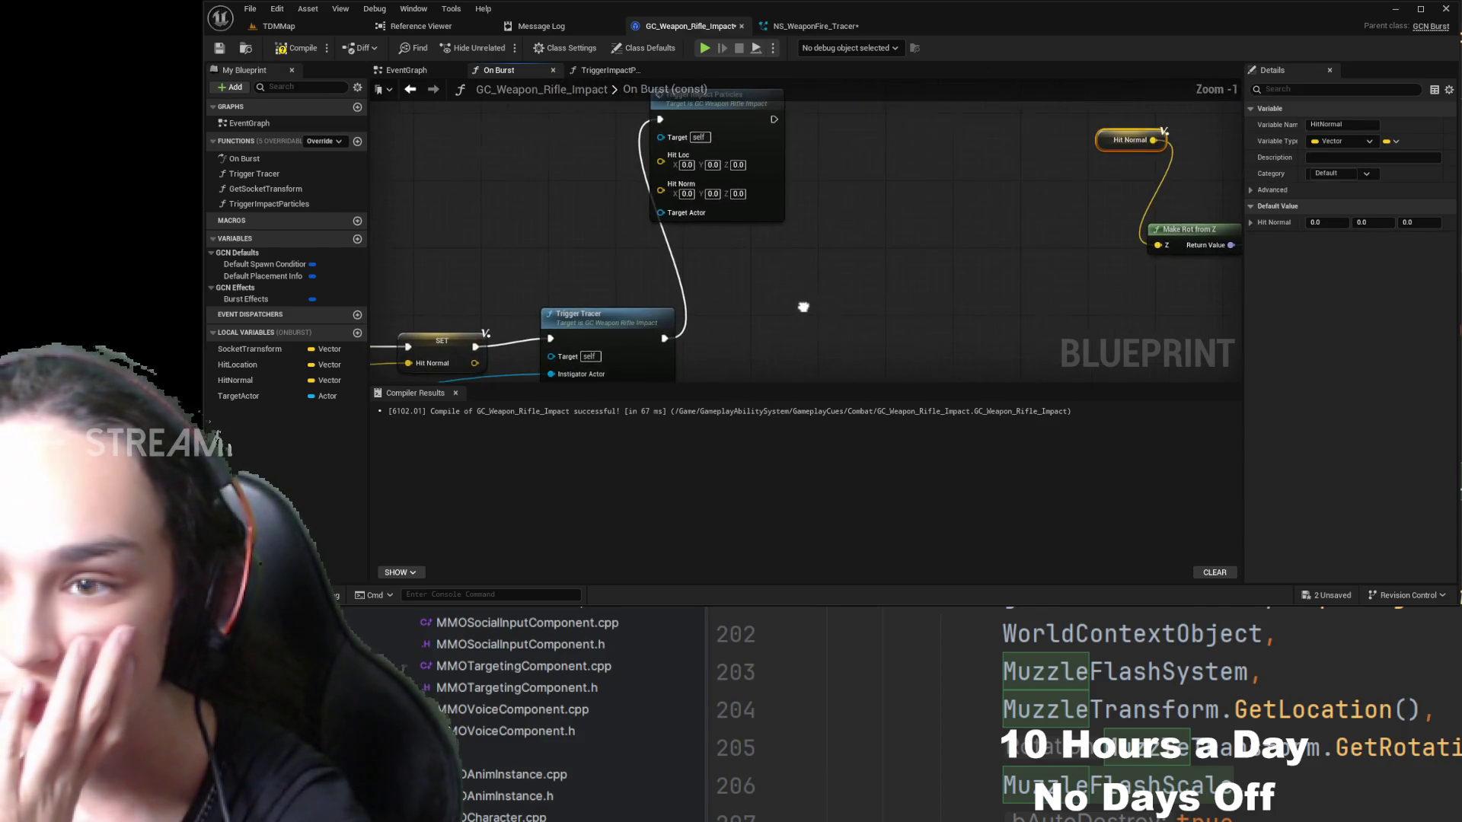
drag(749, 148, 853, 298)
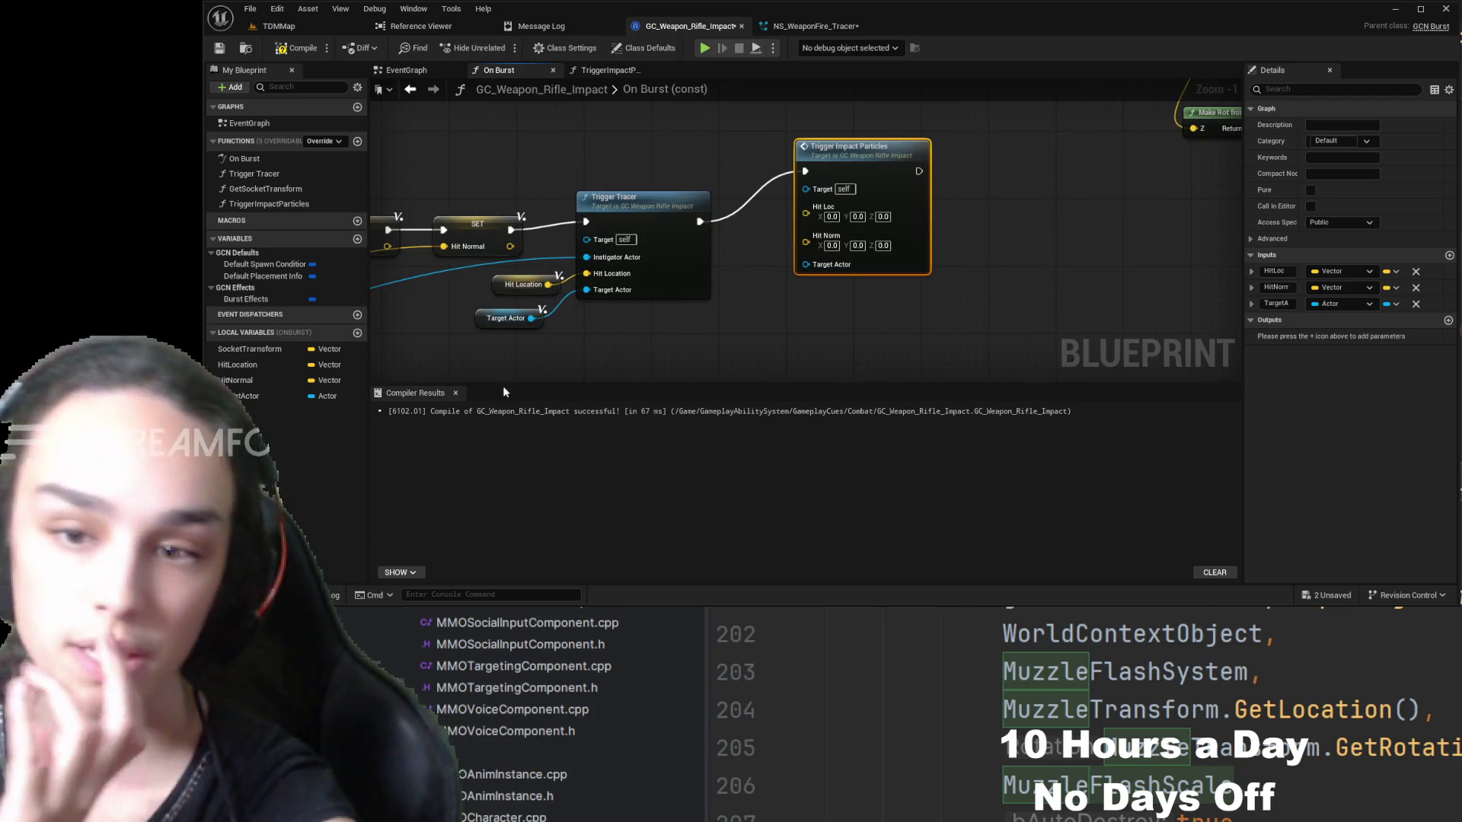
- Feed Hit Location and Hit Normal getters into Trigger Impact Particles' Hit Loc and Hit Norm inputs
click(517, 280)
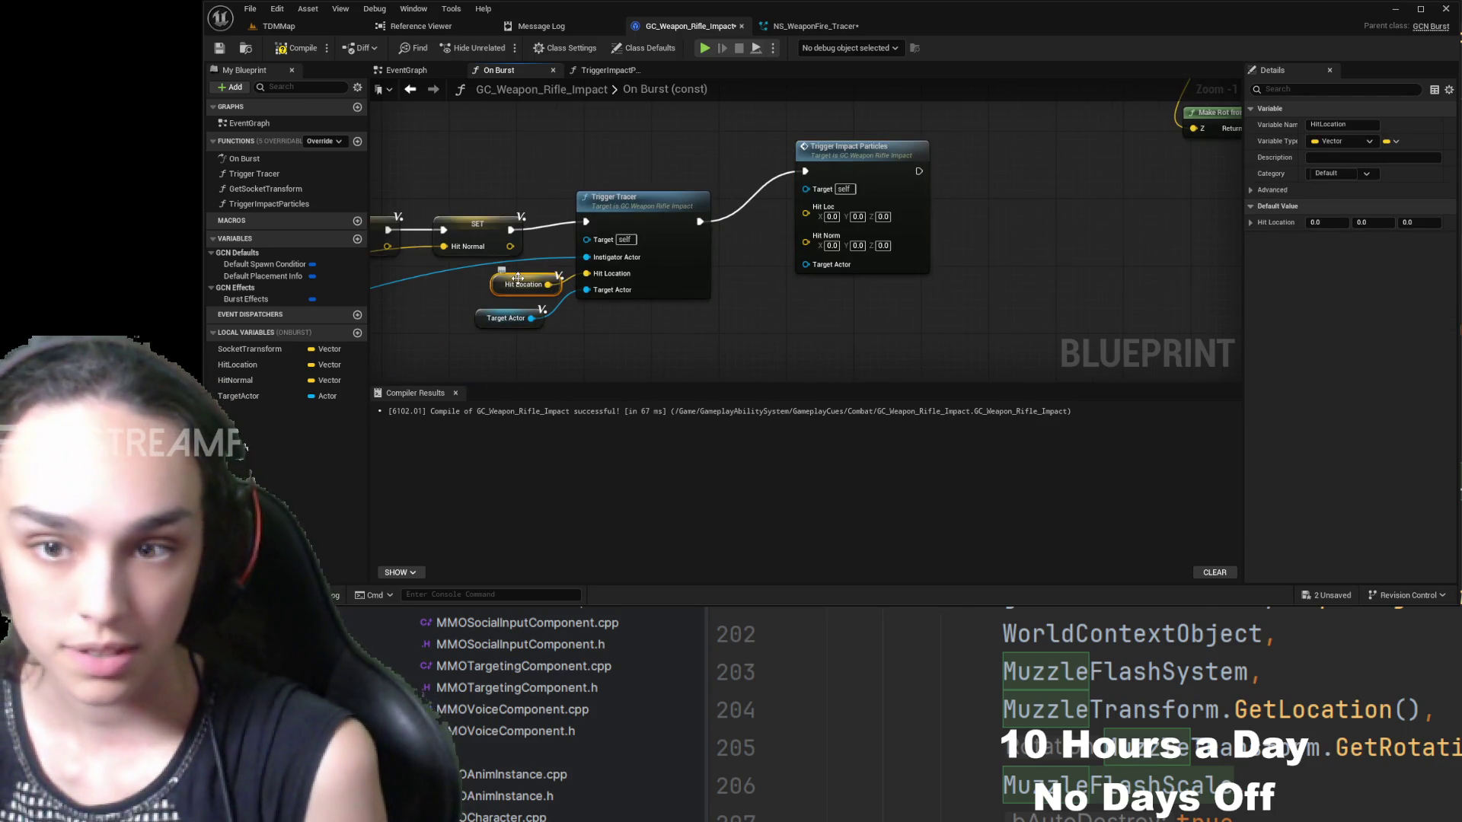
key(ctrl+c)
key(ctrl+v)
mouse_move(674, 312)
mouse_down()
mouse_move(742, 288)
mouse_move(759, 237)
mouse_up()
mouse_move(767, 242)
mouse_down()
mouse_move(782, 253)
mouse_move(805, 209)
mouse_up()
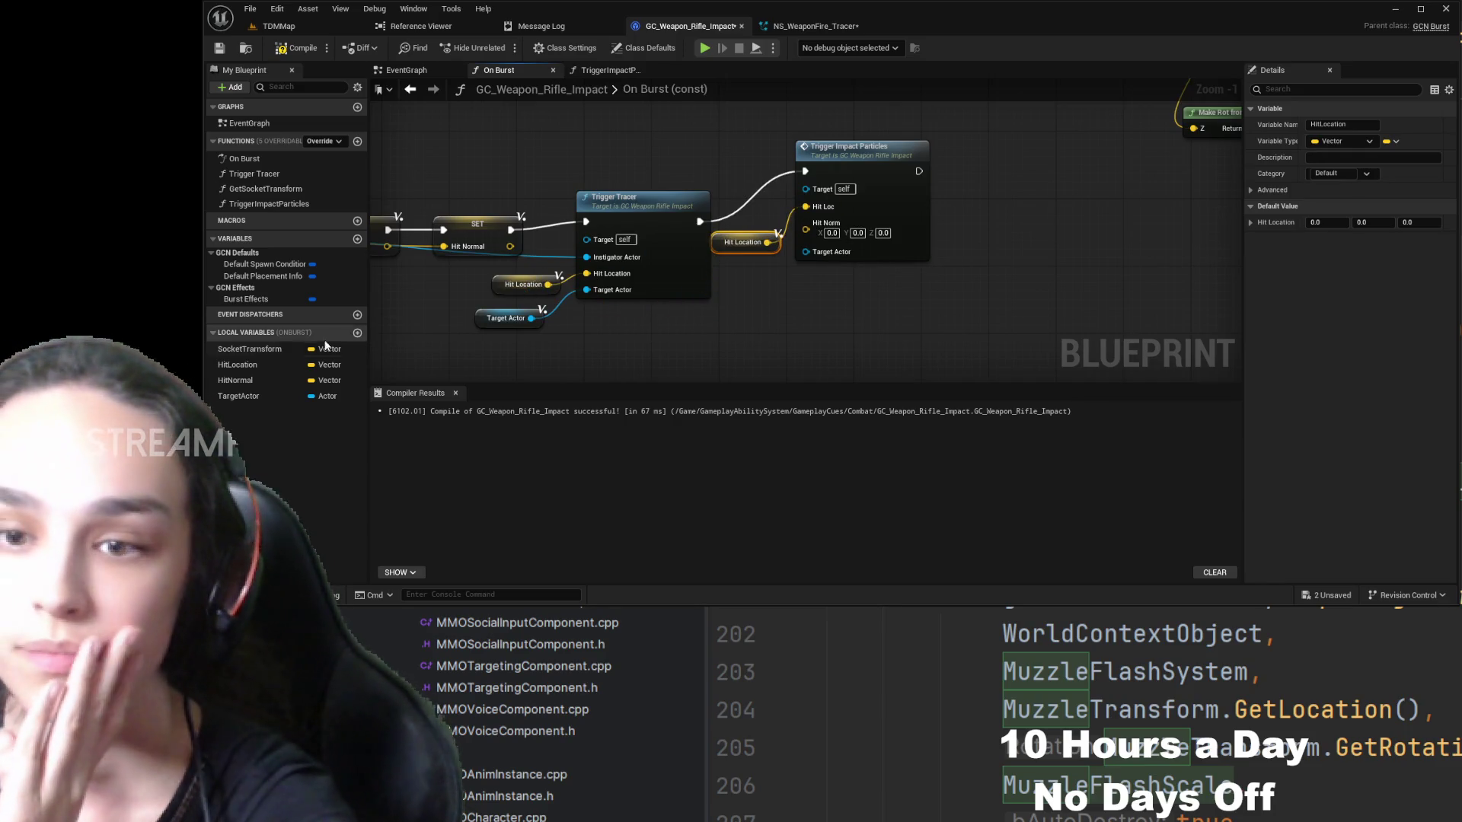
click(244, 380)
mouse_move(767, 296)
mouse_down()
mouse_move(802, 295)
mouse_move(766, 286)
mouse_move(806, 223)
mouse_up()
- Add a Target Actor getter feeding Trigger Impact Particles and stack the three getters neatly
drag(685, 314, 889, 306)
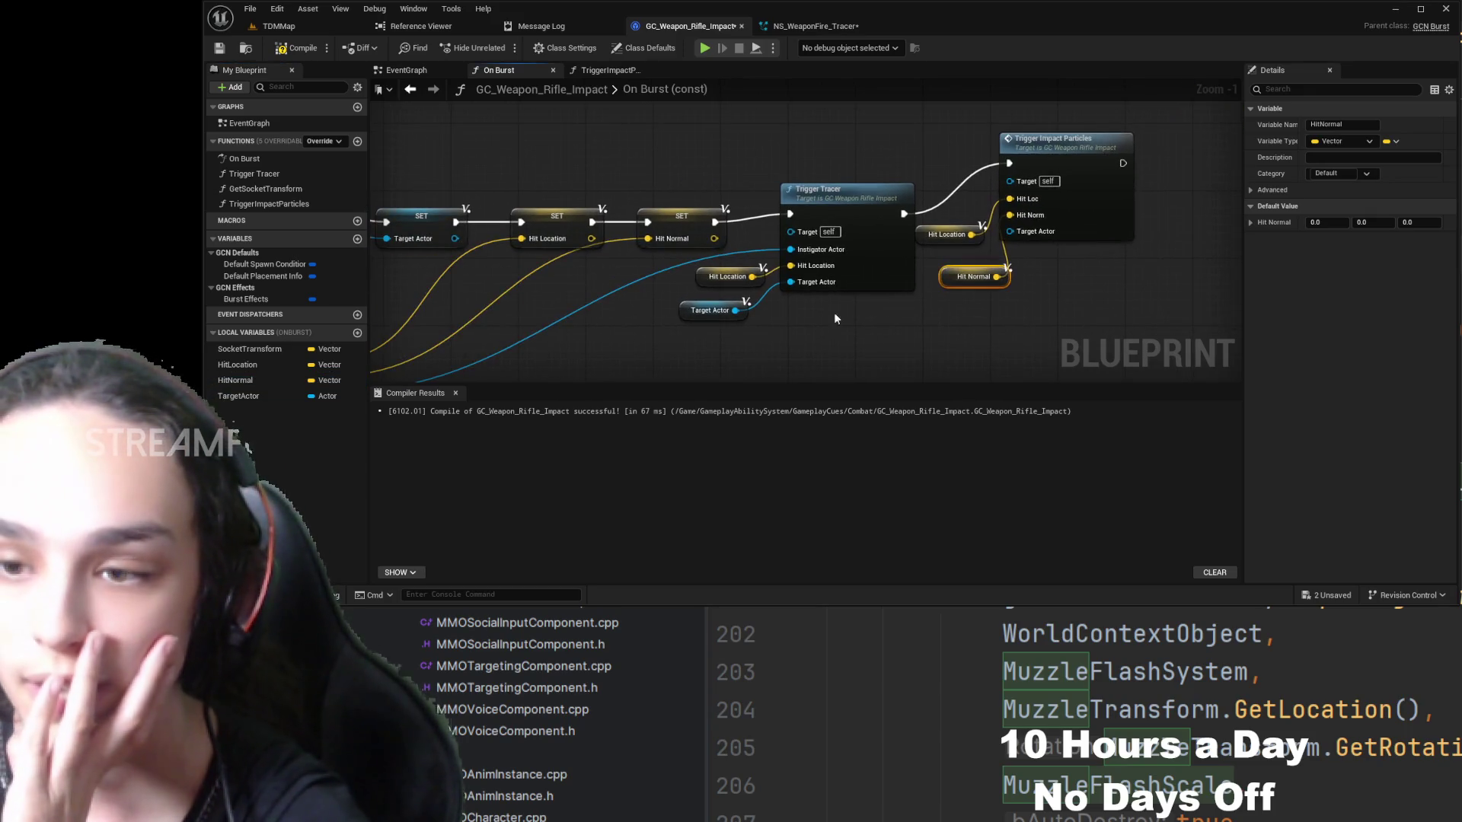
click(238, 396)
mouse_move(1005, 310)
mouse_down()
mouse_move(1030, 258)
mouse_move(1017, 235)
mouse_move(803, 308)
mouse_up()
drag(887, 227, 996, 226)
drag(728, 297, 813, 280)
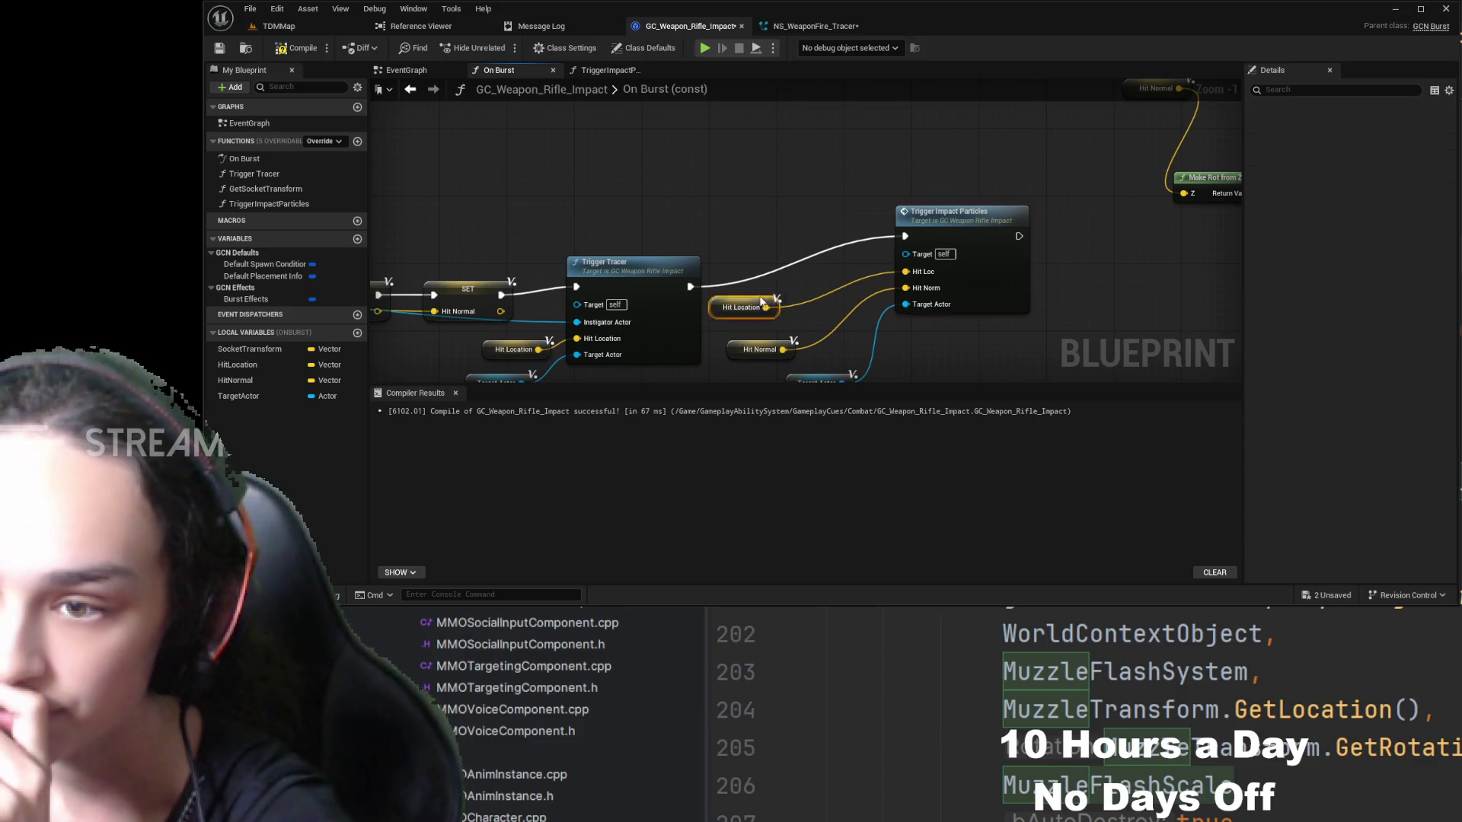
drag(787, 342, 829, 318)
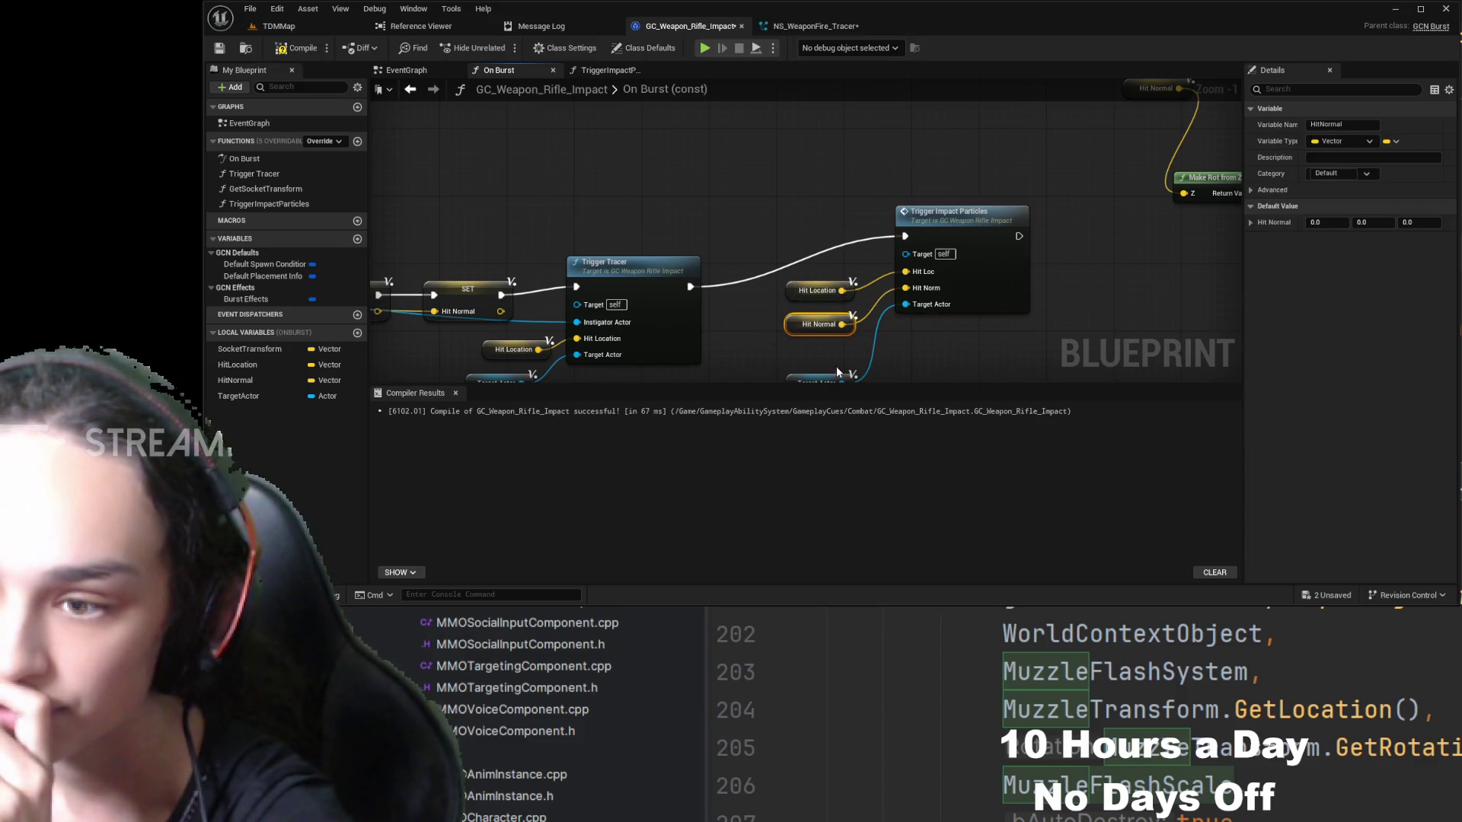
drag(836, 371, 802, 258)
drag(968, 270, 827, 341)
- Connect Trigger Impact Particles' exec output into Play Sound at Location
scroll(1099, 282, down, 4)
scroll(1099, 282, up, 2)
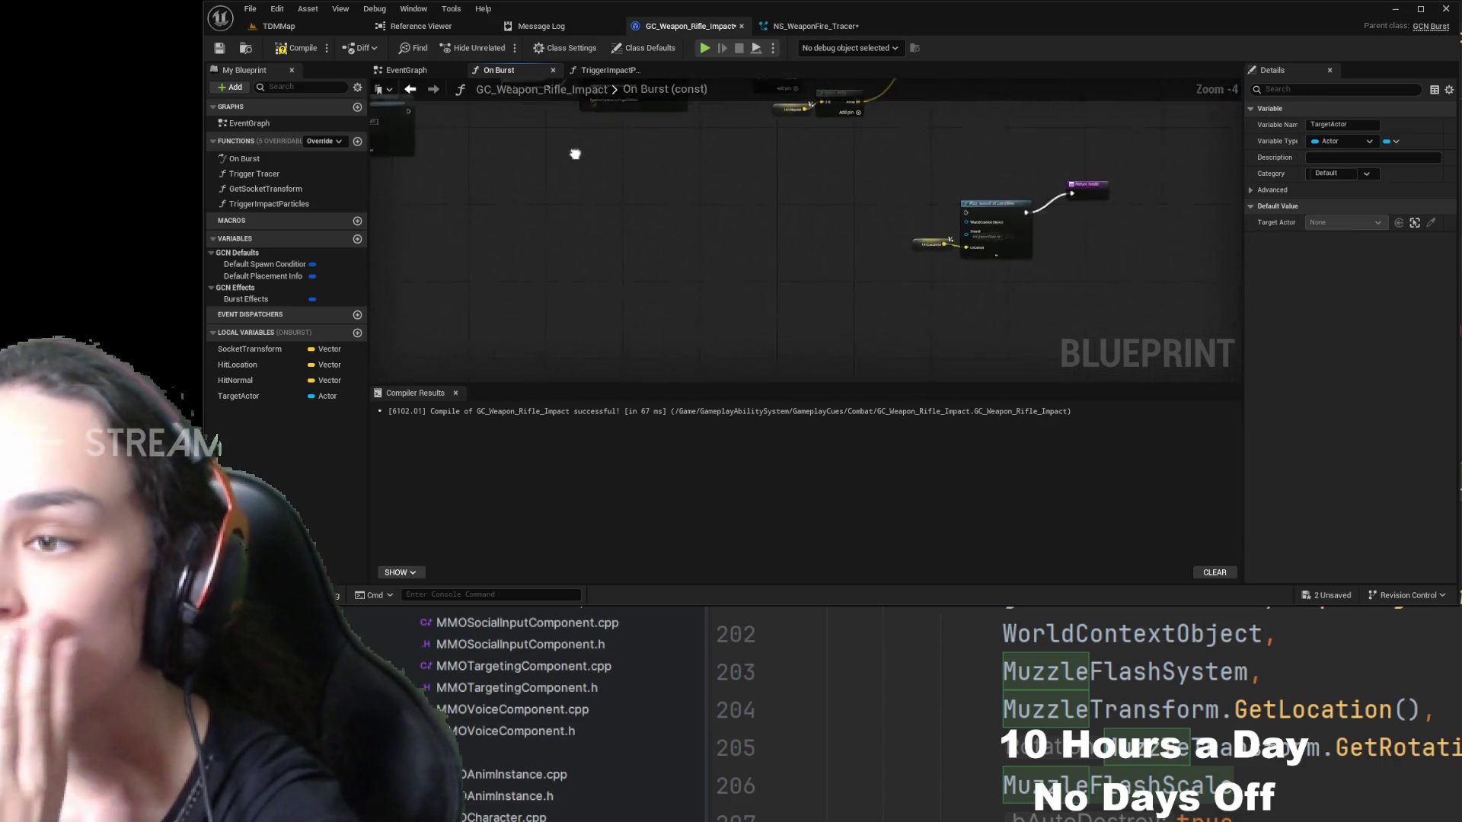
click(908, 218)
drag(908, 219, 584, 201)
scroll(583, 201, up, 4)
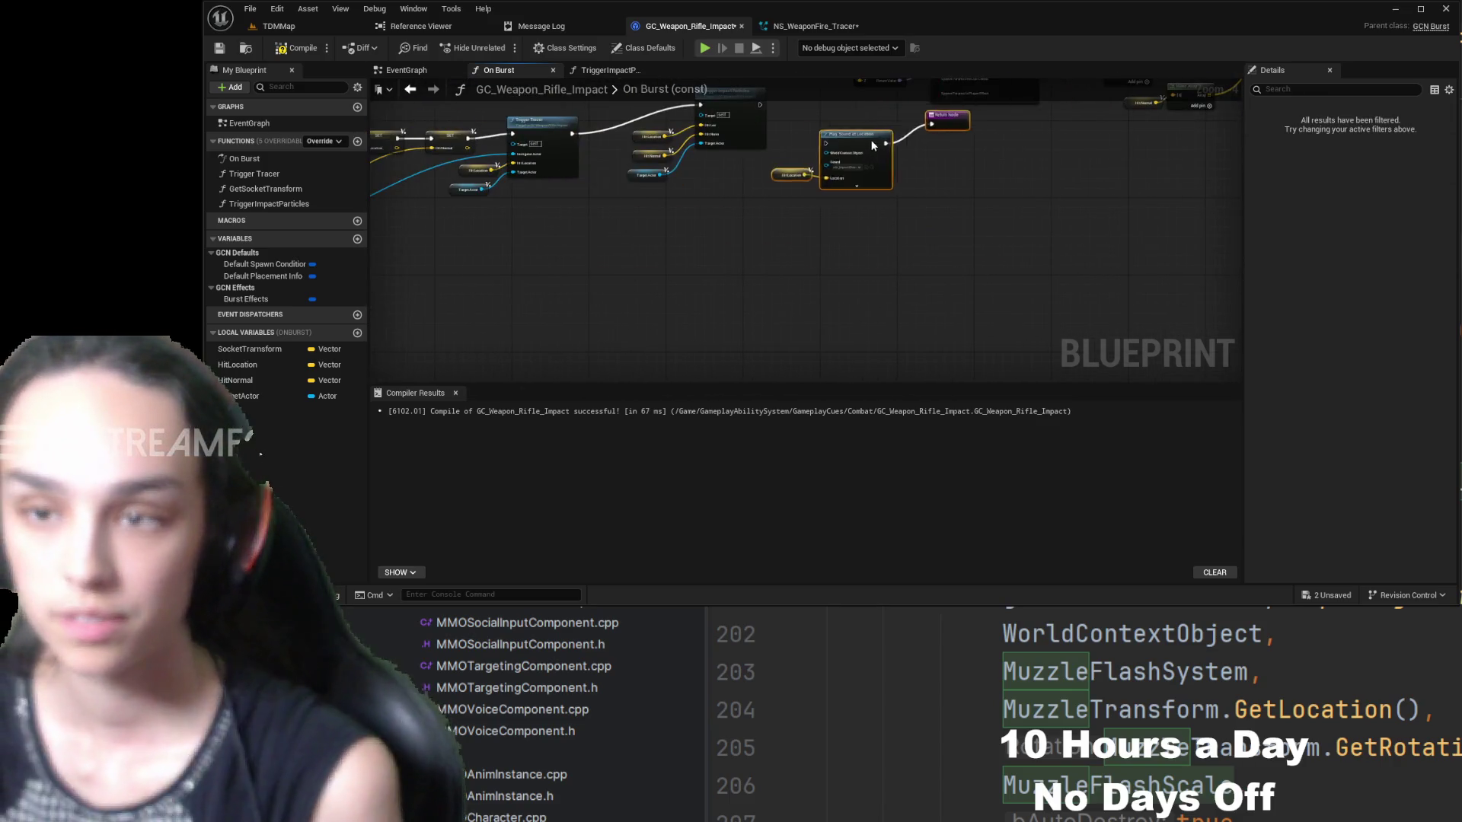
mouse_move(838, 158)
mouse_down()
mouse_move(833, 278)
mouse_move(855, 200)
mouse_up()
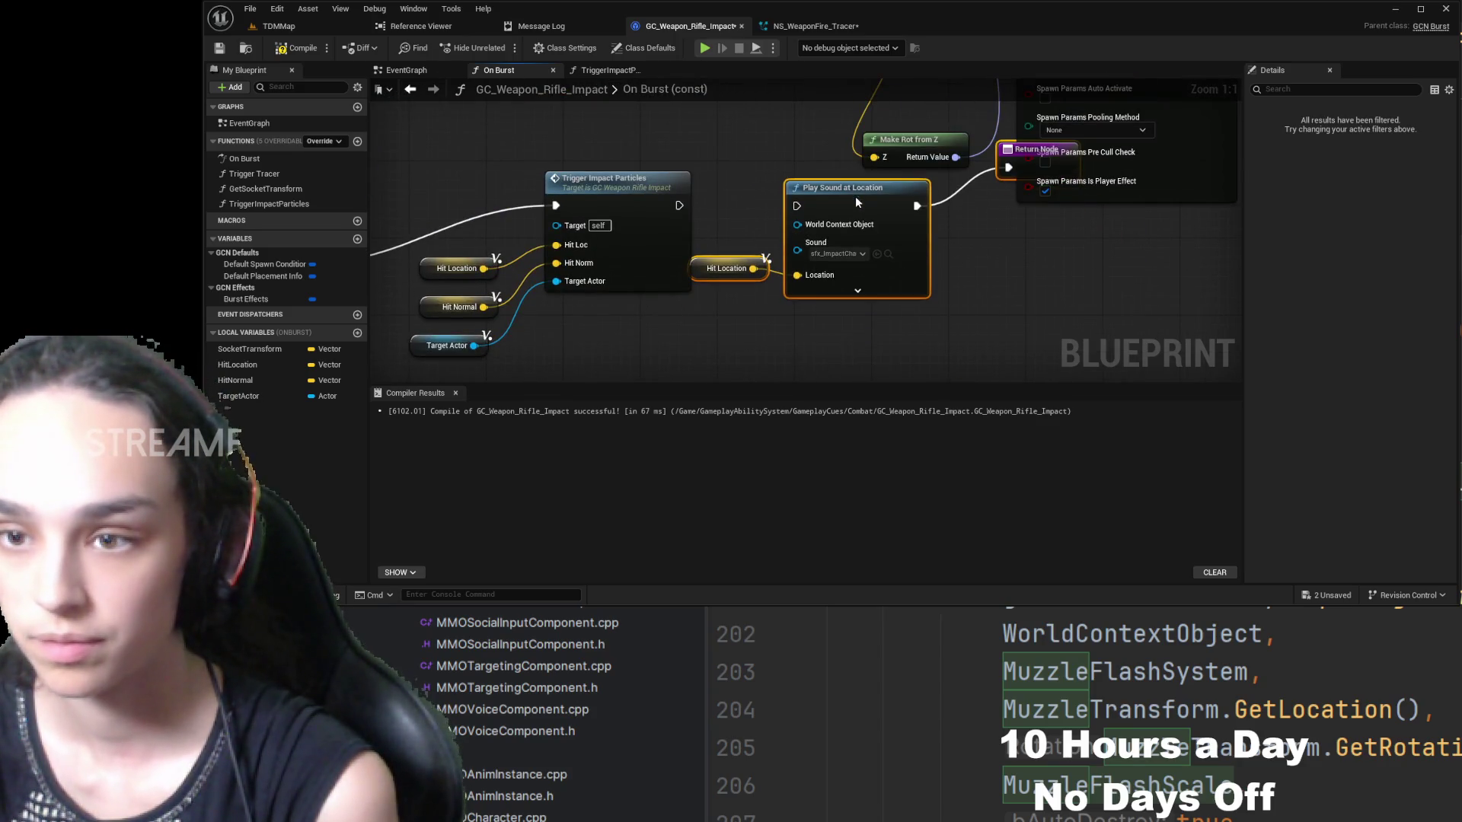
drag(678, 206, 796, 205)
- Box-select the inline Niagara spawn nodes and delete them
scroll(728, 210, down, 5)
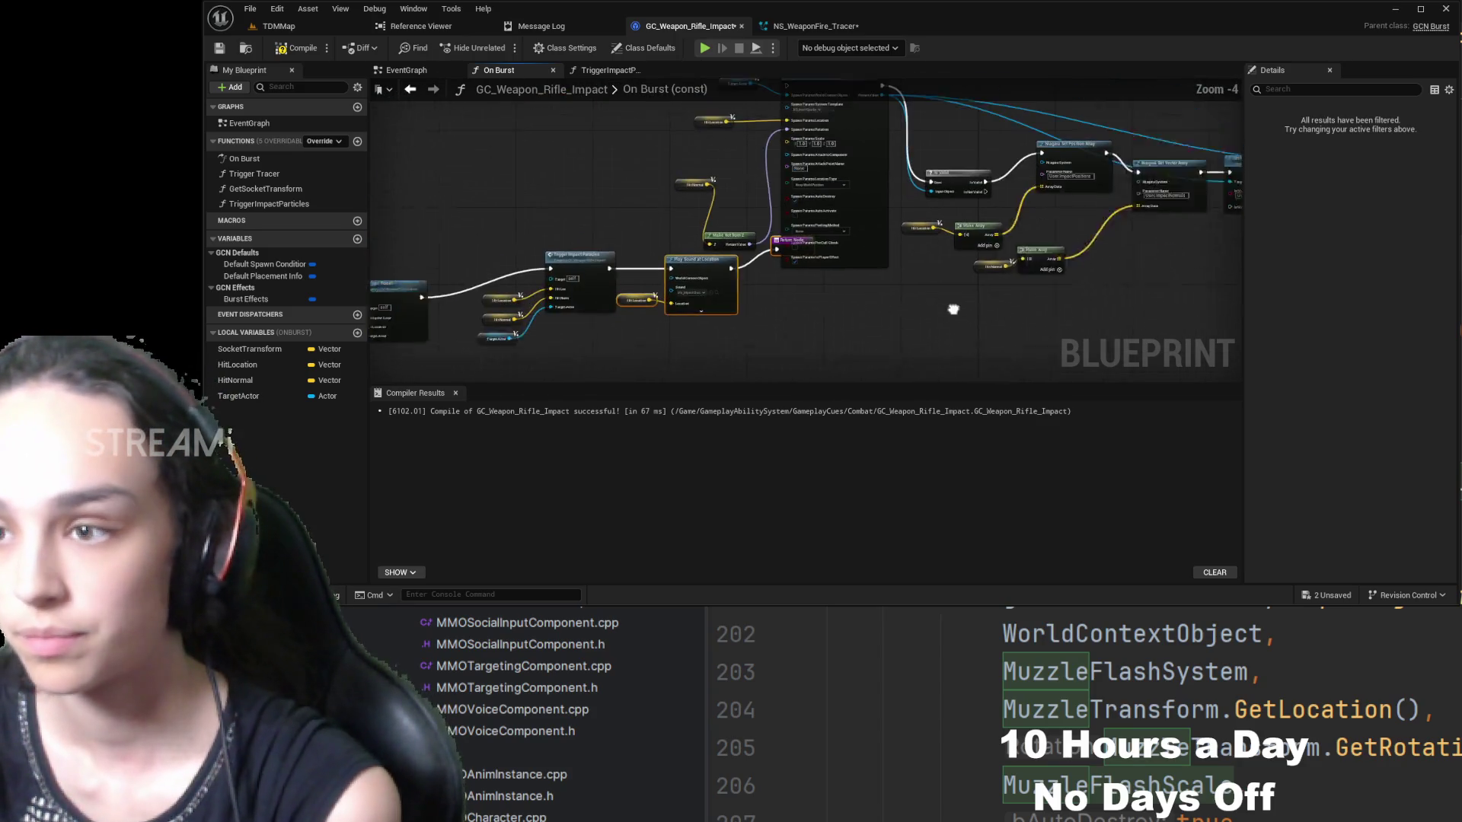
scroll(828, 234, up, 4)
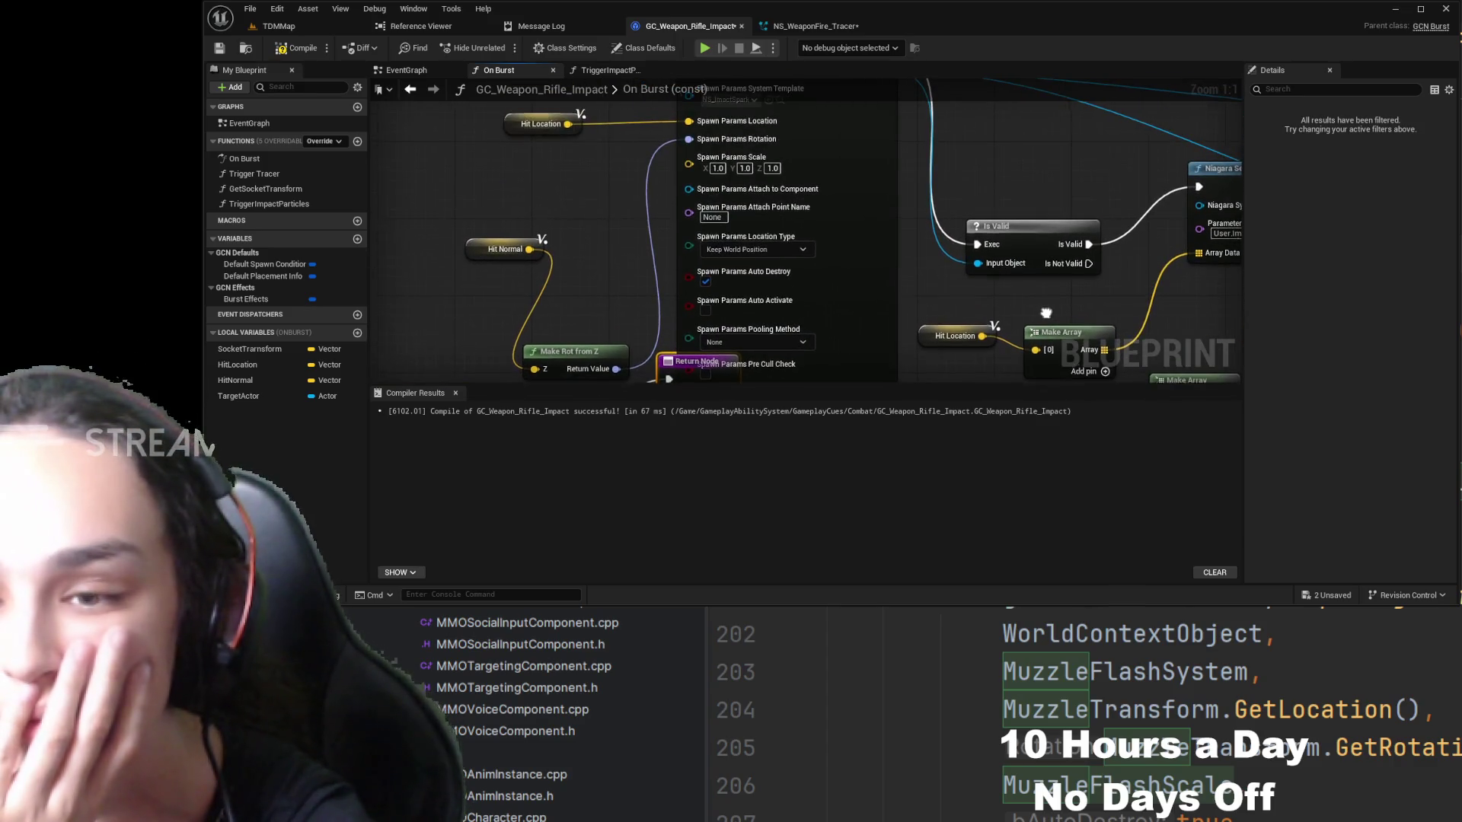
scroll(1002, 213, down, 3)
drag(980, 300, 855, 288)
mouse_move(1202, 137)
mouse_down()
mouse_move(686, 228)
mouse_move(577, 301)
mouse_up()
key(Delete)
- Restore the nodes, then delete only Spawn System at Location, its getters and the leftover Hit Location getter
key(ctrl+z)
scroll(939, 320, down, 1)
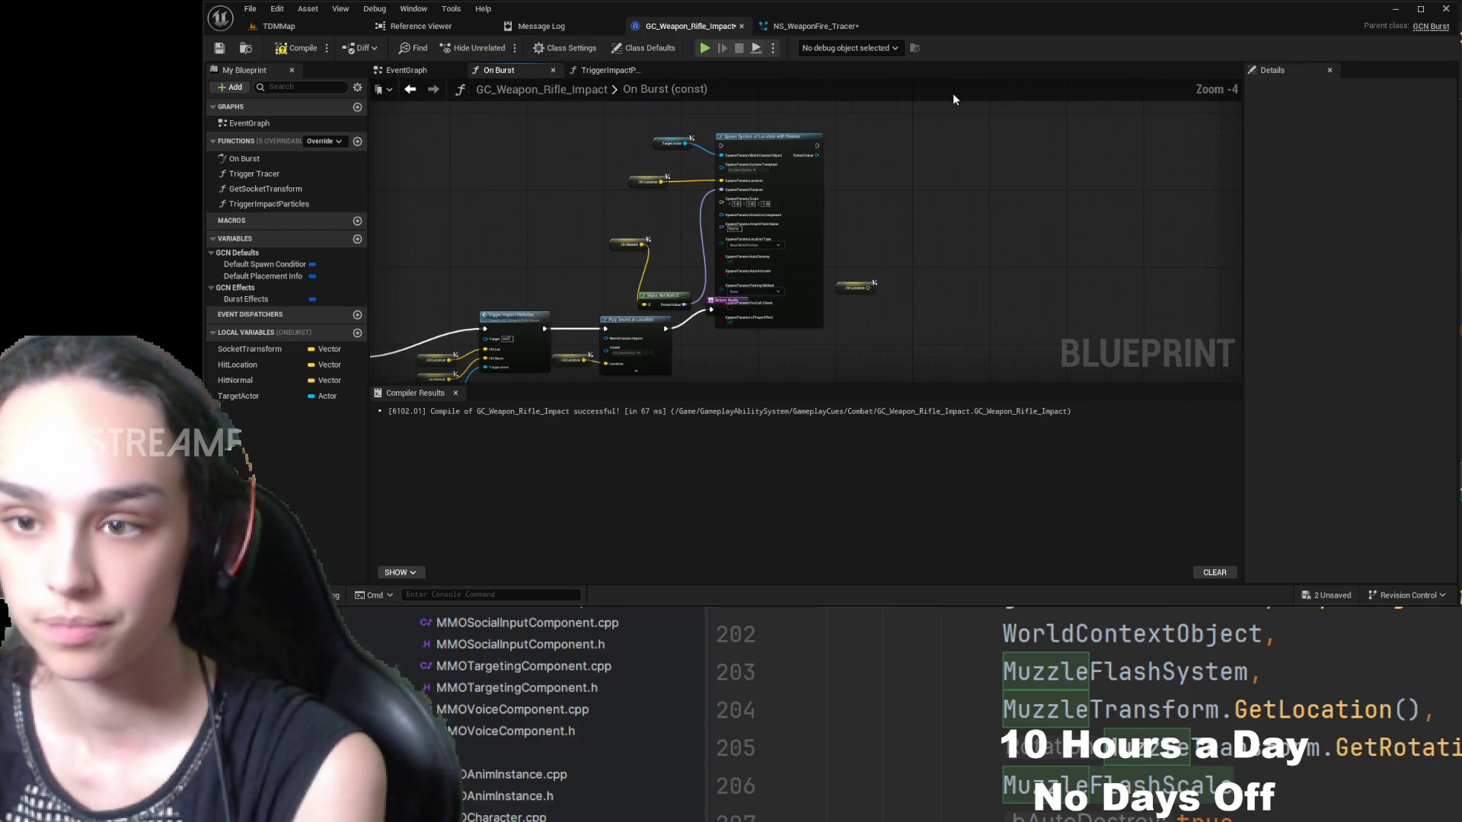
drag(844, 193, 556, 298)
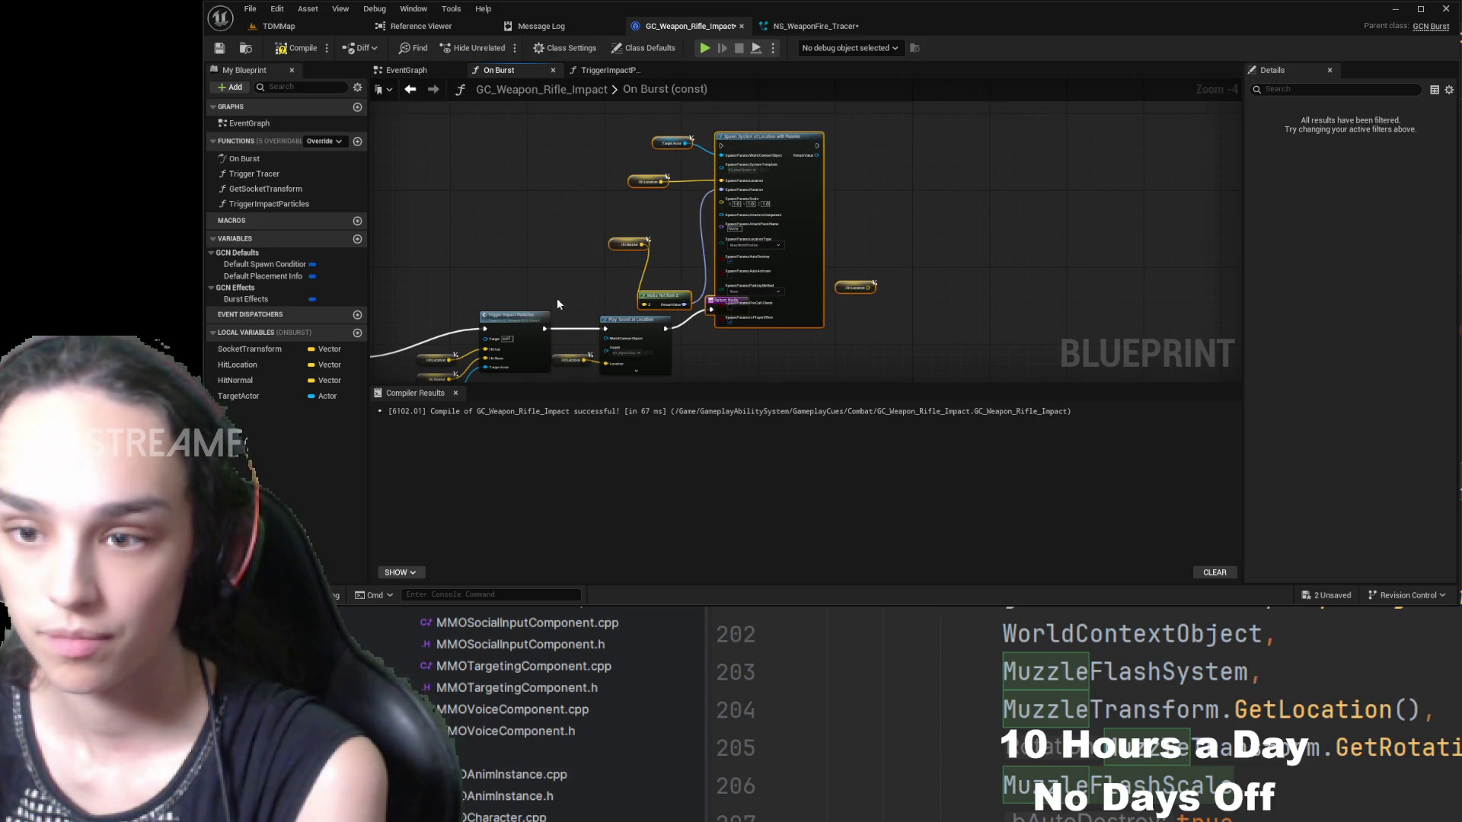
click(891, 240)
mouse_move(951, 124)
mouse_down()
mouse_move(626, 199)
mouse_move(648, 262)
mouse_up()
key(Delete)
click(854, 287)
key(Delete)
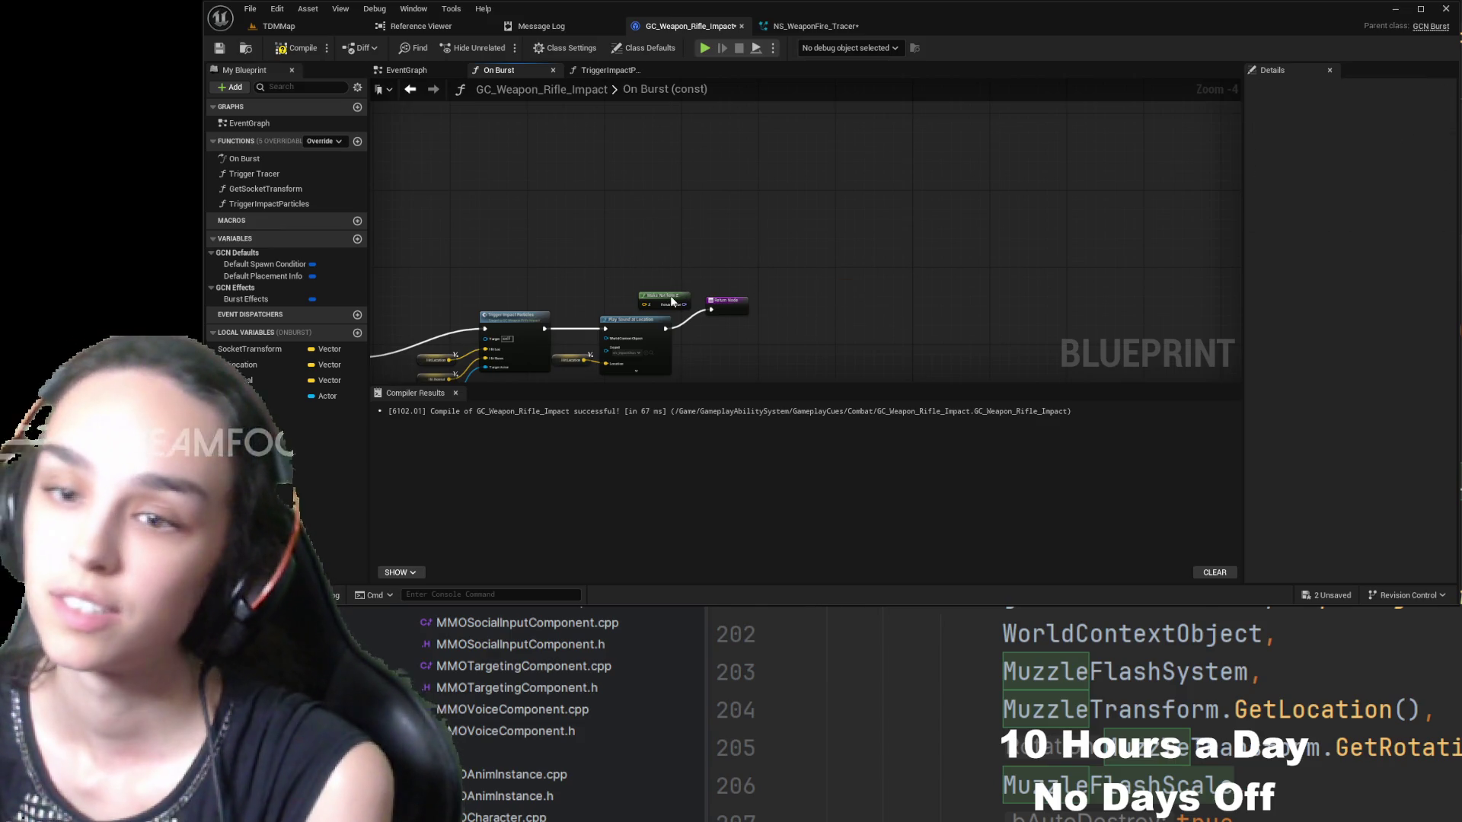
- Shift the remaining particle and sound node chain down and left to tidy the graph
scroll(685, 252, up, 4)
scroll(745, 241, down, 2)
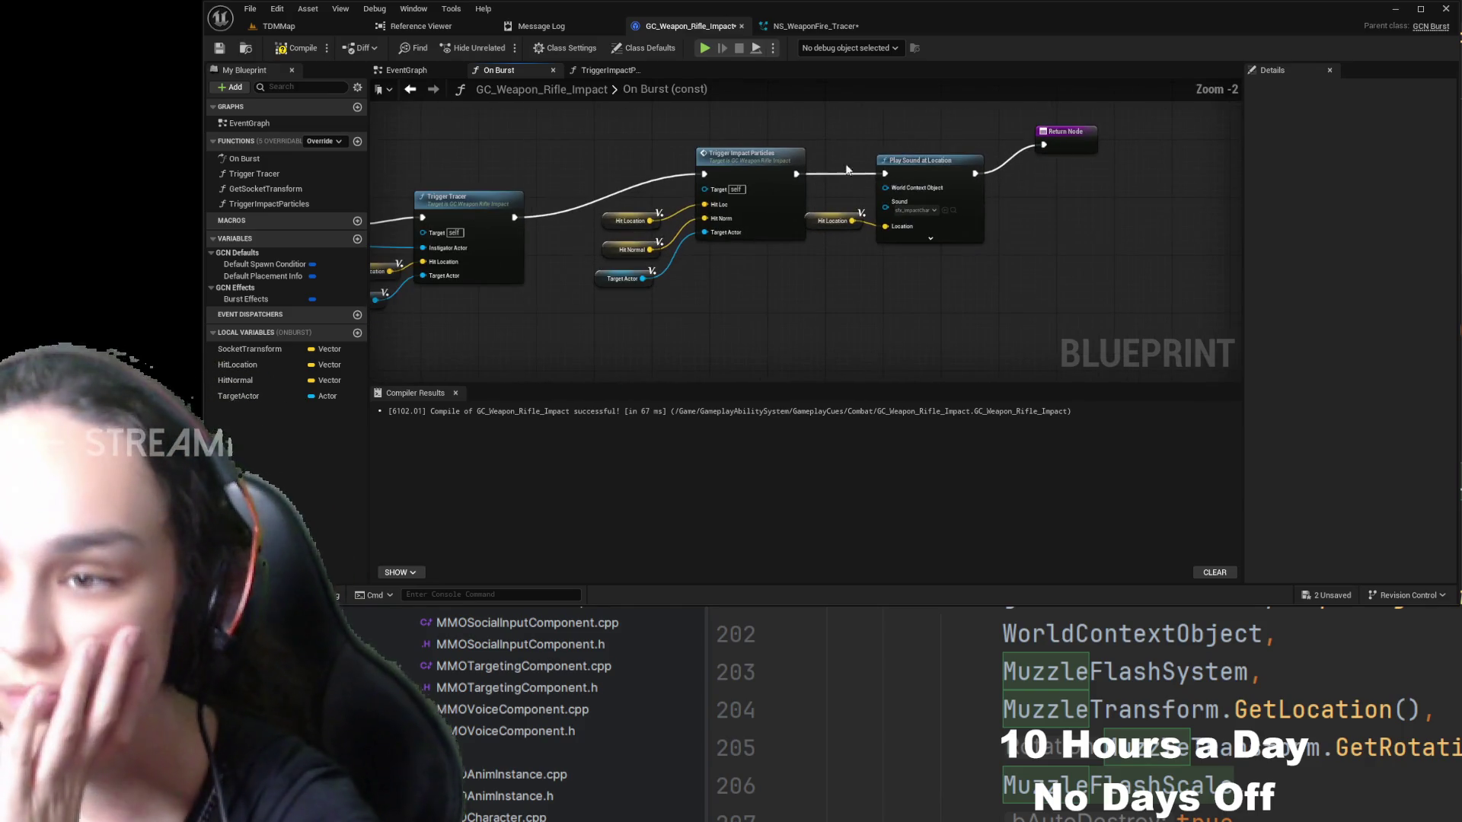
drag(989, 144, 590, 300)
mouse_move(693, 208)
mouse_down()
mouse_move(638, 259)
mouse_move(606, 260)
mouse_up()
click(880, 145)
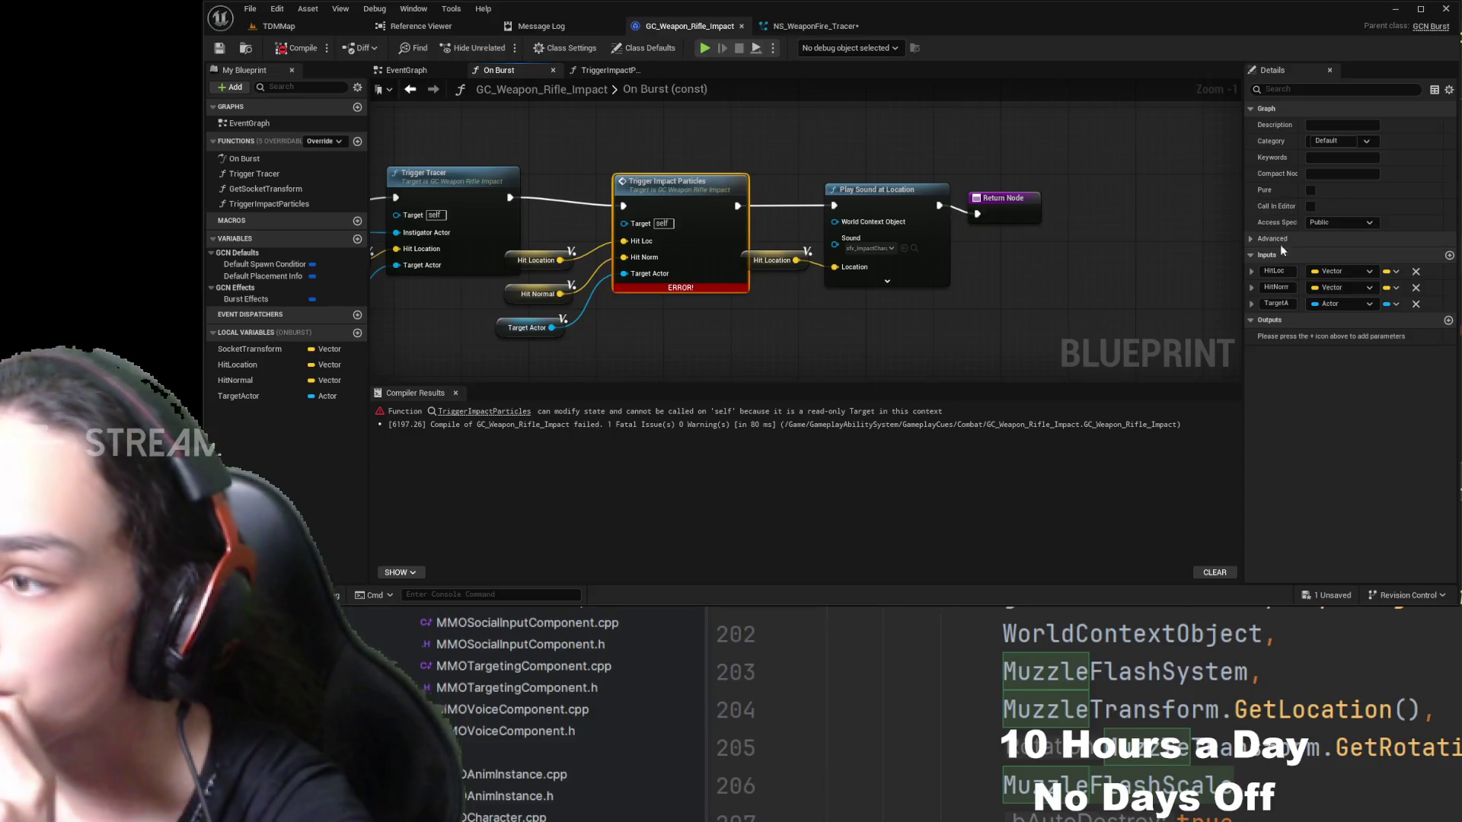
- Mark TriggerImpactParticles as Const and recompile to clear the read-only target error
click(1310, 254)
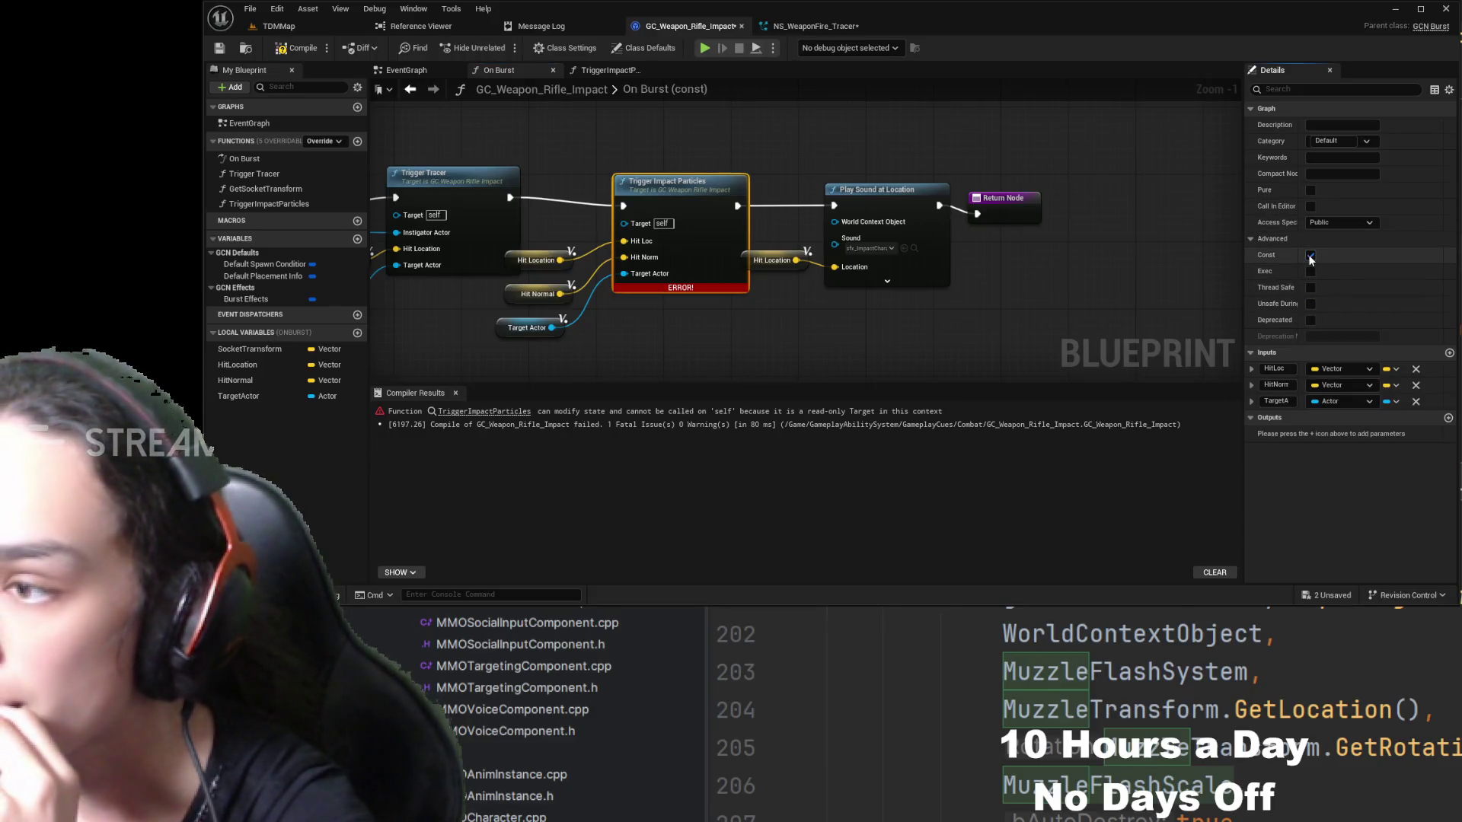
click(289, 50)
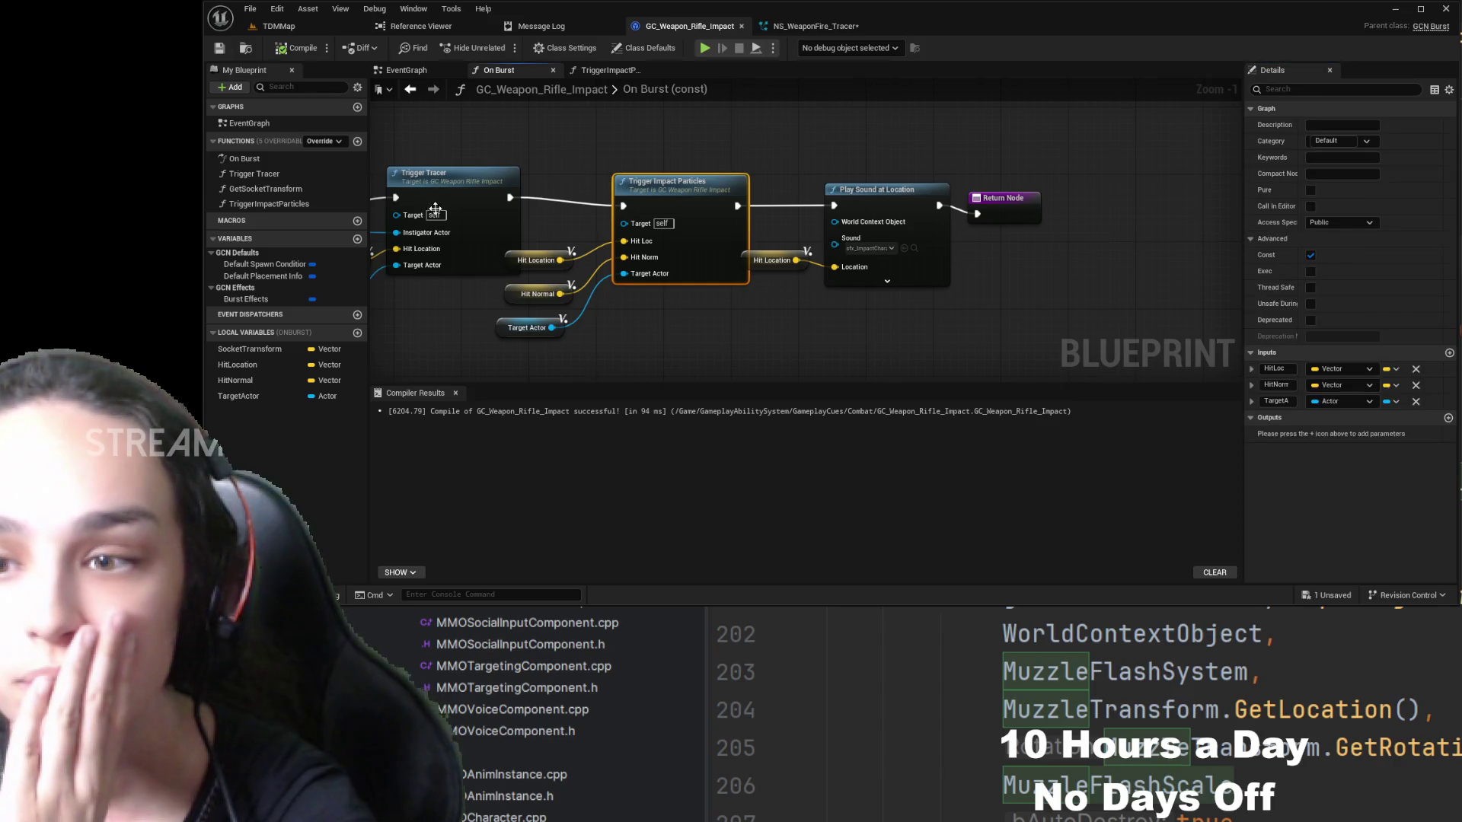
drag(435, 208, 1138, 198)
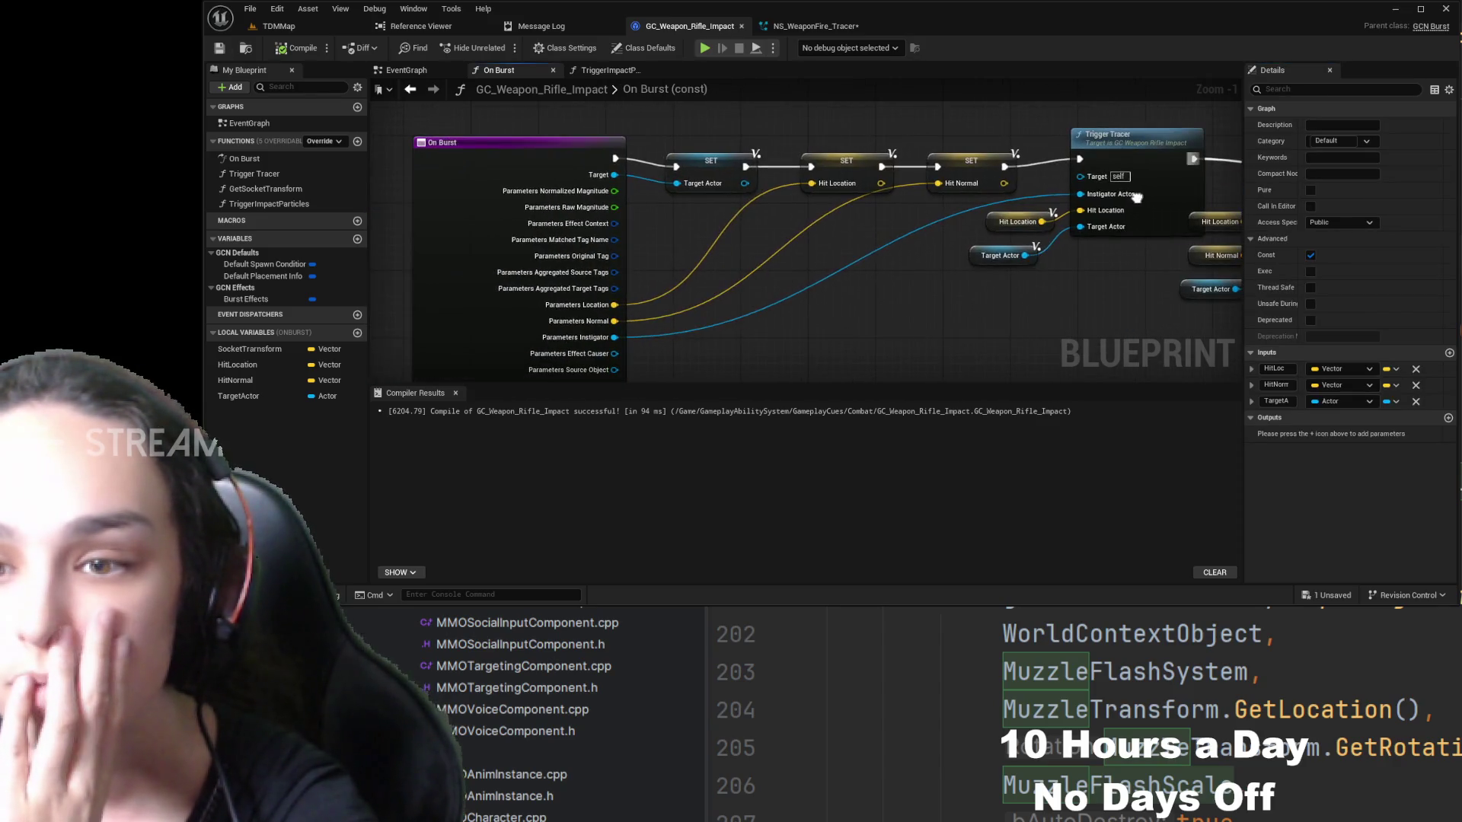
click(280, 28)
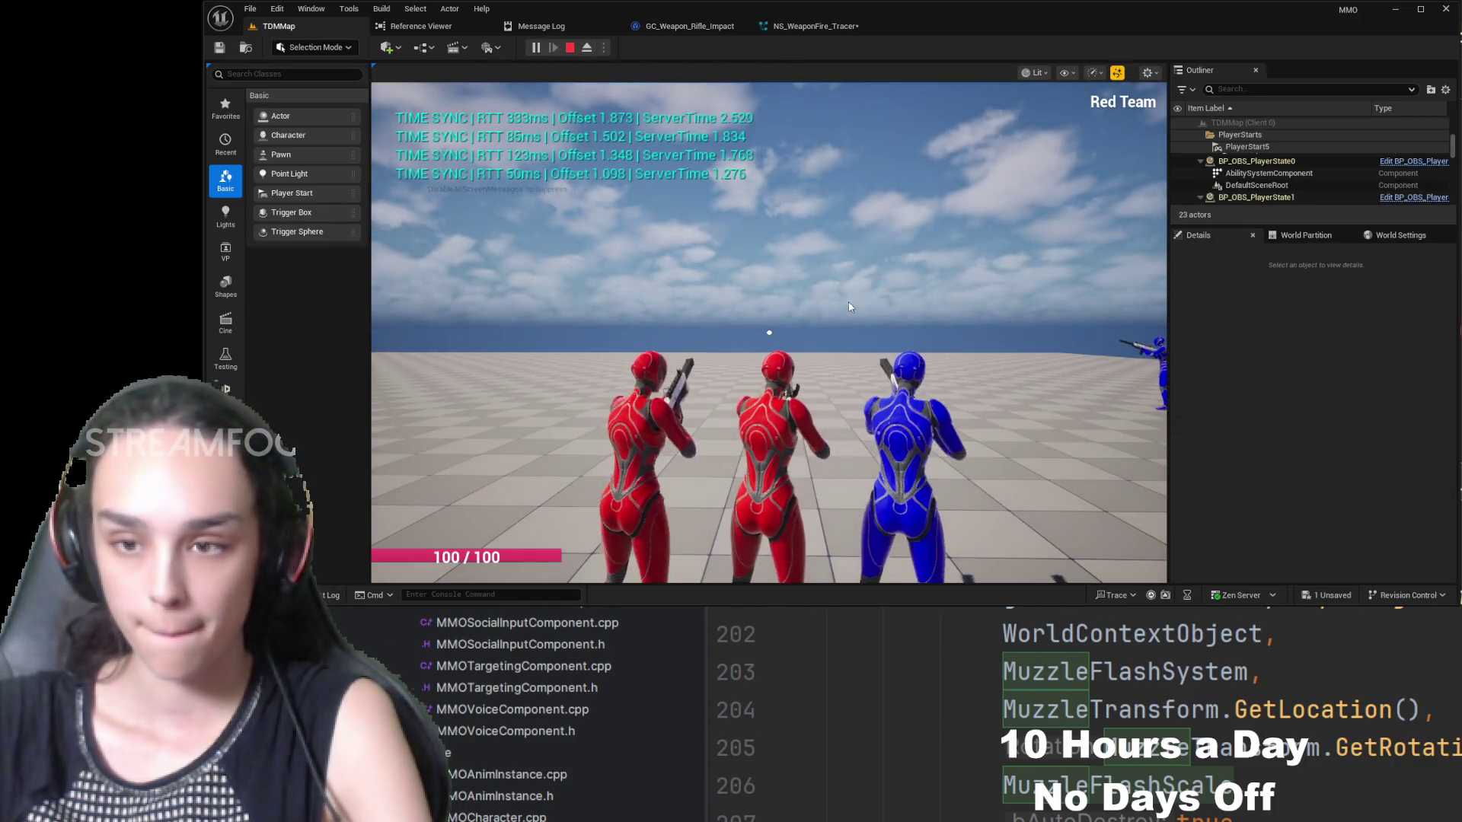
- In the TDMMap play session, shoot the blue character until it dies, confirming impacts still play
click(848, 302)
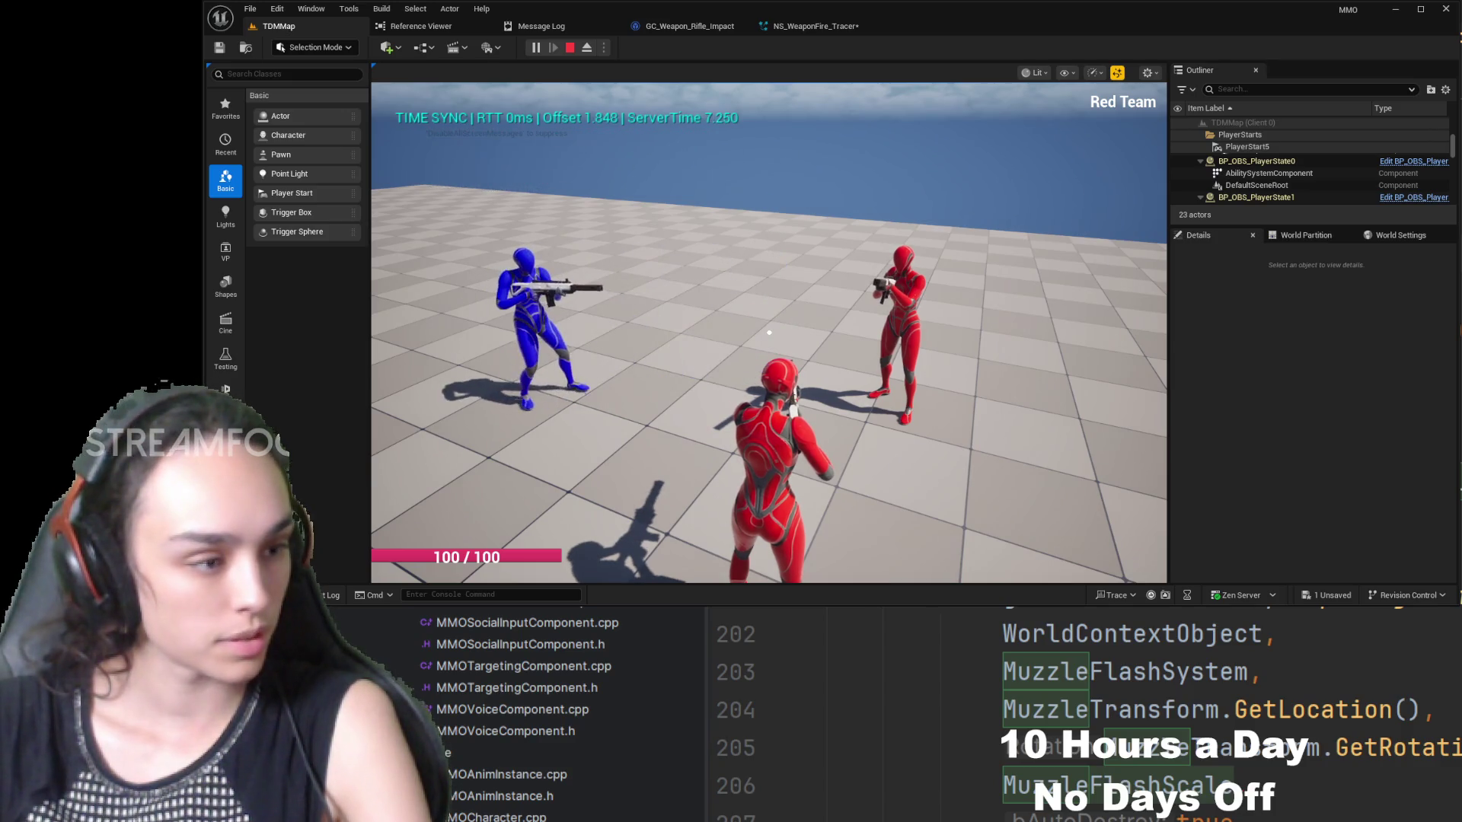
click(769, 332)
key(w)
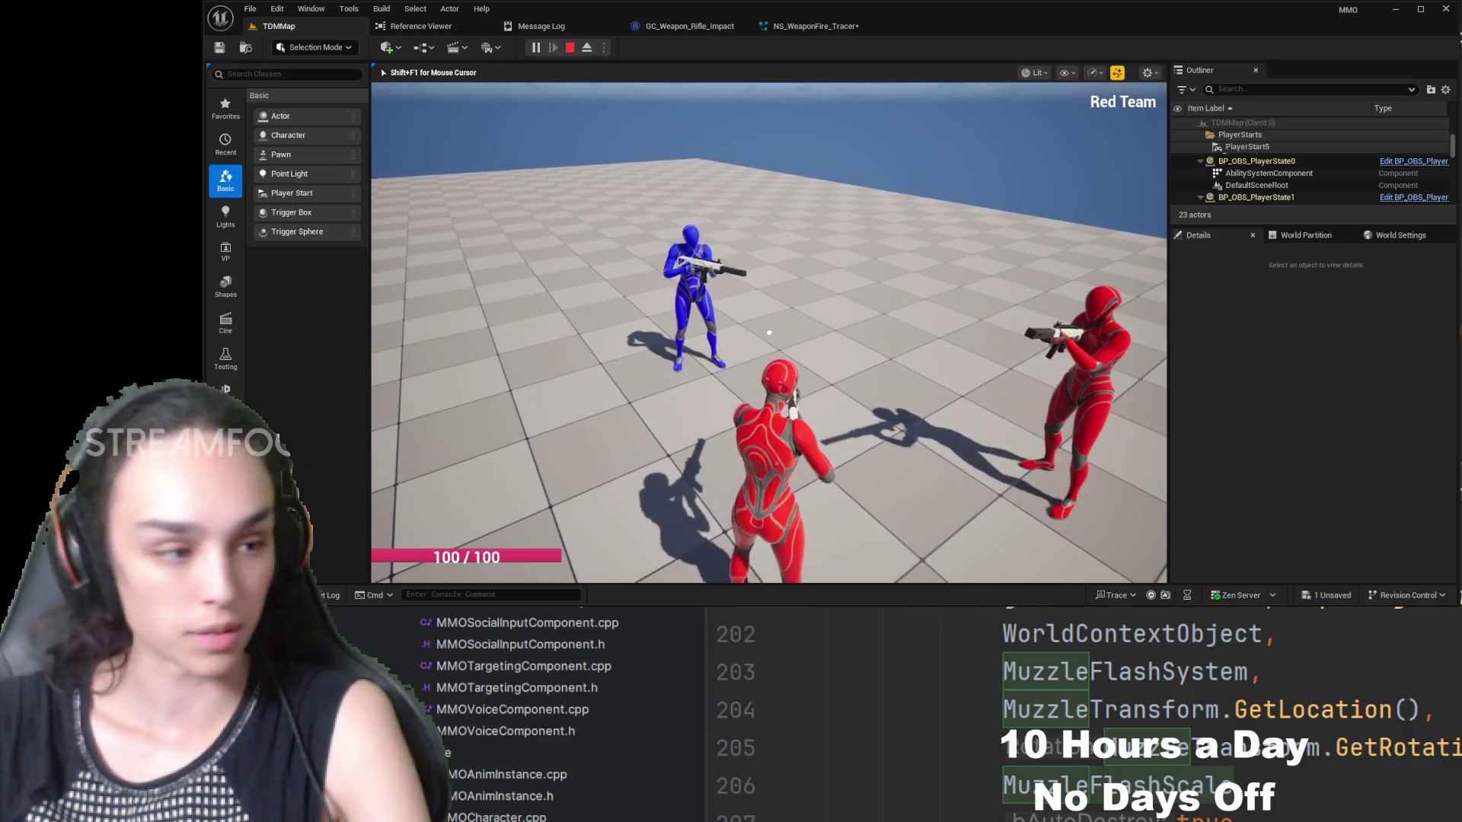
click(769, 332)
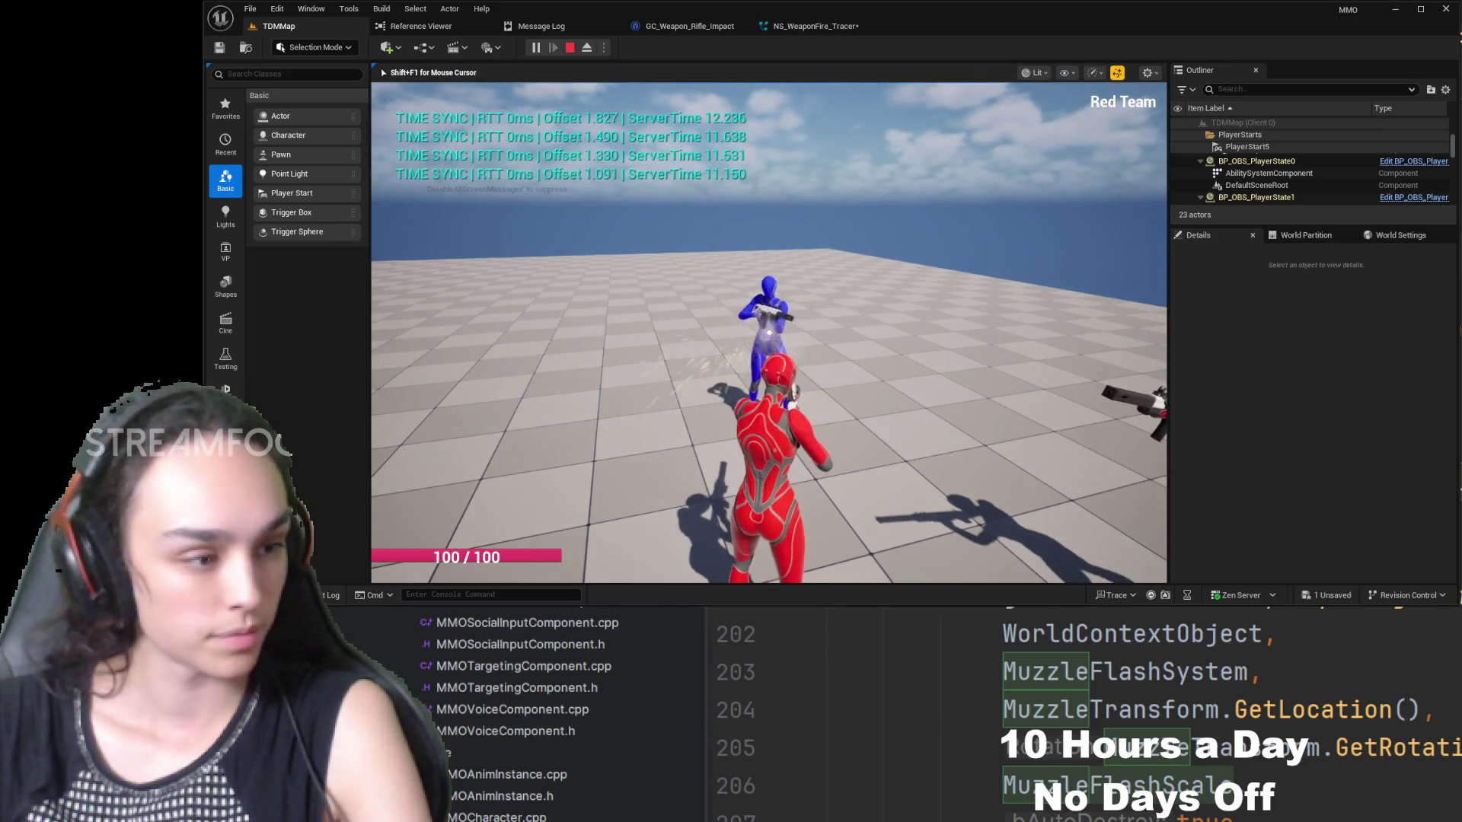
mouse_move(769, 332)
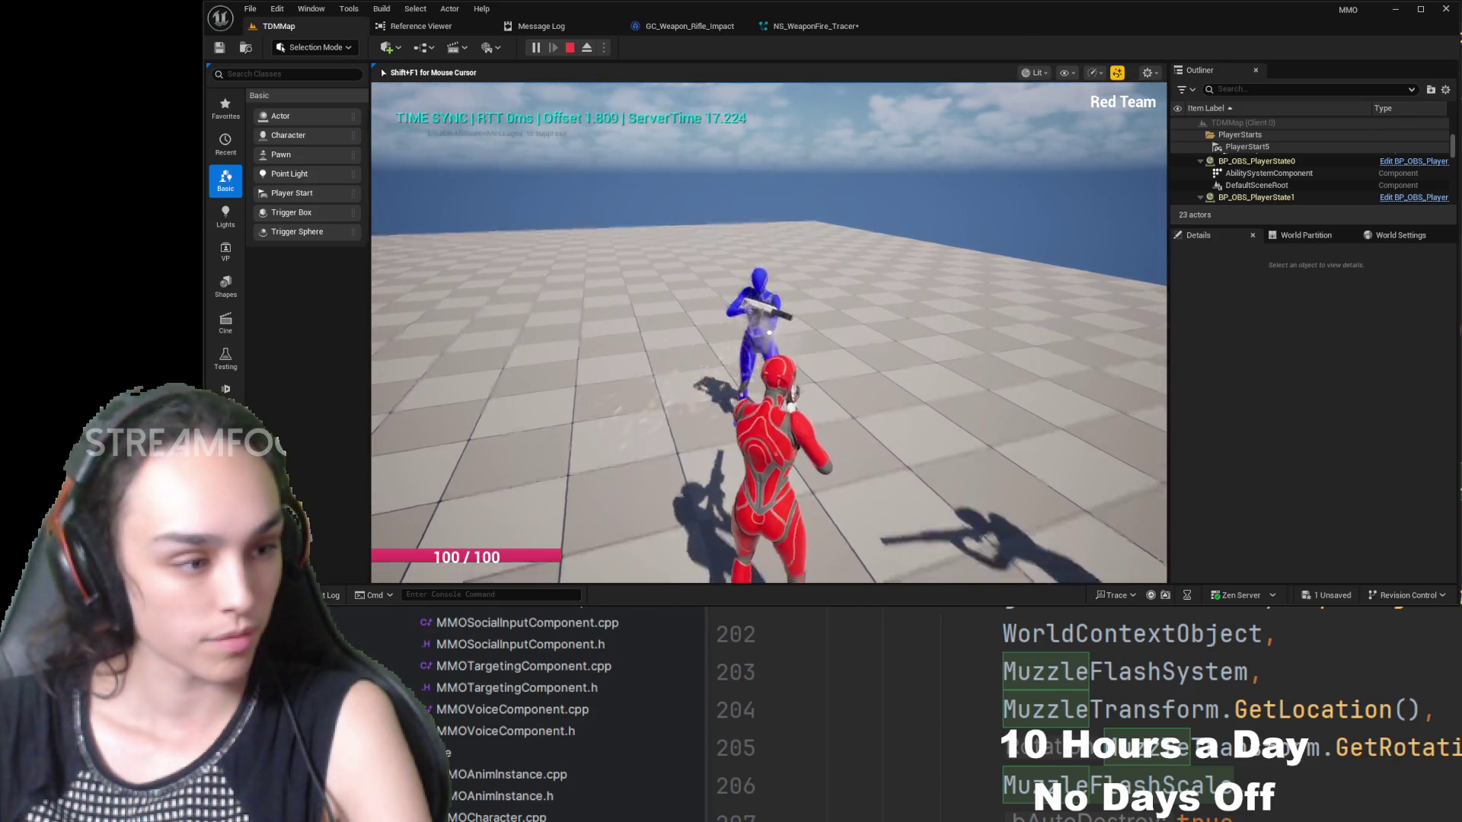
right_click(769, 332)
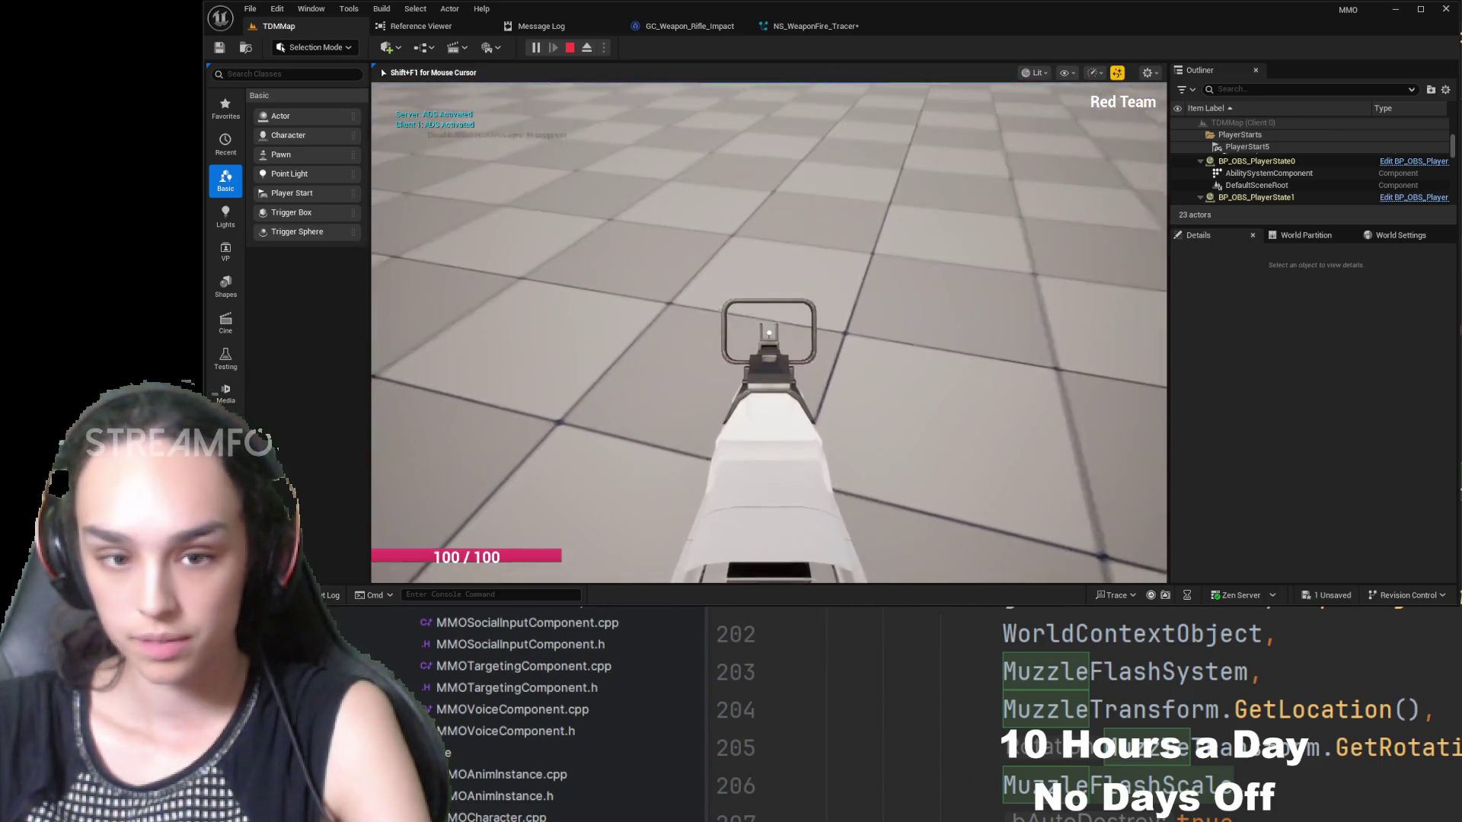
mouse_move(769, 332)
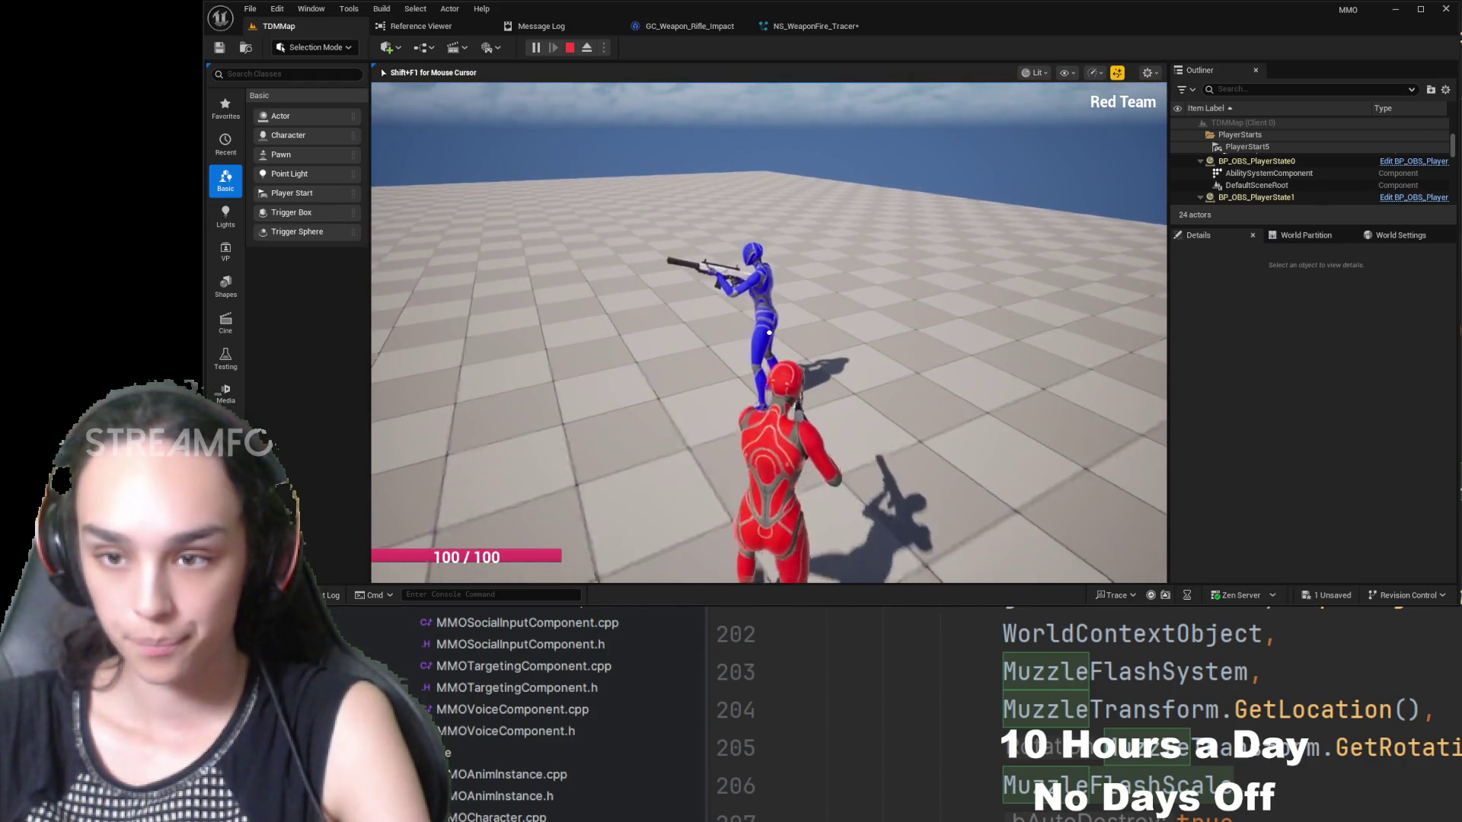
right_click(769, 333)
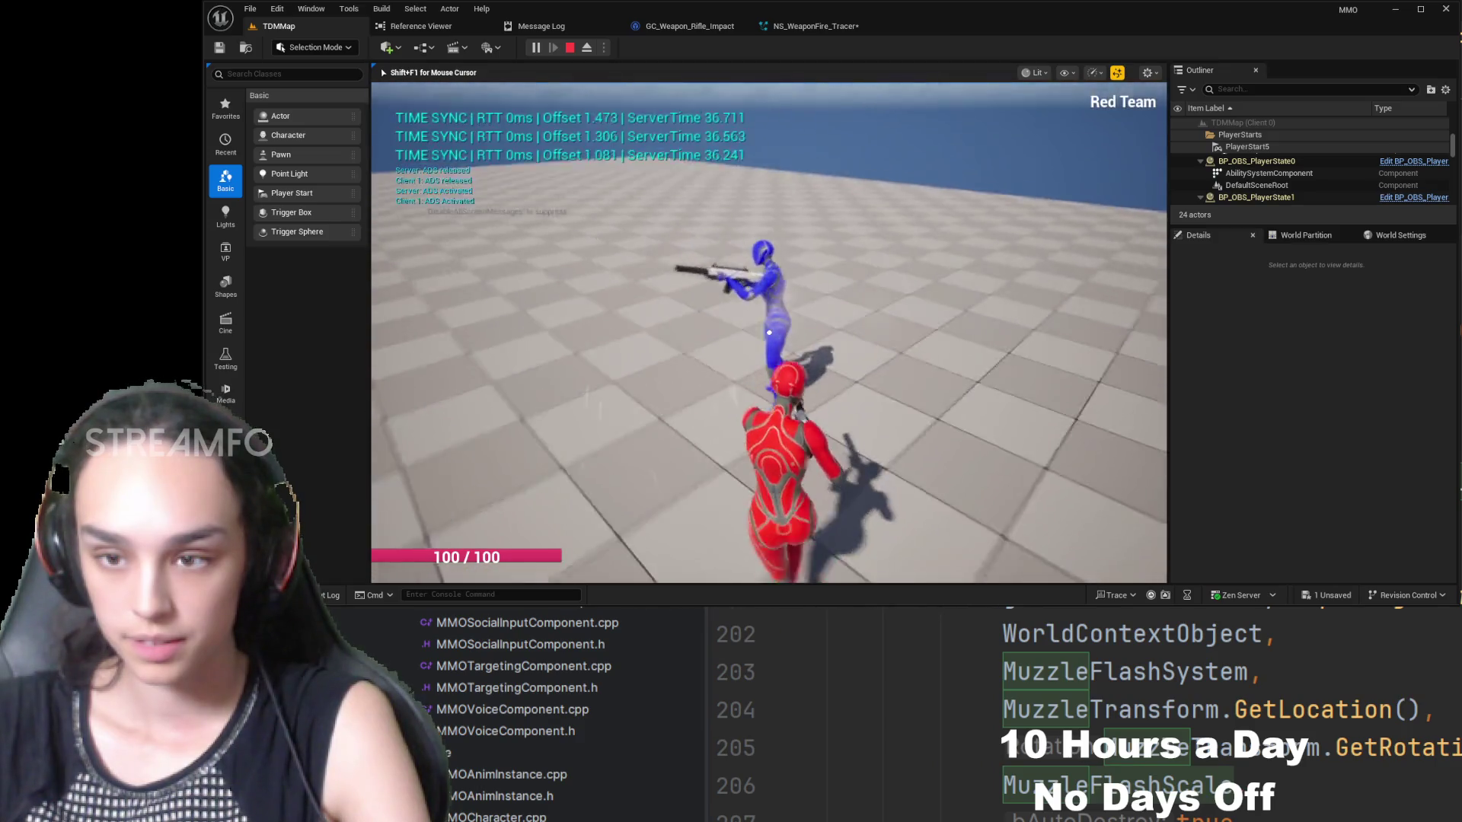
click(769, 332)
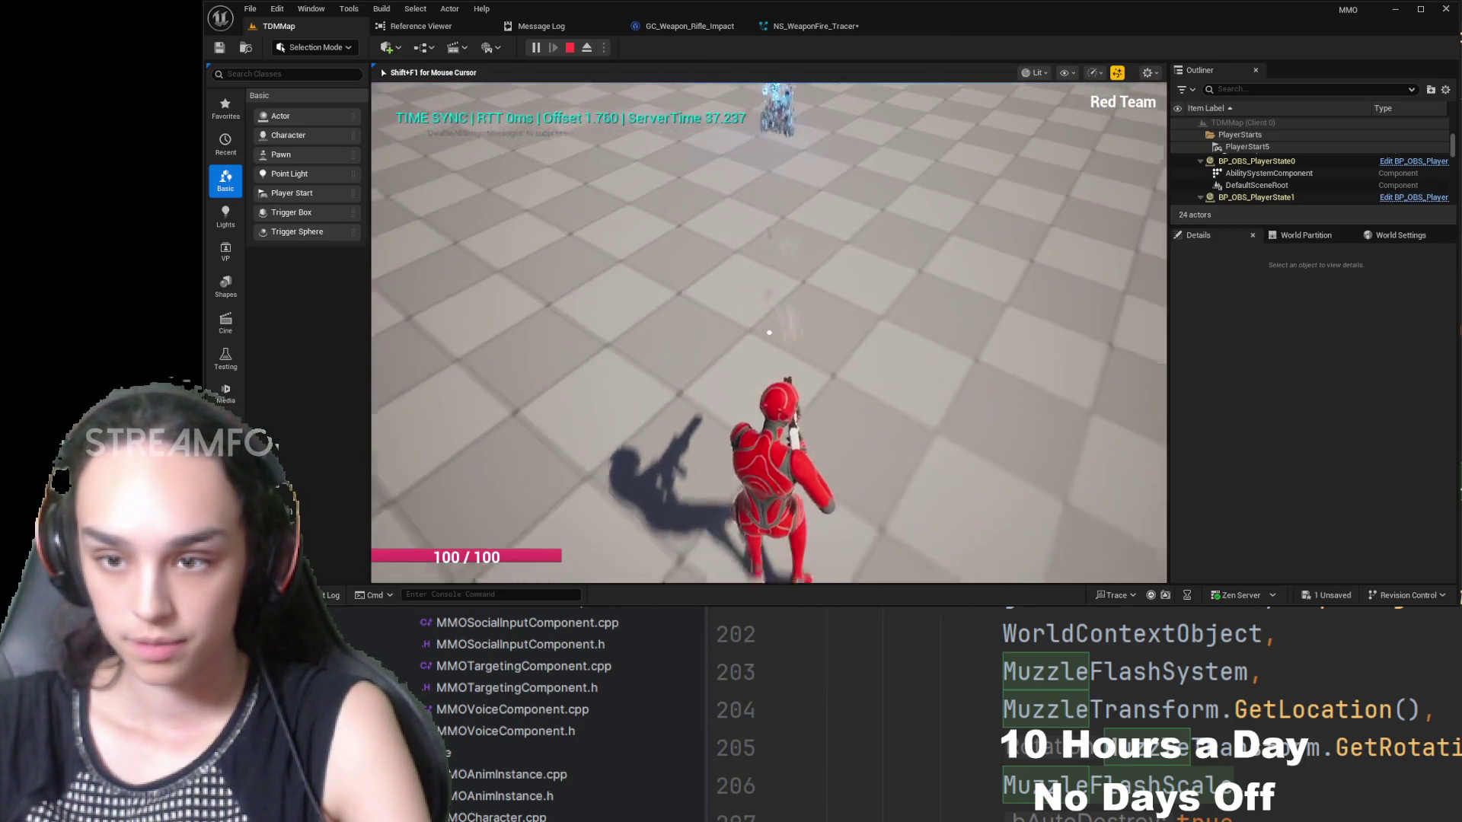
- End the play-test and return to the GC_Weapon_Rifle_Impact blueprint
key(shift+F1)
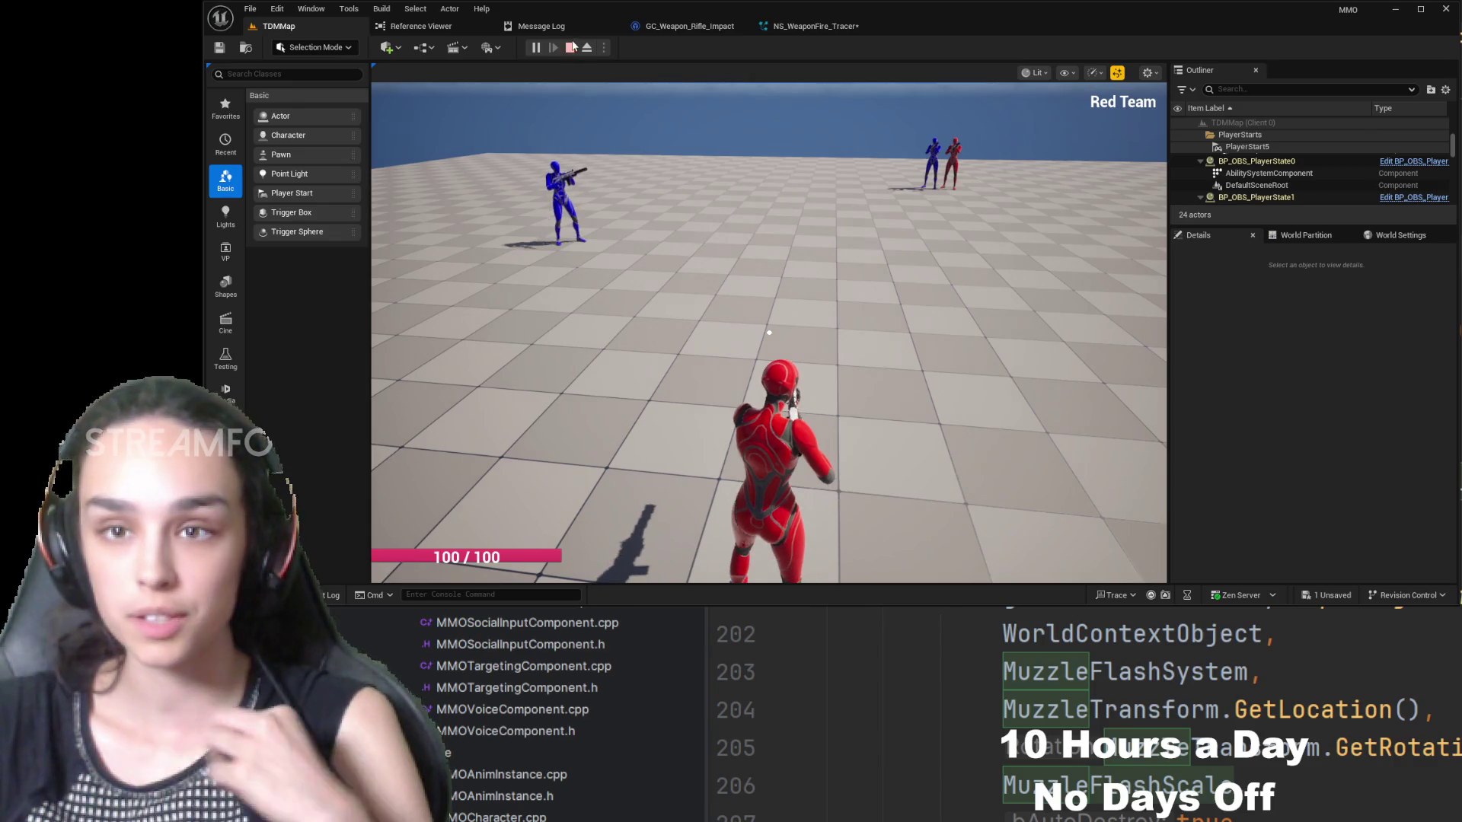
click(571, 47)
click(690, 26)
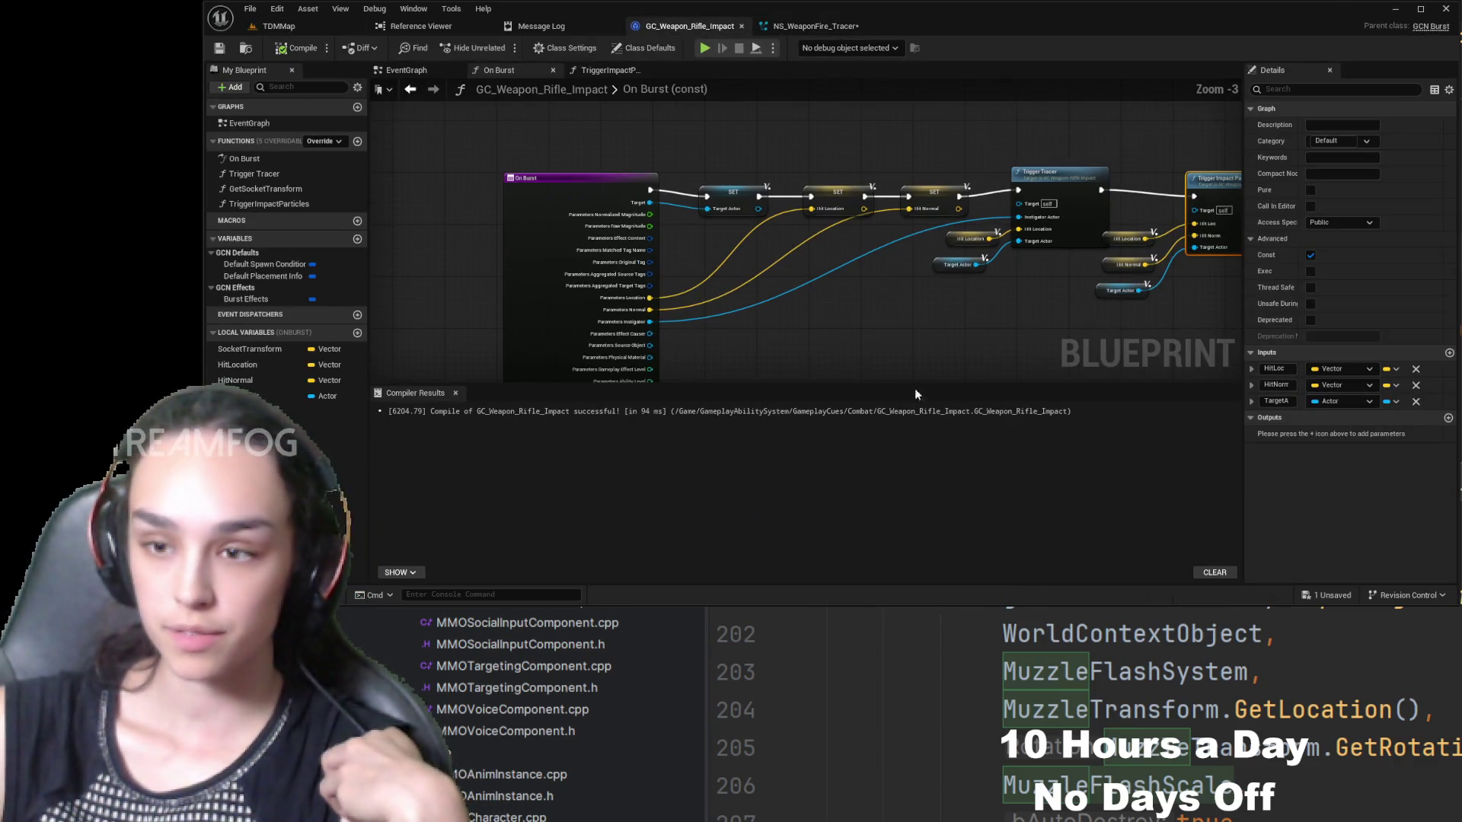
- Close Compiler Results, recompile GC_Weapon_Rifle_Impact, and review On Burst through Trigger Impact Particles
click(456, 393)
mouse_move(1072, 318)
mouse_down()
mouse_move(742, 367)
mouse_move(1031, 358)
mouse_up()
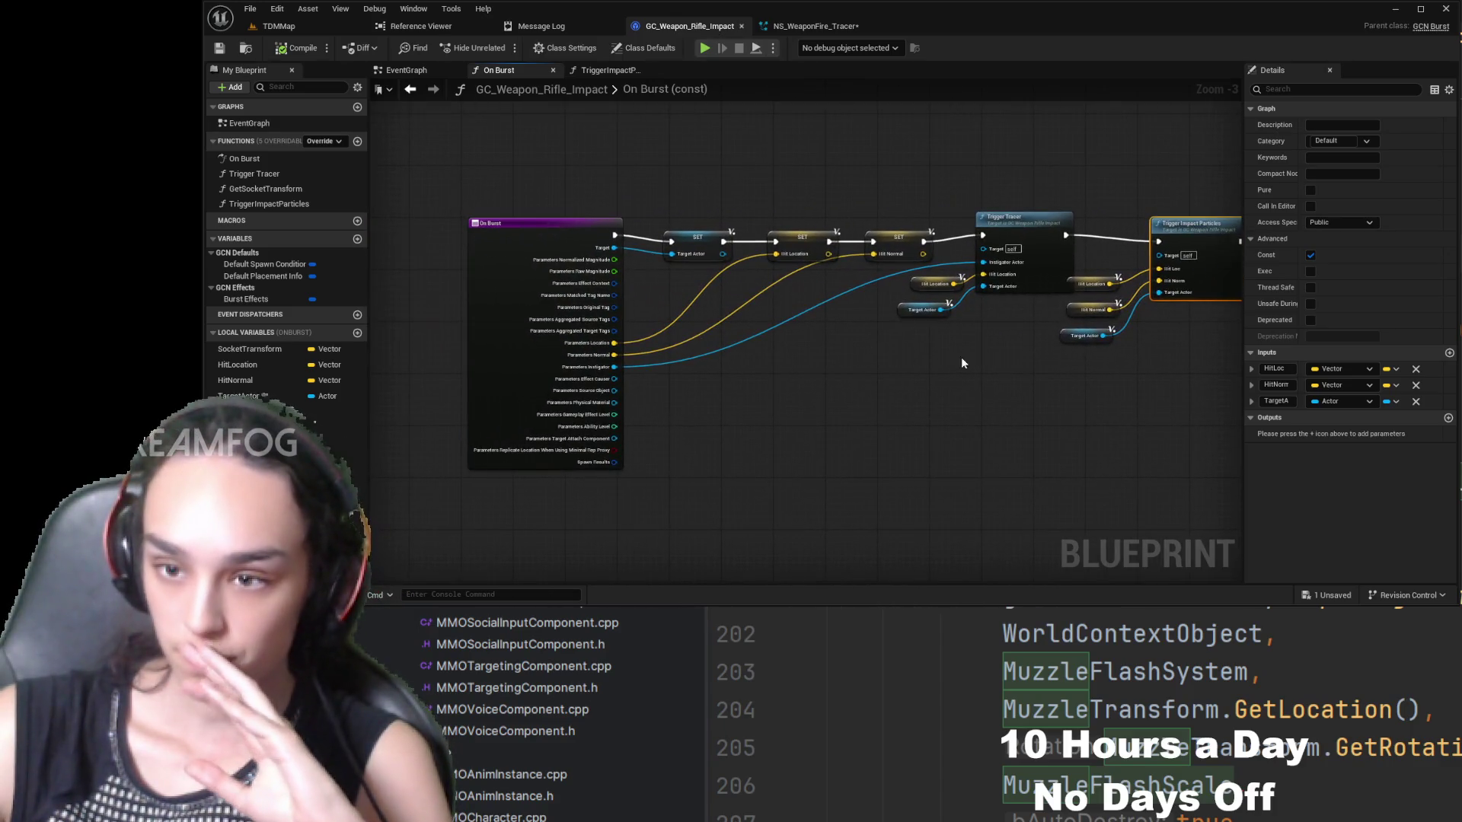
click(293, 48)
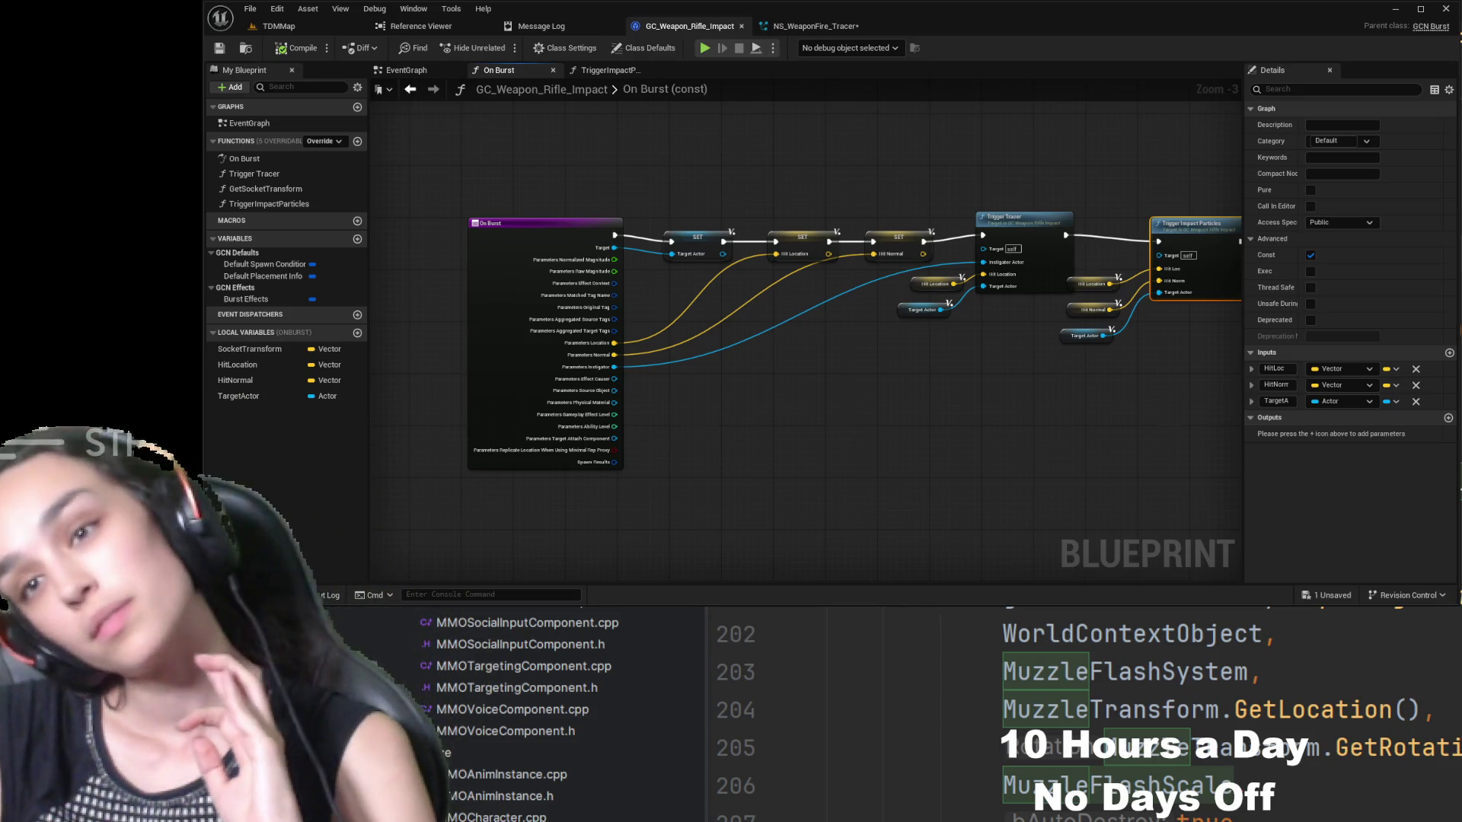
click(353, 453)
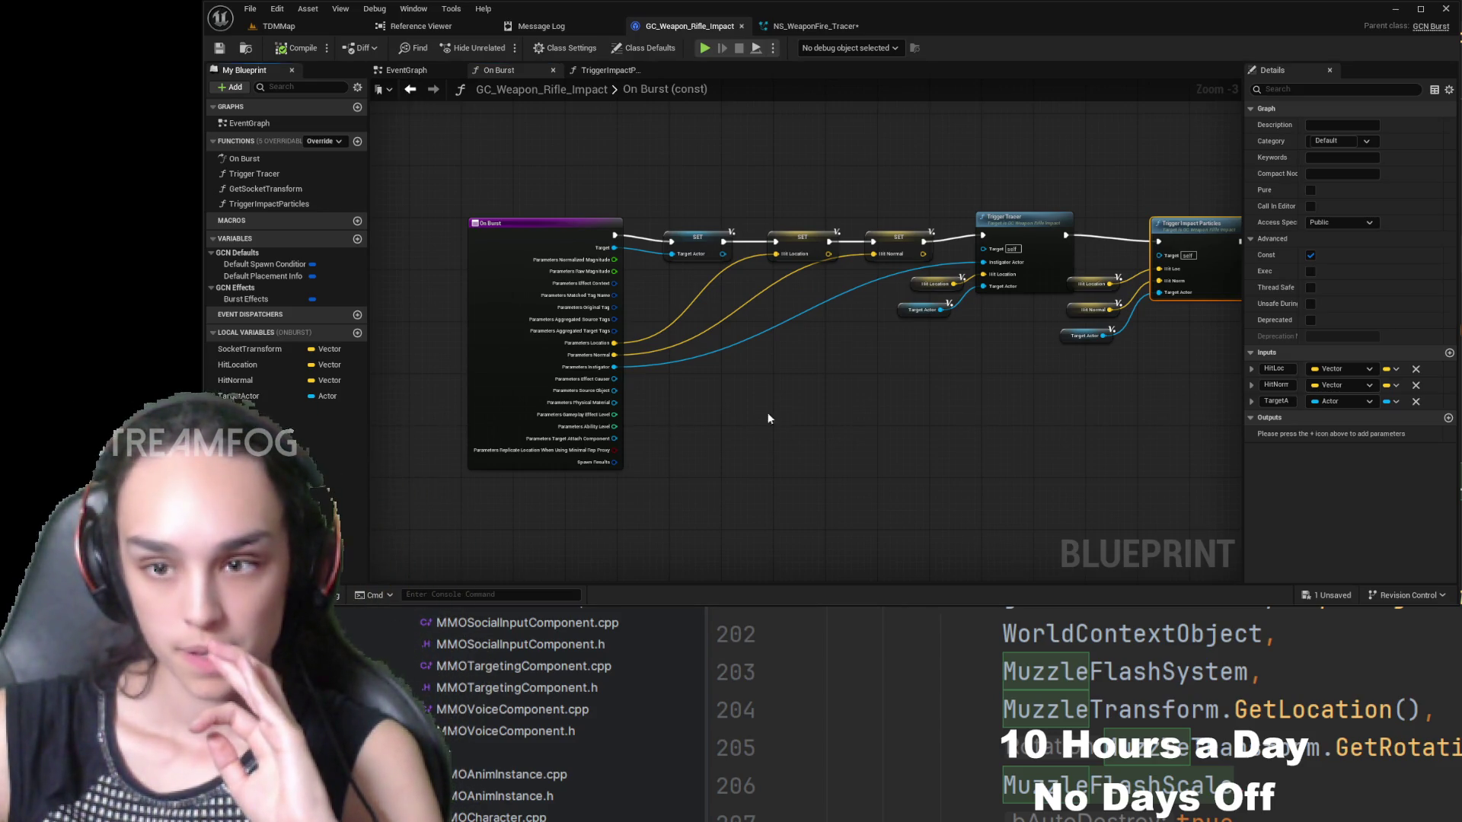
scroll(807, 387, up, 3)
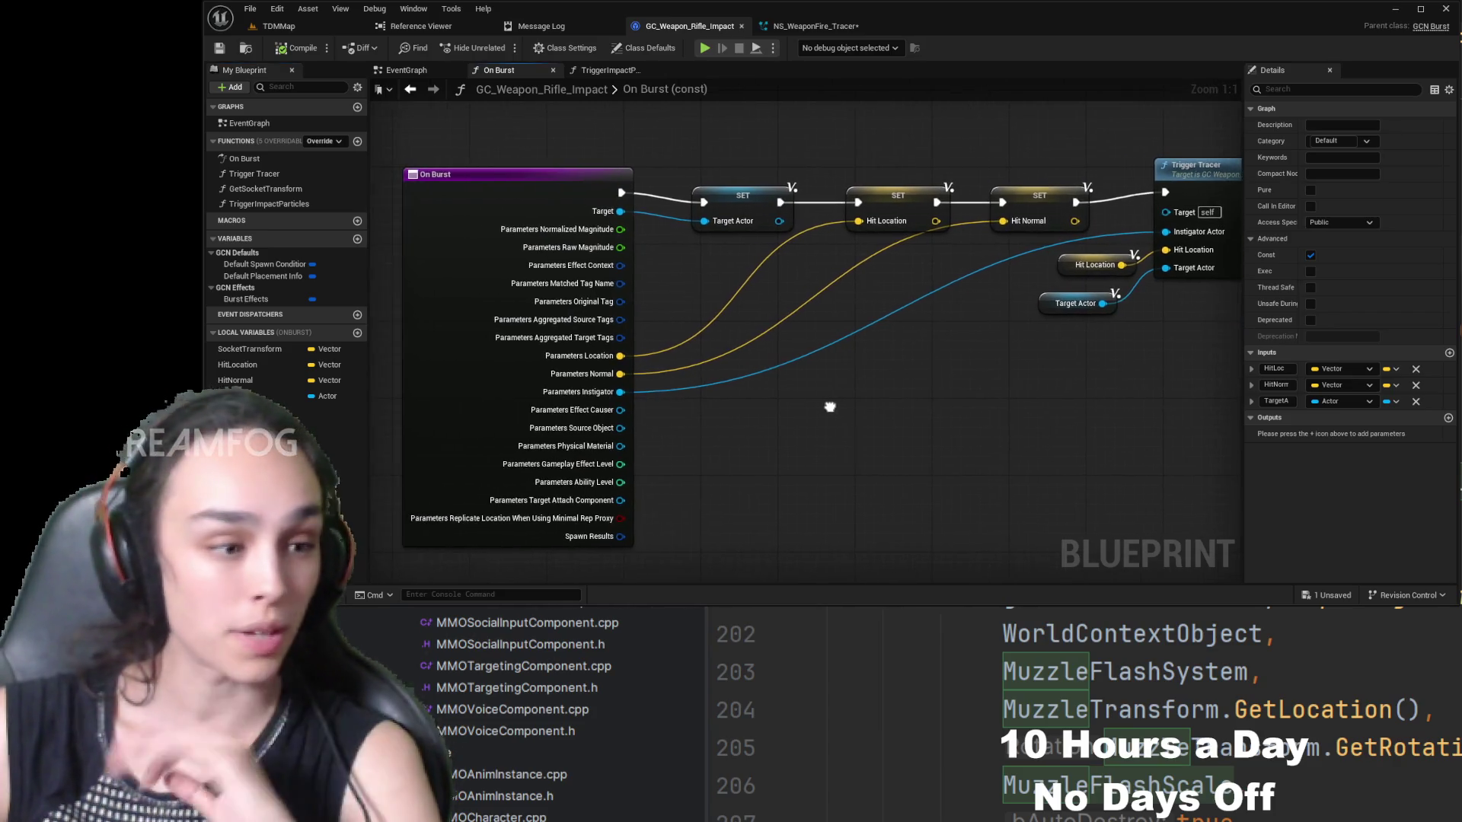
drag(830, 407, 754, 400)
mouse_move(843, 385)
mouse_down()
mouse_move(654, 315)
mouse_move(638, 351)
mouse_move(885, 366)
mouse_up()
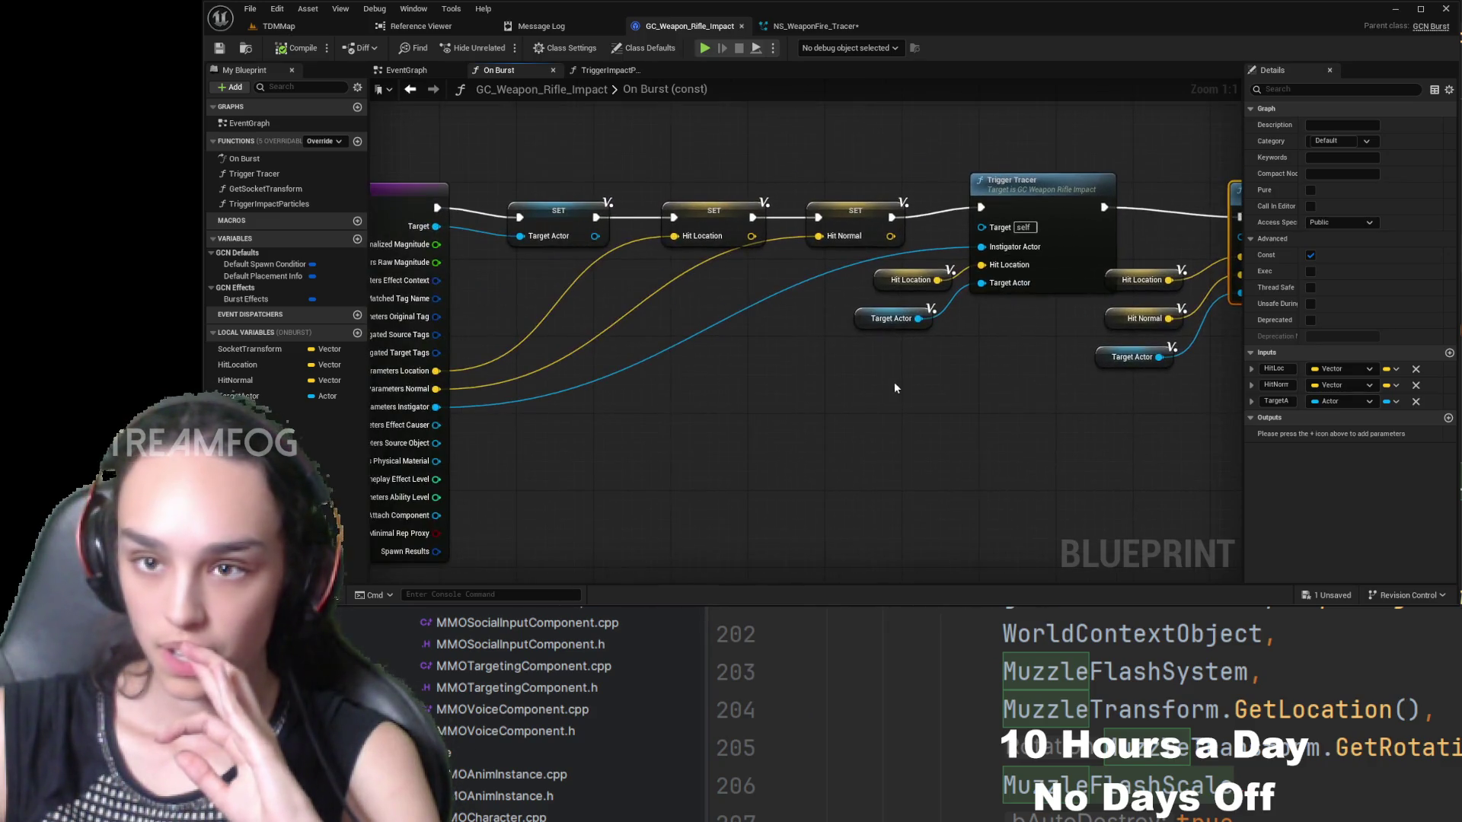